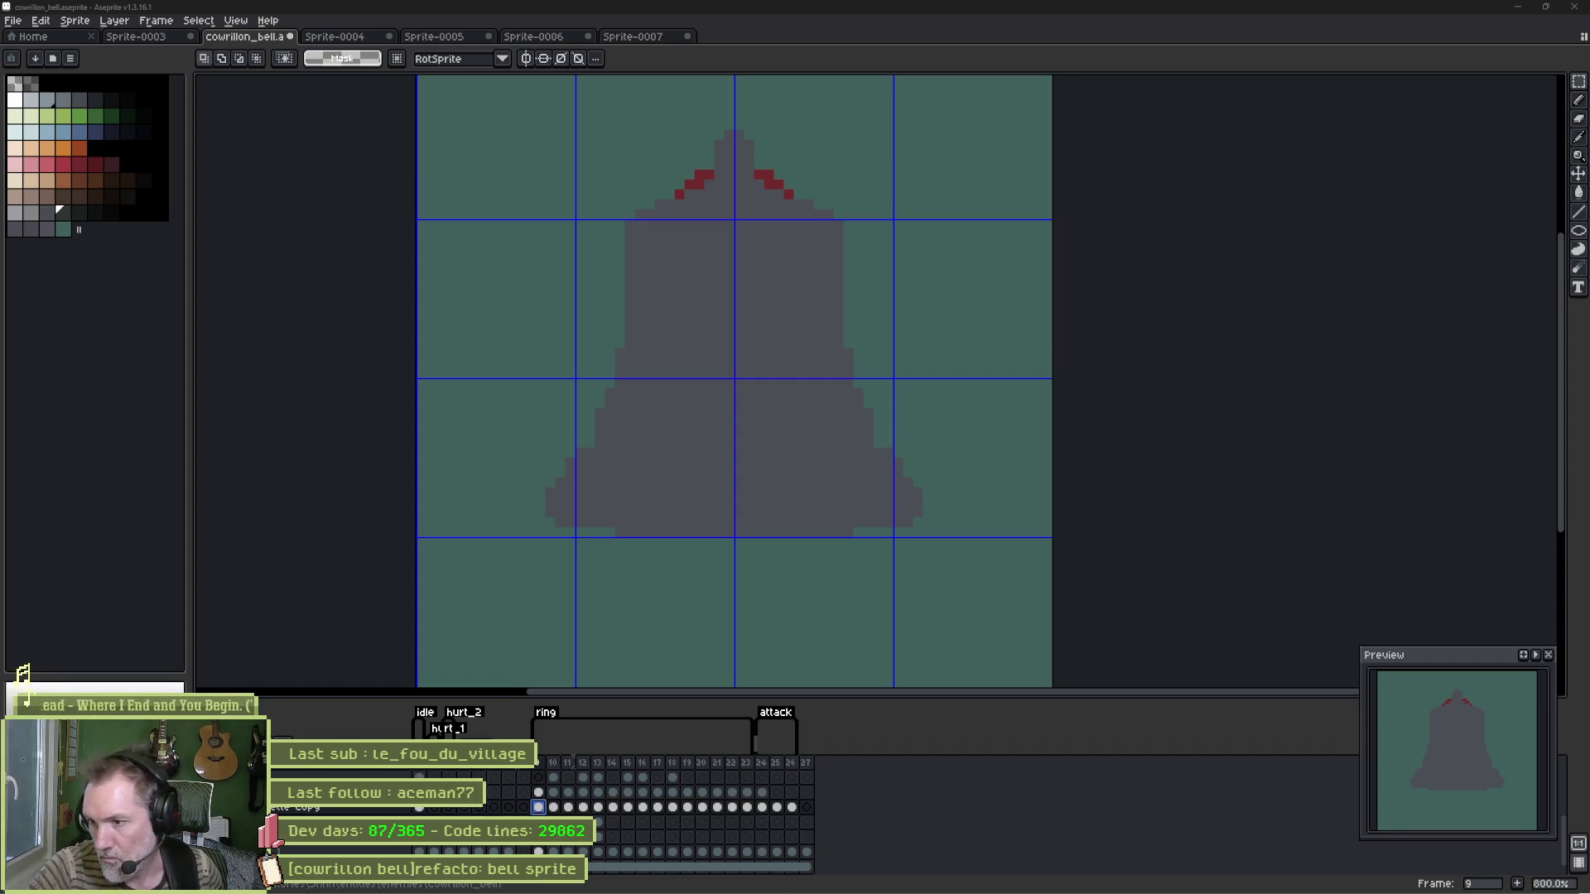
# - Bring the browser with the Tesla coil reference image results to the front
pyautogui.moveTo(743, 892)
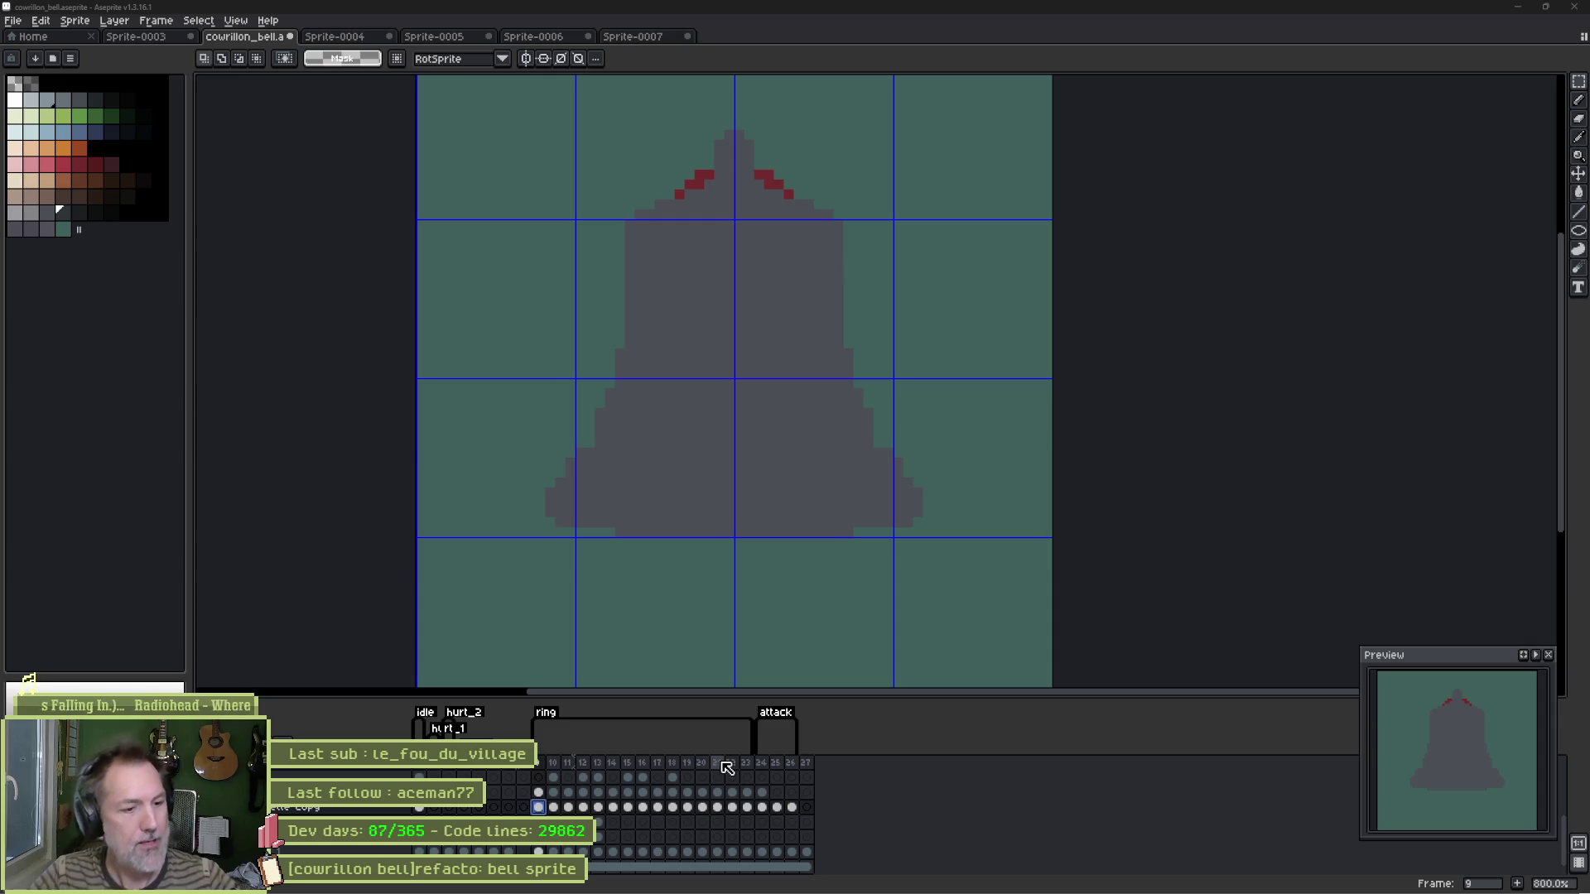
pyautogui.moveTo(878, 879)
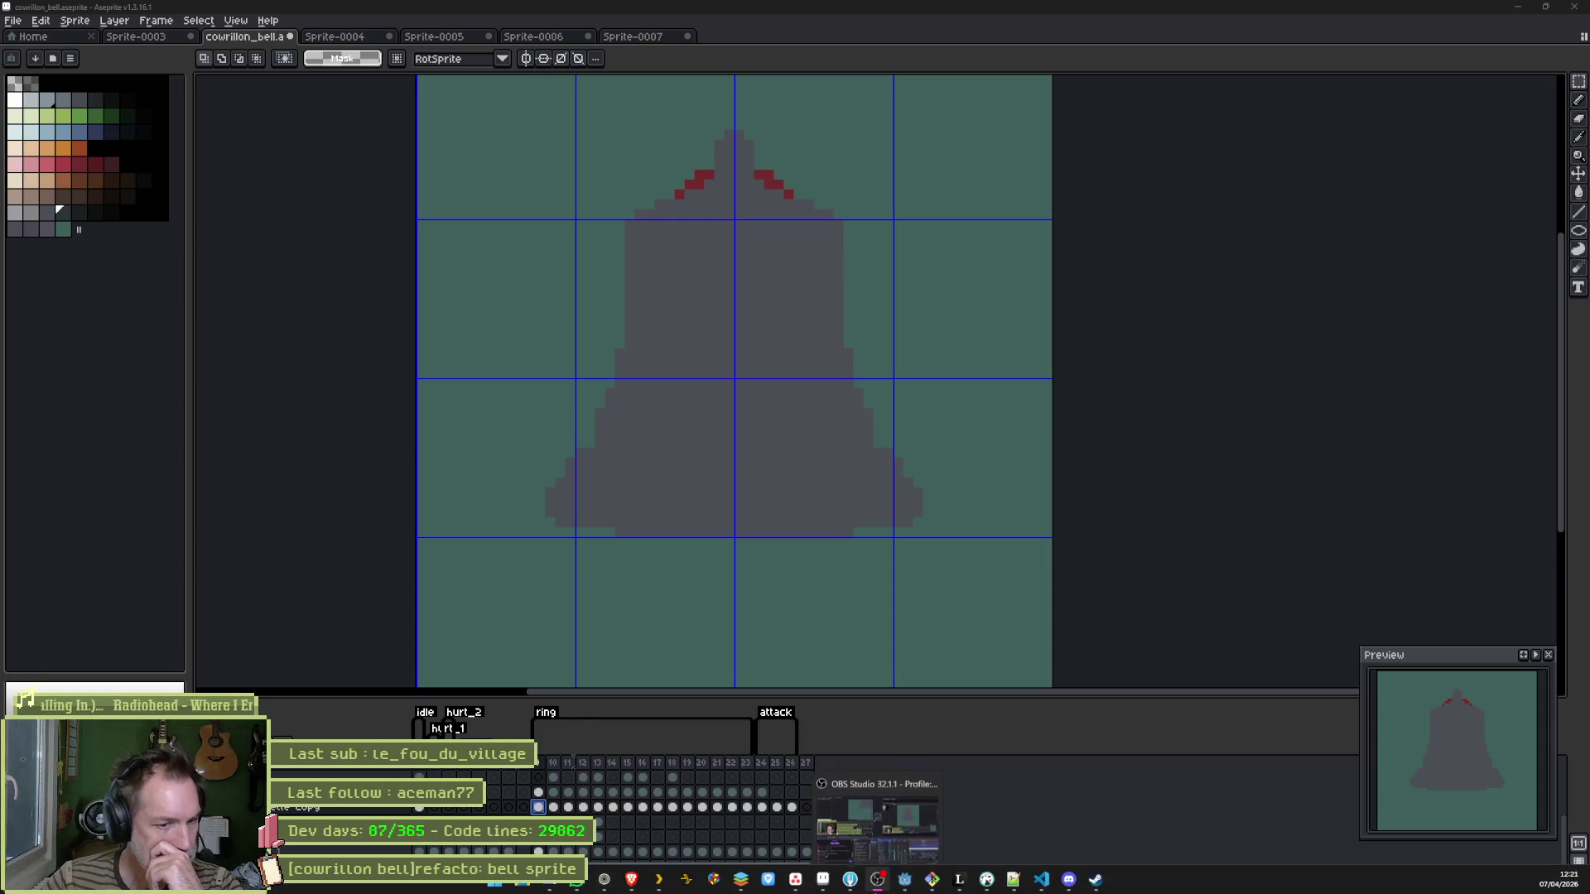
pyautogui.click(605, 883)
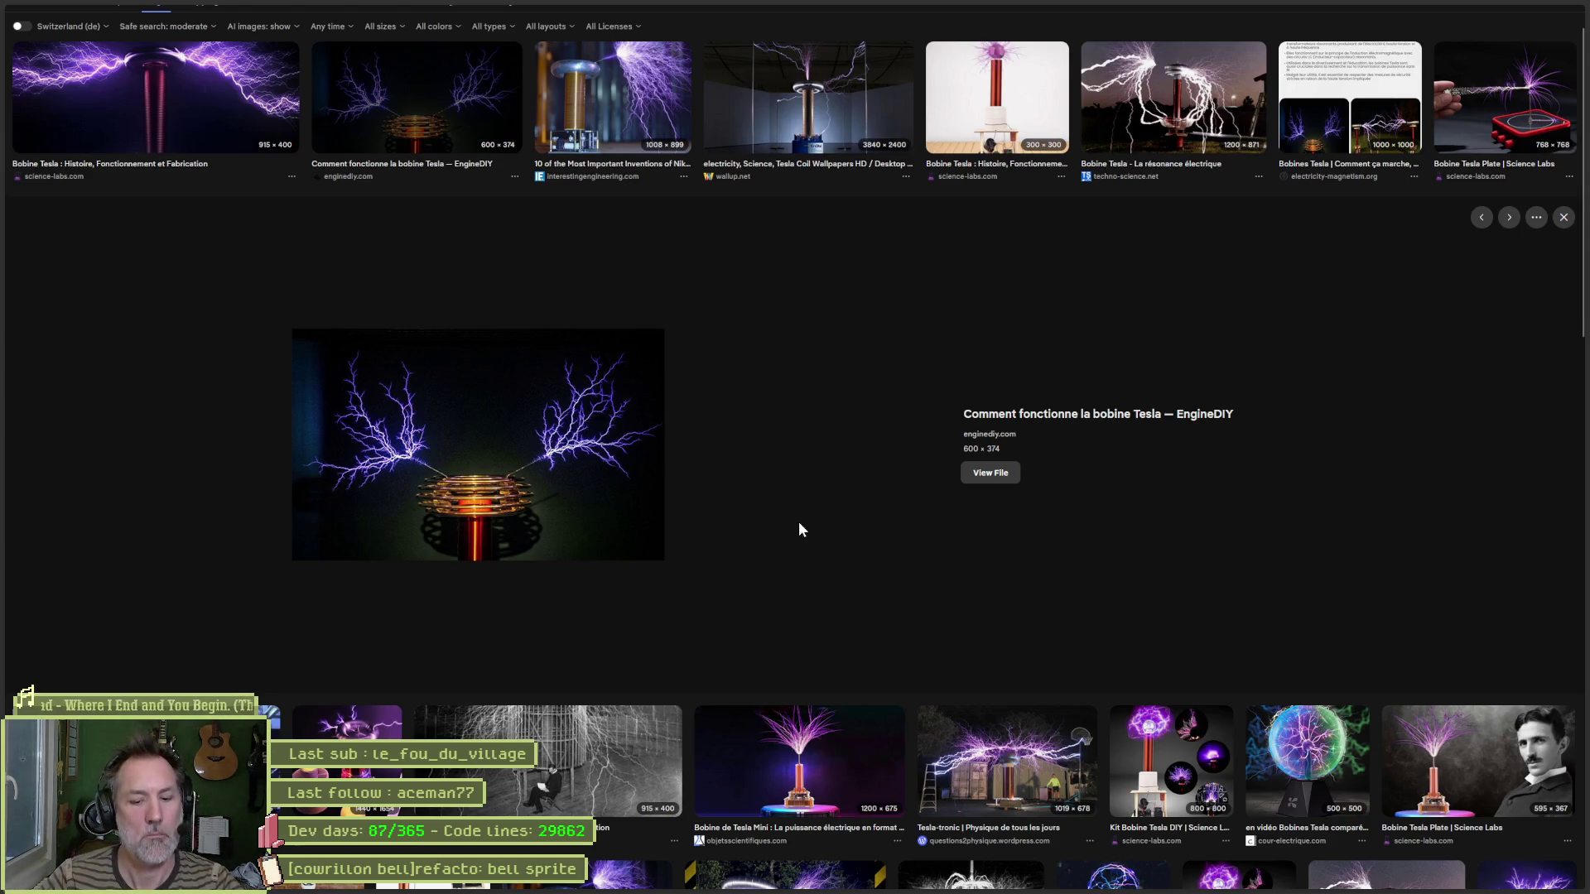
# - Run a search from the address bar, then rerun it with a corrected query
pyautogui.hotkey('ctrl', 'l')
pyautogui.write('regex101')
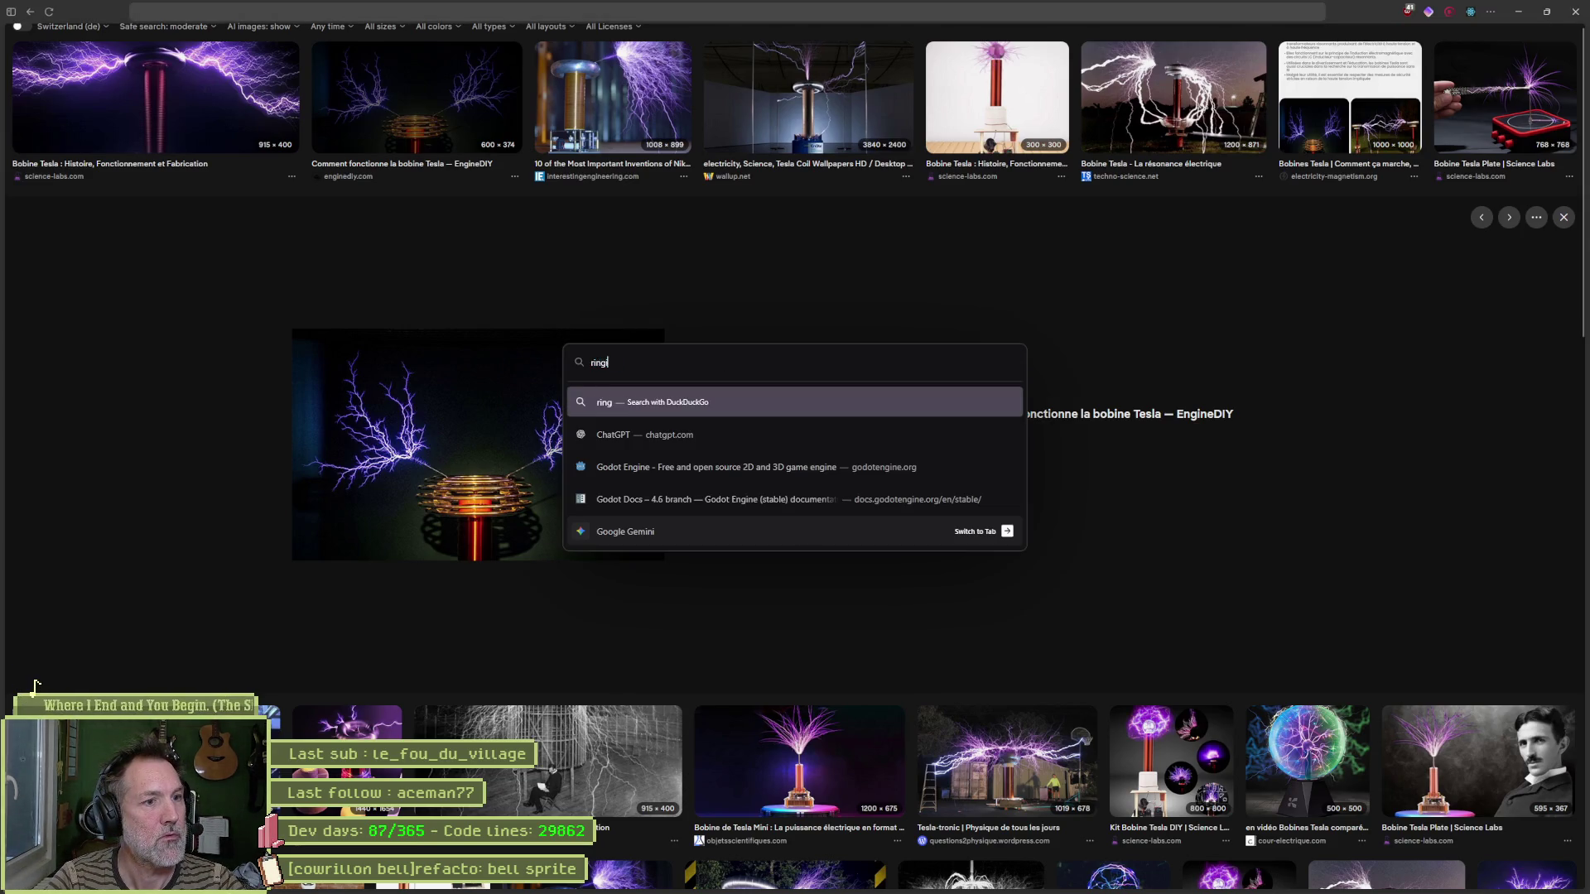
pyautogui.write('in bel')
pyautogui.press('Return')
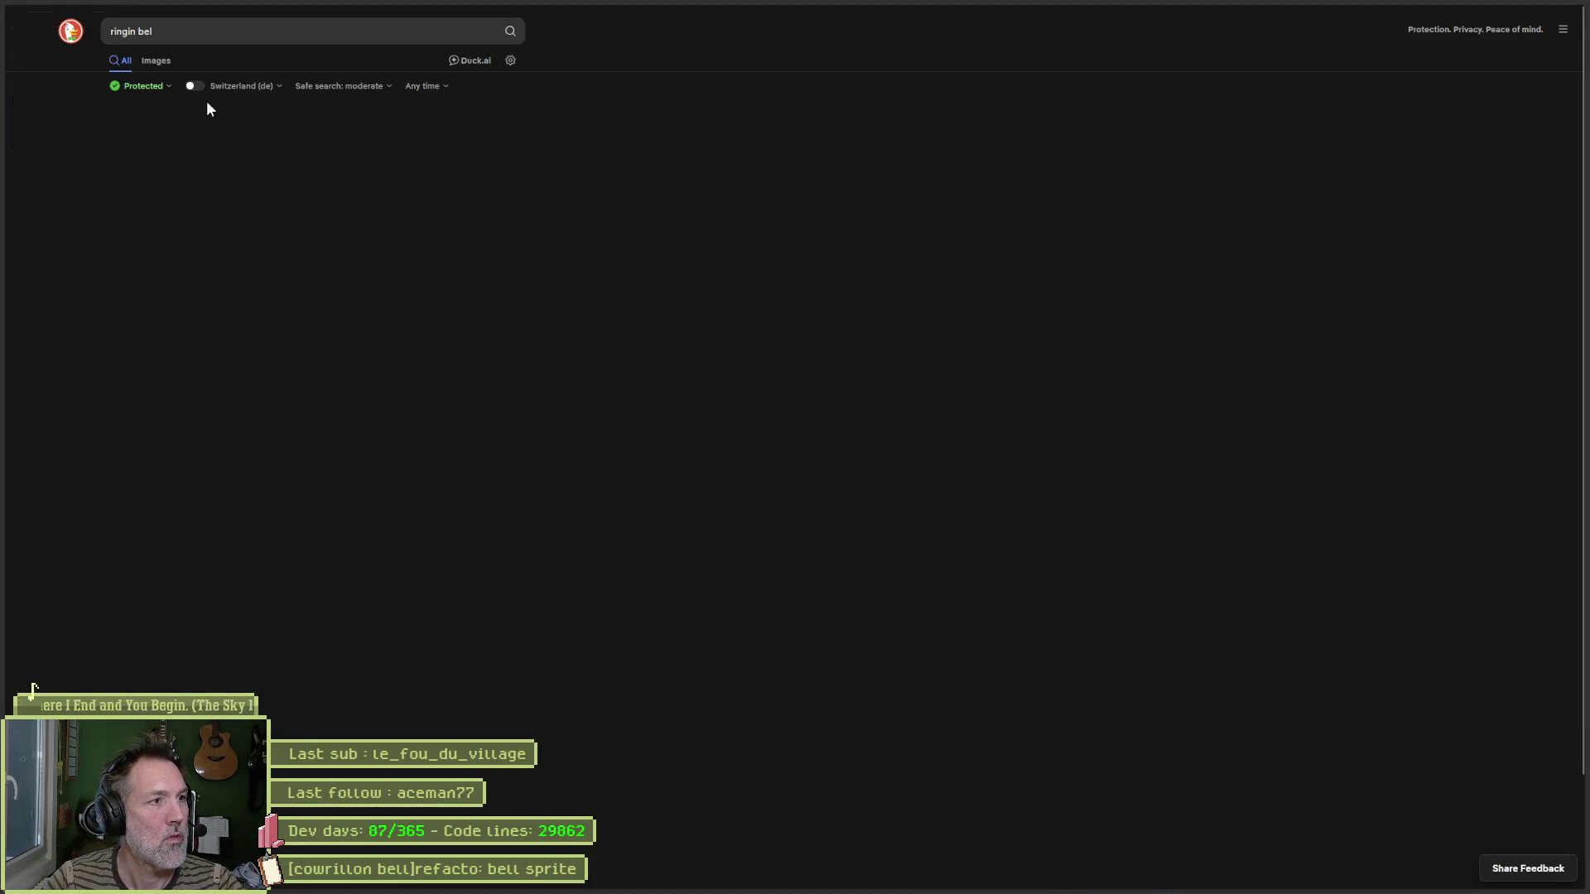
pyautogui.click(202, 33)
pyautogui.write('l')
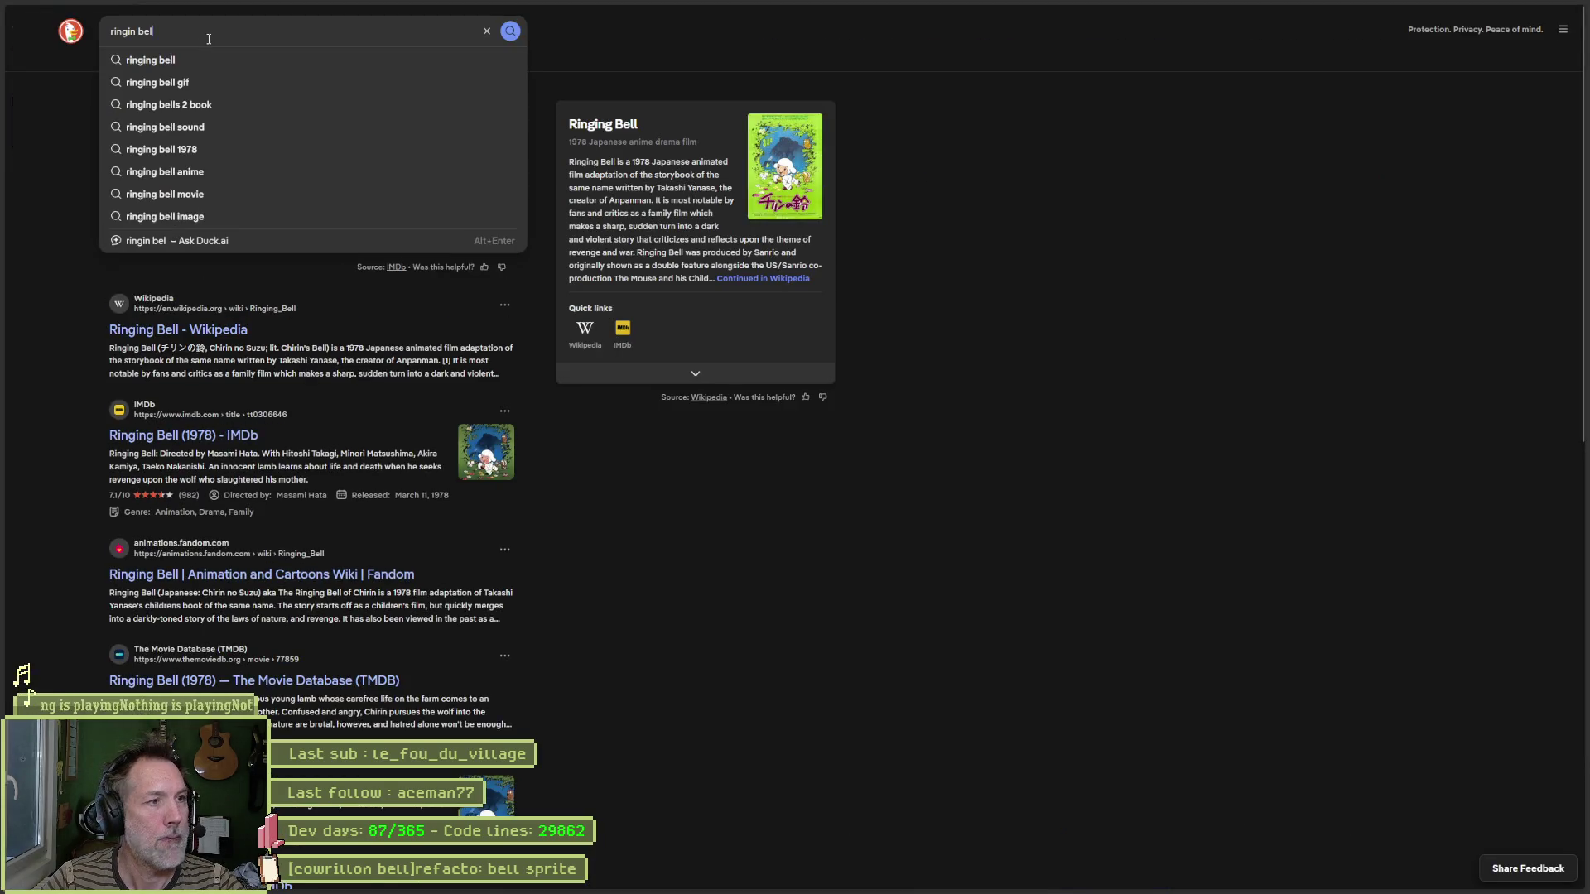
pyautogui.press('Return')
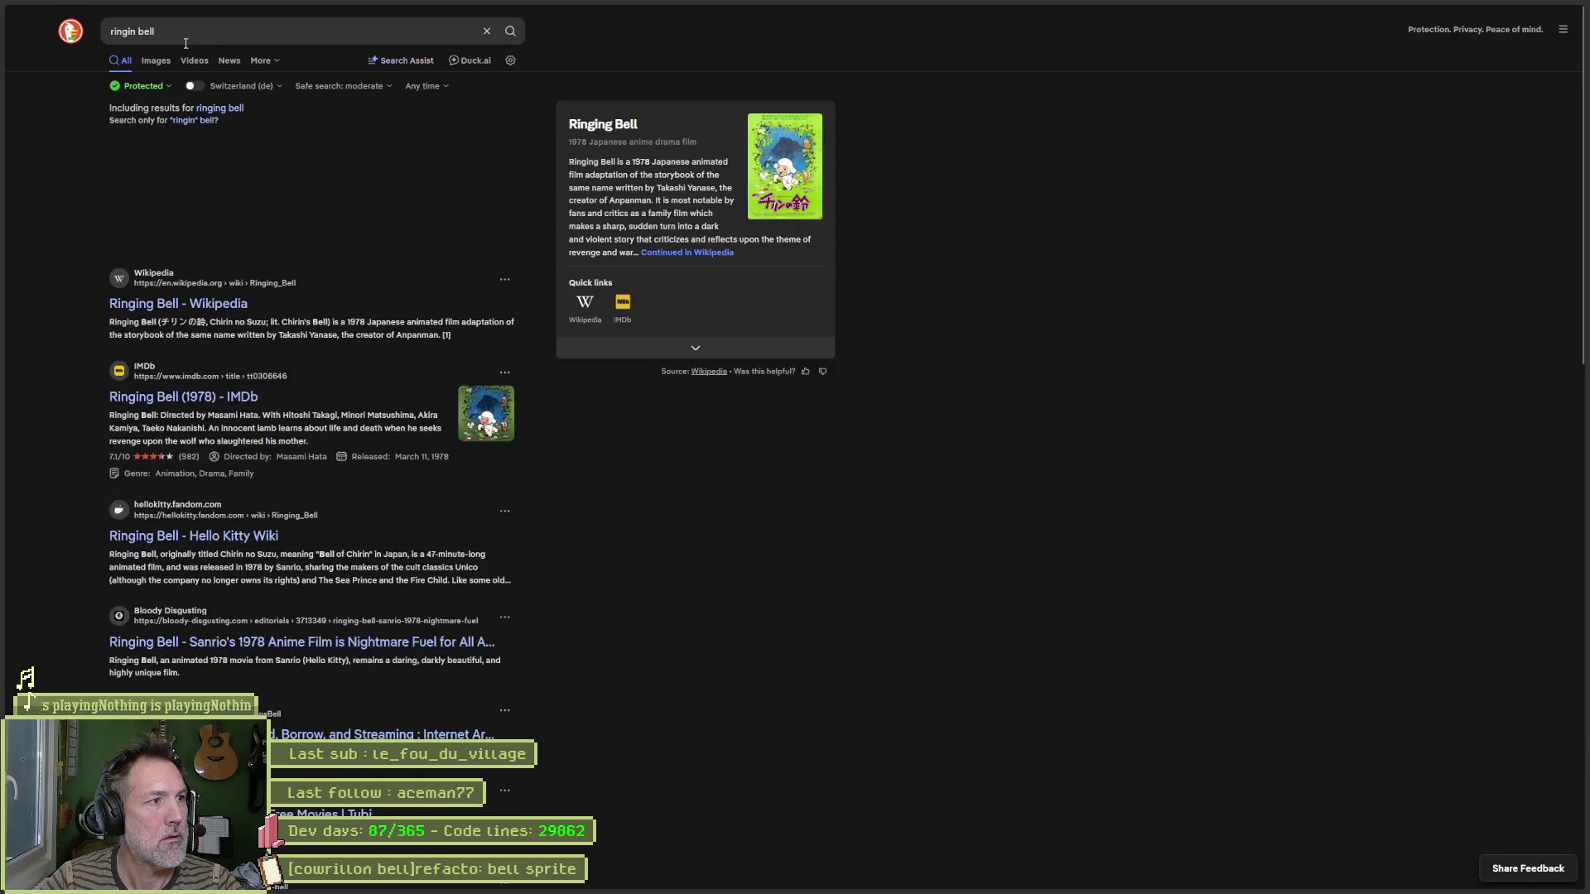
# - Correct the query to 'ringing bell', search, and filter to video results
pyautogui.click(137, 32)
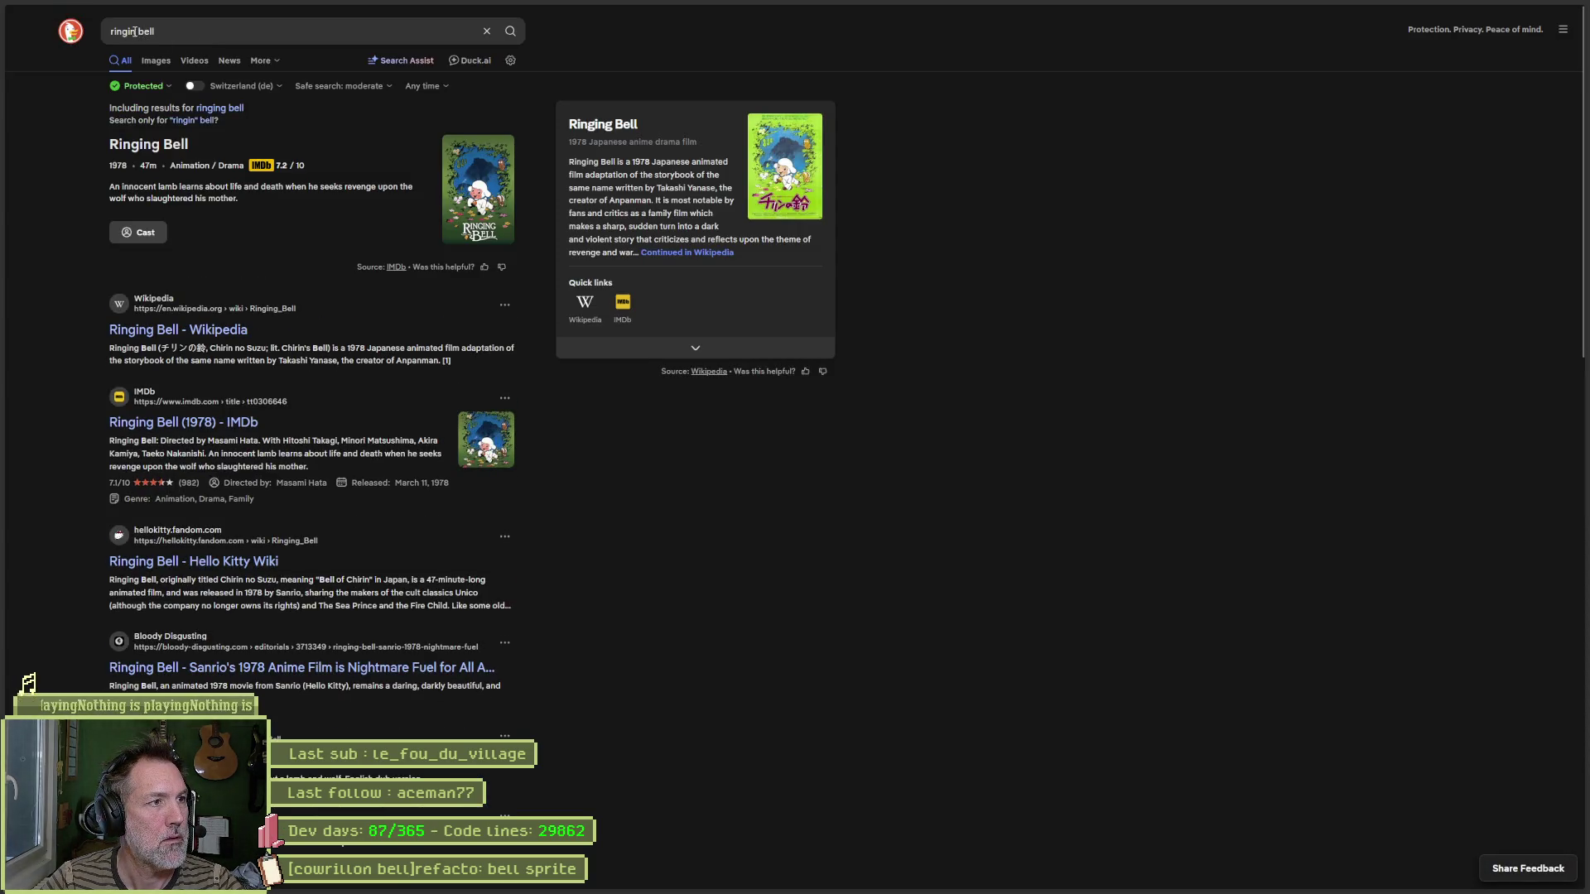
pyautogui.write('g')
pyautogui.click(134, 92)
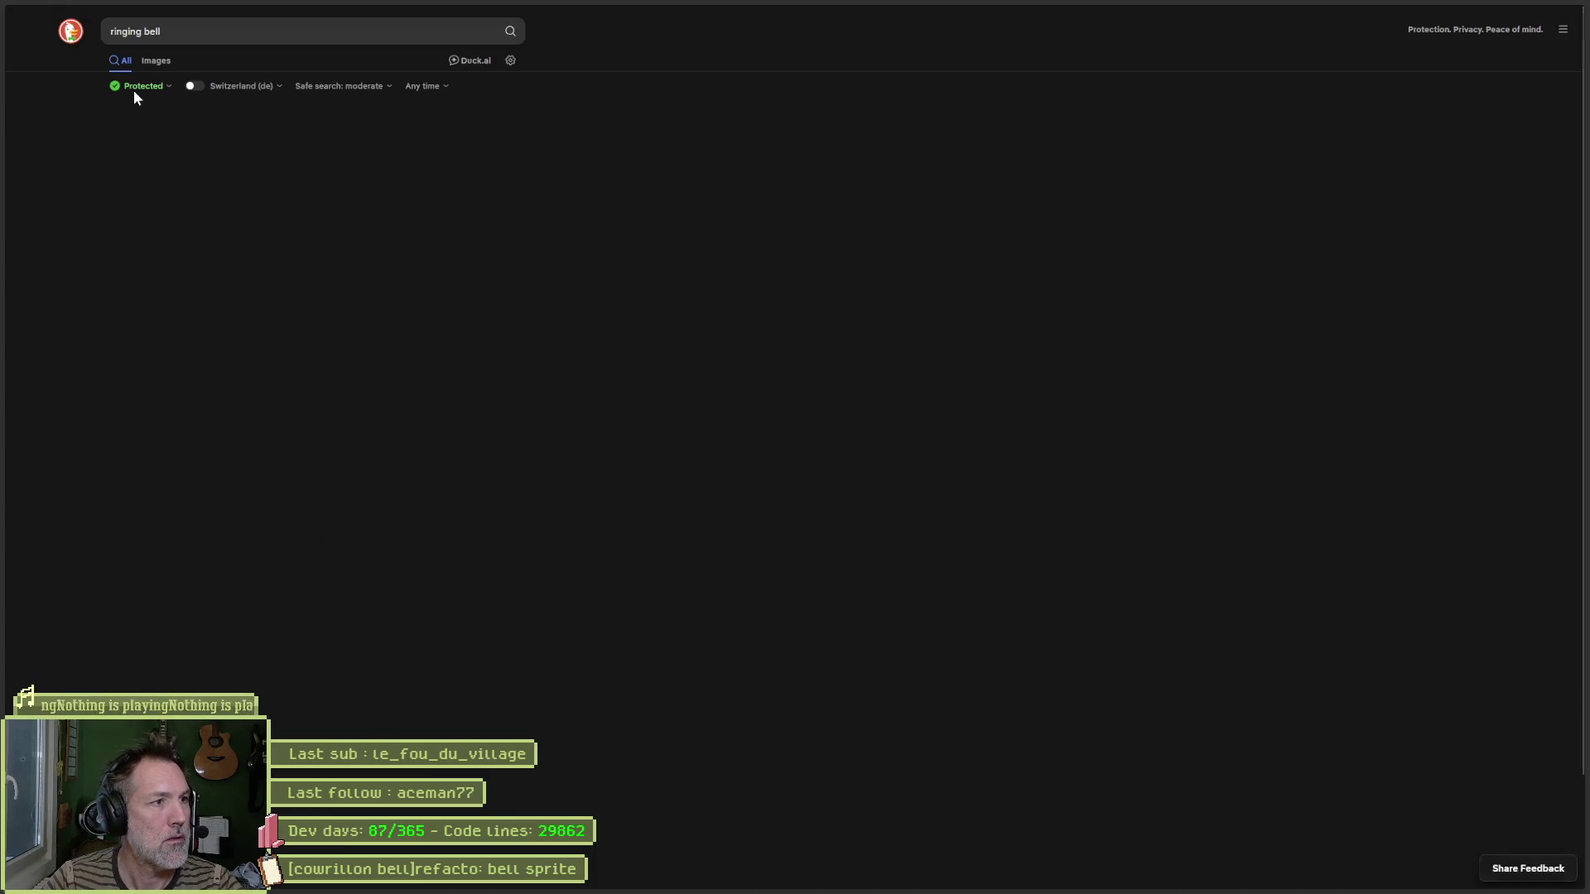
pyautogui.click(232, 63)
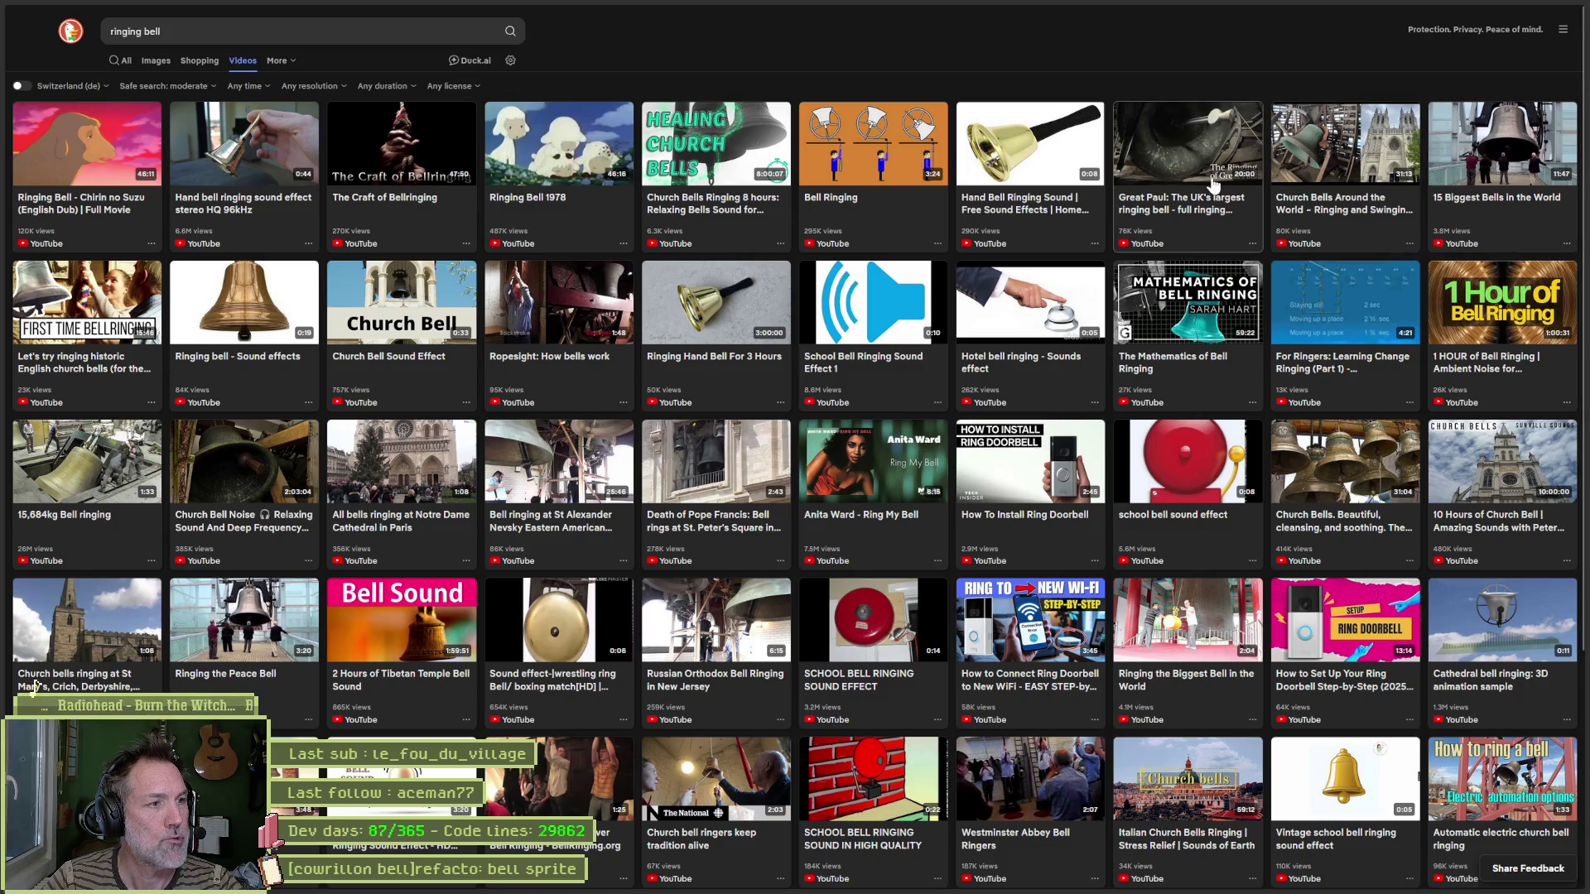
# - Play a giant-bells video and skip between chapters, back to the Mingun Bell
pyautogui.click(1195, 234)
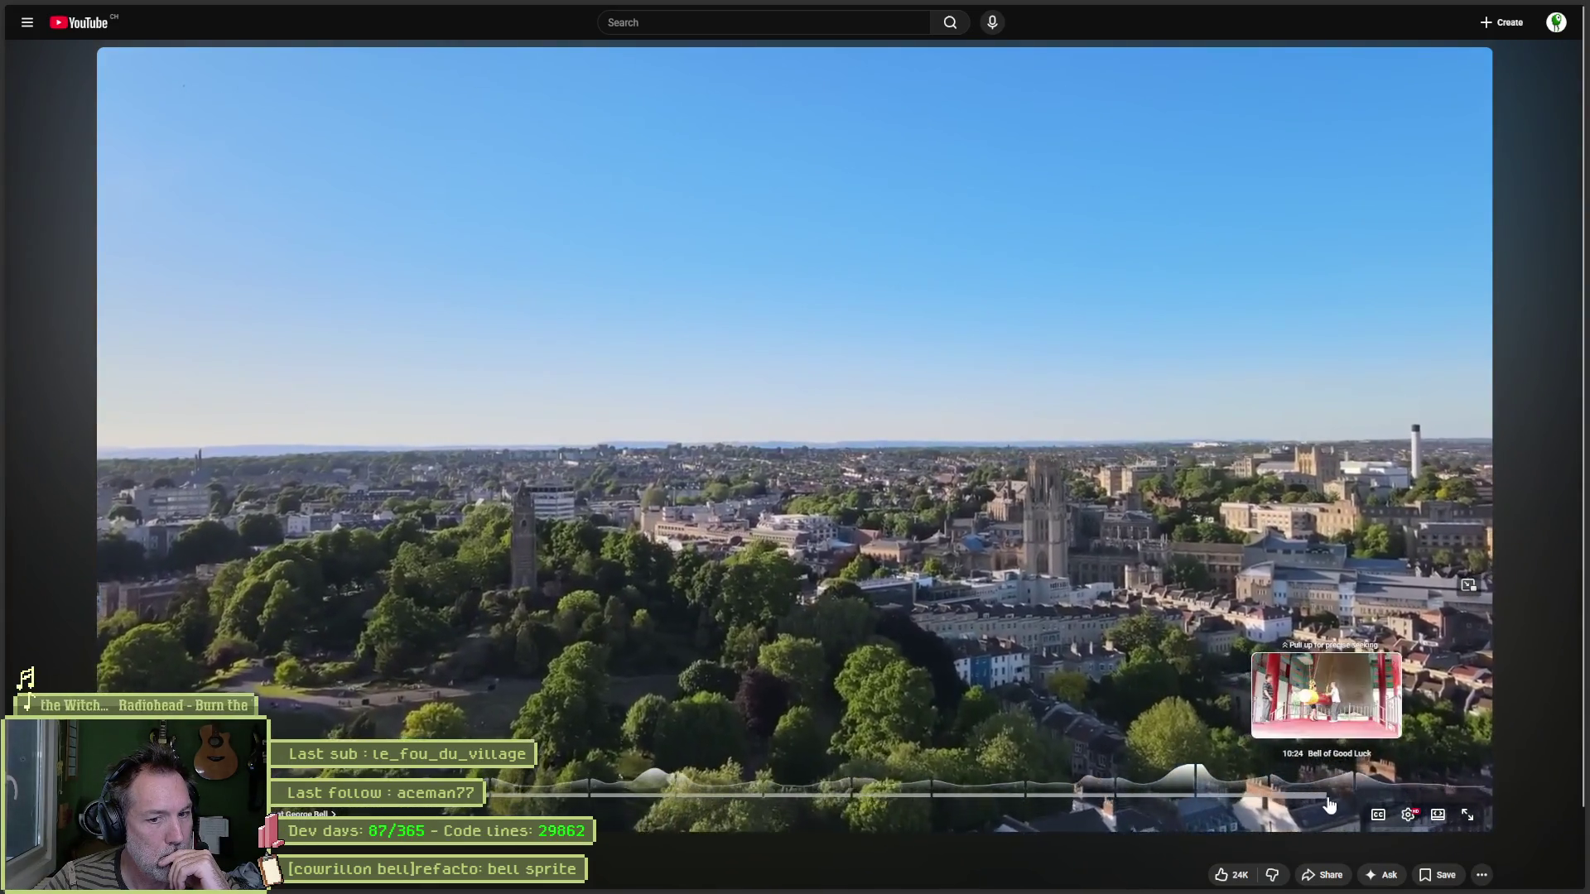
pyautogui.click(1320, 797)
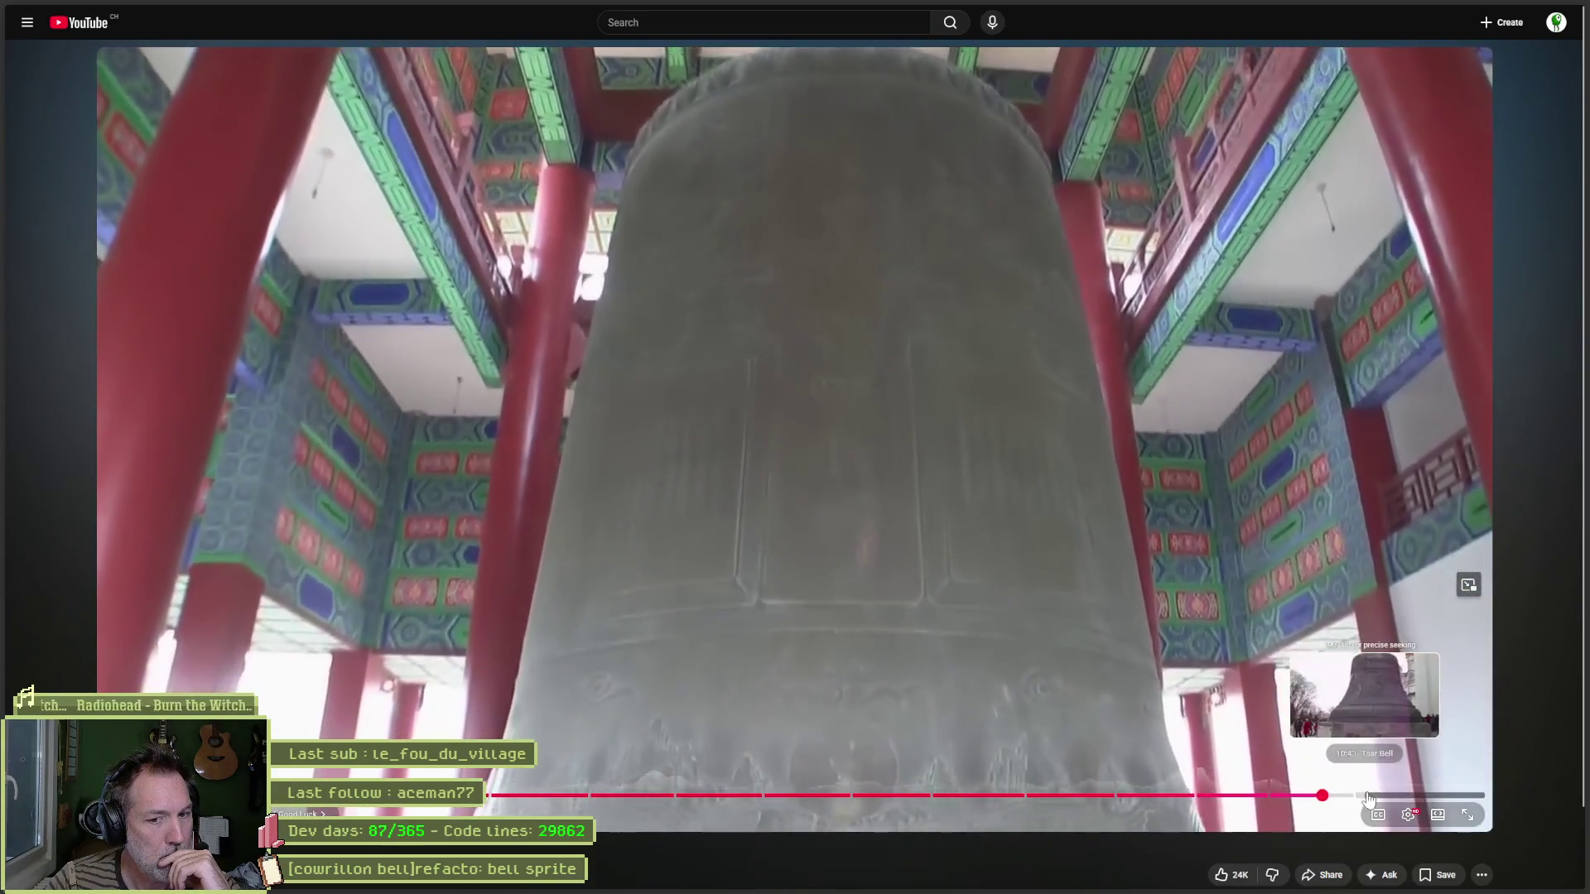
pyautogui.click(1371, 797)
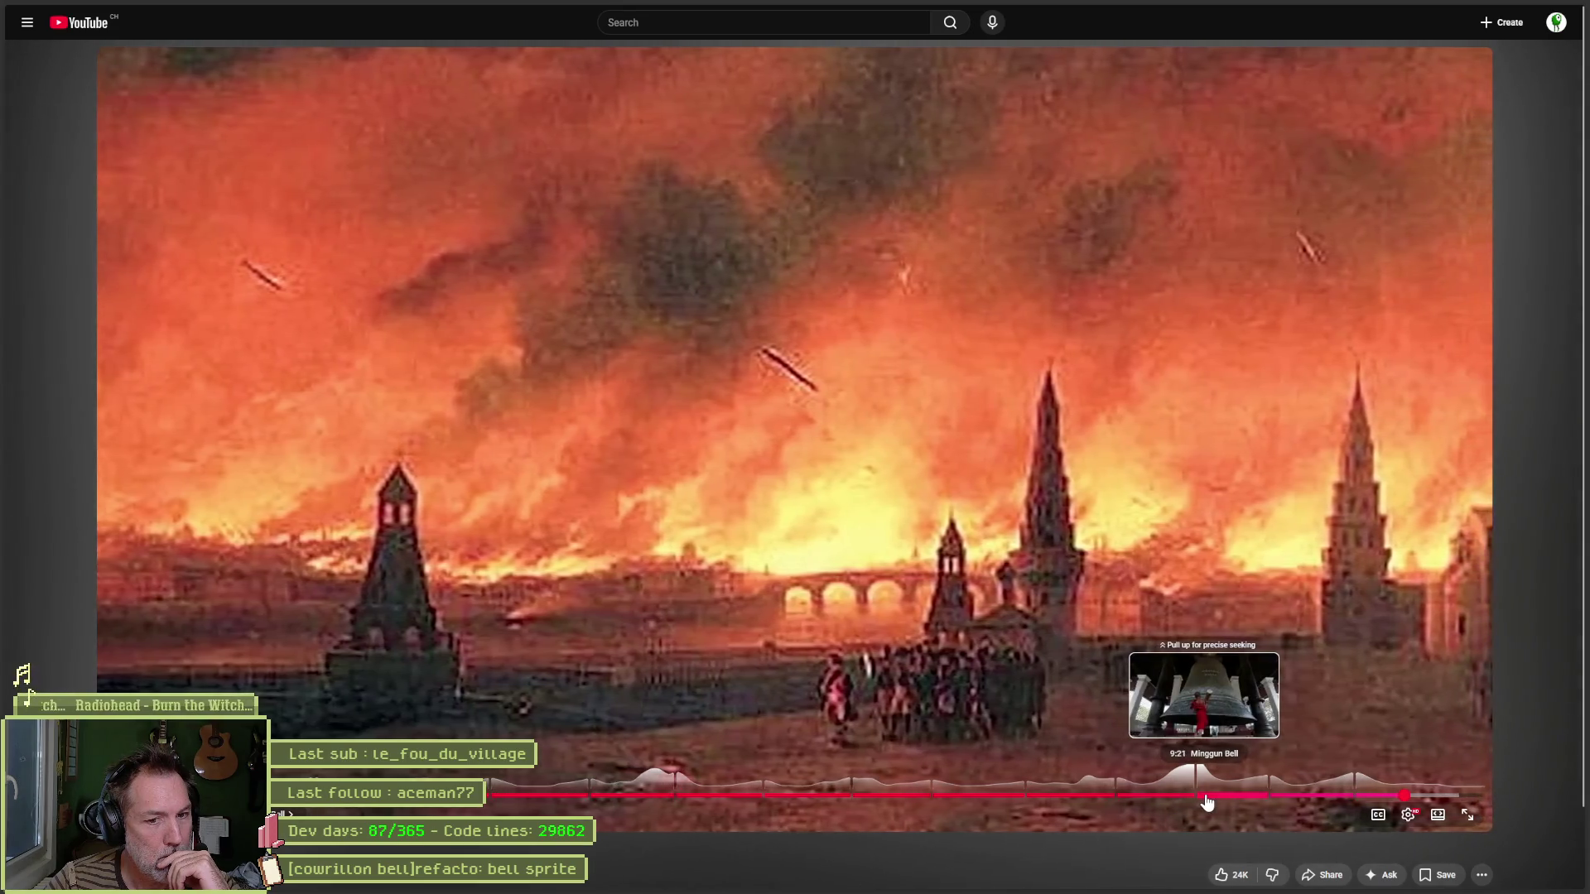
pyautogui.click(1206, 796)
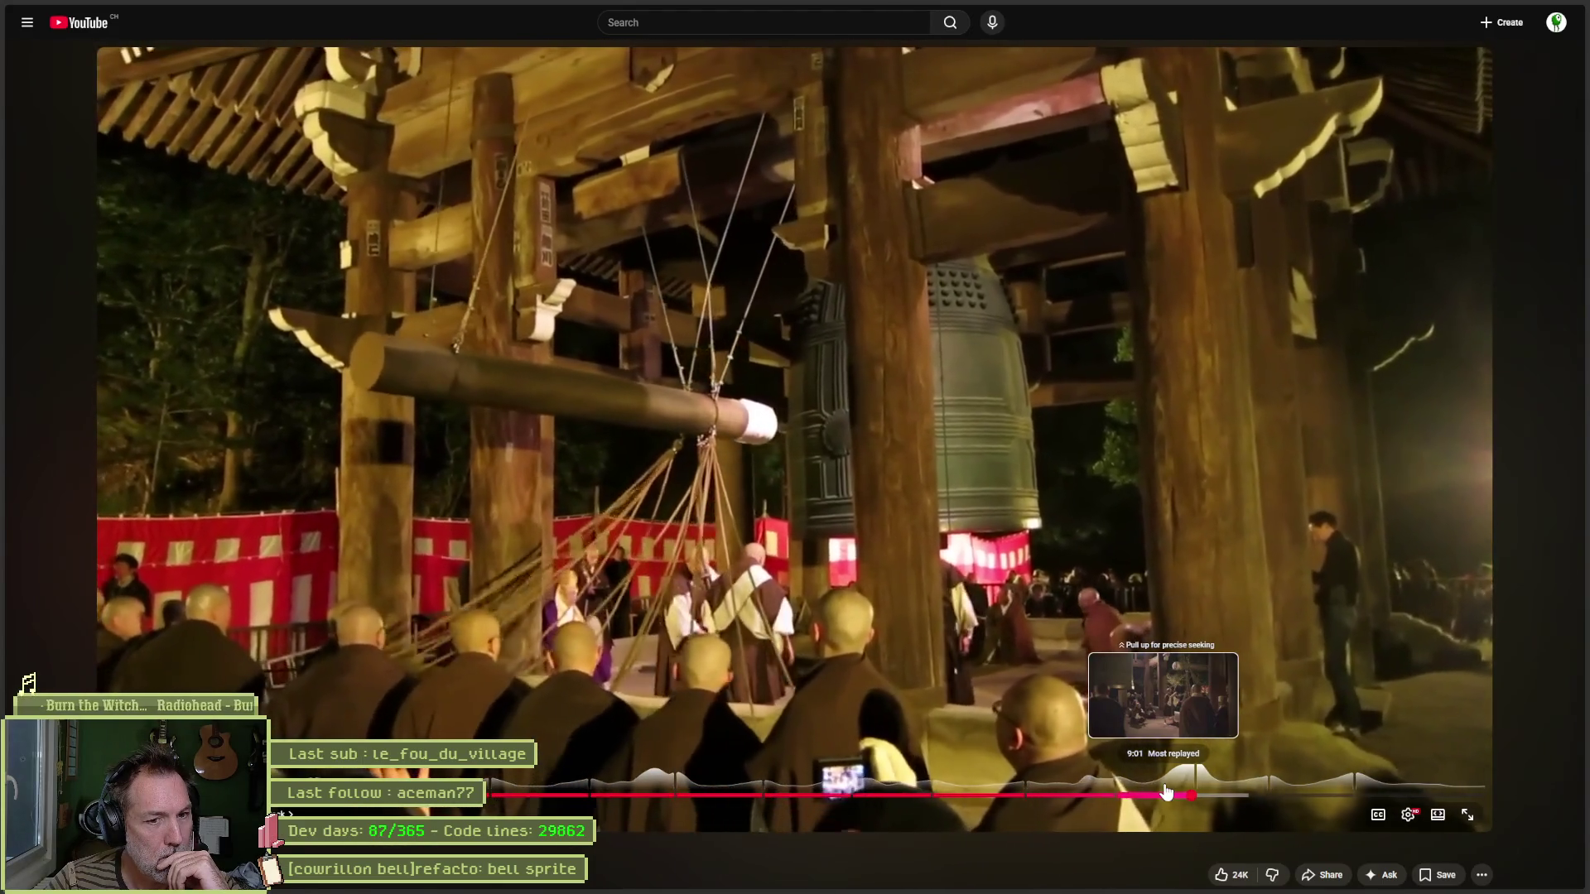
# - Seek back through the bell video to replay bell-striking scenes, then switch to ChatGPT
pyautogui.click(1166, 793)
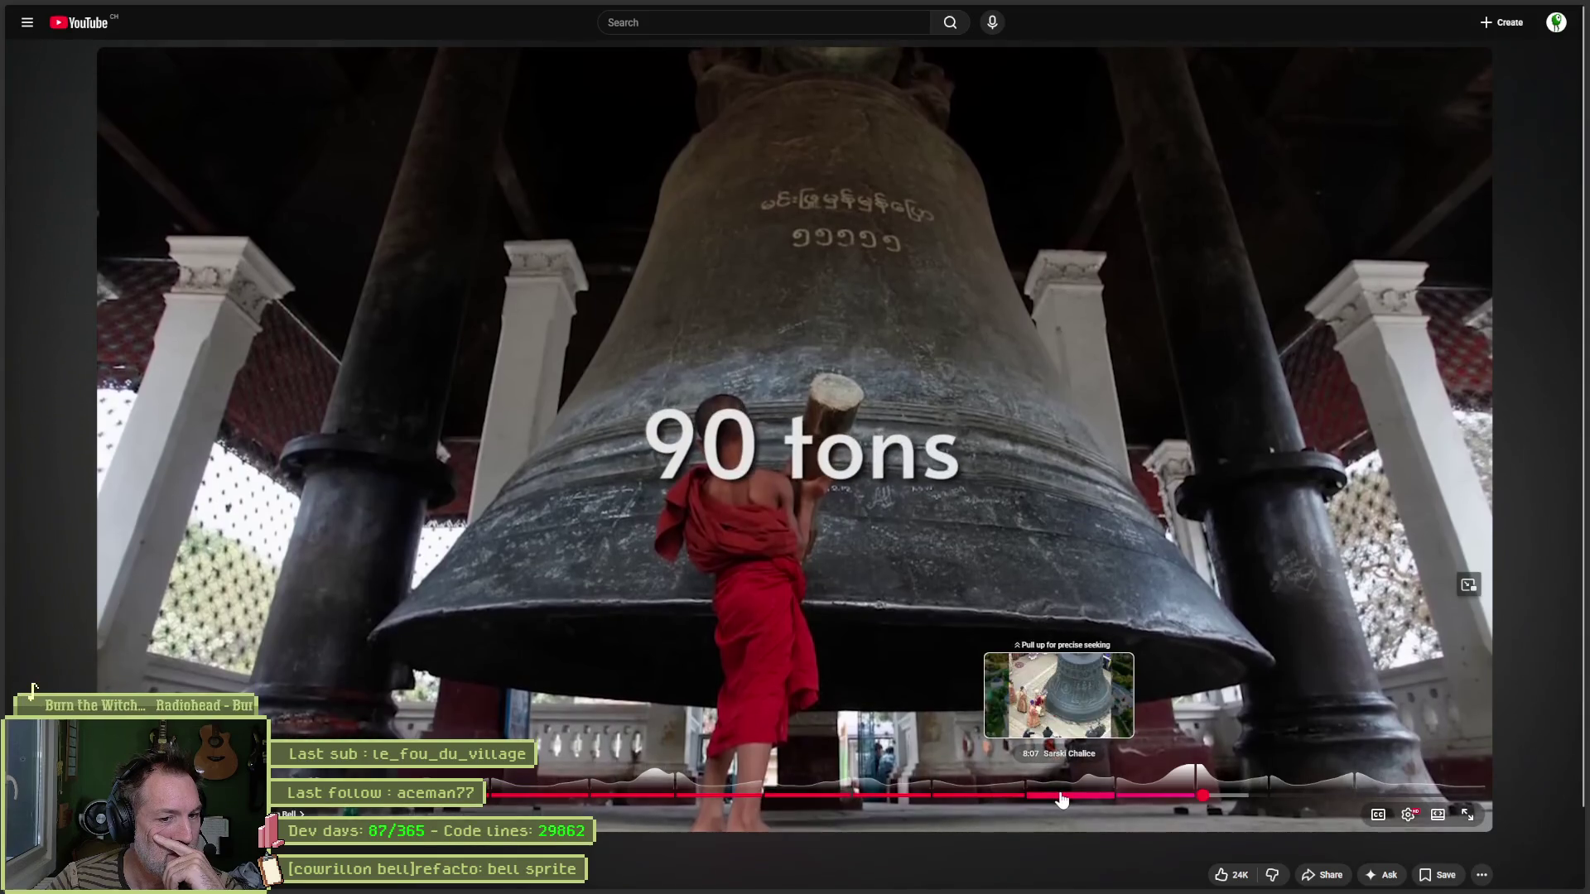
pyautogui.click(1062, 799)
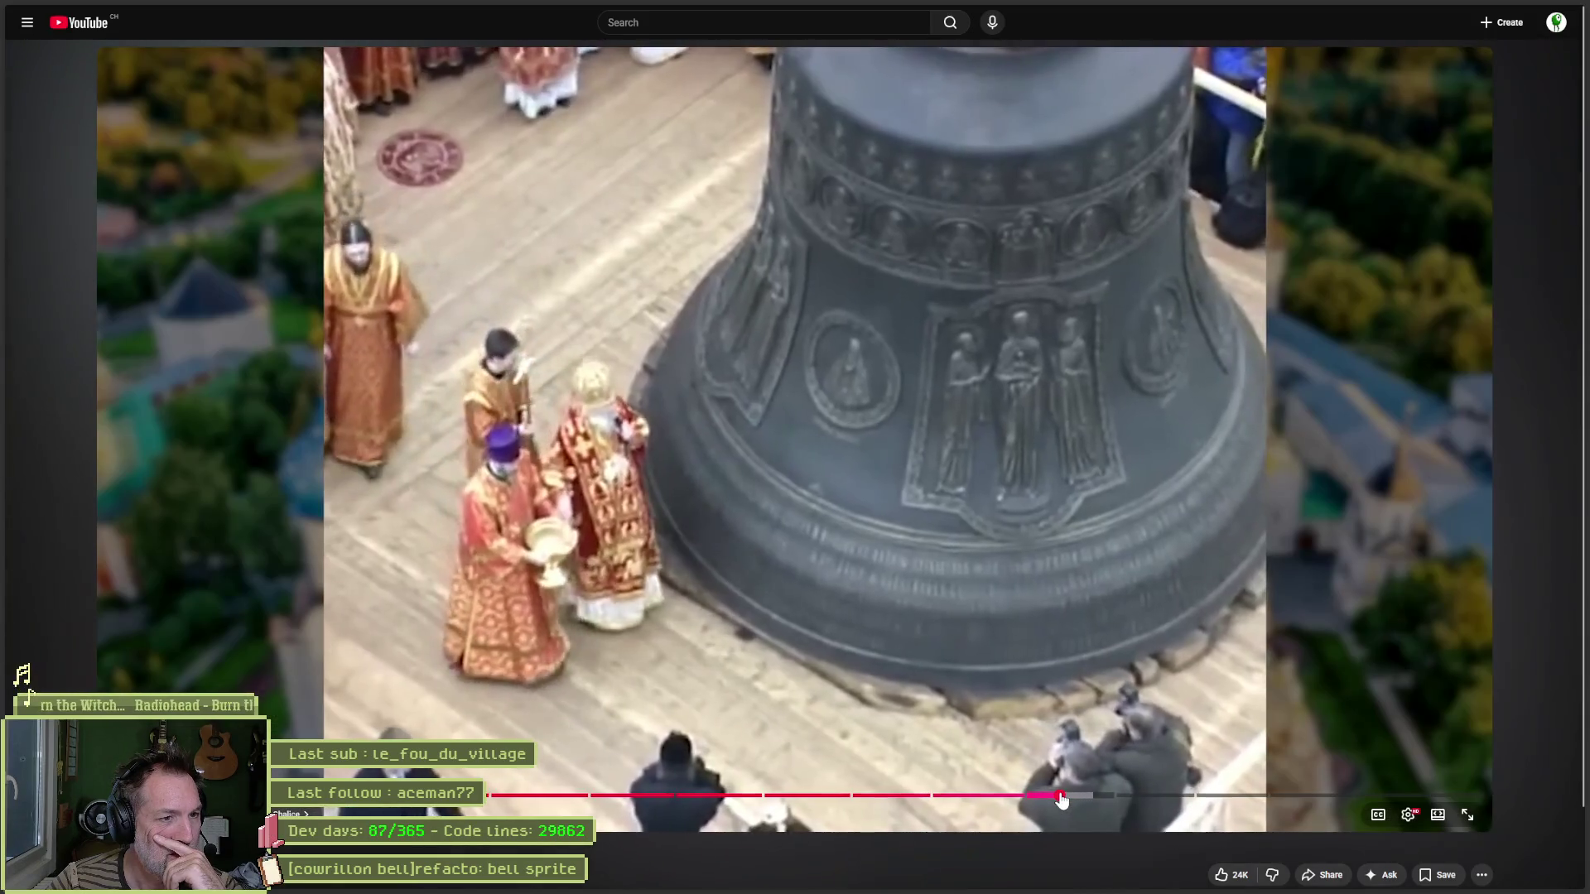
pyautogui.moveTo(1062, 800); pyautogui.dragTo(1062, 800)
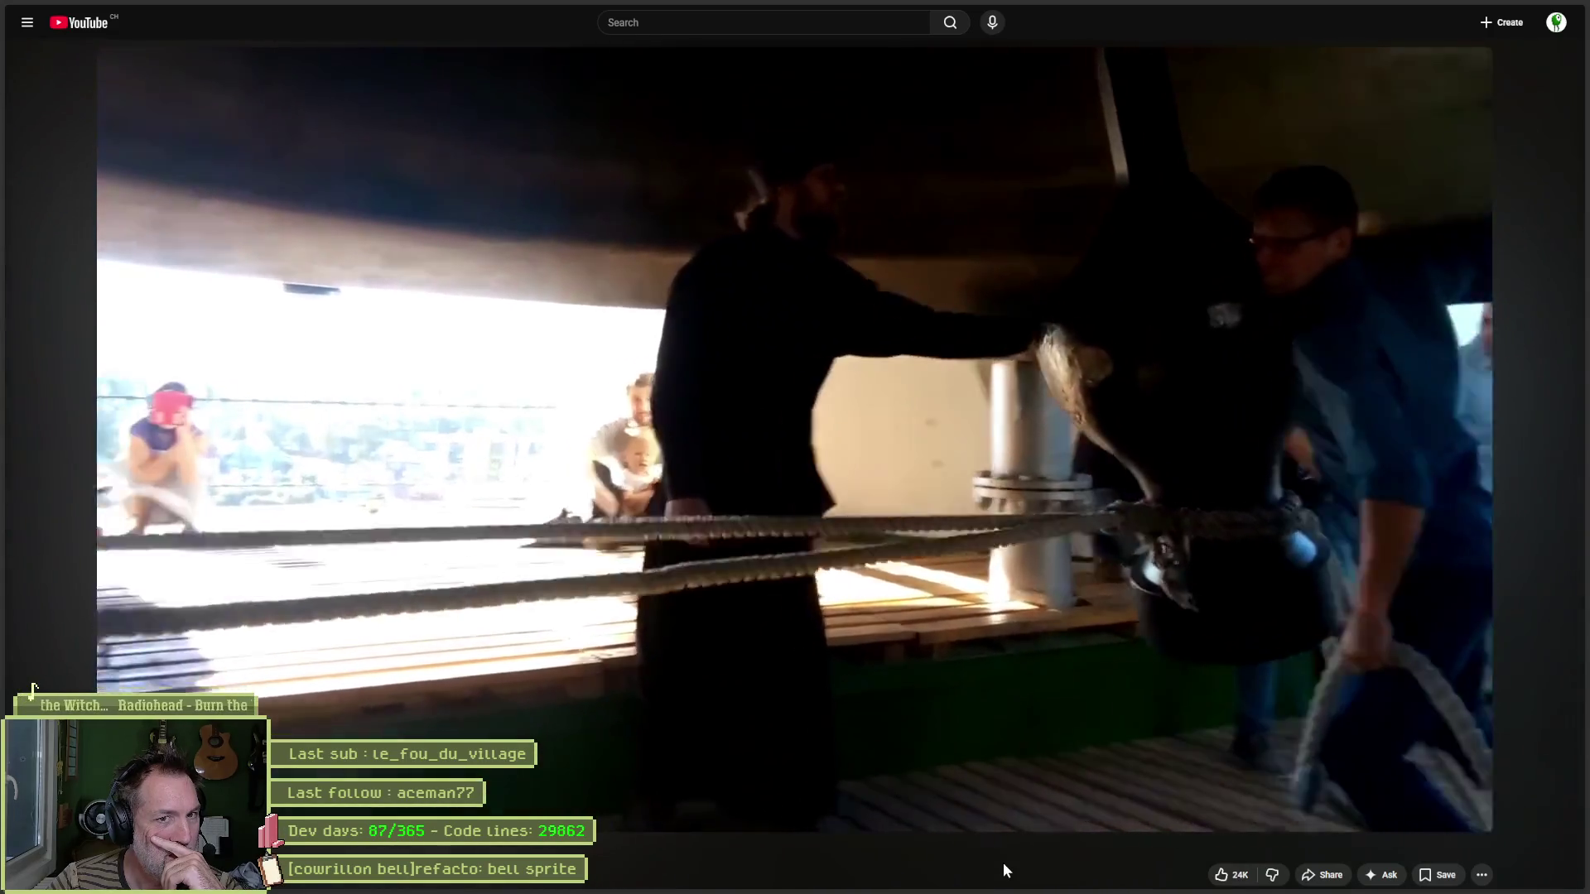
pyautogui.moveTo(857, 772)
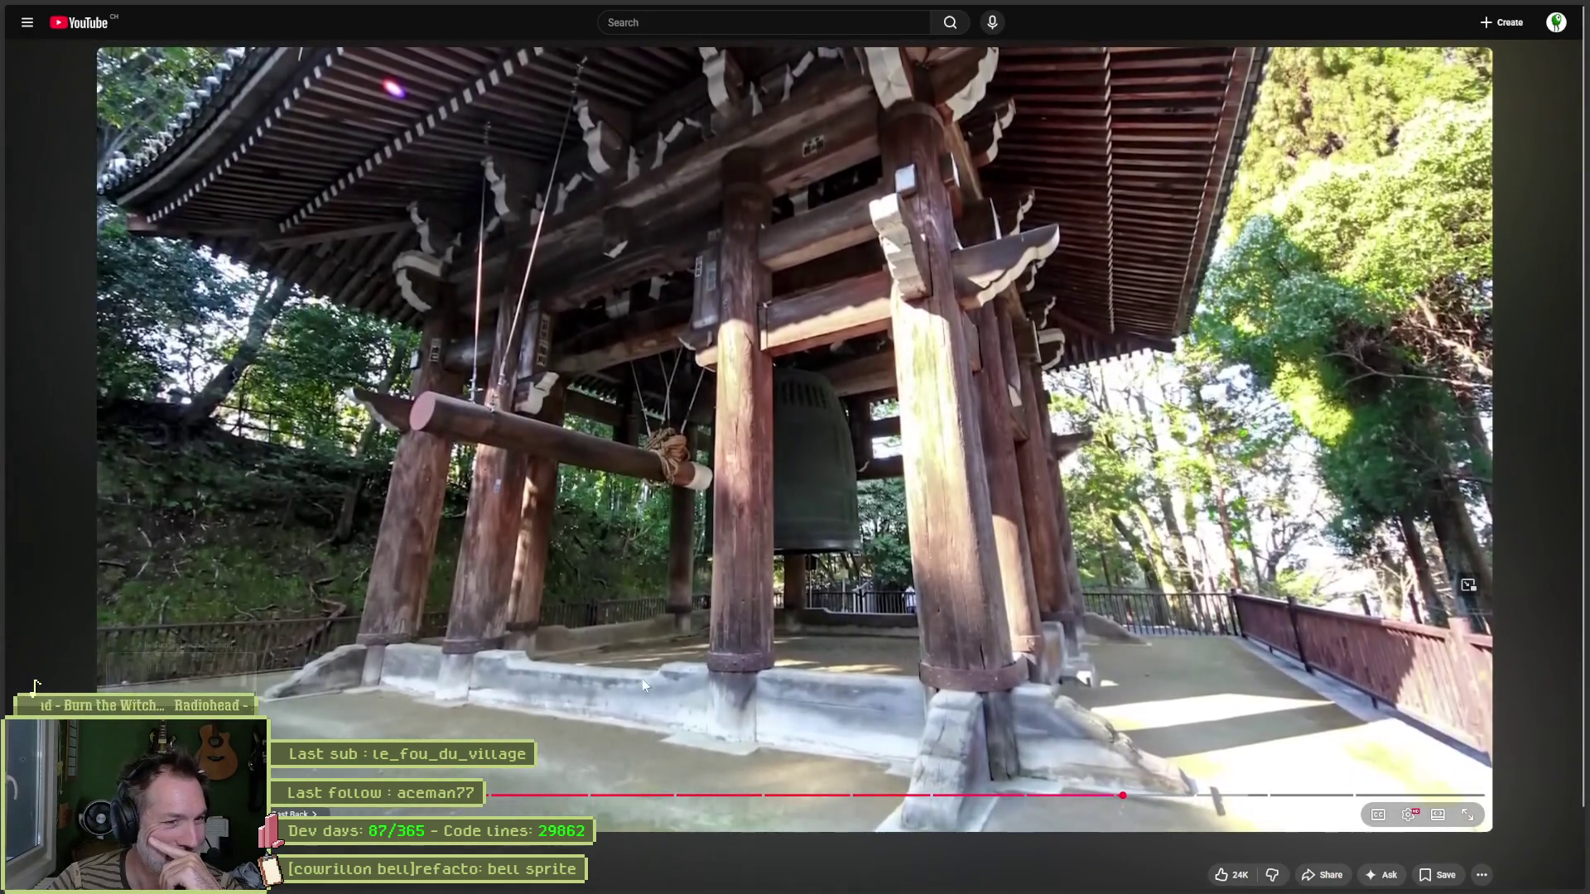
pyautogui.hotkey('alt', 'Tab')
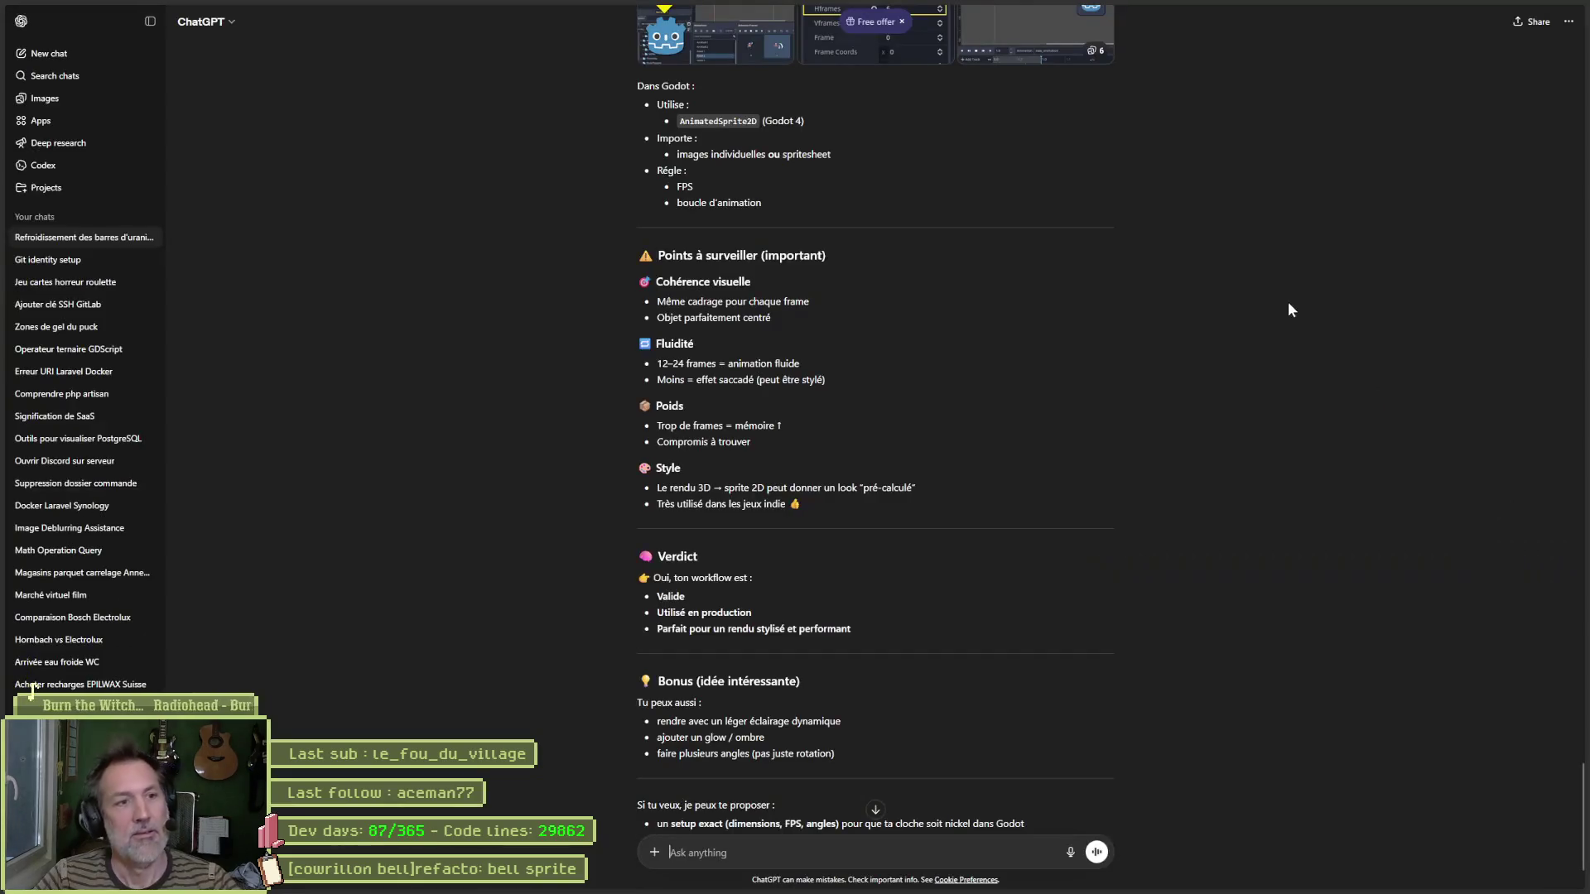
# - Minimise the ChatGPT window so the Aseprite bell sprite shows
pyautogui.click(1496, 12)
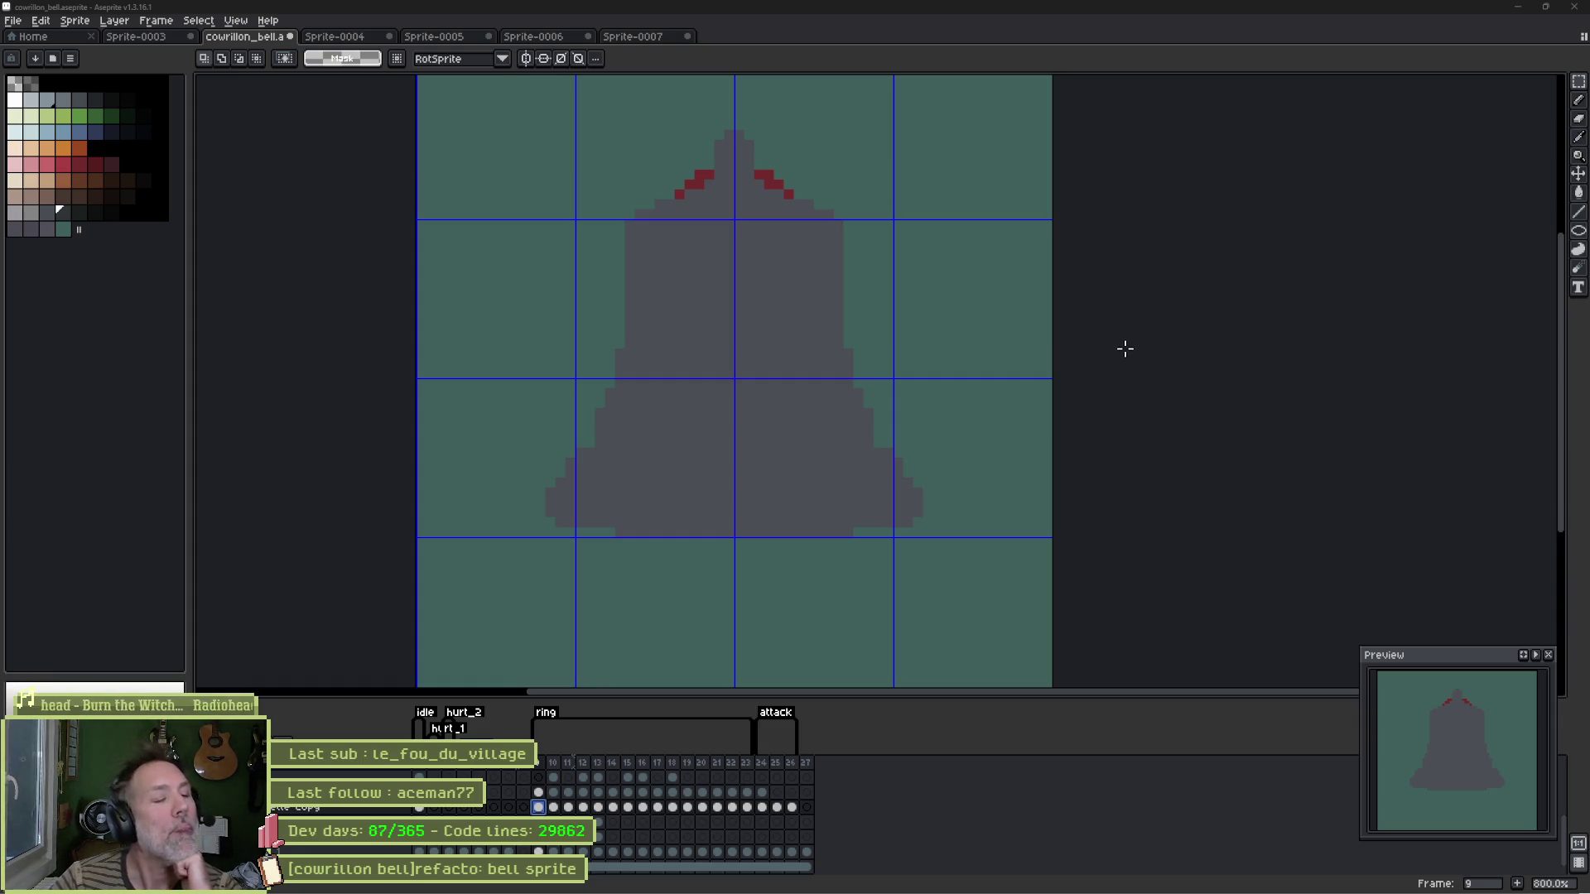
# - Select the working layer and add a new empty Layer 6
pyautogui.click(354, 811)
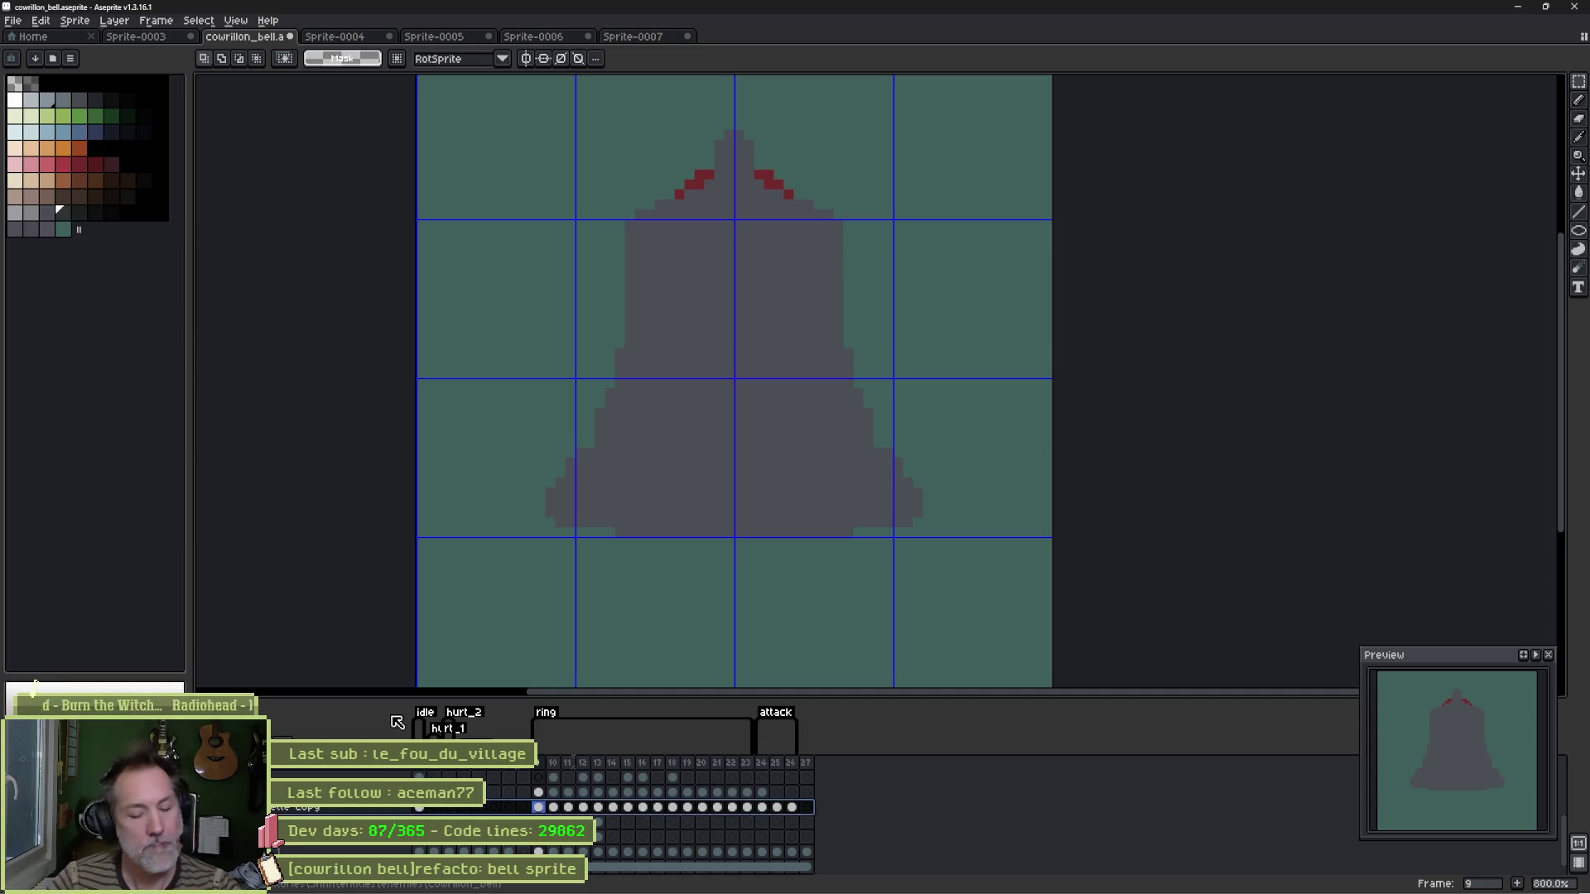
pyautogui.hotkey('ctrl', 'n')
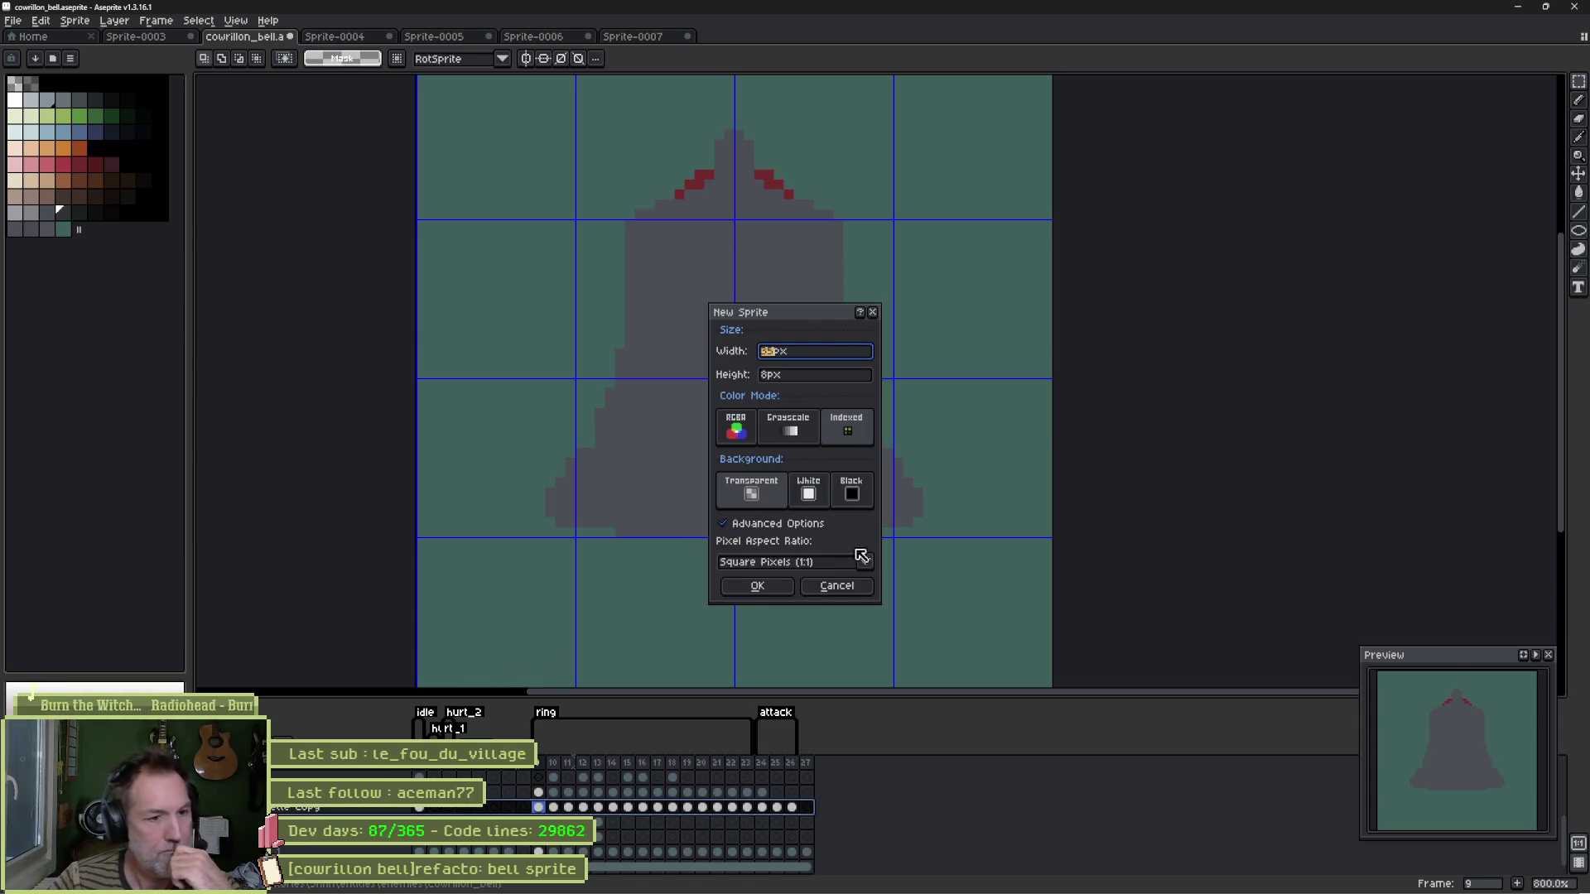
pyautogui.click(837, 585)
pyautogui.hotkey('shift', 'n')
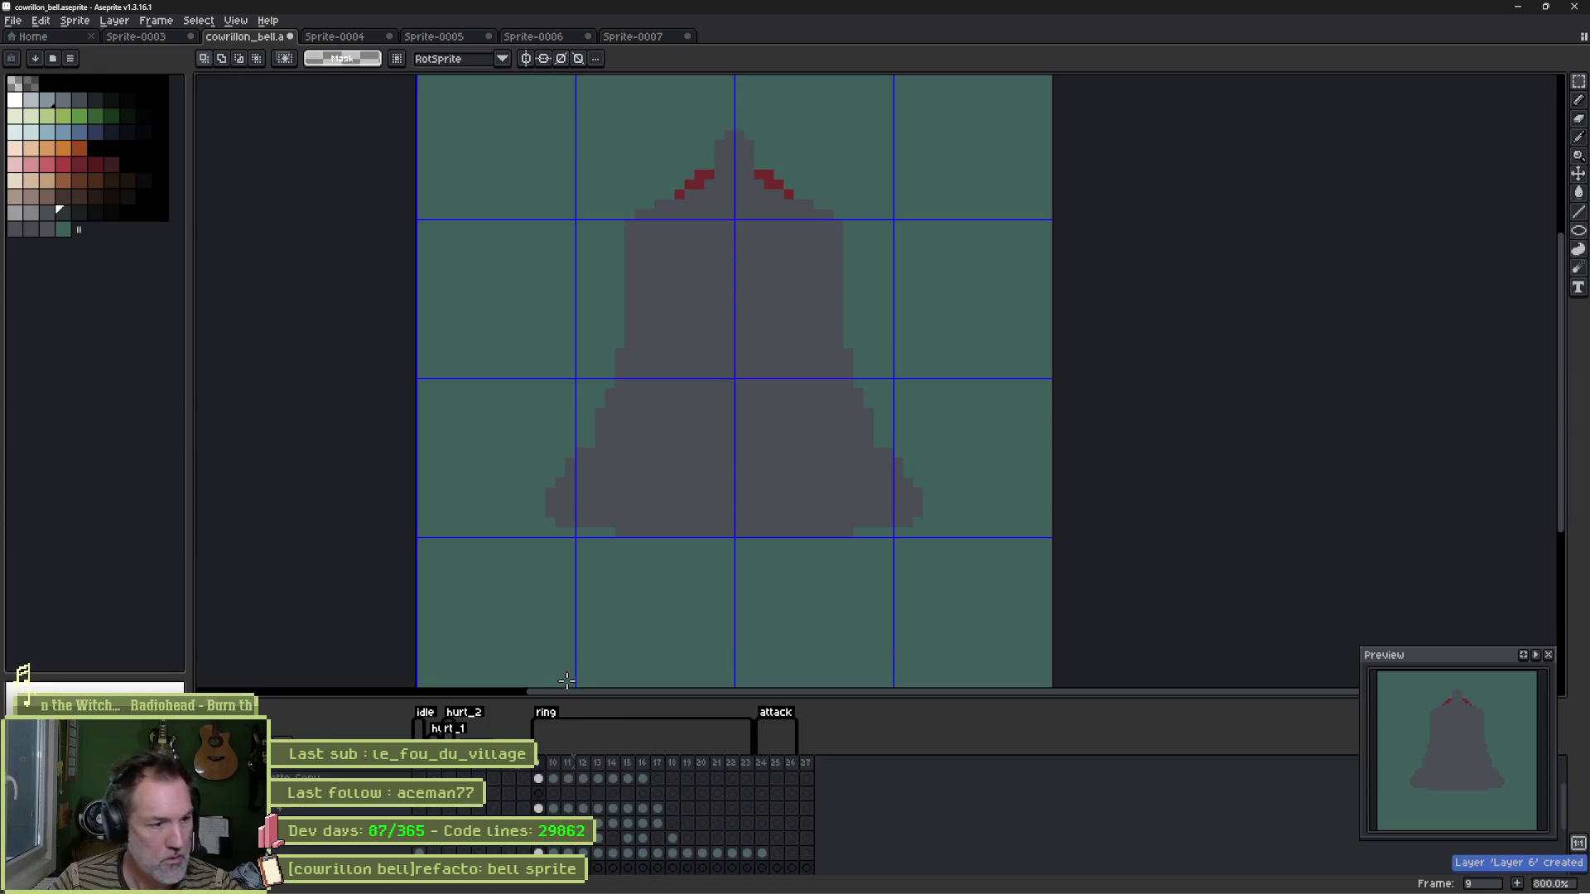
# - With the pencil and pink-red colour, place a first dot beside the bell
pyautogui.scroll(-2, 512, 814)
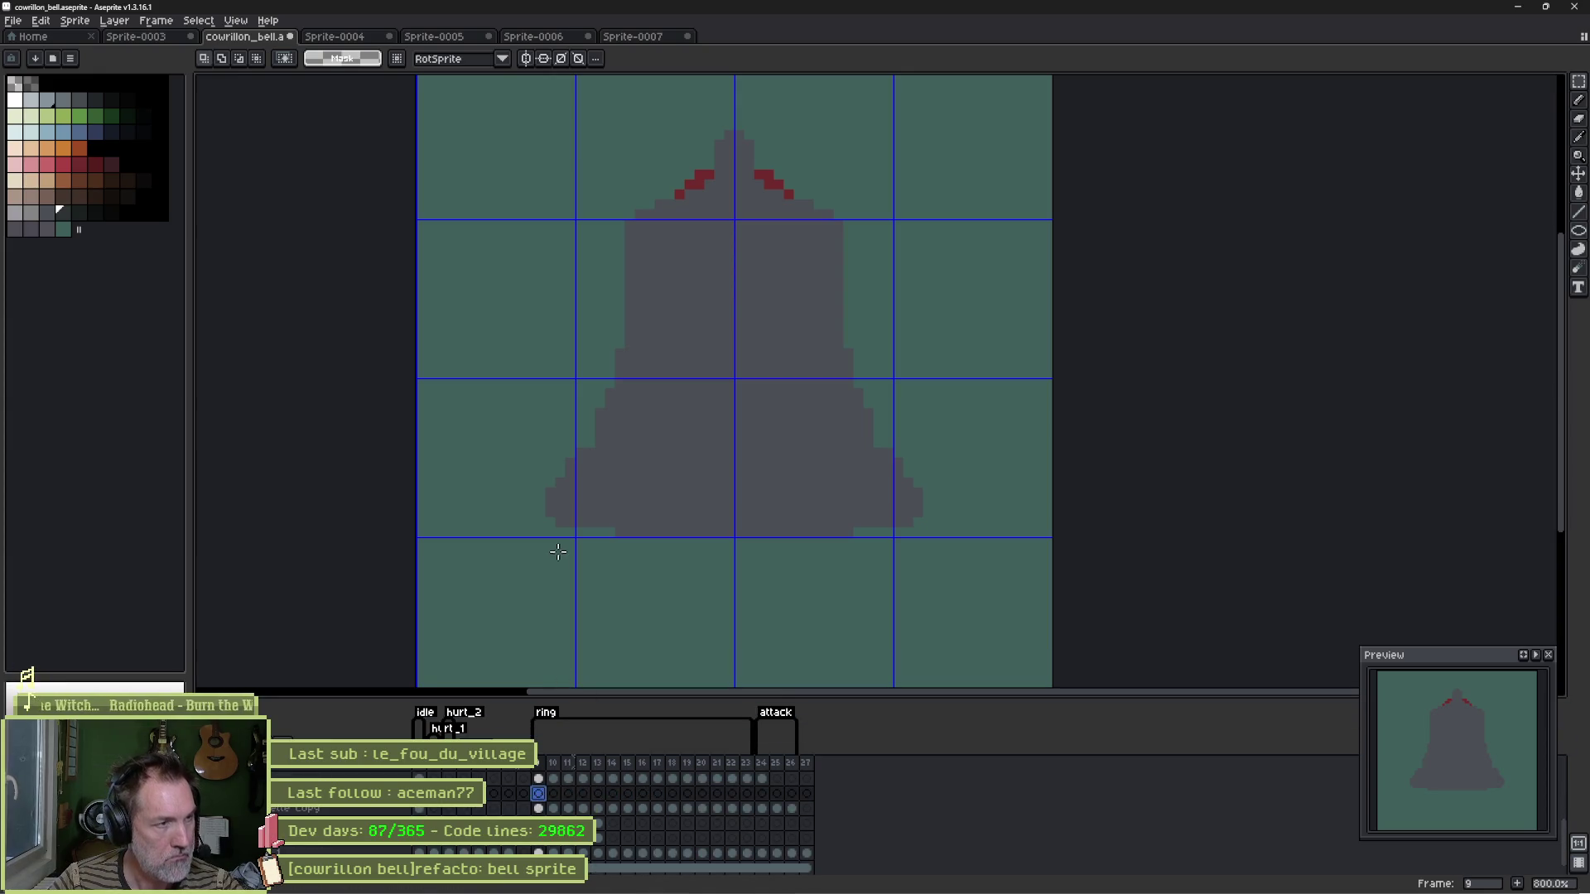
pyautogui.press('b')
pyautogui.click(55, 168)
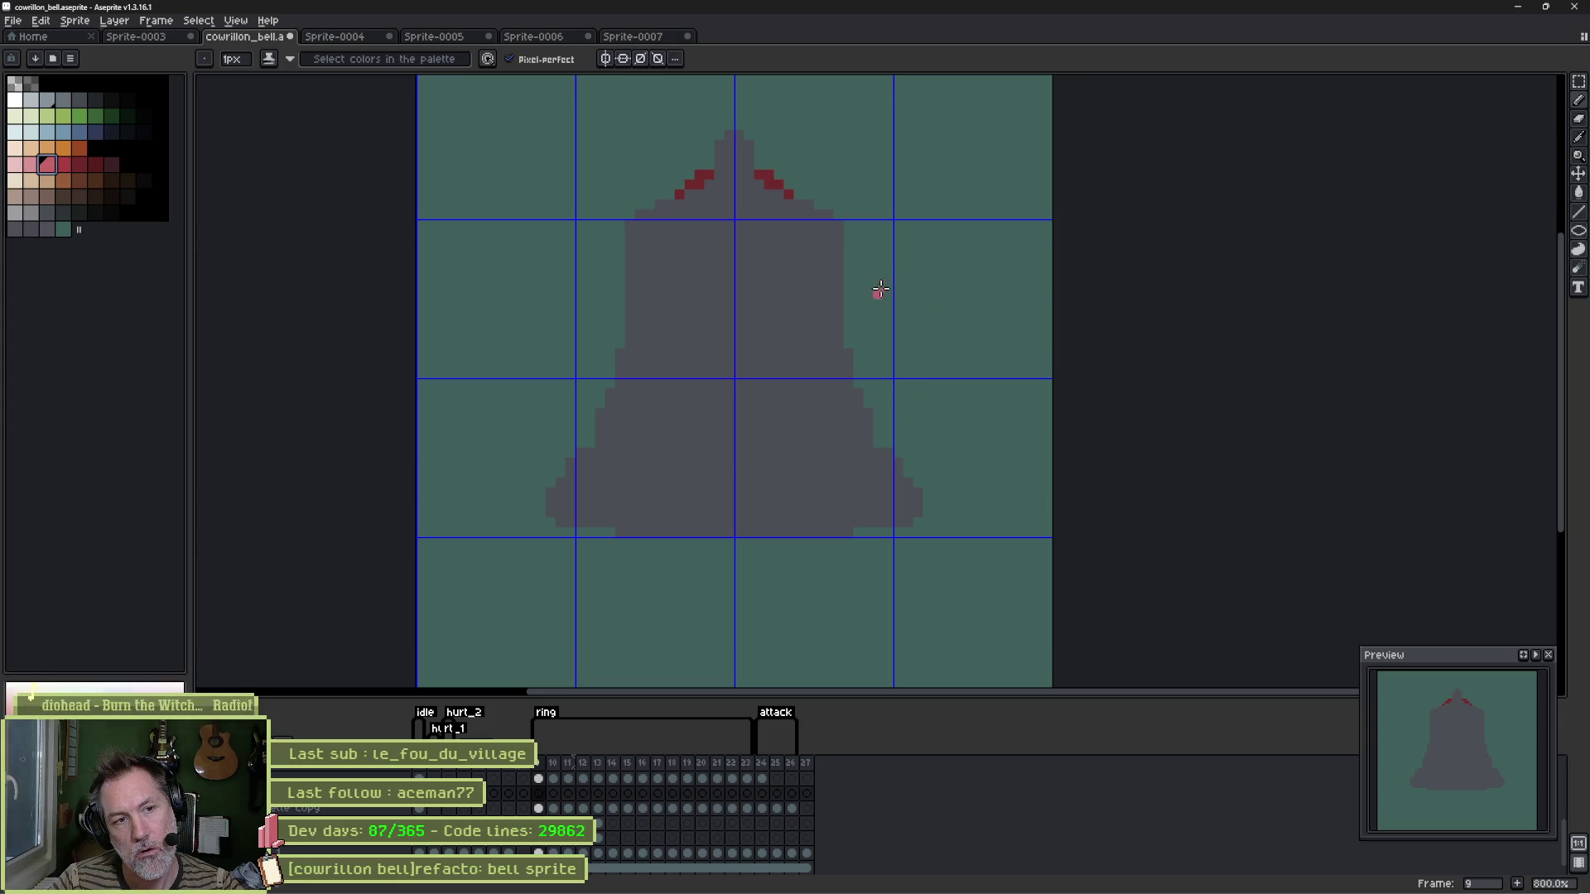
pyautogui.click(884, 276)
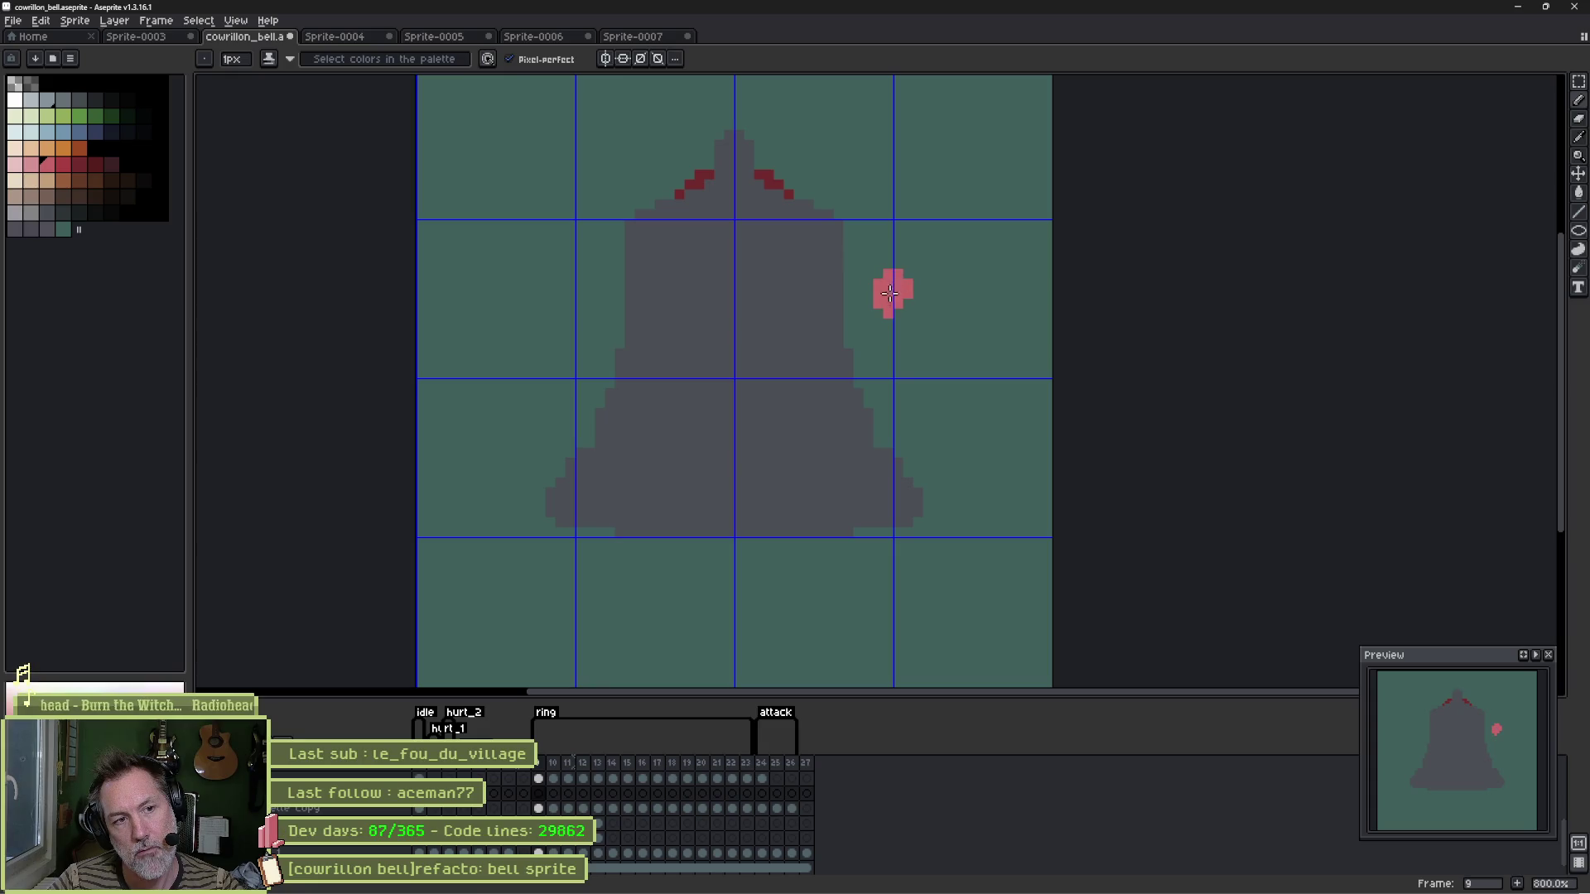
# - Turn off Pixel-perfect and draw pink loops below and over the pink blob
pyautogui.click(530, 63)
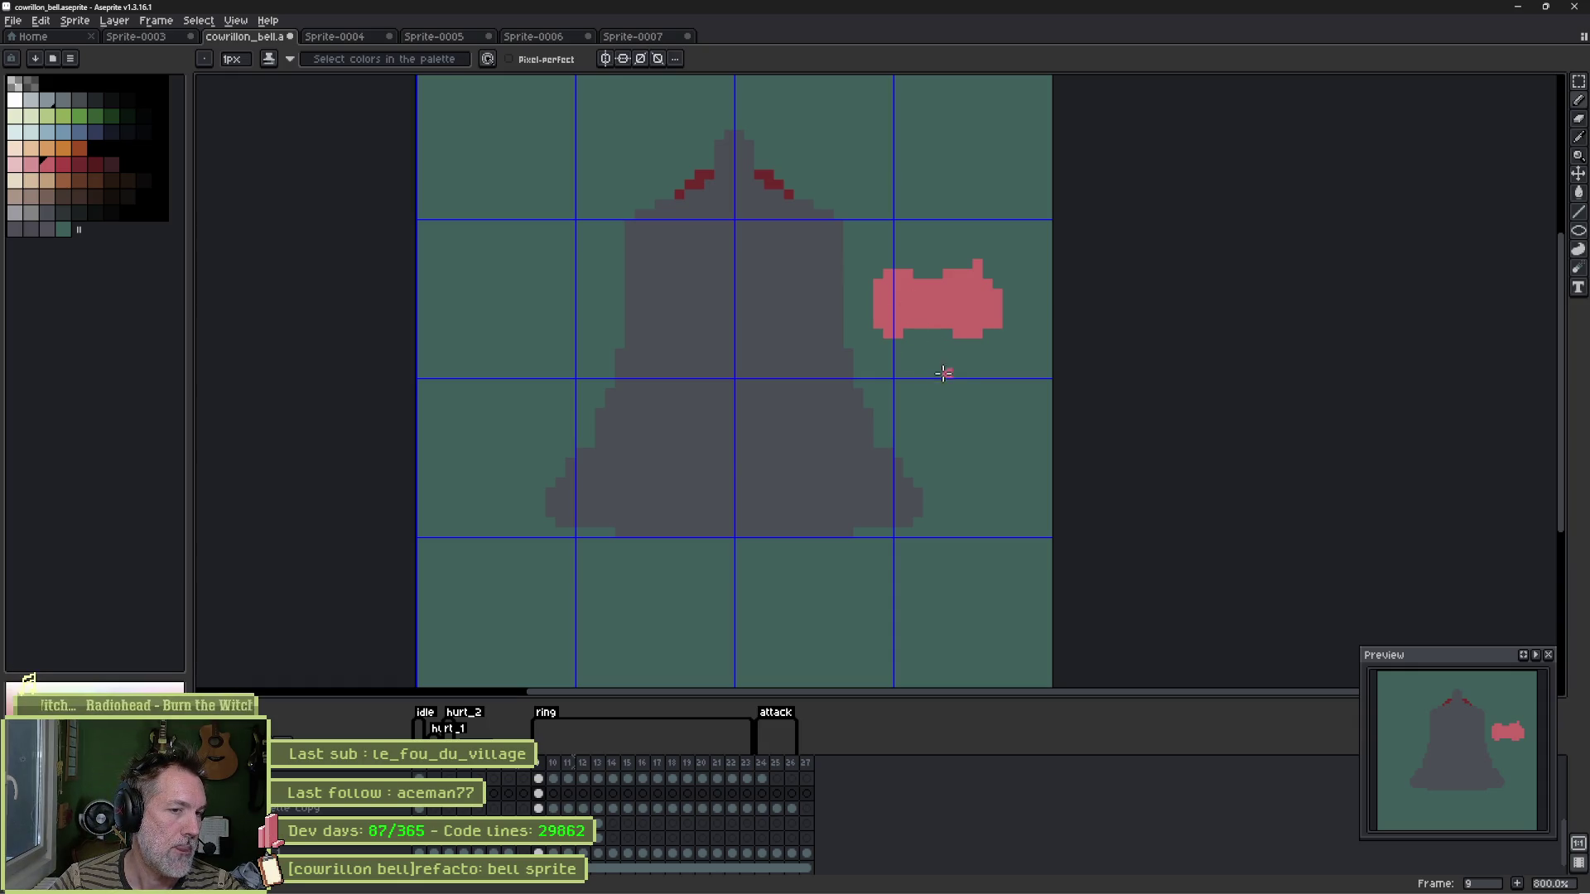
pyautogui.scroll(-5, 924, 358)
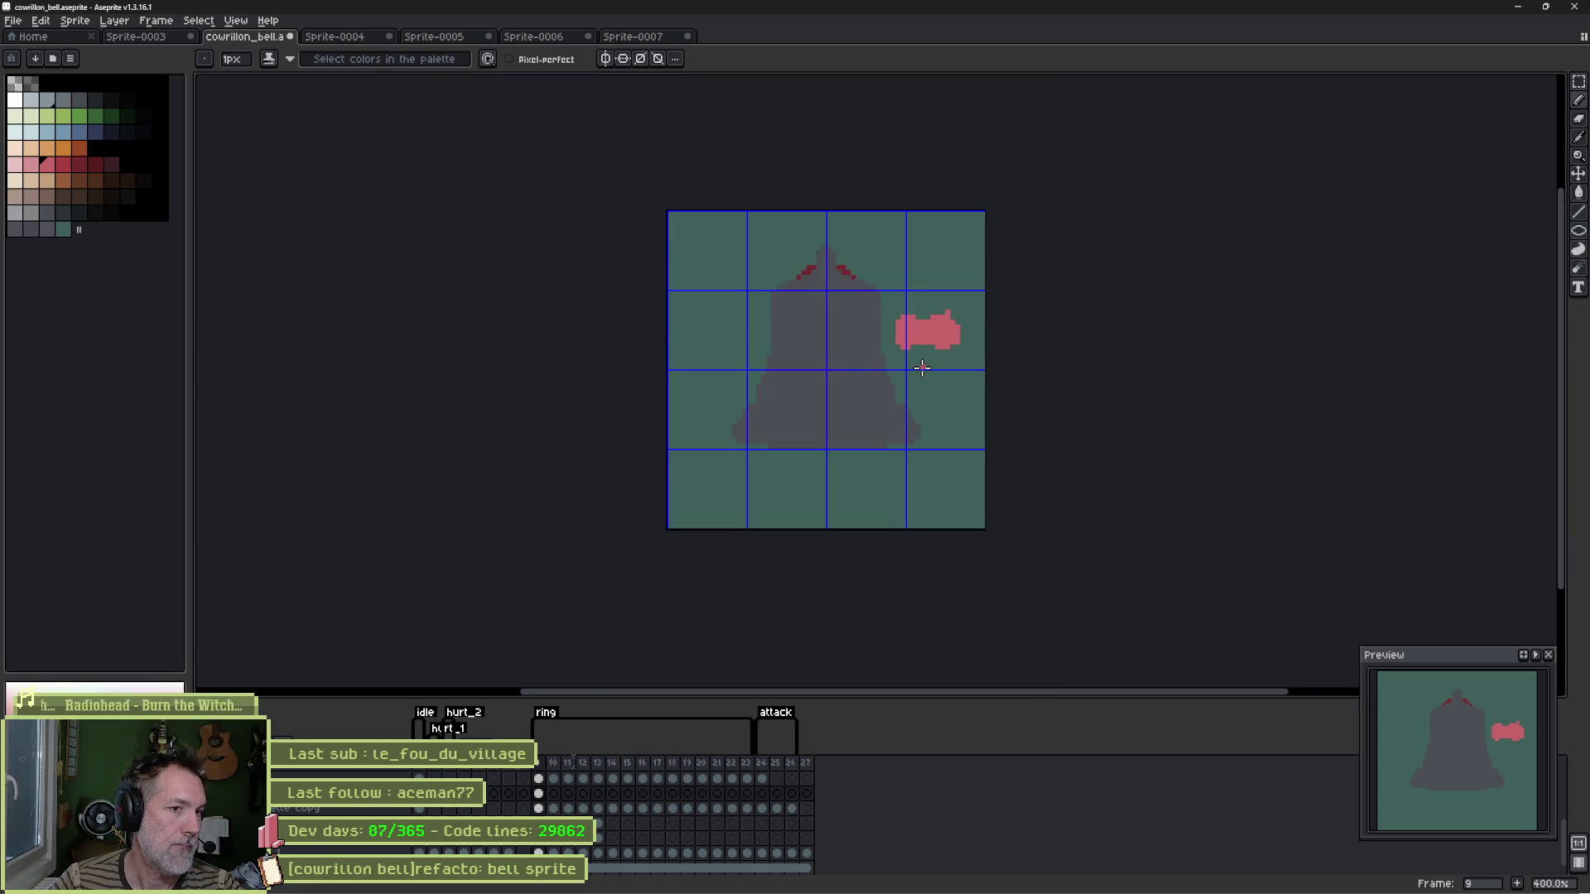
pyautogui.scroll(3, 915, 345)
pyautogui.moveTo(916, 345)
pyautogui.mouseDown()
pyautogui.moveTo(944, 348)
pyautogui.moveTo(937, 373)
pyautogui.mouseUp()
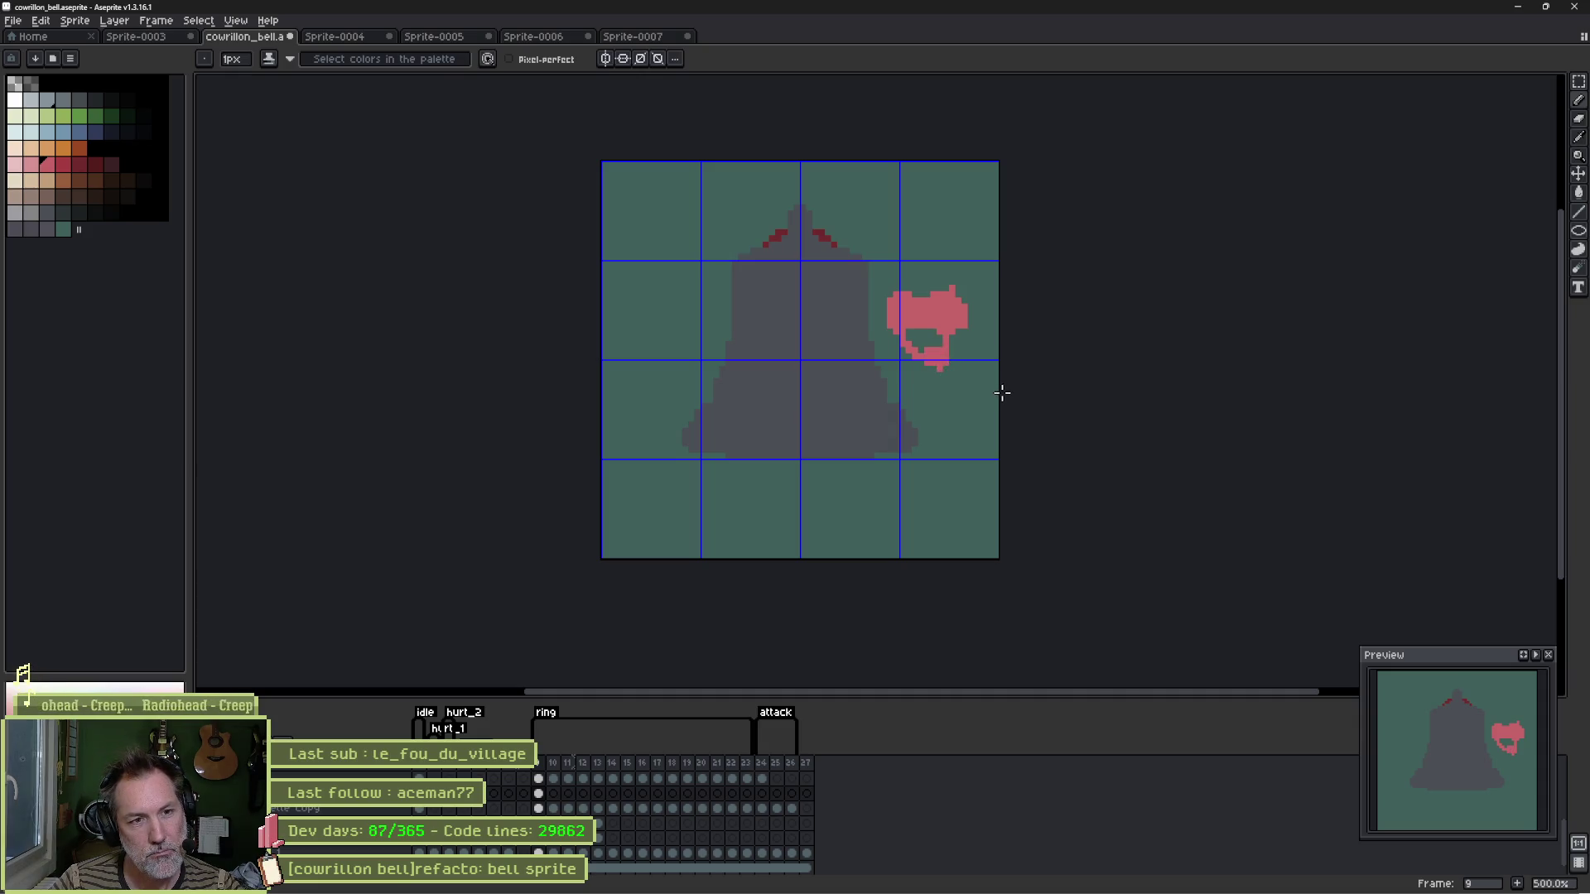
pyautogui.scroll(2, 914, 314)
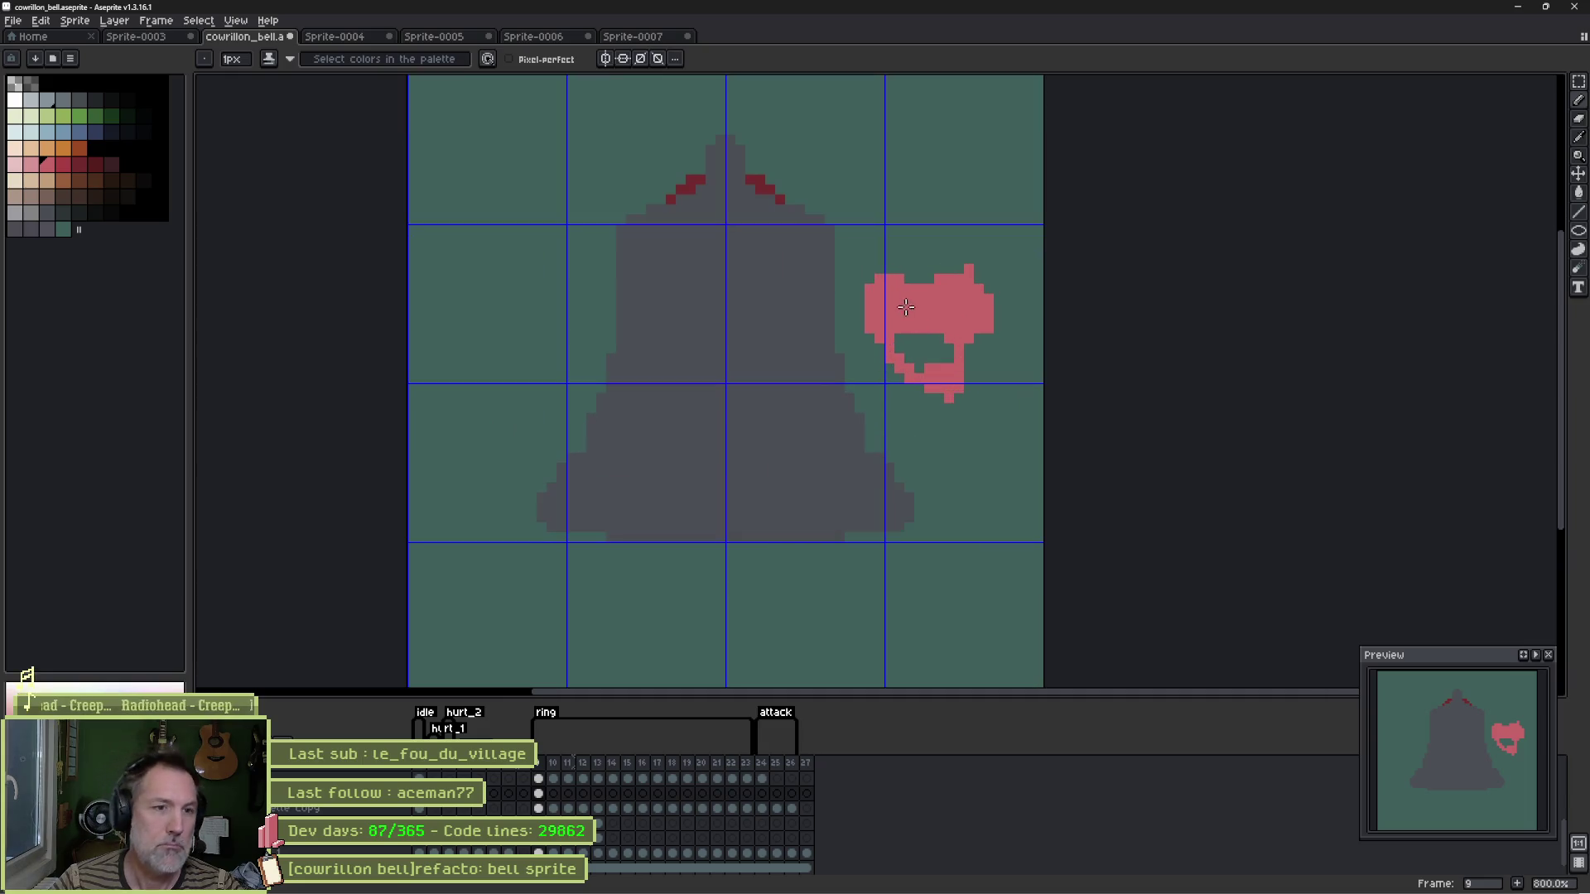
pyautogui.moveTo(892, 390)
pyautogui.mouseDown()
pyautogui.moveTo(902, 318)
pyautogui.moveTo(956, 364)
pyautogui.moveTo(927, 302)
pyautogui.mouseUp()
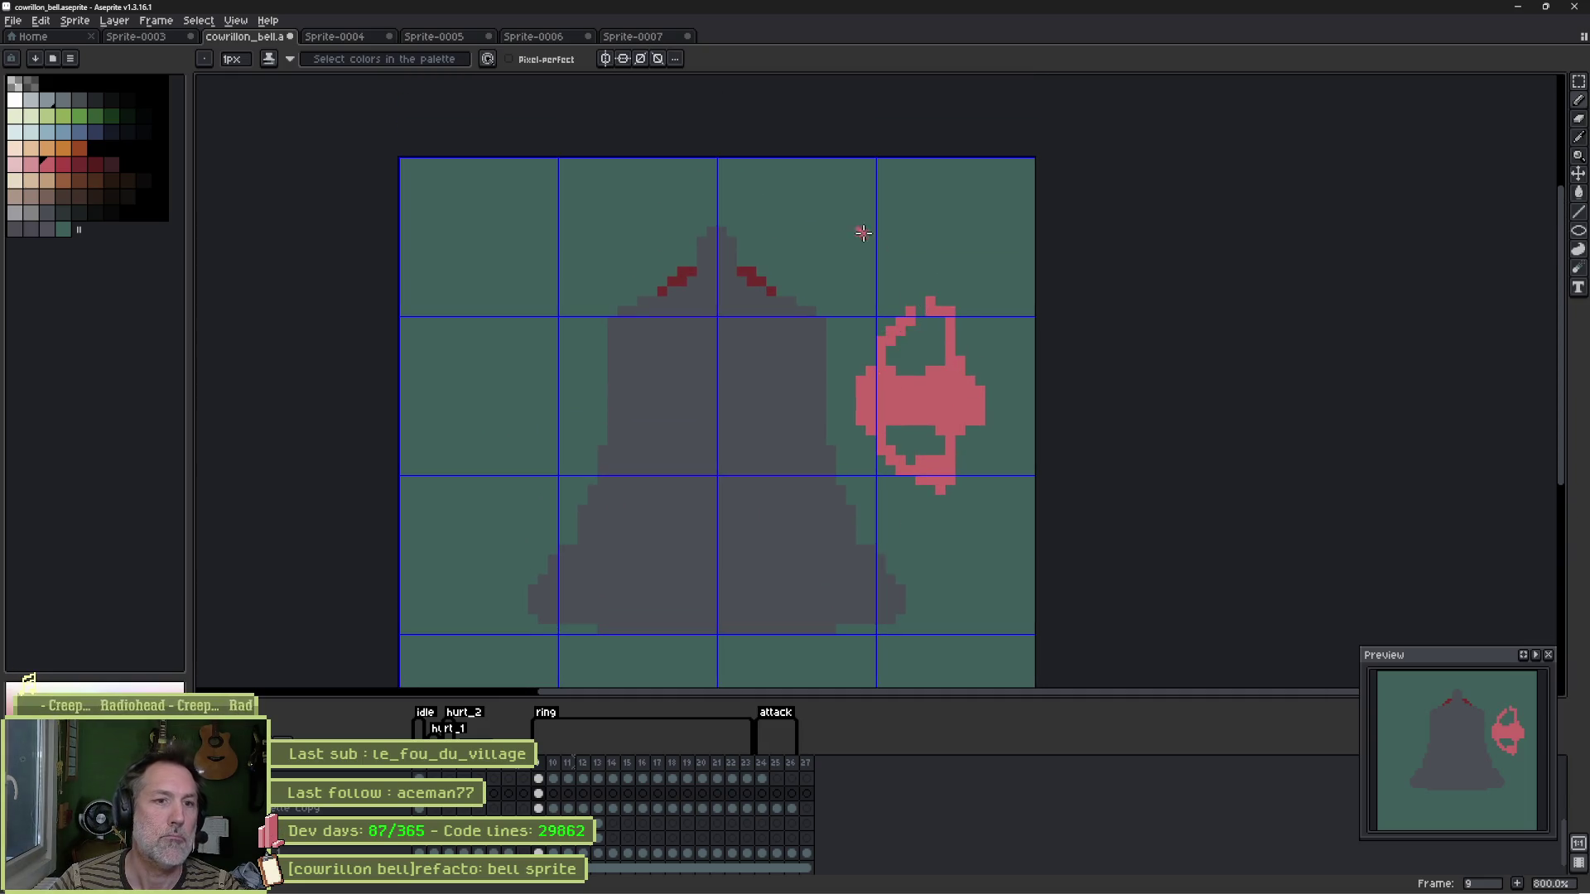
# - Sketch two upper wing strokes with a U between, then erase part of the lower loop
pyautogui.moveTo(855, 214)
pyautogui.mouseDown()
pyautogui.moveTo(827, 236)
pyautogui.moveTo(875, 282)
pyautogui.mouseUp()
pyautogui.moveTo(931, 221)
pyautogui.mouseDown()
pyautogui.moveTo(948, 181)
pyautogui.moveTo(954, 267)
pyautogui.mouseUp()
pyautogui.moveTo(880, 201)
pyautogui.mouseDown()
pyautogui.moveTo(879, 269)
pyautogui.moveTo(898, 212)
pyautogui.moveTo(879, 186)
pyautogui.mouseUp()
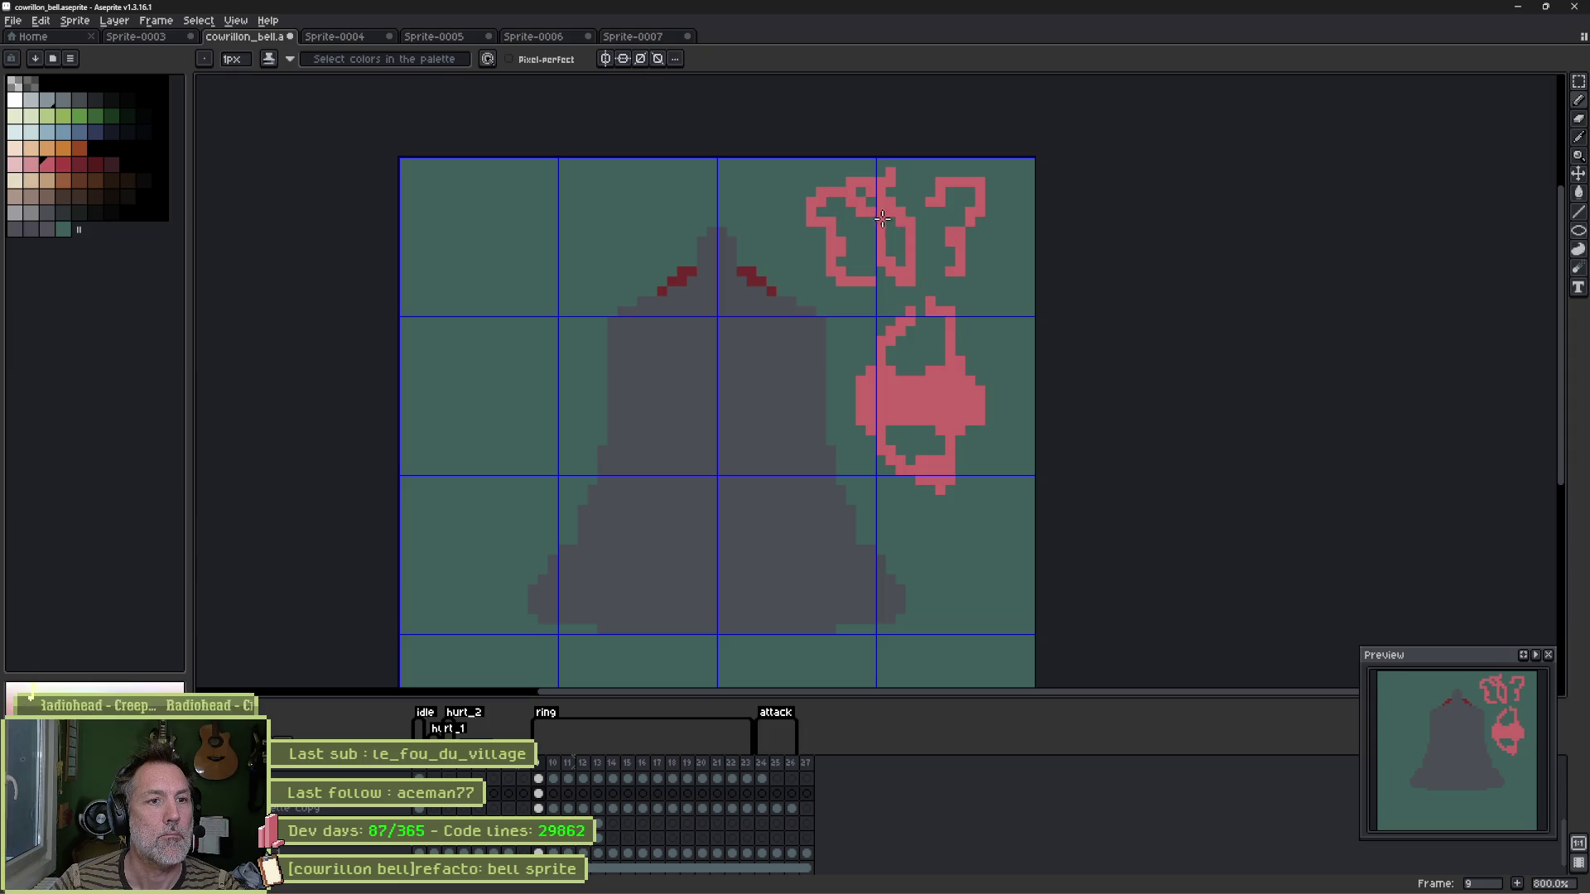
pyautogui.moveTo(935, 270)
pyautogui.mouseDown()
pyautogui.moveTo(916, 268)
pyautogui.moveTo(944, 343)
pyautogui.mouseUp()
pyautogui.press('e')
pyautogui.moveTo(876, 433)
pyautogui.mouseDown()
pyautogui.moveTo(897, 454)
pyautogui.moveTo(960, 452)
pyautogui.mouseUp()
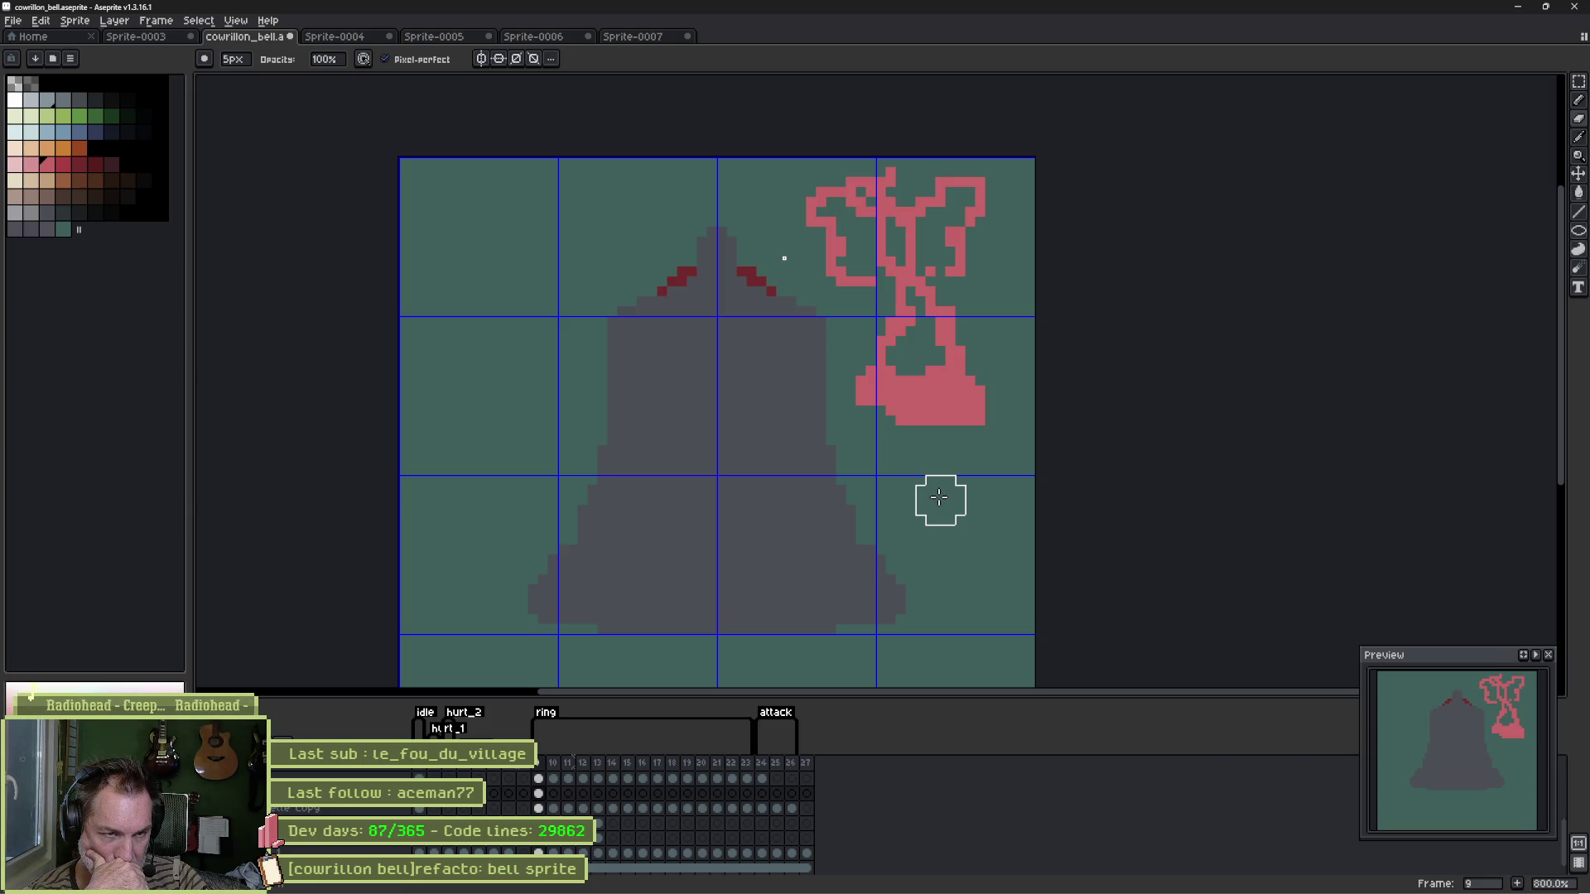
# - Flood-fill both wings and the body pink, undoing the stray background fill
pyautogui.press('b')
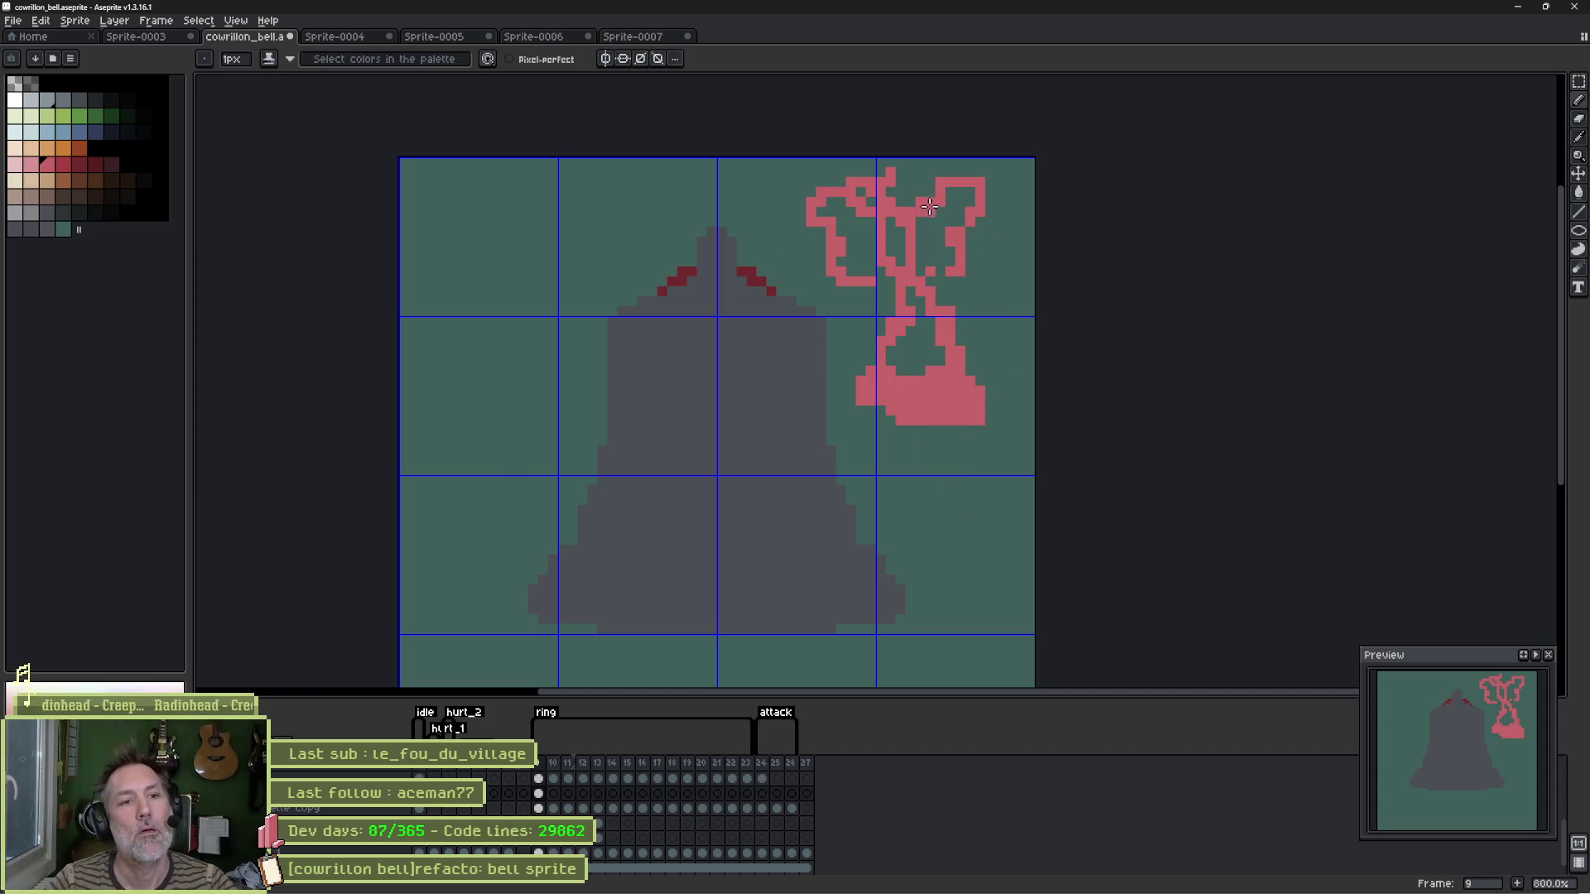
pyautogui.scroll(5, 803, 407)
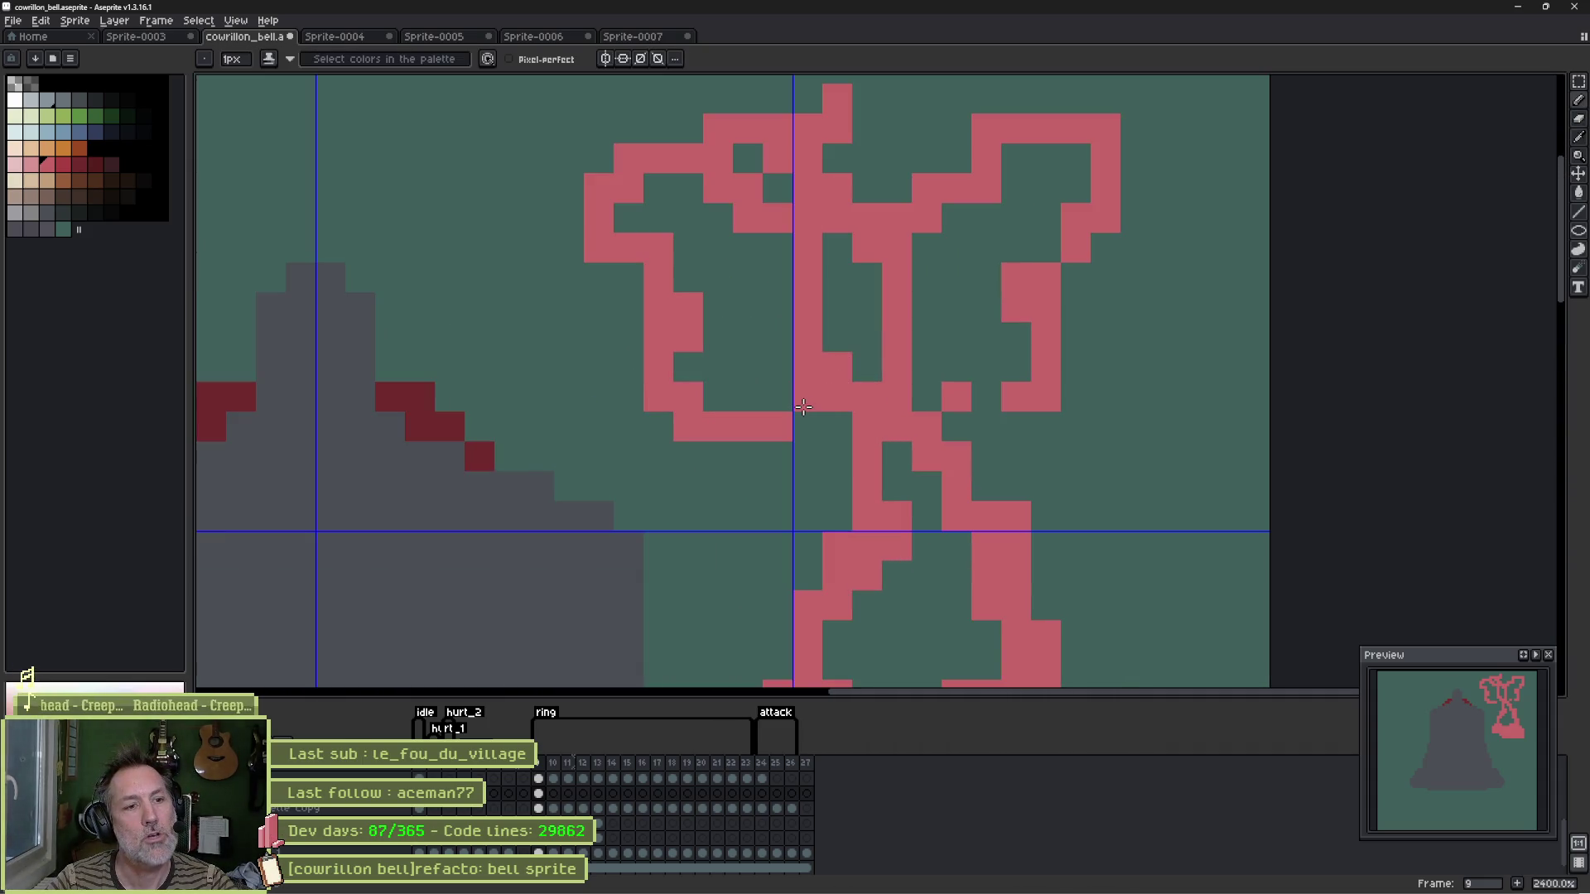
pyautogui.press('g')
pyautogui.click(776, 334)
pyautogui.click(992, 322)
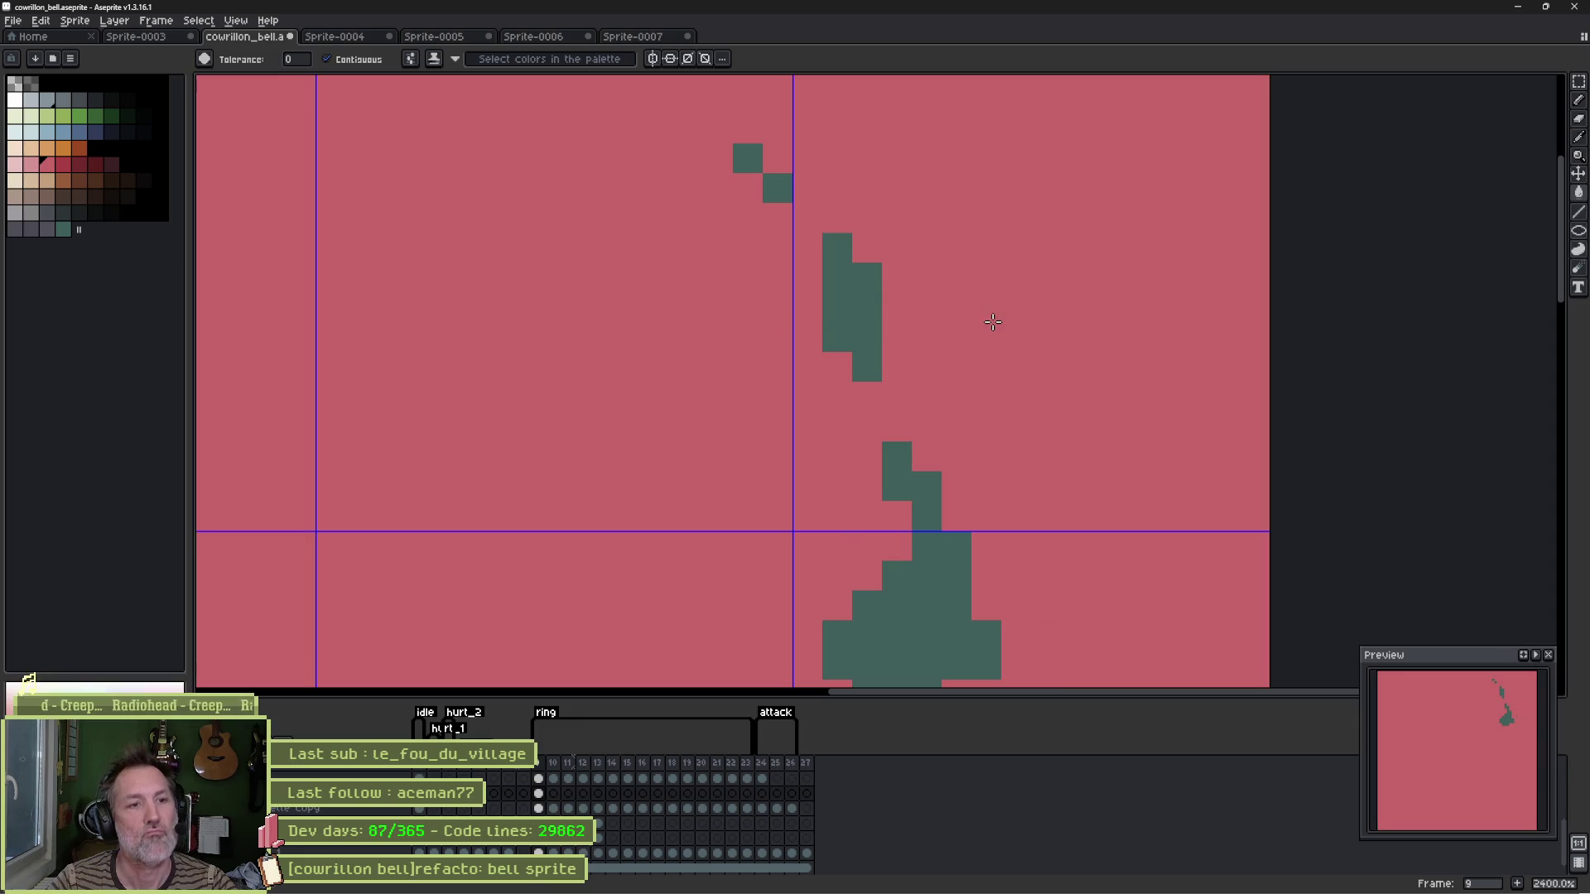
pyautogui.hotkey('ctrl', 'z')
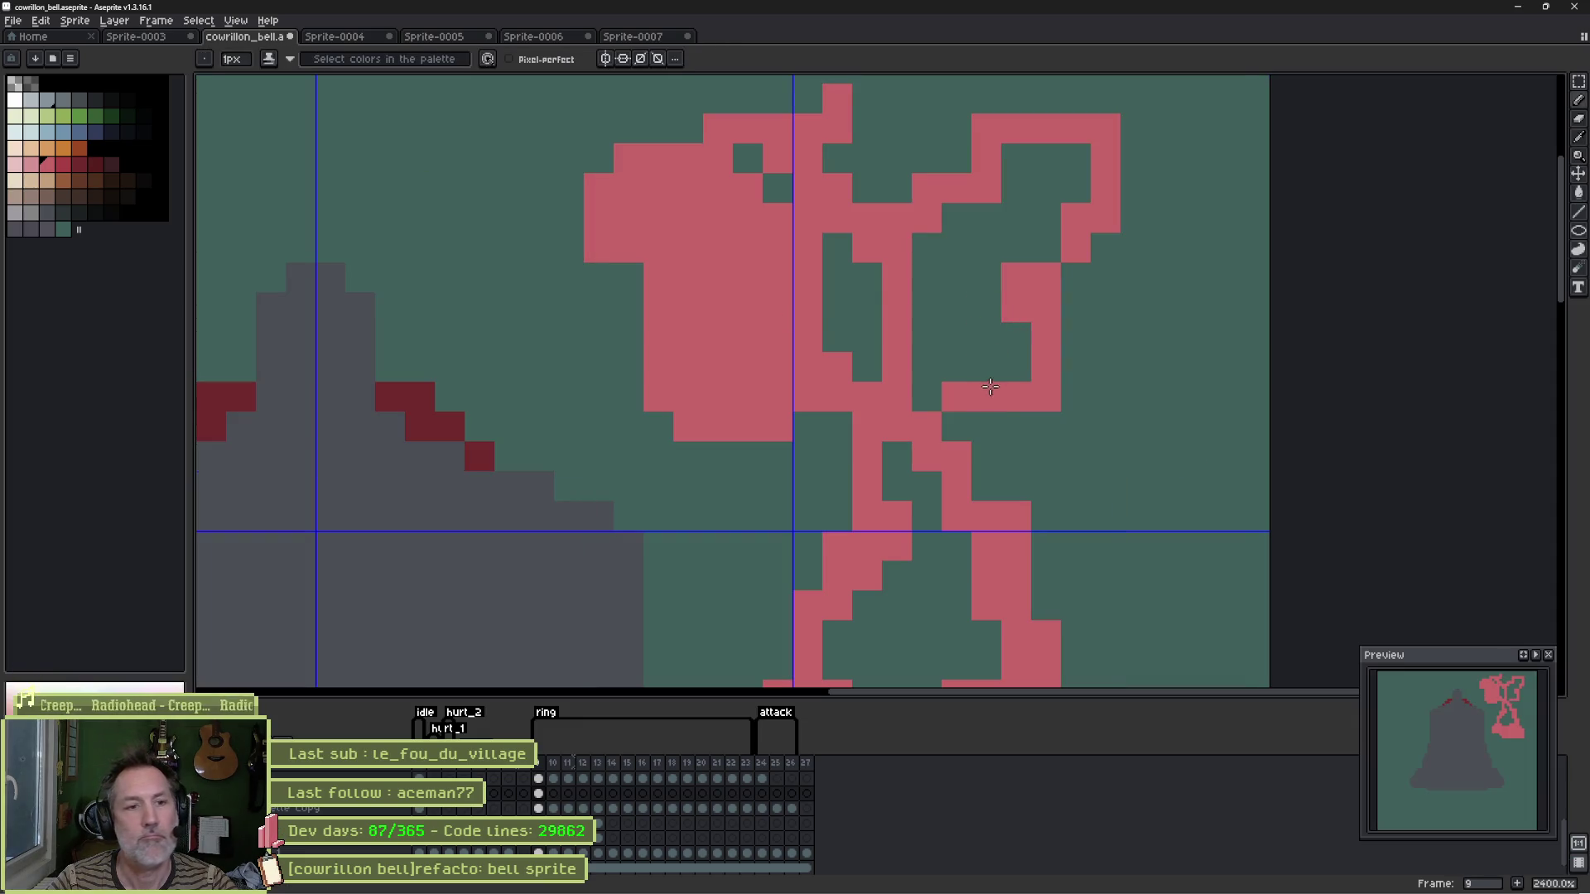
pyautogui.click(960, 290)
# - Draw a dark-red pencil column down the figure's centre
pyautogui.press('b')
pyautogui.click(63, 163)
pyautogui.moveTo(777, 249)
pyautogui.mouseDown()
pyautogui.moveTo(853, 406)
pyautogui.moveTo(894, 356)
pyautogui.moveTo(819, 215)
pyautogui.moveTo(829, 300)
pyautogui.moveTo(865, 249)
pyautogui.moveTo(813, 200)
pyautogui.moveTo(807, 128)
pyautogui.moveTo(837, 98)
pyautogui.moveTo(744, 128)
pyautogui.mouseUp()
# - Clear stray pink pixels near the figure's top and bottom edges to background
pyautogui.click(748, 98)
pyautogui.click(777, 157)
pyautogui.click(808, 128)
pyautogui.click(837, 187)
pyautogui.click(925, 396)
pyautogui.click(954, 396)
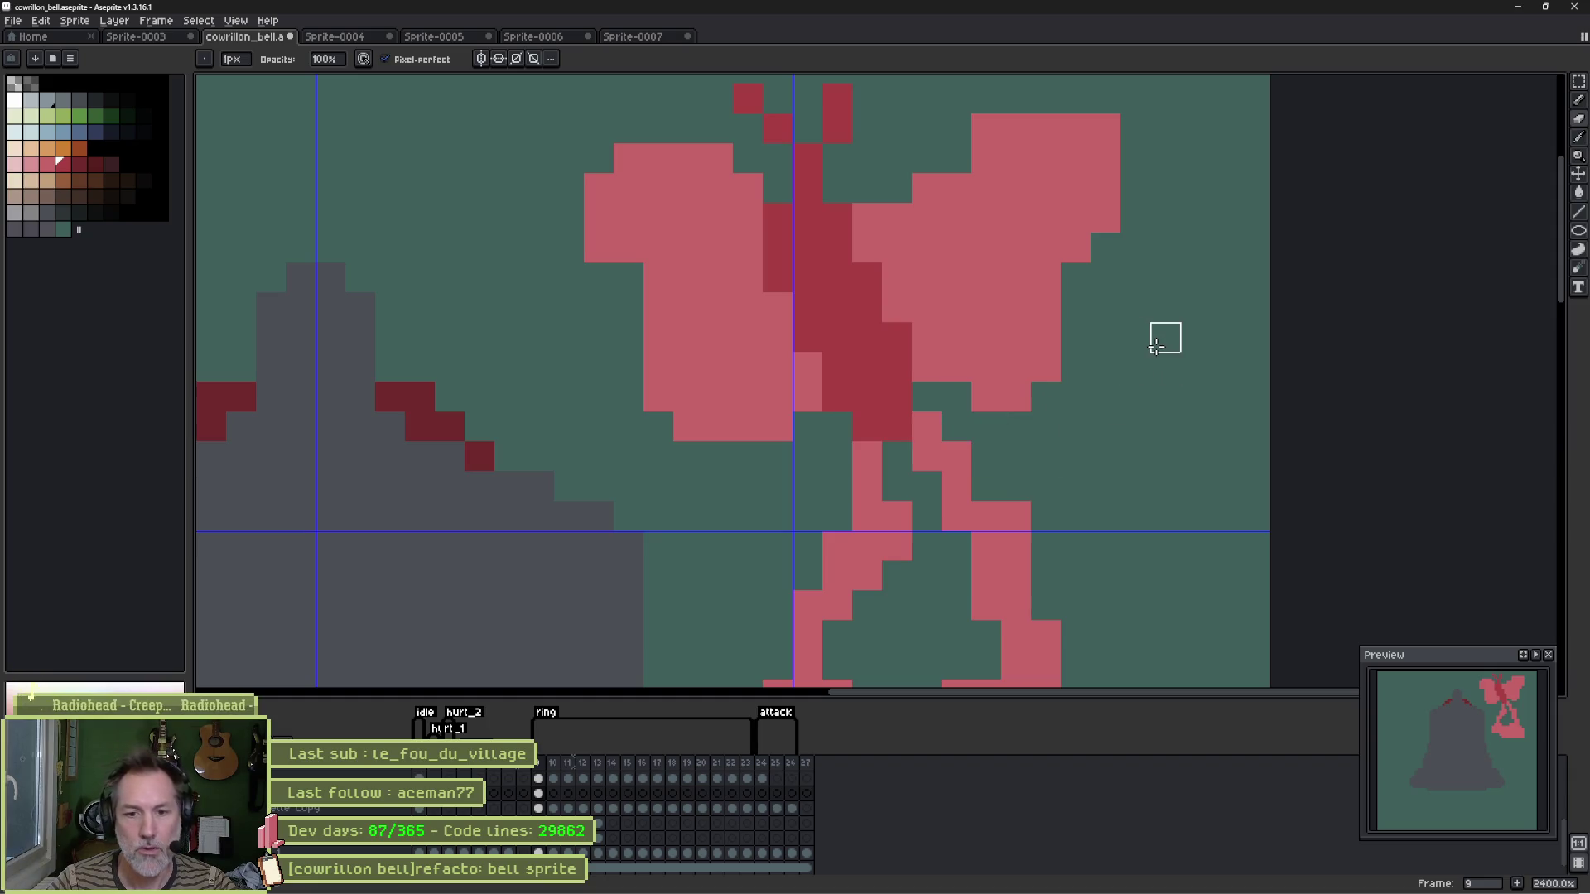
# - Draw a dark-red stroke down the neck and repaint the light pink column teal
pyautogui.moveTo(1104, 337); pyautogui.dragTo(838, 338)
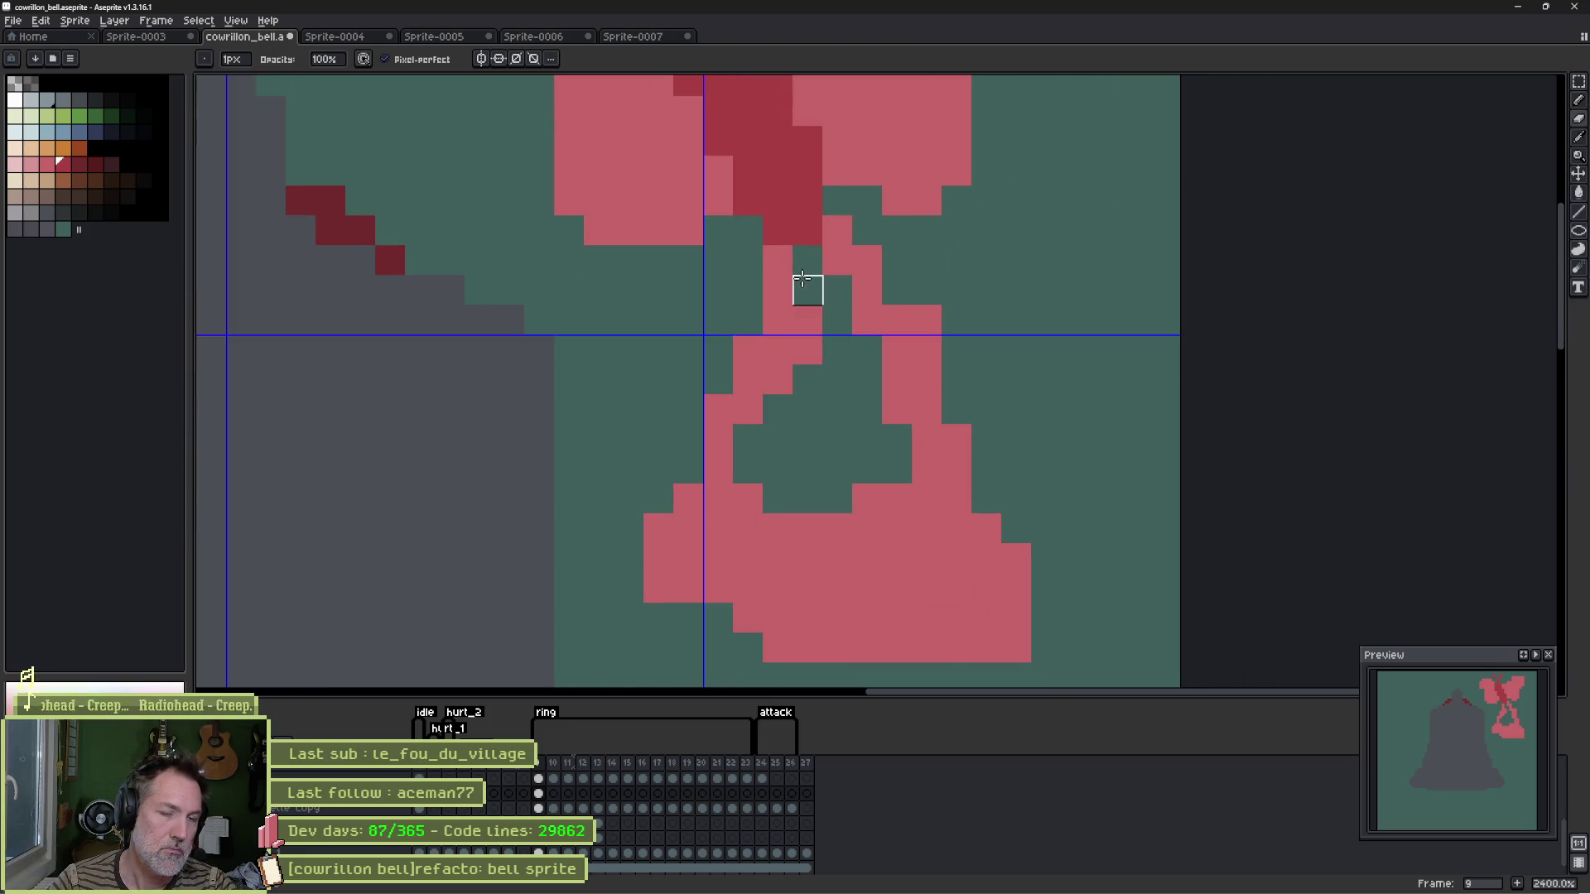
pyautogui.press('alt')
pyautogui.moveTo(755, 289)
pyautogui.mouseDown()
pyautogui.moveTo(805, 344)
pyautogui.moveTo(710, 497)
pyautogui.mouseUp()
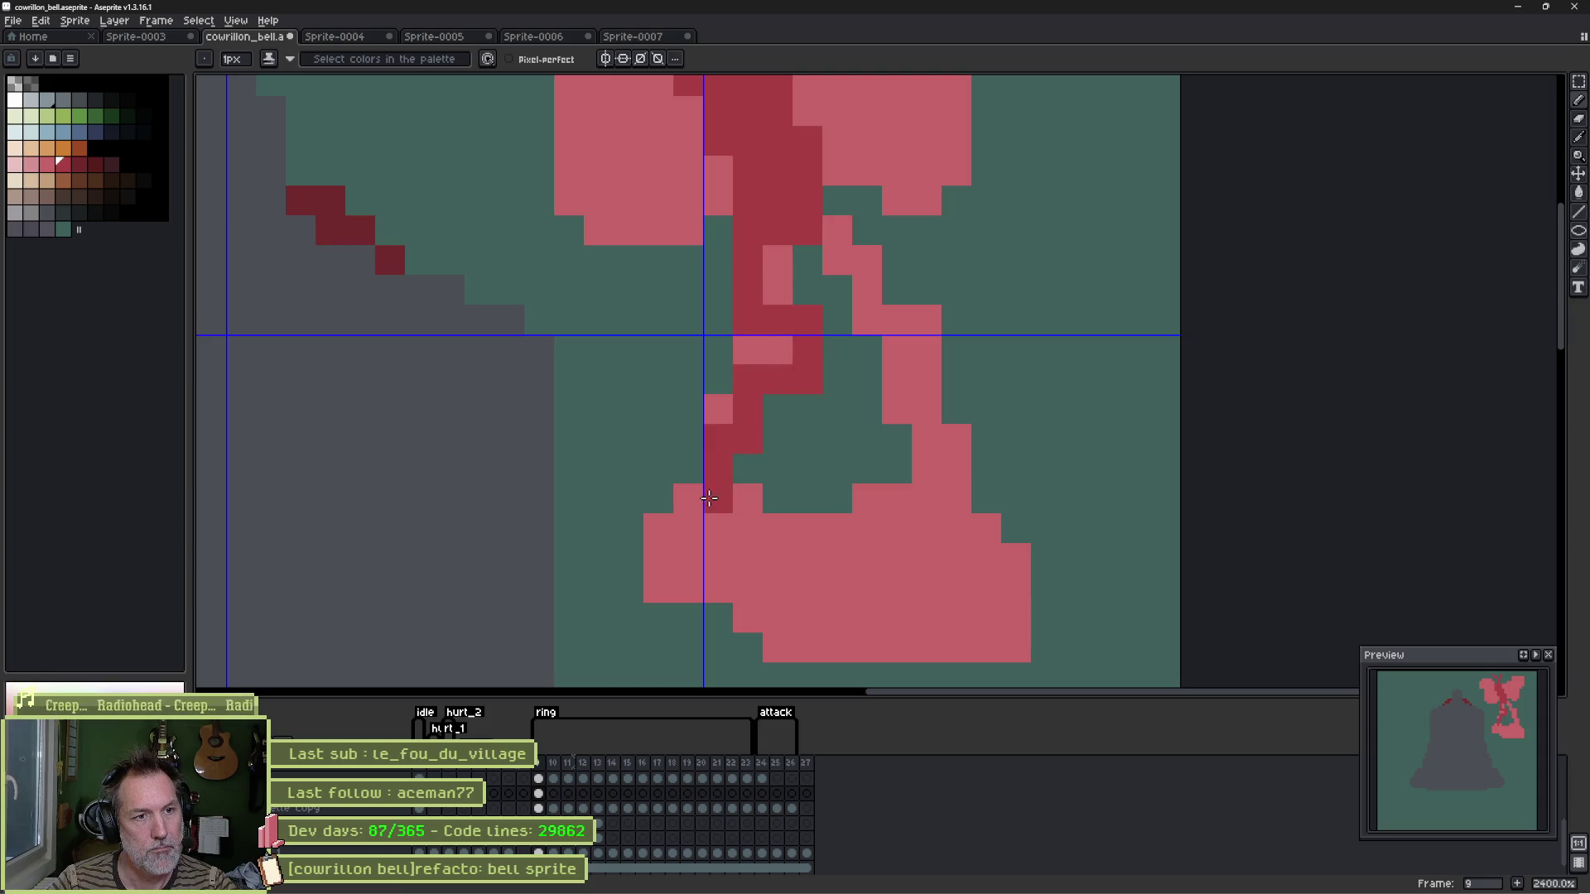
pyautogui.moveTo(777, 252); pyautogui.dragTo(777, 300)
pyautogui.moveTo(778, 349)
pyautogui.mouseDown()
pyautogui.moveTo(745, 348)
pyautogui.moveTo(745, 320)
pyautogui.moveTo(737, 369)
pyautogui.moveTo(689, 438)
pyautogui.moveTo(717, 439)
pyautogui.mouseUp()
pyautogui.click(795, 385)
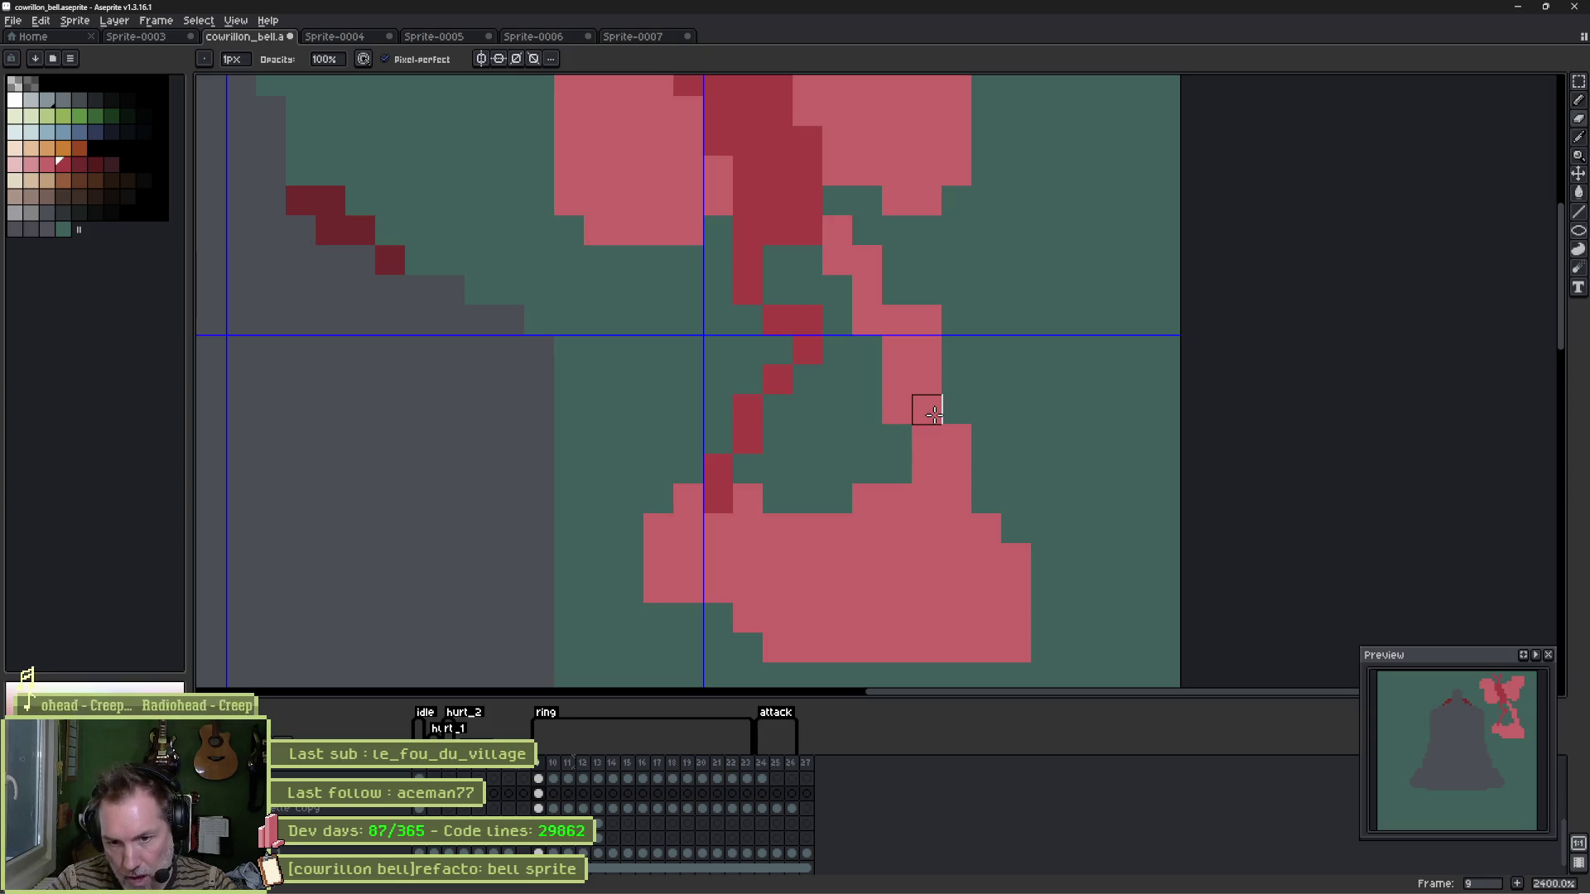
# - Darken pink pixels with Shading ink, clear strays to teal, and erase the pink column
pyautogui.press('s')
pyautogui.moveTo(837, 231)
pyautogui.mouseDown()
pyautogui.moveTo(837, 260)
pyautogui.moveTo(915, 327)
pyautogui.moveTo(897, 414)
pyautogui.moveTo(914, 495)
pyautogui.mouseUp()
pyautogui.press('e')
pyautogui.click(867, 261)
pyautogui.click(837, 289)
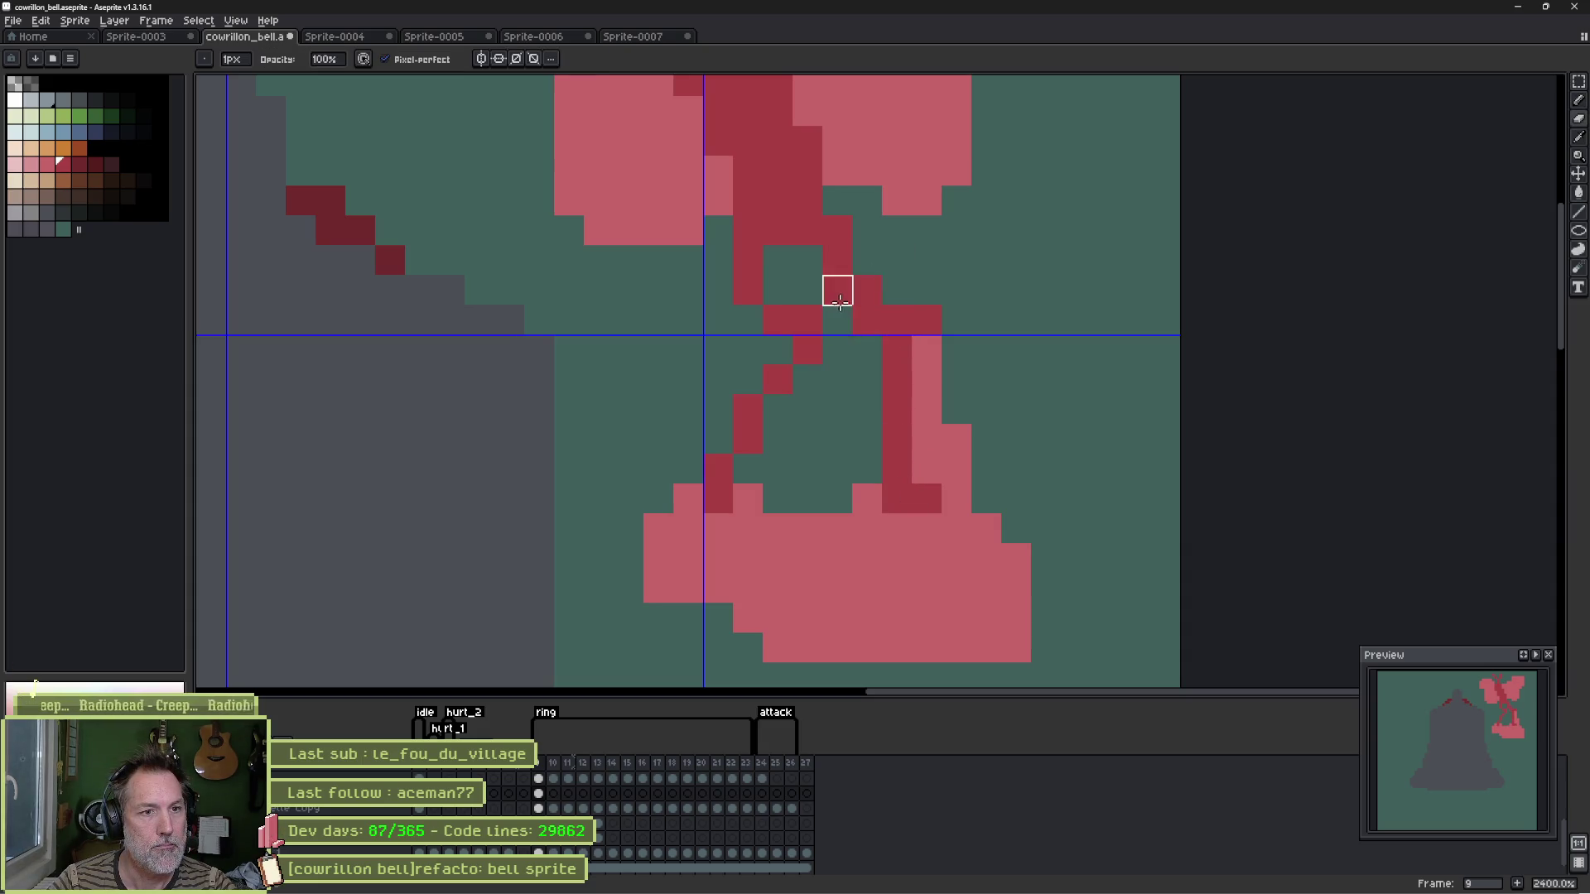
pyautogui.click(866, 320)
pyautogui.press('s')
pyautogui.click(924, 350)
pyautogui.press('e')
pyautogui.moveTo(902, 351)
pyautogui.mouseDown()
pyautogui.moveTo(954, 436)
pyautogui.moveTo(927, 440)
pyautogui.moveTo(956, 469)
pyautogui.mouseUp()
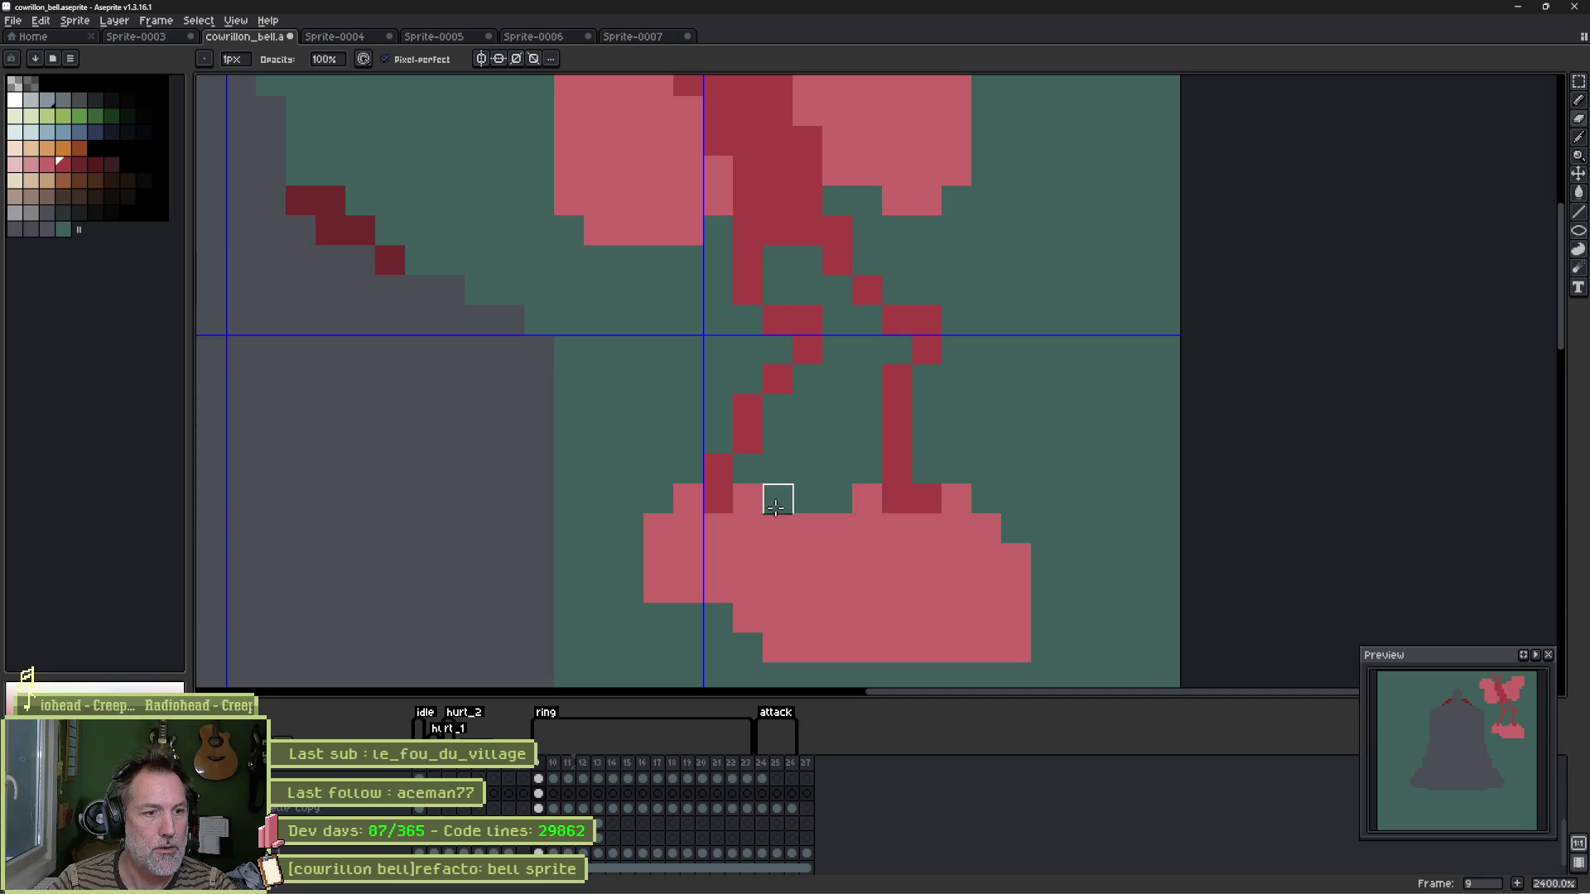
# - Shade a dark-red diagonal, extend the dark column into the base, and add a right streak
pyautogui.press('s')
pyautogui.click(687, 499)
pyautogui.click(669, 533)
pyautogui.moveTo(718, 528); pyautogui.dragTo(718, 558)
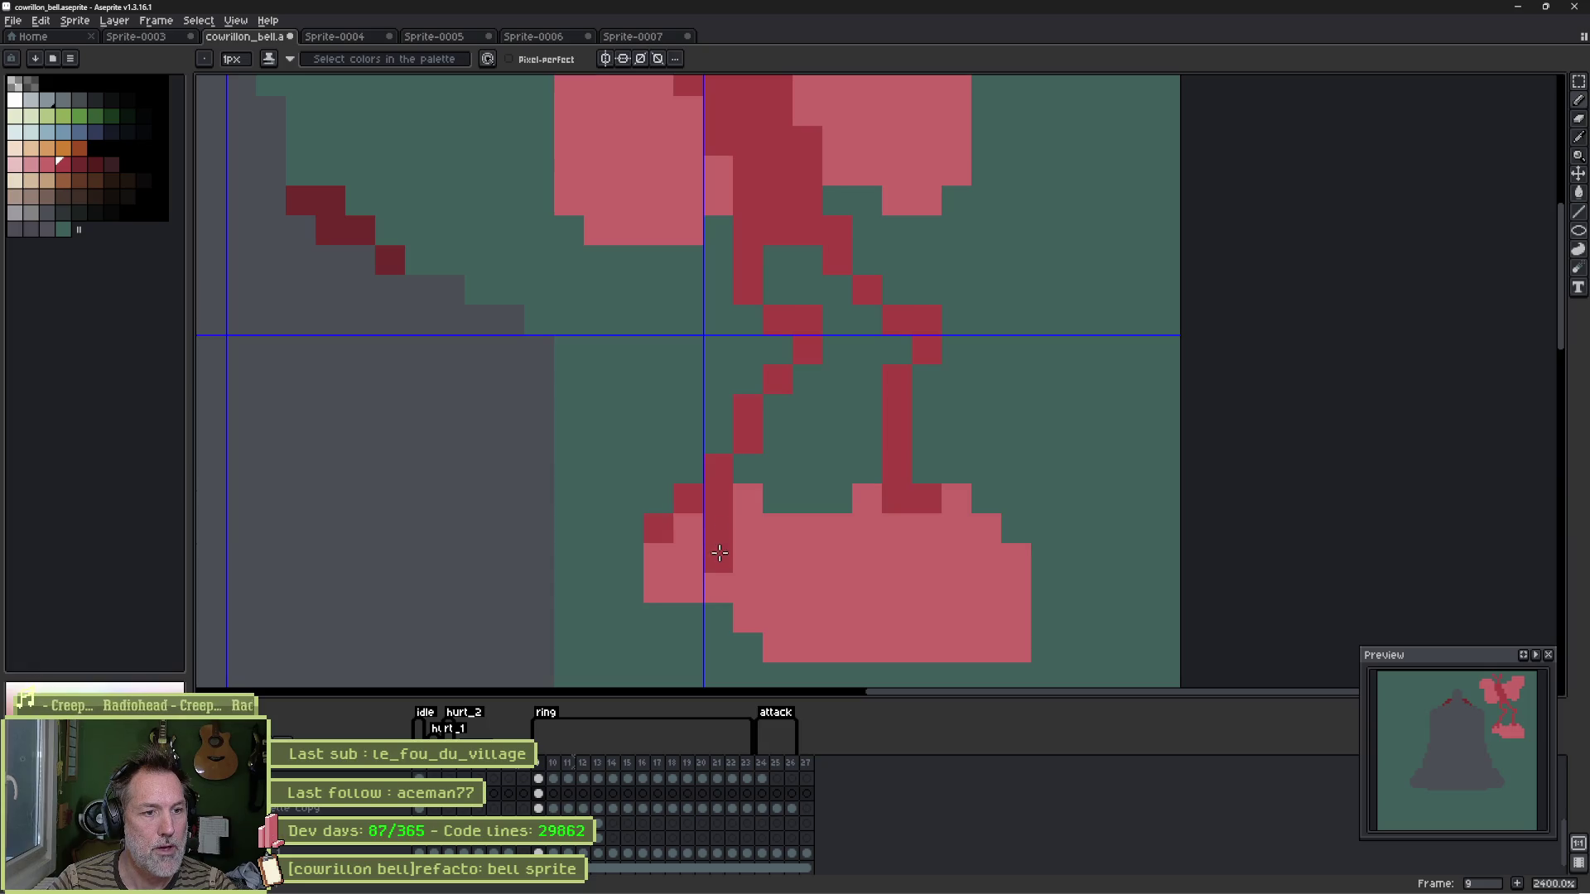
pyautogui.click(867, 498)
pyautogui.moveTo(837, 529)
pyautogui.mouseDown()
pyautogui.moveTo(837, 558)
pyautogui.moveTo(892, 553)
pyautogui.moveTo(888, 584)
pyautogui.mouseUp()
pyautogui.click(867, 528)
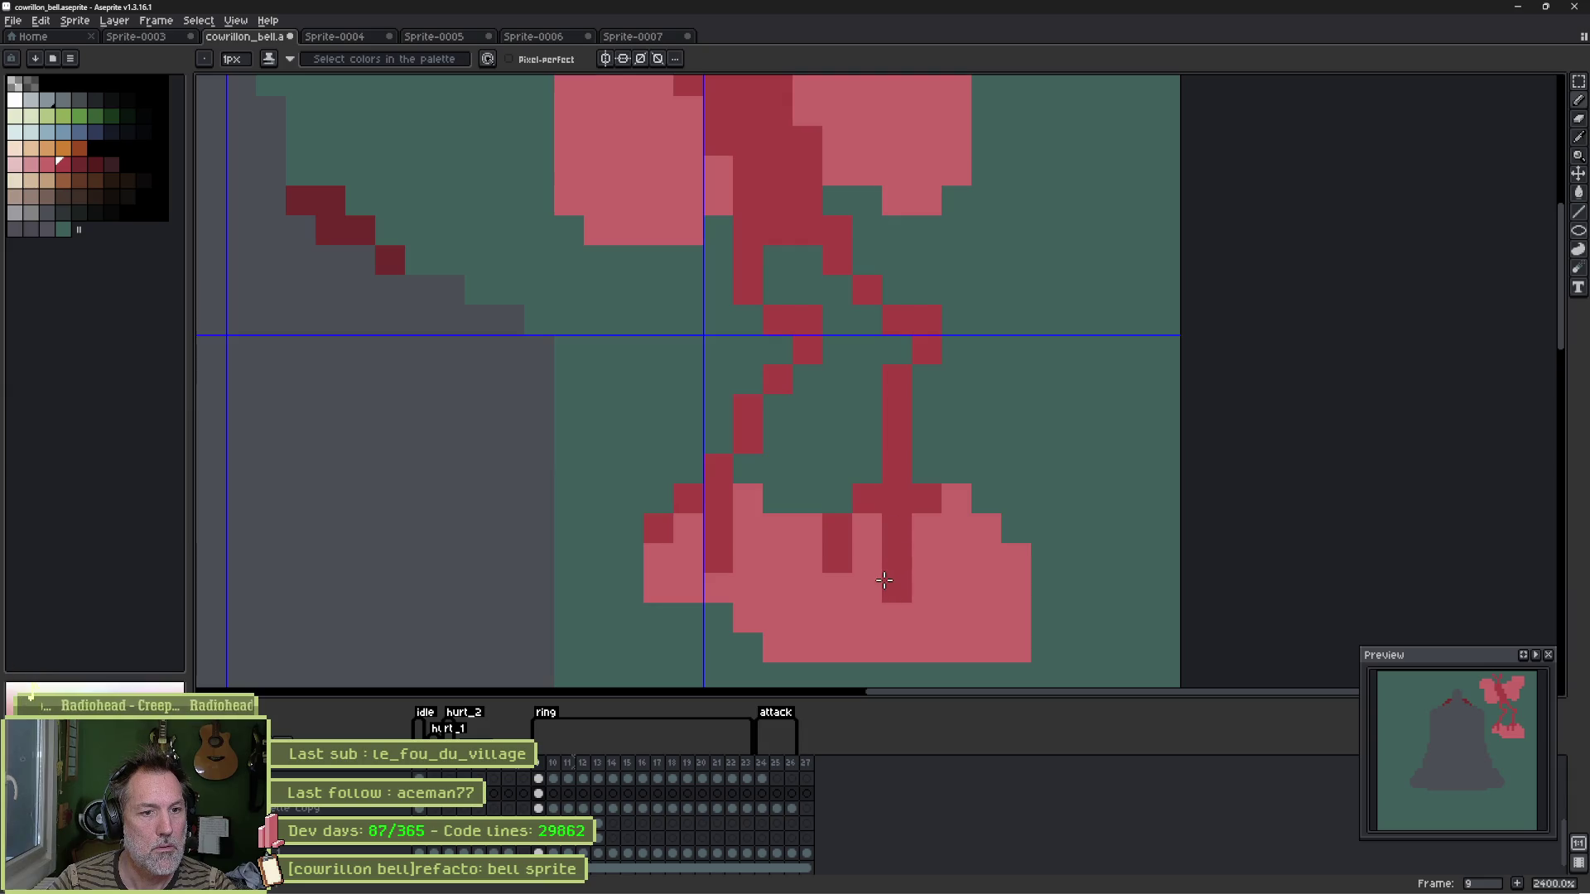
pyautogui.moveTo(947, 533); pyautogui.dragTo(957, 552)
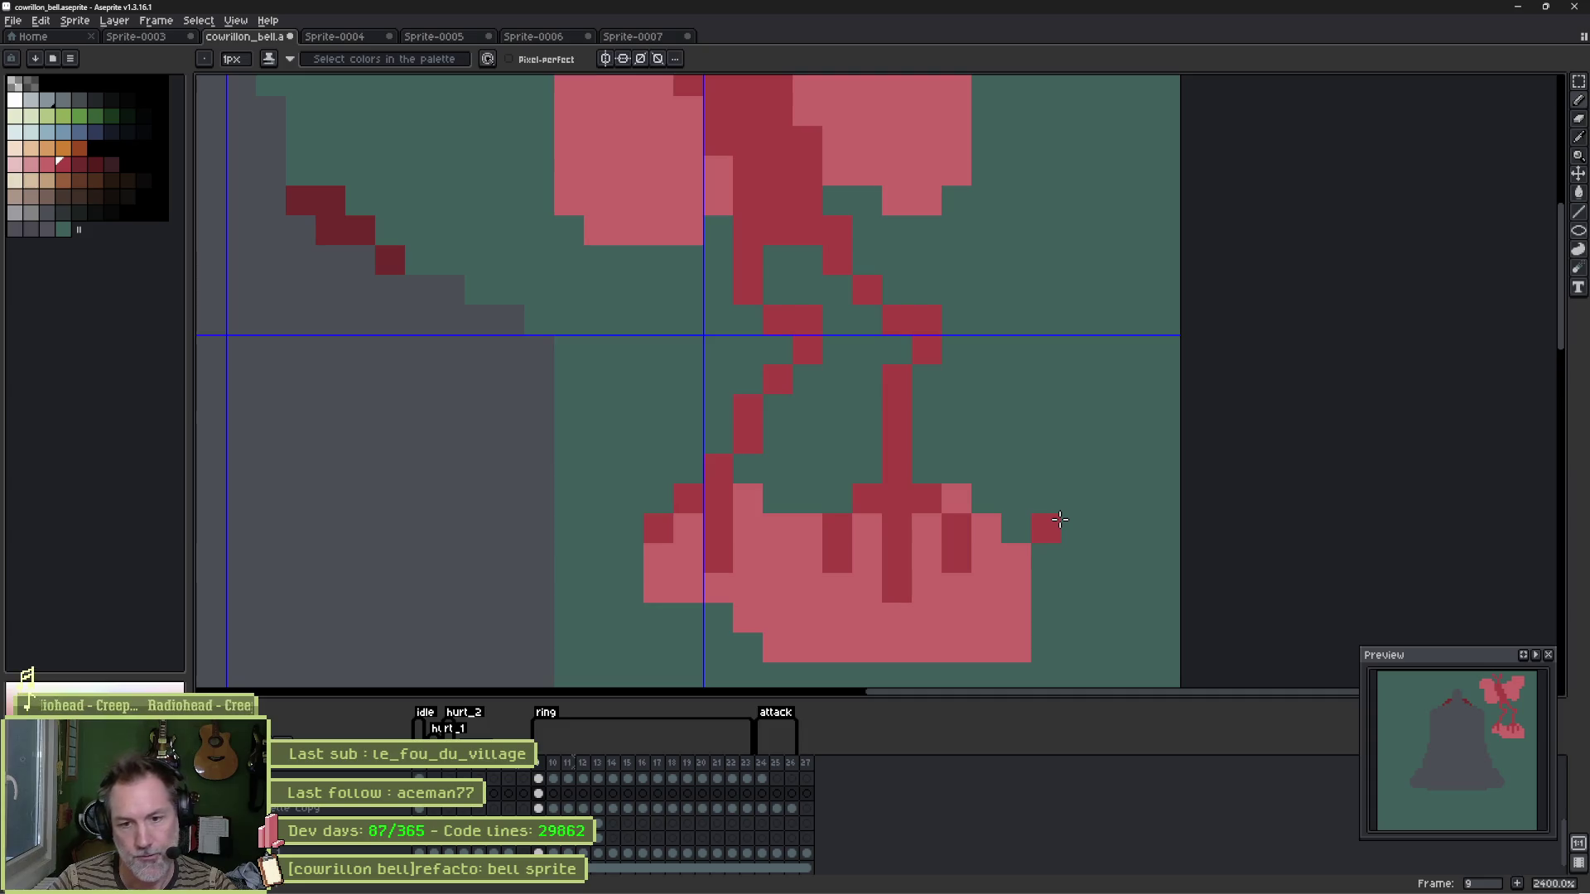
pyautogui.scroll(-5, 819, 579)
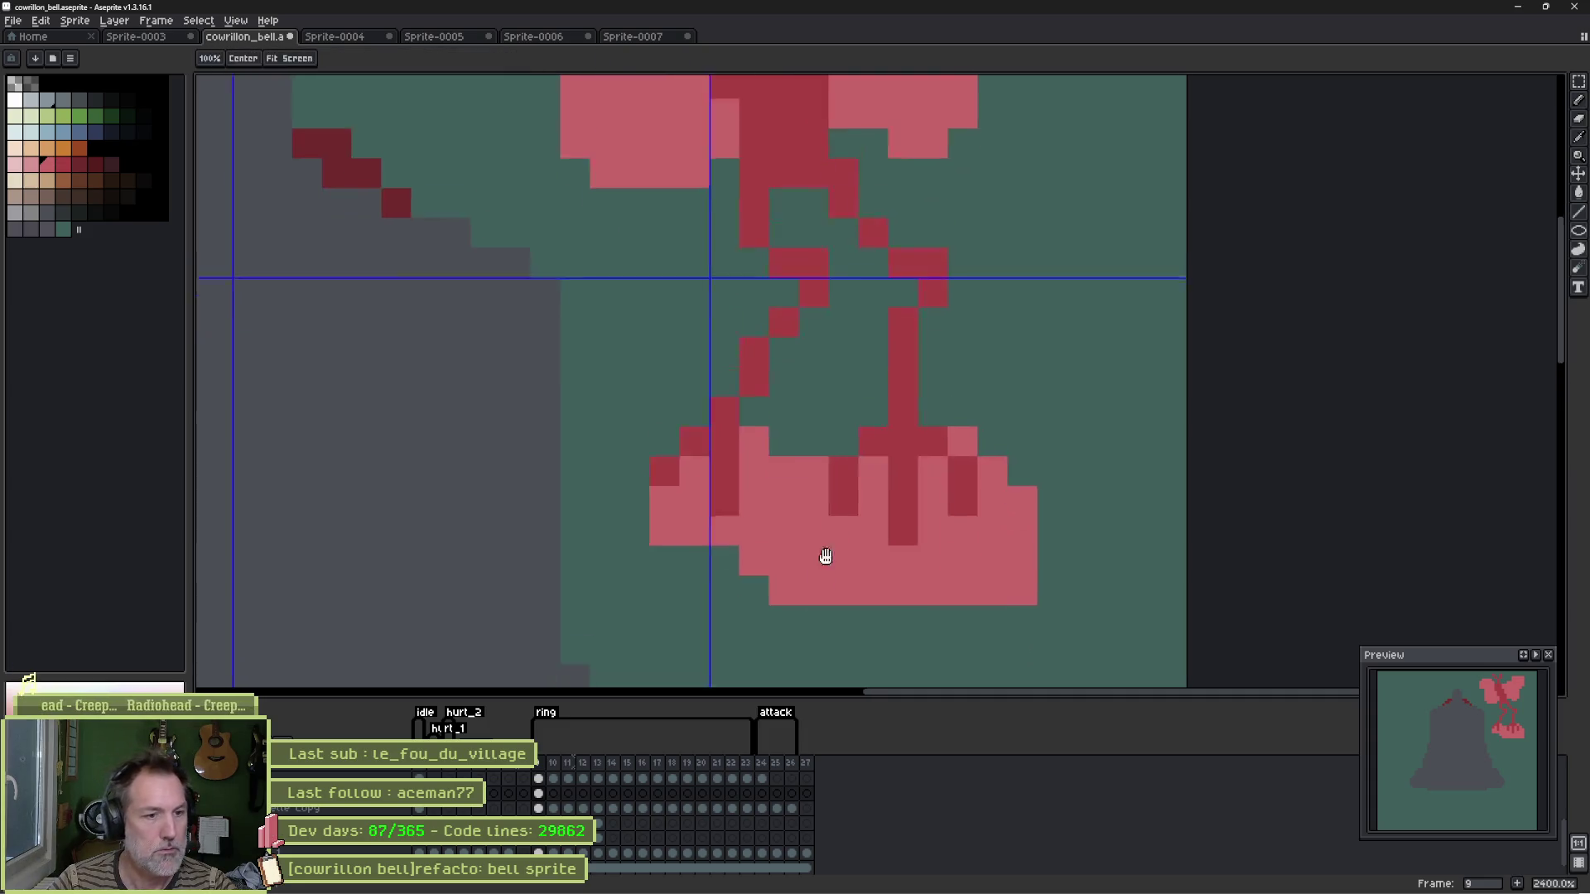
# - Extend the base's left edge downward in pink and add another pink pixel
pyautogui.hscroll(-2, 820, 579)
pyautogui.moveTo(725, 345)
pyautogui.mouseDown()
pyautogui.moveTo(728, 460)
pyautogui.moveTo(768, 432)
pyautogui.moveTo(758, 507)
pyautogui.moveTo(920, 478)
pyautogui.moveTo(1095, 536)
pyautogui.moveTo(1084, 439)
pyautogui.moveTo(990, 468)
pyautogui.moveTo(790, 389)
pyautogui.moveTo(1026, 478)
pyautogui.mouseUp()
pyautogui.click(758, 537)
pyautogui.click(798, 421)
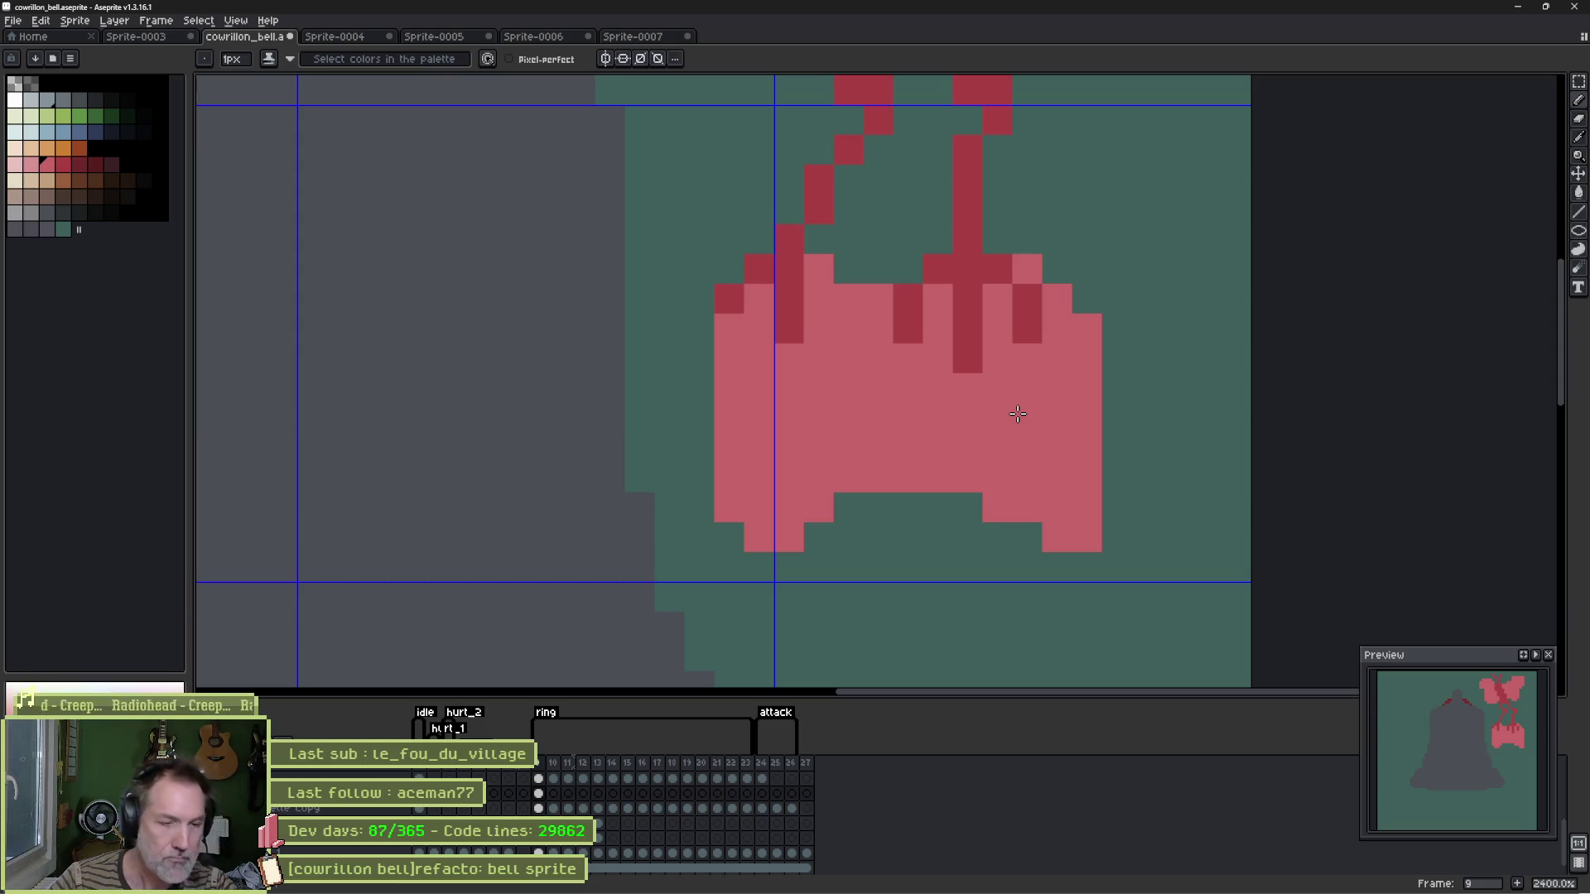
# - Darken a pixel on the base's top and repaint the left-of-centre dark streak pink
pyautogui.click(822, 264)
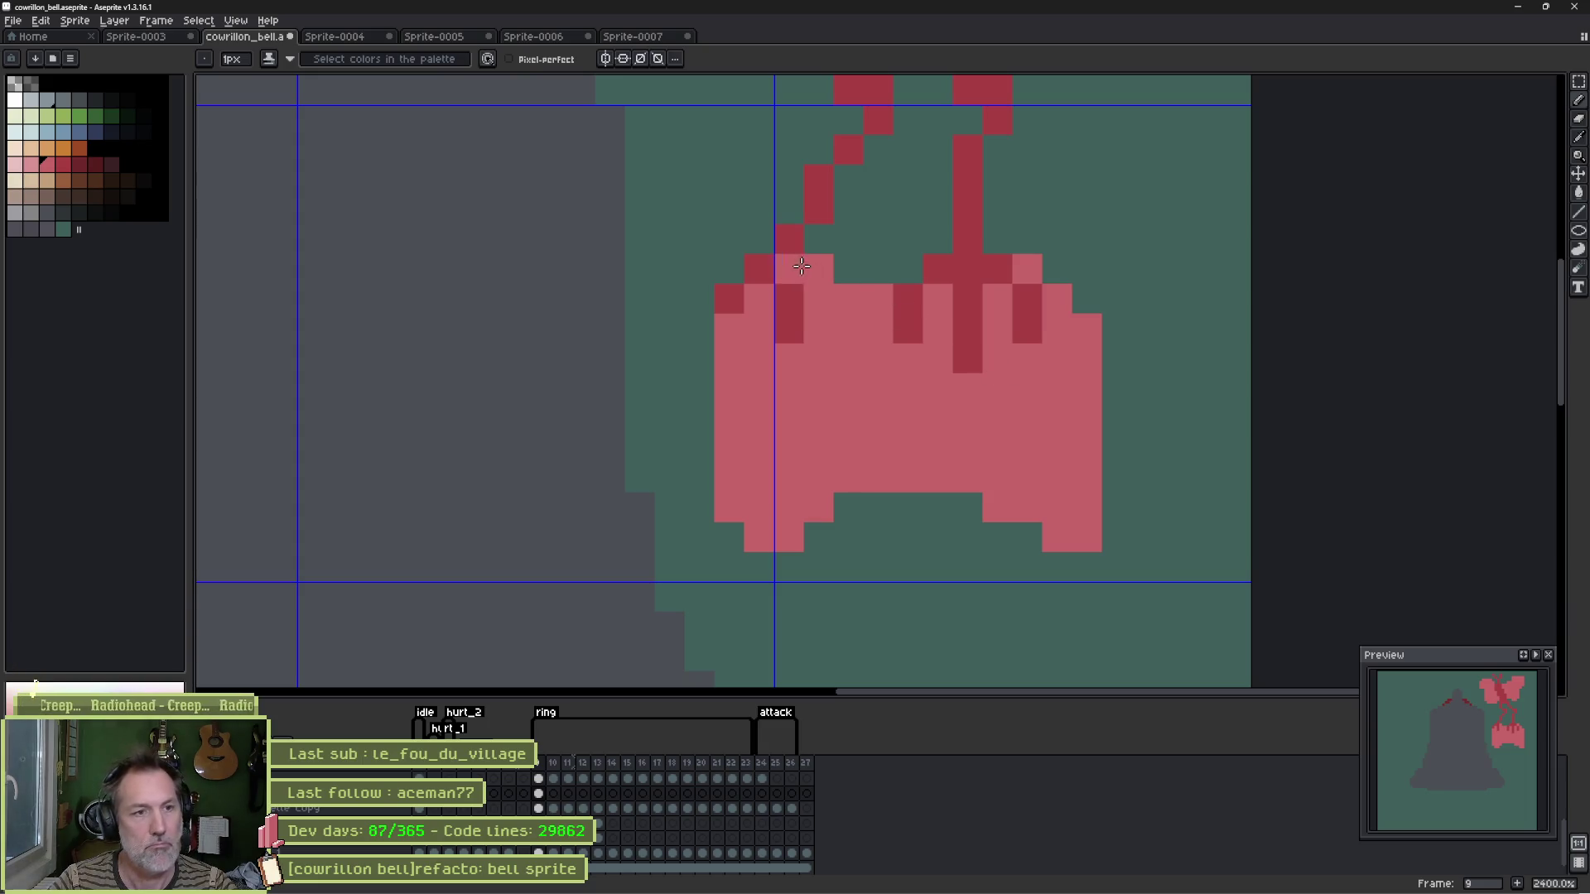
pyautogui.keyDown('alt'); pyautogui.click(925, 361); pyautogui.keyUp('alt')
pyautogui.moveTo(908, 298); pyautogui.dragTo(920, 345)
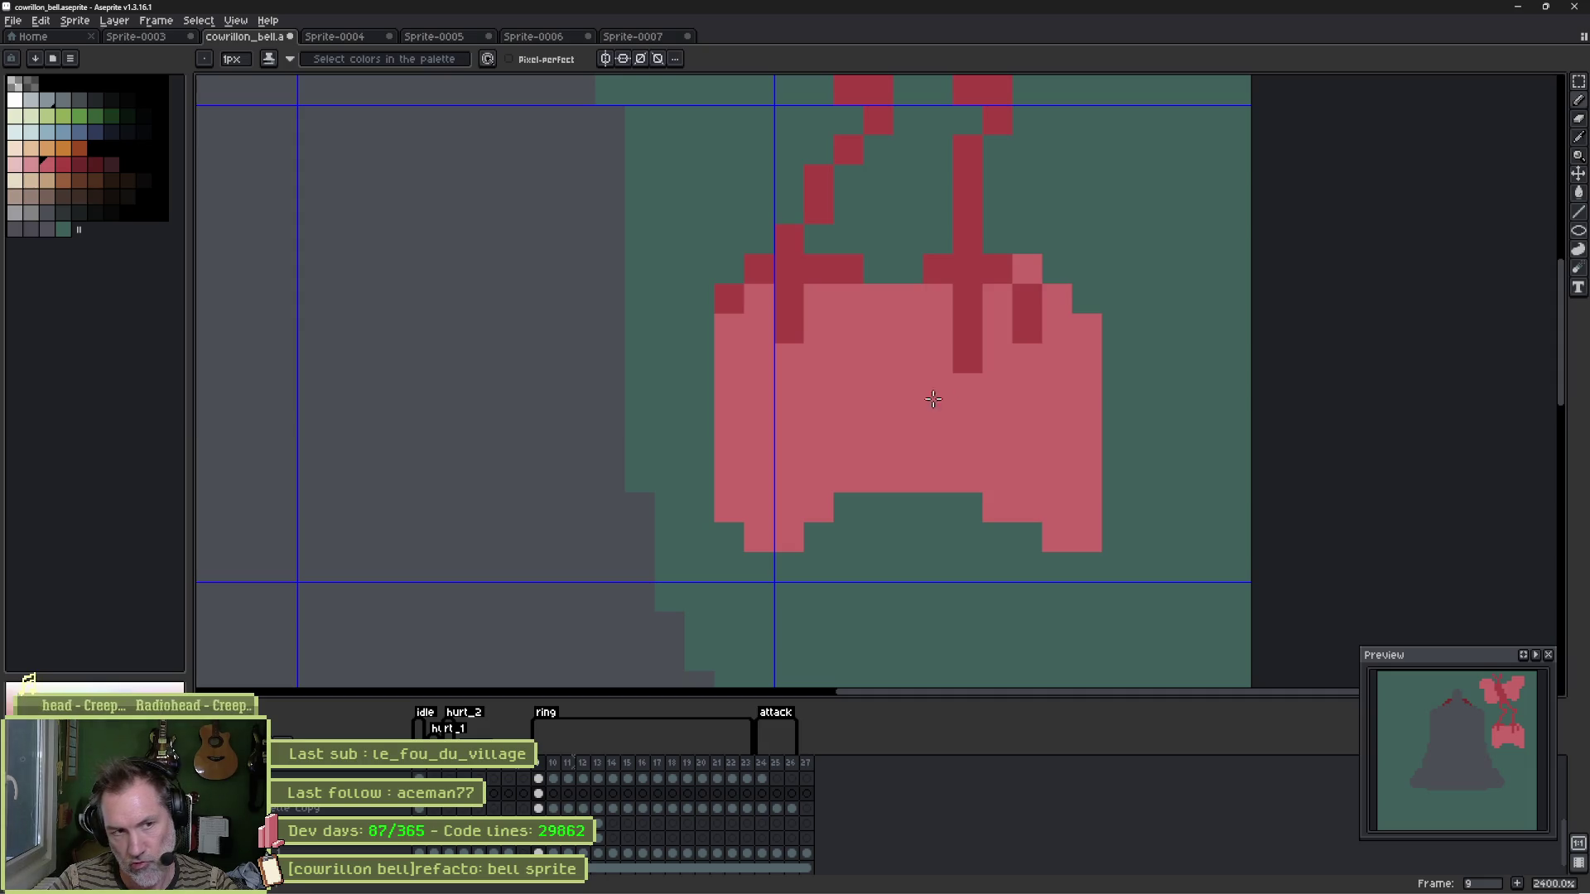
pyautogui.scroll(5, 947, 401)
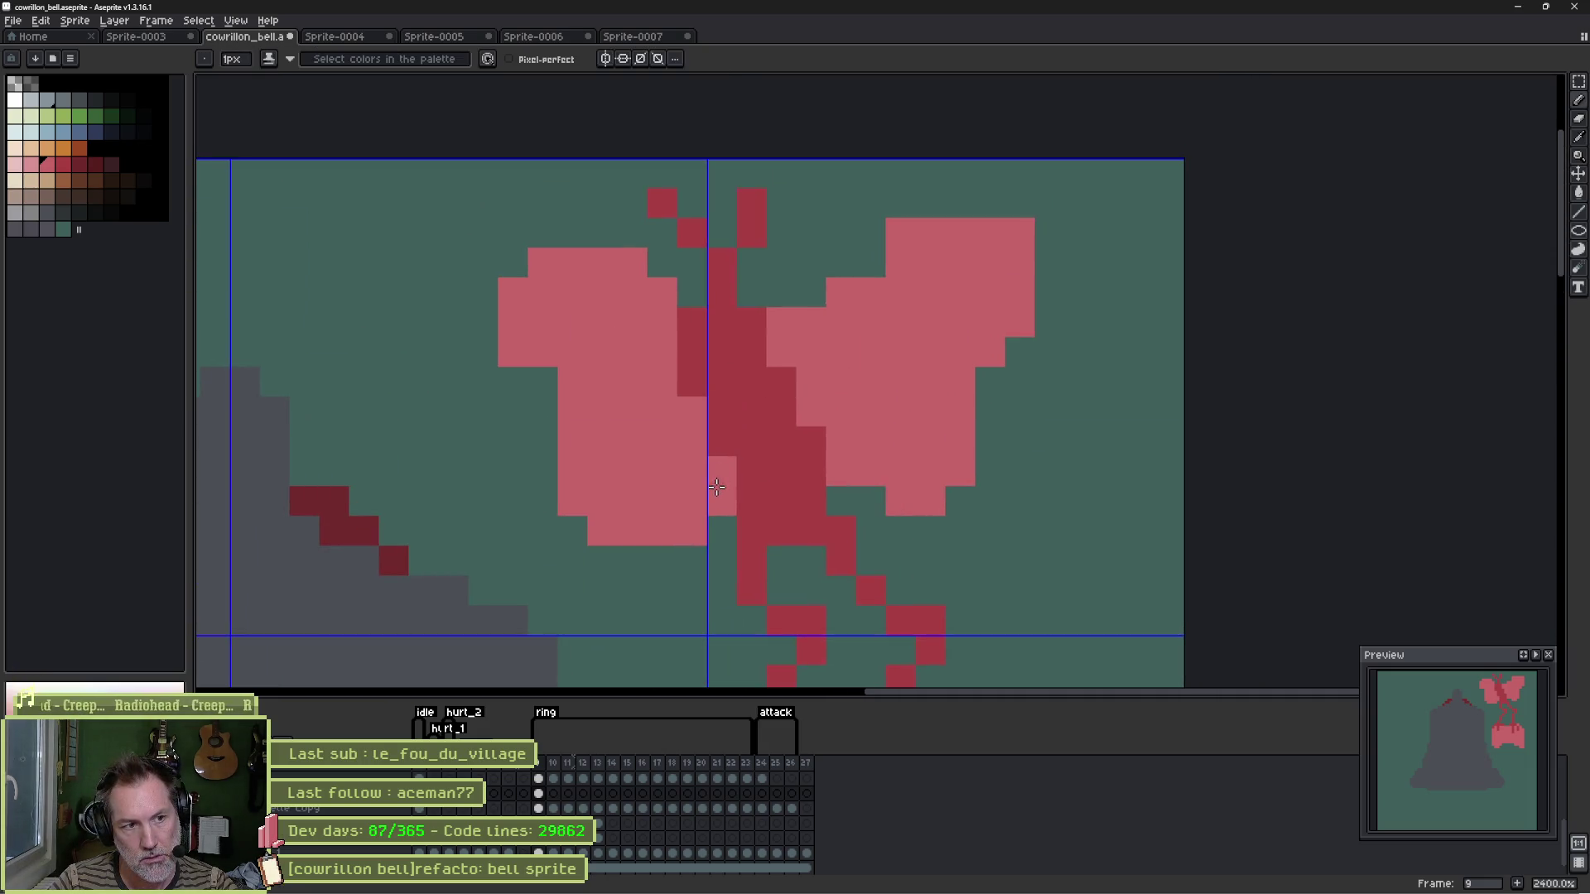
# - Select both pink wings with the contiguous Magic Wand and delete them
pyautogui.press('w')
pyautogui.click(661, 479)
pyautogui.scroll(-1, 667, 474)
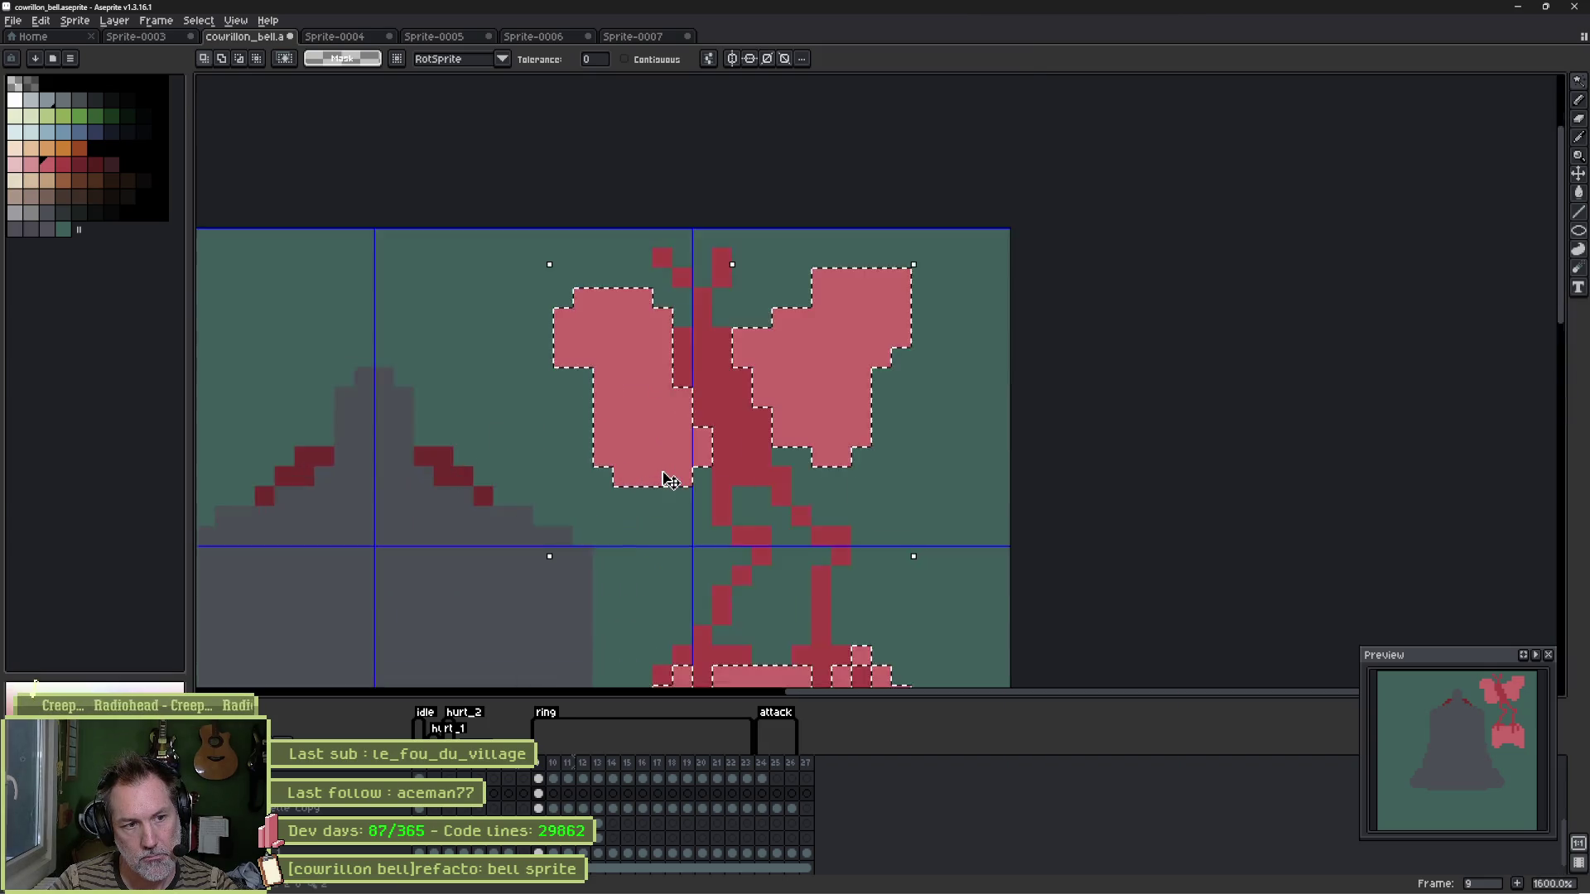
pyautogui.scroll(1, 667, 476)
pyautogui.hotkey('ctrl', 'd')
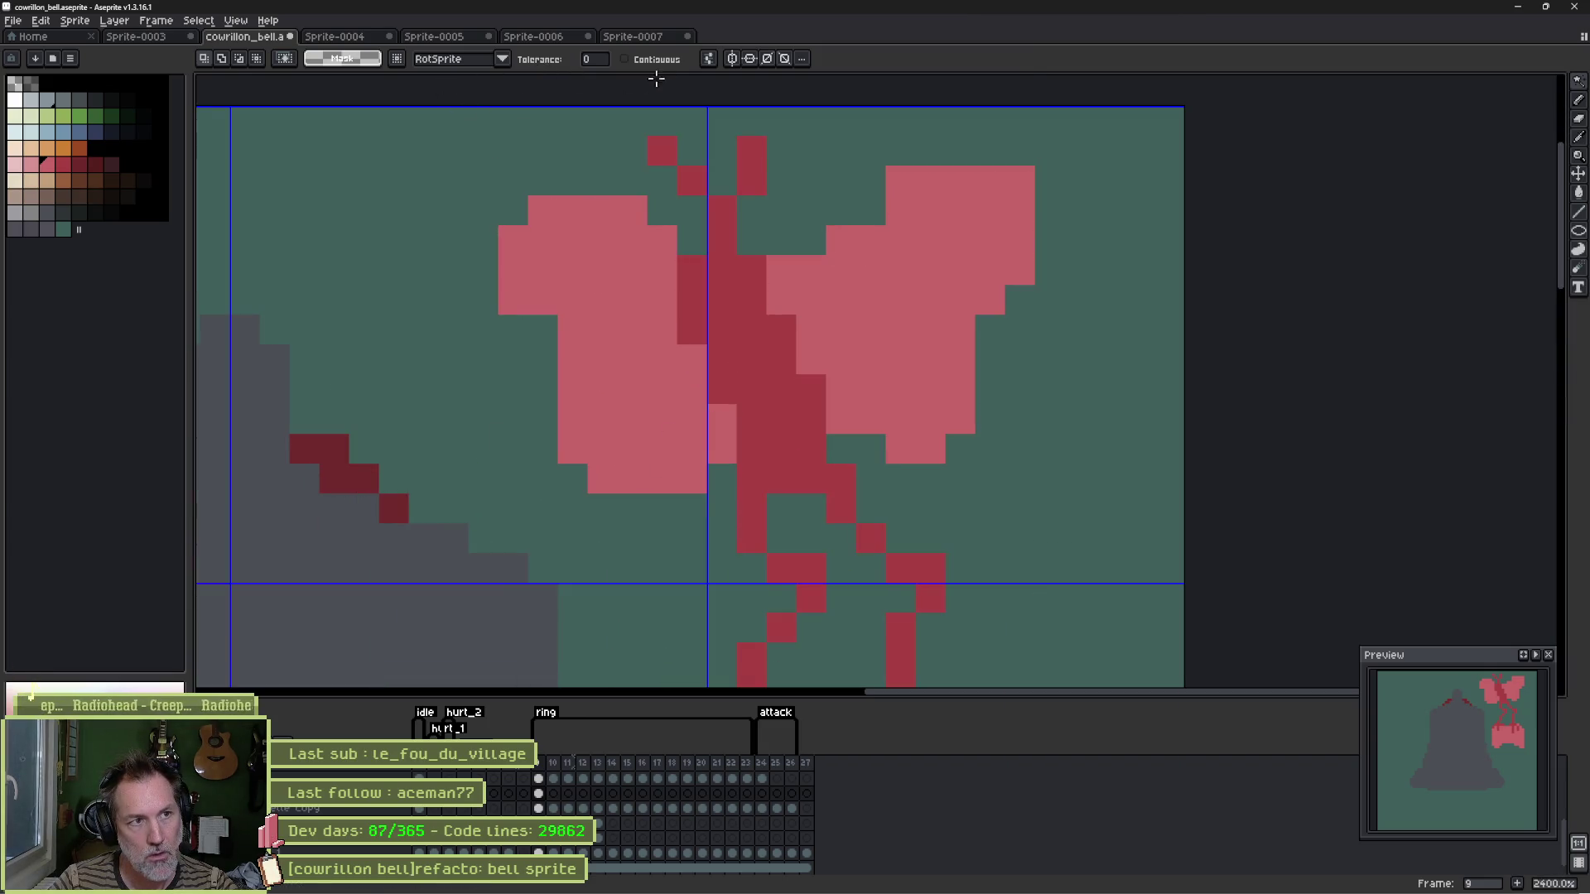
pyautogui.click(638, 298)
pyautogui.hotkey('ctrl', 'd')
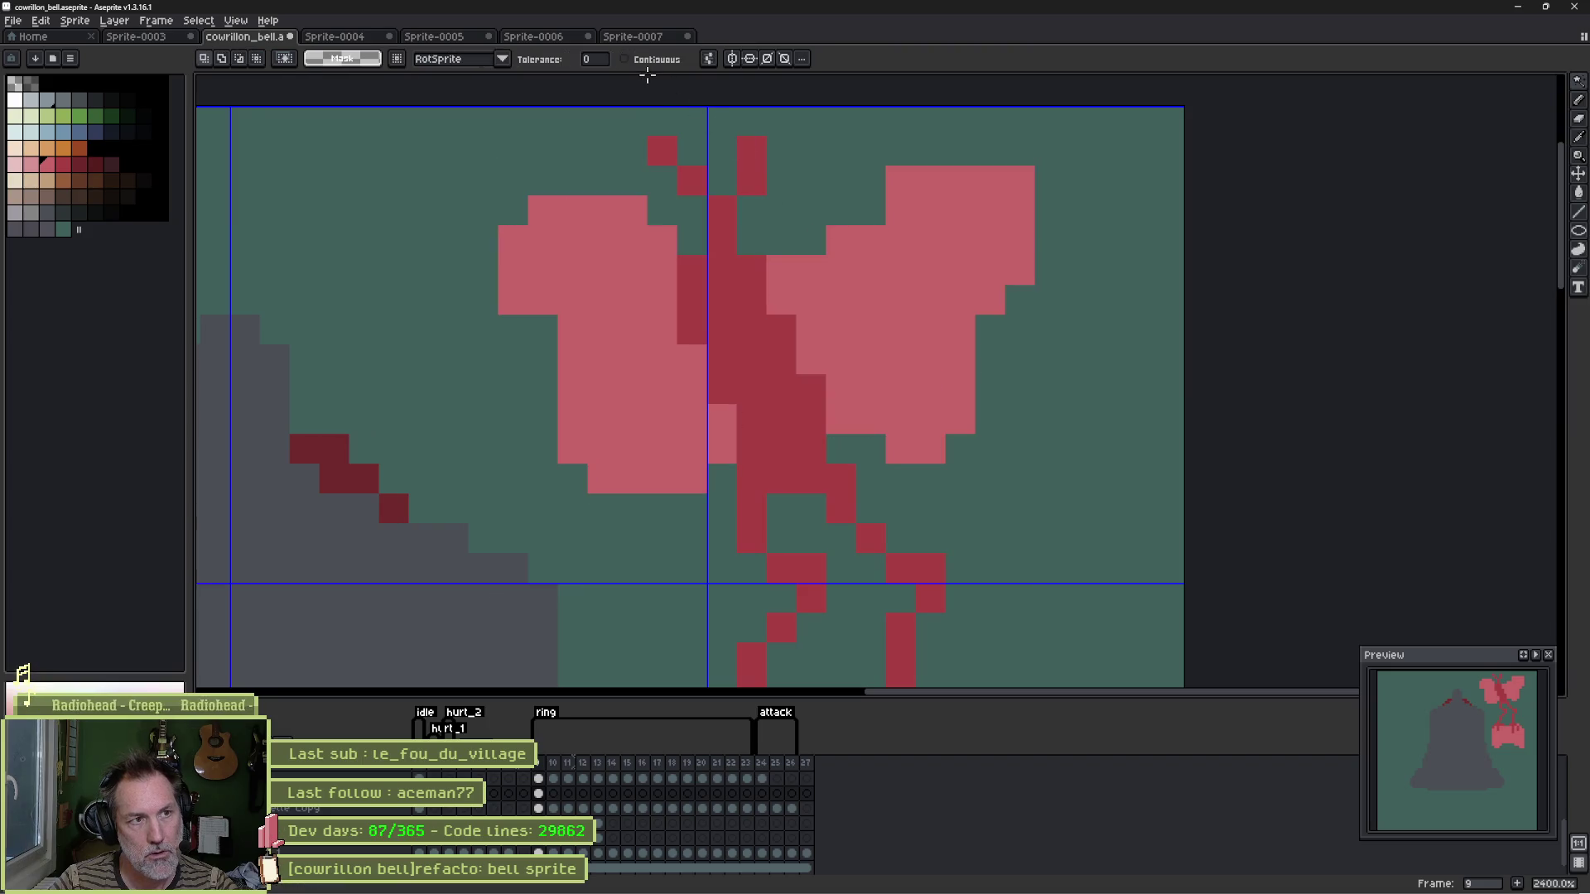
pyautogui.click(626, 59)
pyautogui.click(638, 277)
pyautogui.keyDown('shift'); pyautogui.click(919, 326); pyautogui.keyUp('shift')
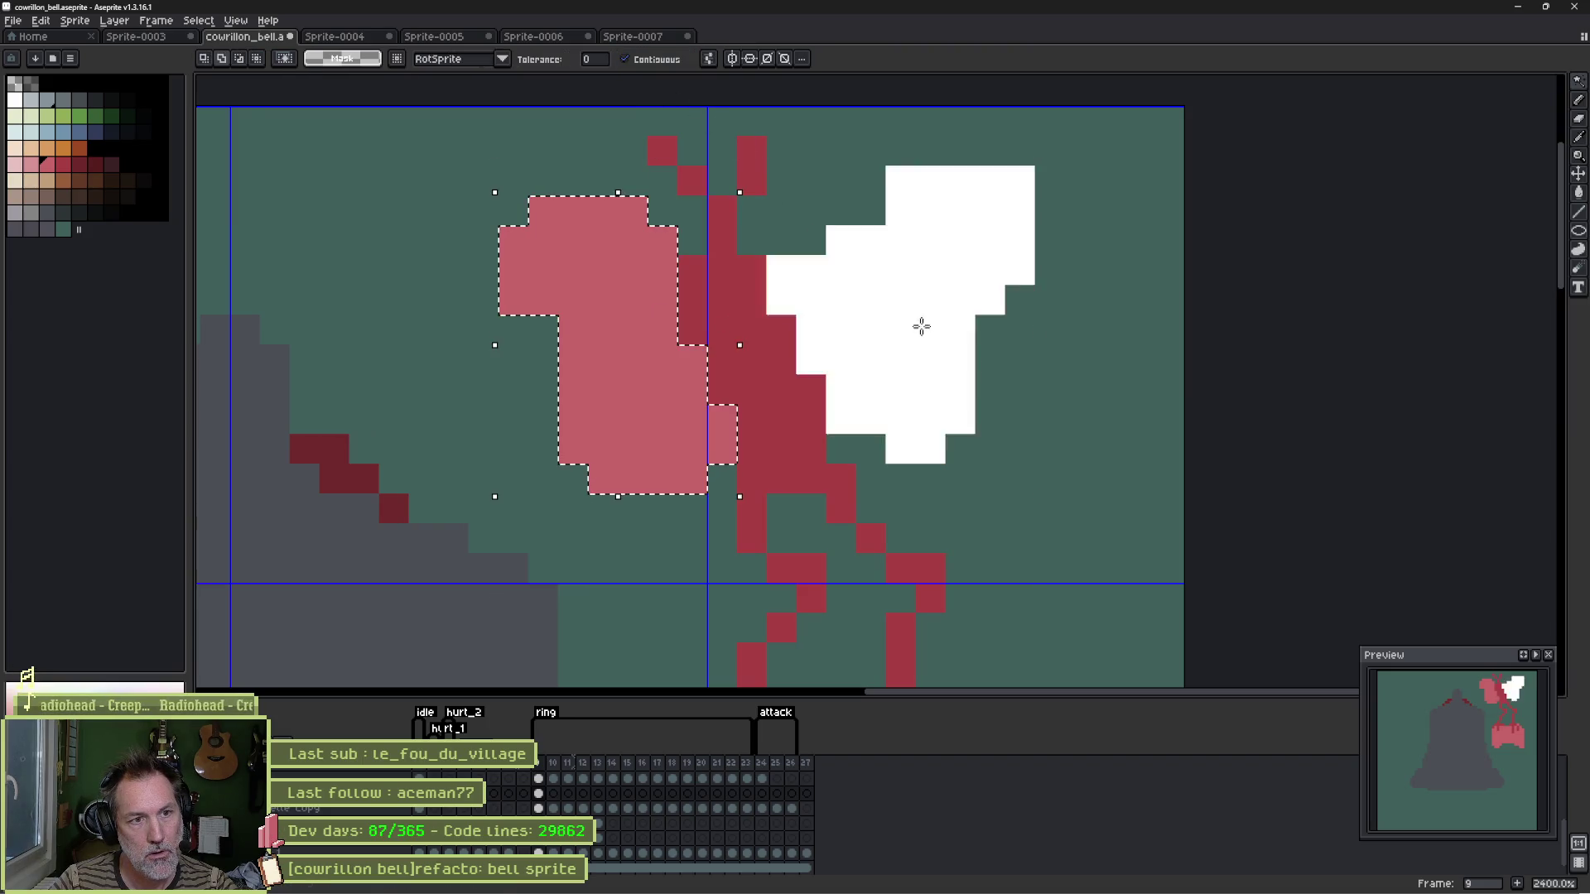
pyautogui.press('Delete')
# - Outline and fill two new dark-red wings, then undo back to the plain grey bell
pyautogui.press('b')
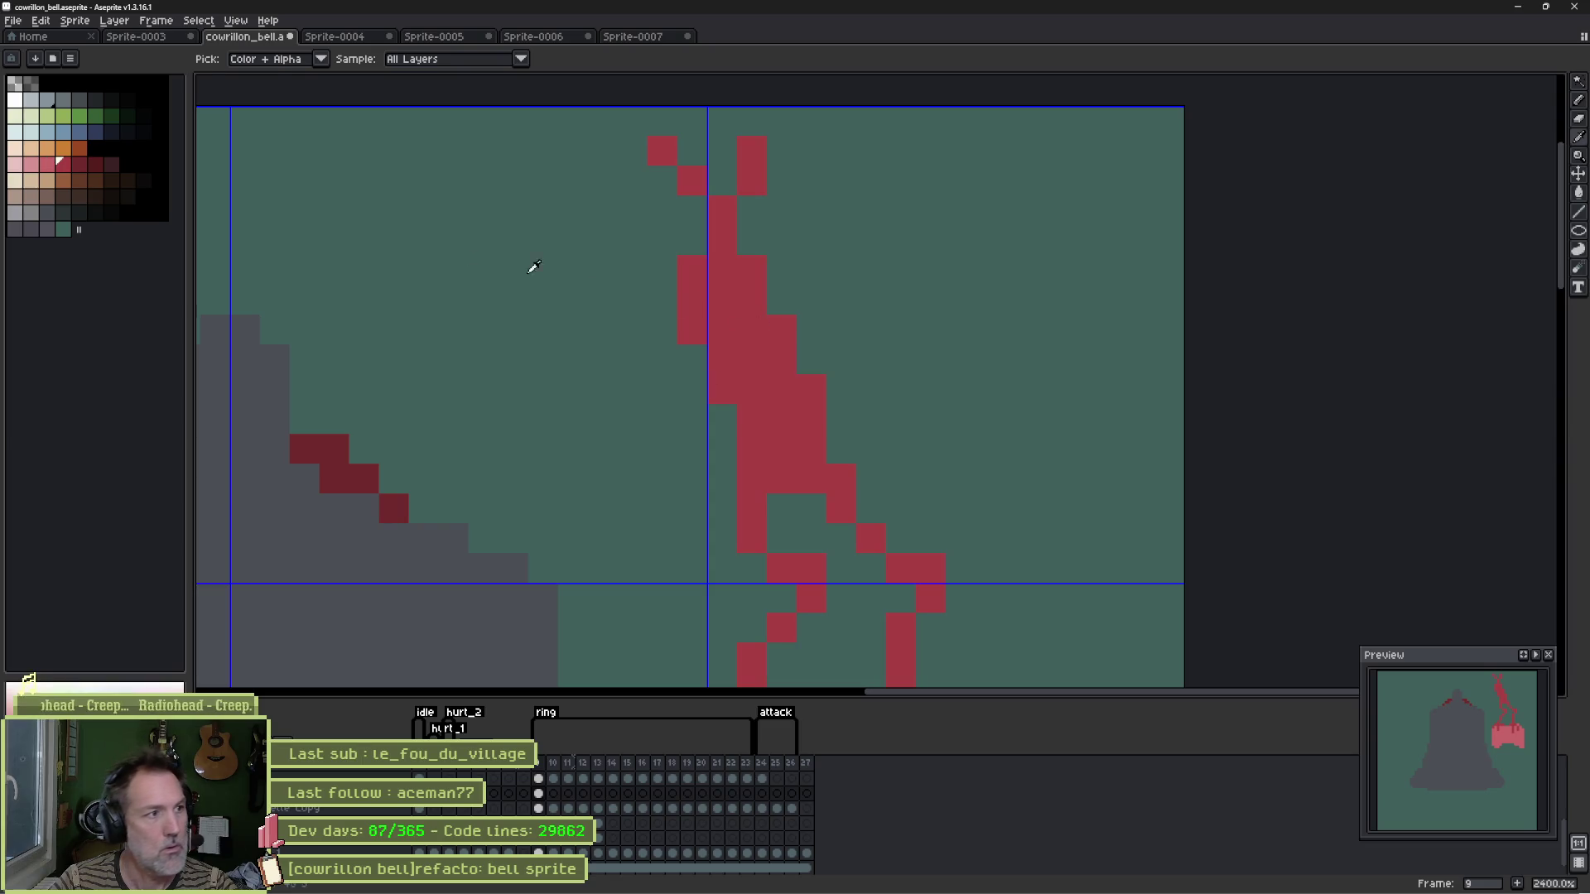
pyautogui.click(80, 164)
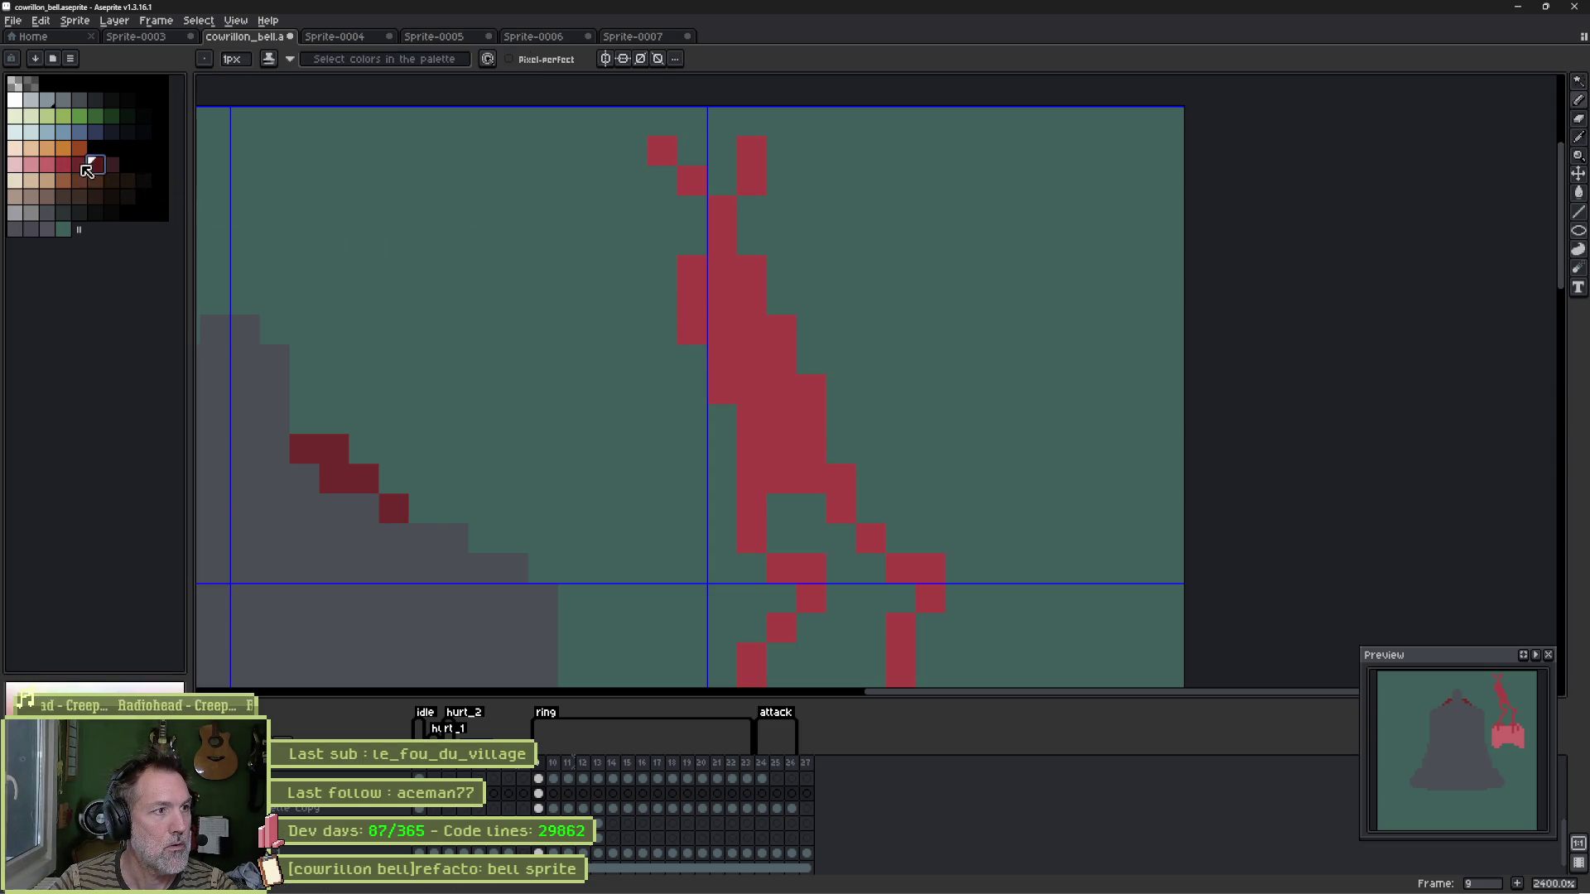
pyautogui.moveTo(660, 266)
pyautogui.mouseDown()
pyautogui.moveTo(597, 240)
pyautogui.moveTo(372, 239)
pyautogui.moveTo(307, 310)
pyautogui.moveTo(464, 331)
pyautogui.moveTo(558, 404)
pyautogui.moveTo(702, 389)
pyautogui.mouseUp()
pyautogui.moveTo(781, 260)
pyautogui.mouseDown()
pyautogui.moveTo(944, 208)
pyautogui.moveTo(1141, 252)
pyautogui.moveTo(1020, 356)
pyautogui.moveTo(885, 388)
pyautogui.mouseUp()
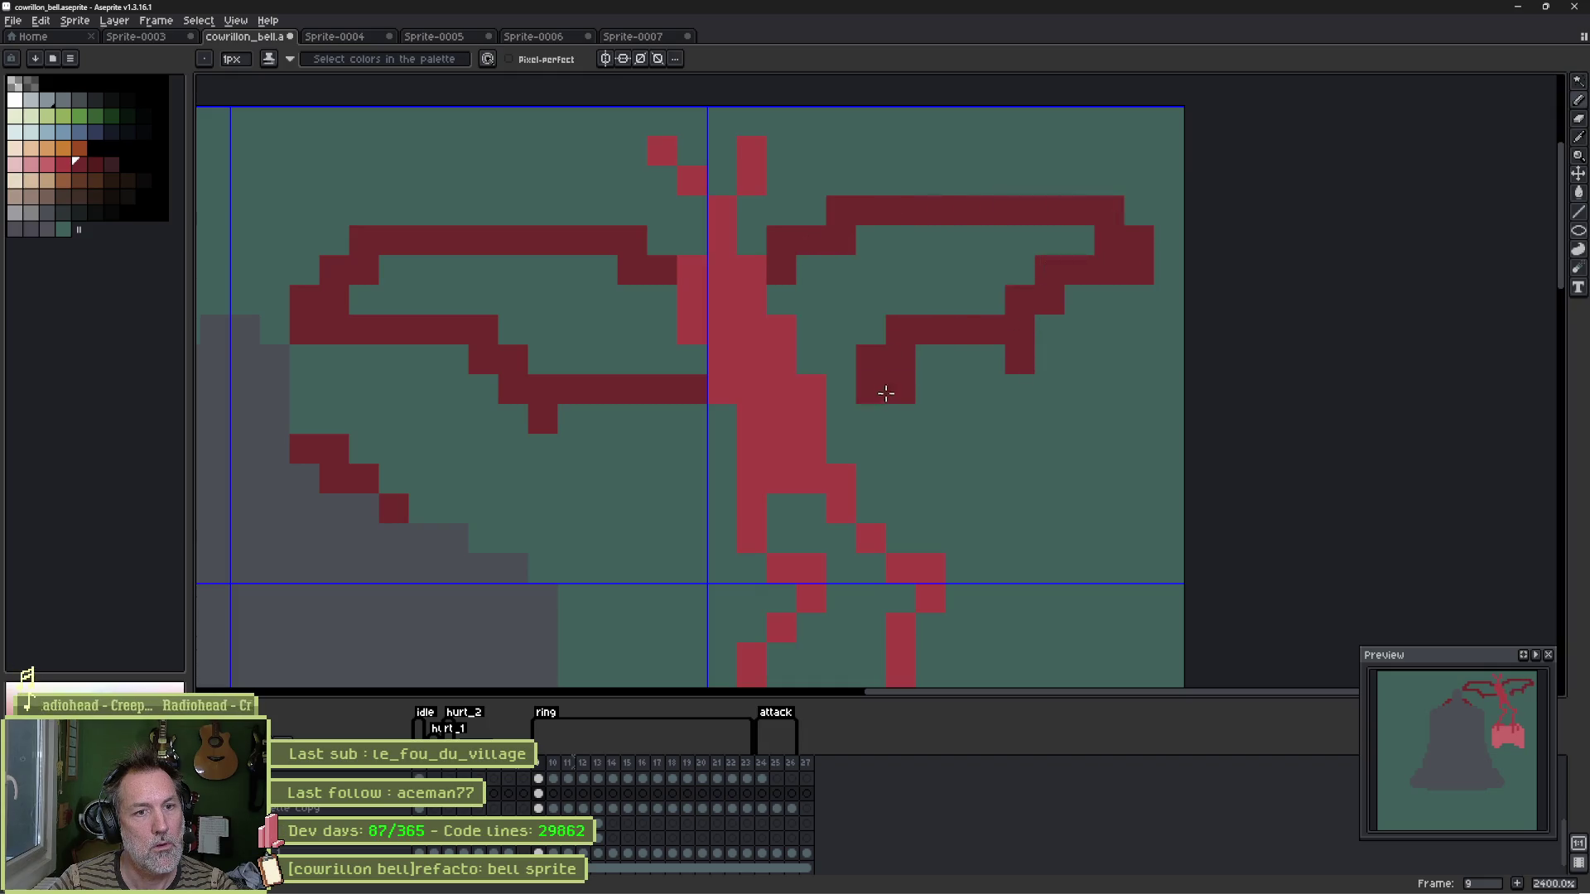
pyautogui.press('g')
pyautogui.click(838, 328)
pyautogui.click(602, 330)
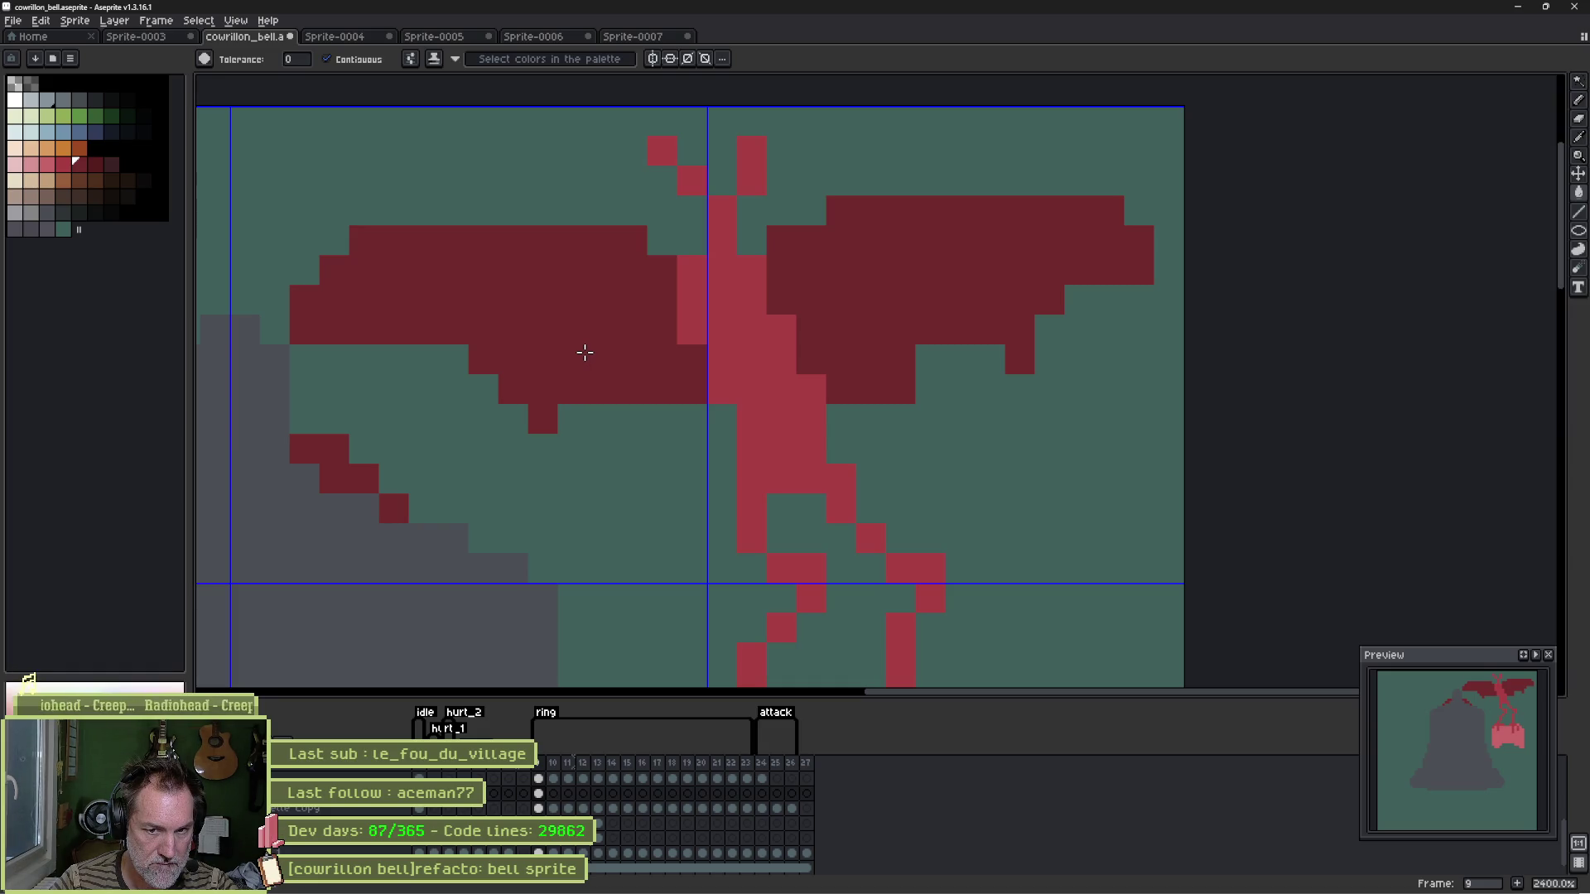
pyautogui.hotkey('ctrl', 'z')
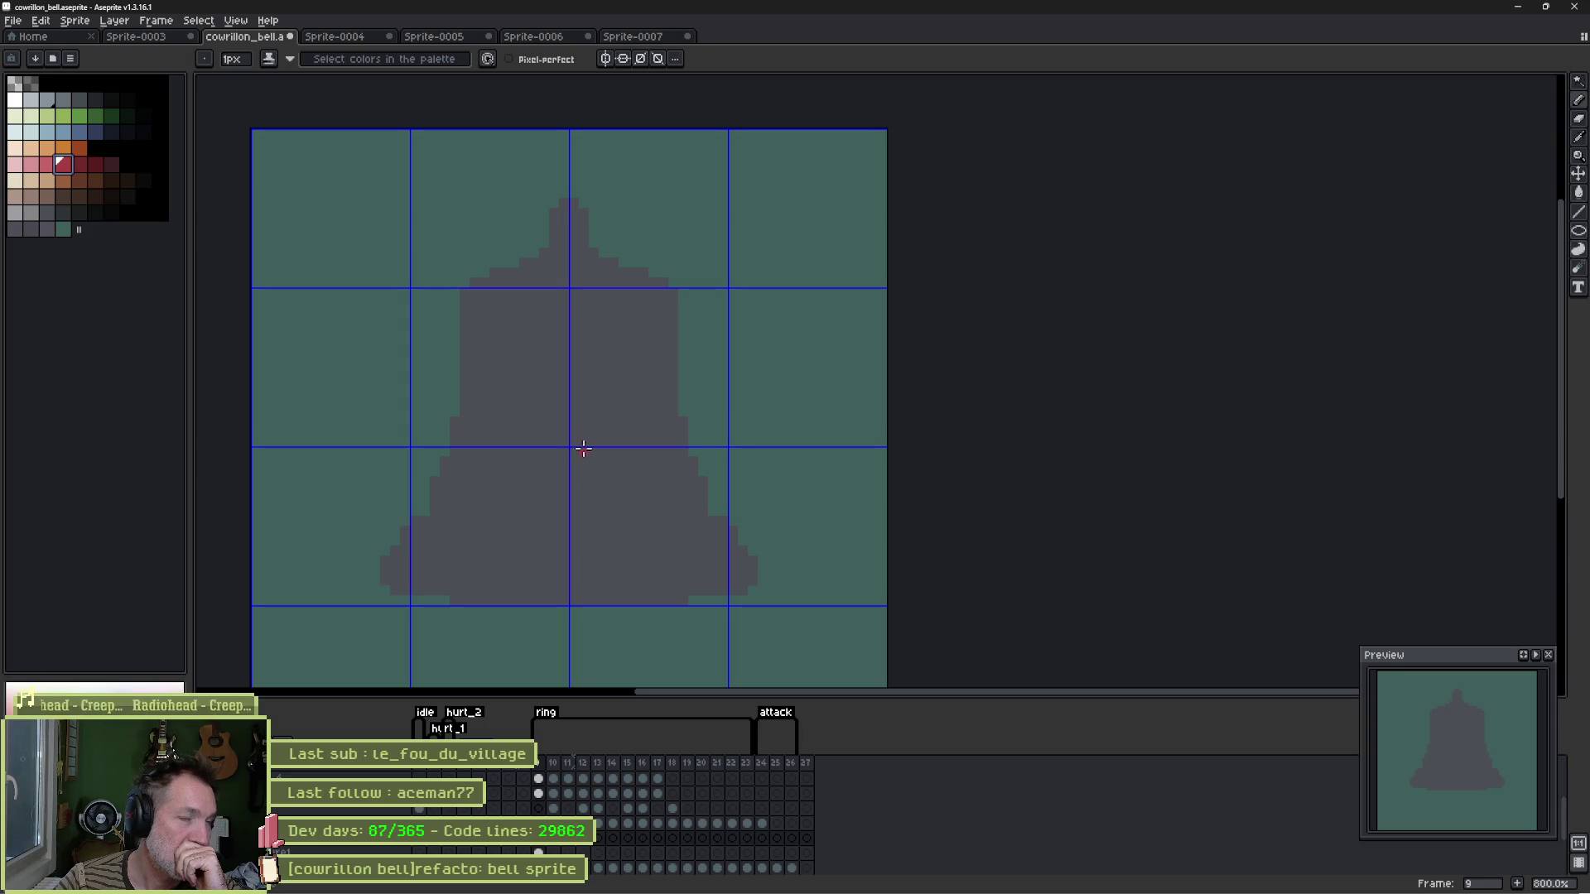
# - Duplicate the Copy layer
pyautogui.press('m')
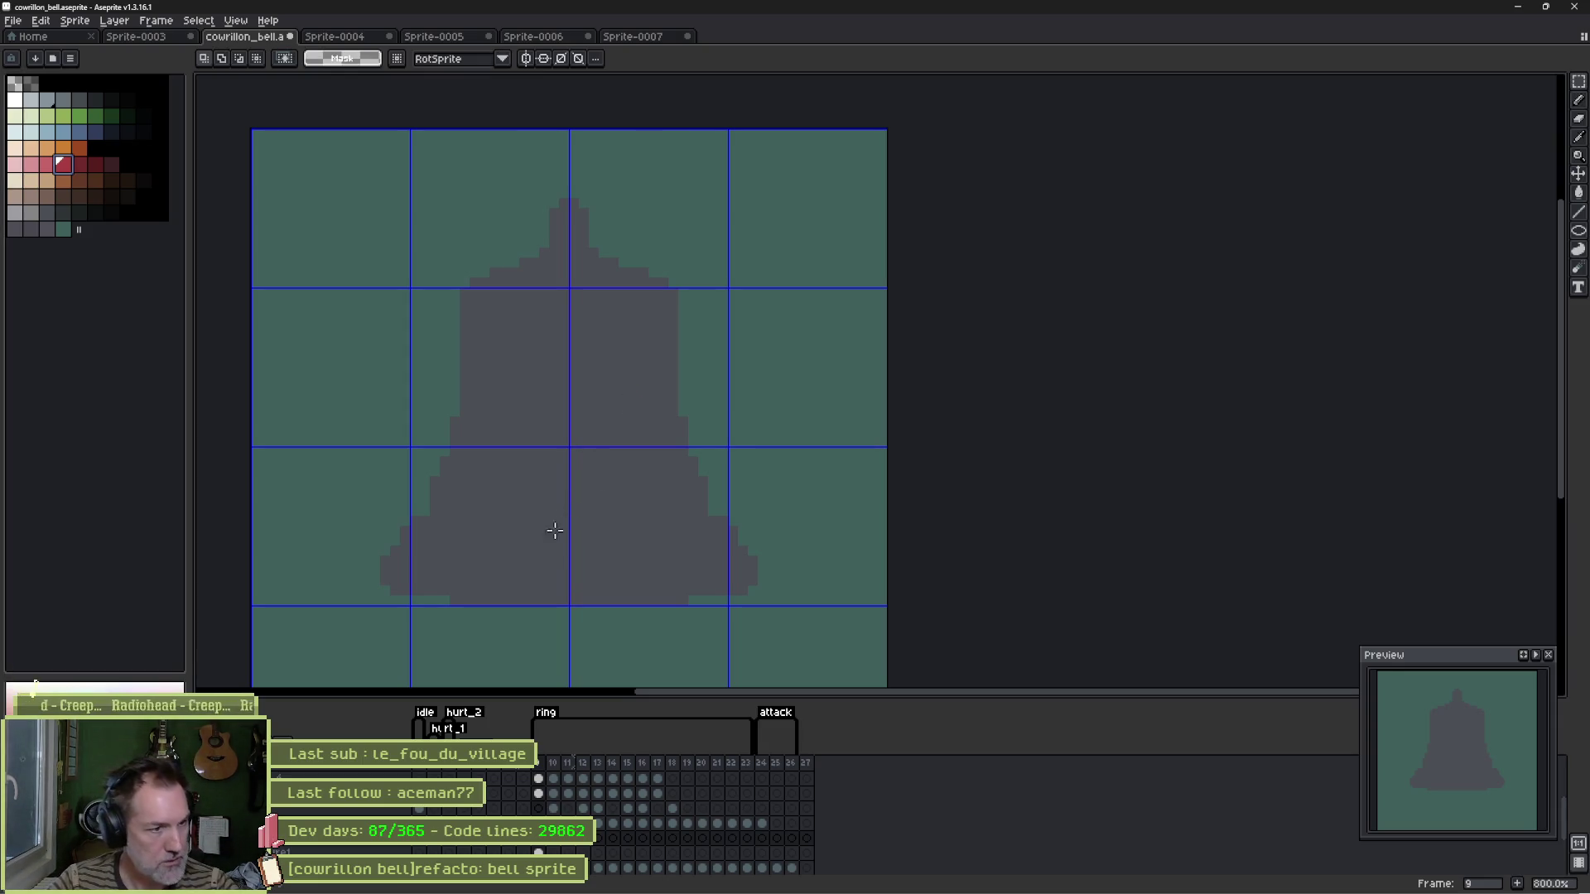
pyautogui.moveTo(552, 507); pyautogui.dragTo(532, 437)
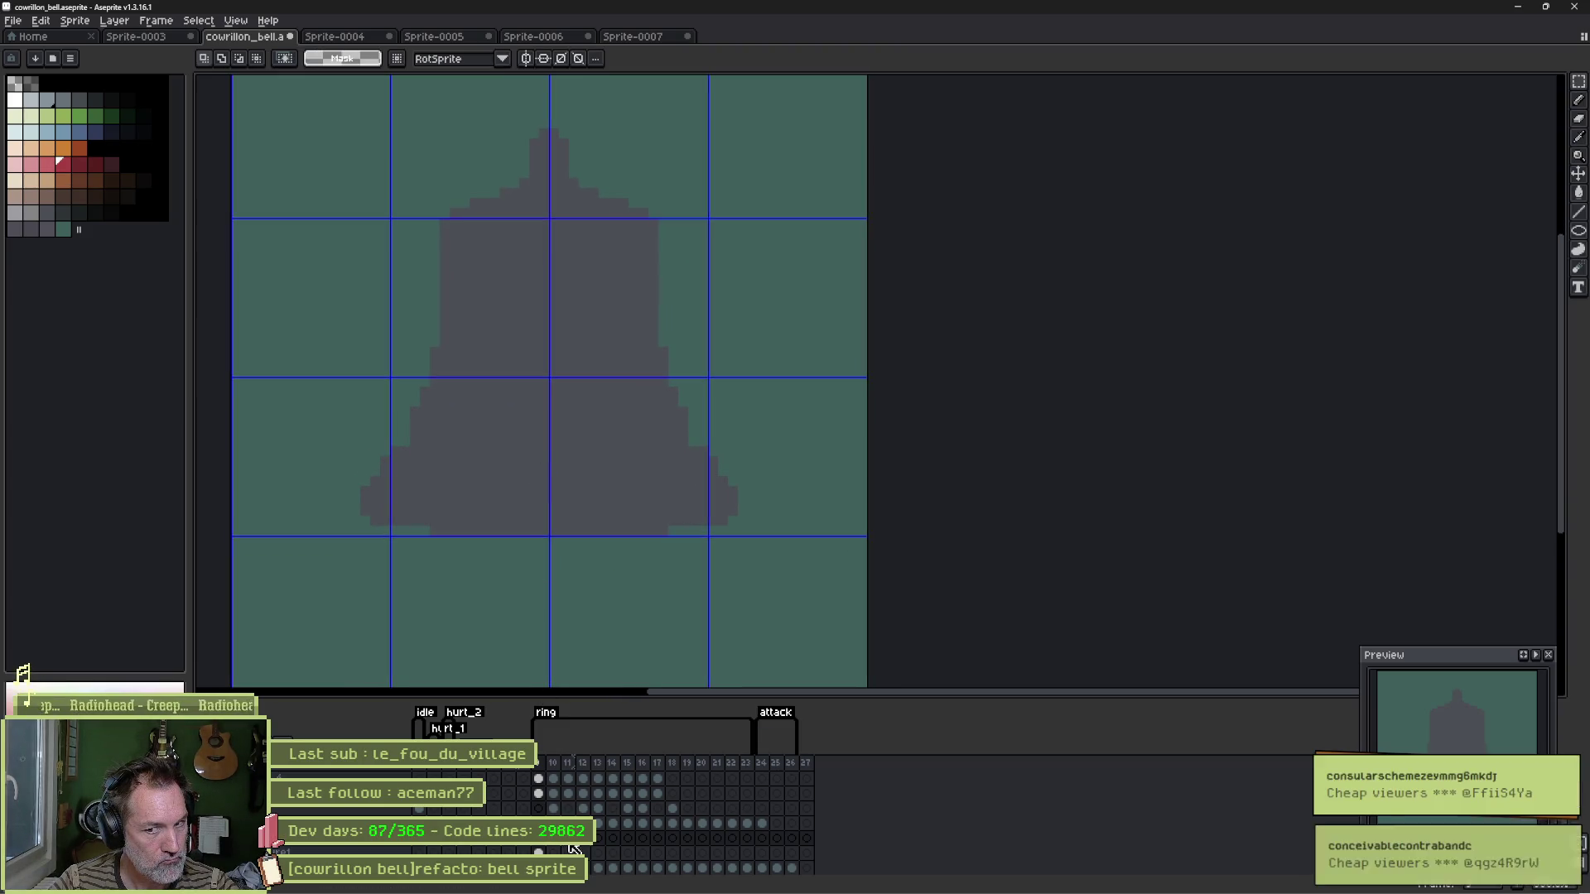
pyautogui.scroll(-1, 573, 847)
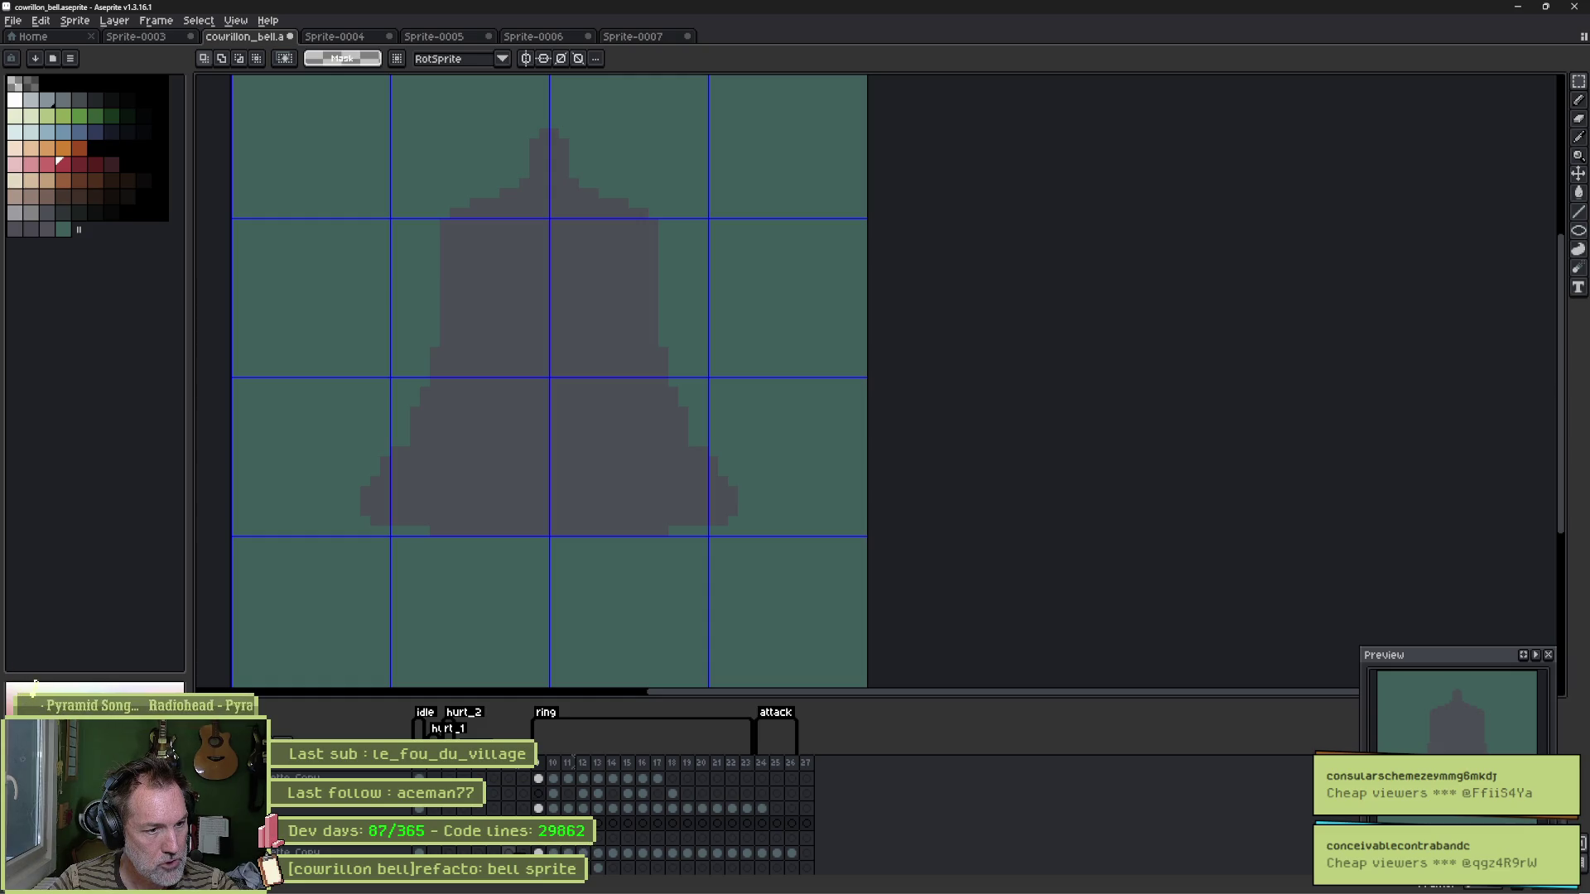
pyautogui.click(538, 852)
pyautogui.hotkey('ctrl', 'j')
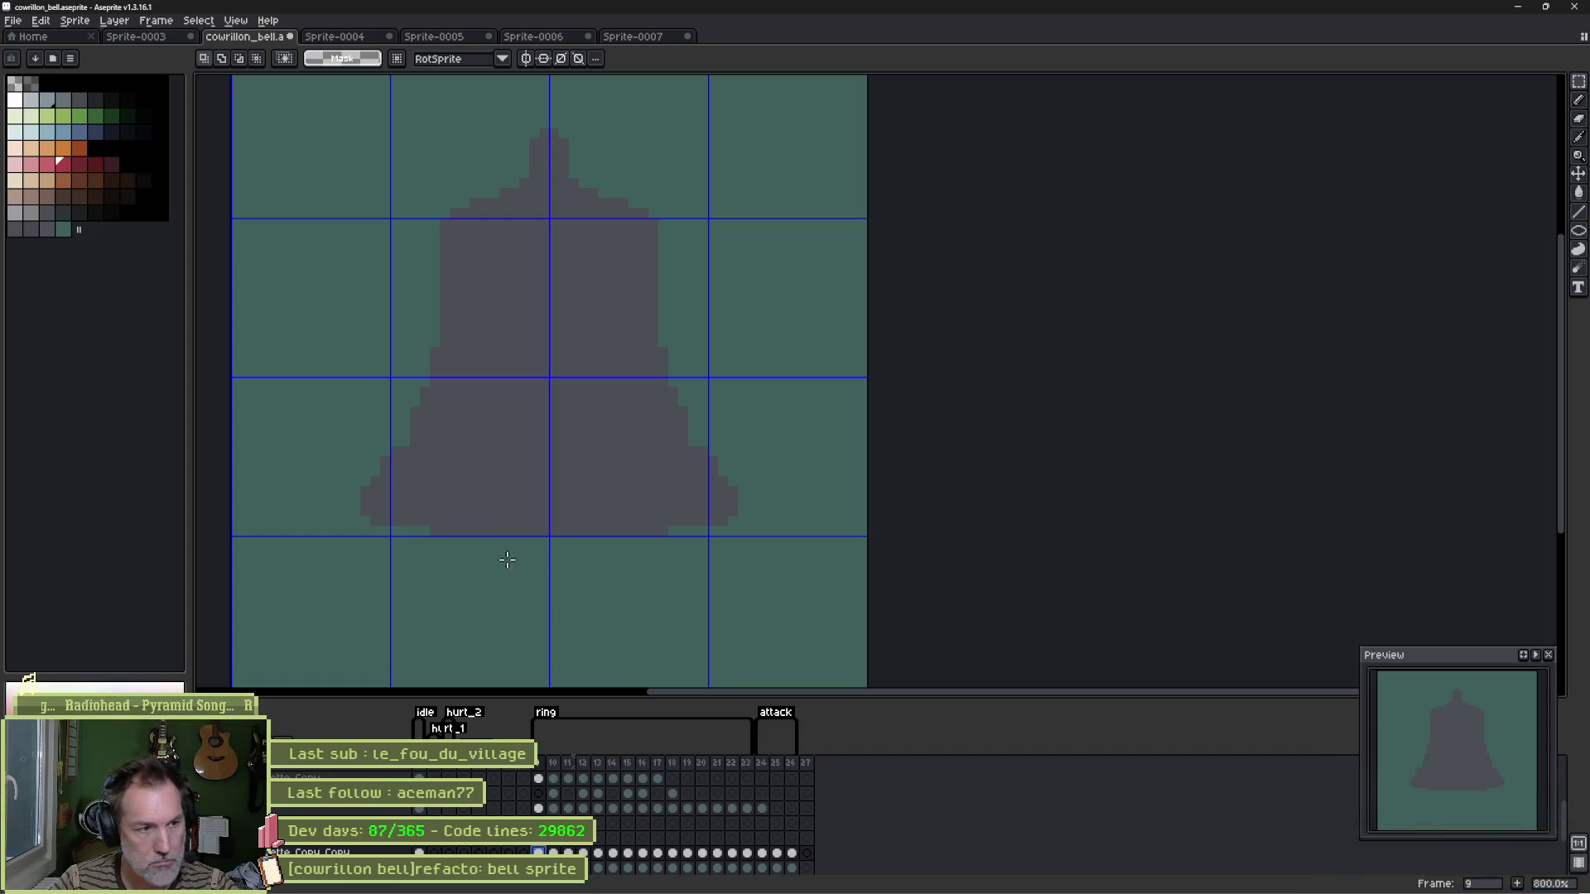
# - Marquee the bell's lower section and shift it down, opening a purple band
pyautogui.moveTo(331, 600); pyautogui.dragTo(755, 452)
pyautogui.moveTo(643, 493); pyautogui.dragTo(657, 554)
pyautogui.hotkey('ctrl', 'd')
pyautogui.press('b')
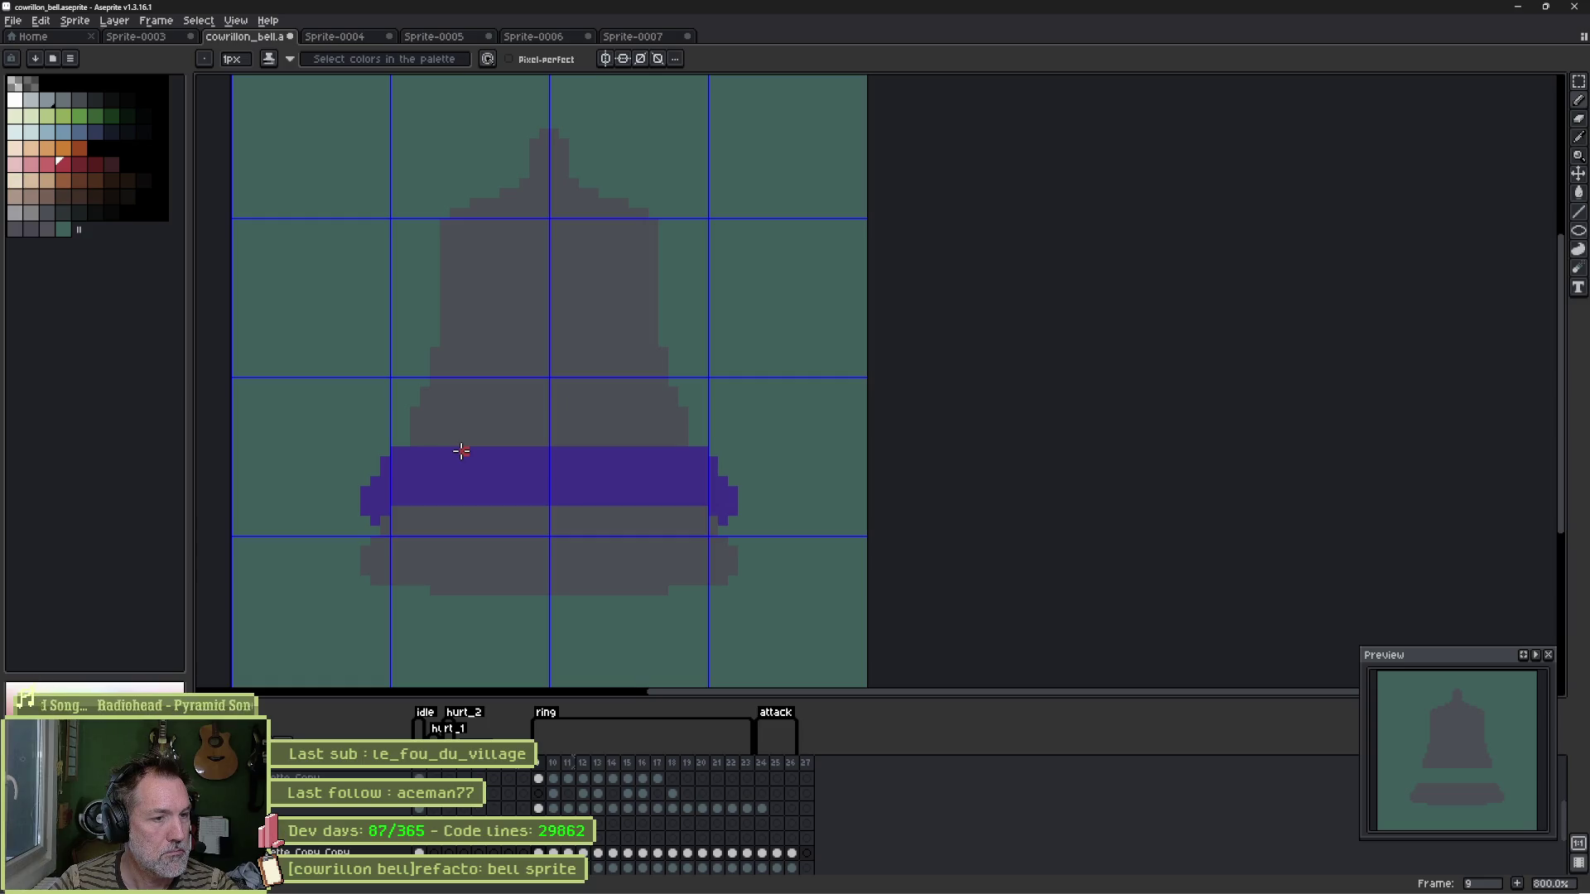
# - Sample the bell's grey, then choose the darker adjacent grey swatch as the drawing colour
pyautogui.click(464, 458)
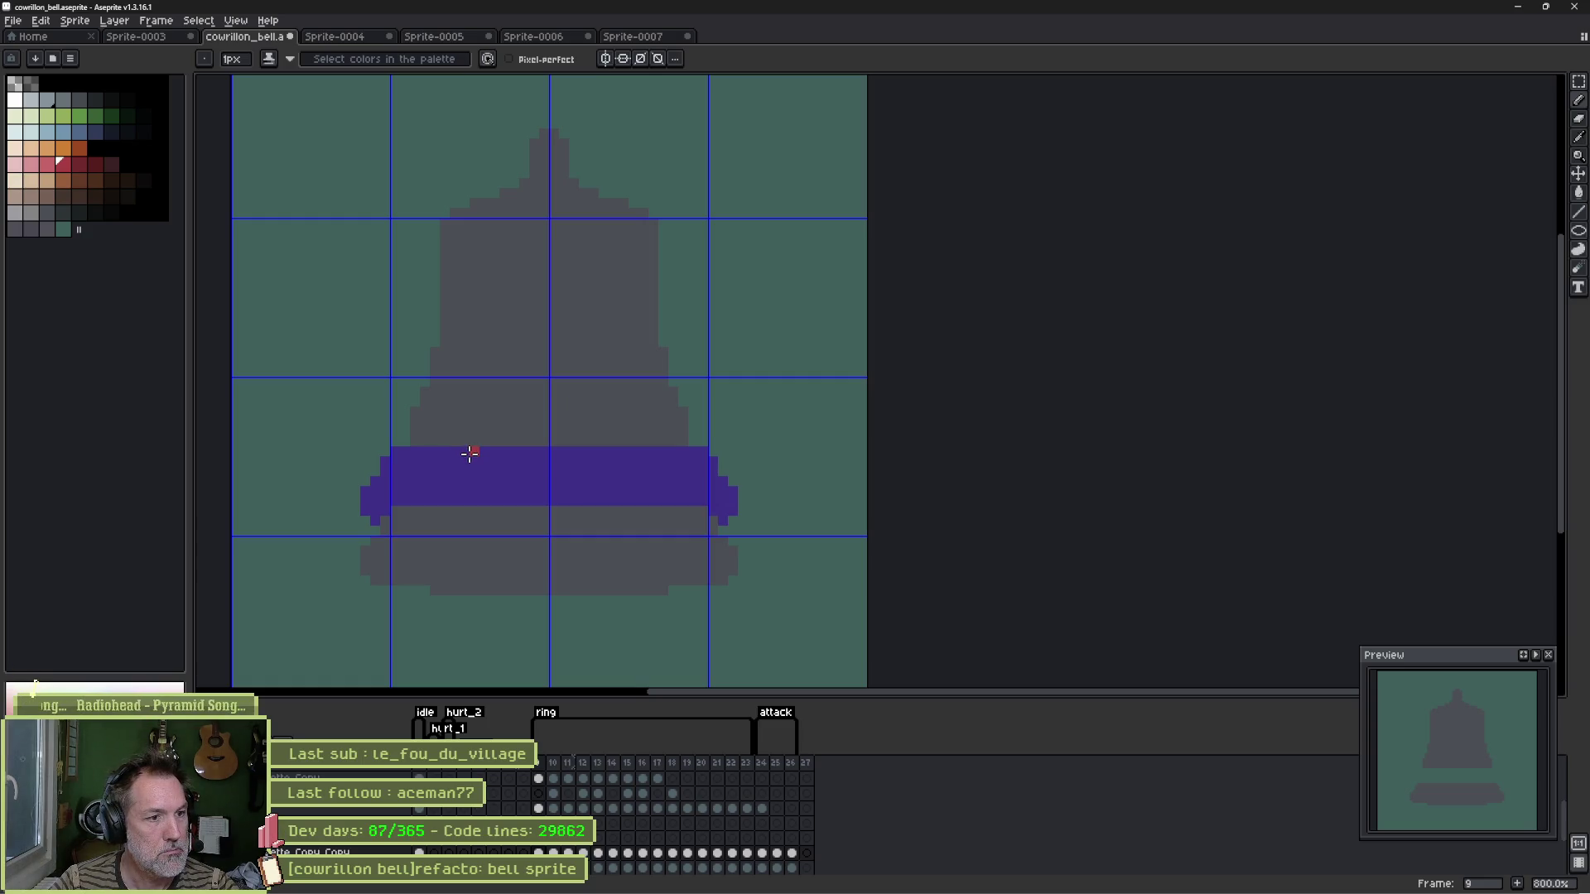
pyautogui.keyDown('alt'); pyautogui.click(465, 401); pyautogui.keyUp('alt')
pyautogui.click(46, 217)
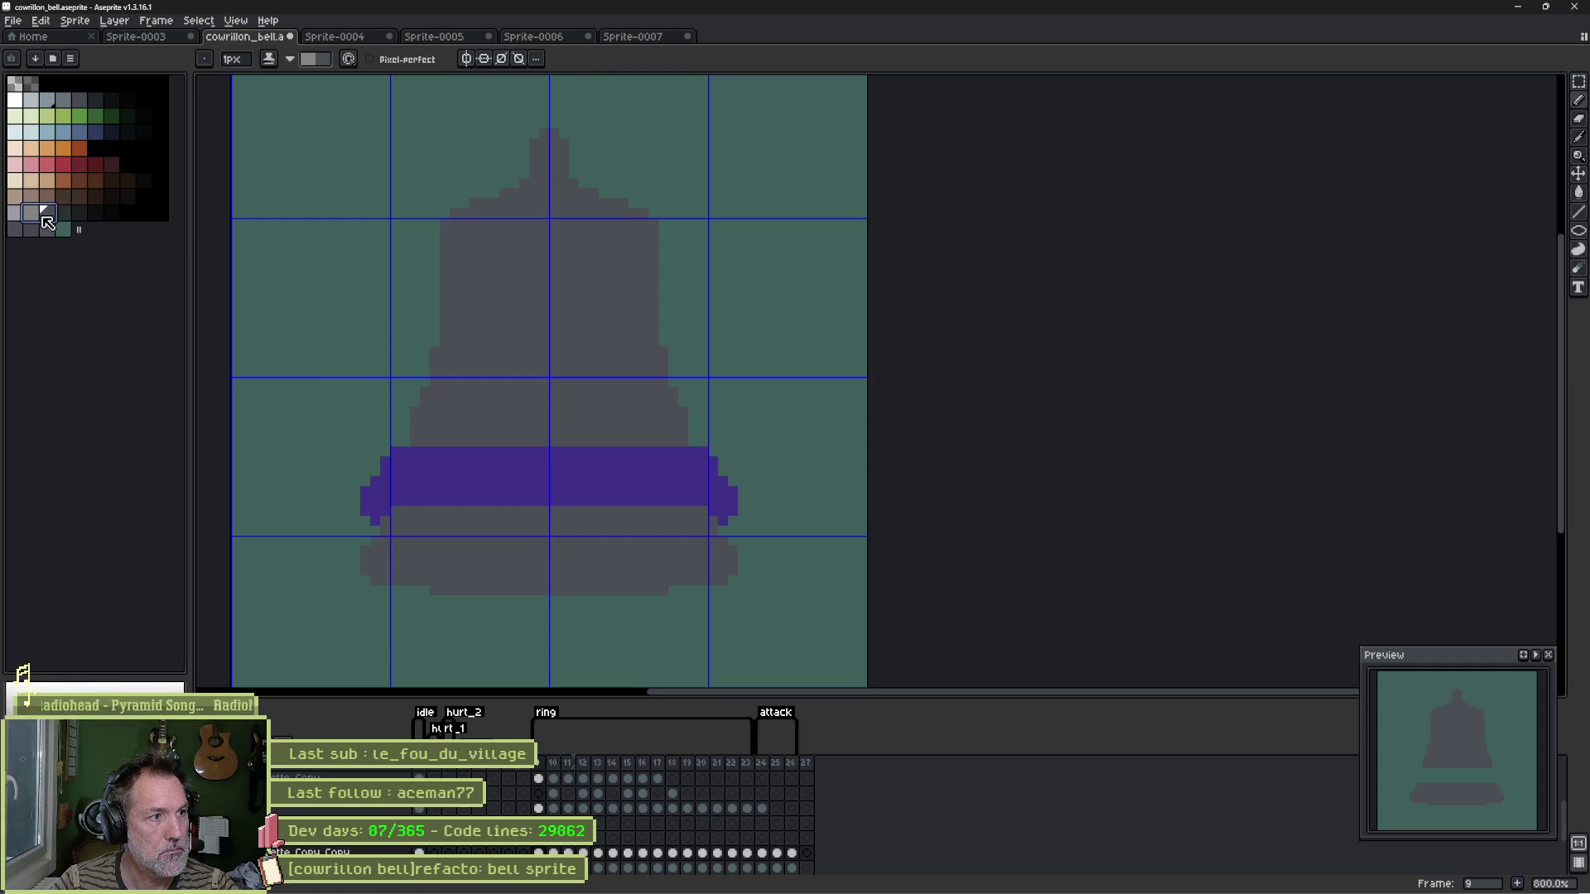
pyautogui.keyDown('shift'); pyautogui.click(62, 214); pyautogui.keyUp('shift')
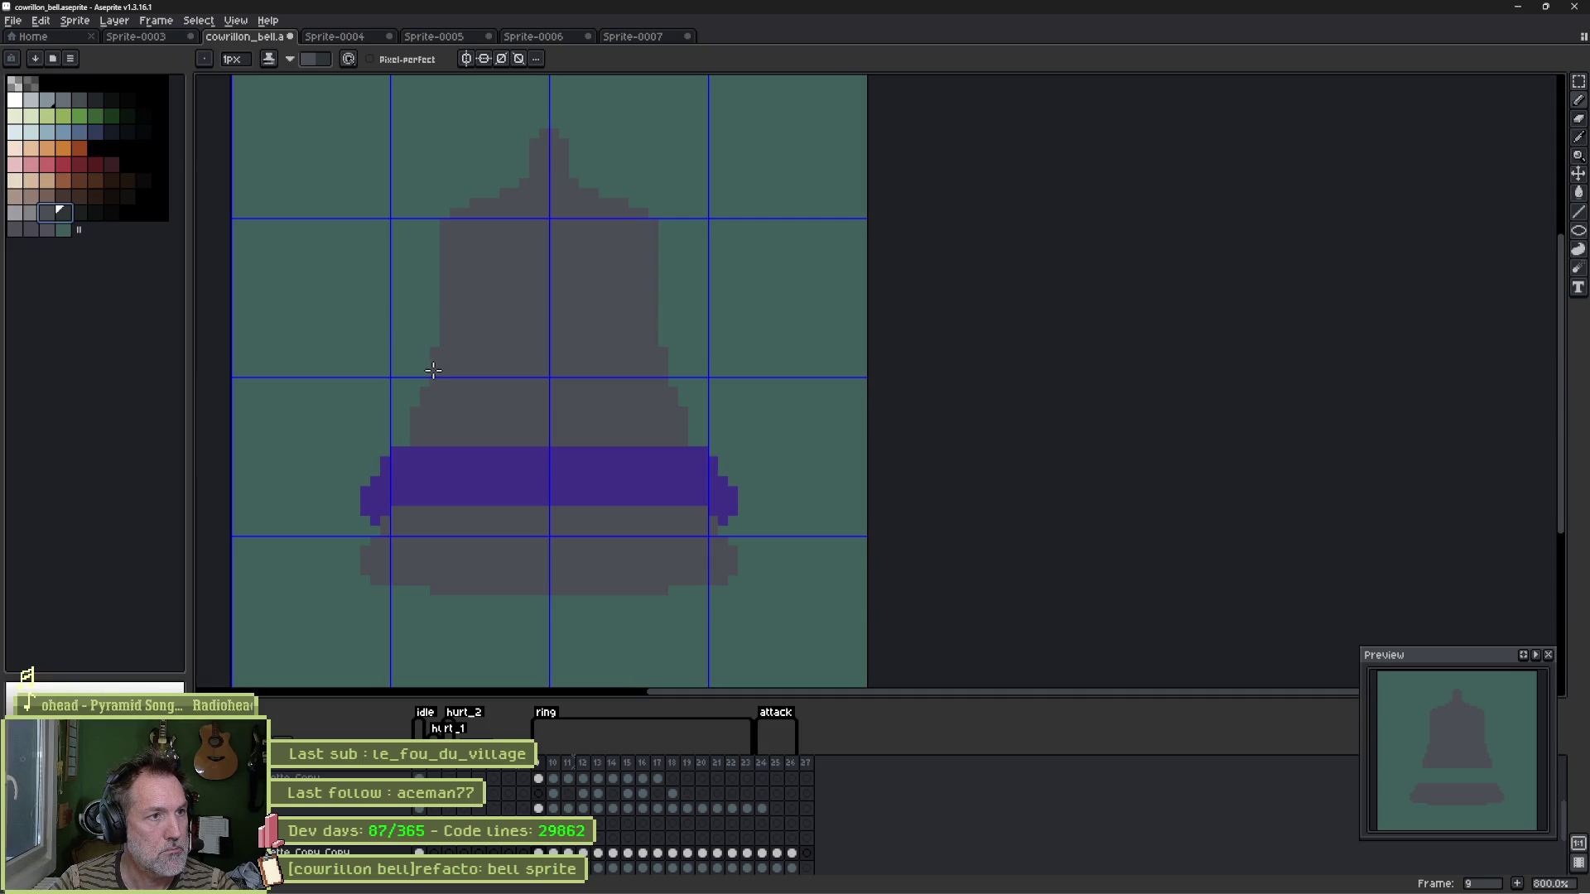
pyautogui.press('Escape')
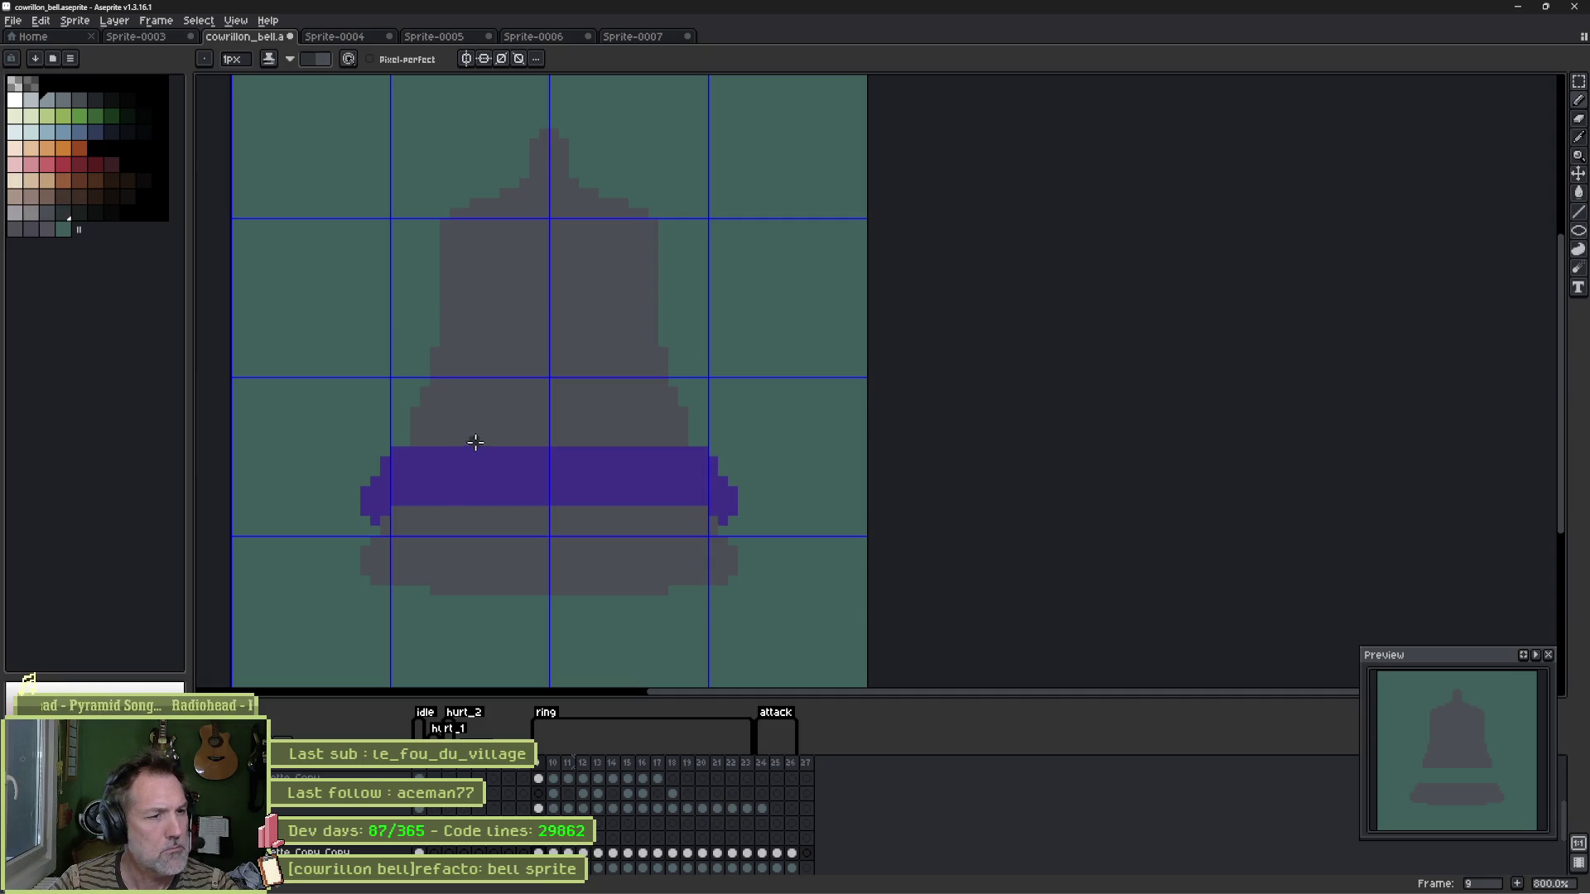
# - Turn on symmetry and draw dark mirrored lines above and below the purple band
pyautogui.click(467, 58)
pyautogui.moveTo(420, 439)
pyautogui.mouseDown()
pyautogui.moveTo(540, 444)
pyautogui.moveTo(508, 435)
pyautogui.mouseUp()
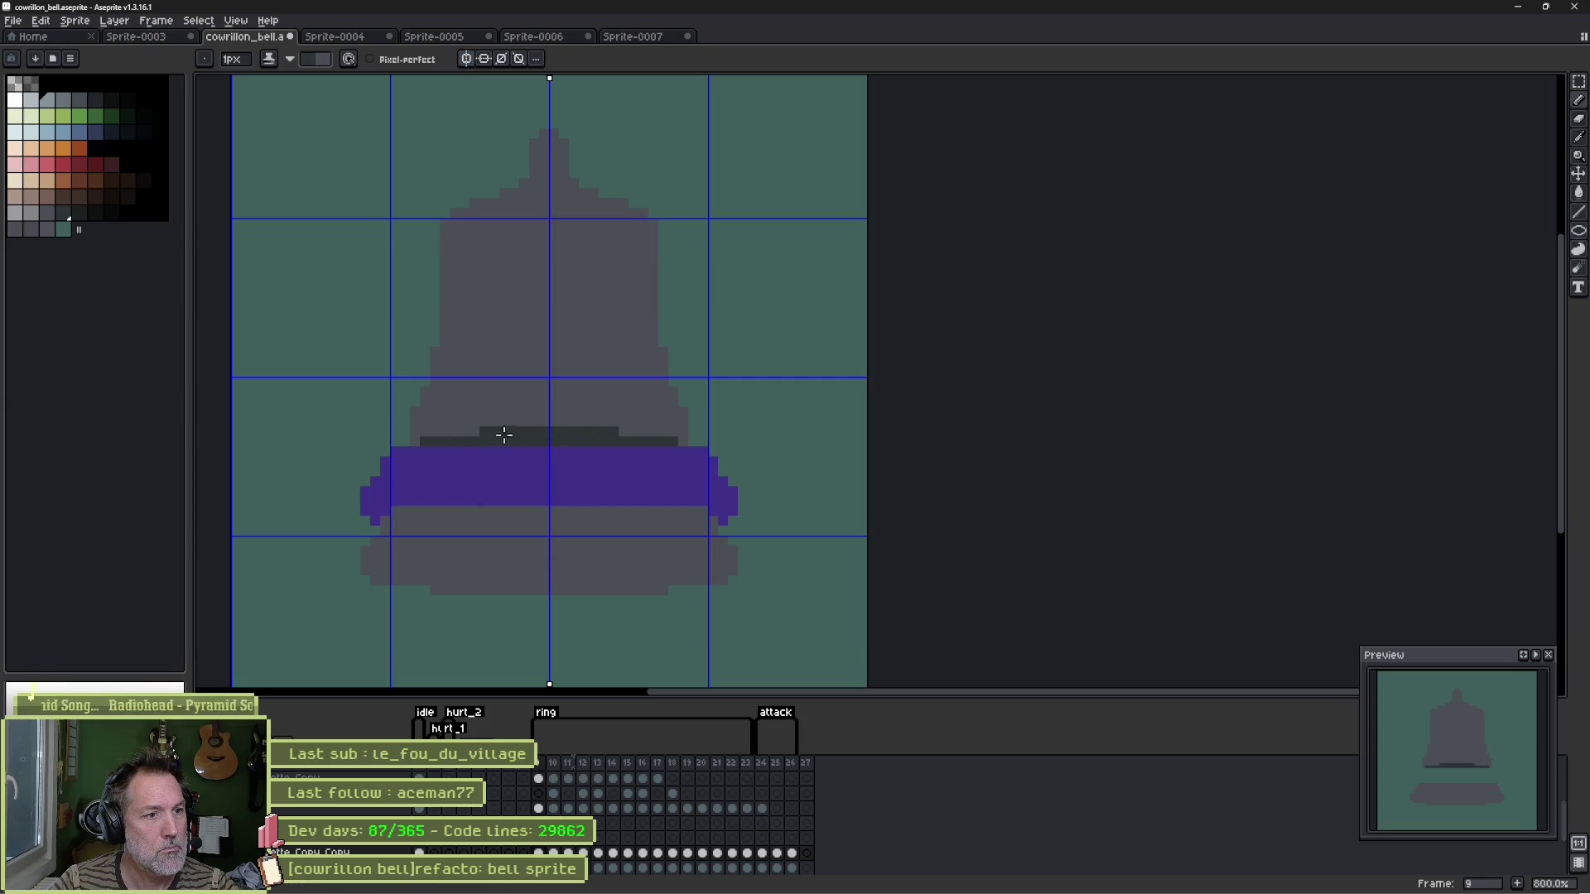
pyautogui.moveTo(412, 509); pyautogui.dragTo(568, 519)
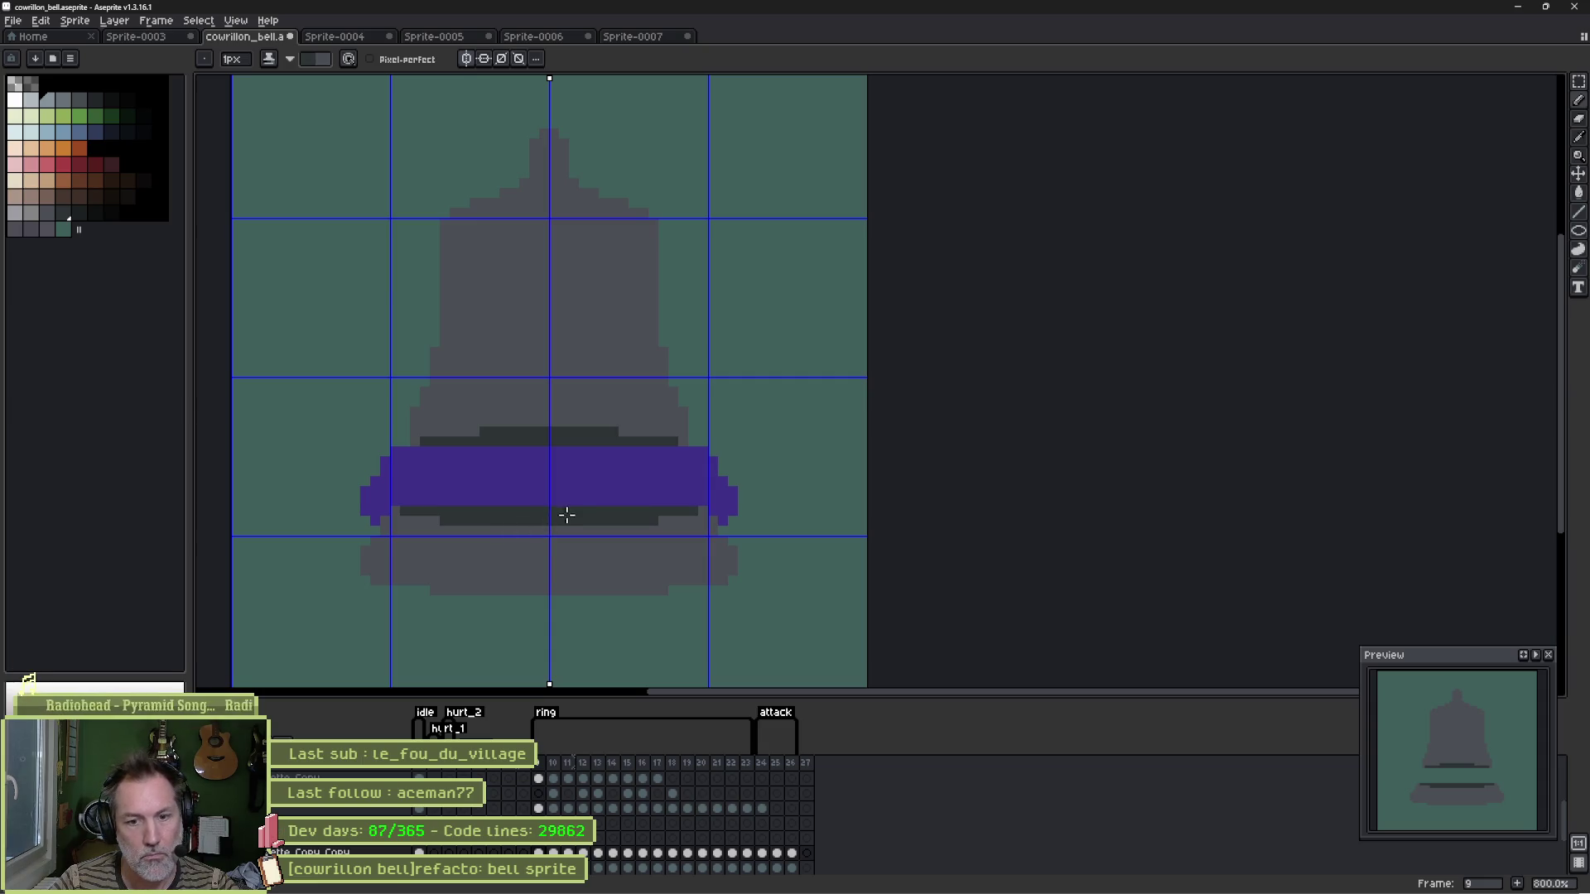
# - Shade the band's top and bottom edges dark grey, then take lighter grey with pixel-perfect on
pyautogui.press('e')
pyautogui.keyDown('alt'); pyautogui.click(505, 513); pyautogui.keyUp('alt')
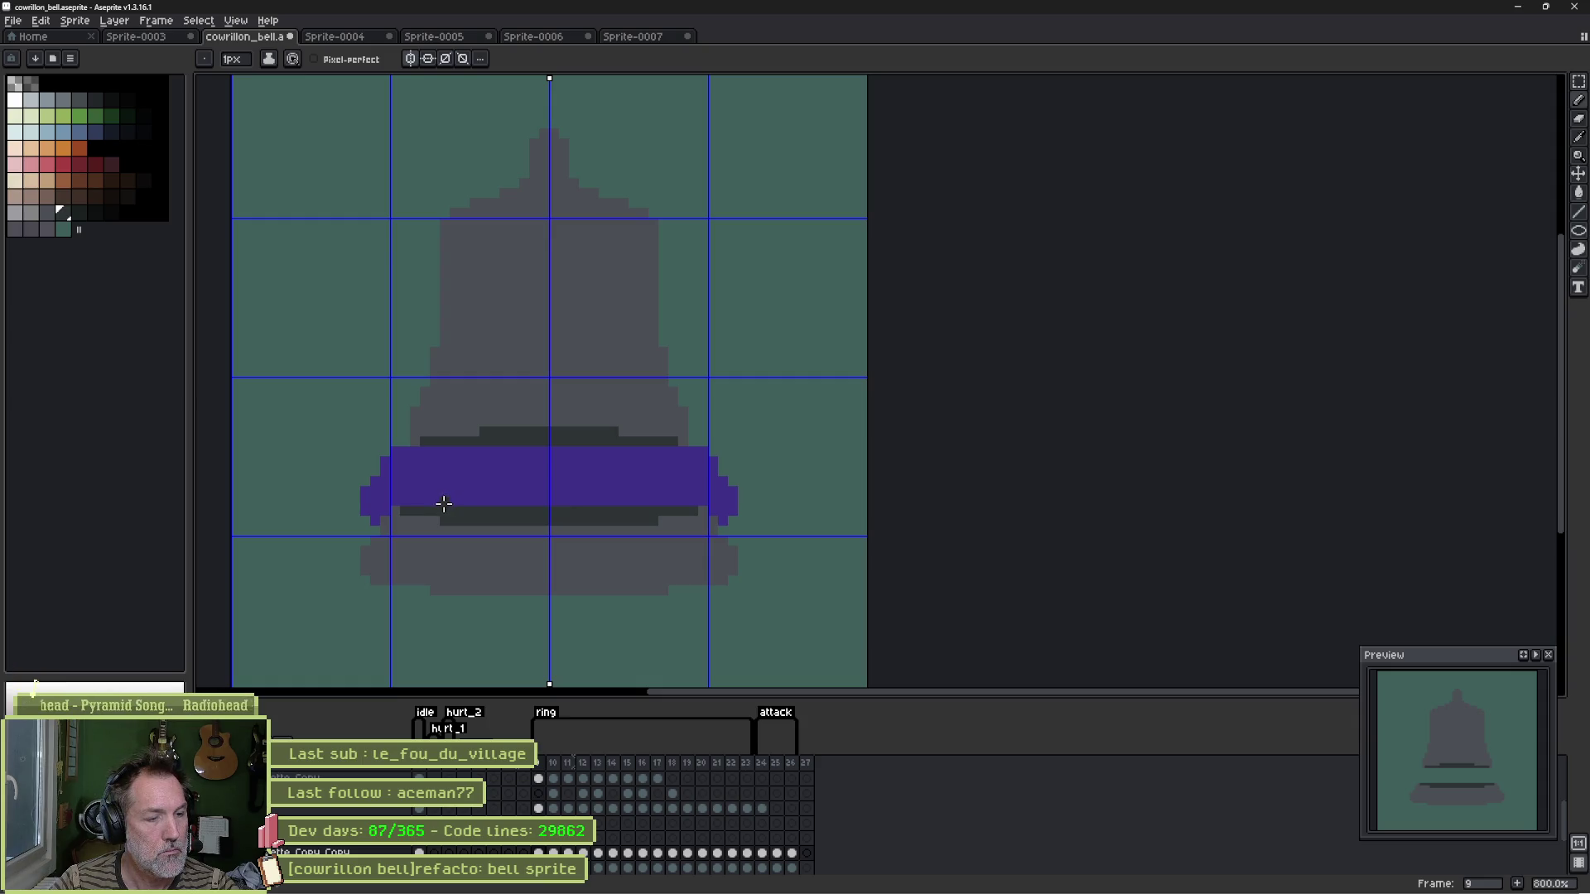
pyautogui.moveTo(436, 503); pyautogui.dragTo(530, 502)
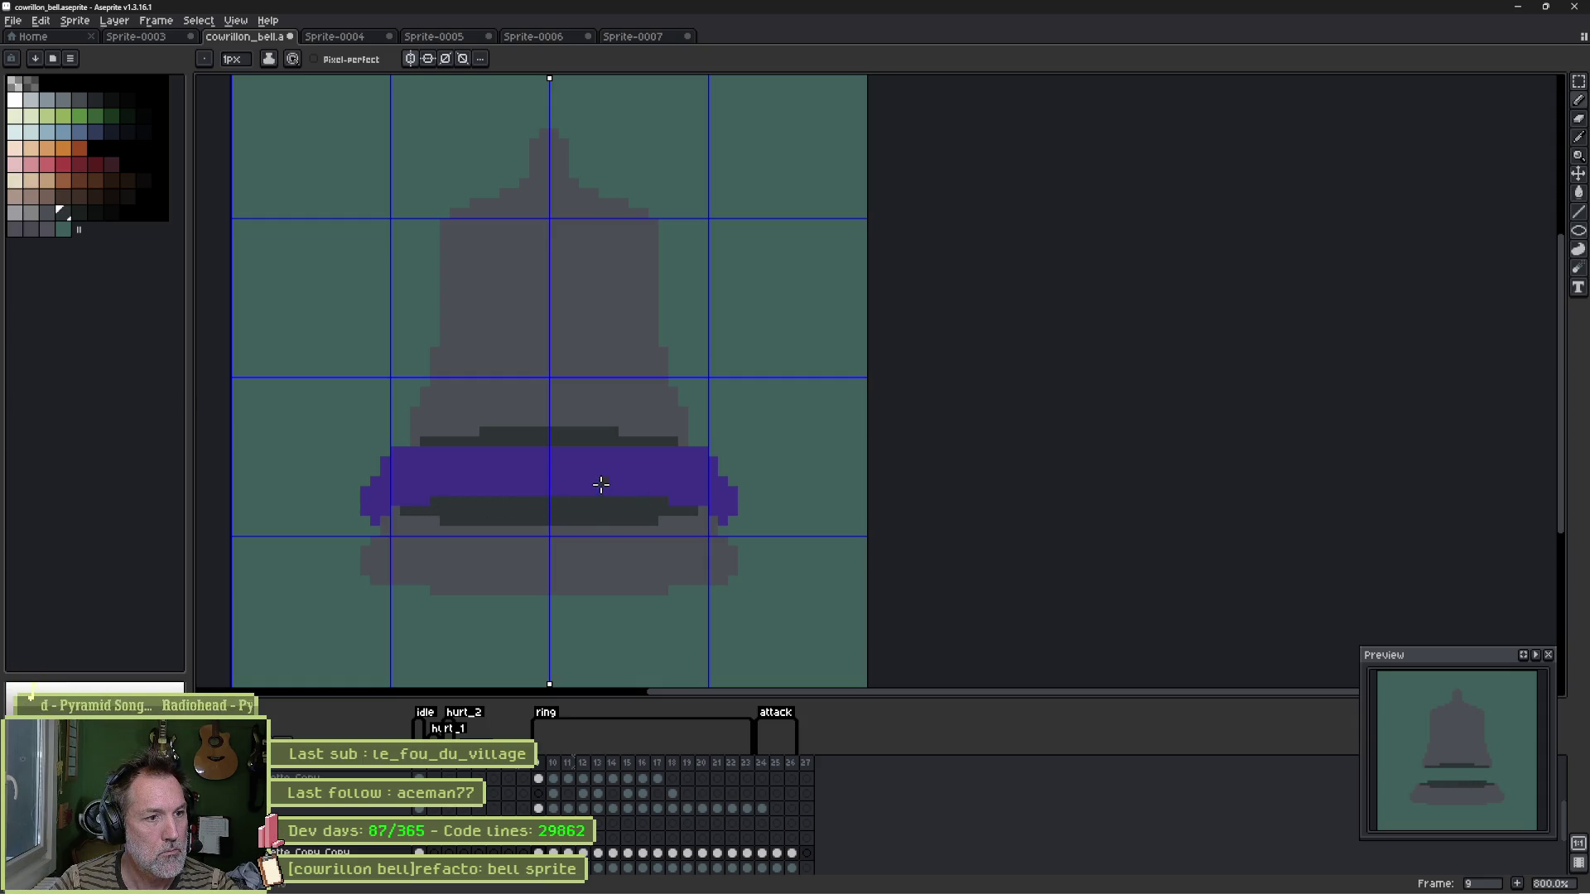
pyautogui.moveTo(461, 447); pyautogui.dragTo(557, 447)
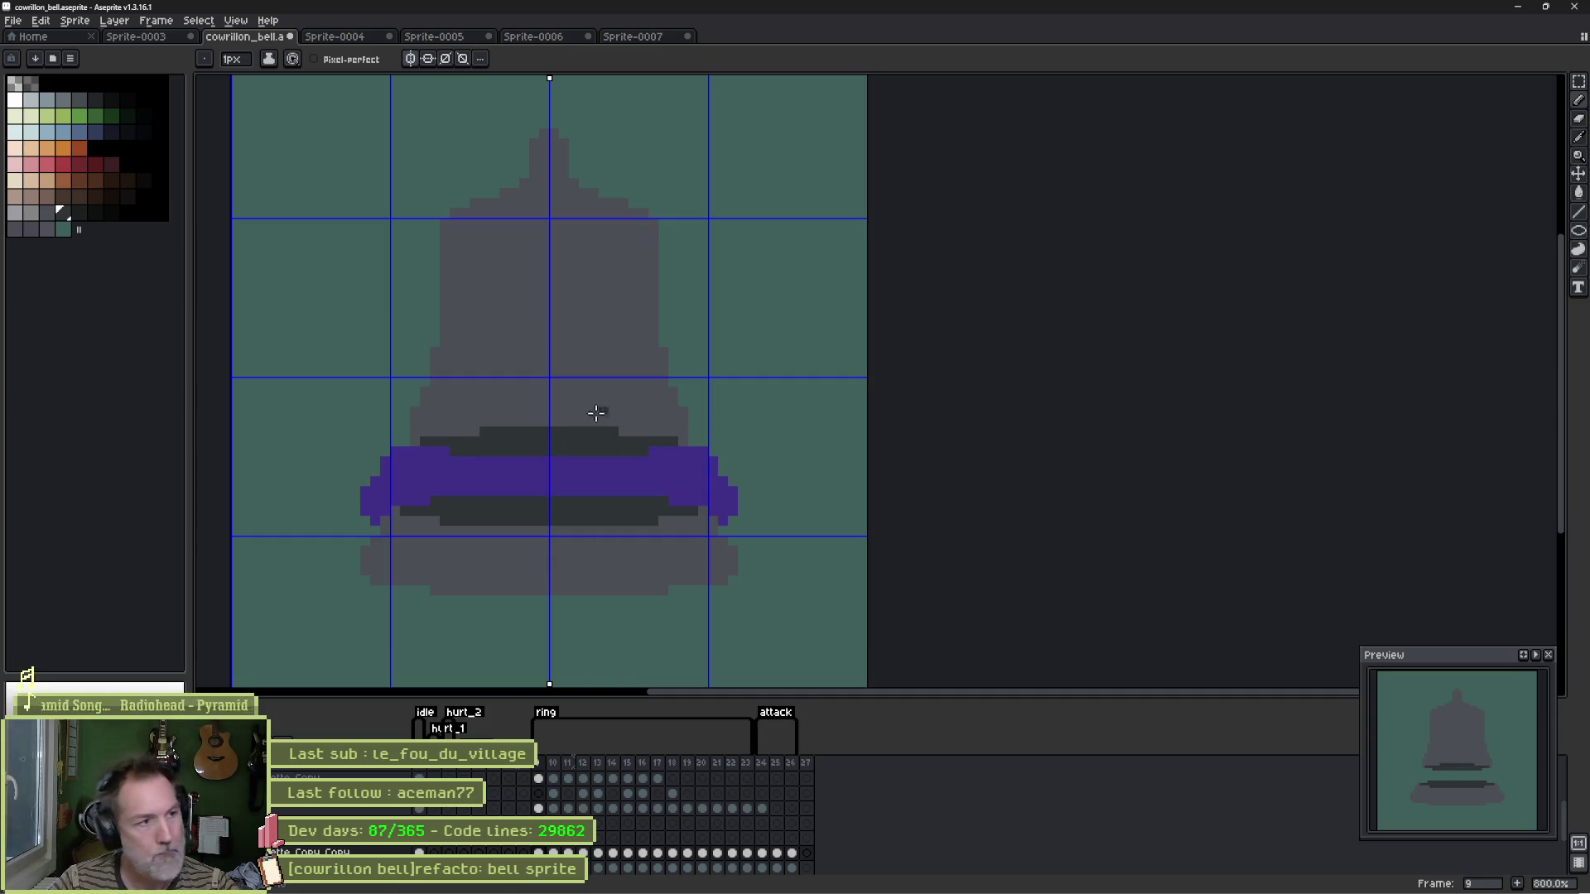
pyautogui.click(46, 215)
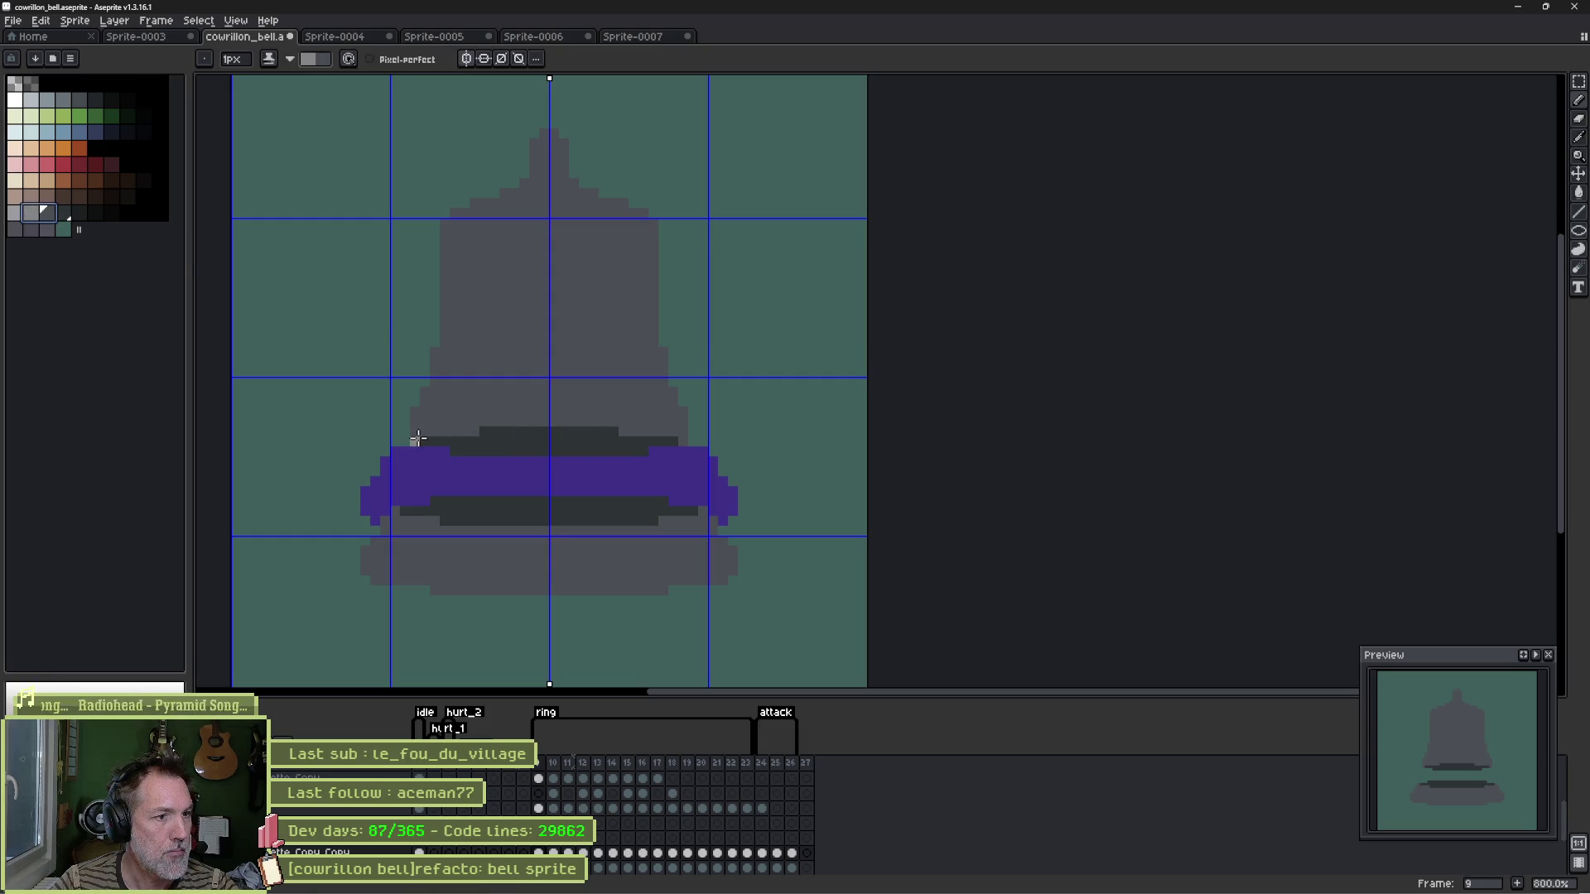
pyautogui.click(406, 59)
# - Draw symmetrical light grey highlight lines along the dark bands above and below the purple band
pyautogui.moveTo(420, 437); pyautogui.dragTo(604, 431)
pyautogui.hotkey('ctrl', 'z')
pyautogui.click(414, 440)
pyautogui.moveTo(478, 432); pyautogui.dragTo(430, 431)
pyautogui.moveTo(524, 423); pyautogui.dragTo(485, 424)
pyautogui.moveTo(400, 520); pyautogui.dragTo(439, 519)
pyautogui.moveTo(472, 531); pyautogui.dragTo(546, 530)
pyautogui.moveTo(481, 540); pyautogui.dragTo(508, 540)
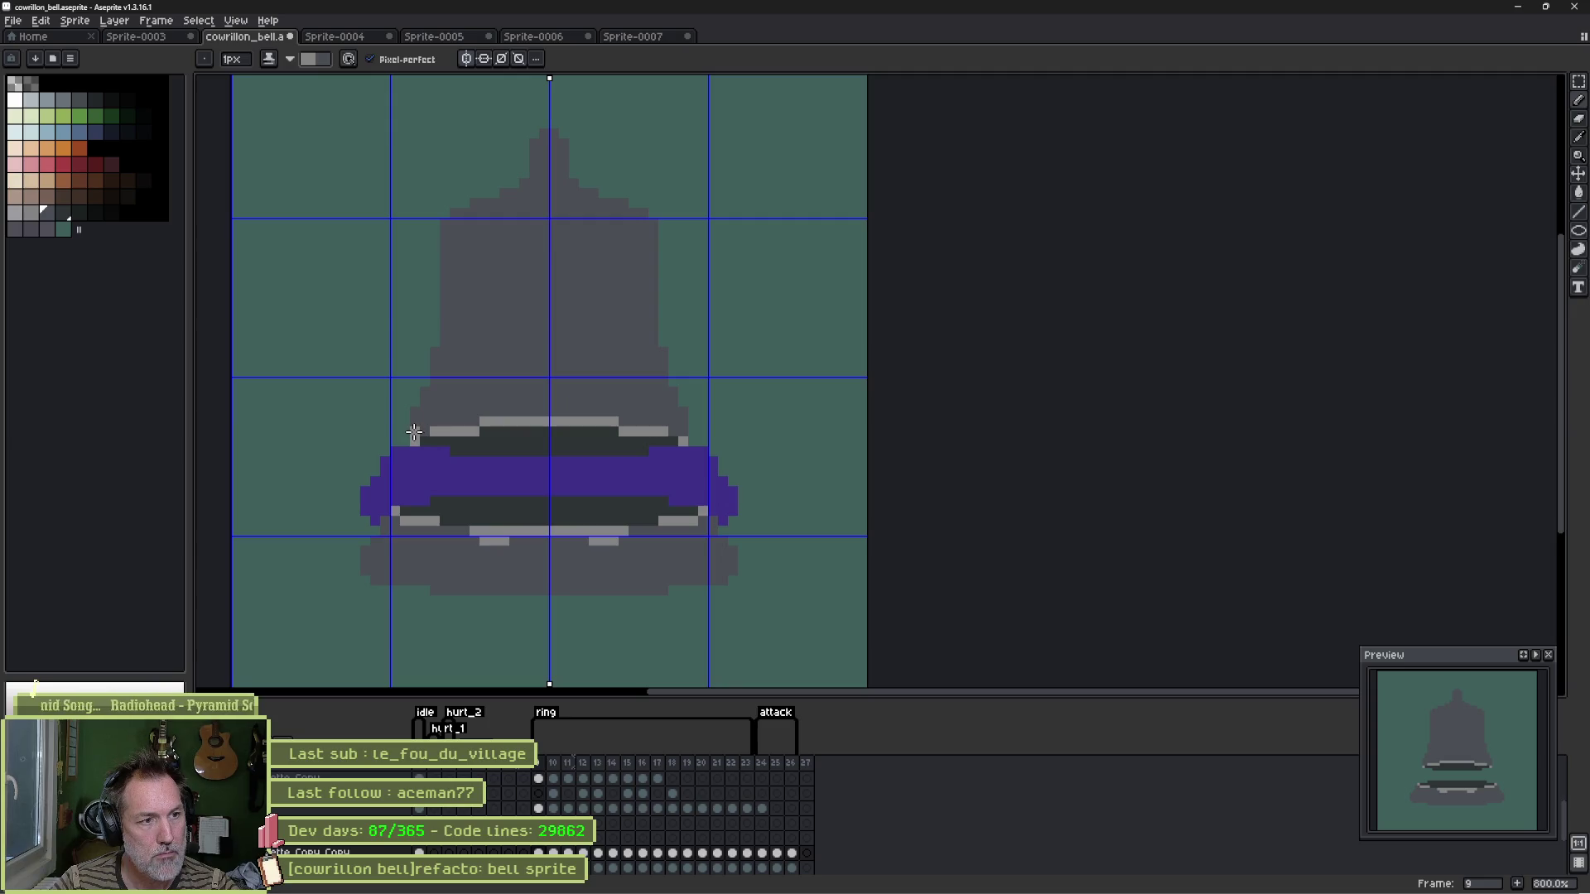
# - Undo a trial light grey side outline and paint stray highlight pixels dark grey
pyautogui.moveTo(414, 431); pyautogui.dragTo(459, 213)
pyautogui.click(523, 183)
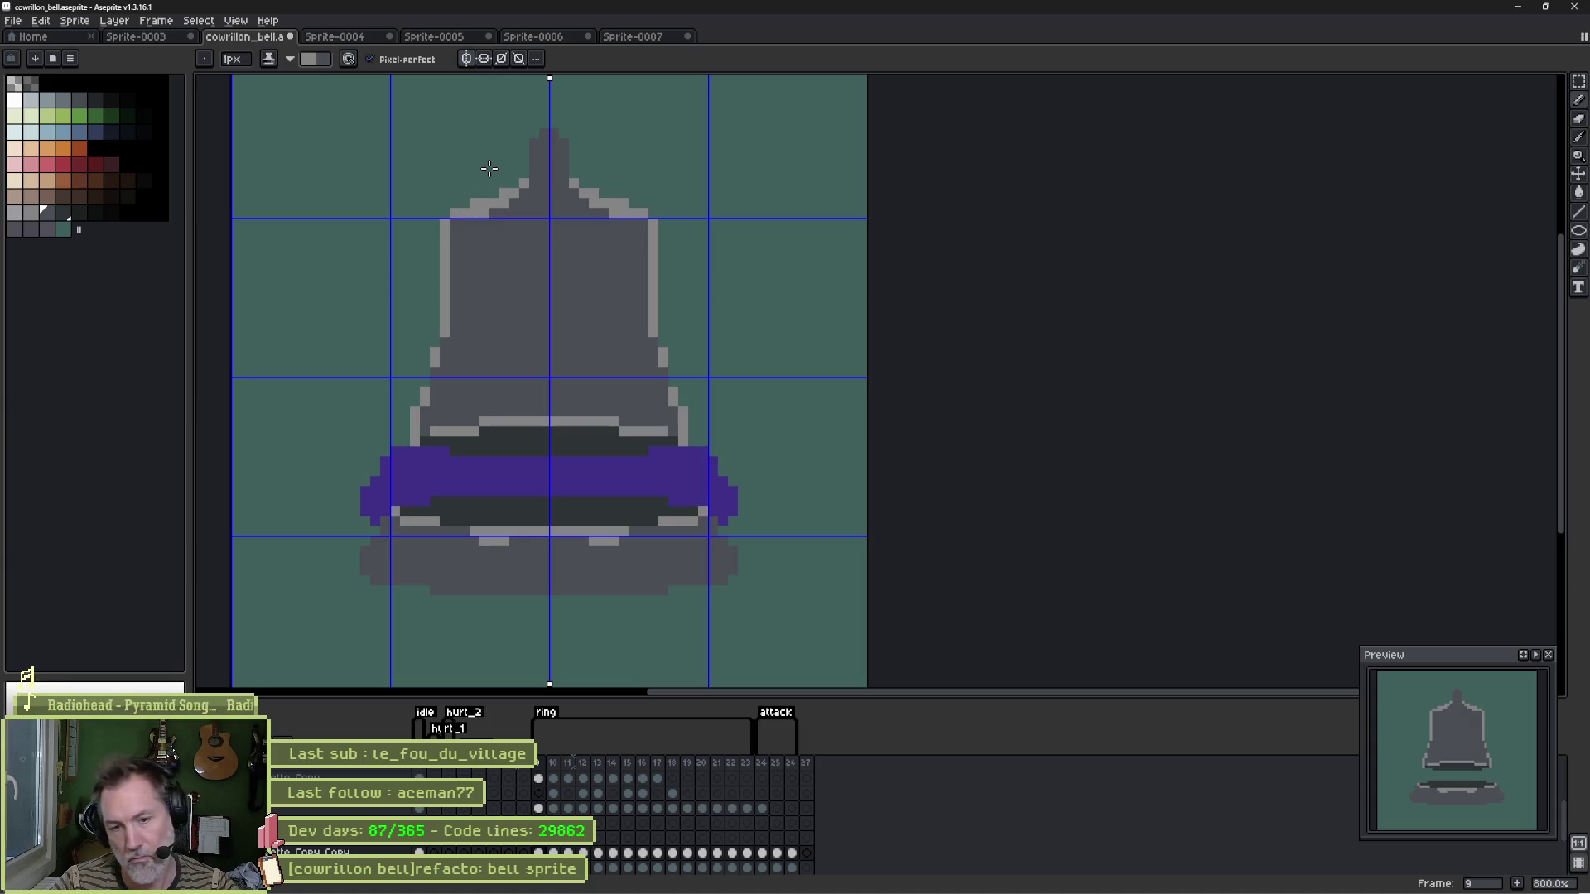
pyautogui.hotkey('ctrl', 'z')
pyautogui.hotkey('ctrl', 'z')
pyautogui.hotkey('ctrl', 'z')
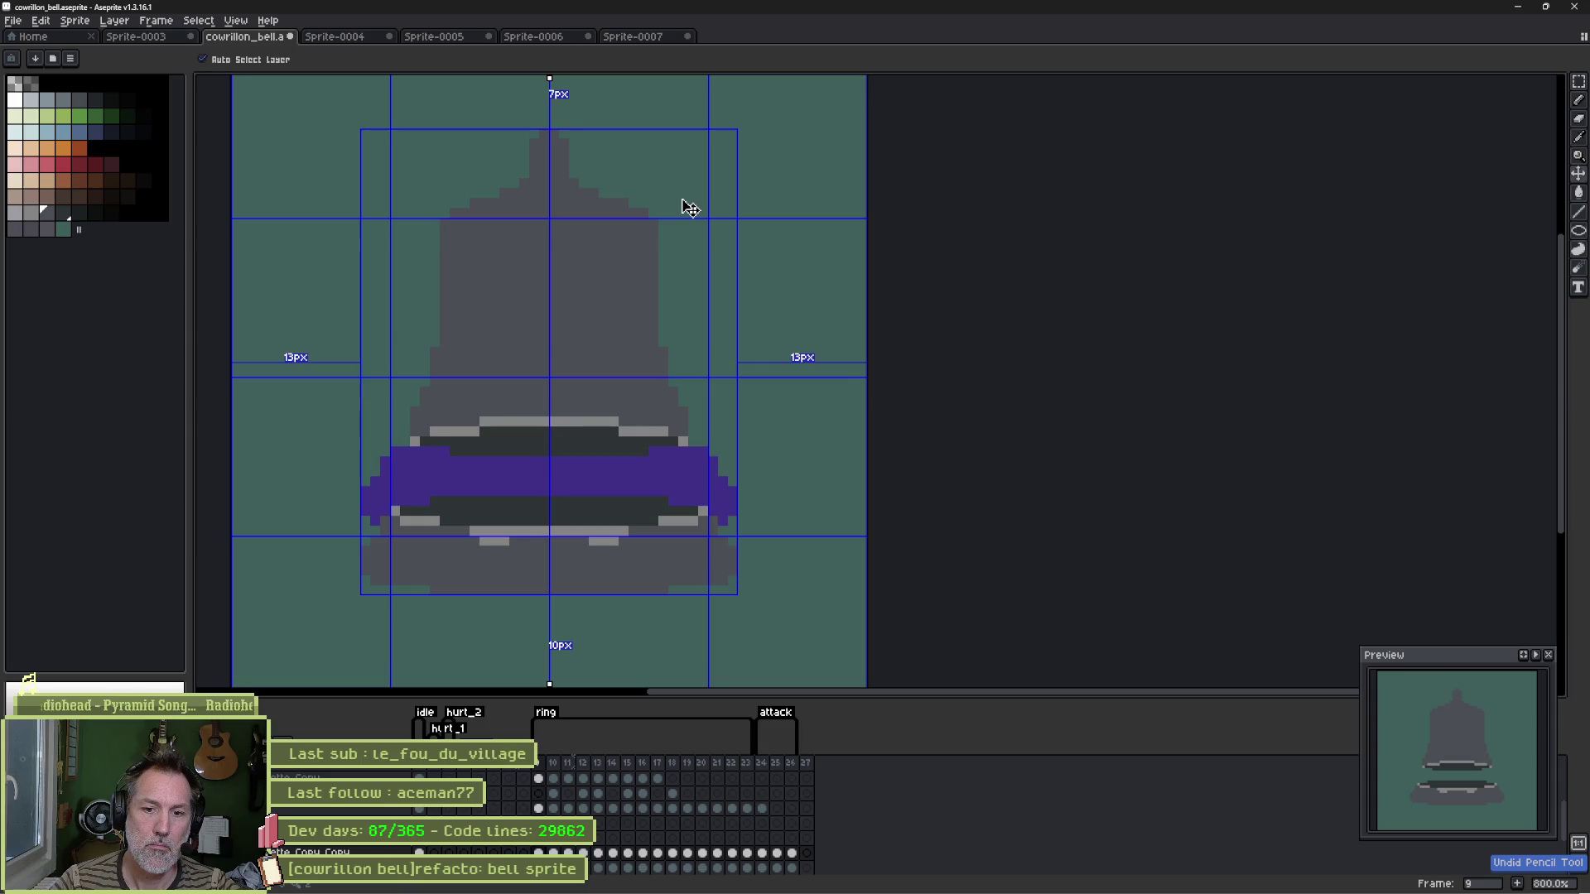
pyautogui.keyDown('alt'); pyautogui.click(505, 555); pyautogui.keyUp('alt')
pyautogui.moveTo(497, 542); pyautogui.dragTo(484, 542)
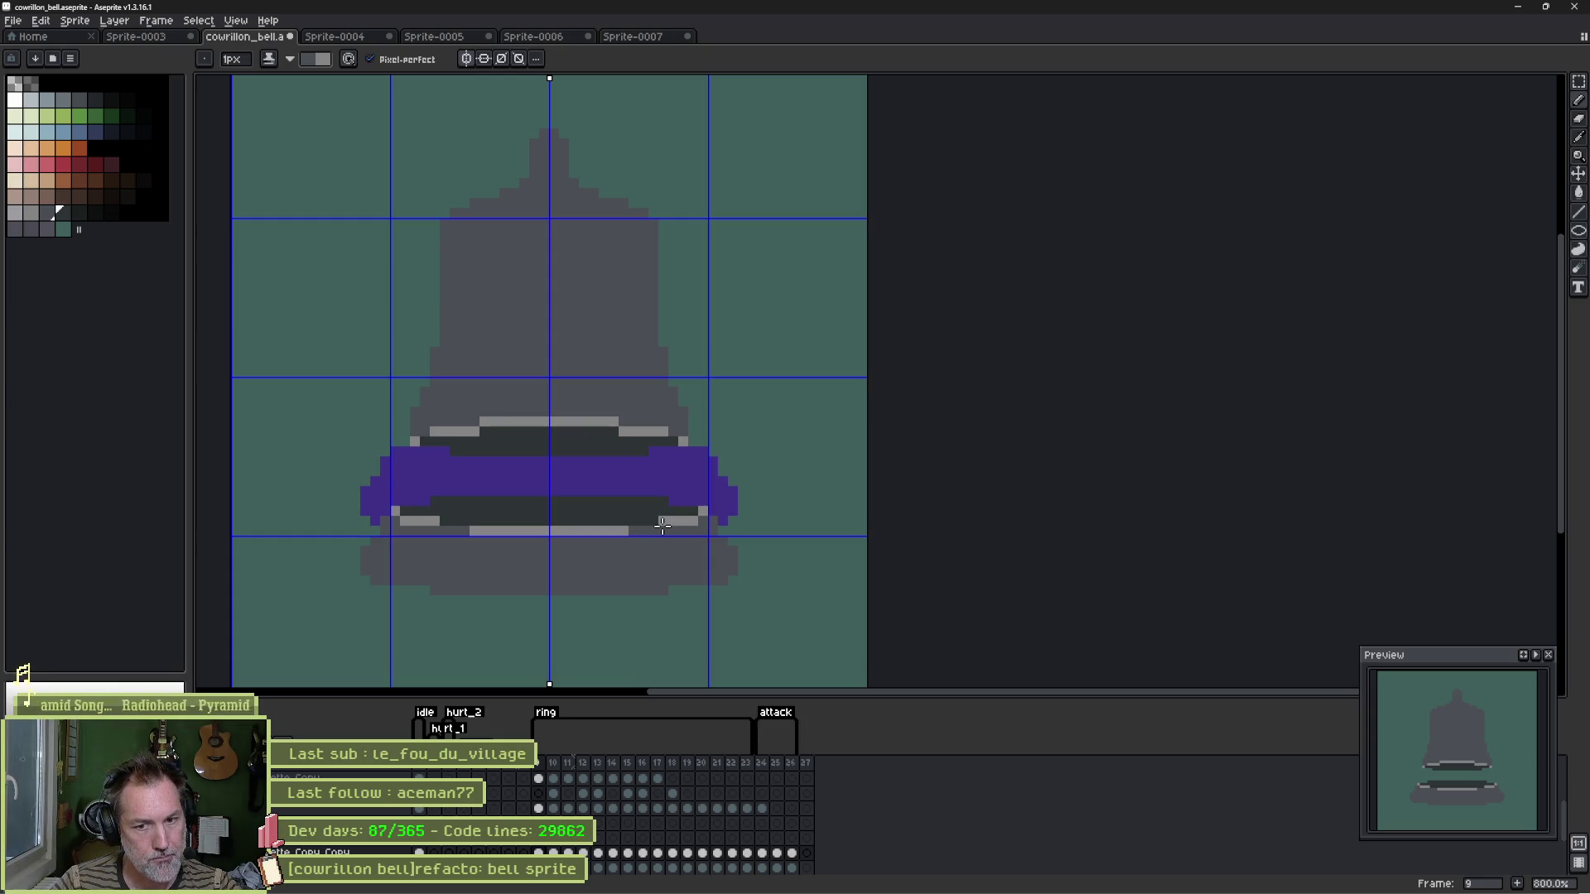
pyautogui.click(63, 196)
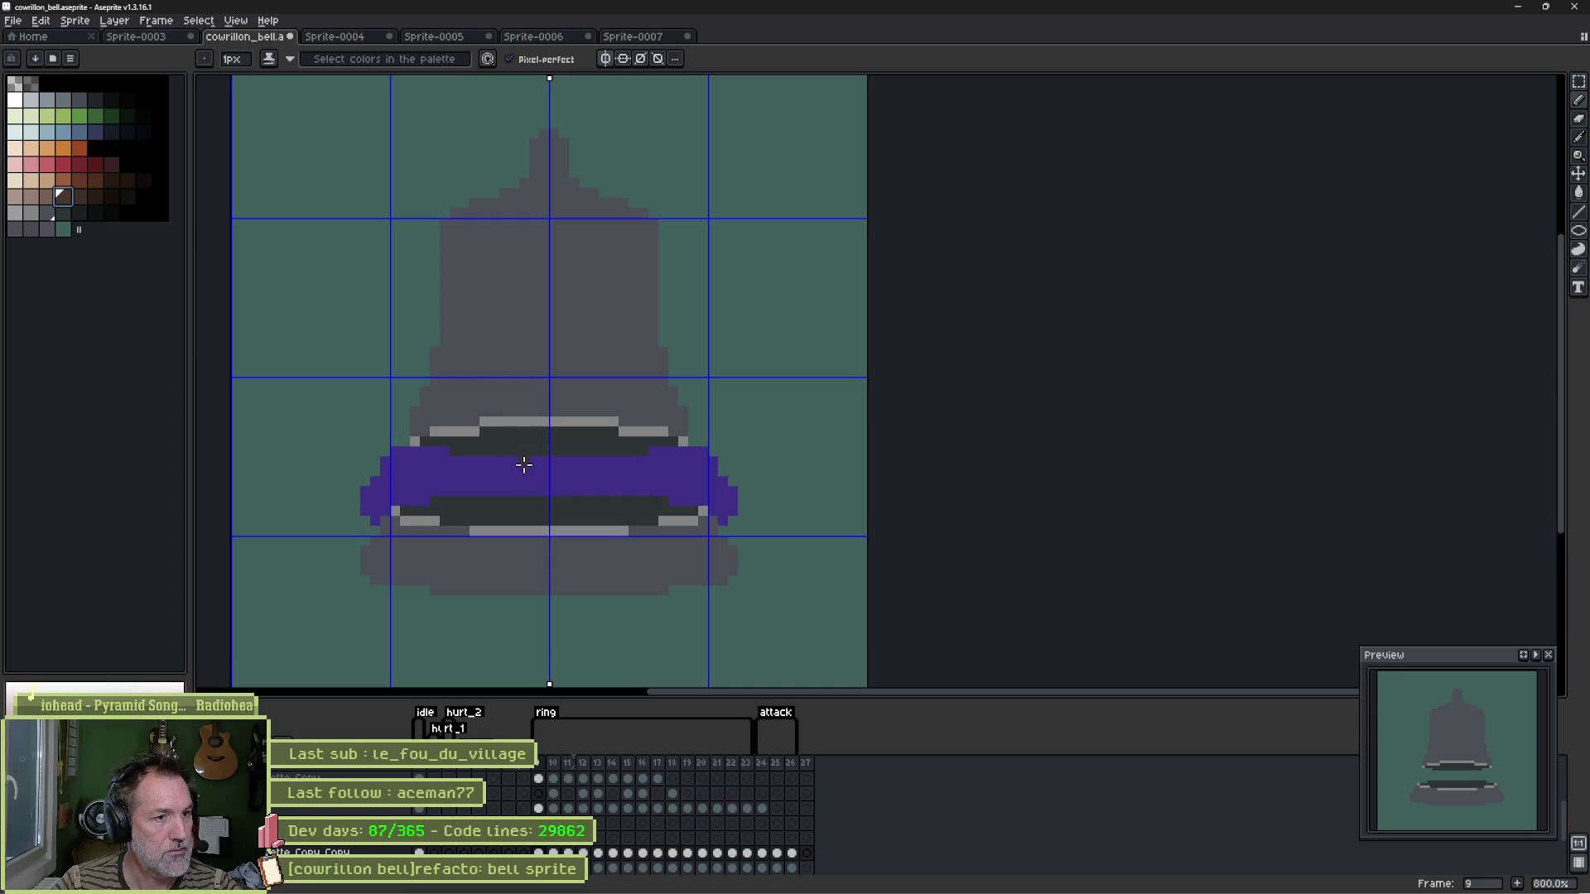
# - Marquee the lower bell, including the purple band and rim, and cut it away
pyautogui.scroll(2, 530, 503)
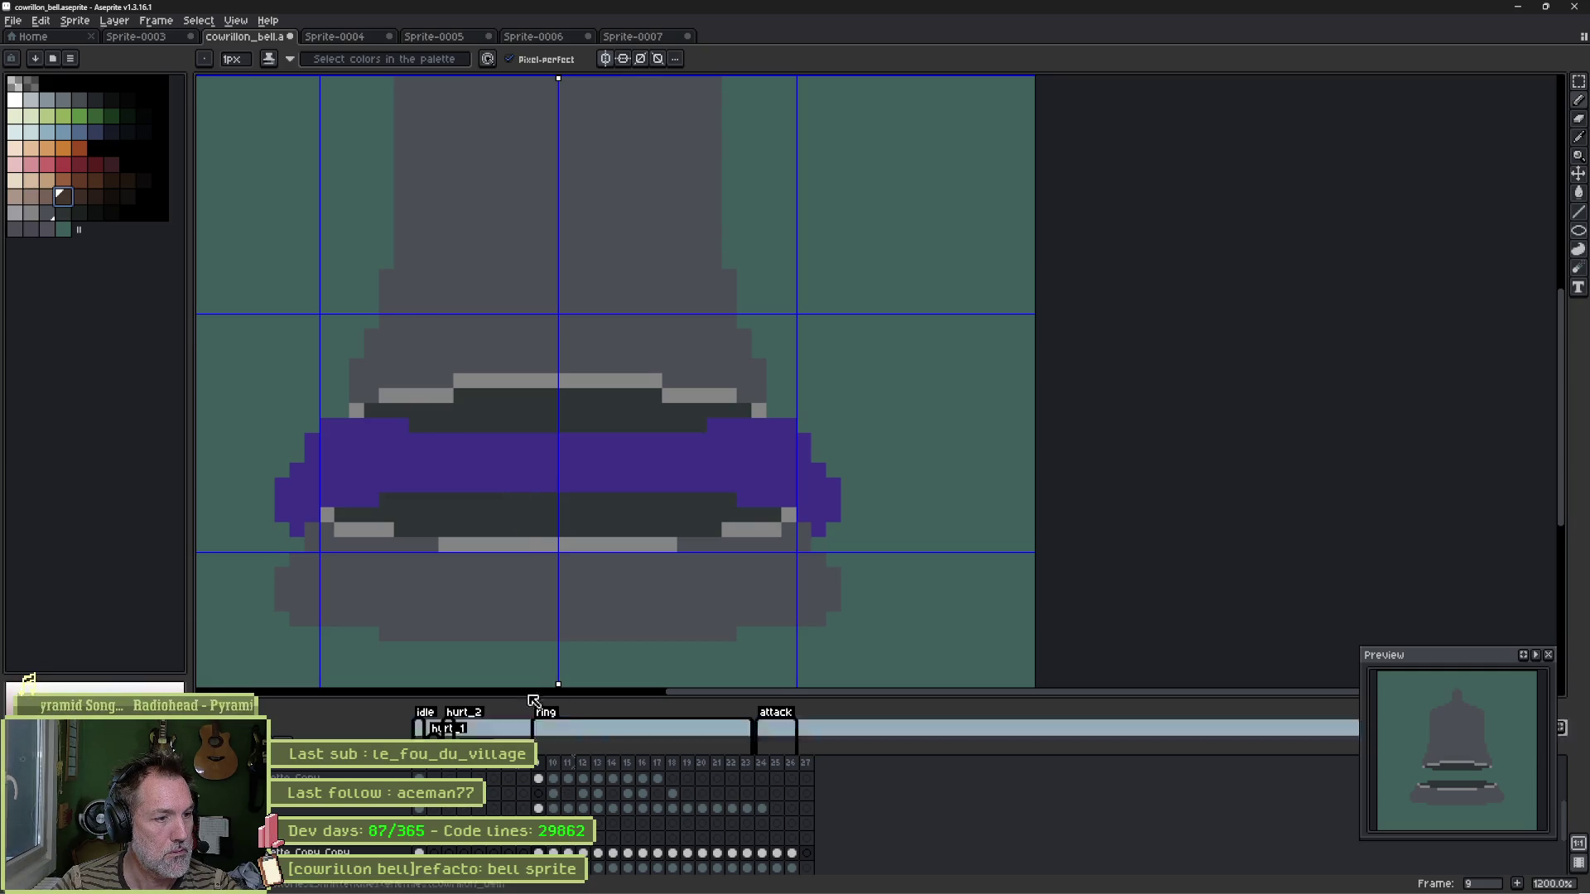
pyautogui.press('space')
pyautogui.moveTo(495, 585); pyautogui.dragTo(495, 434)
pyautogui.moveTo(228, 310); pyautogui.dragTo(887, 536)
pyautogui.hotkey('ctrl', 'd')
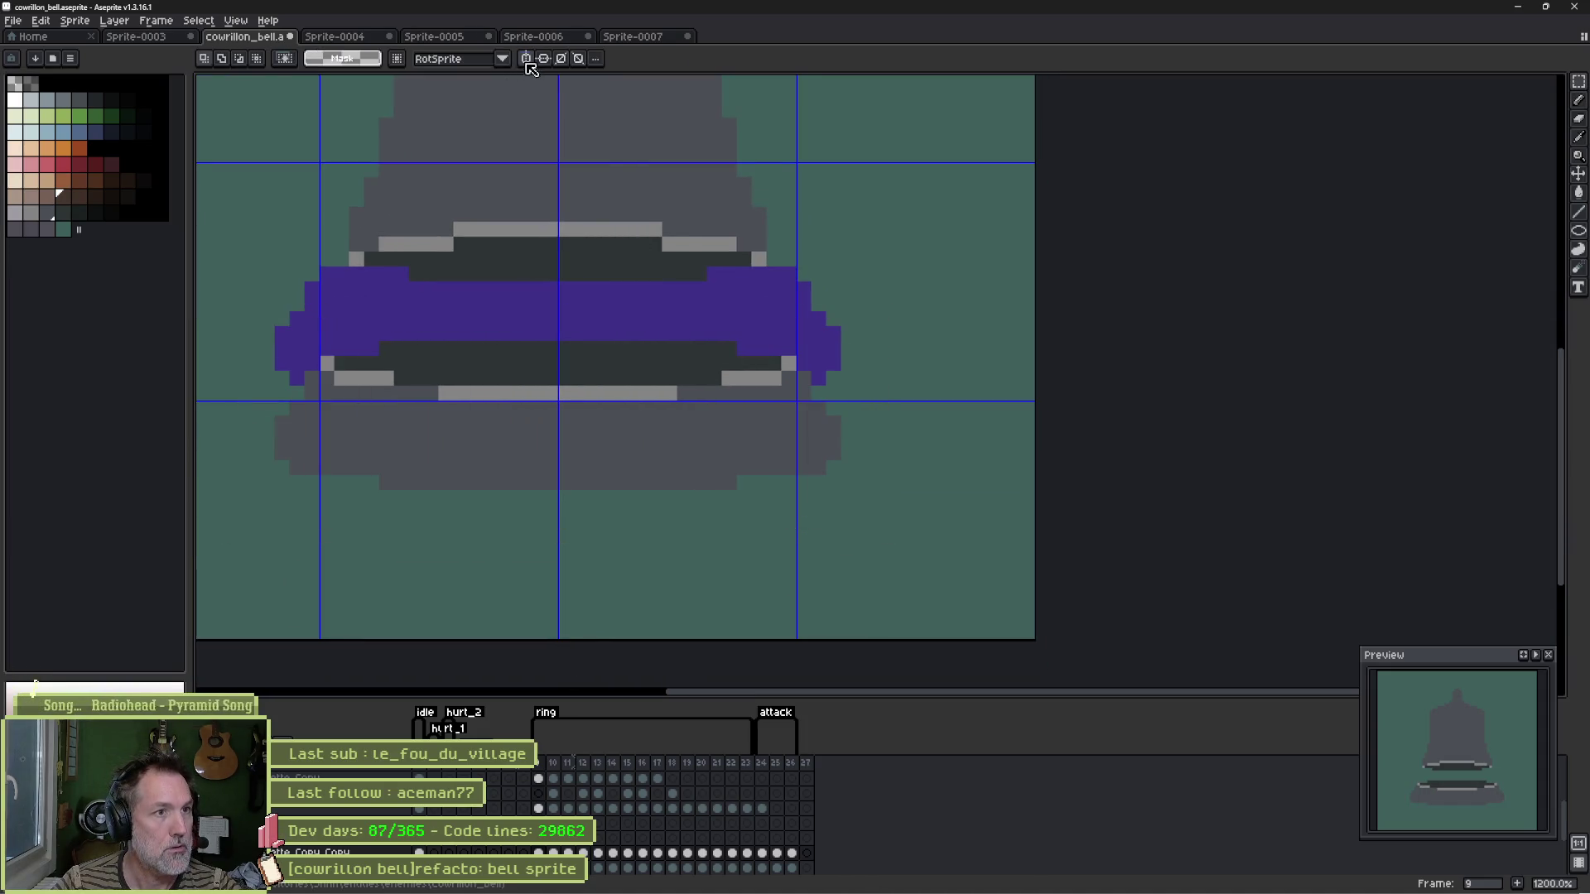
pyautogui.moveTo(266, 334); pyautogui.dragTo(852, 502)
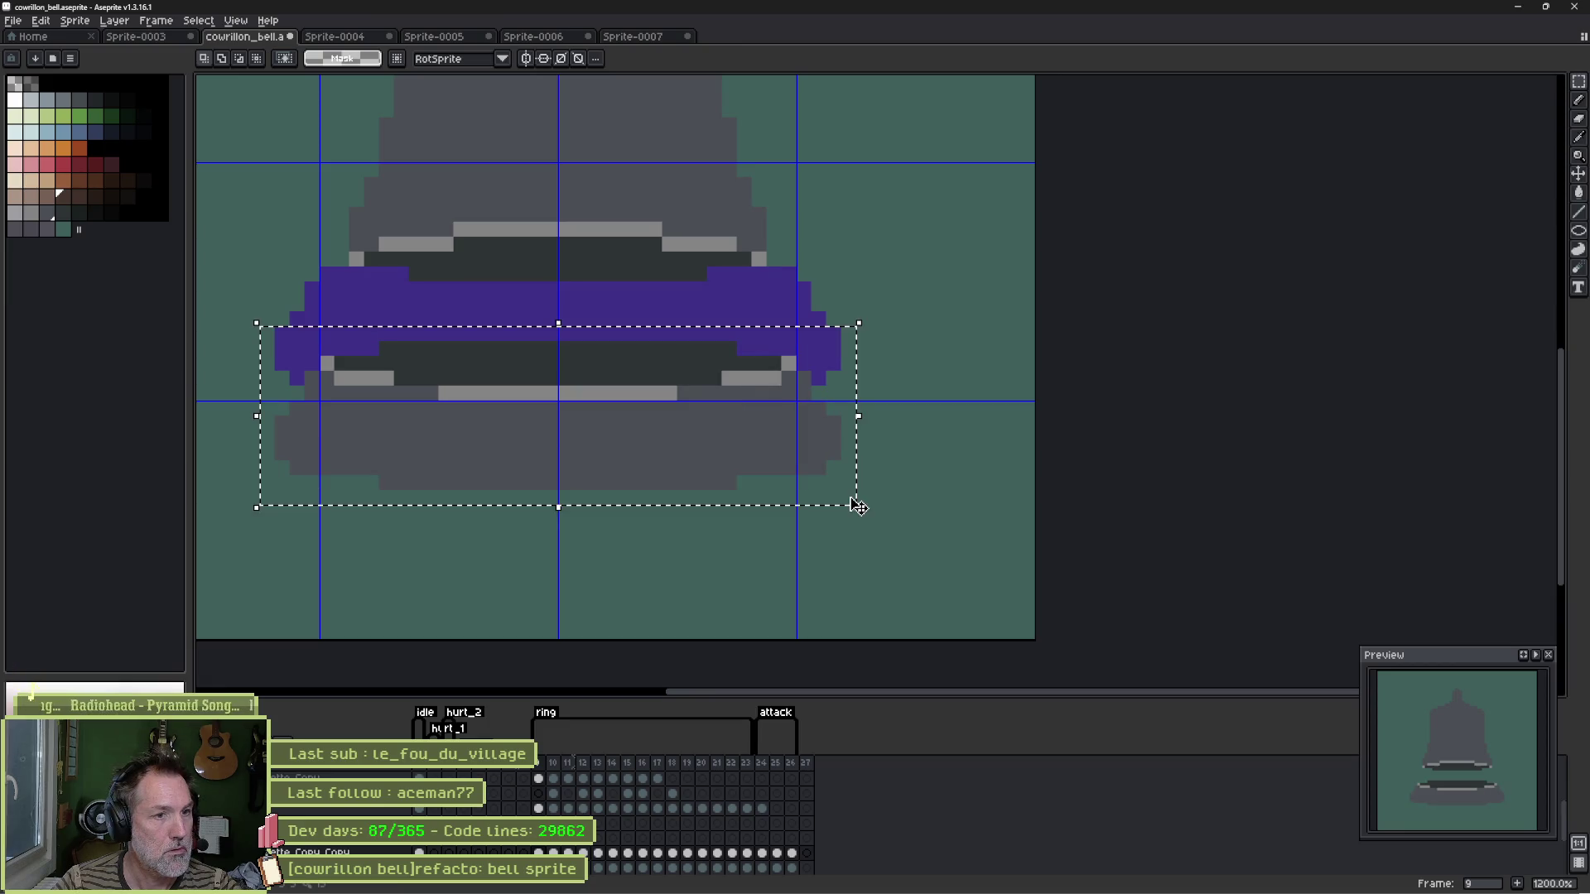
pyautogui.press('Delete')
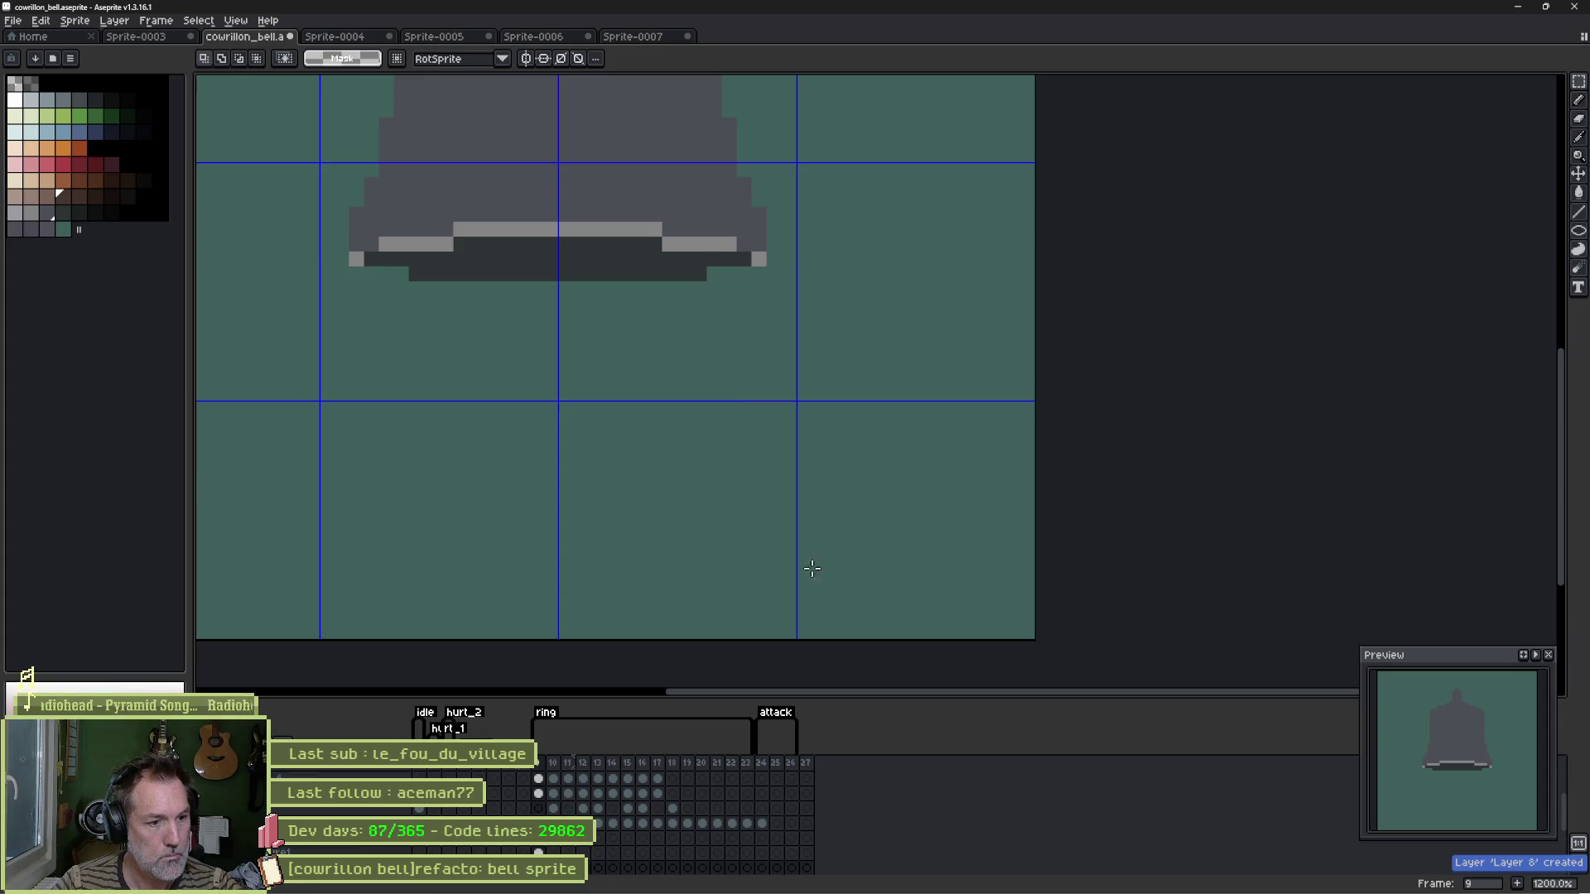
# - Paste the cut rim back lower beneath the bell body and commit it
pyautogui.hotkey('ctrl', 'v')
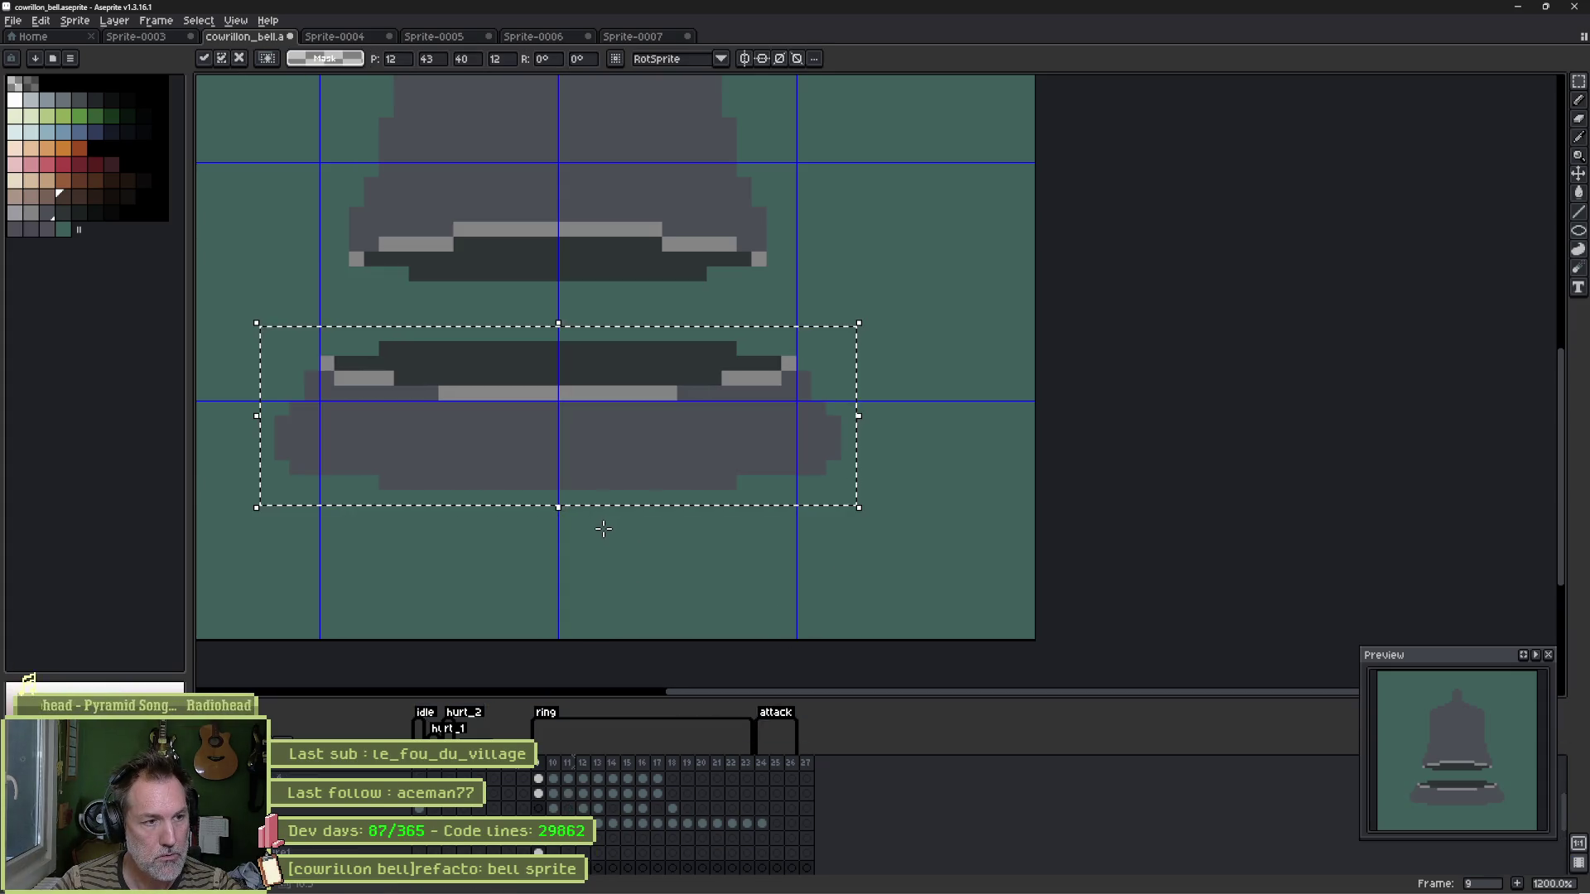
pyautogui.click(604, 529)
pyautogui.scroll(-1, 551, 847)
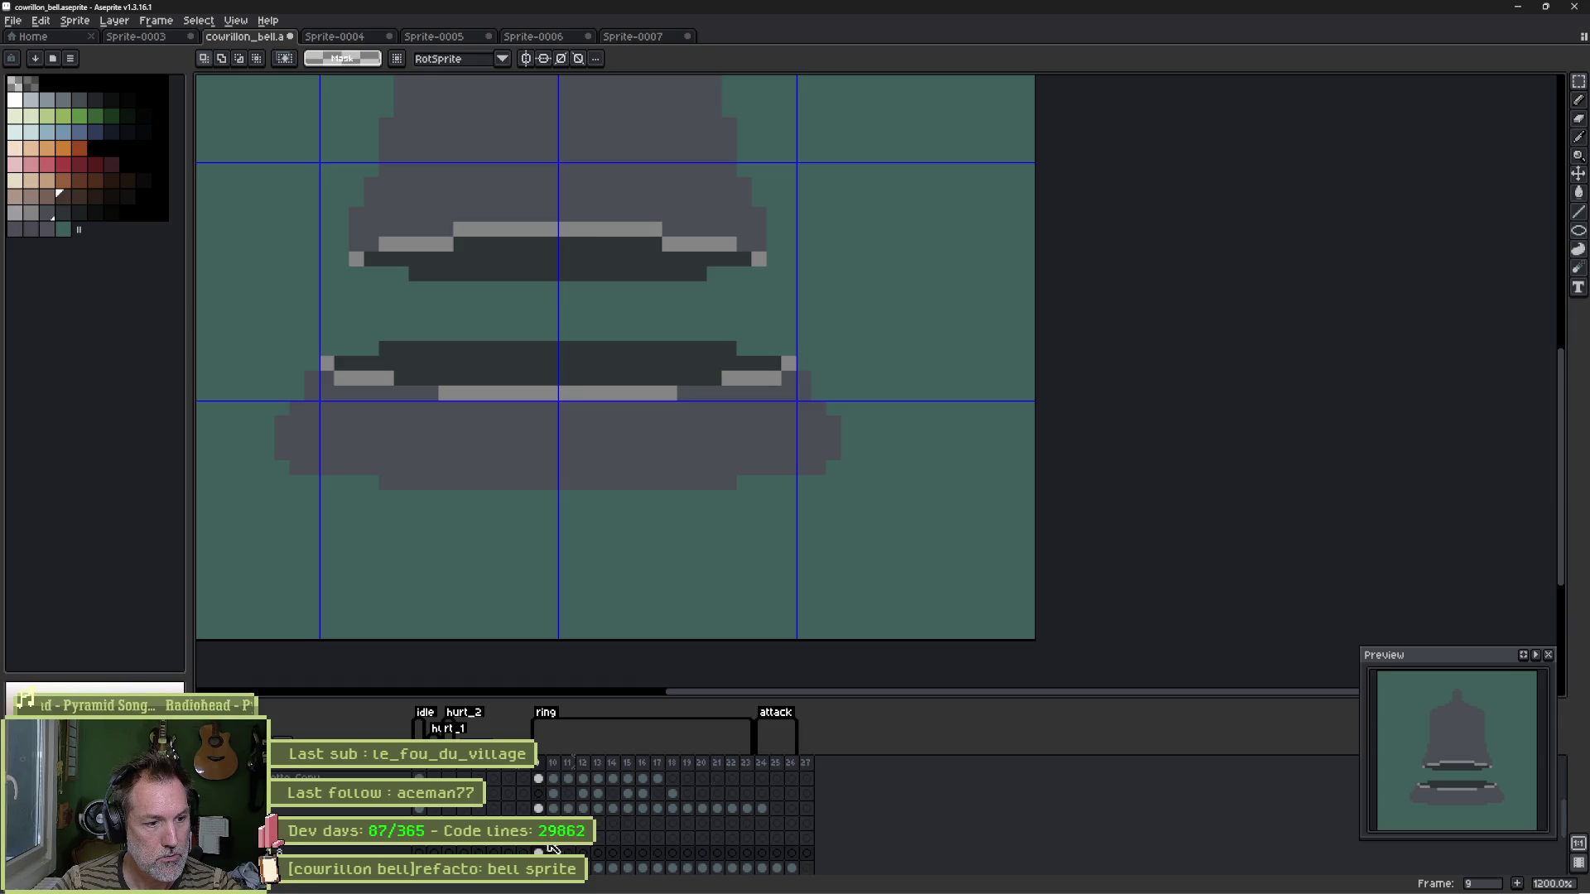
pyautogui.click(553, 853)
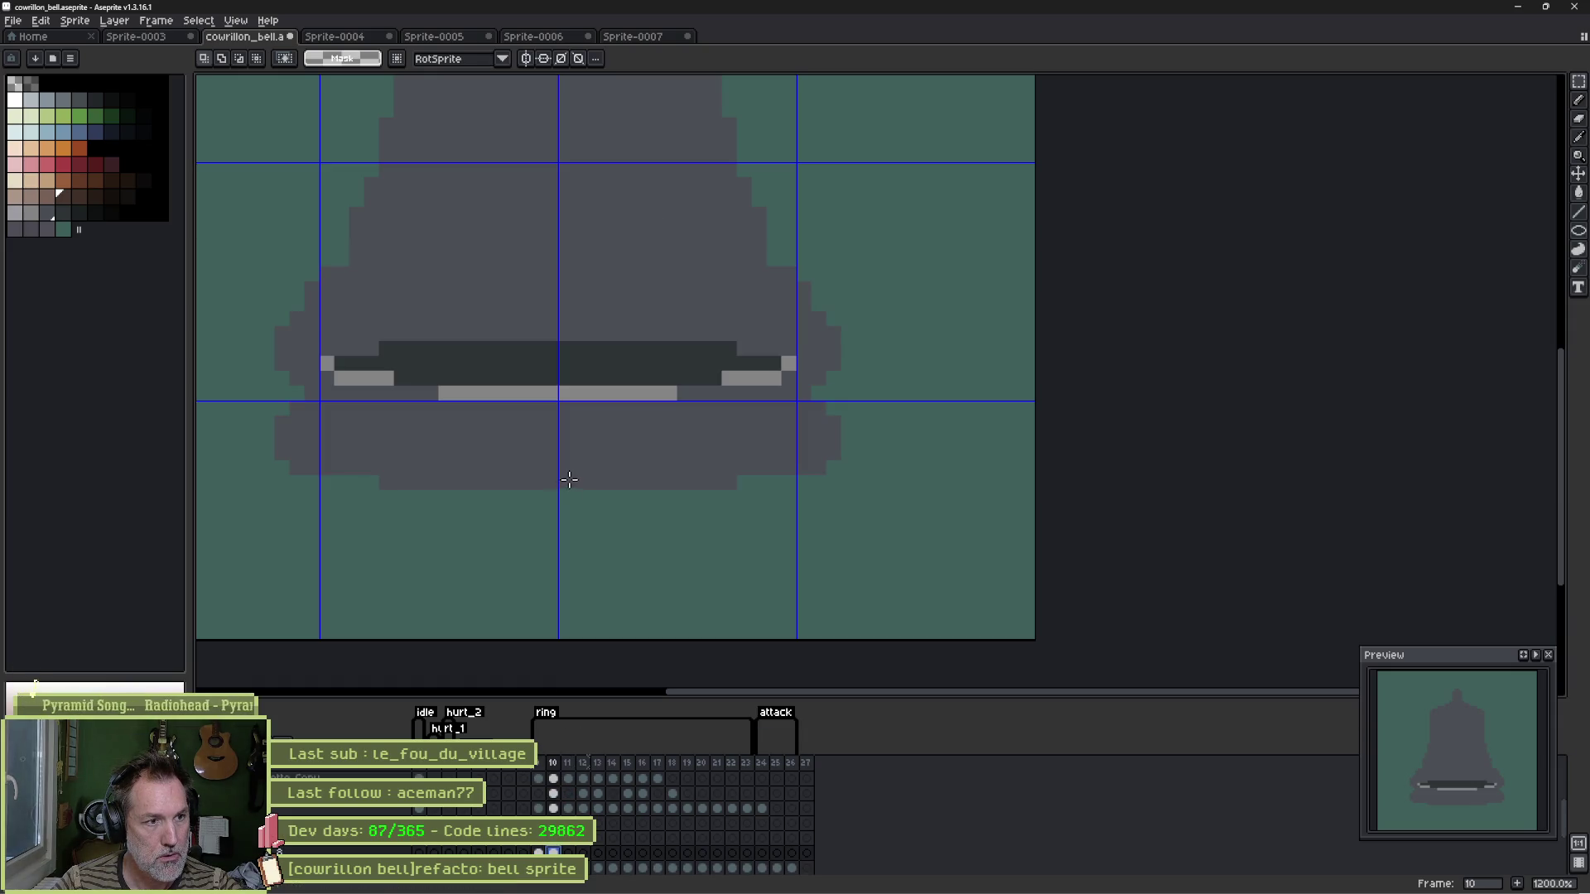
# - Clear one layer's cels from frame 9 to frame 23
pyautogui.scroll(3, 478, 852)
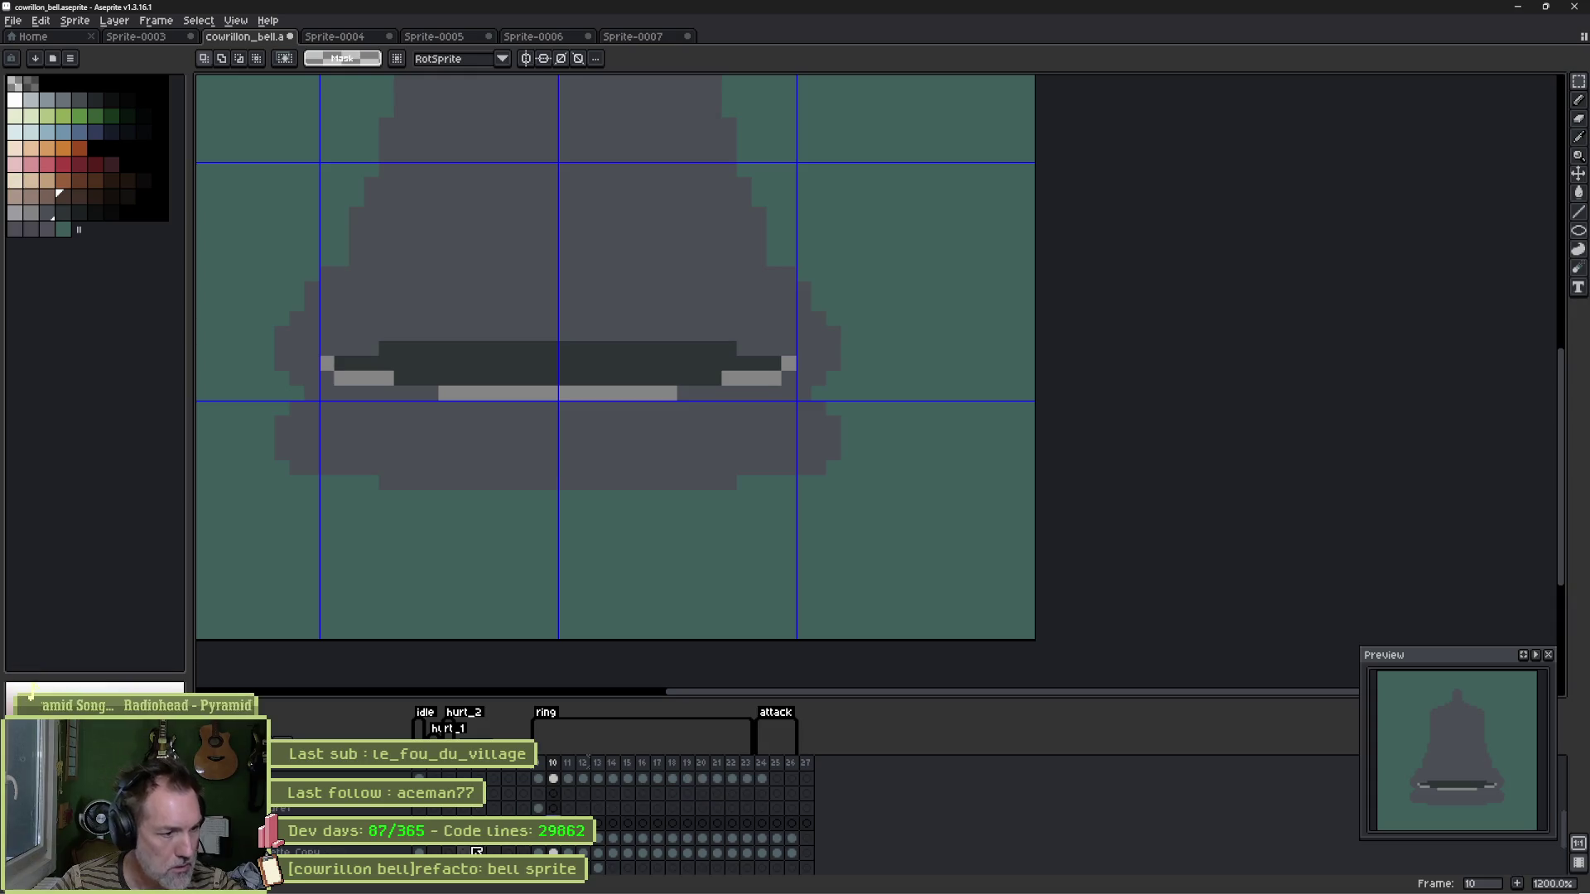
pyautogui.click(546, 841)
pyautogui.moveTo(550, 845); pyautogui.dragTo(752, 840)
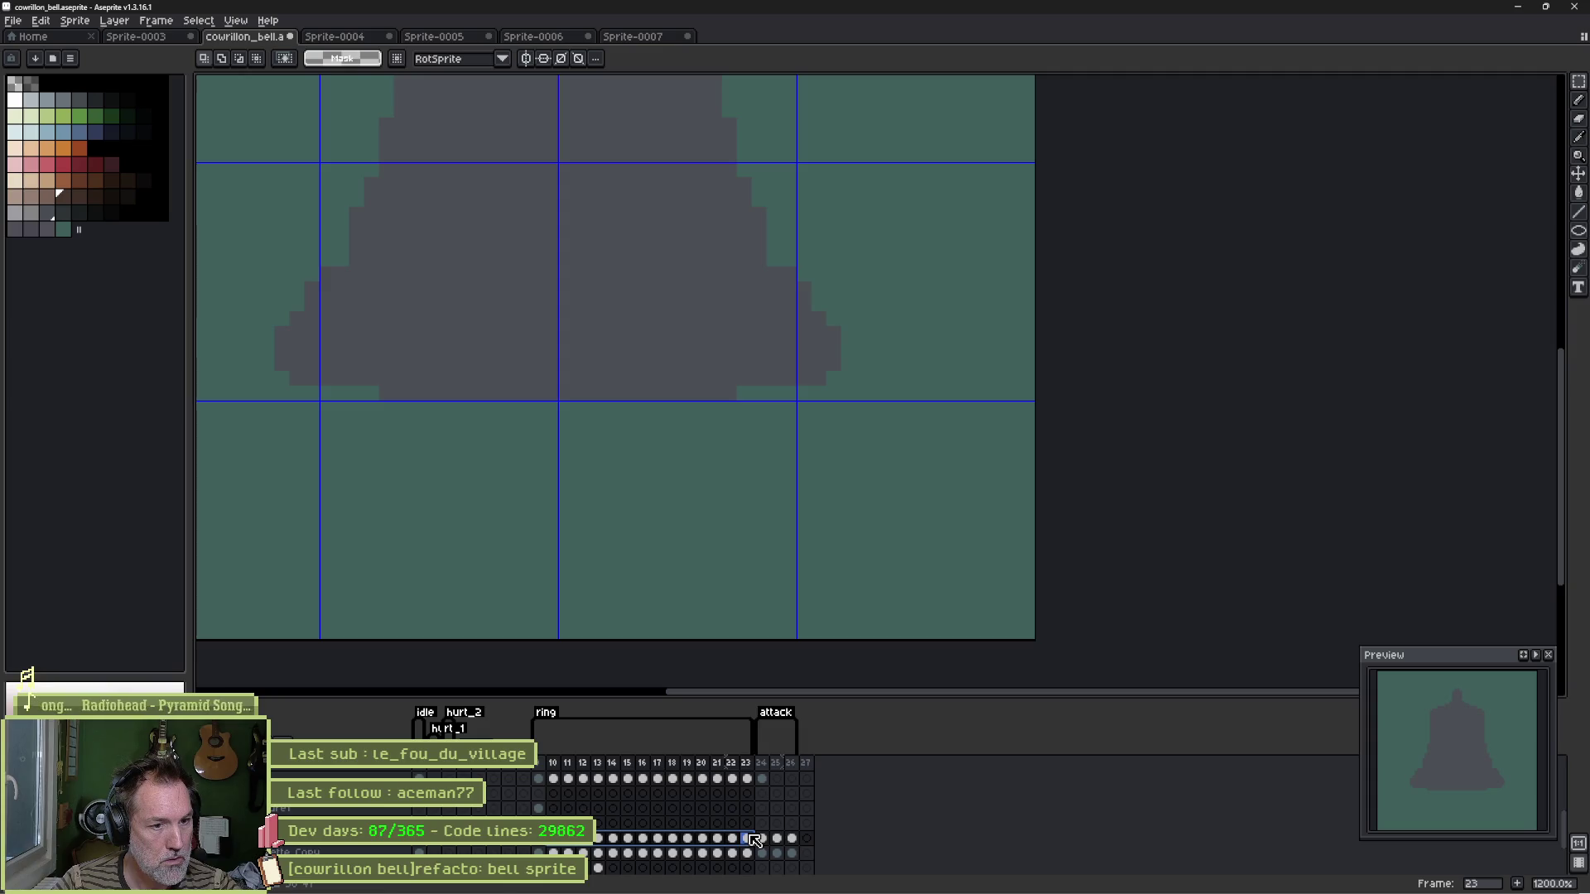
pyautogui.press('Delete')
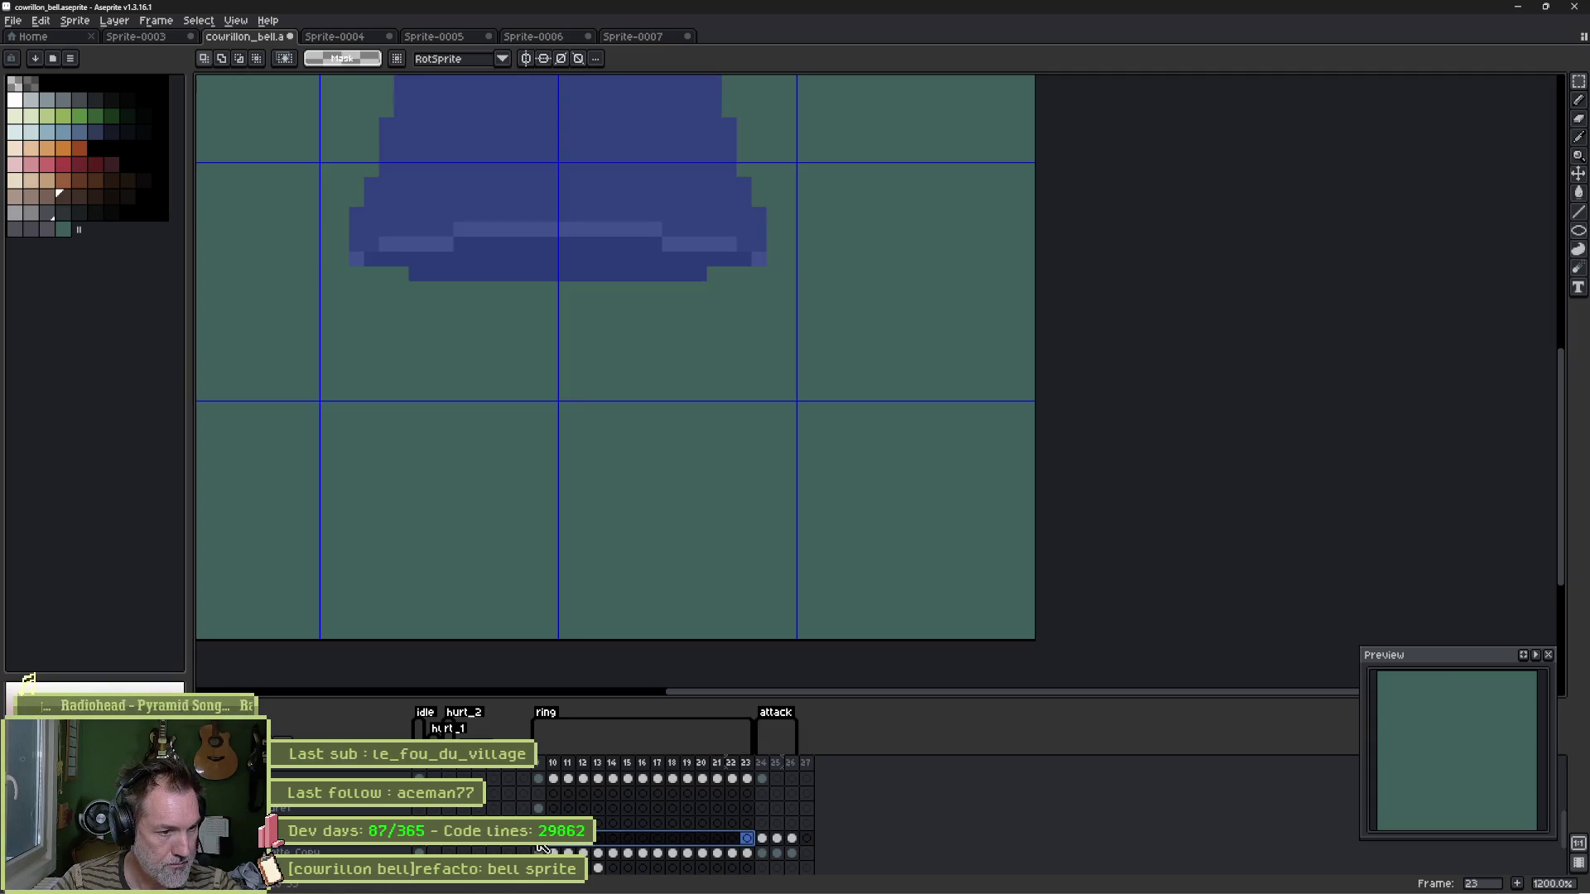
# - Step through frames 9 to 12 to review the rim placement
pyautogui.click(539, 844)
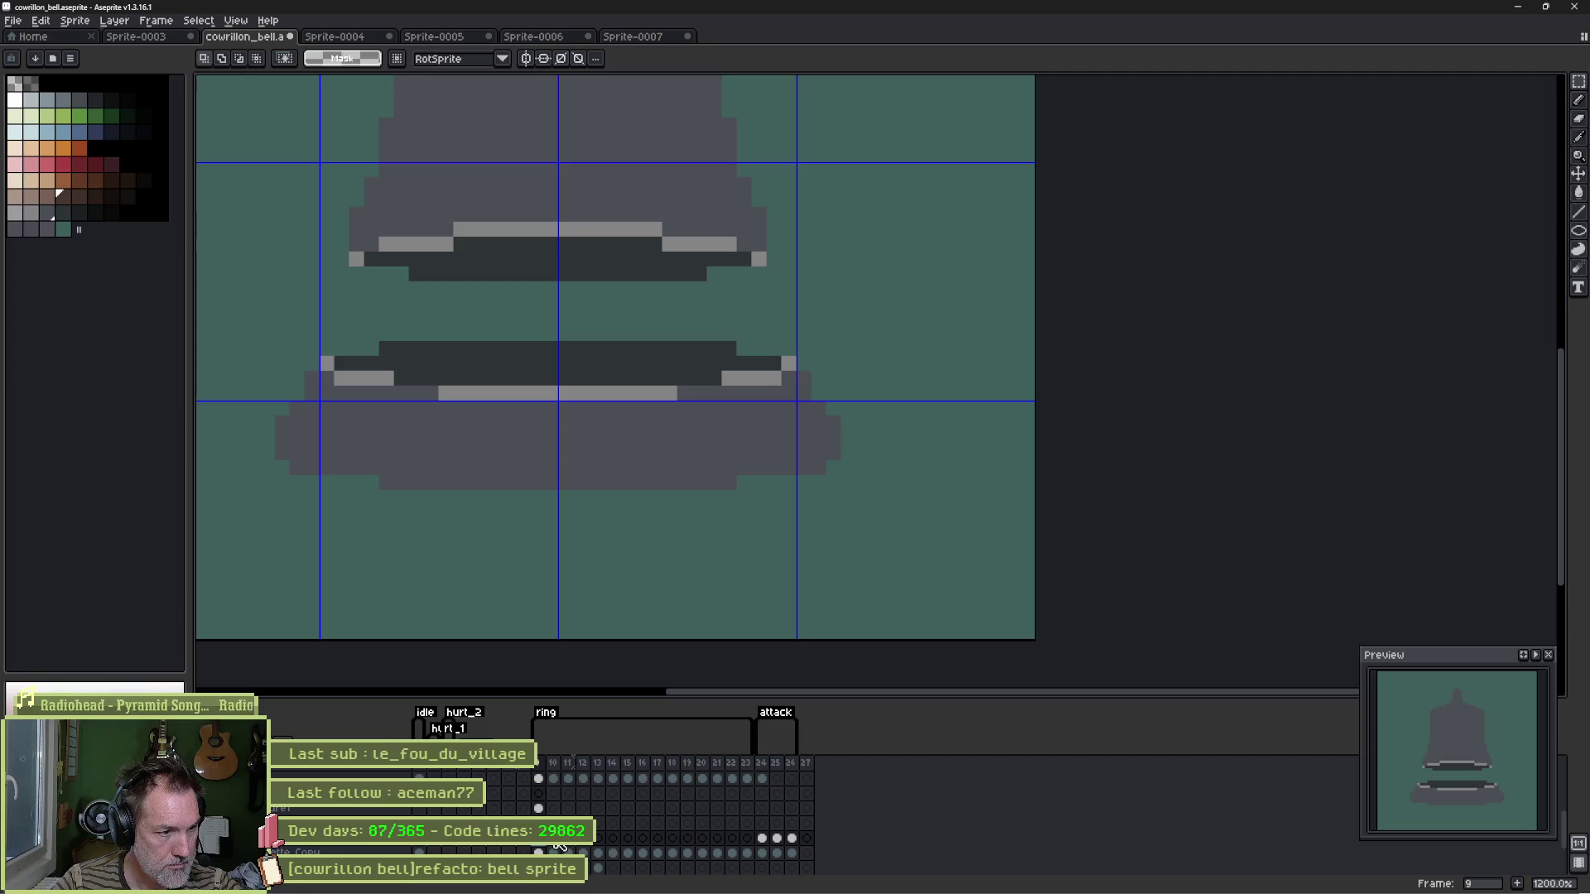
pyautogui.press('Right')
pyautogui.press('Right')
pyautogui.press('Right')
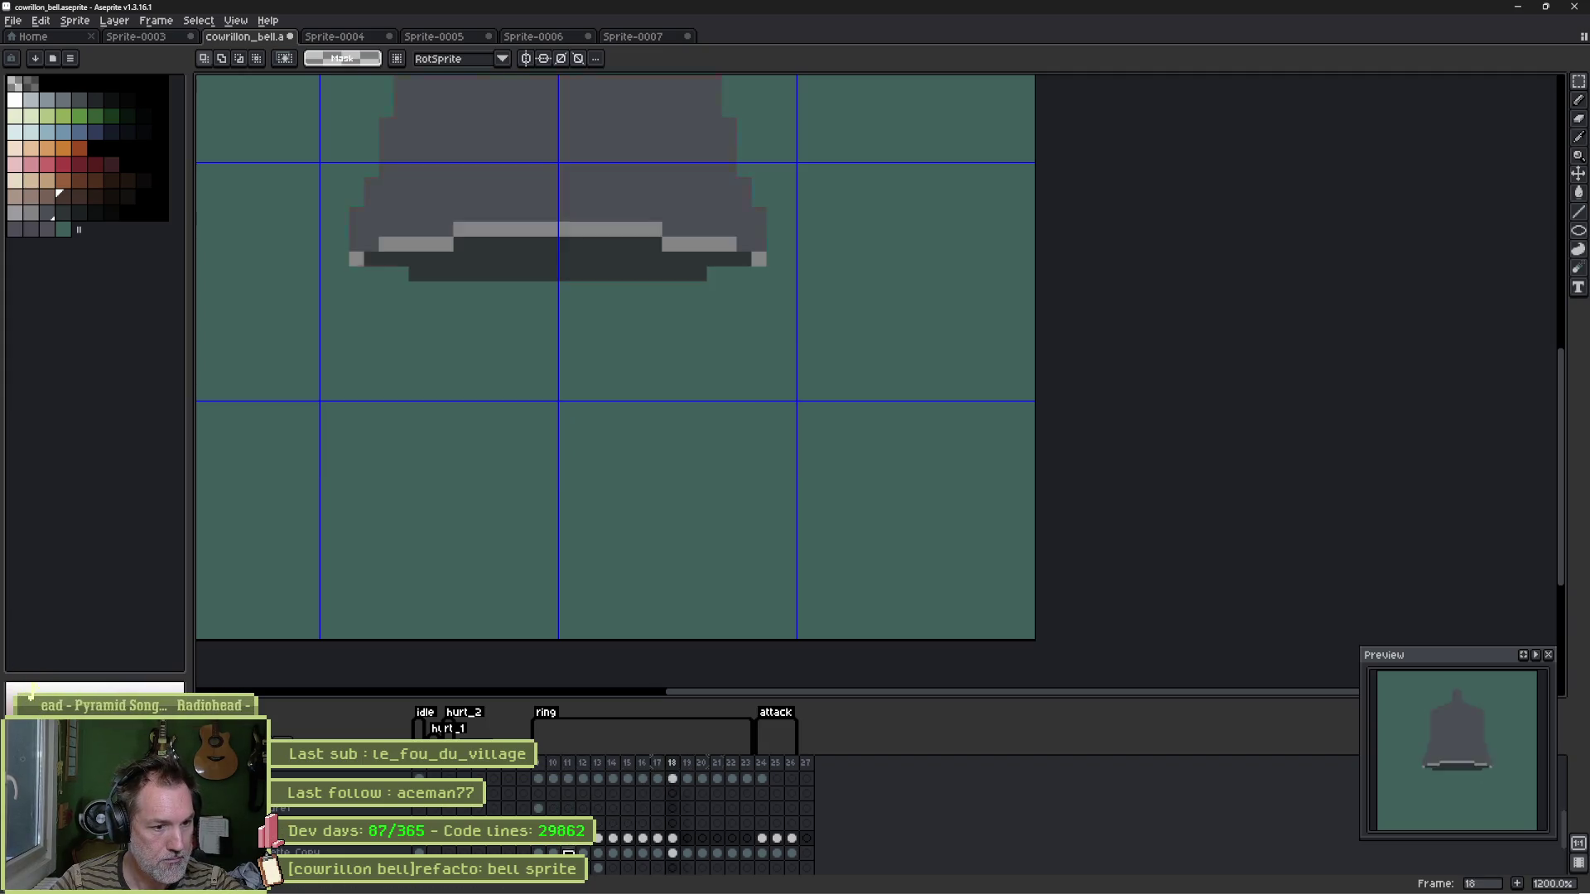
pyautogui.press('Right')
pyautogui.press('Right')
pyautogui.press('Right')
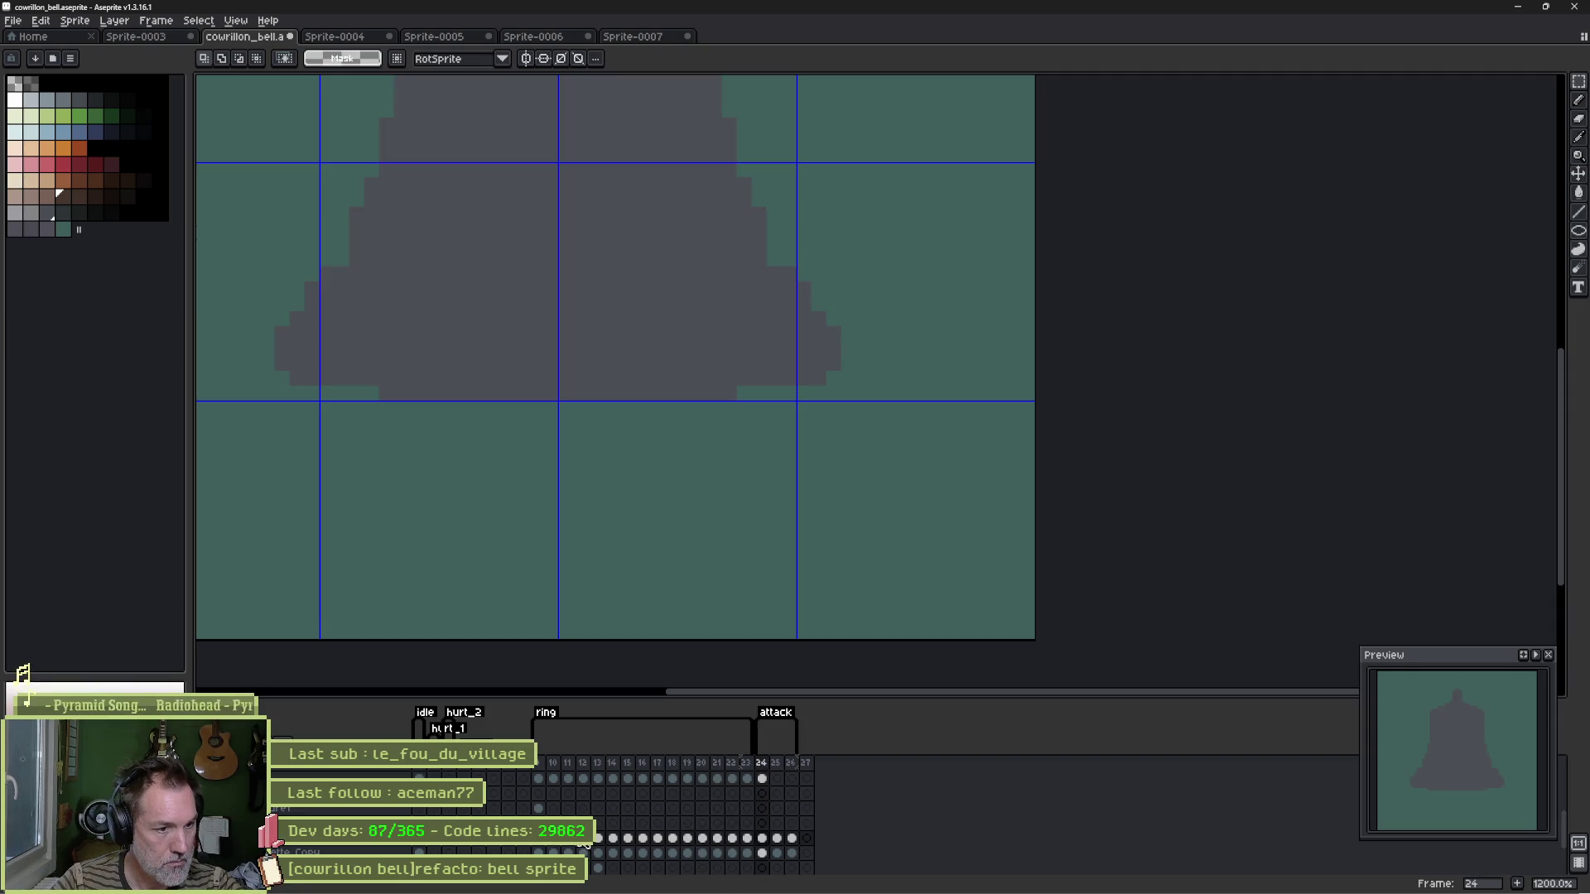
pyautogui.press('Left')
pyautogui.press('Left')
pyautogui.press('Left')
pyautogui.press('v')
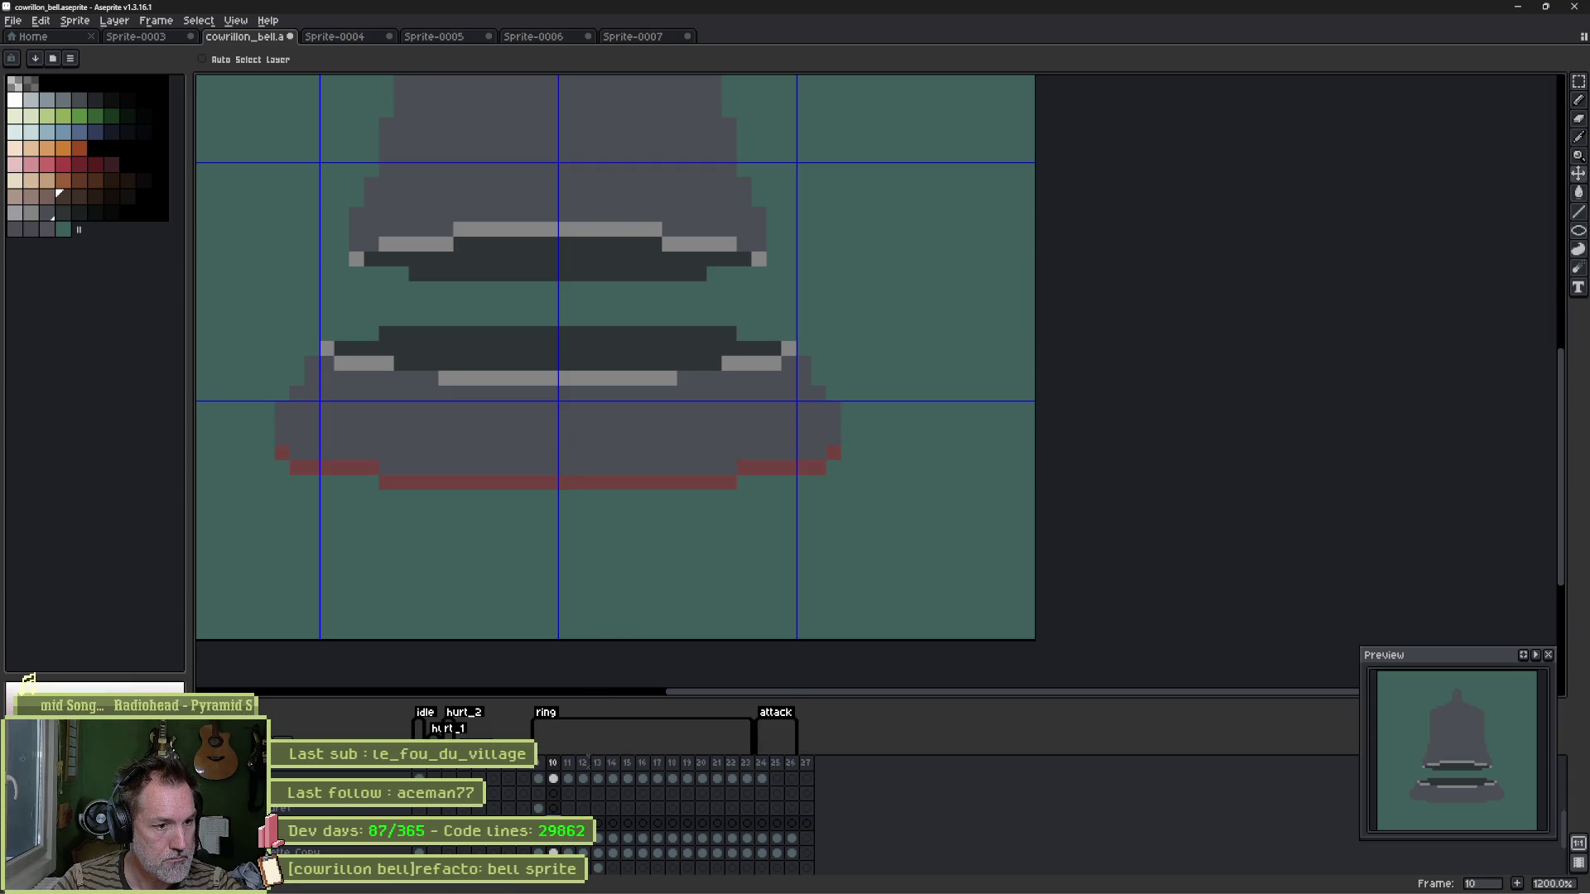
pyautogui.press('Right')
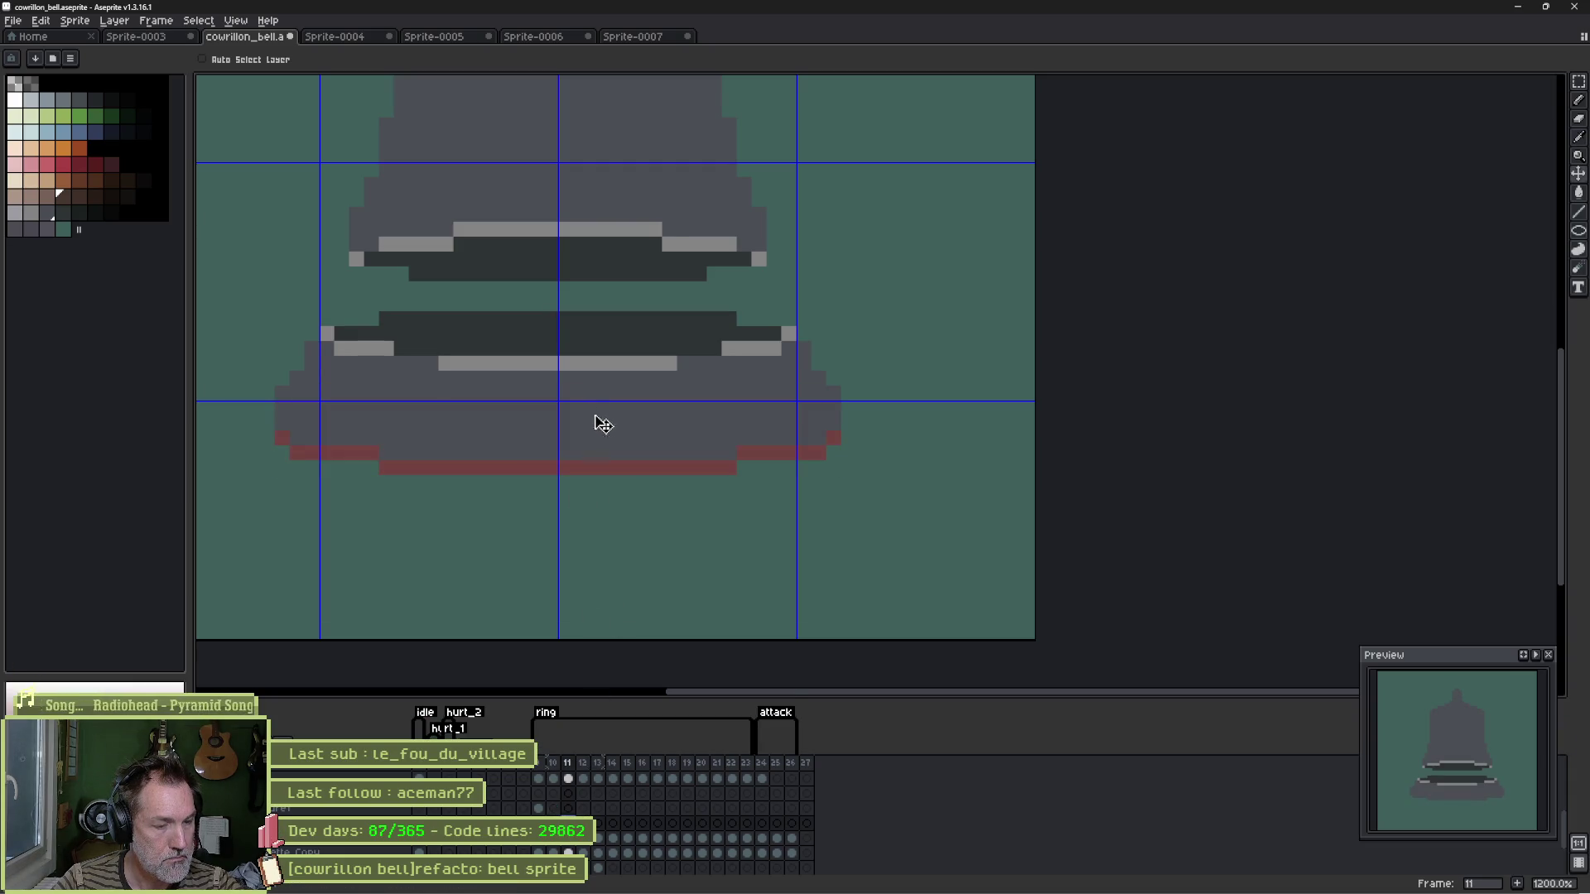
pyautogui.press('Right')
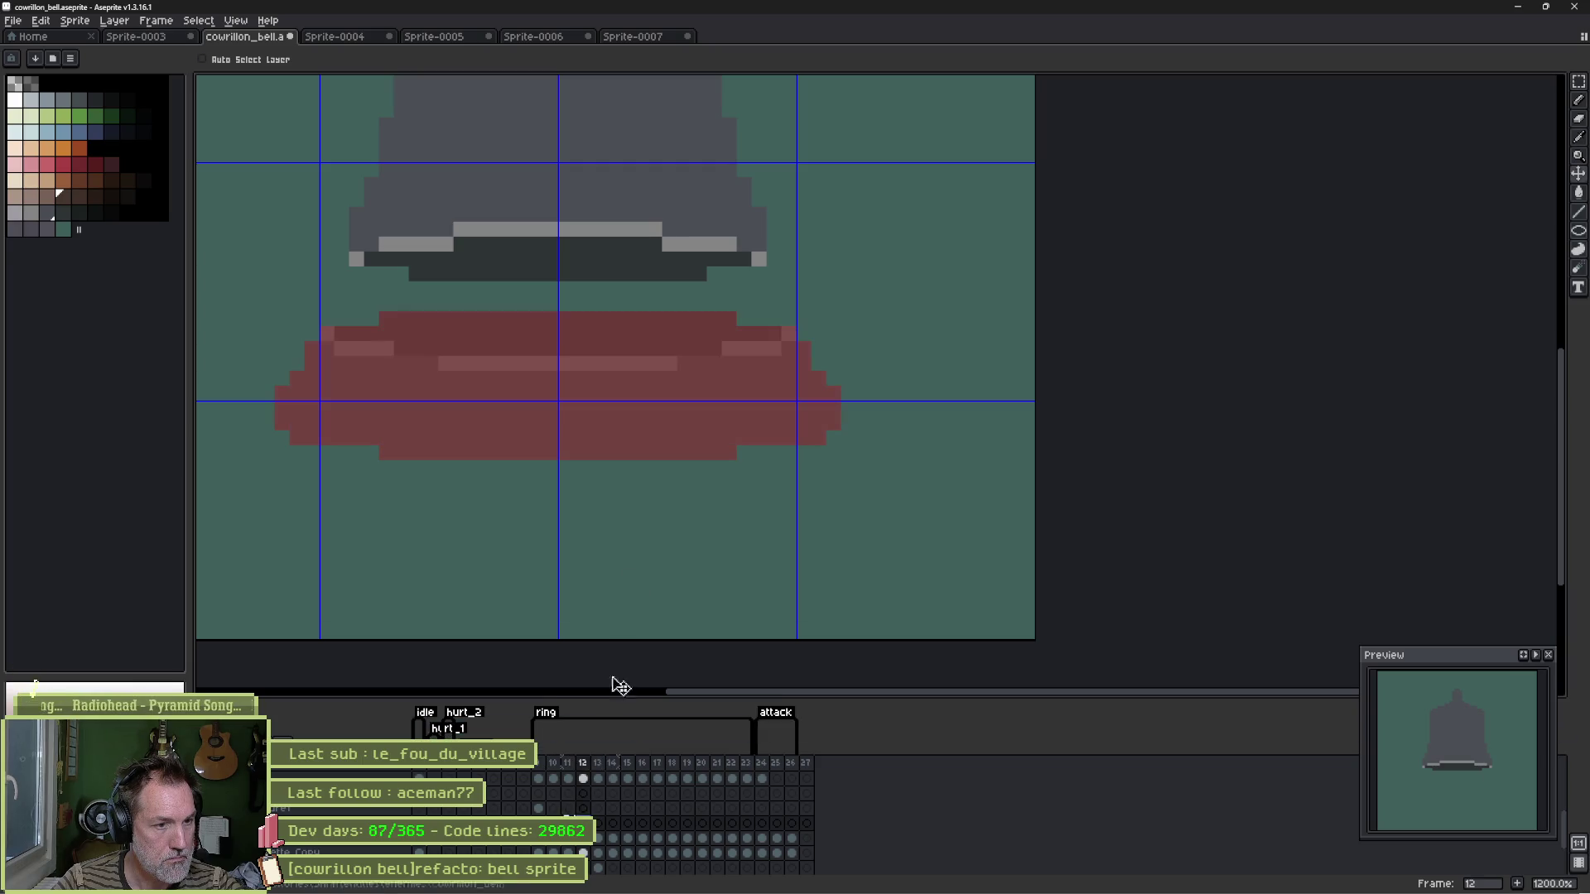
# - Shift the bell's bands up over the rim and check frame 13
pyautogui.moveTo(610, 405); pyautogui.dragTo(610, 362)
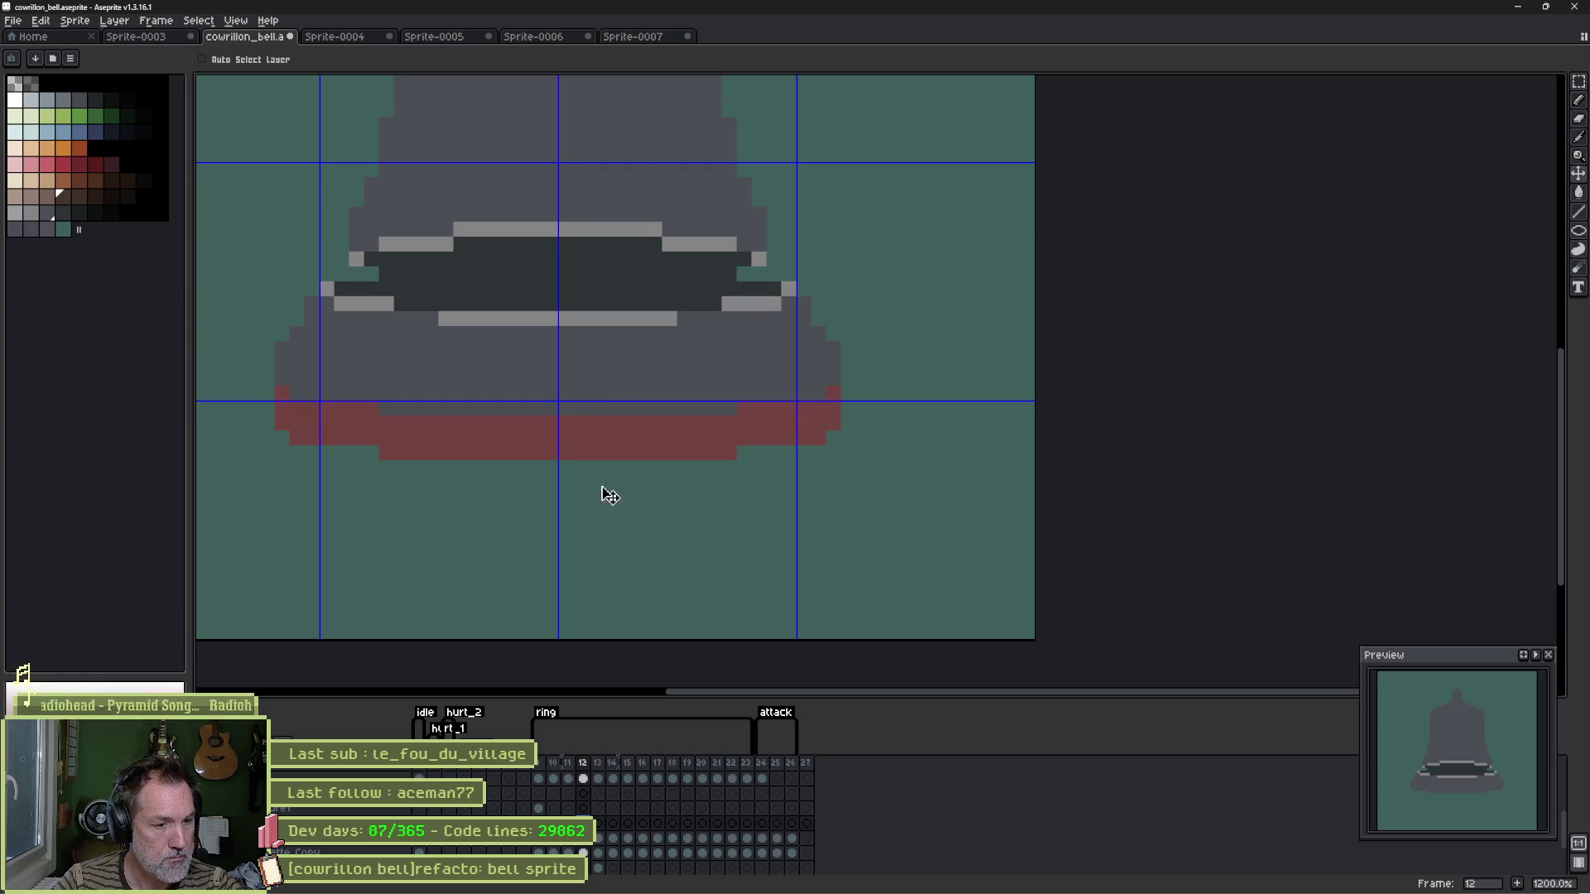
pyautogui.click(597, 823)
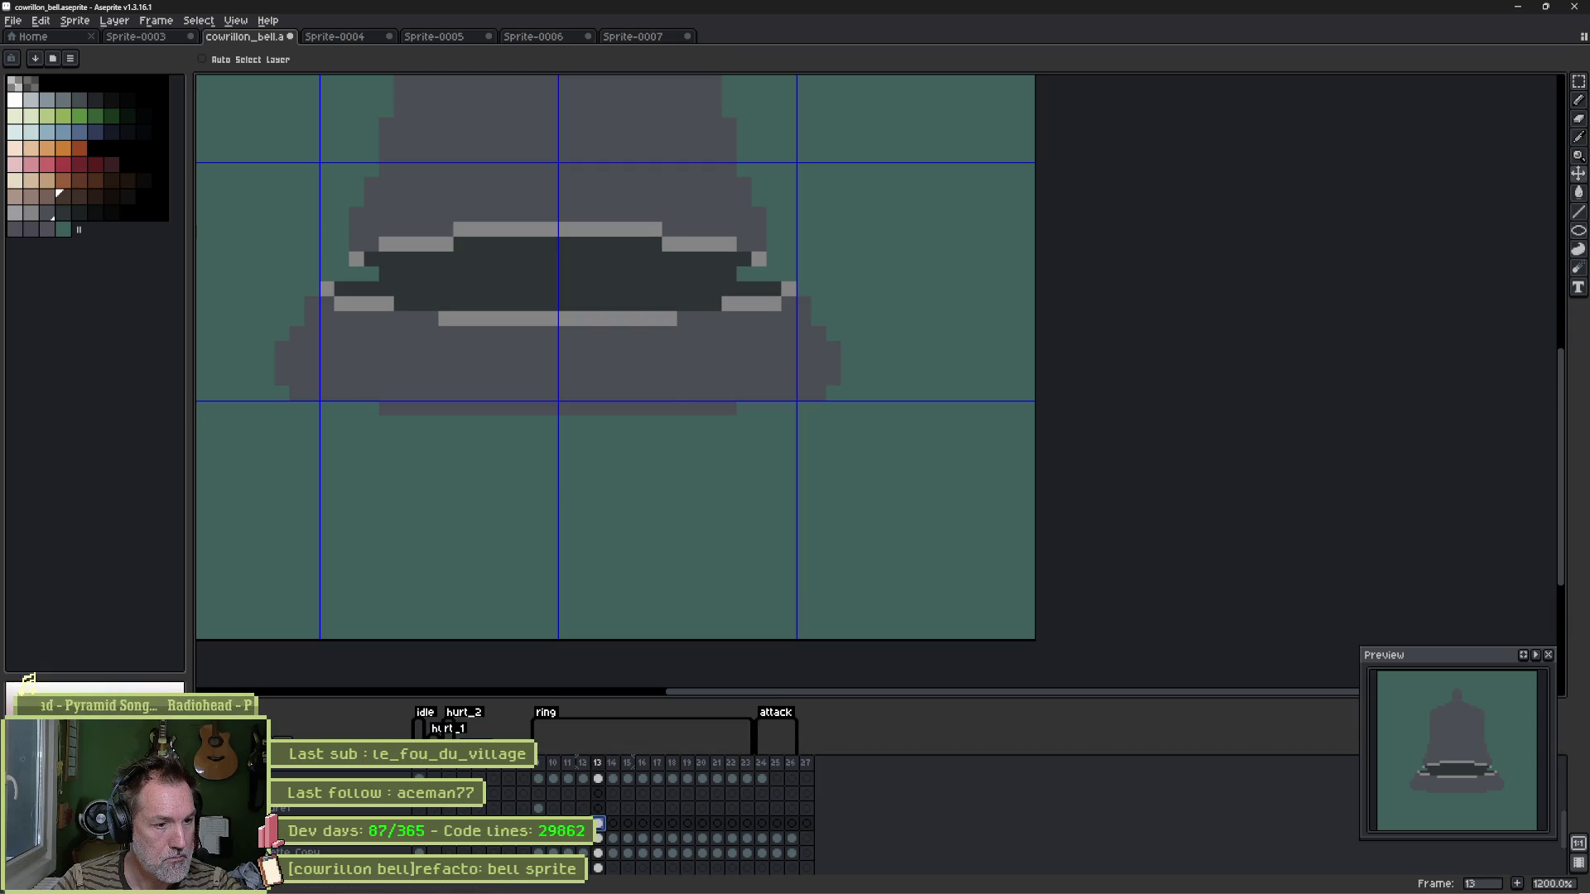
pyautogui.click(538, 808)
# - Restore frame 9's bell with its lowered mouth, then bring up frame 14
pyautogui.click(545, 844)
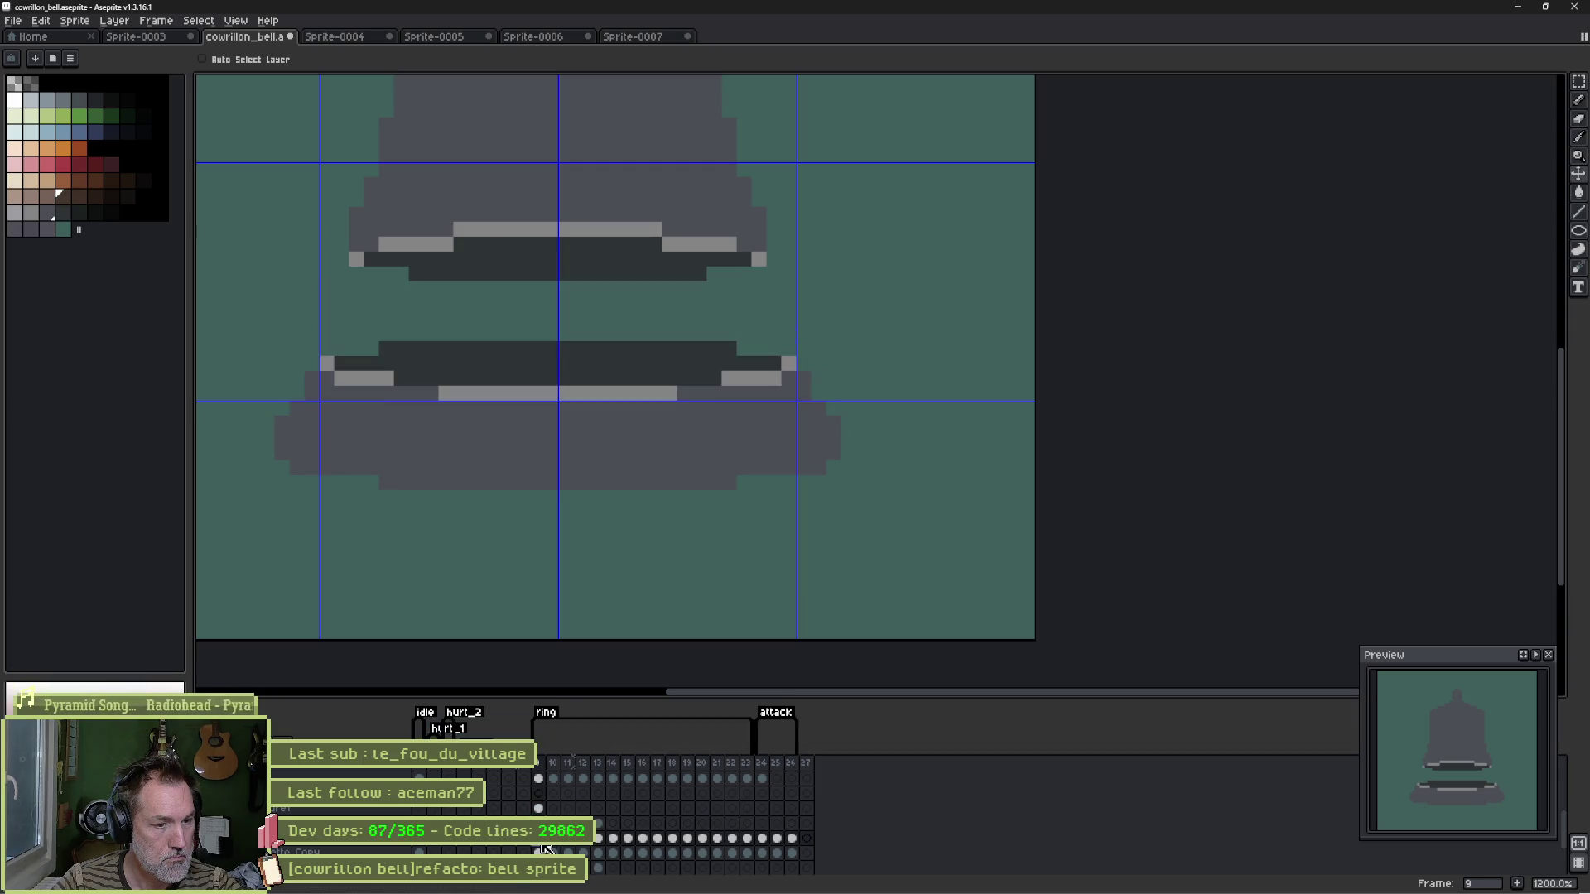
pyautogui.press('Delete')
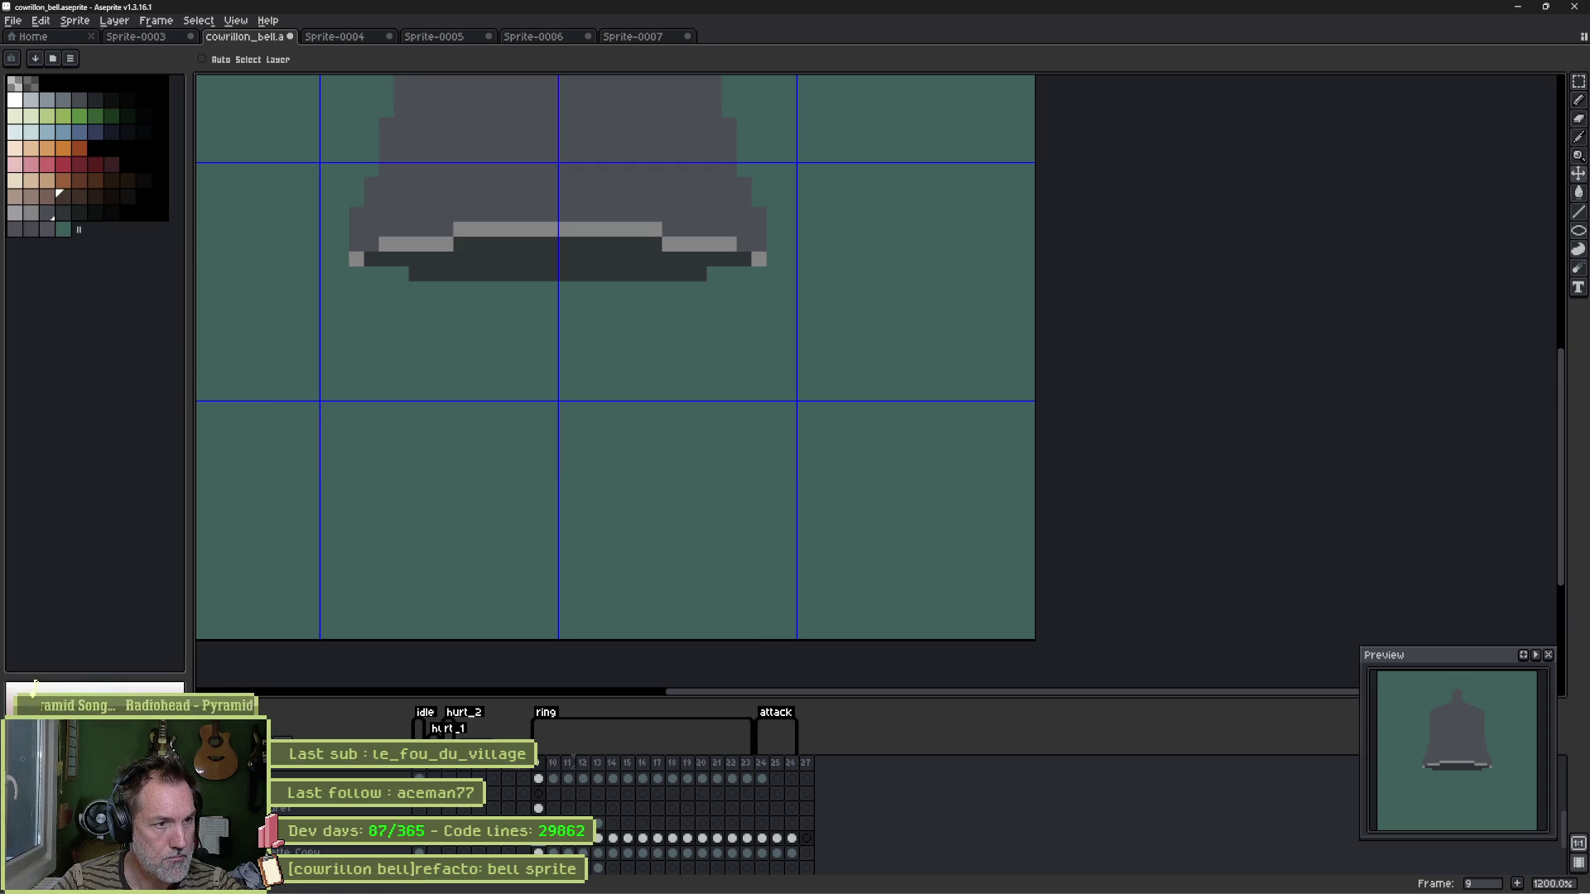
pyautogui.hotkey('ctrl', 'v')
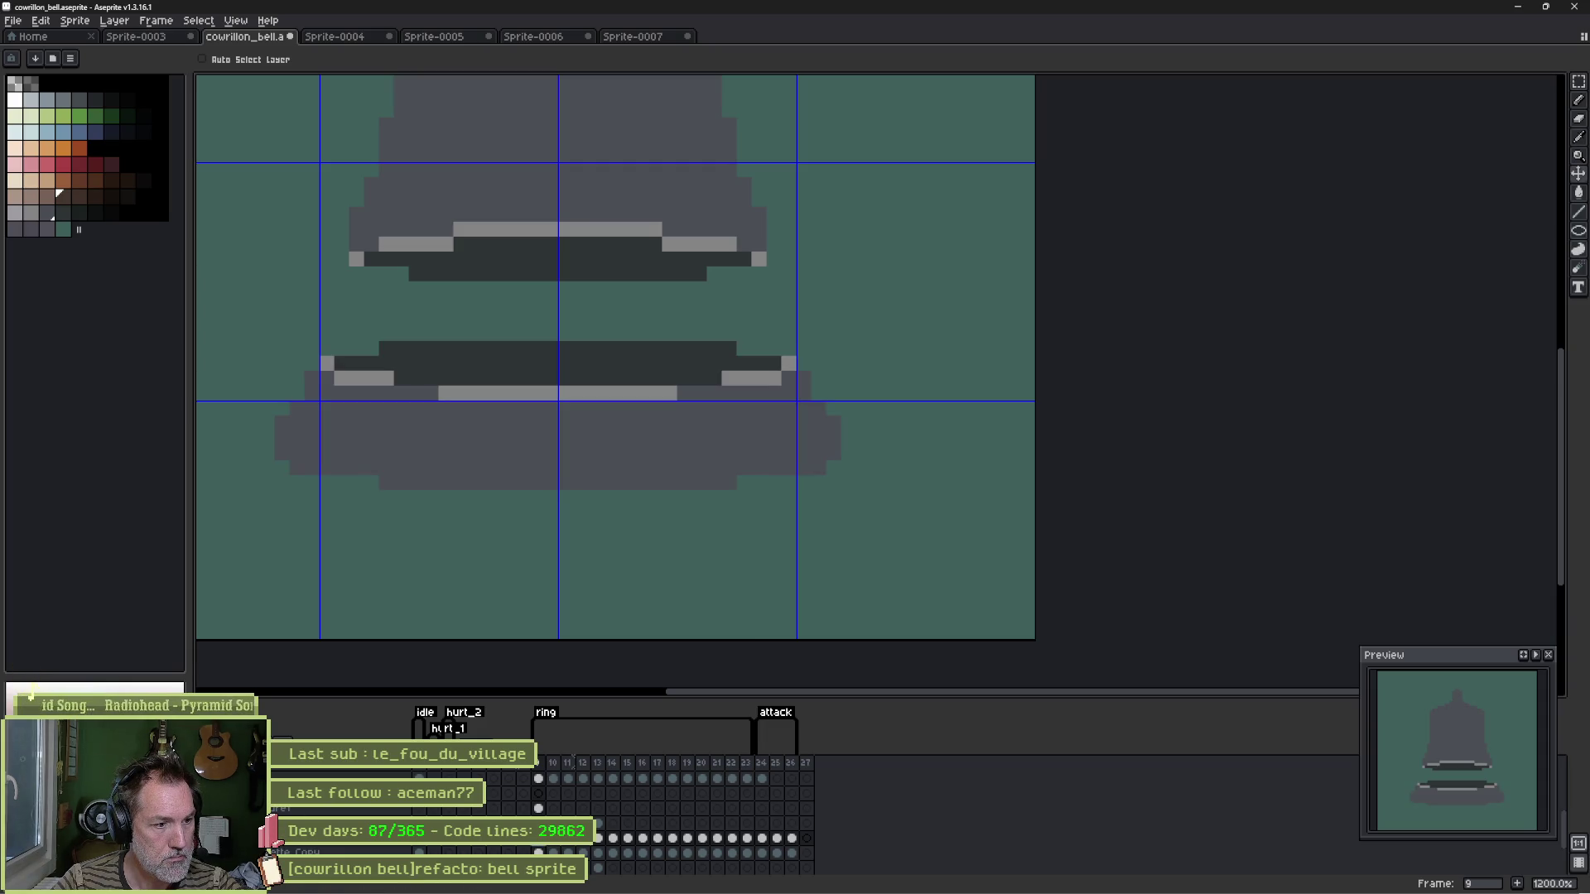
pyautogui.press('Delete')
pyautogui.hotkey('ctrl', 'z')
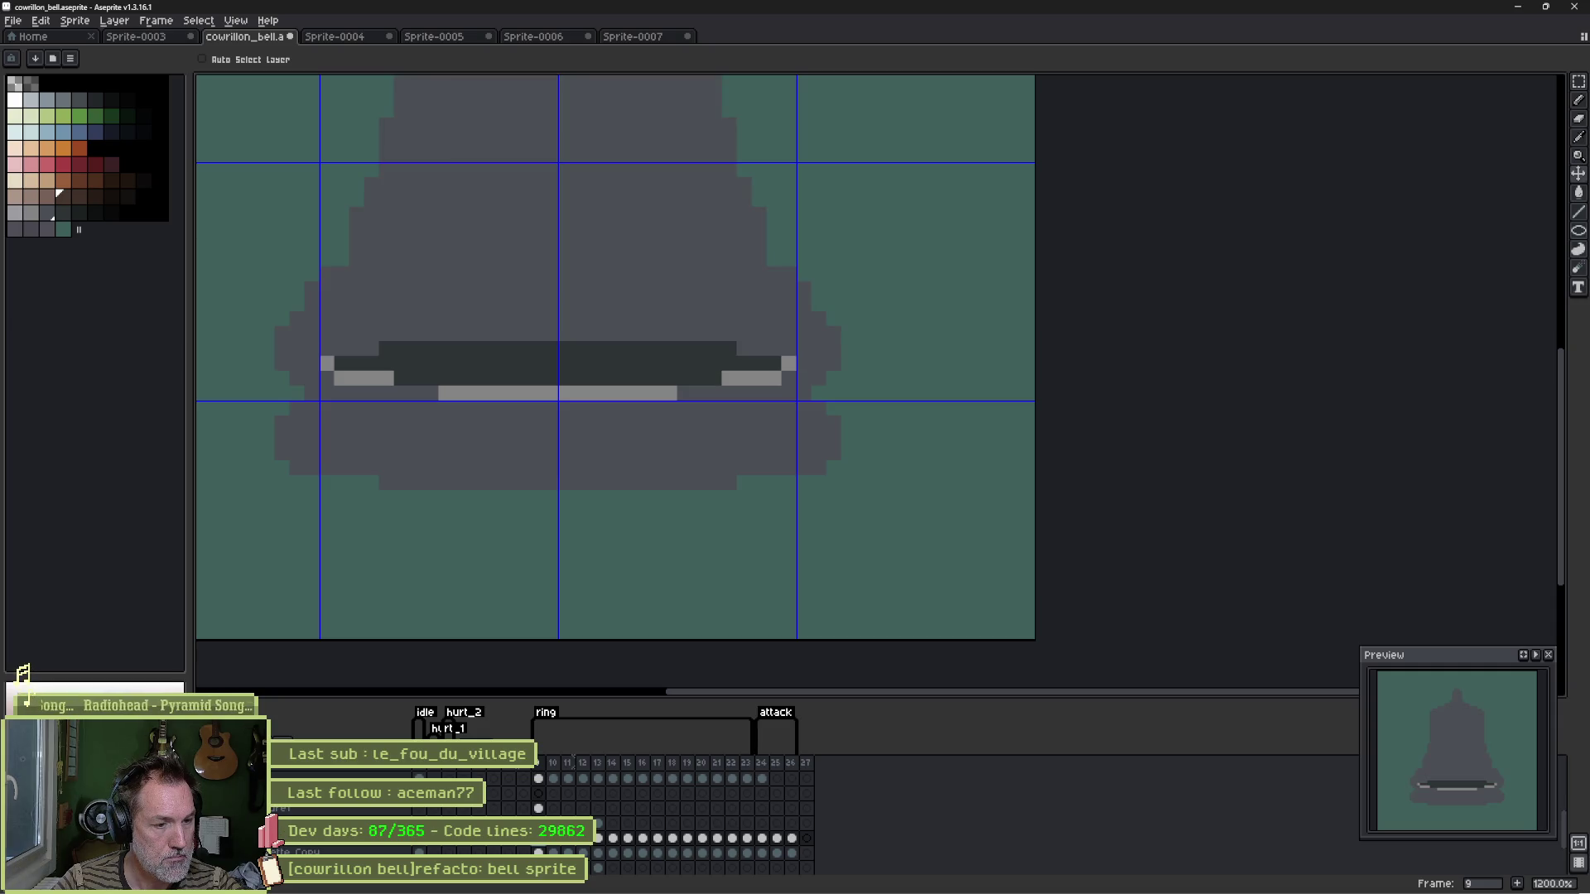
pyautogui.click(538, 853)
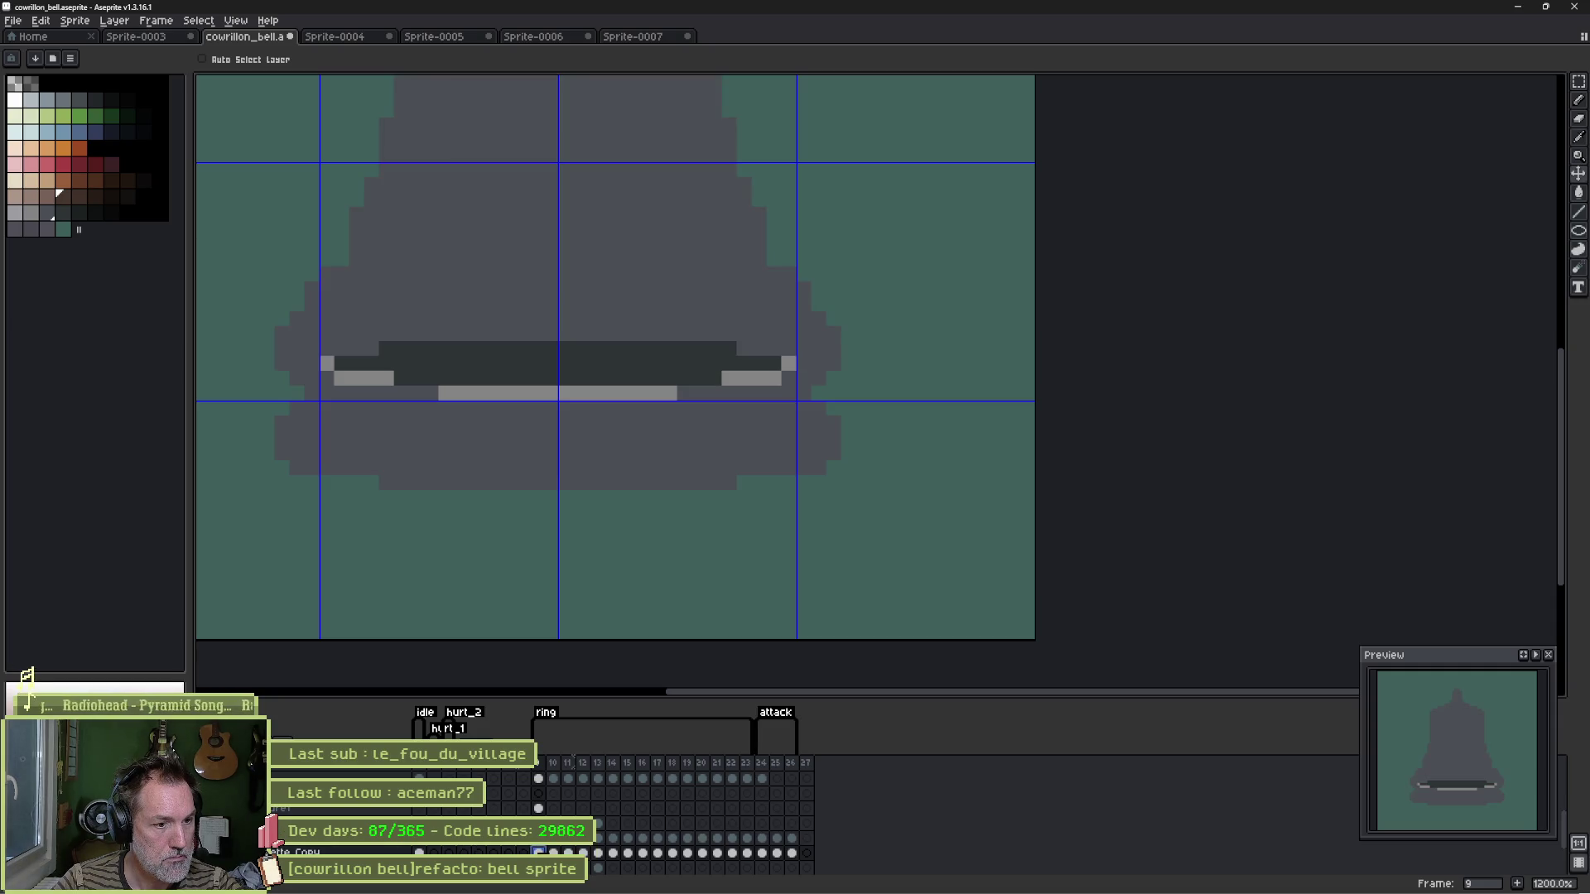
pyautogui.click(614, 837)
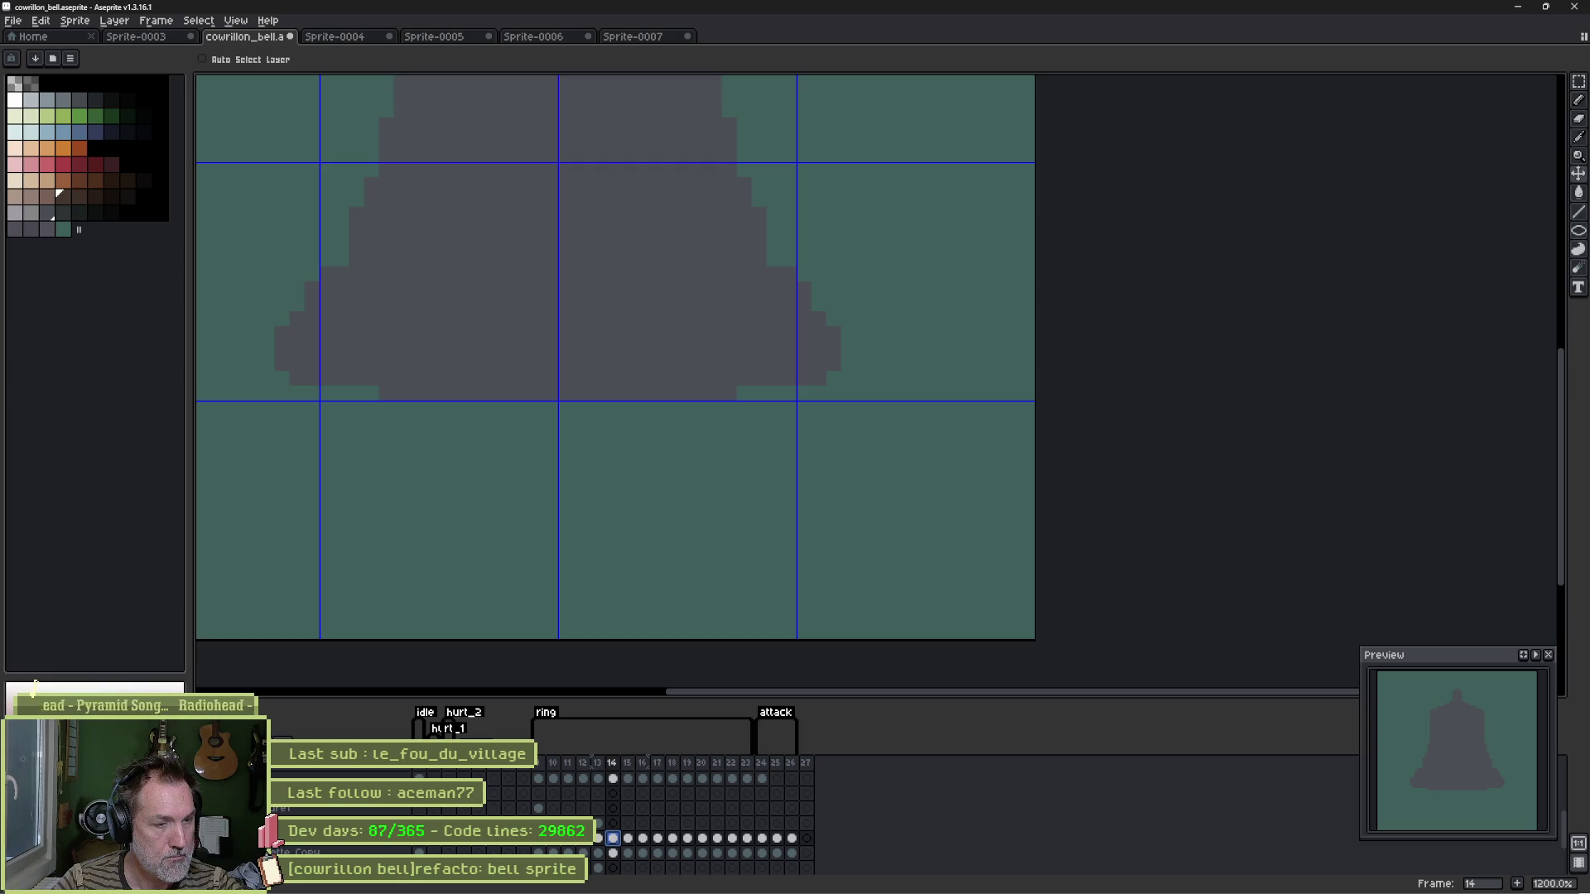
# - Back on frame 11, draw a pixel row across the bell's inner band
pyautogui.moveTo(598, 823); pyautogui.dragTo(650, 828)
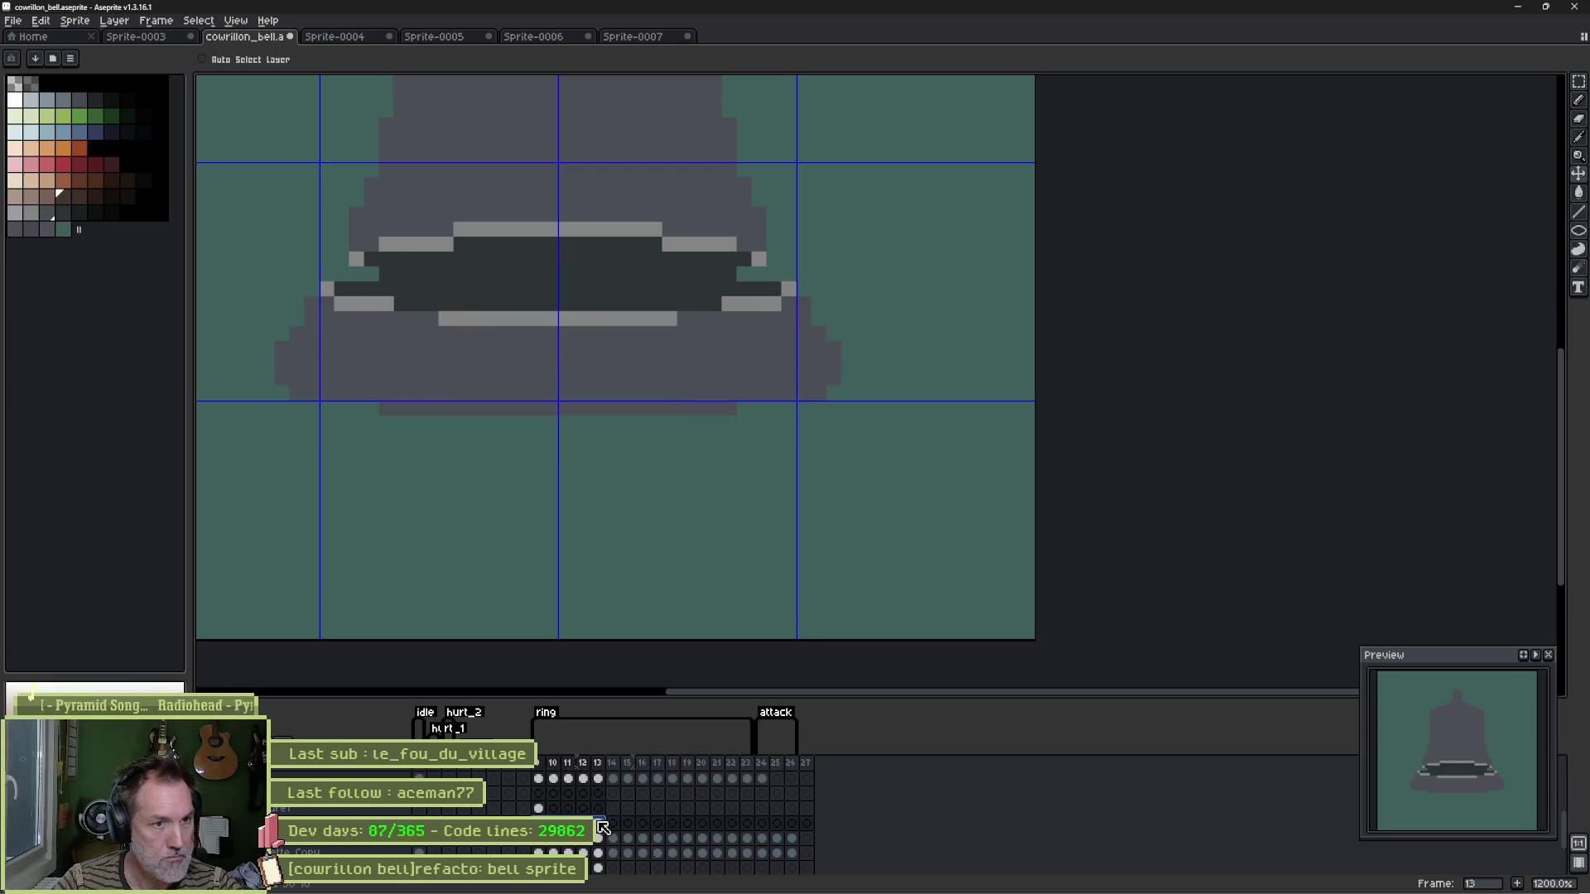
pyautogui.press('Return')
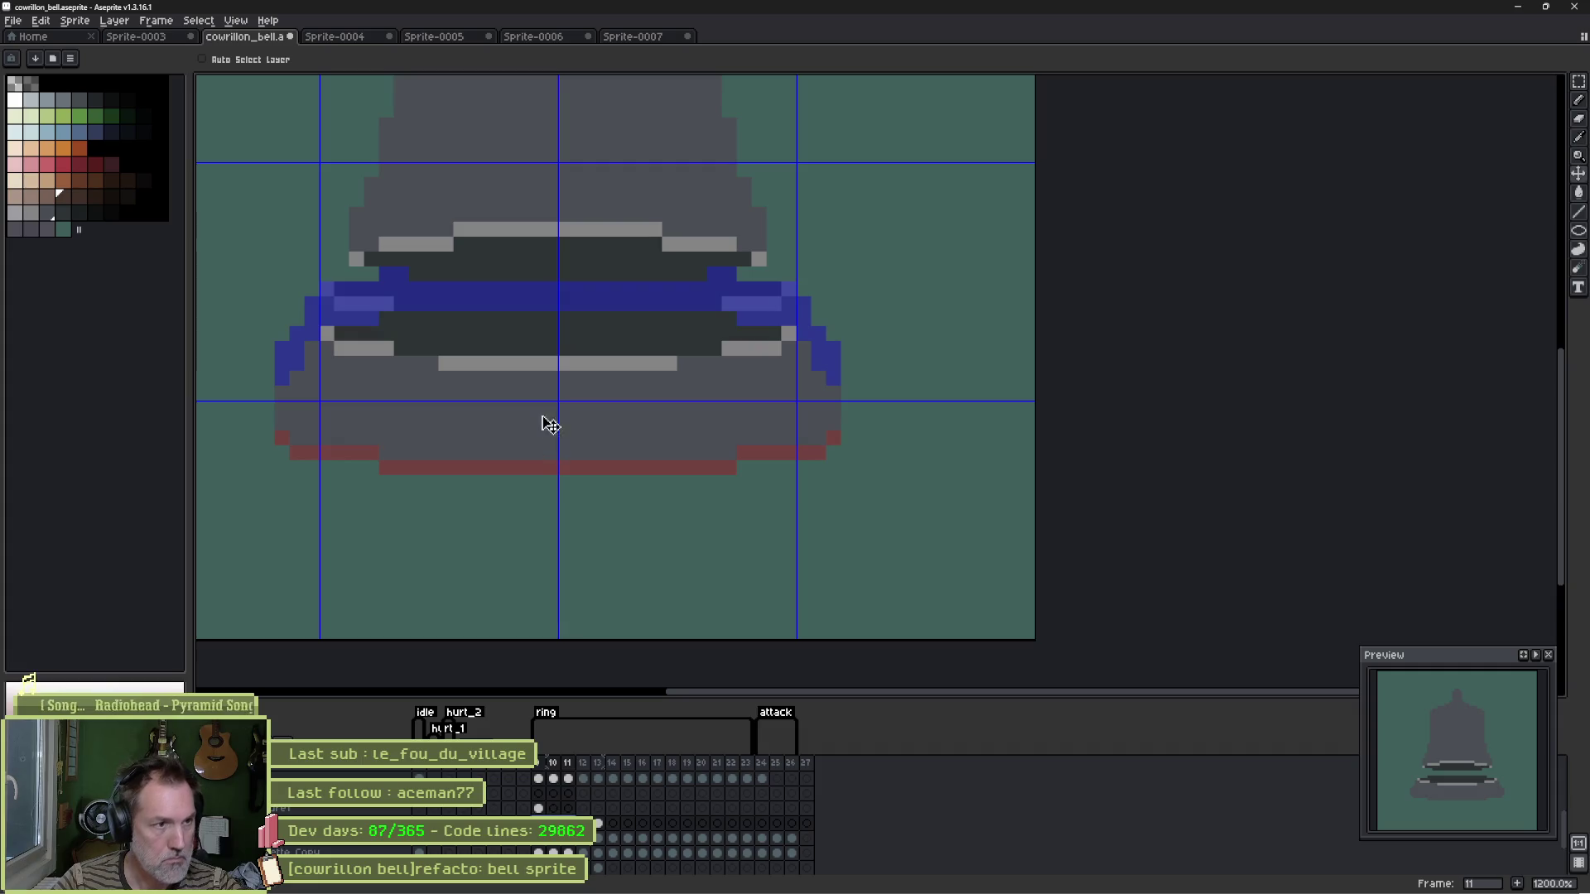
pyautogui.press('b')
pyautogui.moveTo(383, 316); pyautogui.dragTo(802, 316)
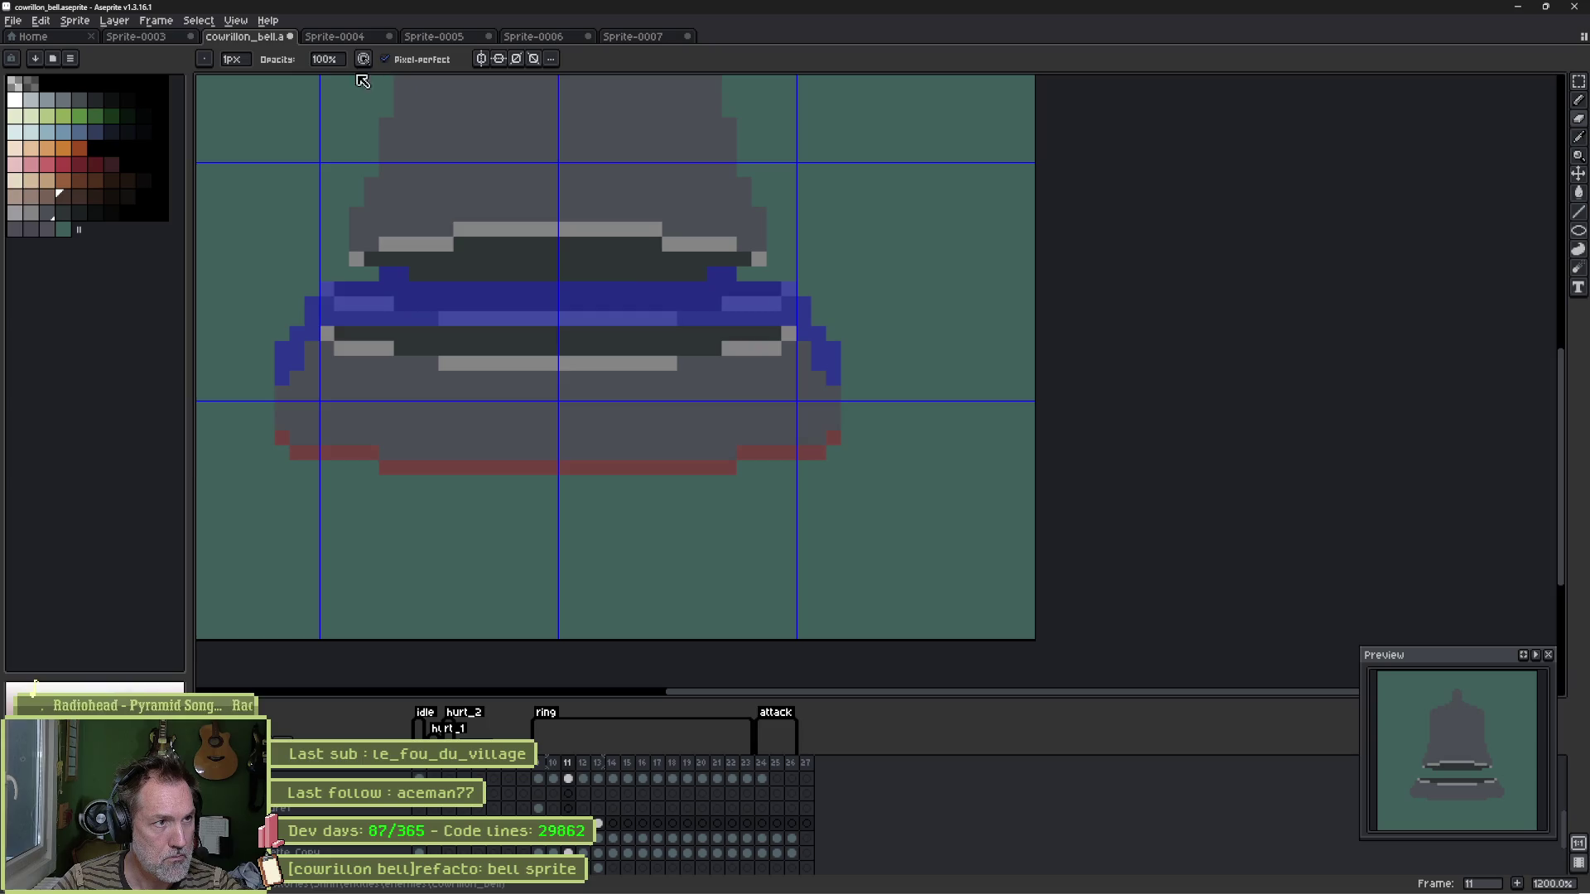
# - With symmetry on, add mirrored light-grey highlights inside the mouth and at the rim's outer edges
pyautogui.click(481, 59)
pyautogui.press('i')
pyautogui.click(394, 348)
pyautogui.press('b')
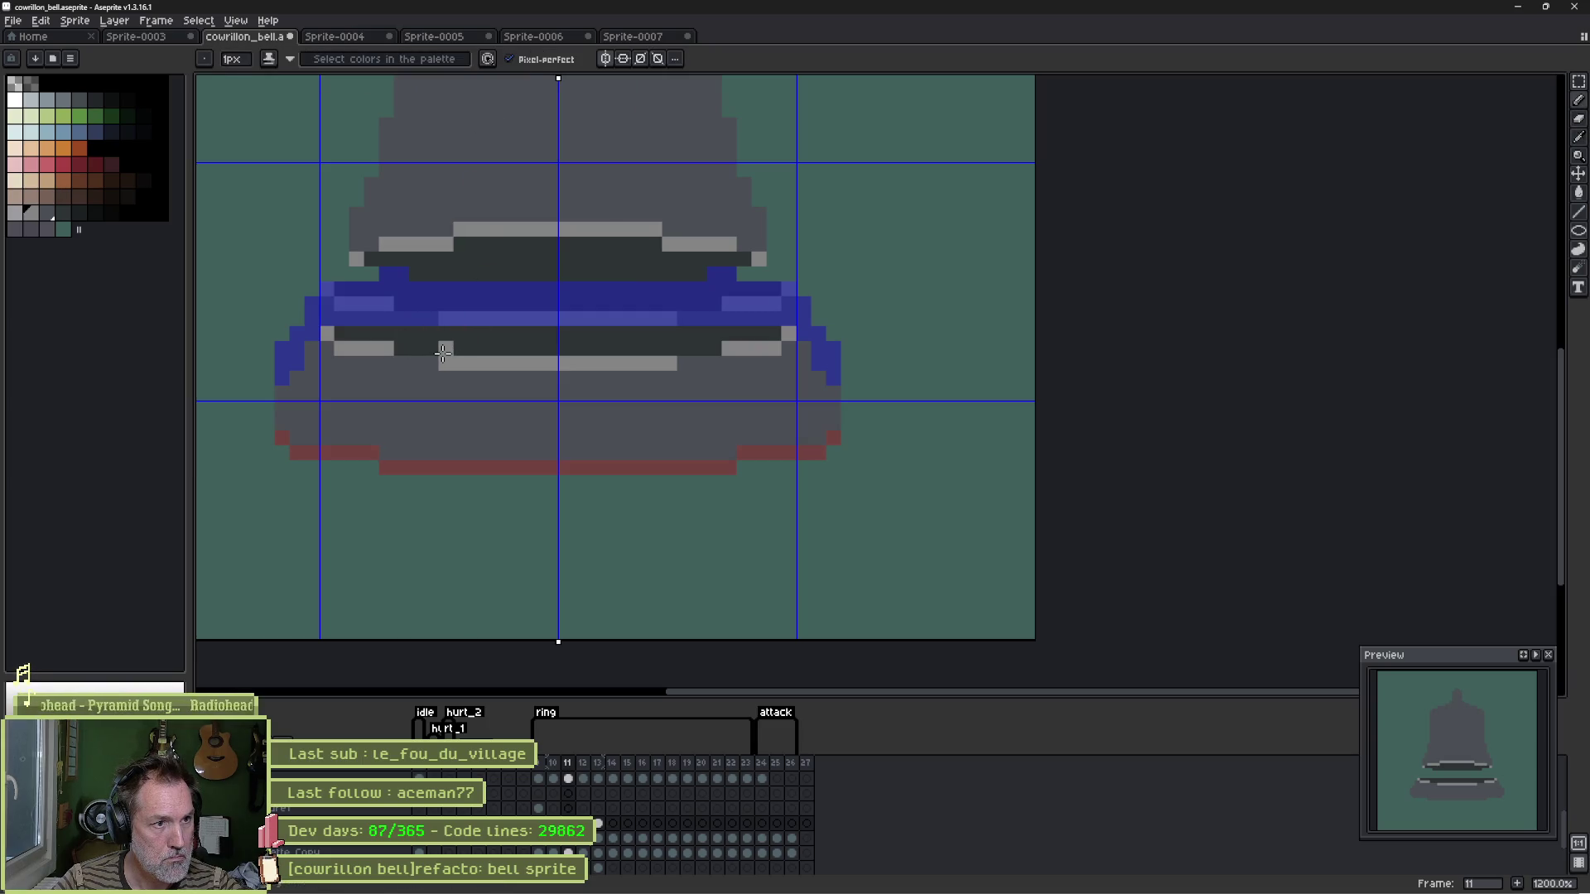
pyautogui.moveTo(410, 349); pyautogui.dragTo(512, 361)
pyautogui.keyDown('alt'); pyautogui.click(447, 377); pyautogui.keyUp('alt')
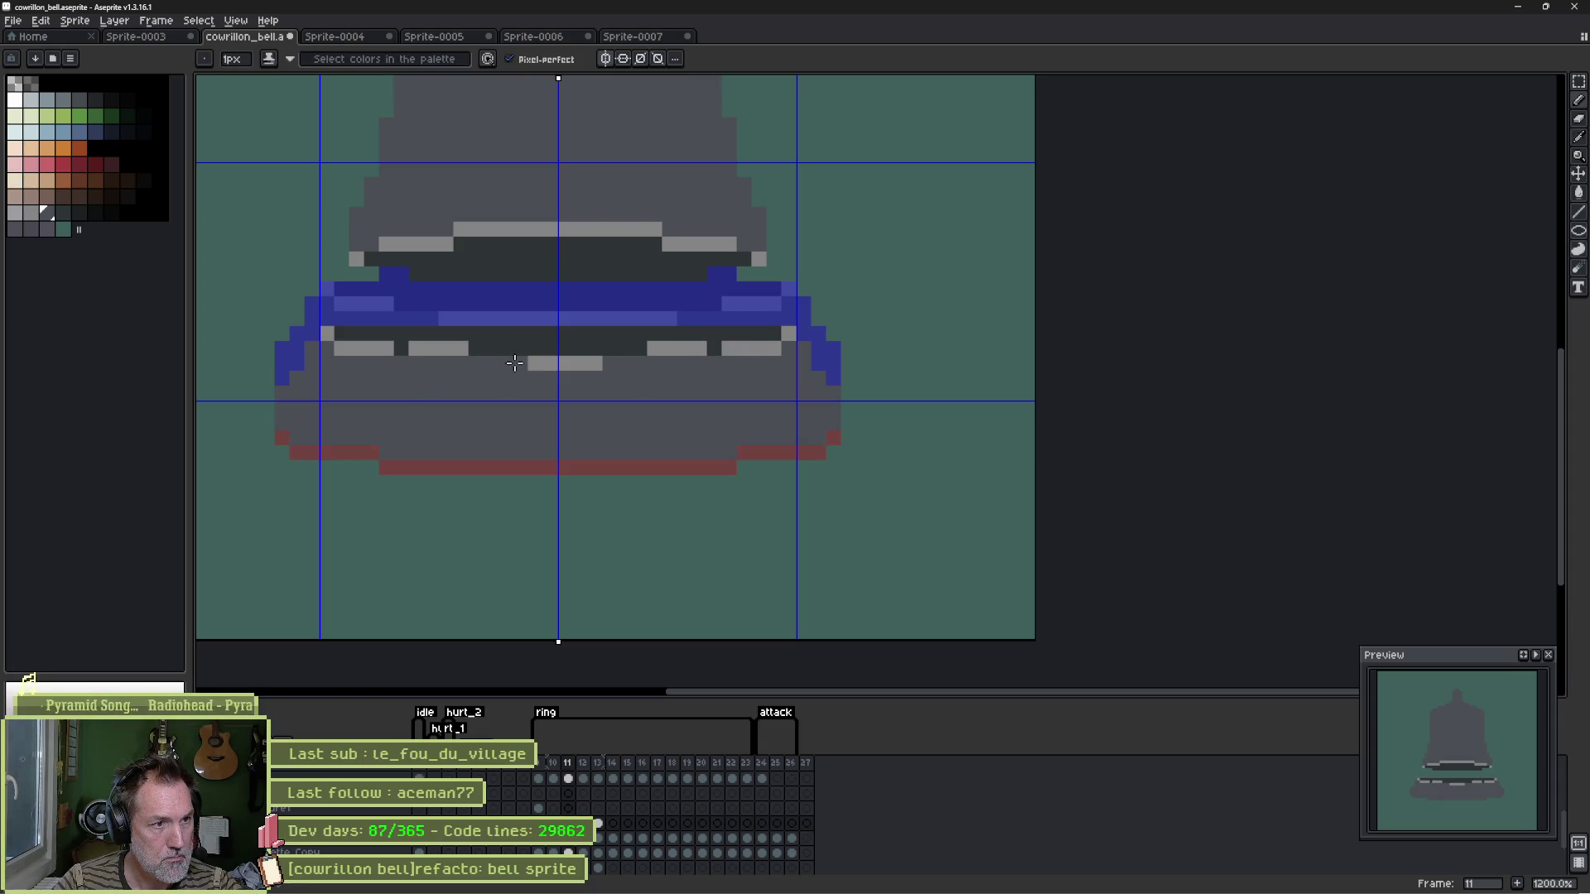
pyautogui.keyDown('alt'); pyautogui.click(356, 348); pyautogui.keyUp('alt')
pyautogui.moveTo(341, 334)
pyautogui.mouseDown()
pyautogui.moveTo(418, 334)
pyautogui.moveTo(340, 352)
pyautogui.mouseUp()
pyautogui.keyDown('alt'); pyautogui.click(389, 368); pyautogui.keyUp('alt')
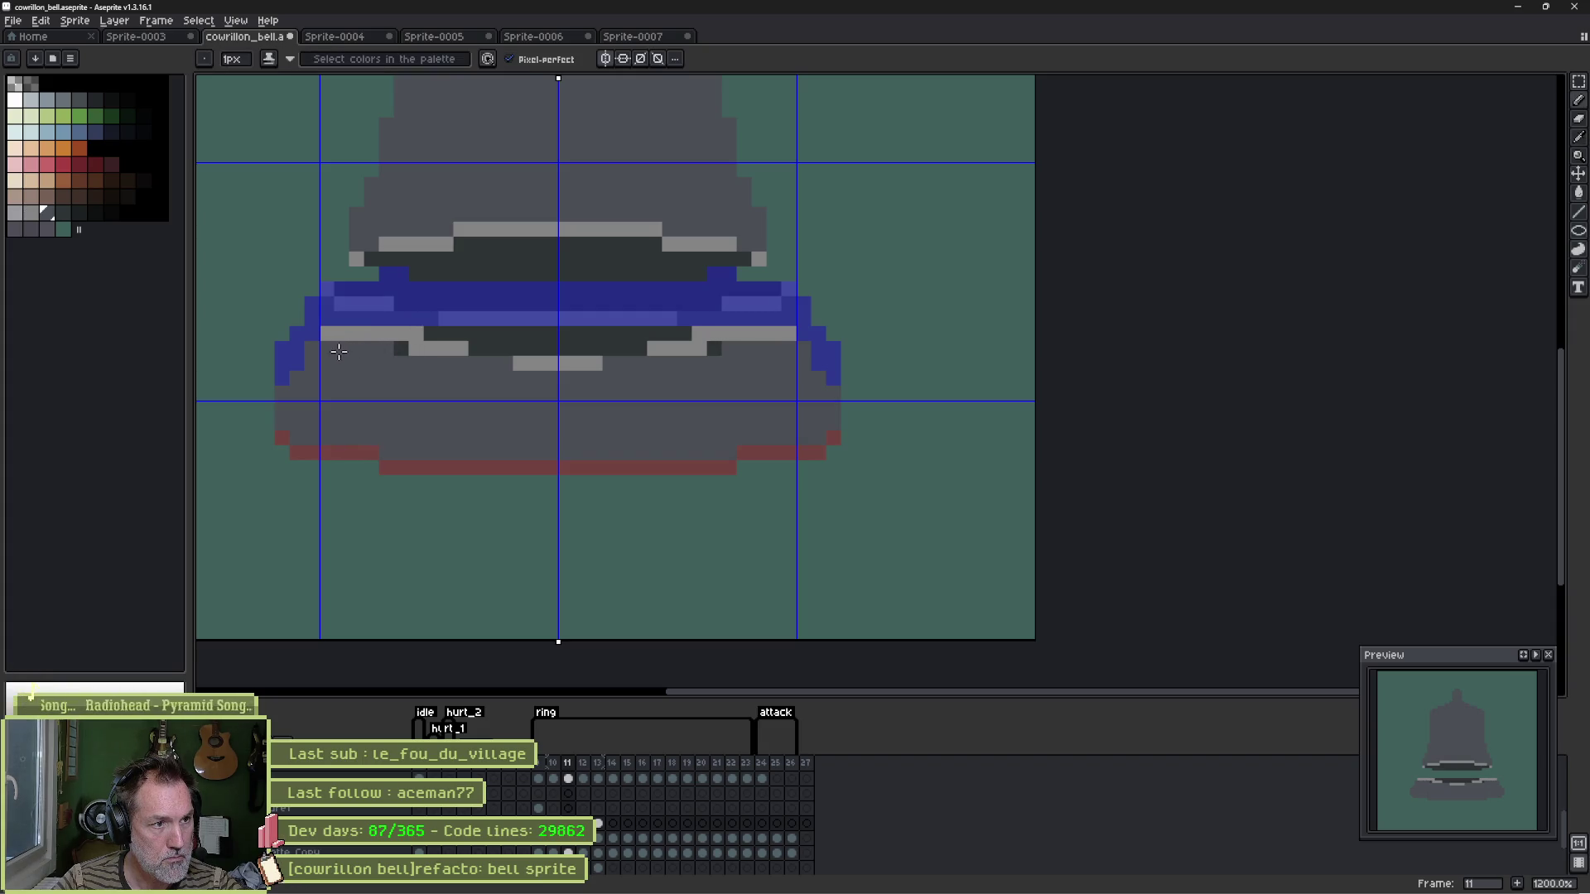
# - Extend the light-grey row, darken the blue row, and preview frames 10 and 11
pyautogui.press('alt')
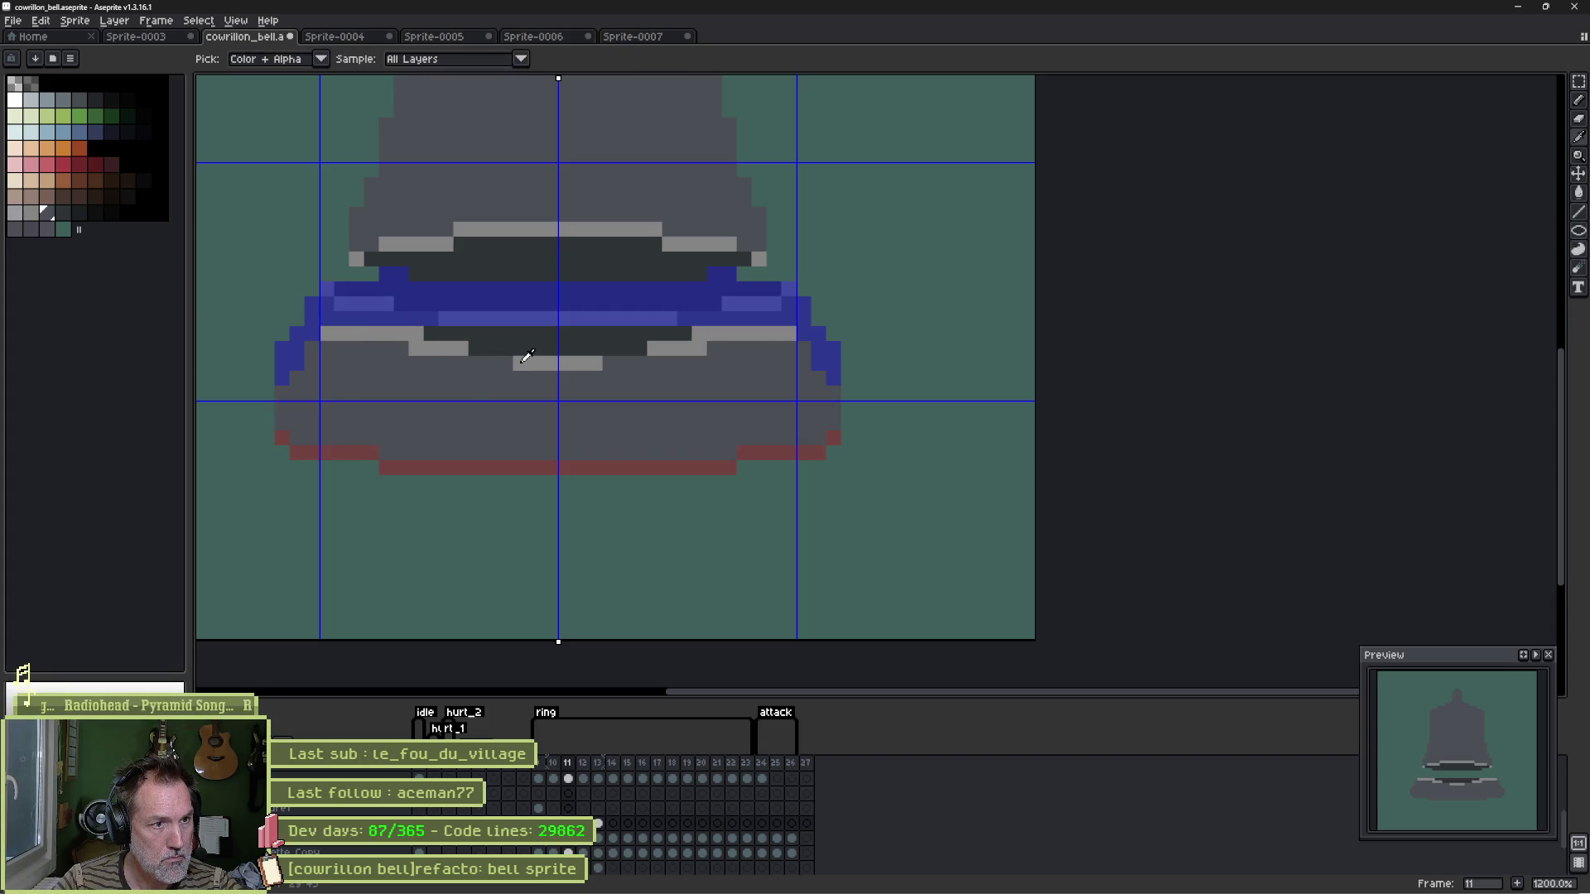
pyautogui.moveTo(473, 348)
pyautogui.mouseDown()
pyautogui.moveTo(490, 348)
pyautogui.moveTo(464, 319)
pyautogui.moveTo(579, 320)
pyautogui.mouseUp()
pyautogui.keyDown('alt'); pyautogui.click(543, 330); pyautogui.keyUp('alt')
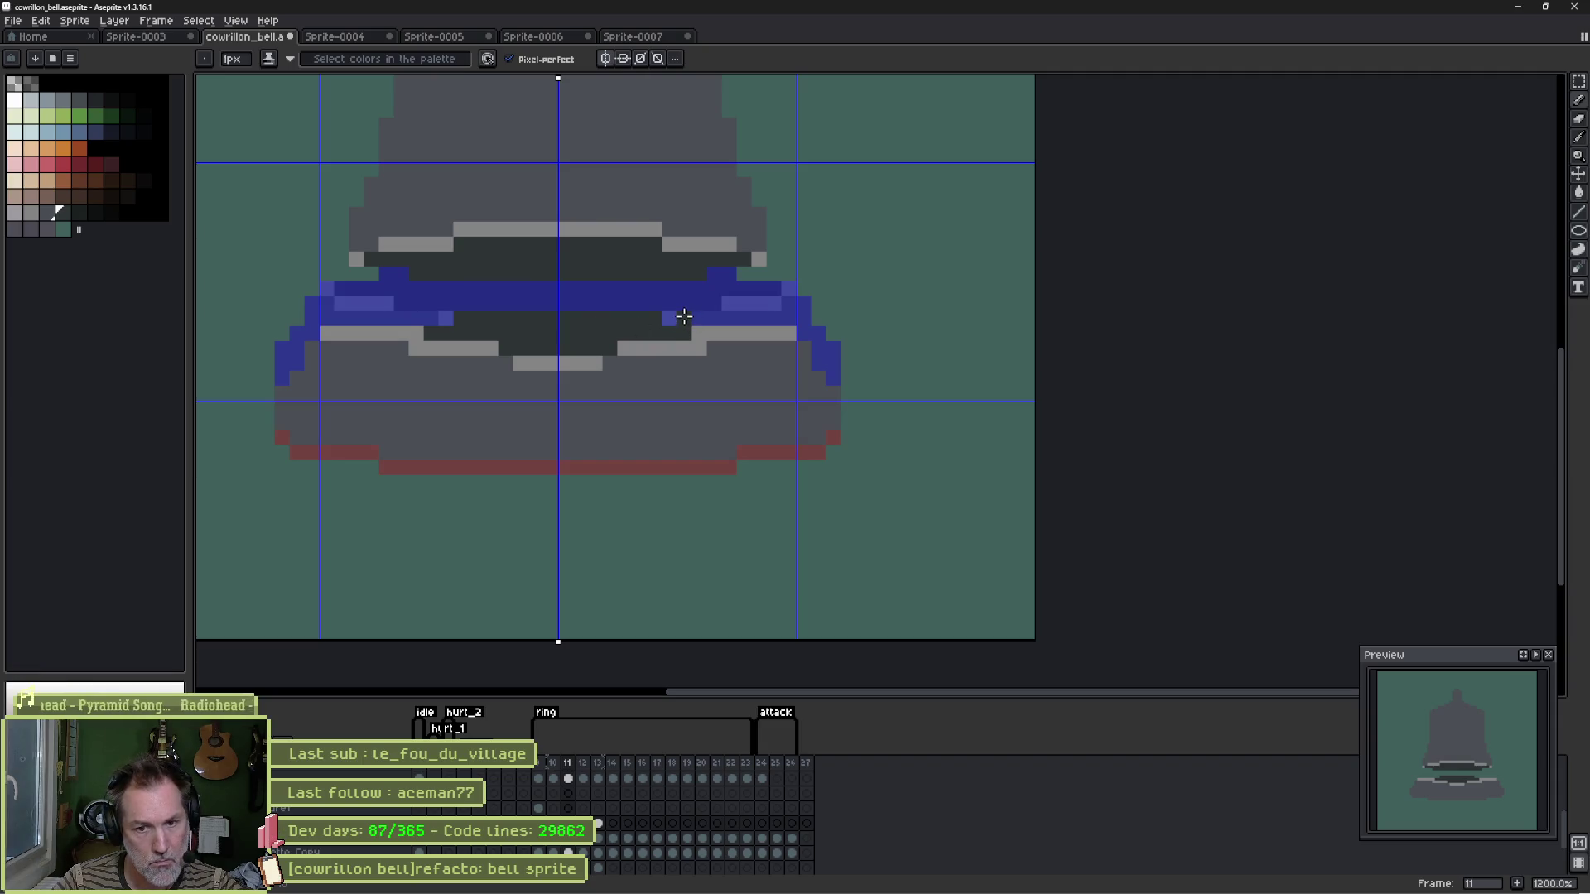
pyautogui.moveTo(552, 763); pyautogui.dragTo(568, 763)
pyautogui.press('Return')
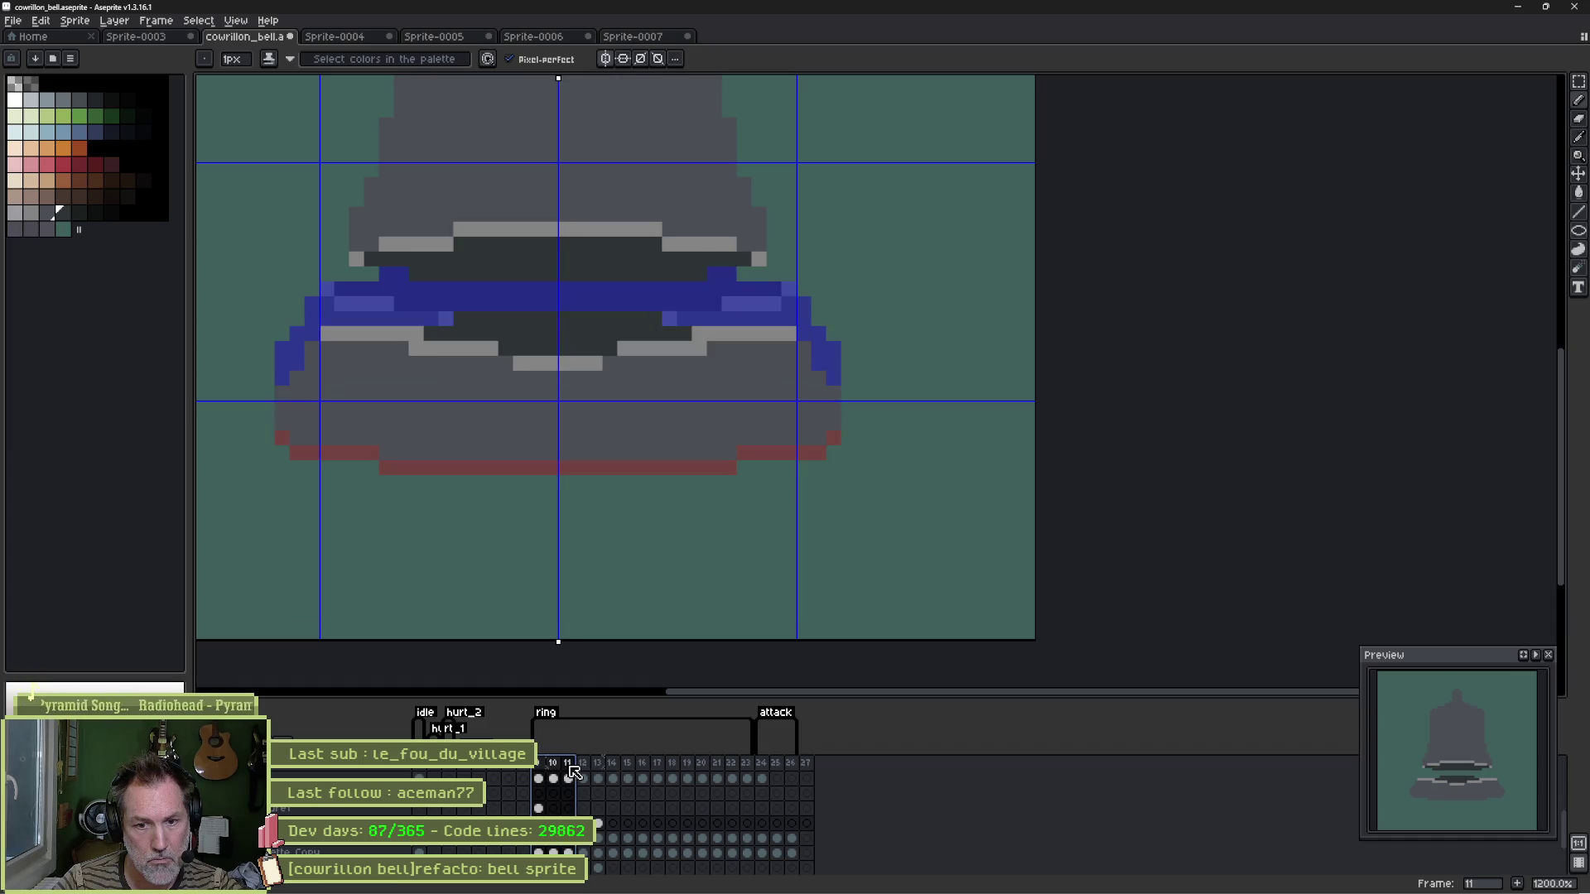
# - Paint the mouth dark and make the light-grey rim highlight one continuous line
pyautogui.moveTo(406, 320)
pyautogui.mouseDown()
pyautogui.moveTo(368, 320)
pyautogui.moveTo(494, 326)
pyautogui.mouseUp()
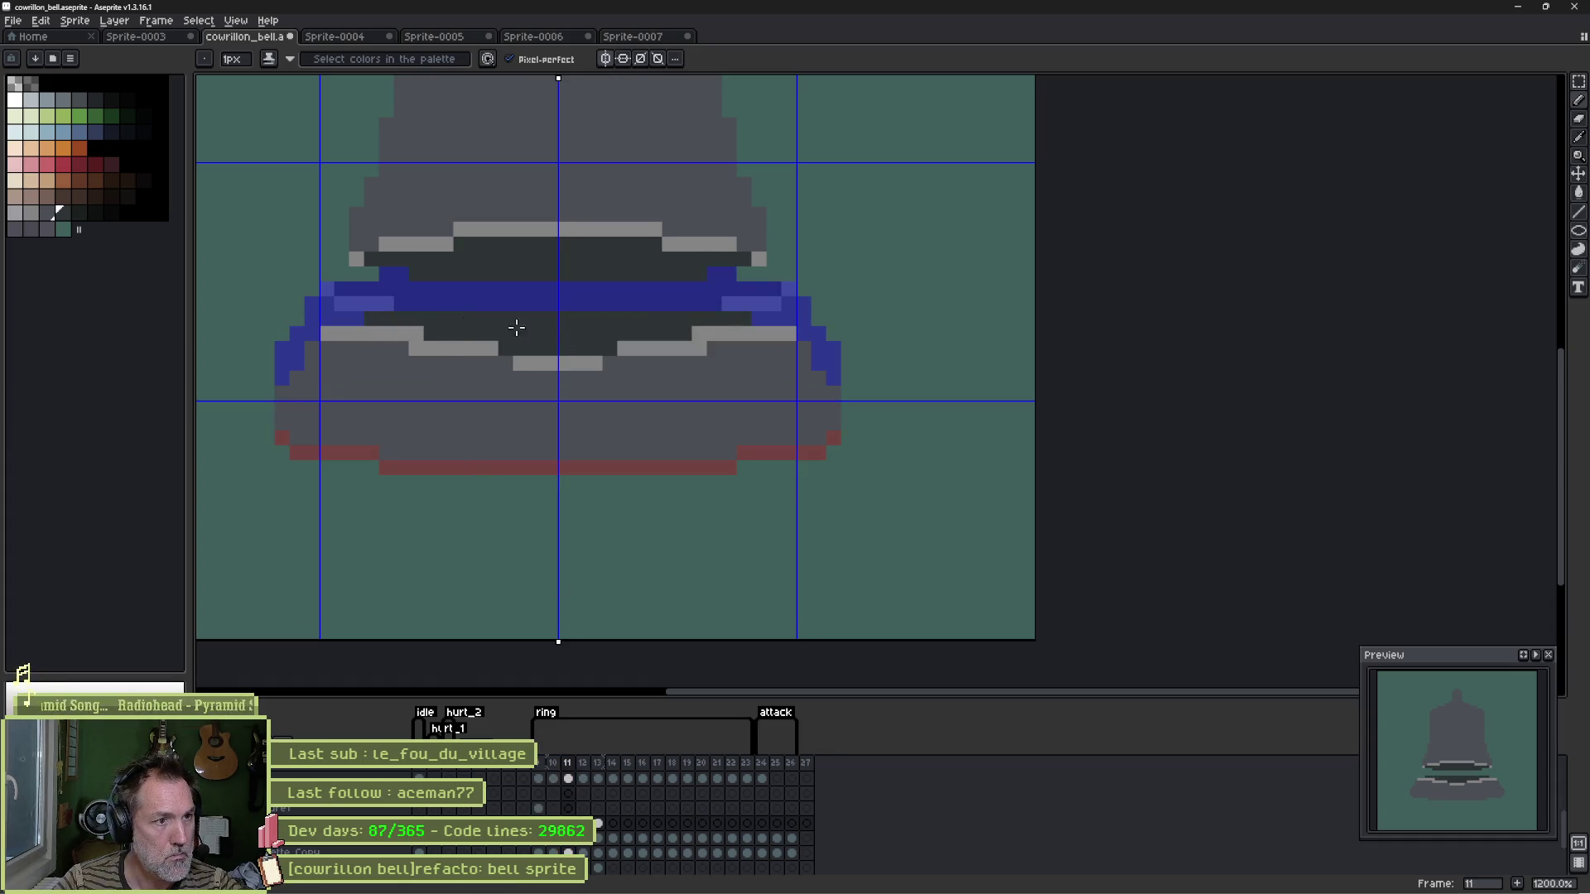
pyautogui.keyDown('alt'); pyautogui.click(488, 350); pyautogui.keyUp('alt')
pyautogui.moveTo(501, 349)
pyautogui.mouseDown()
pyautogui.moveTo(571, 349)
pyautogui.moveTo(517, 363)
pyautogui.mouseUp()
pyautogui.keyDown('alt'); pyautogui.click(621, 366); pyautogui.keyUp('alt')
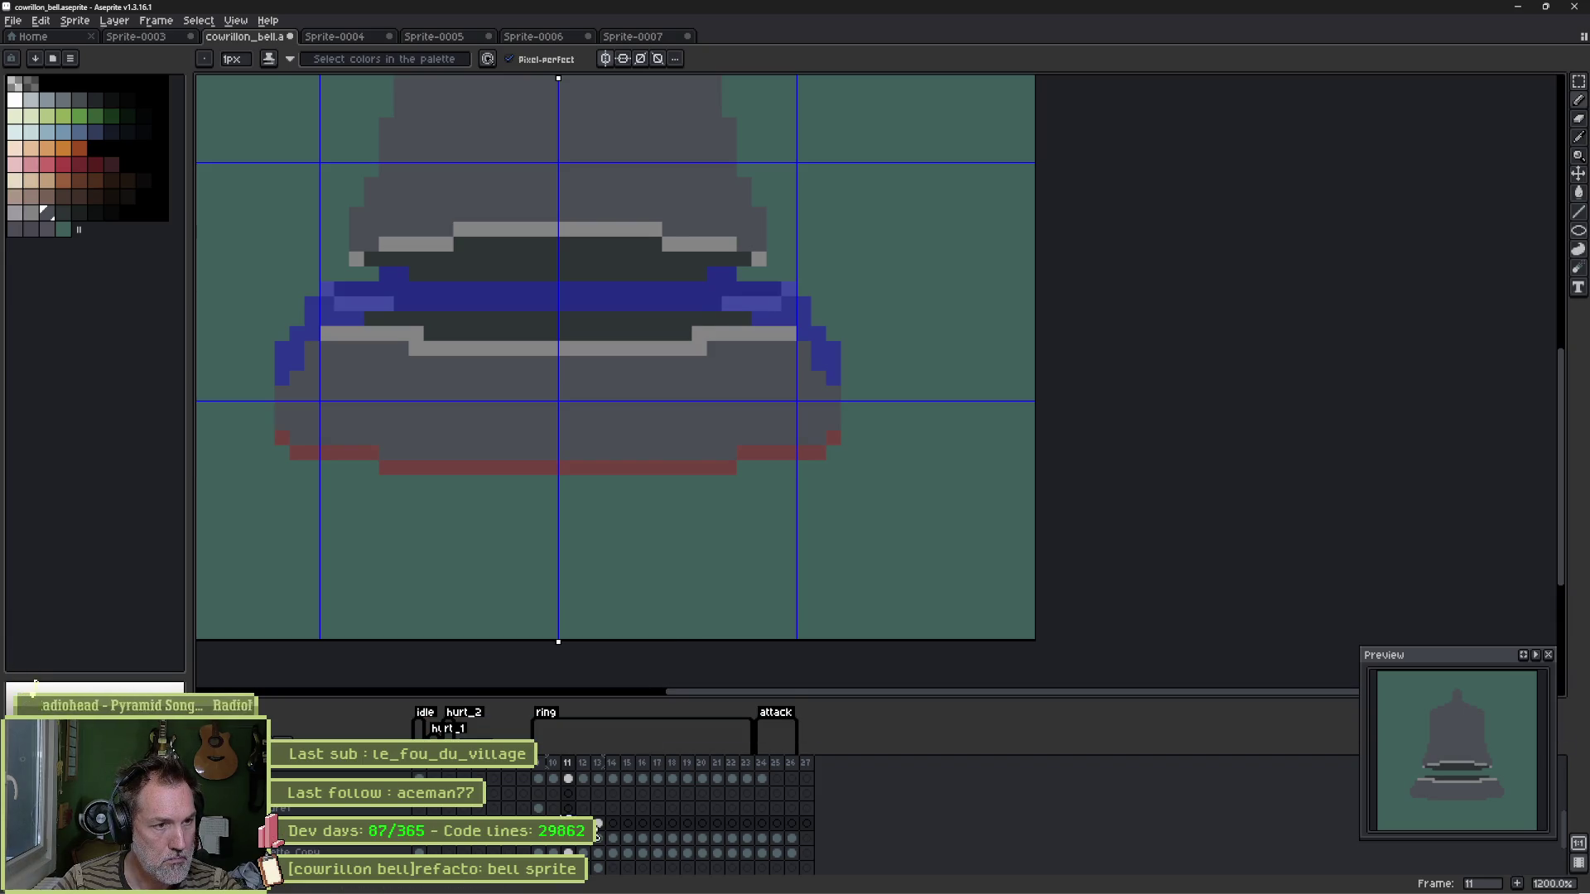
pyautogui.press('Right')
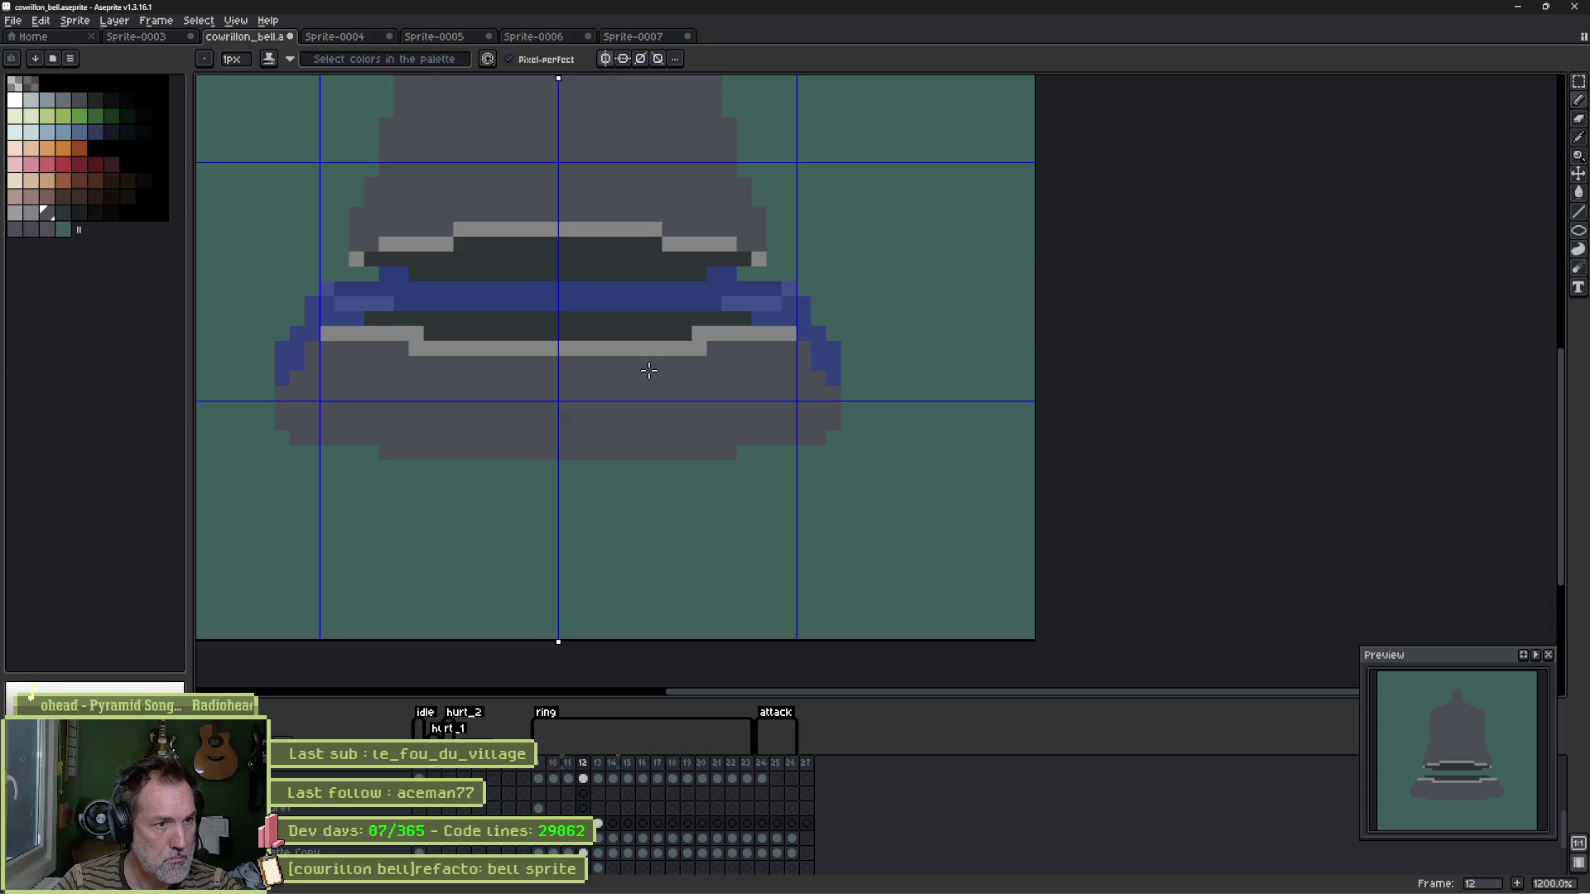
# - Raise frame 12's bell mouth two pixels and play through frames 13 and 14
pyautogui.press('v')
pyautogui.moveTo(649, 397); pyautogui.dragTo(658, 378)
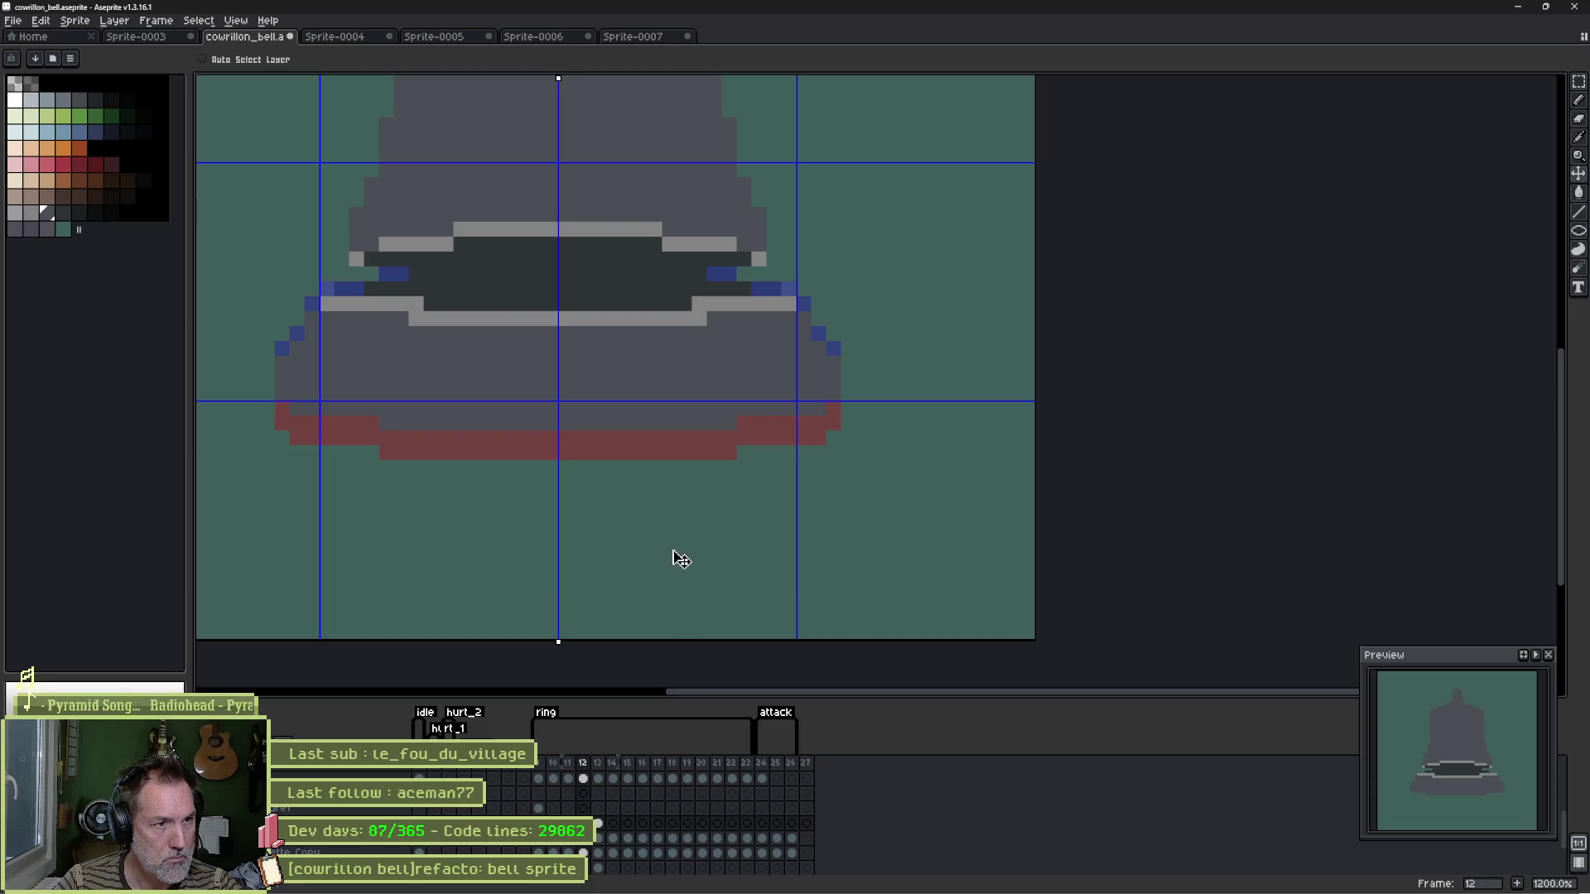
pyautogui.click(601, 830)
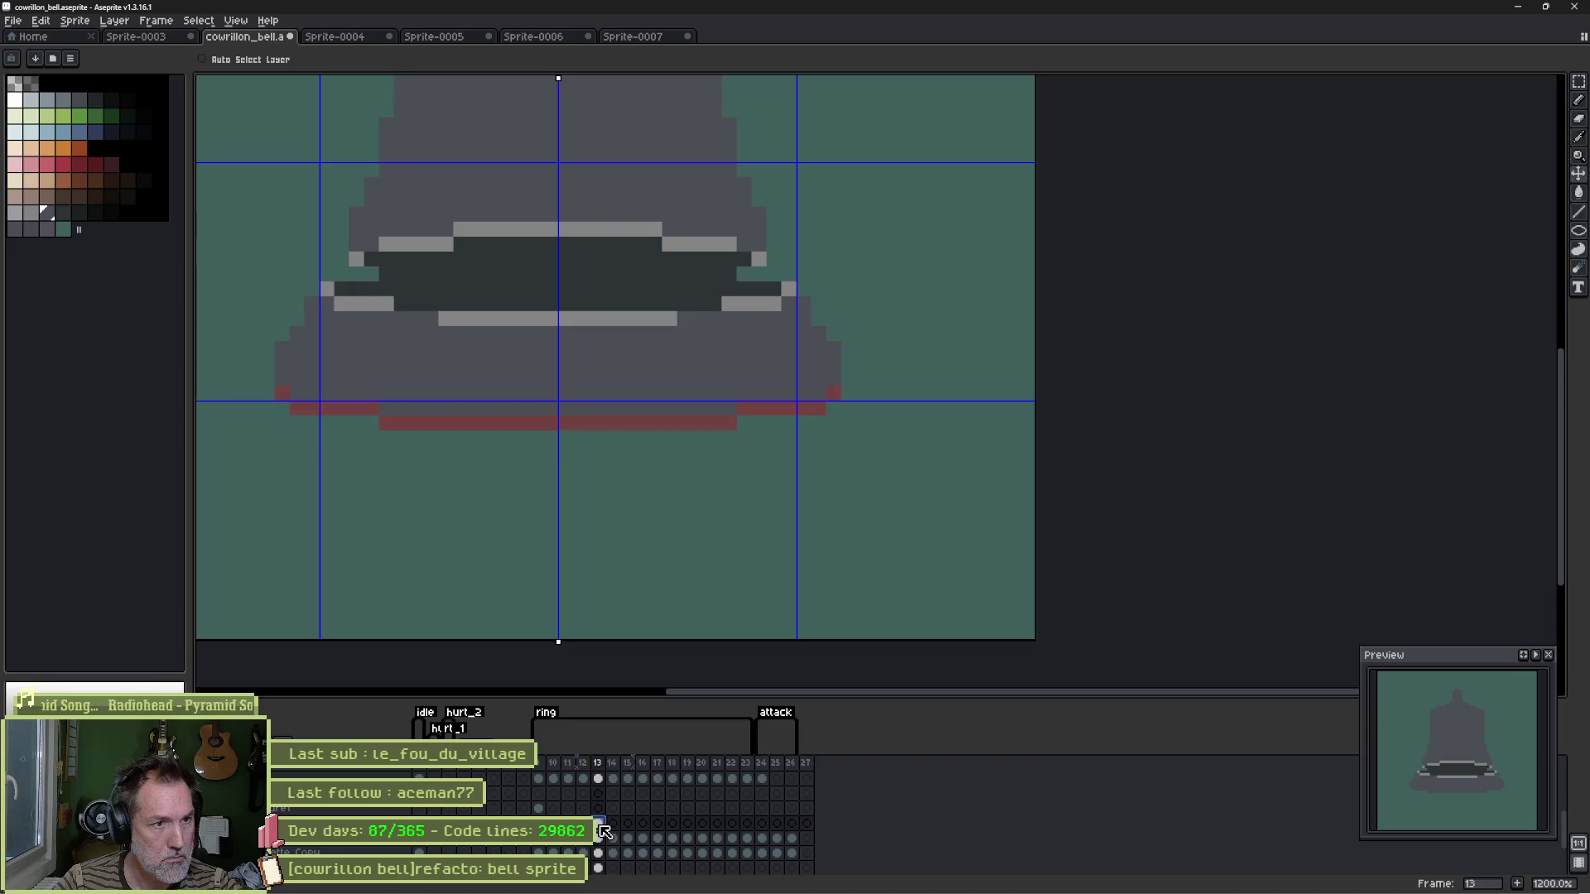
pyautogui.click(612, 825)
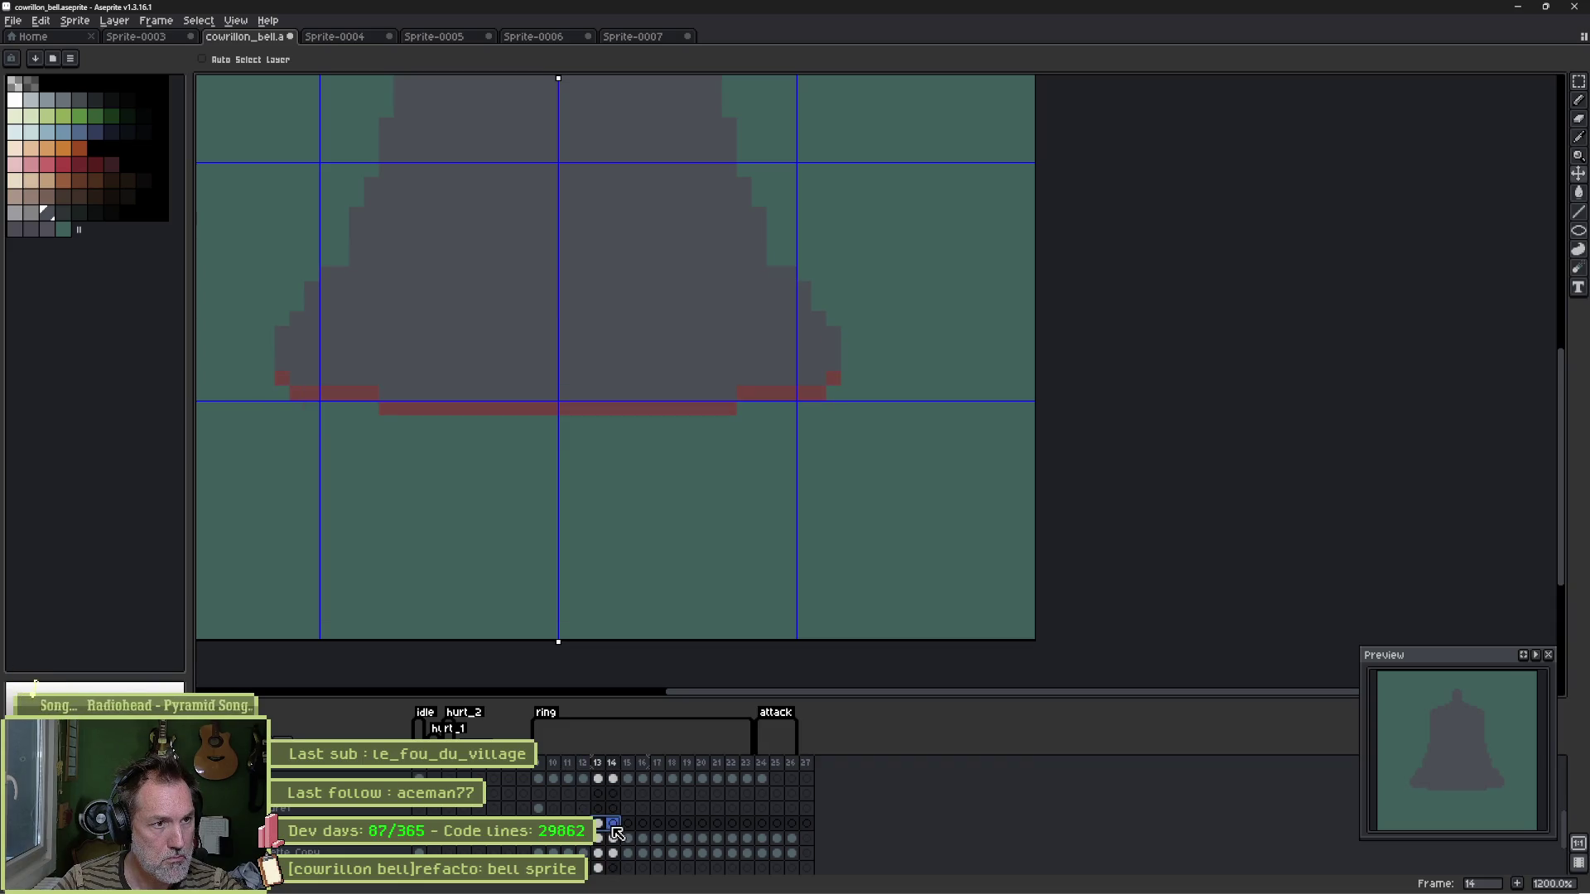
pyautogui.press('Return')
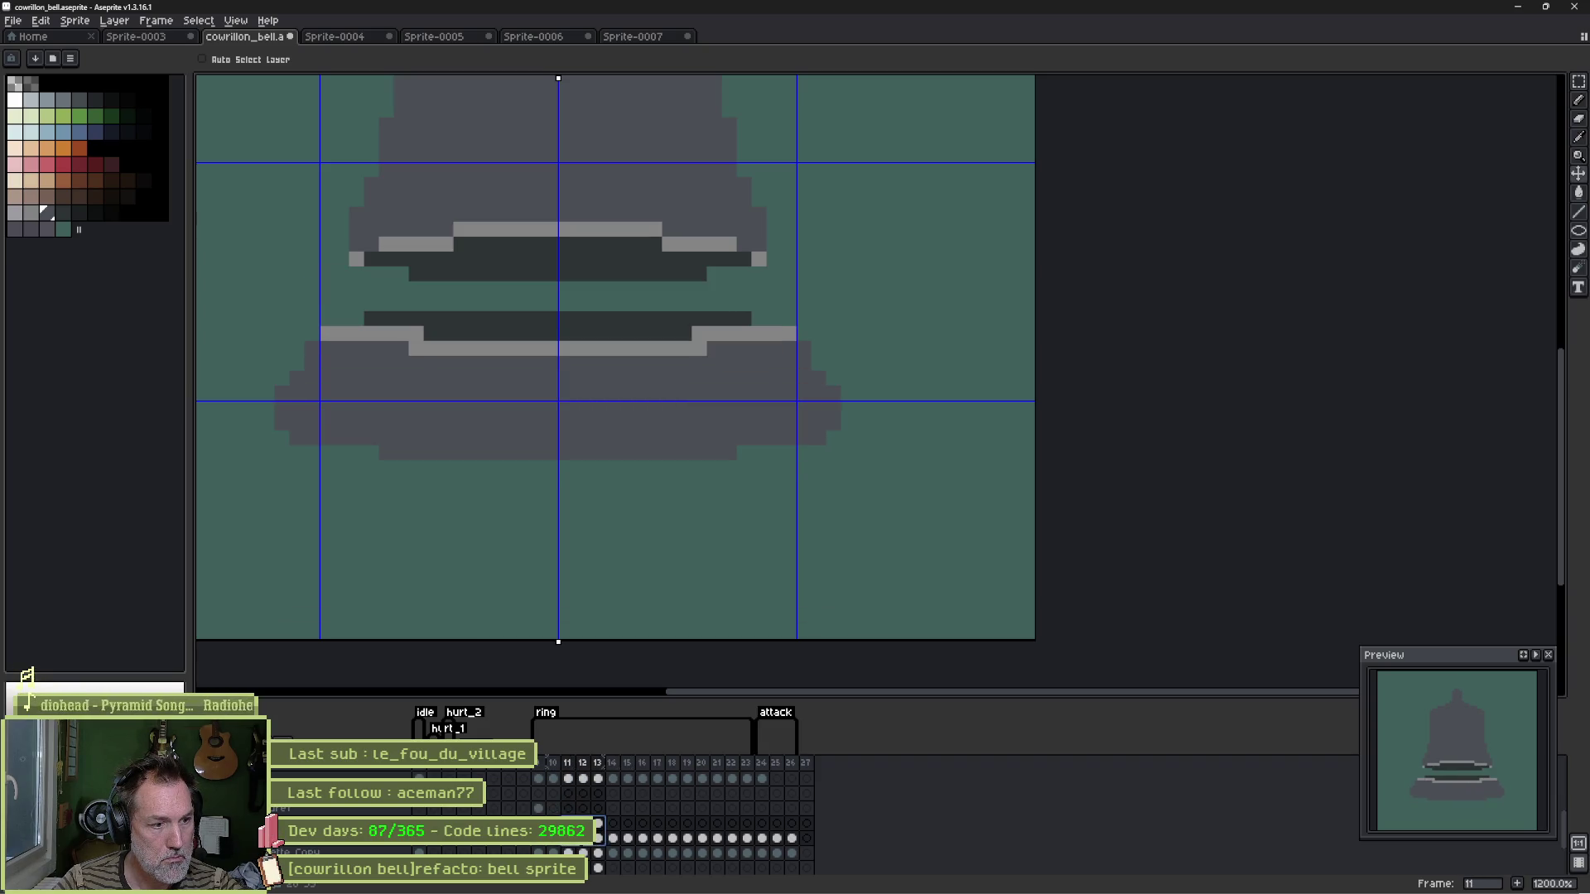
# - Play frames 9 through 11, then return to frame 12
pyautogui.click(571, 843)
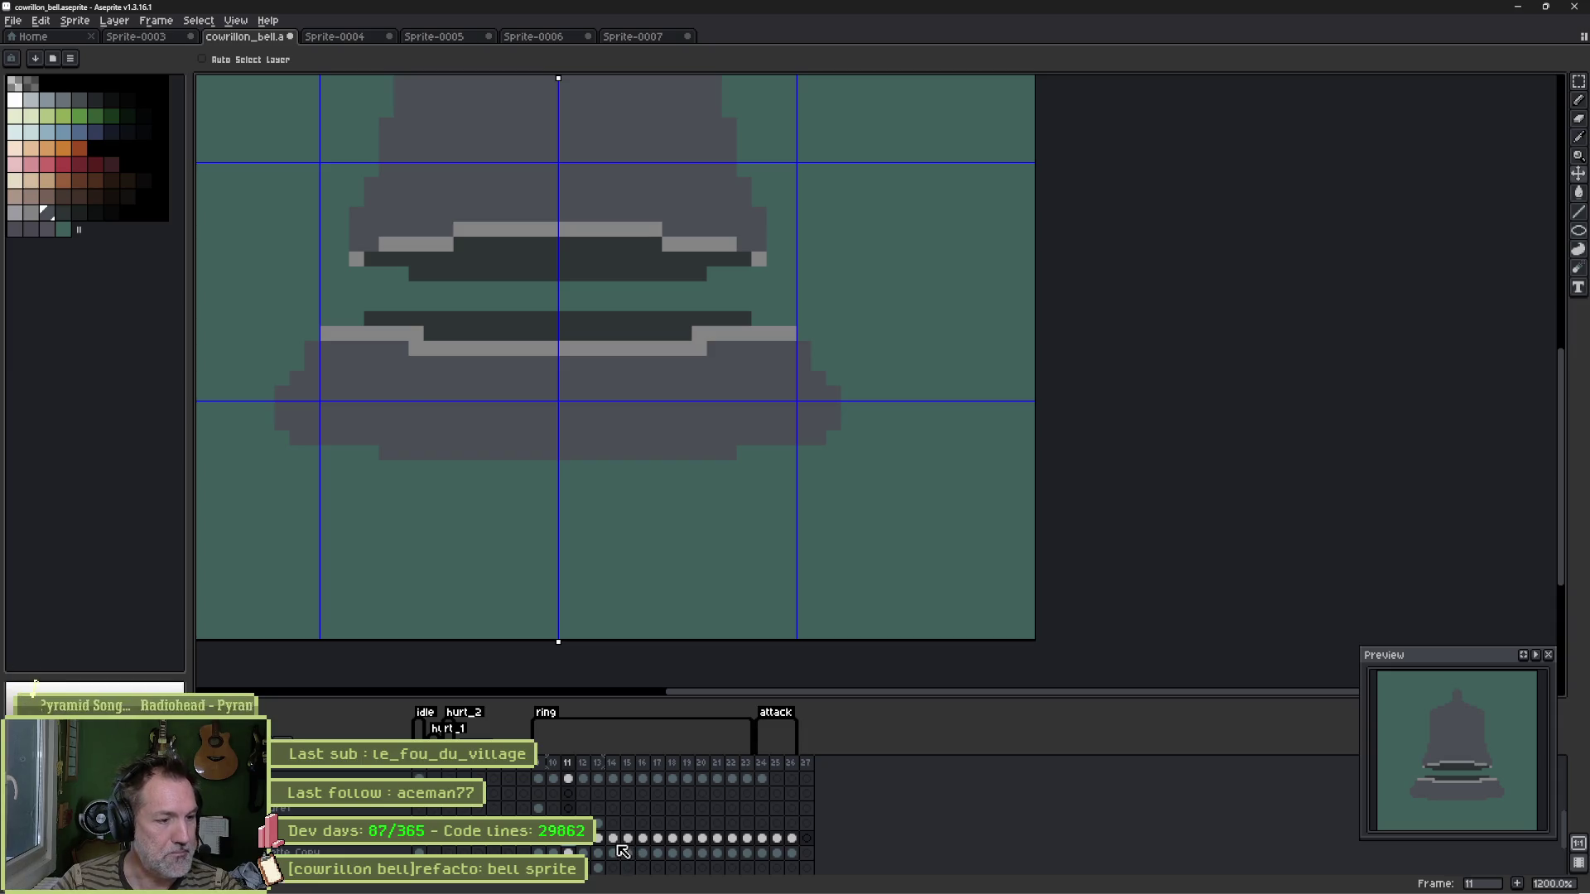
pyautogui.moveTo(538, 851); pyautogui.dragTo(571, 848)
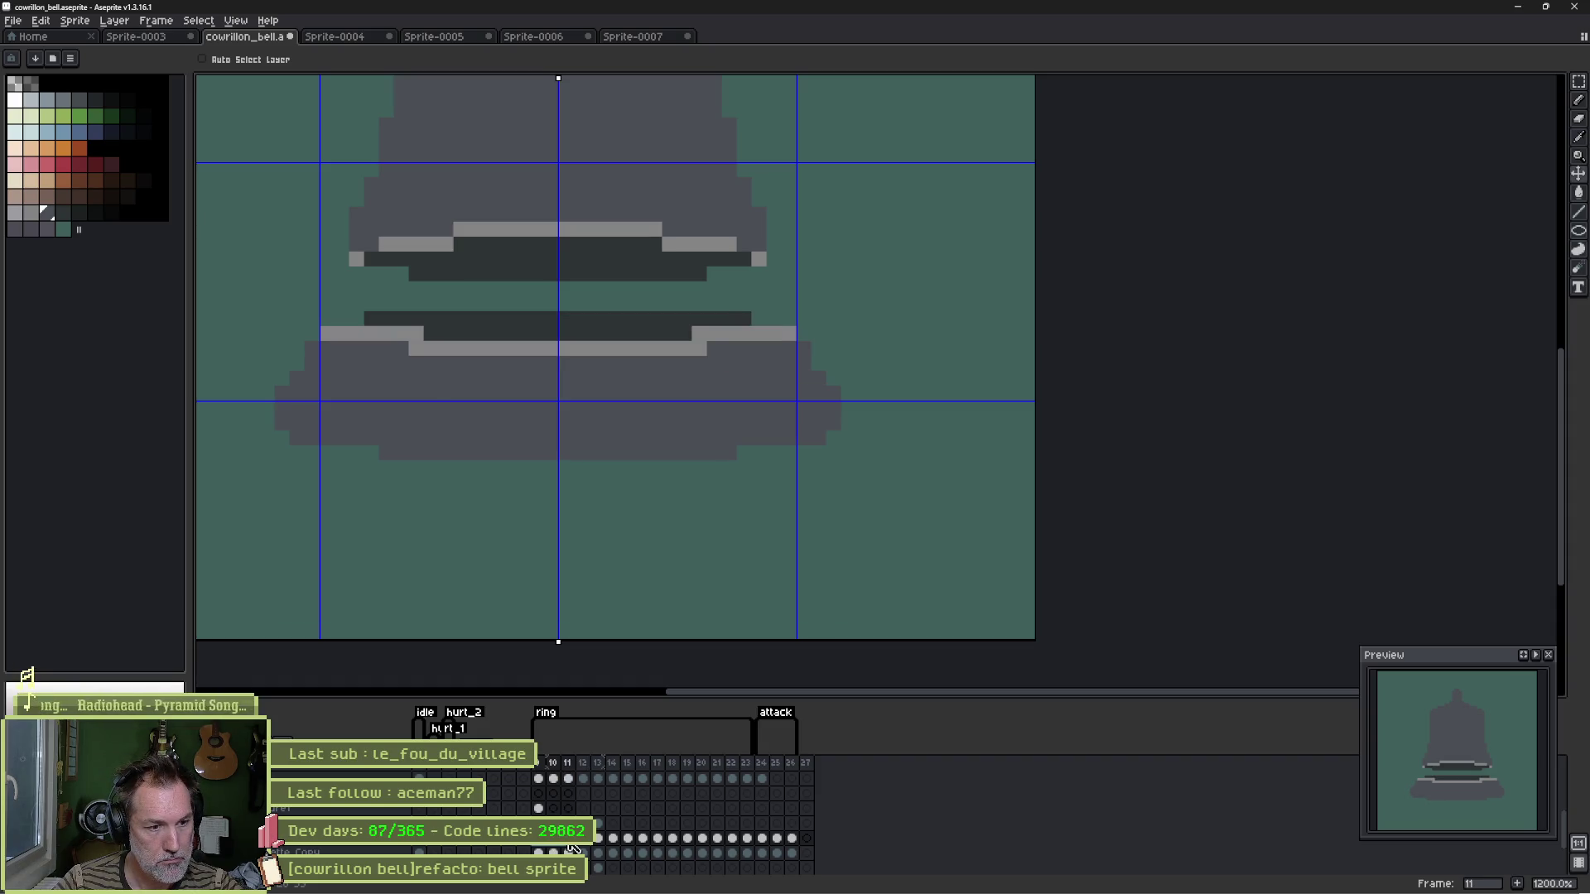
pyautogui.press('Return')
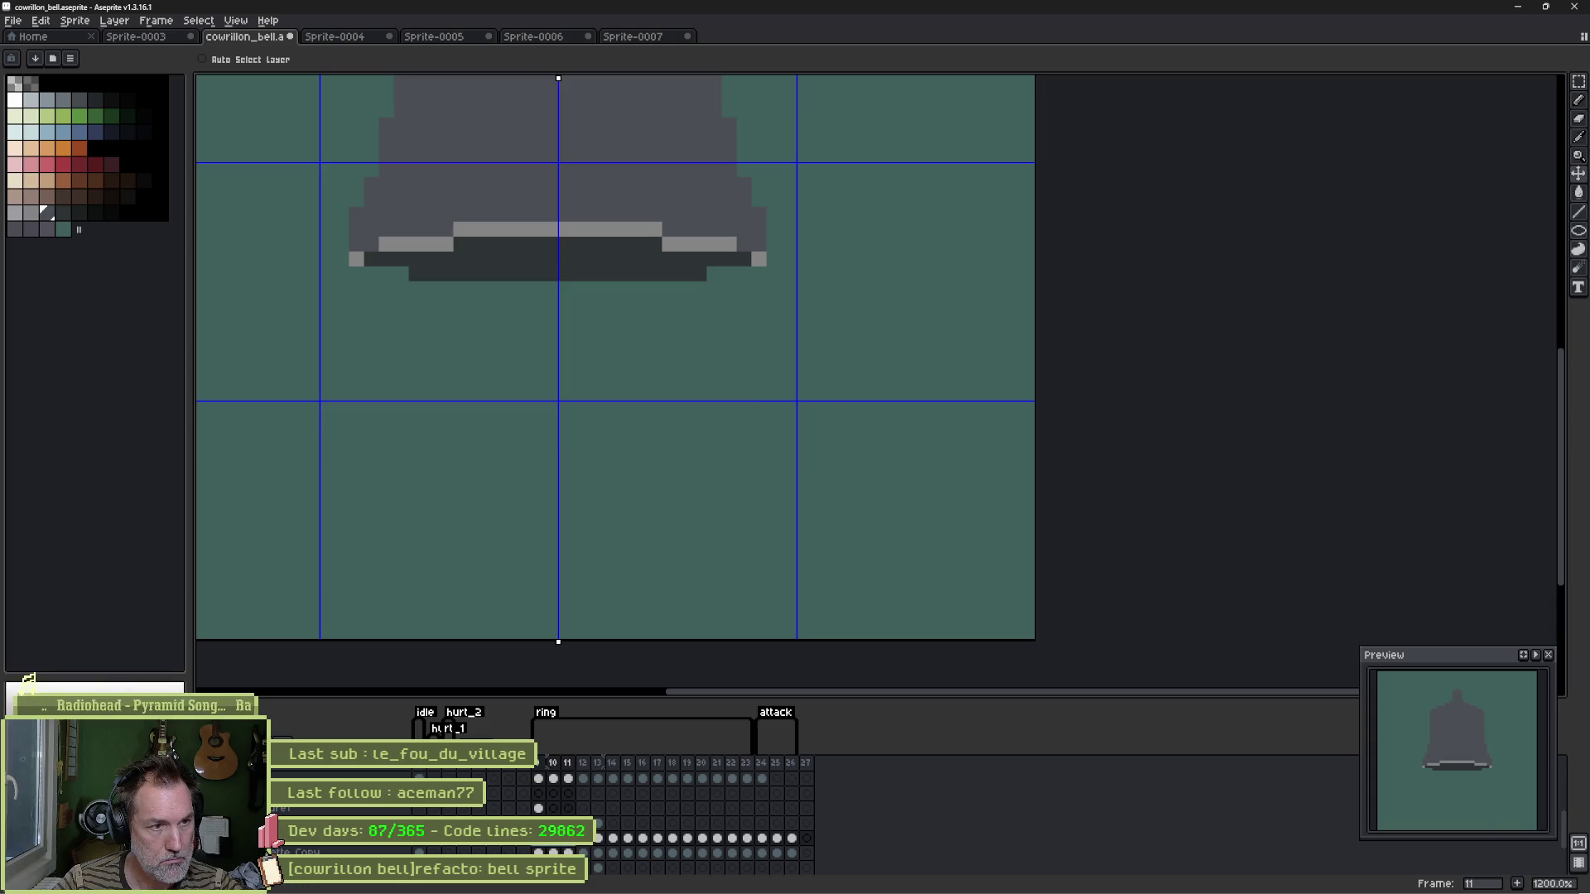
pyautogui.press('Right')
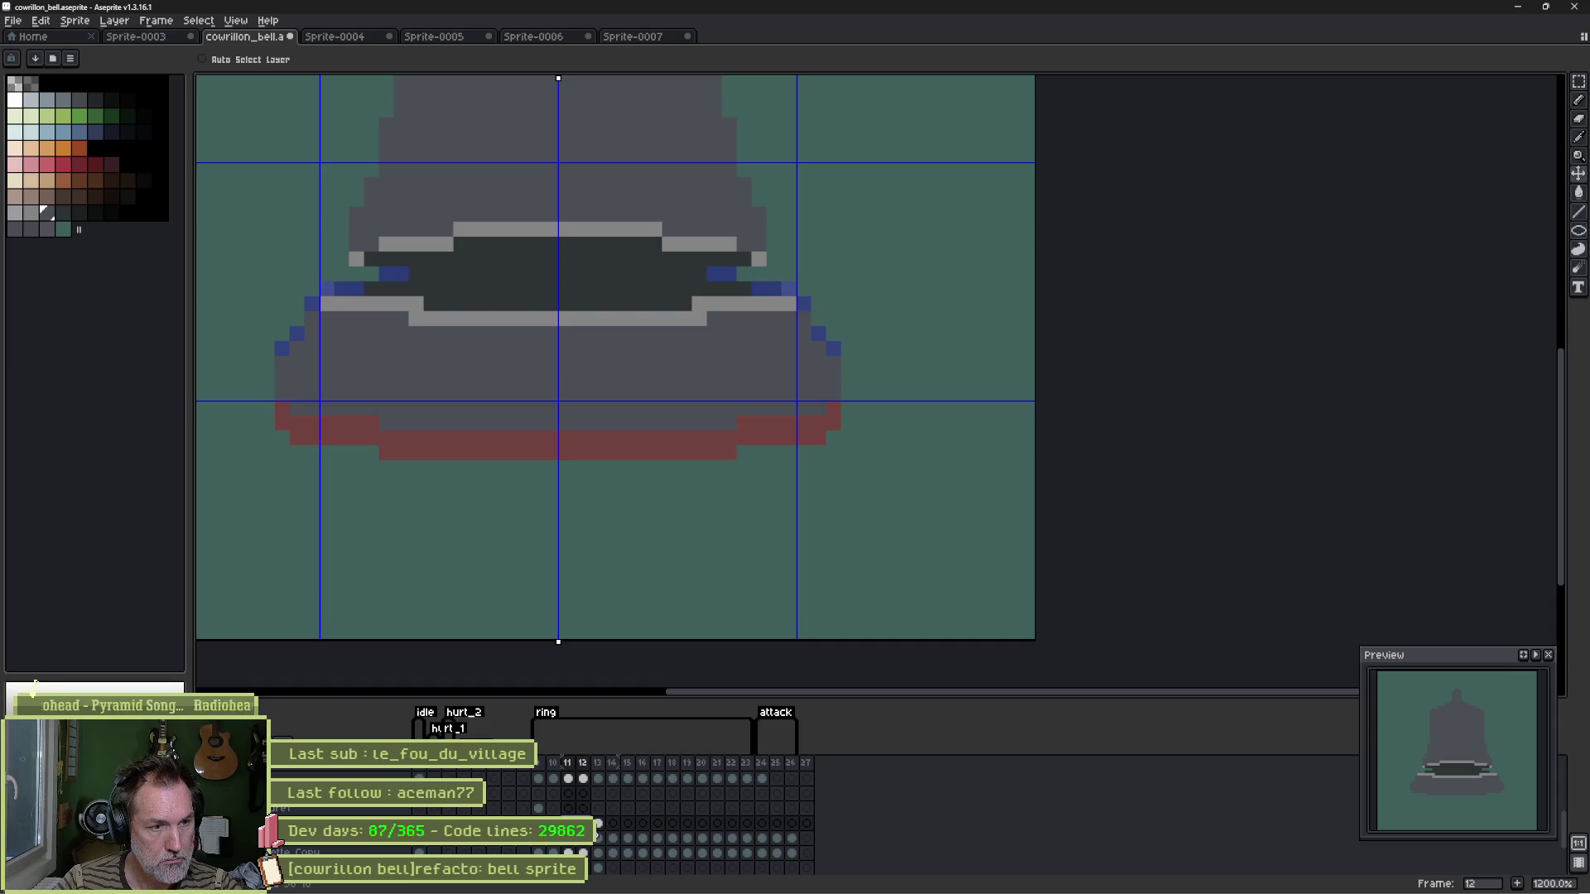
# - On frame 12, draw a pixel line joining the two blue segments and a light grey highlight row
pyautogui.press('b')
pyautogui.moveTo(385, 287); pyautogui.dragTo(776, 287)
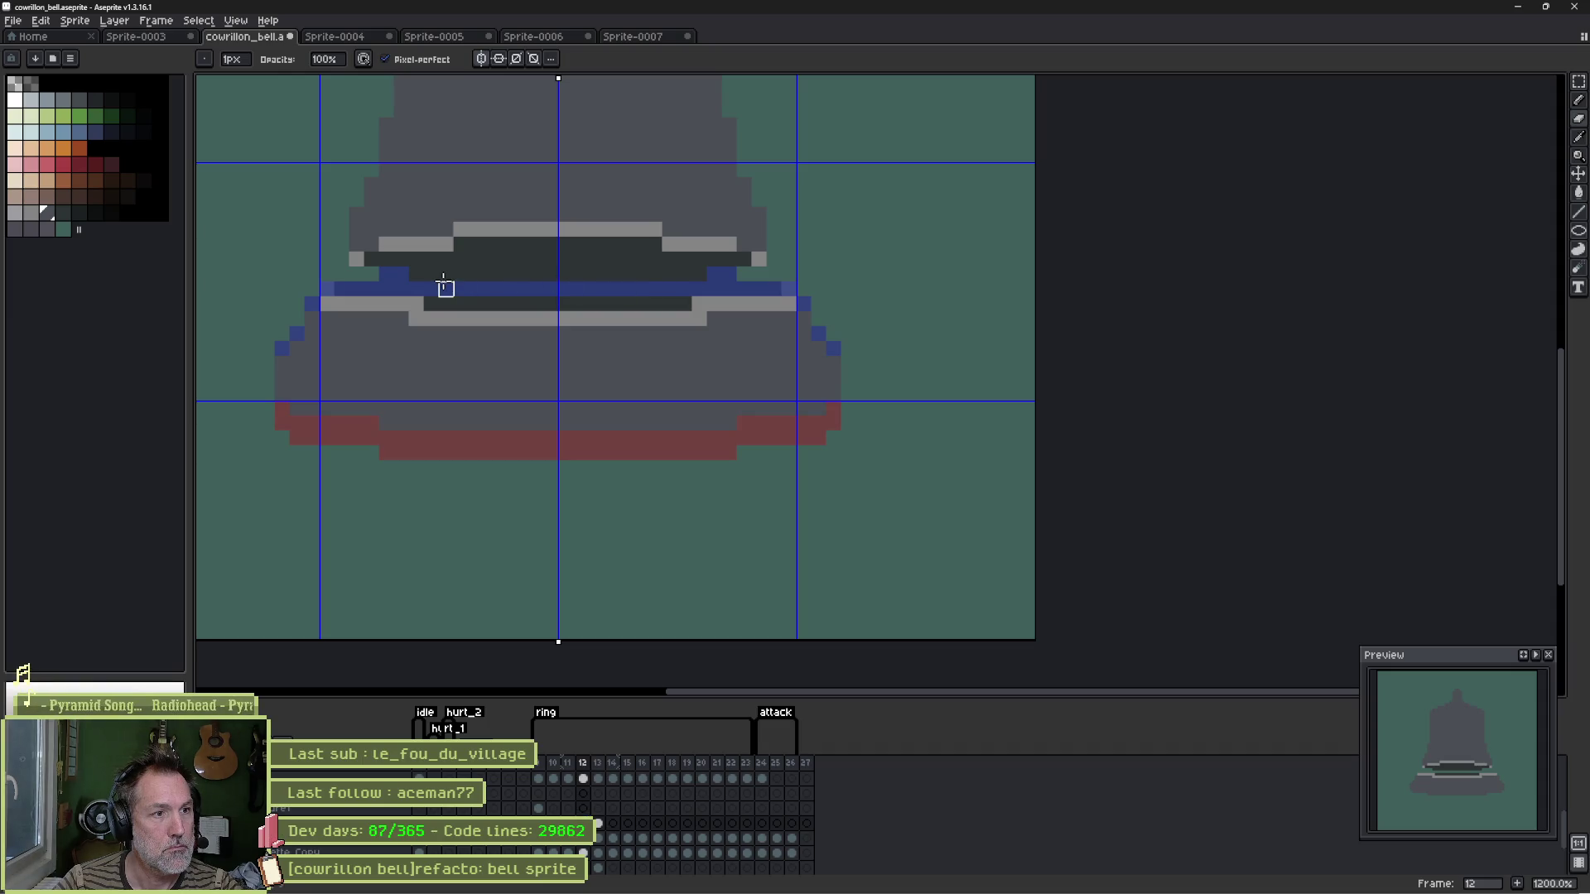
pyautogui.moveTo(423, 304)
pyautogui.mouseDown()
pyautogui.moveTo(693, 304)
pyautogui.moveTo(618, 321)
pyautogui.mouseUp()
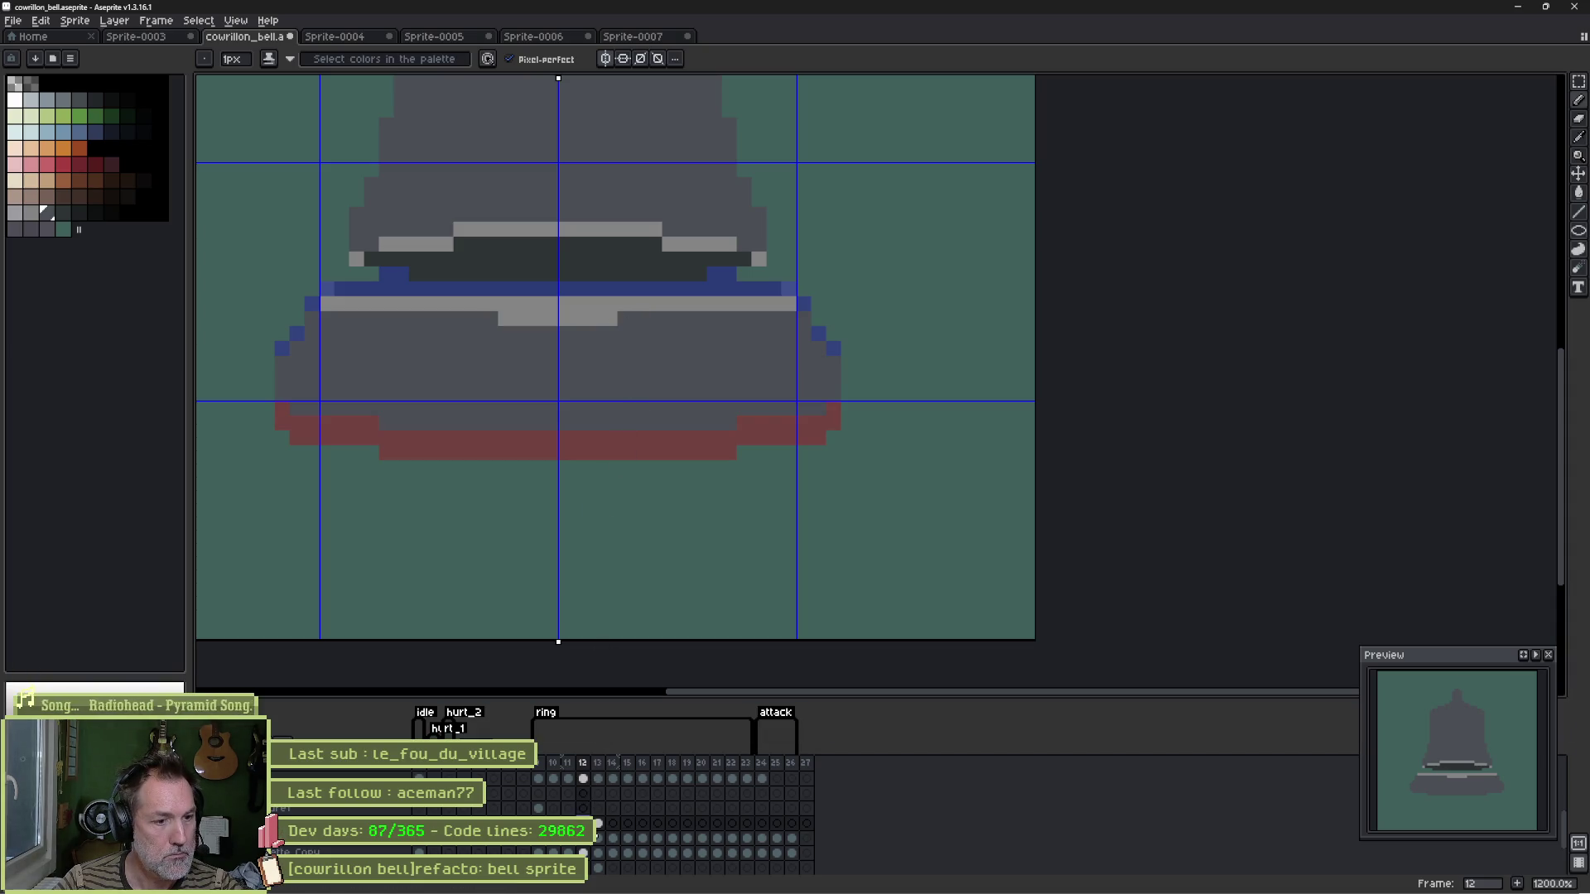
# - Clear the lower bell body from frame 13, compare it with frame 12, and return to frame 9
pyautogui.click(599, 824)
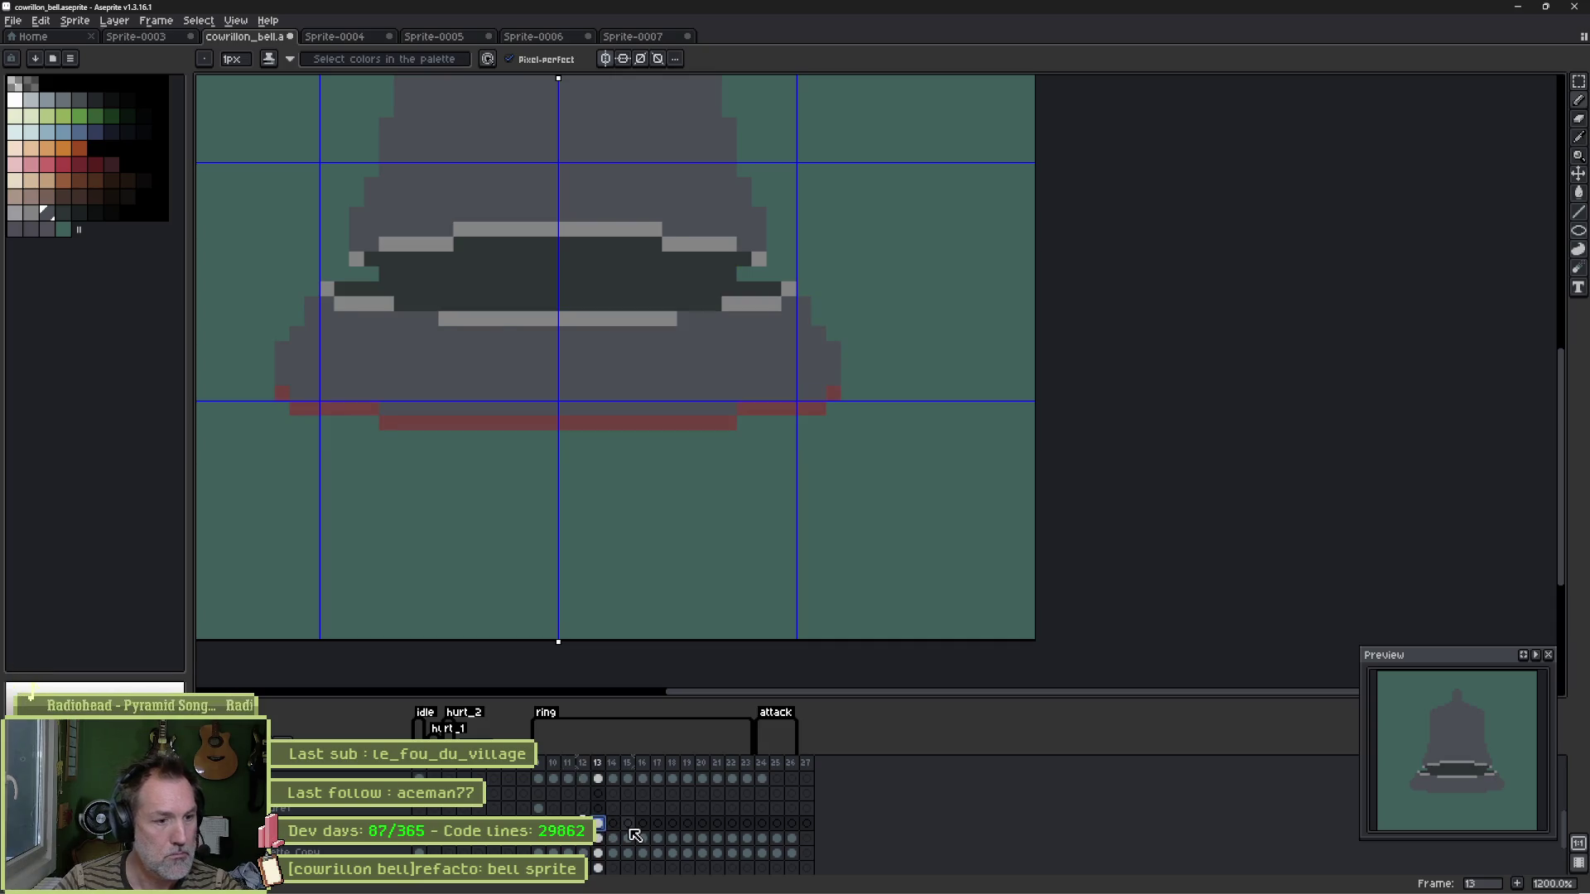
pyautogui.hotkey('ctrl', 'z')
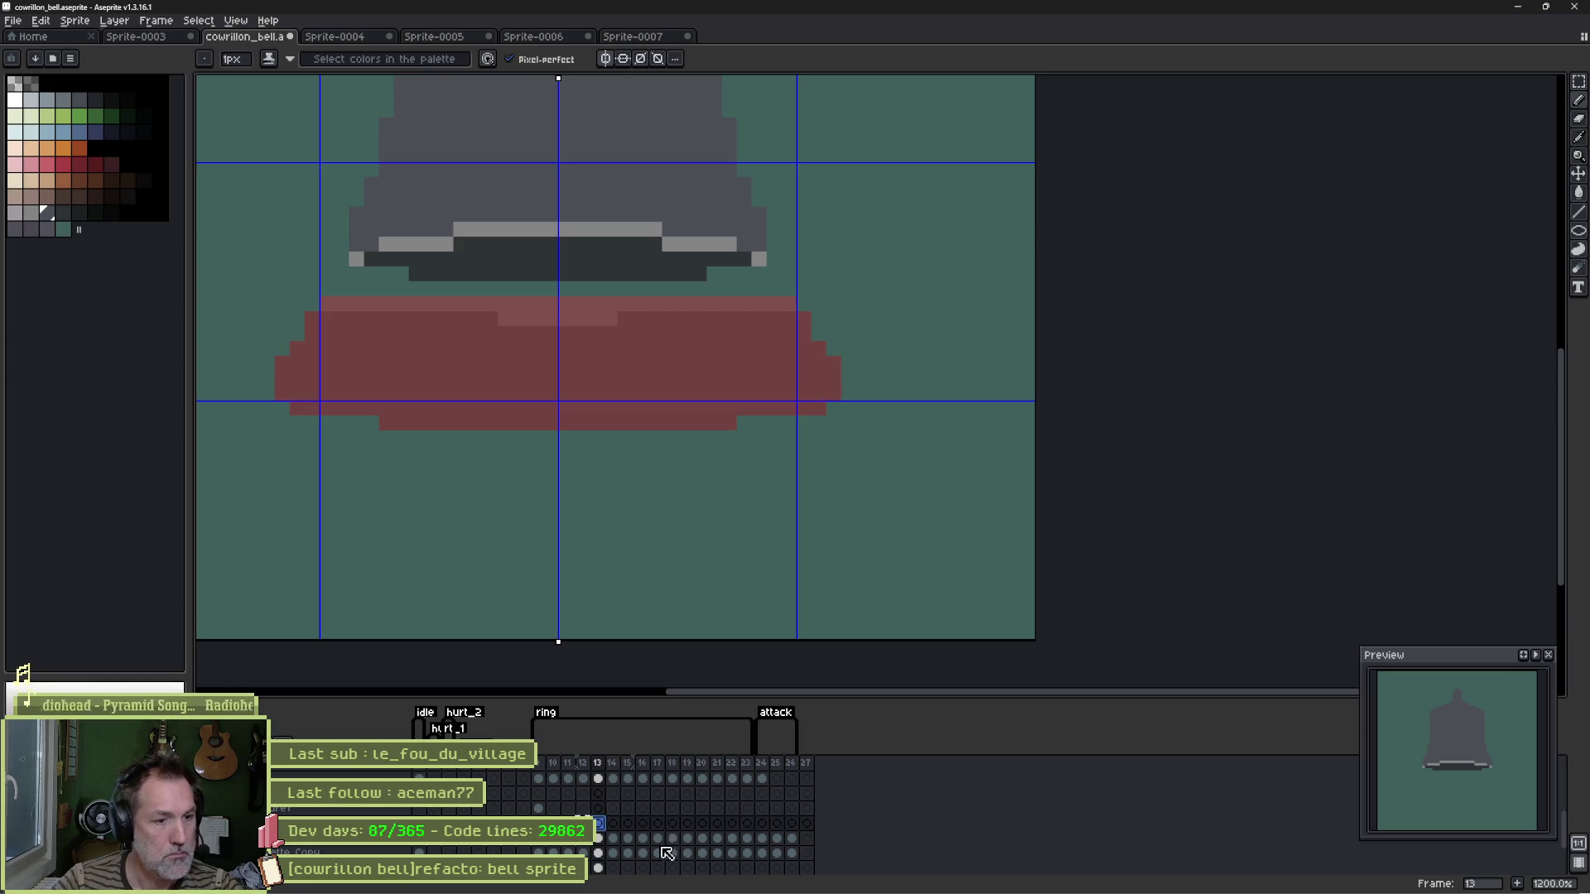
pyautogui.click(602, 839)
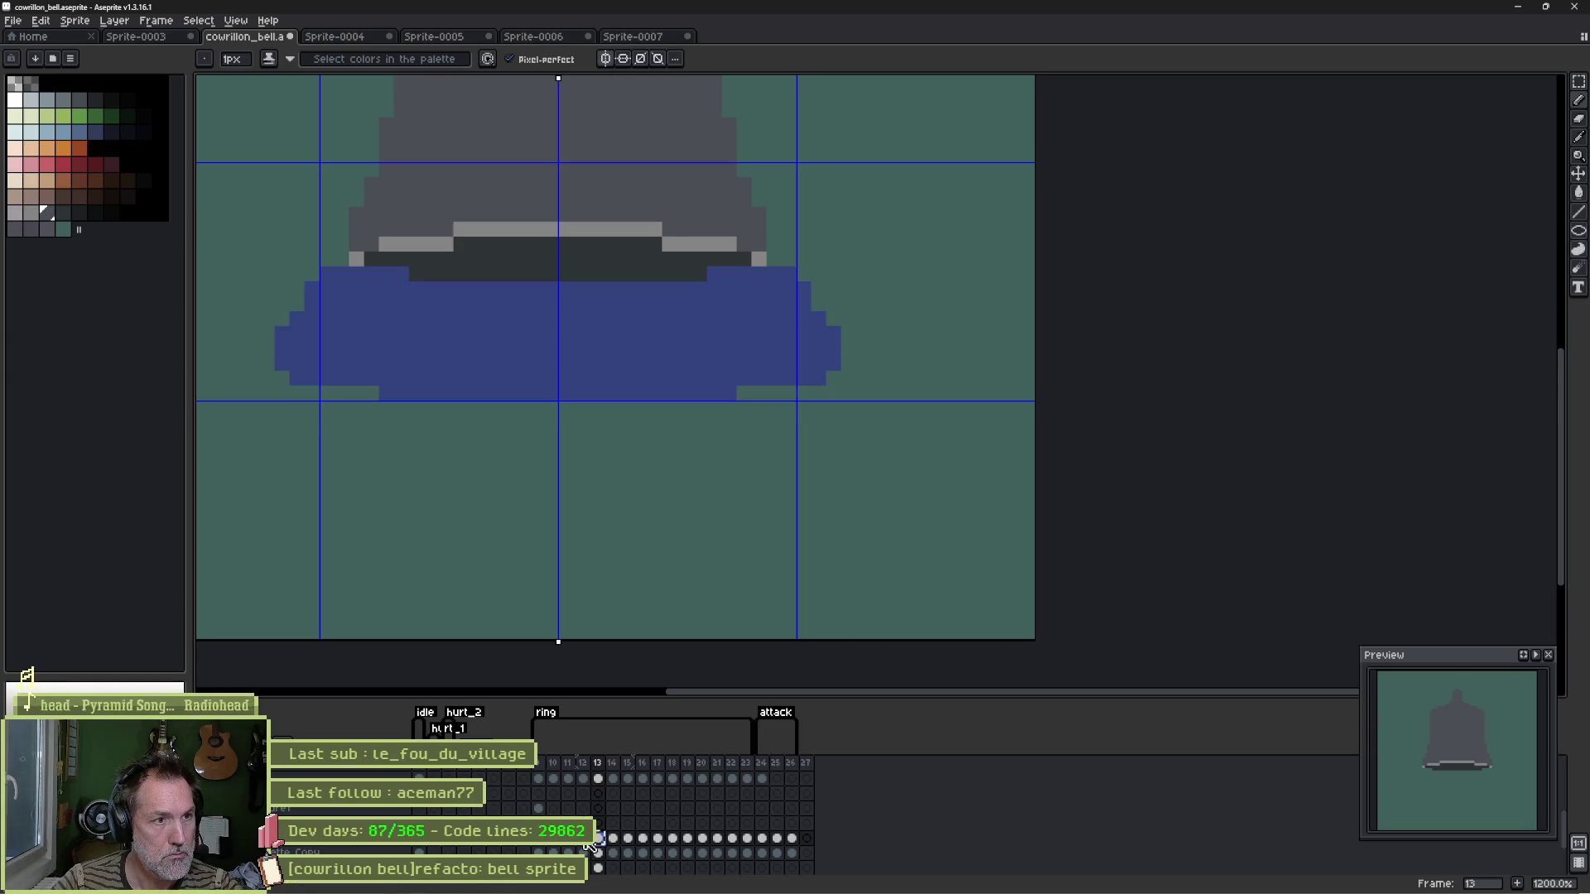
pyautogui.click(590, 848)
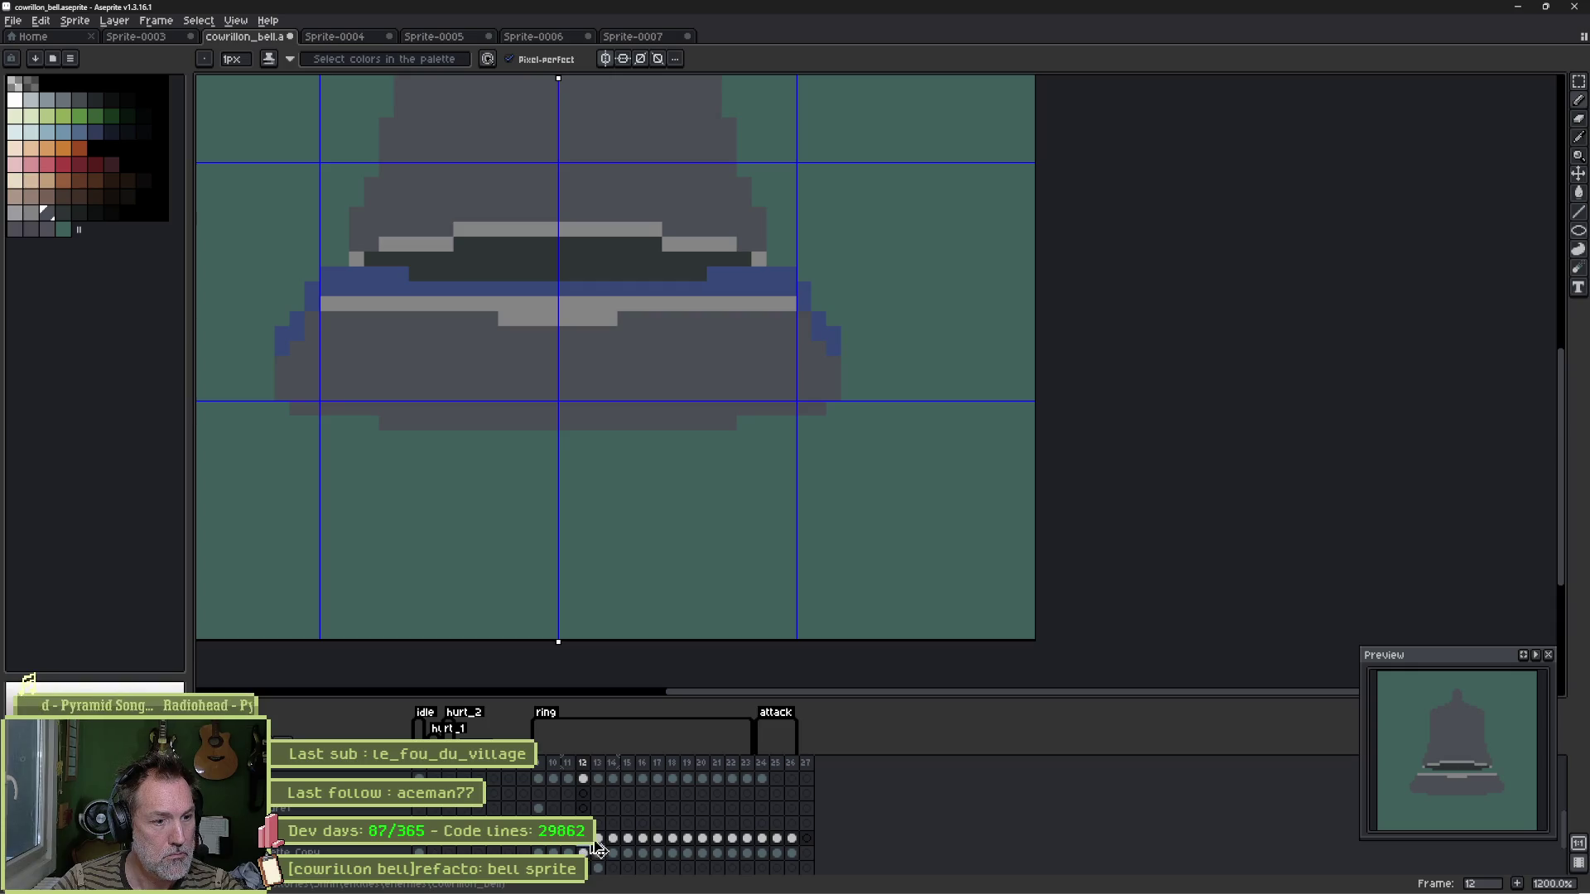
pyautogui.click(599, 840)
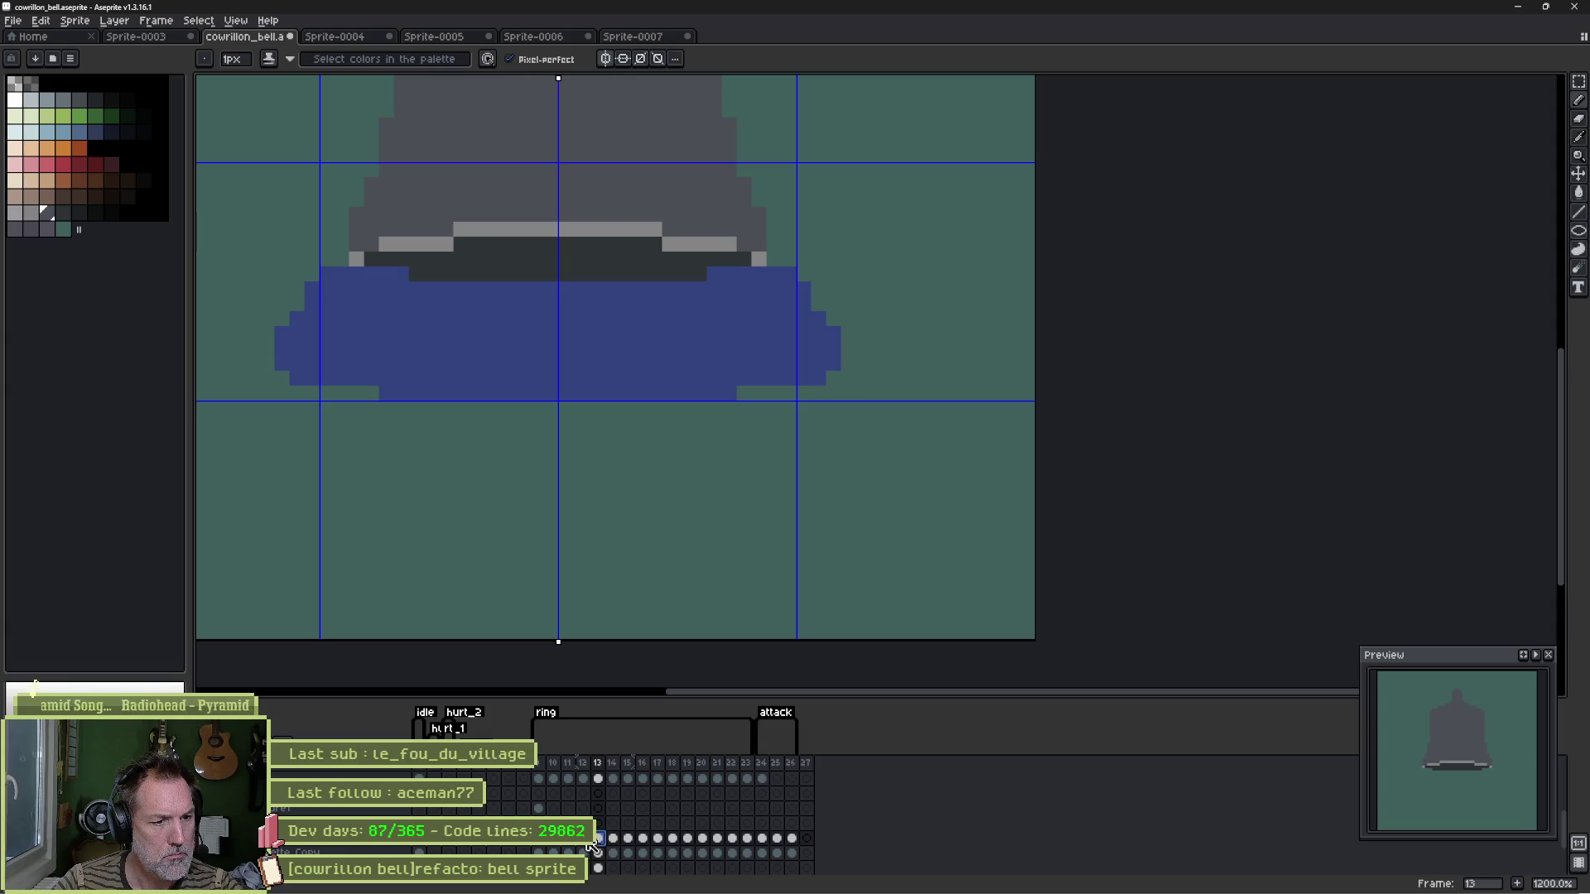
pyautogui.click(543, 842)
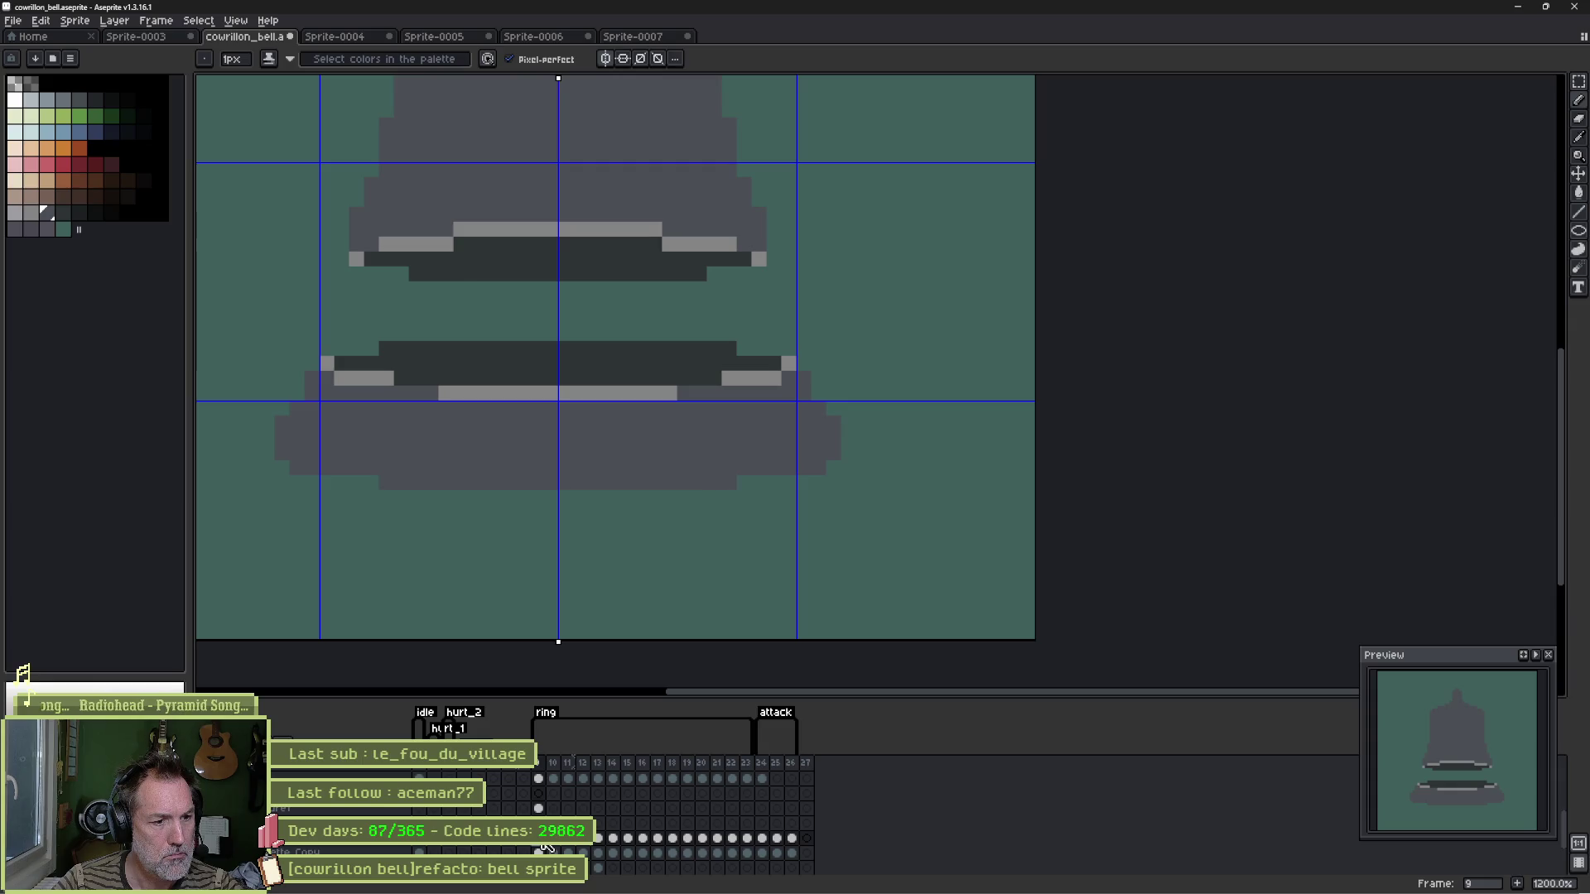
# - Select the lower bell layer's cels for frames 9–13 and play the ring animation
pyautogui.click(538, 852)
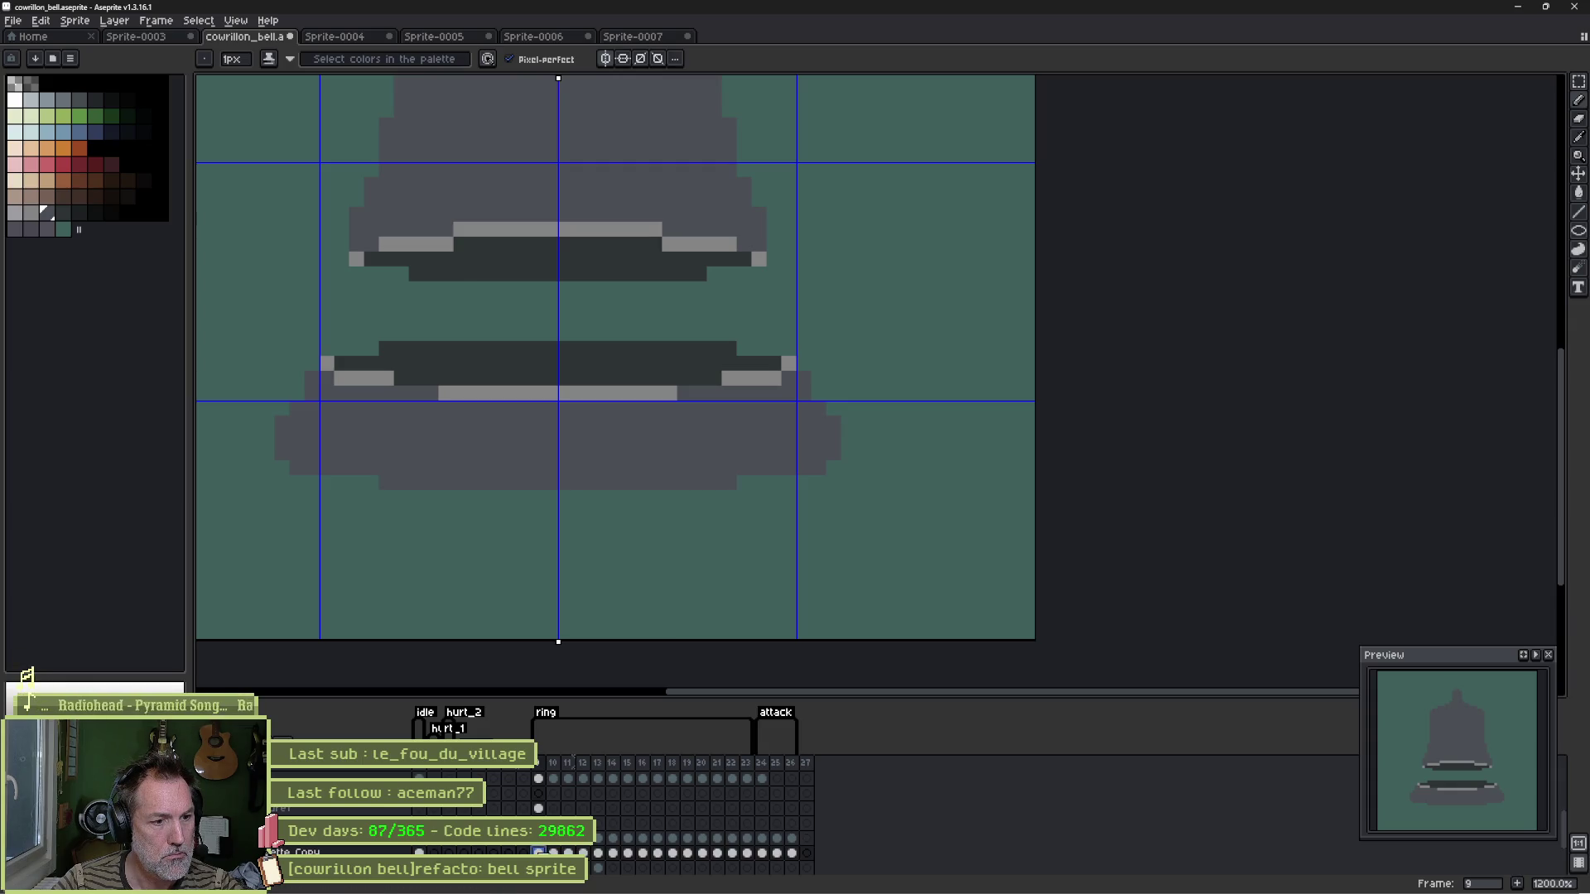
pyautogui.moveTo(584, 846); pyautogui.dragTo(602, 845)
pyautogui.click(614, 841)
pyautogui.click(601, 830)
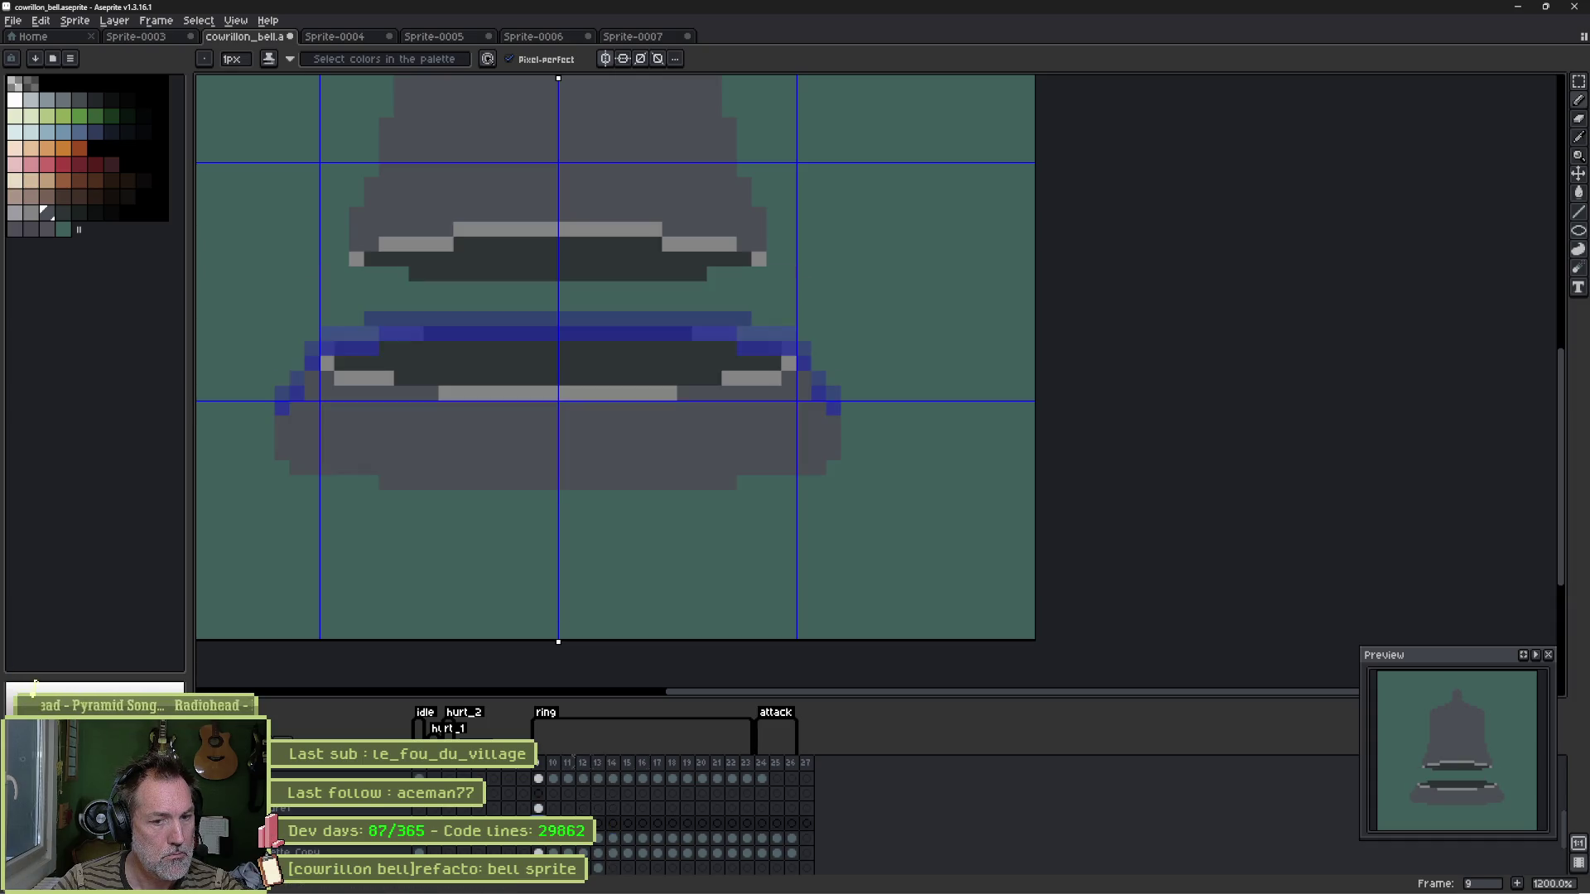
pyautogui.press('Return')
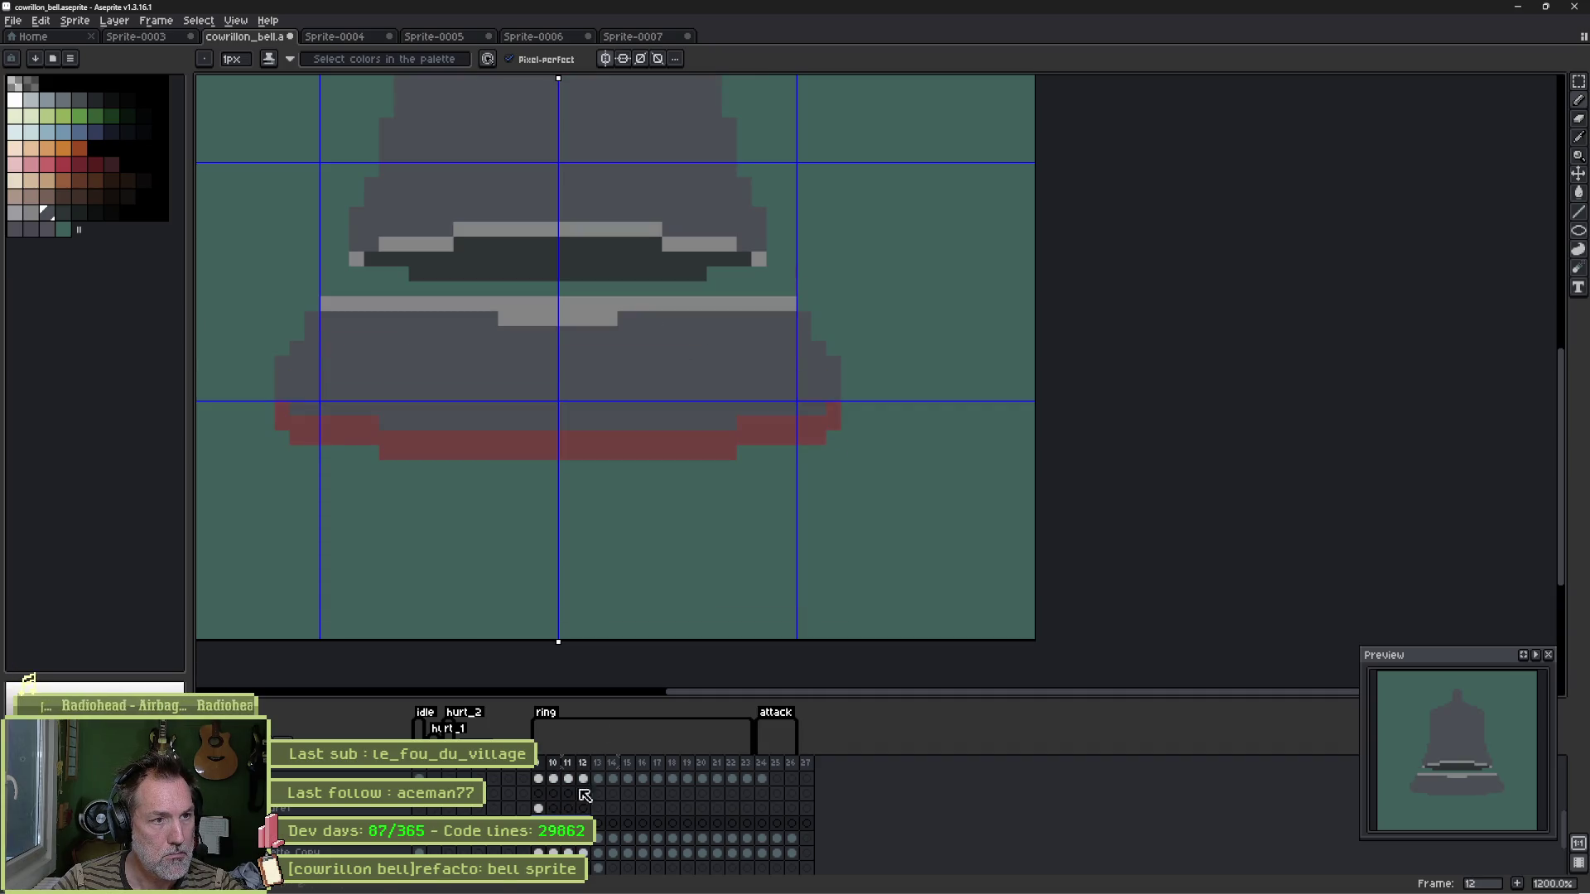
# - Place mirrored light grey highlight pixels on frame 13's bell, matching frame 12's highlight bands
pyautogui.keyDown('alt'); pyautogui.click(536, 312); pyautogui.keyUp('alt')
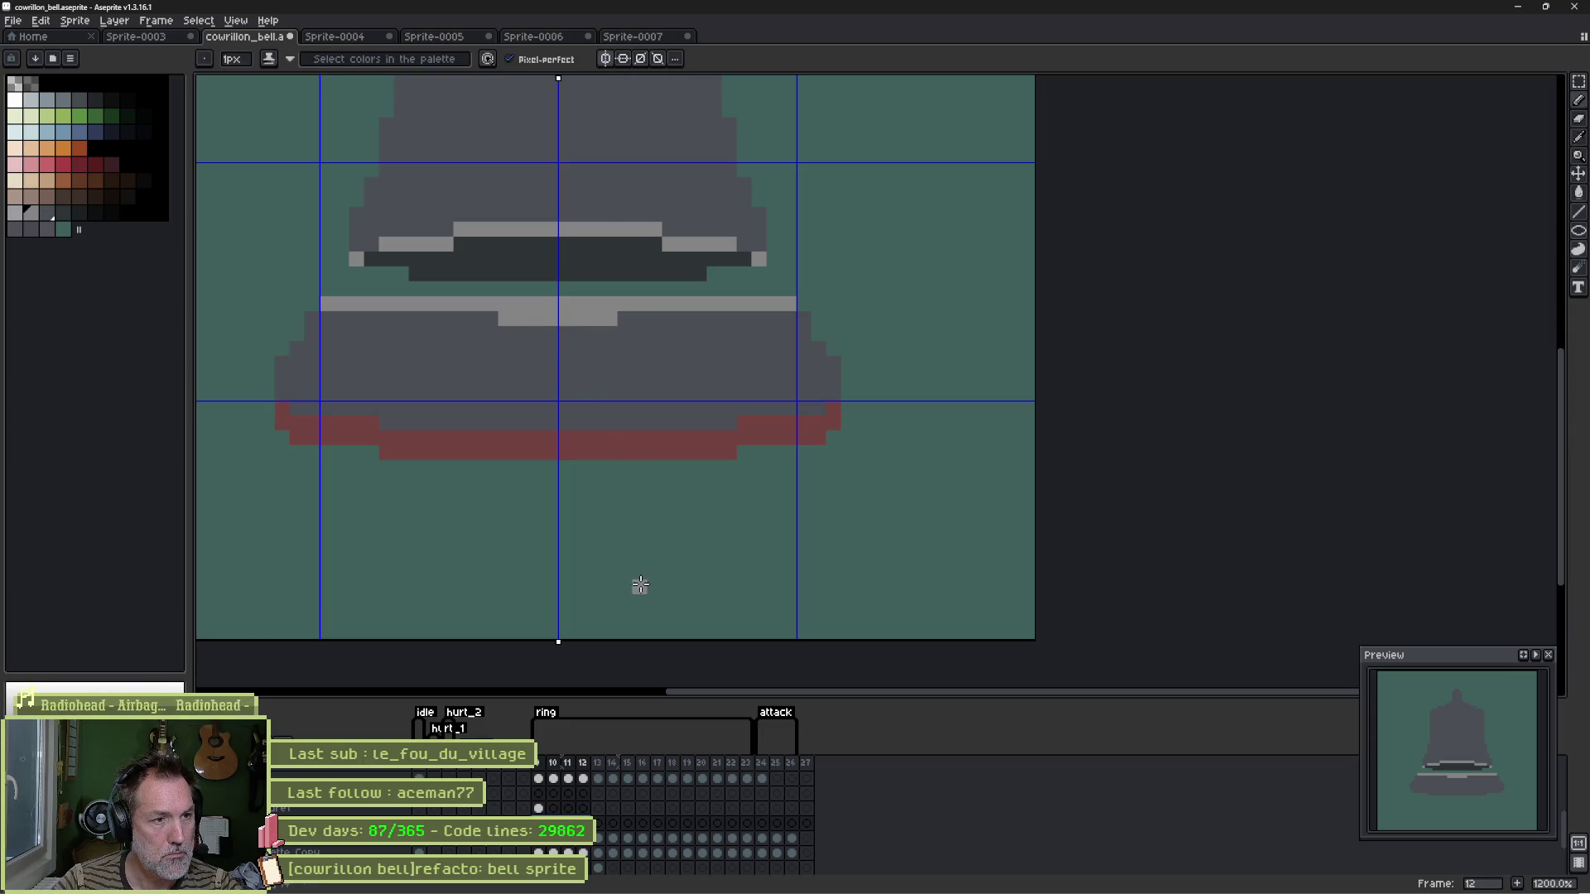
pyautogui.click(598, 824)
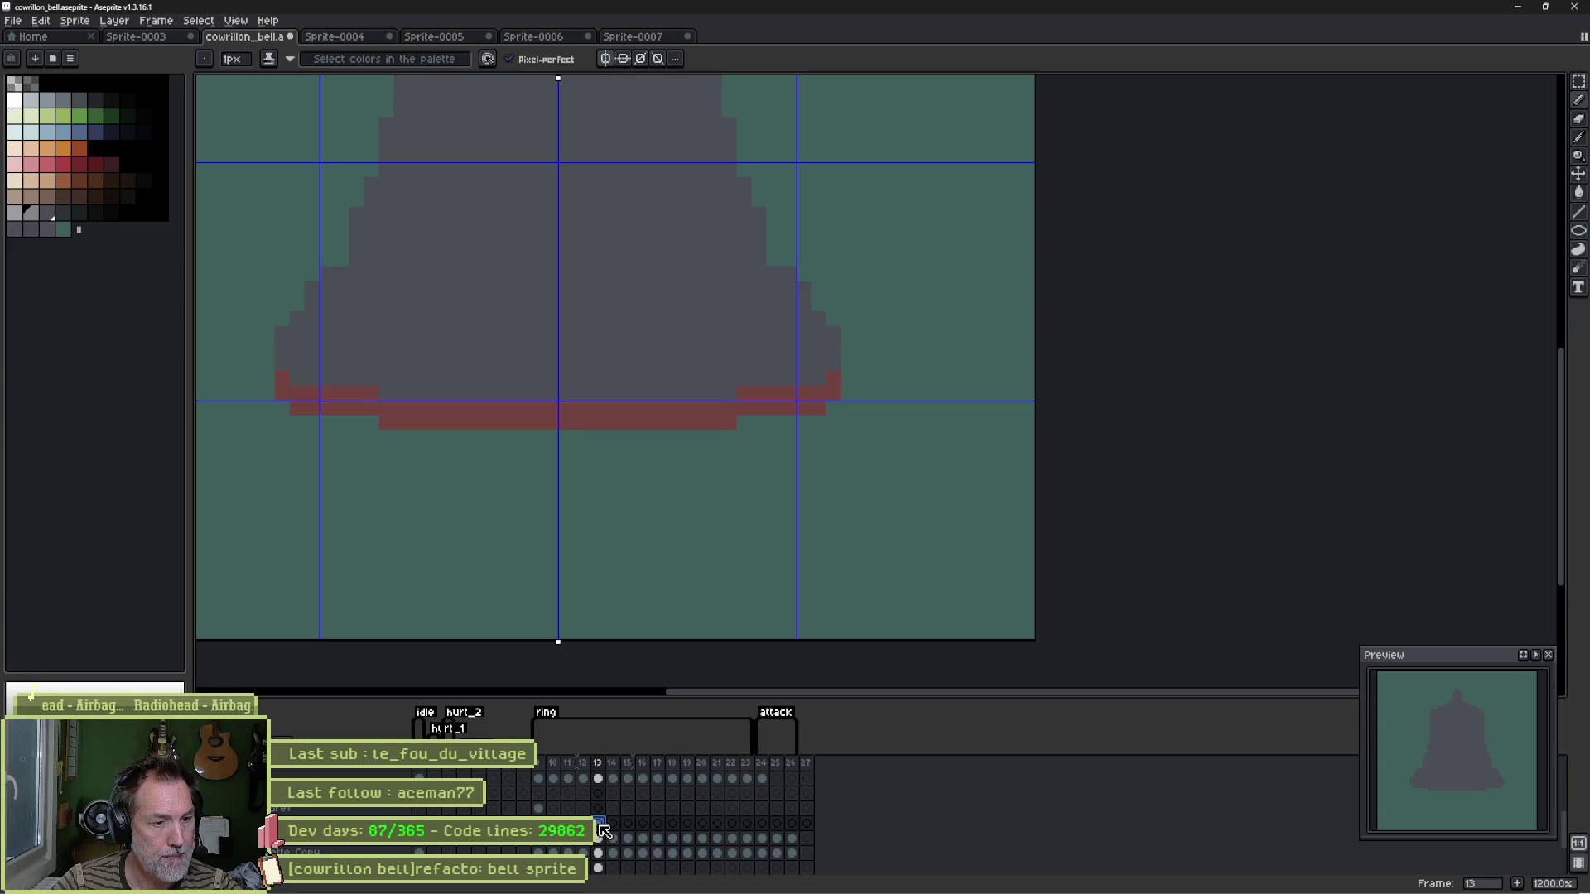
pyautogui.click(584, 831)
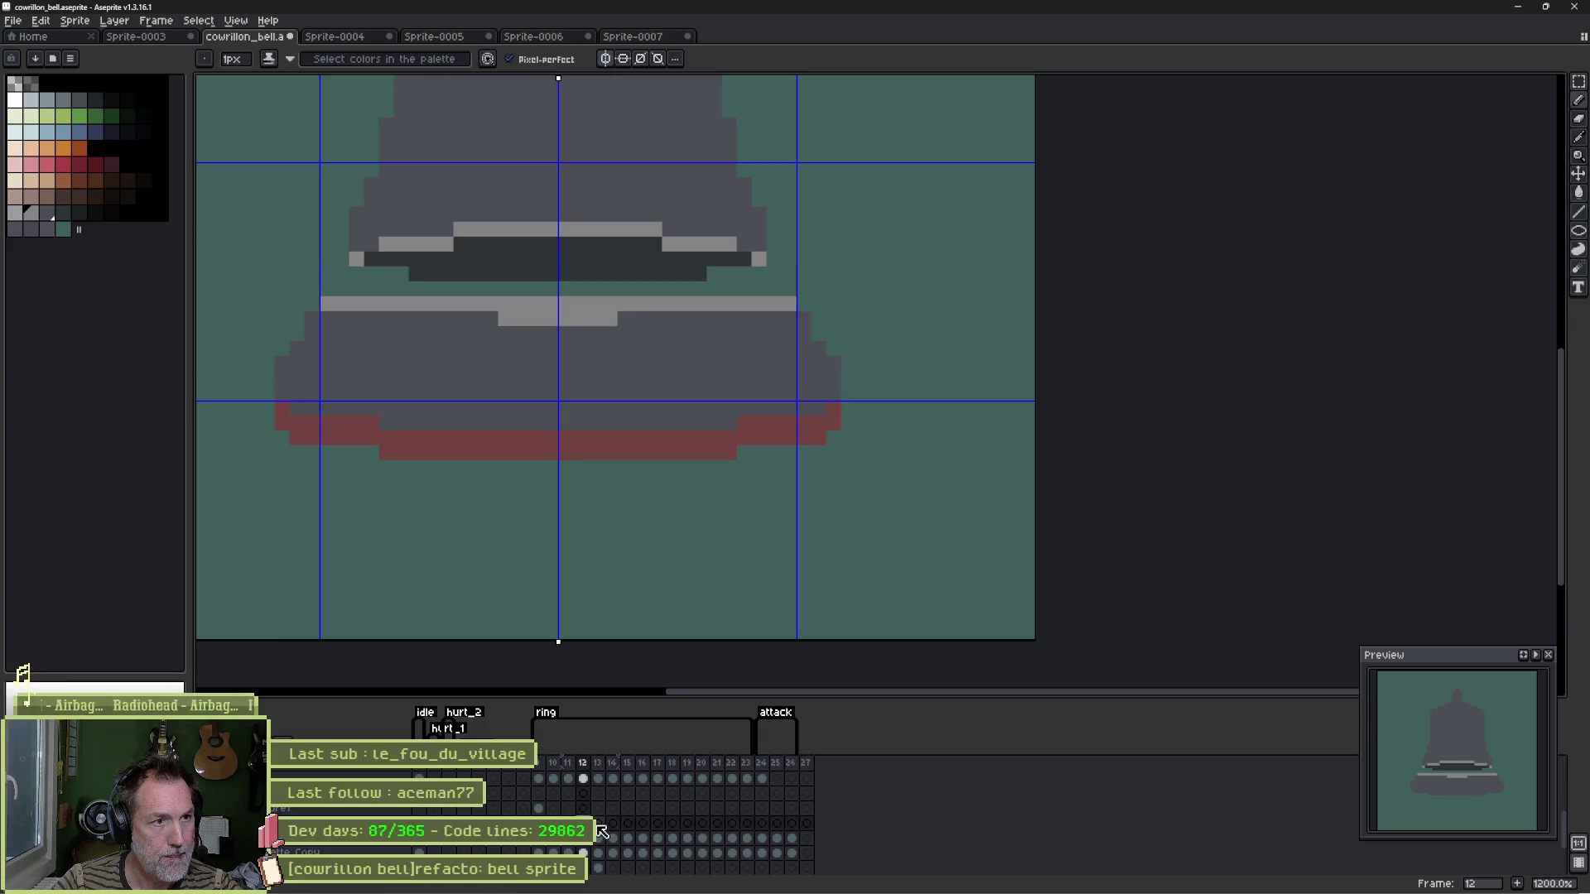
pyautogui.click(599, 826)
pyautogui.click(505, 228)
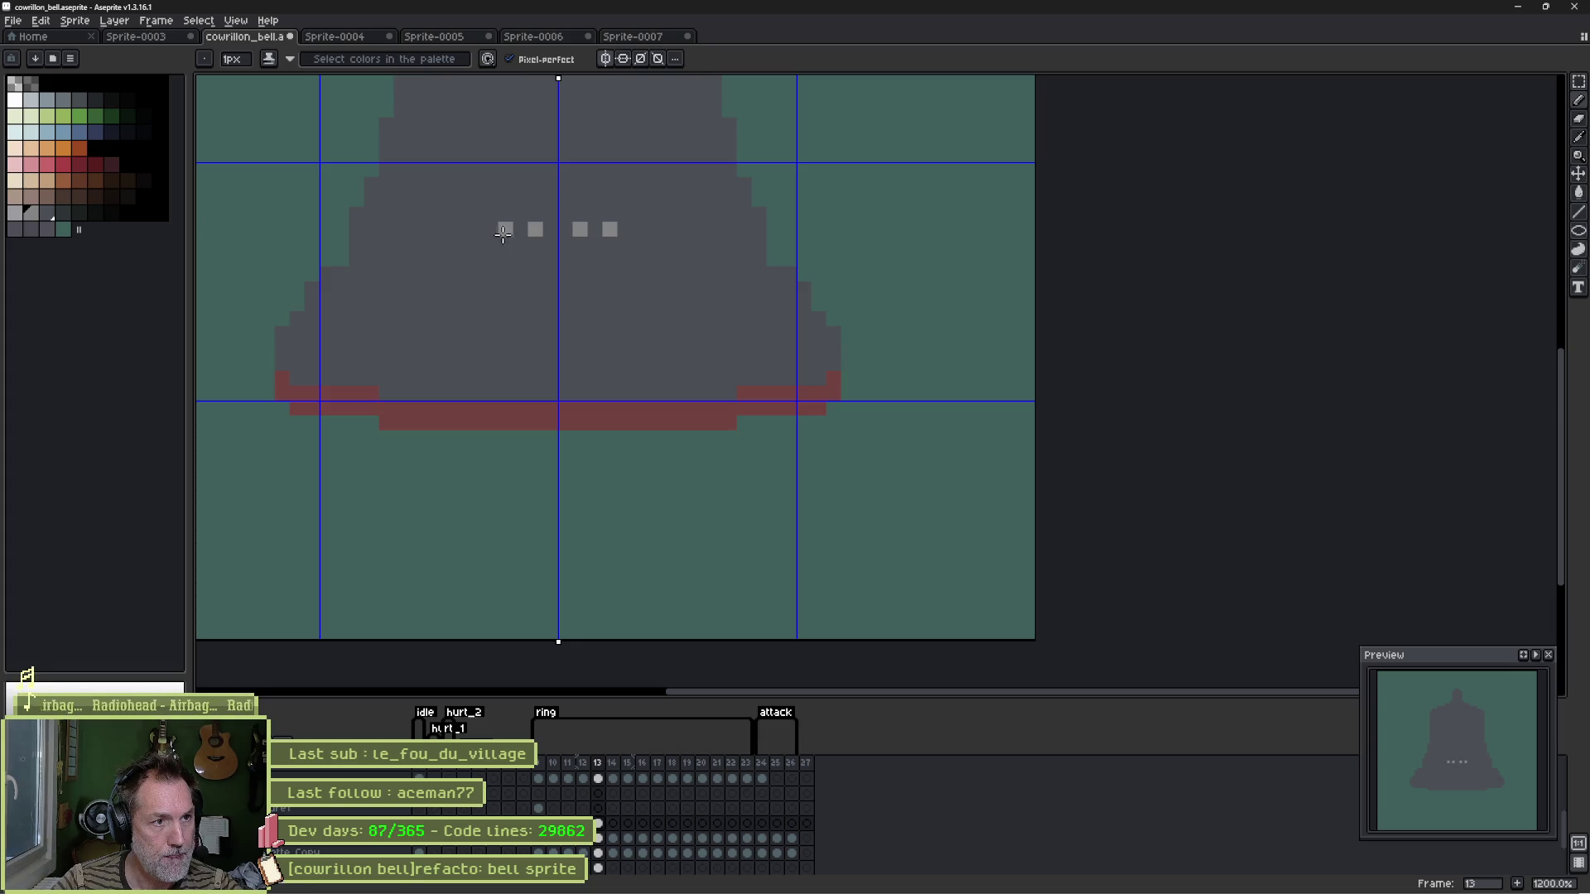
pyautogui.click(371, 244)
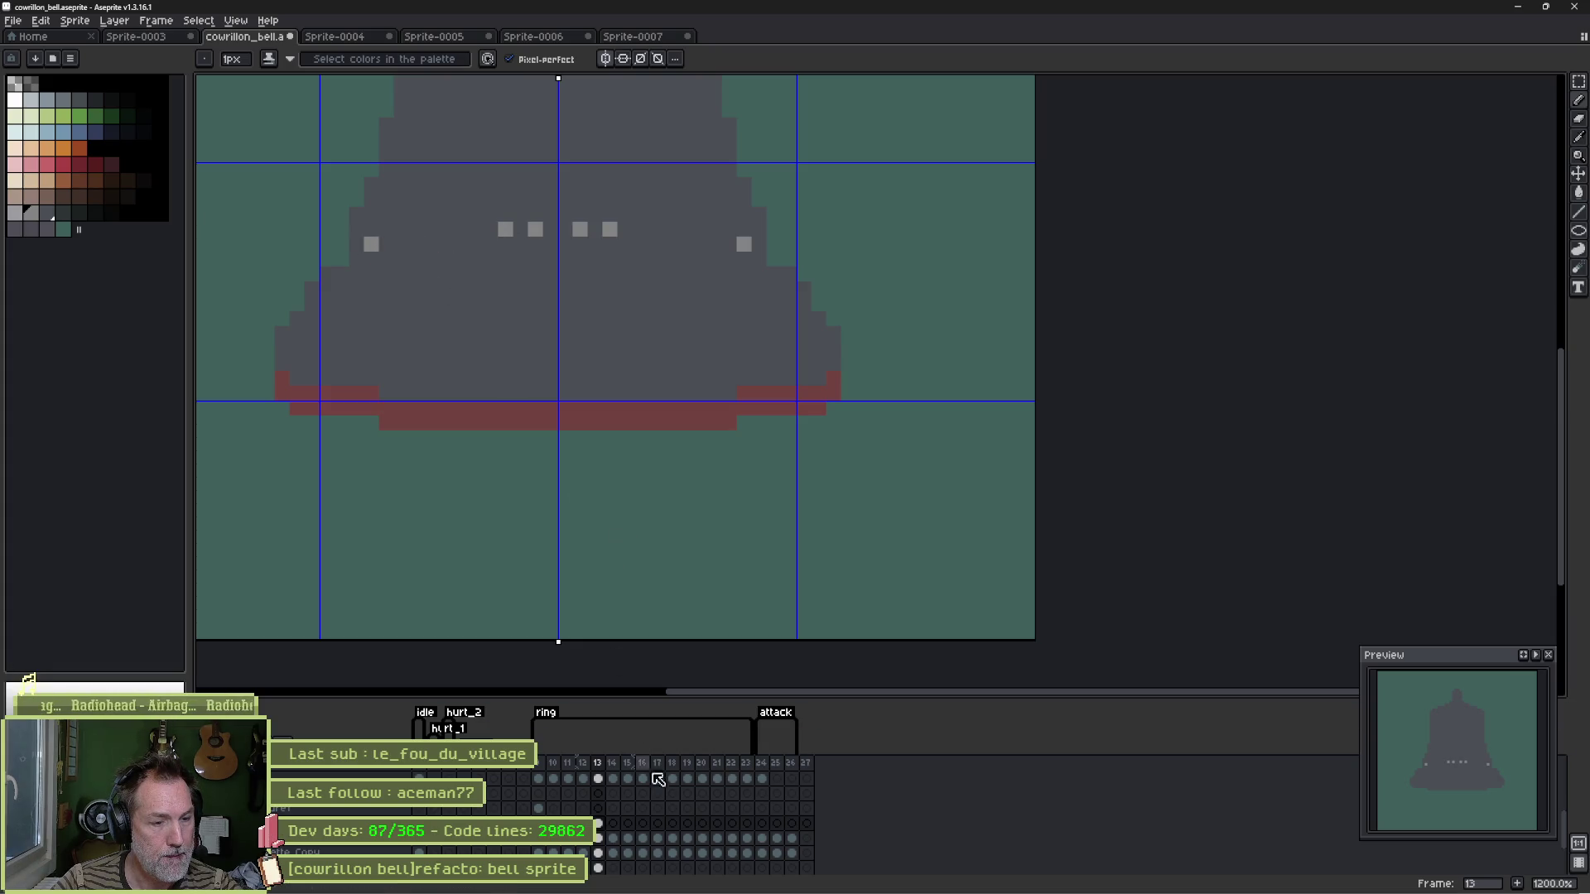
# - Step through frames 12 to 14 and move the frame-14 cel down one layer
pyautogui.click(583, 823)
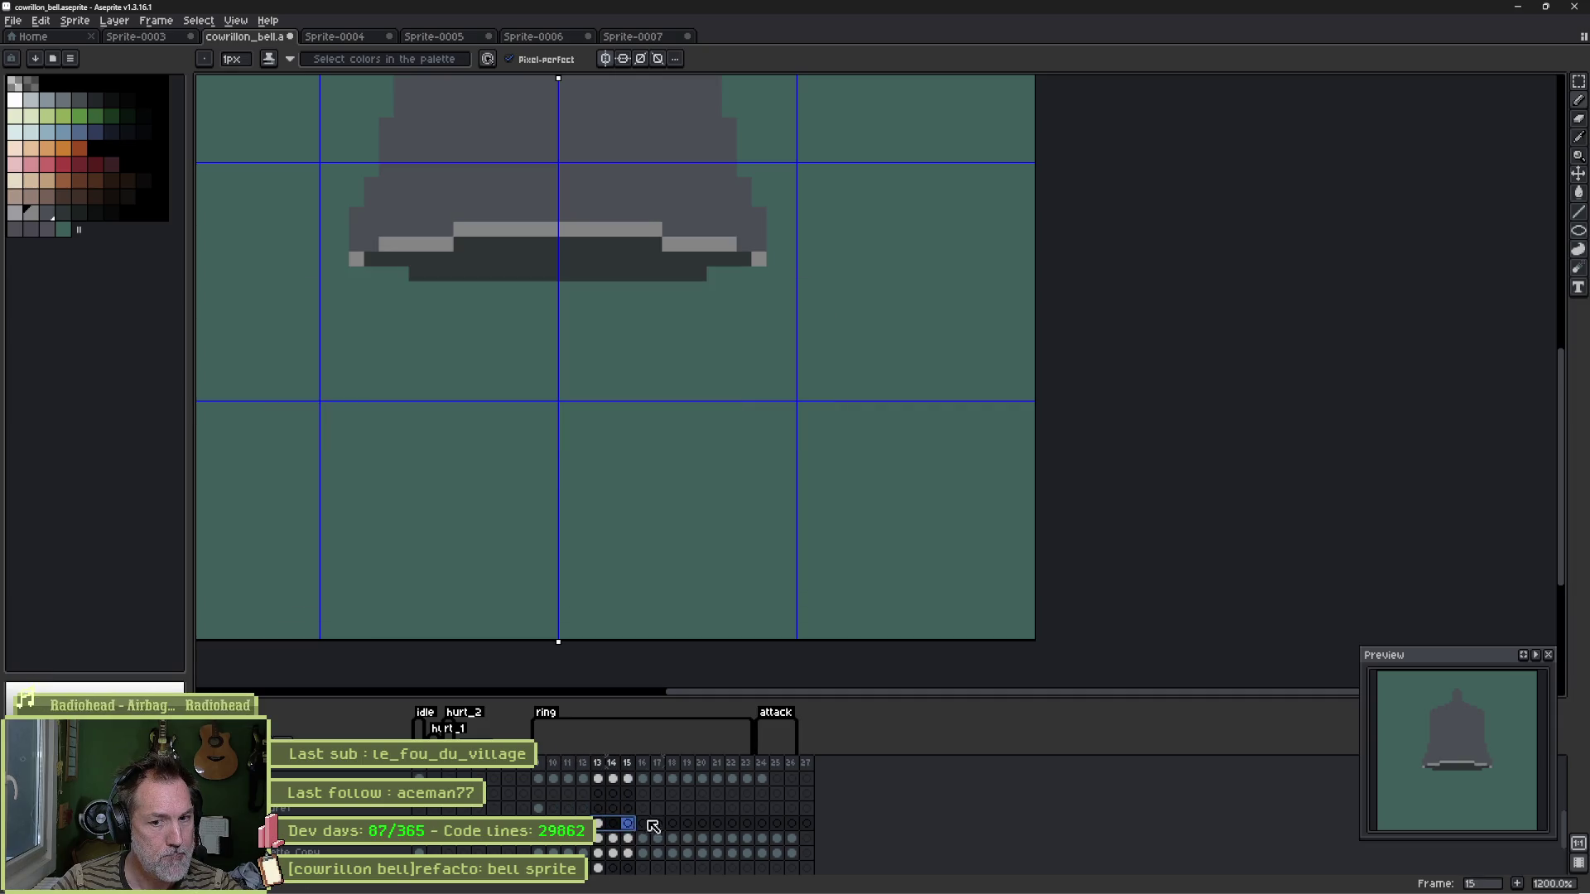
pyautogui.click(597, 823)
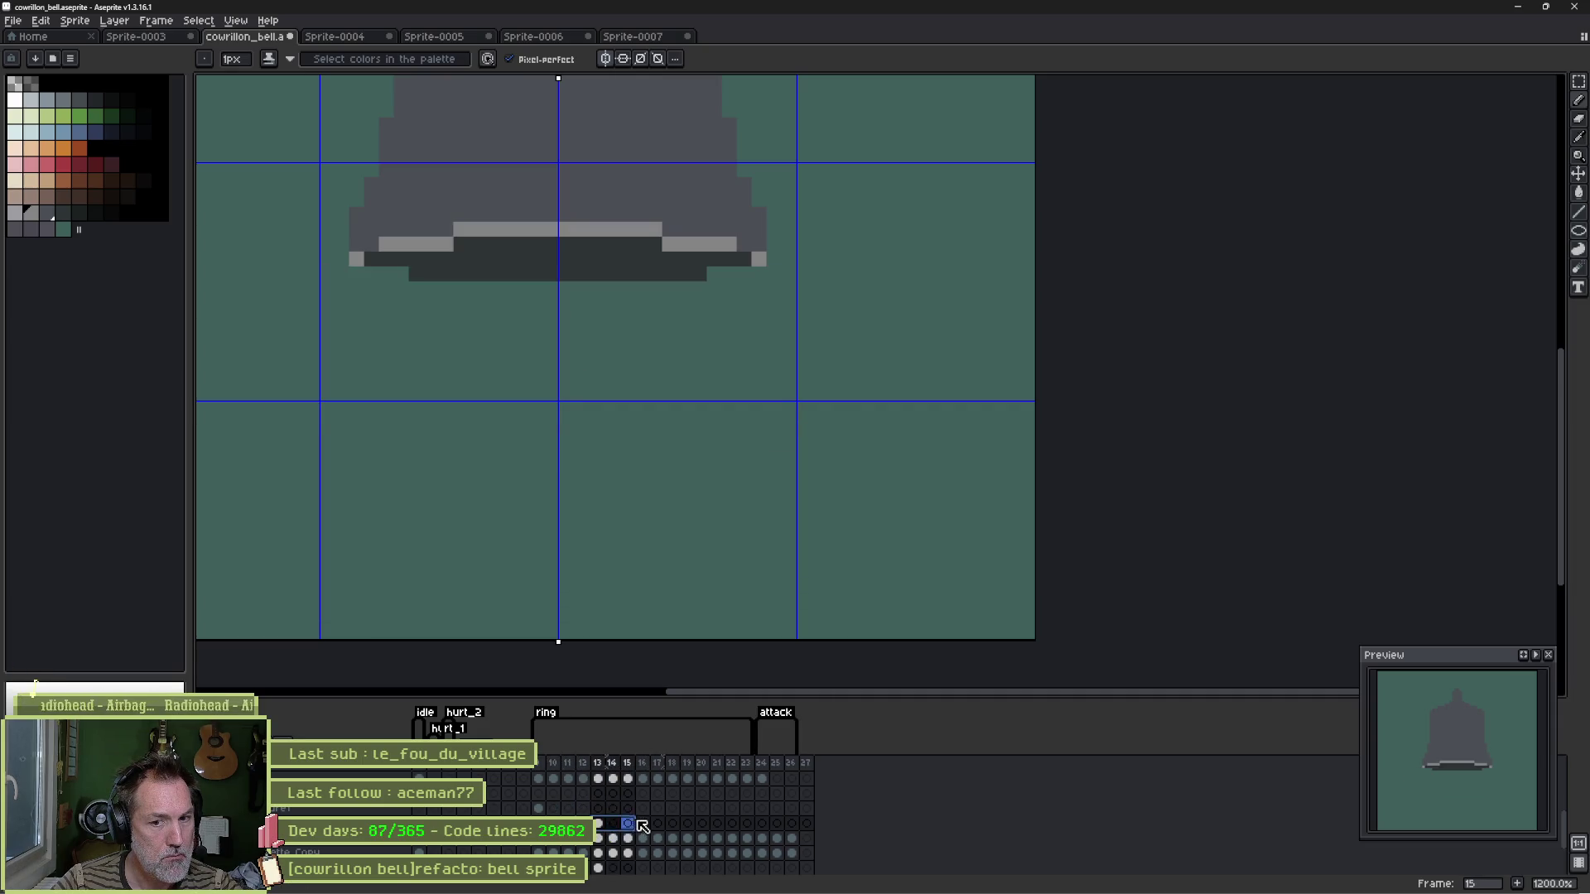
pyautogui.click(613, 823)
pyautogui.moveTo(625, 830)
pyautogui.mouseDown()
pyautogui.moveTo(634, 844)
pyautogui.moveTo(748, 849)
pyautogui.moveTo(608, 824)
pyautogui.moveTo(568, 838)
pyautogui.mouseUp()
# - Select frames 9 through 15 and play them on loop to watch the bell ring
pyautogui.press('Return')
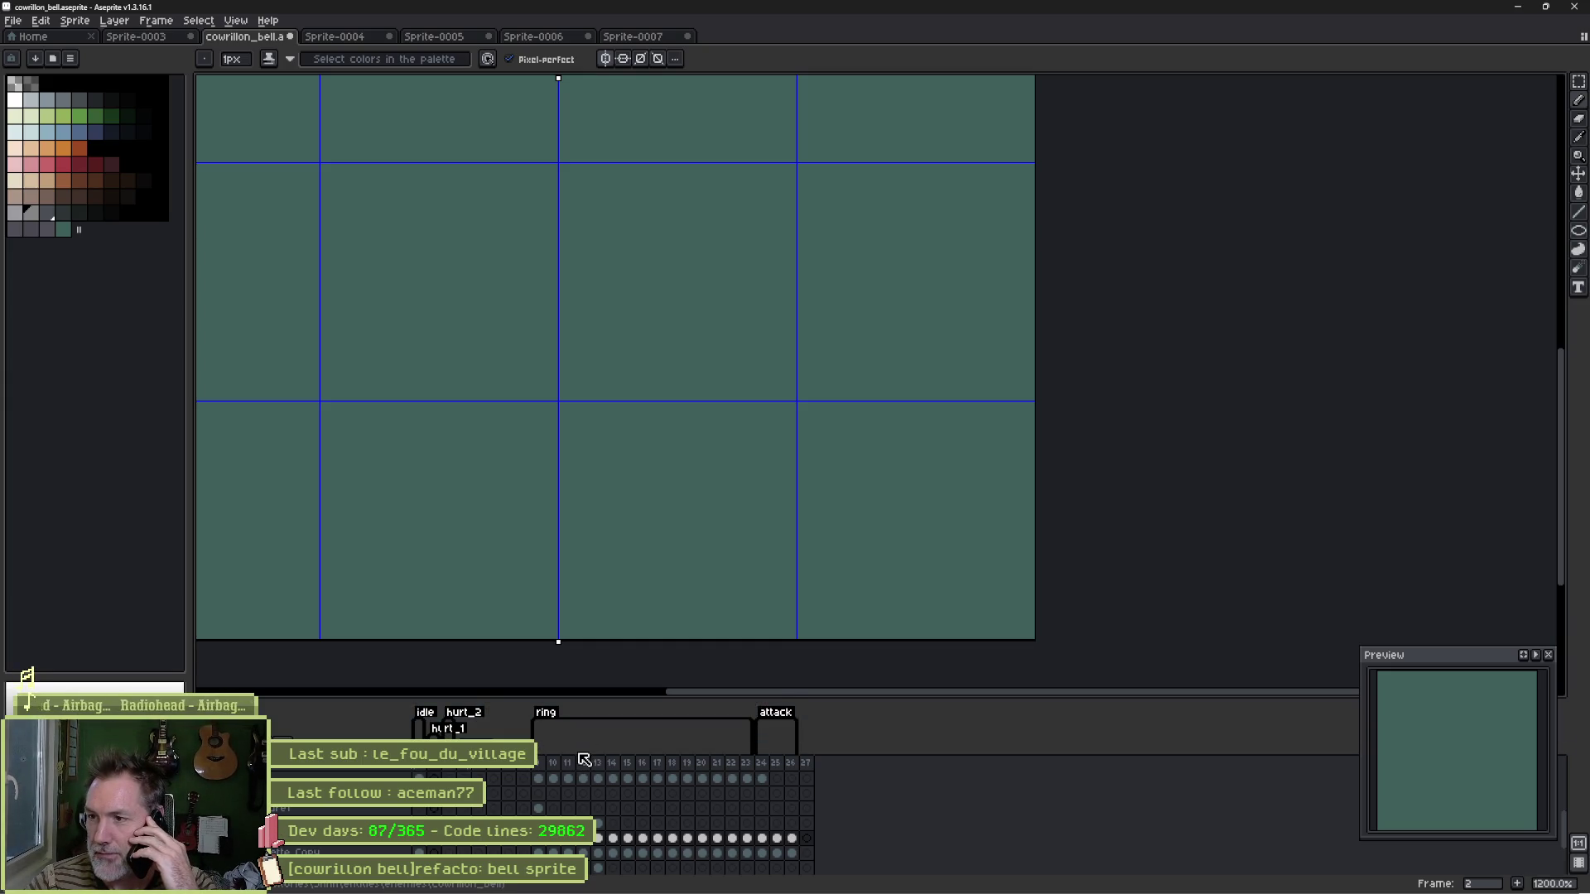
pyautogui.moveTo(538, 763); pyautogui.dragTo(641, 764)
pyautogui.press('Return')
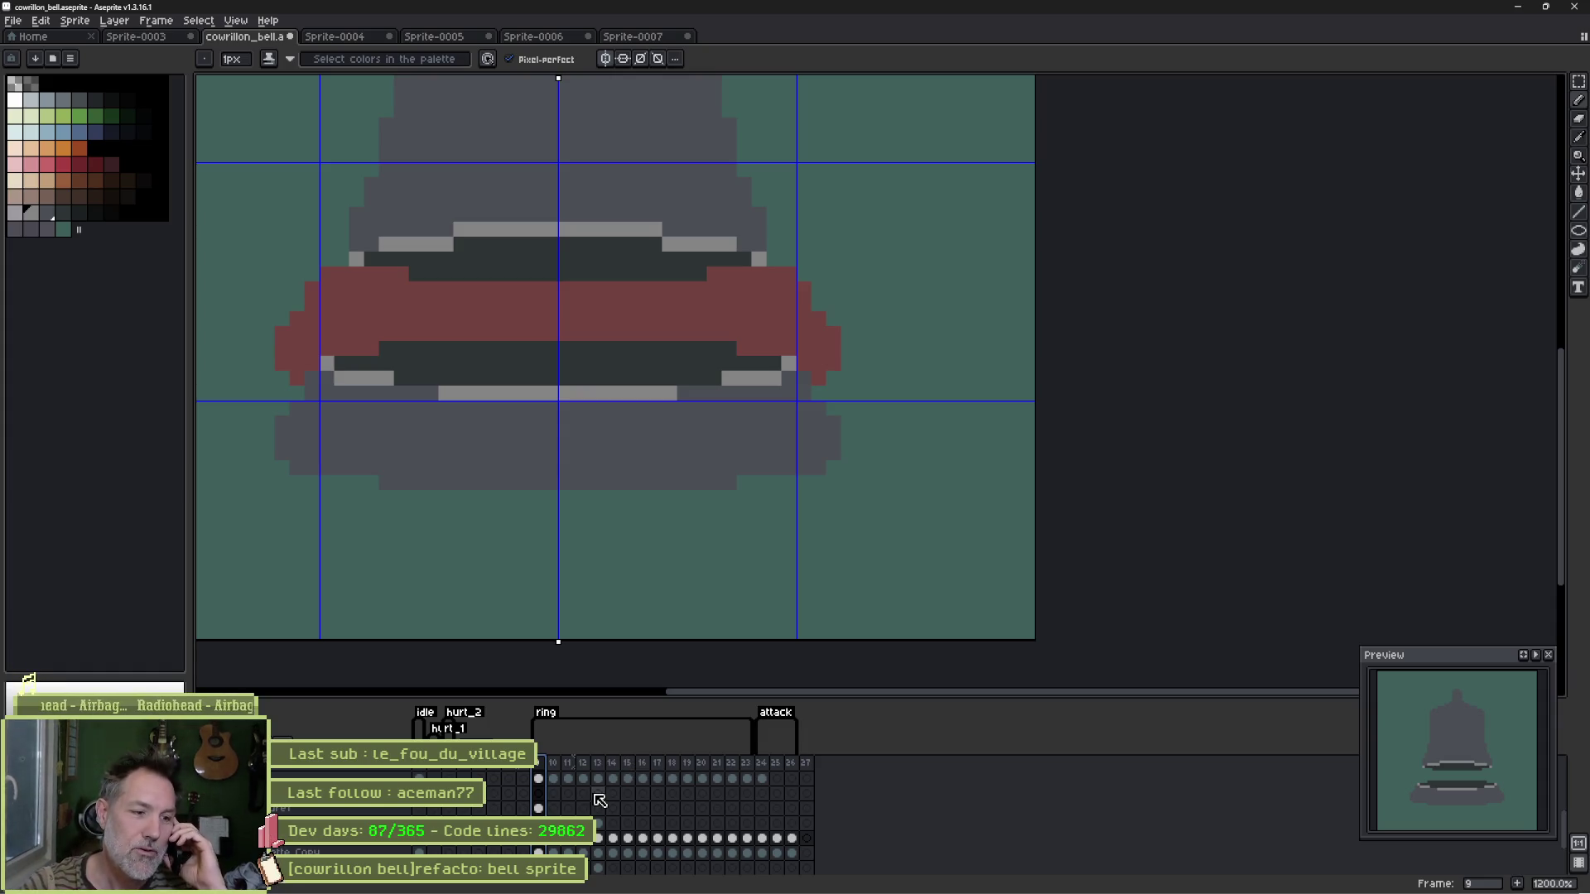
pyautogui.moveTo(536, 849)
pyautogui.mouseDown()
pyautogui.moveTo(613, 849)
pyautogui.moveTo(573, 851)
pyautogui.moveTo(598, 853)
pyautogui.mouseUp()
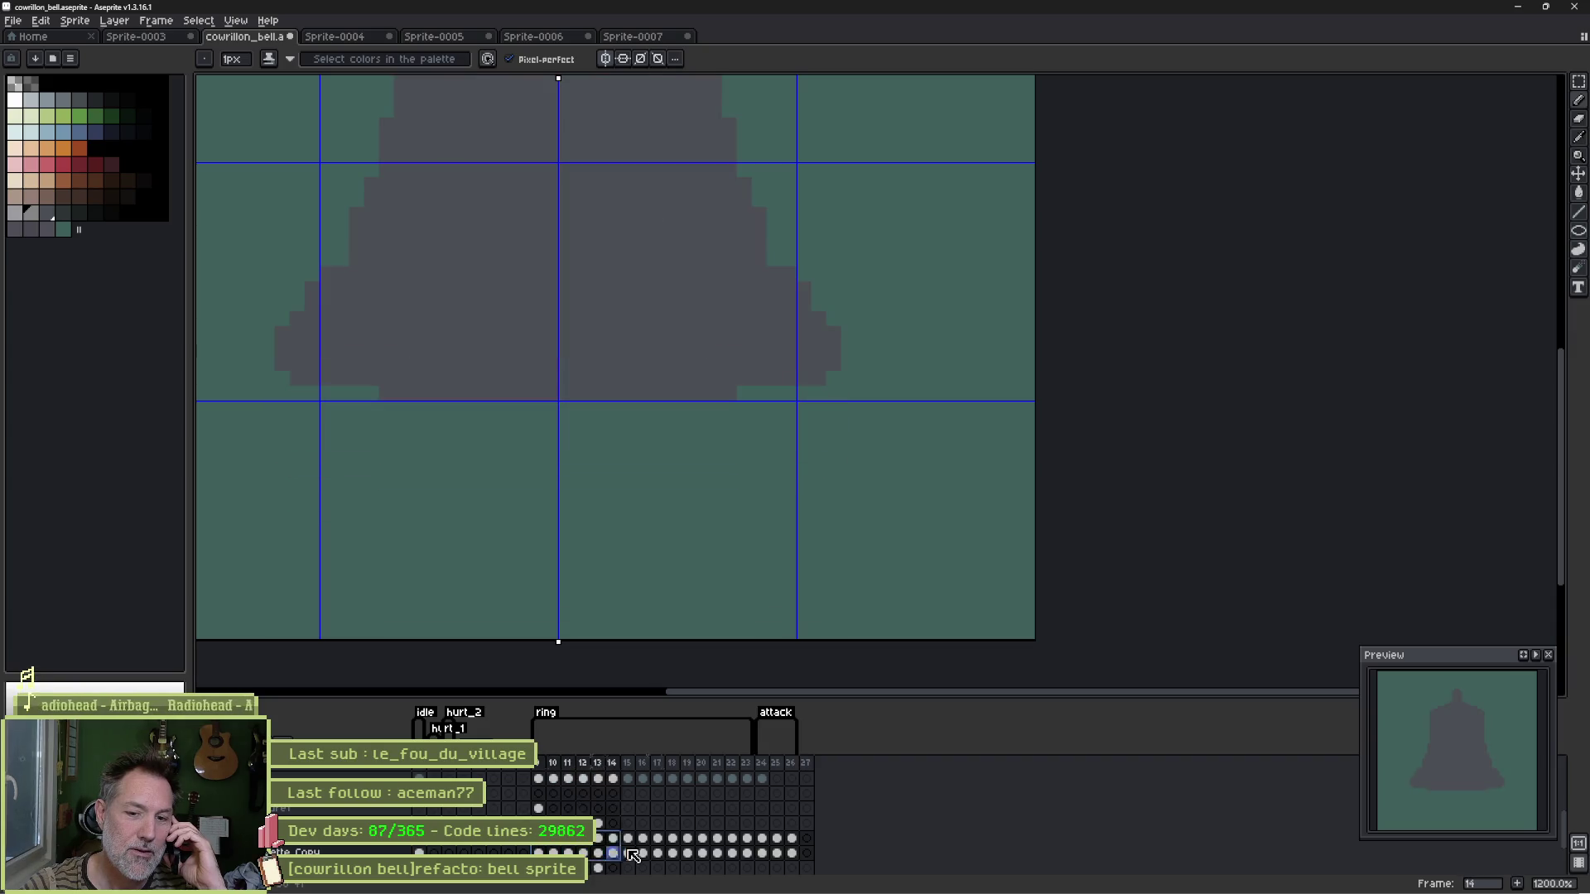
pyautogui.click(585, 852)
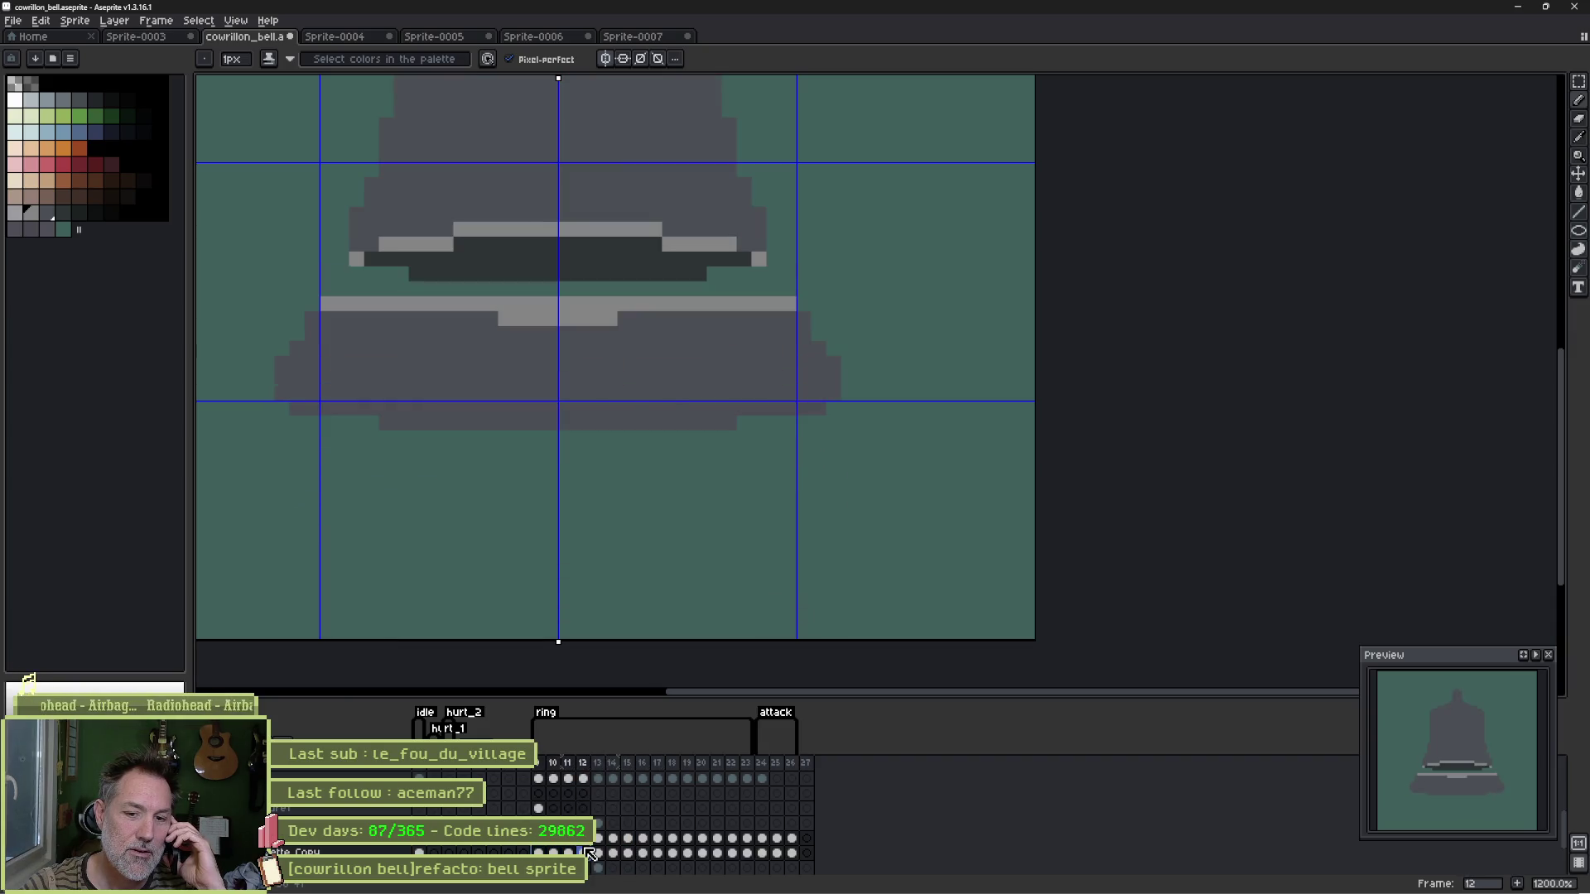
pyautogui.moveTo(585, 853)
pyautogui.mouseDown()
pyautogui.moveTo(552, 852)
pyautogui.moveTo(626, 853)
pyautogui.mouseUp()
pyautogui.press('Return')
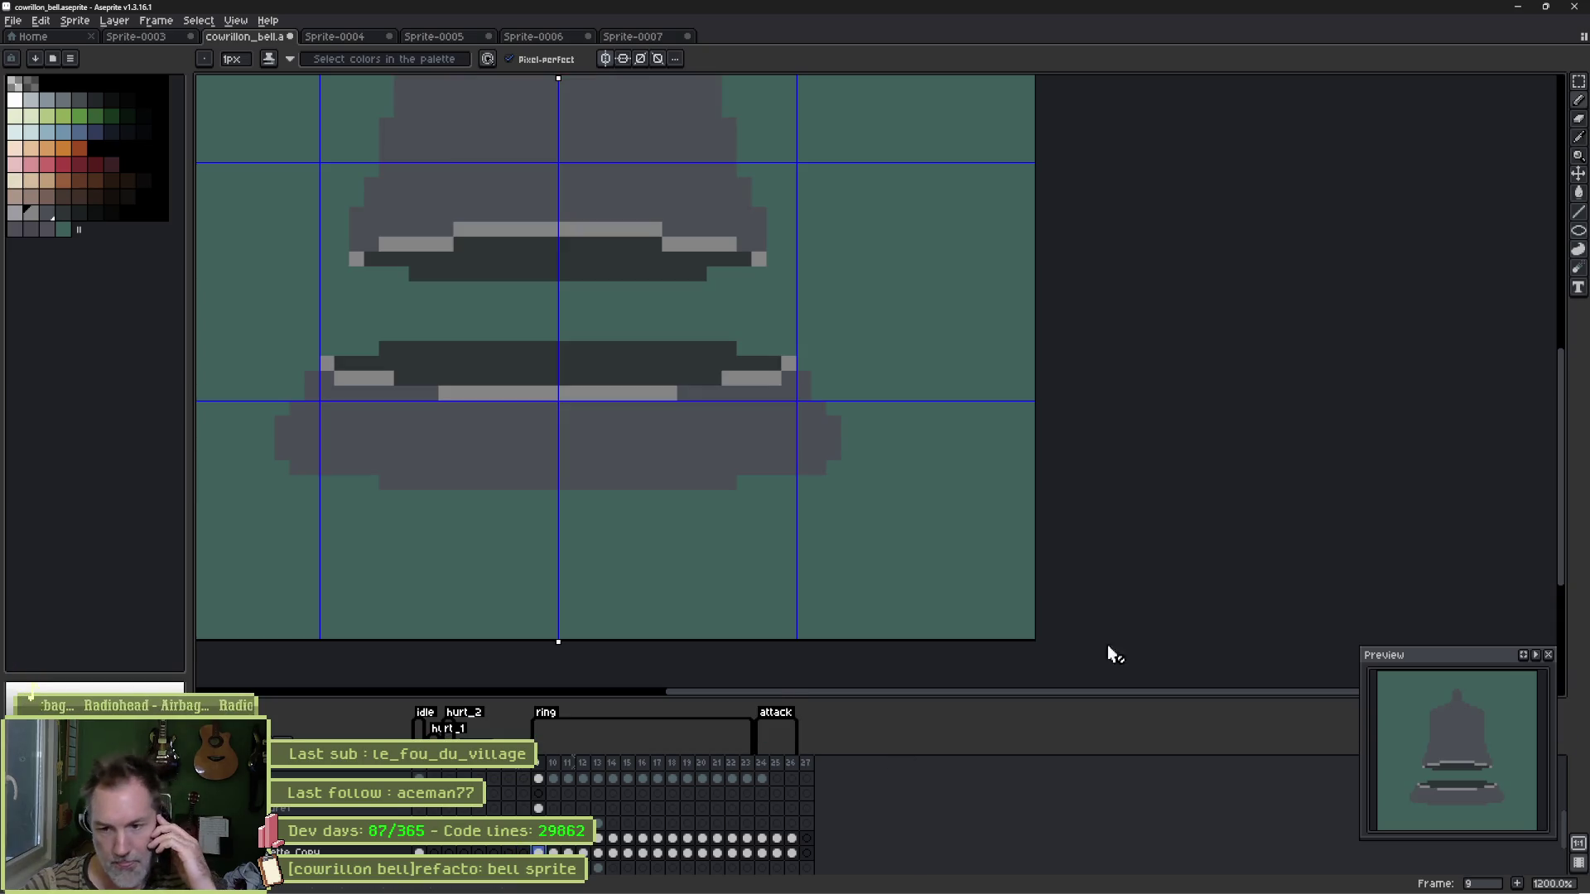
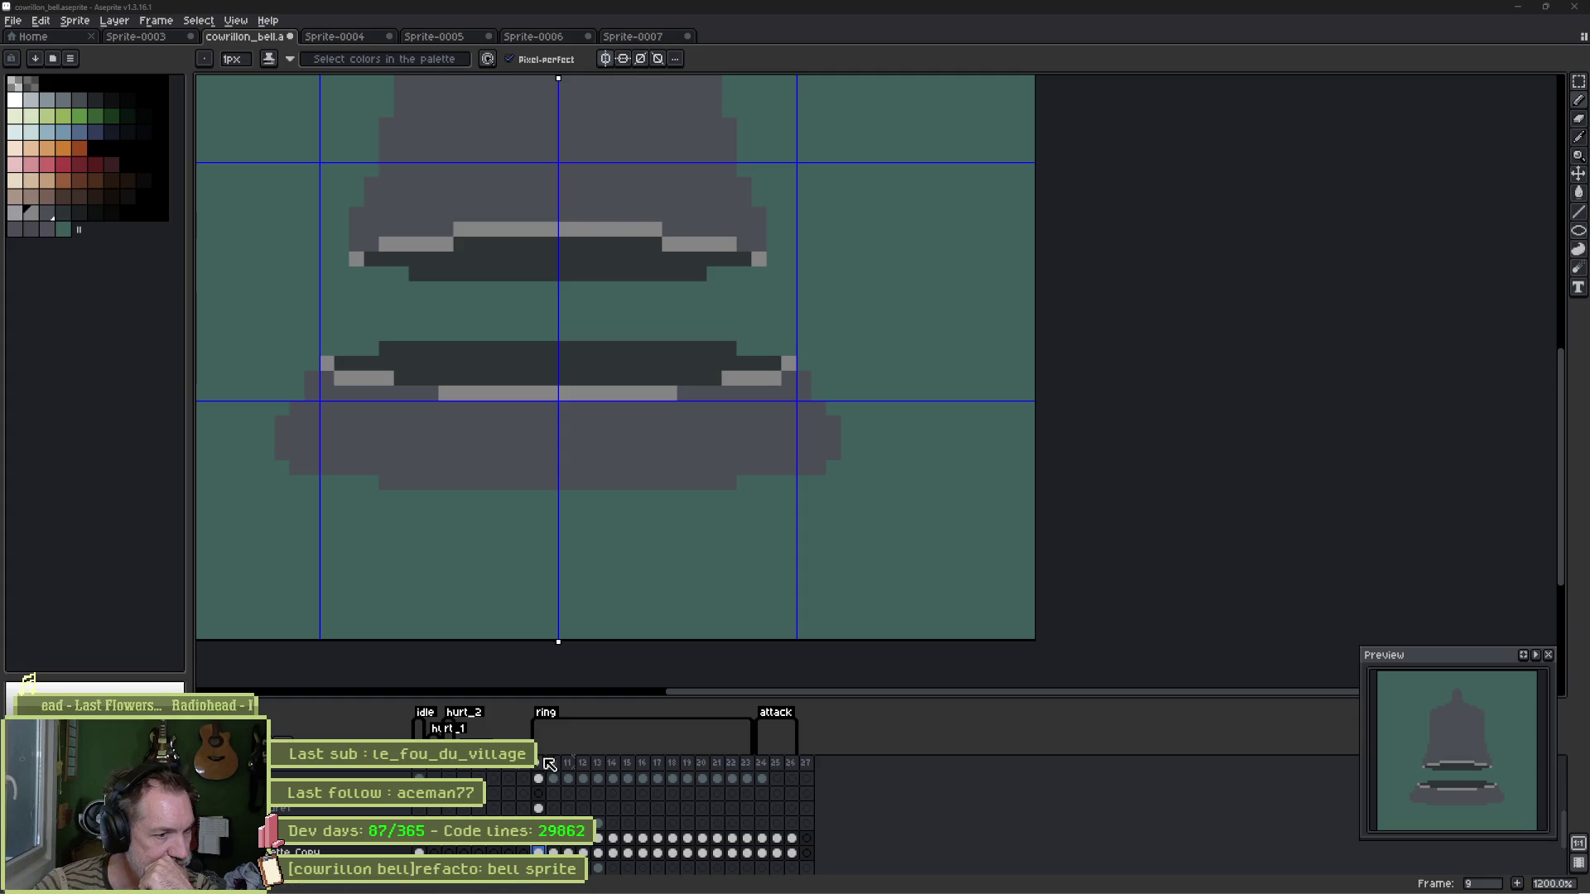
# - Paint a dark-blue line at full opacity along the bell's bottom edge on frame 13
pyautogui.click(568, 770)
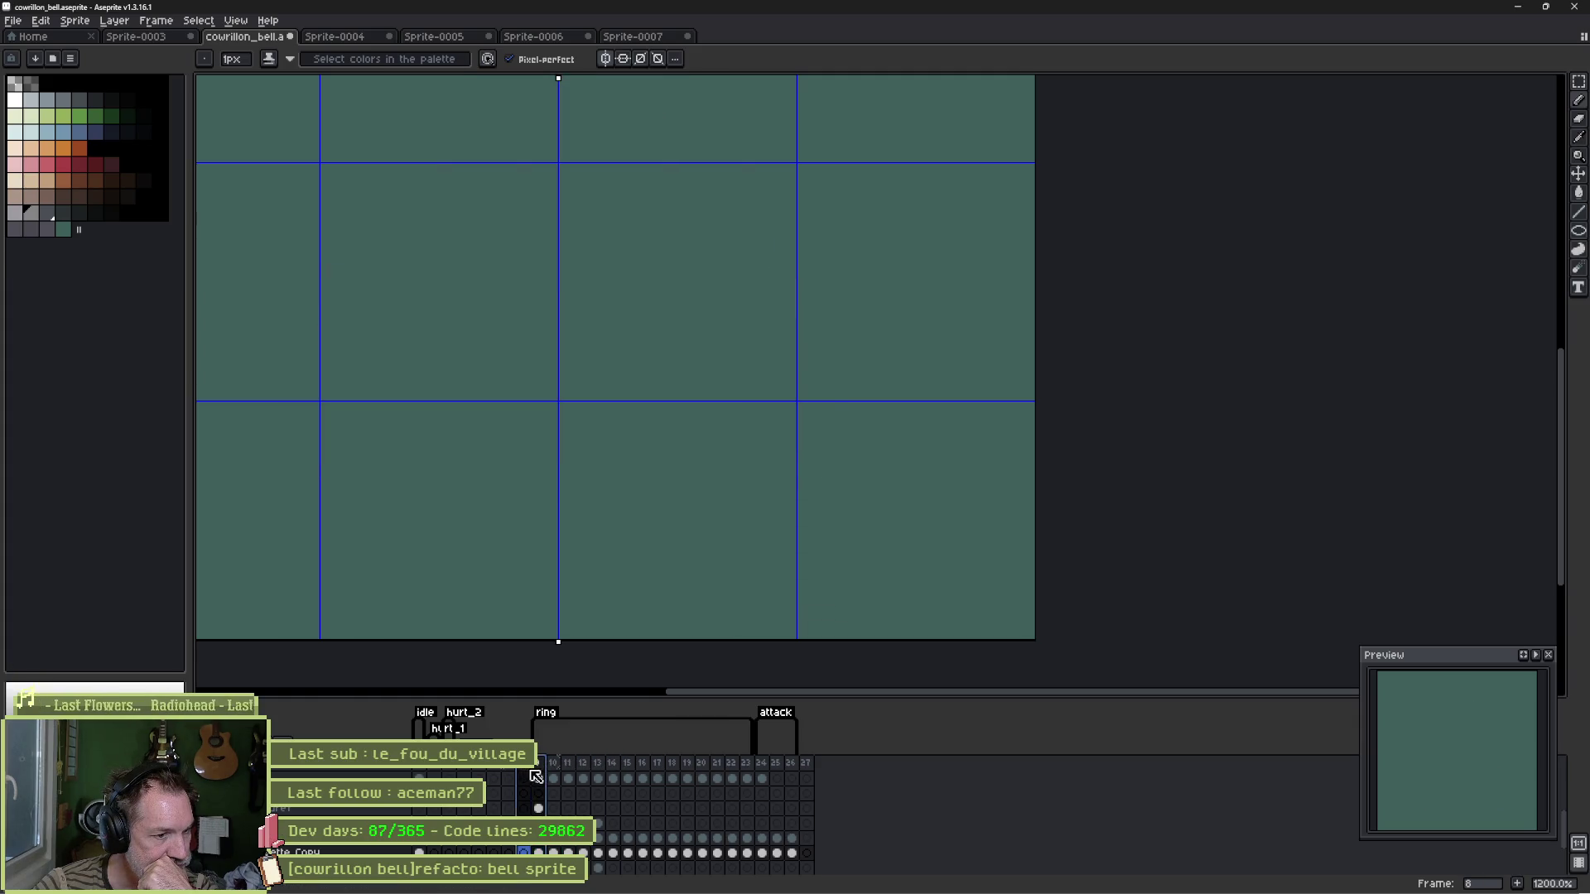
pyautogui.click(538, 773)
pyautogui.moveTo(538, 773); pyautogui.dragTo(613, 755)
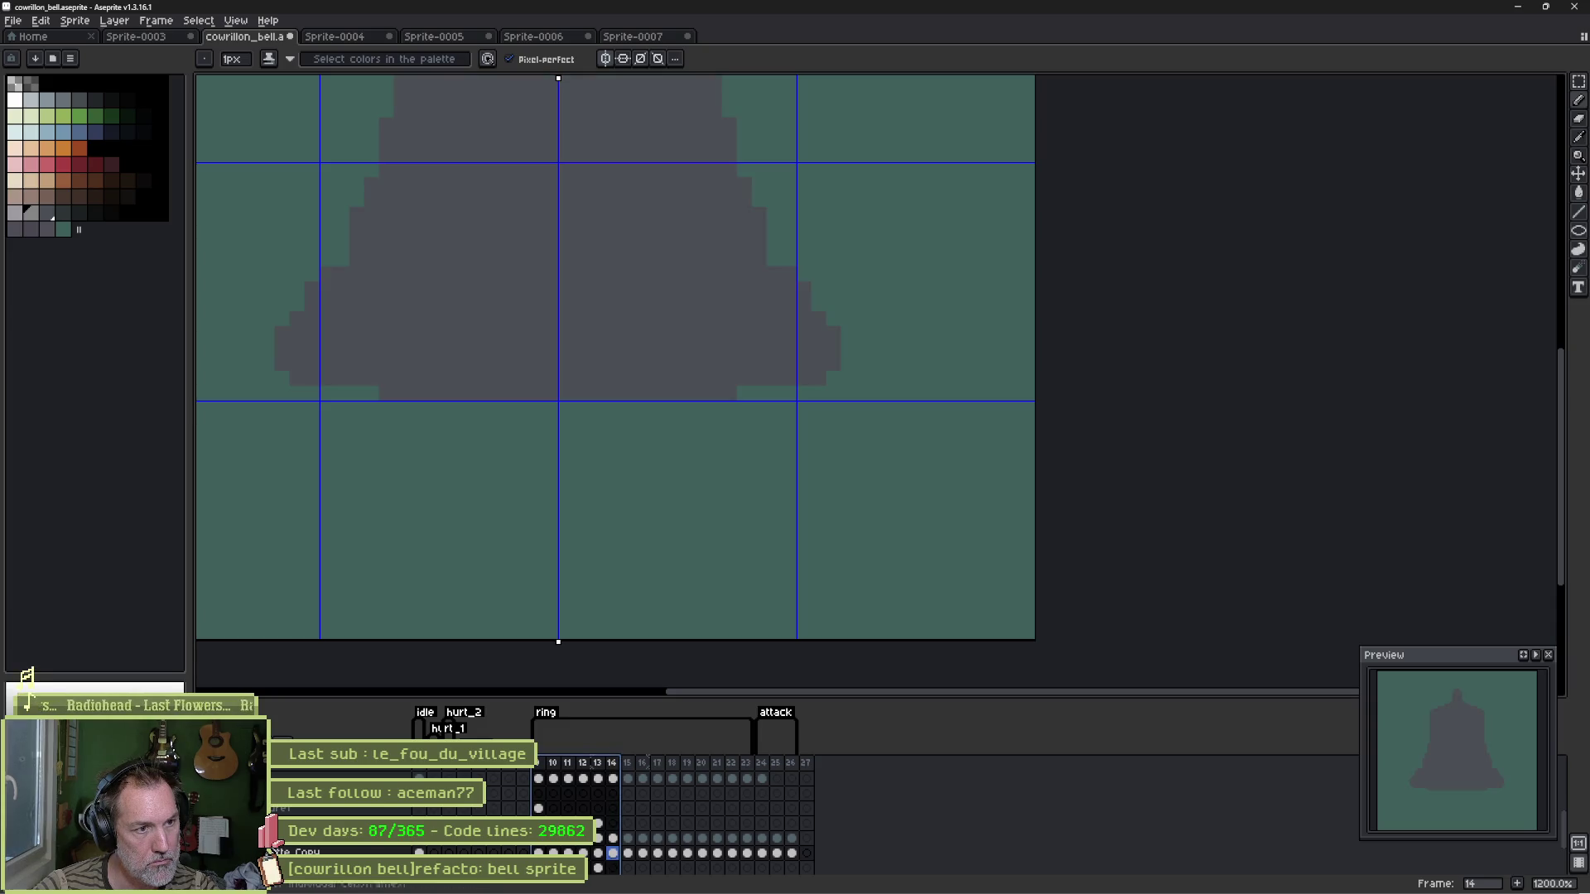
pyautogui.click(613, 838)
pyautogui.click(598, 839)
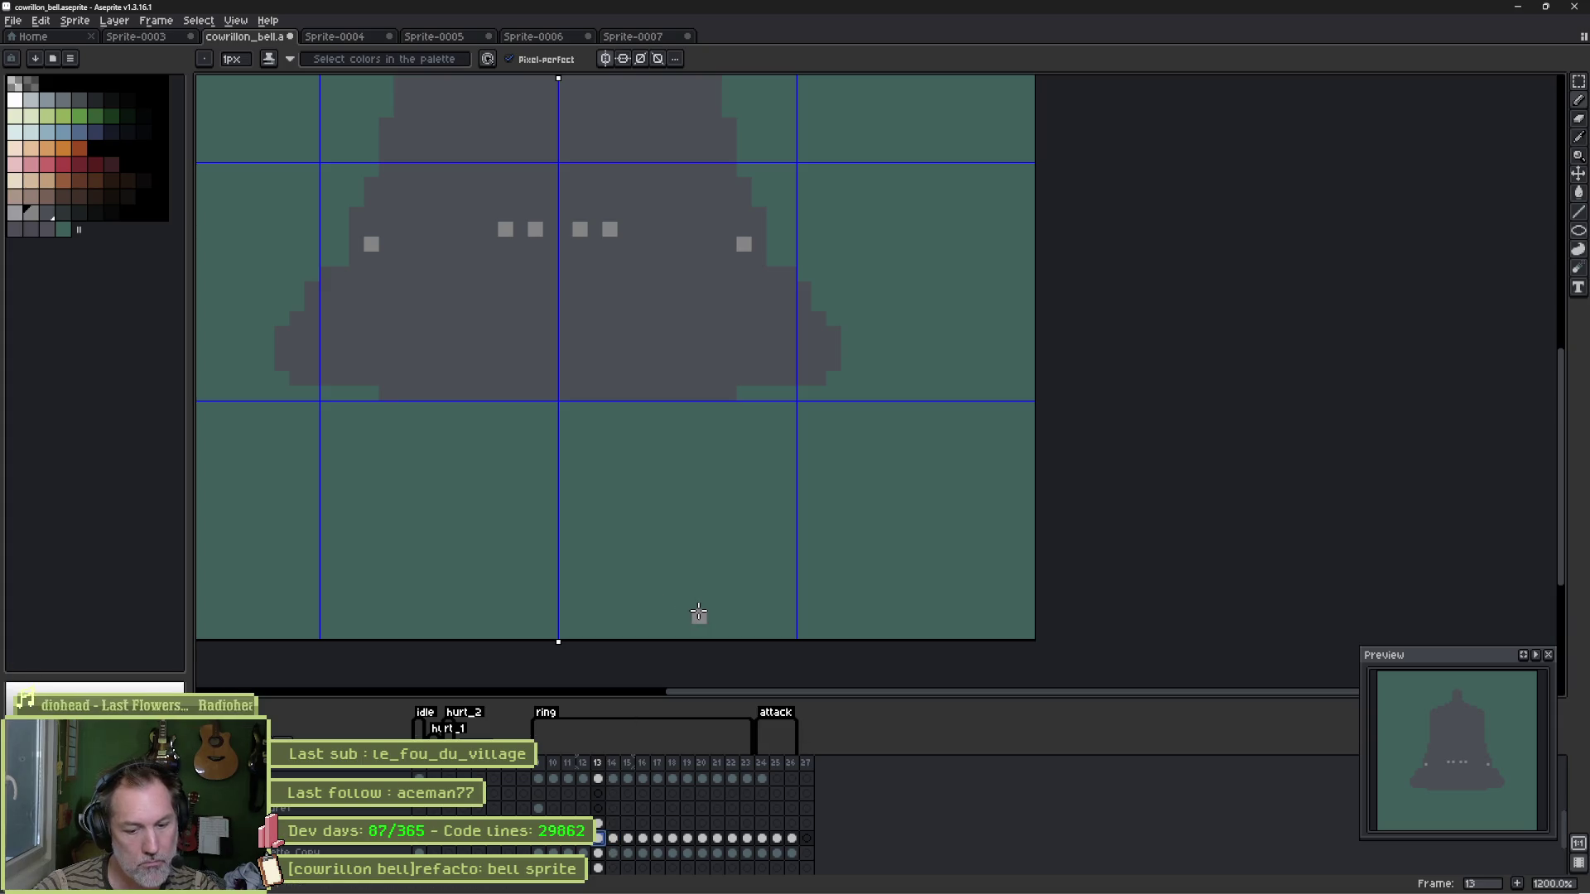
pyautogui.press('b')
pyautogui.moveTo(387, 394); pyautogui.dragTo(699, 399)
pyautogui.click(699, 400)
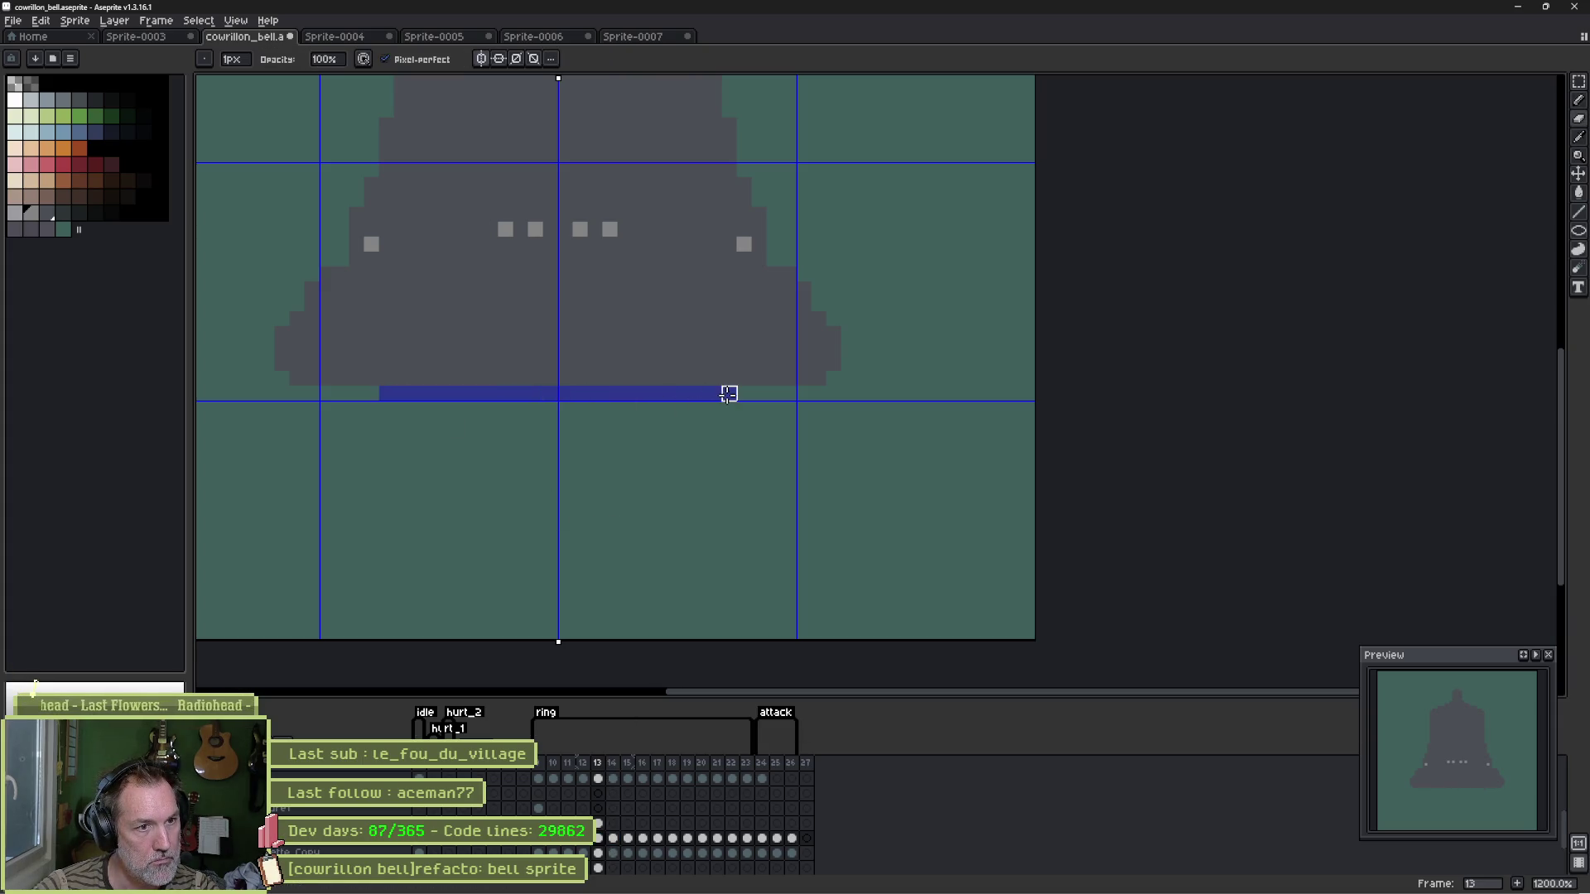
# - Paint the same dark-blue line under the bell on frame 14 and compare it with frame 13
pyautogui.click(614, 838)
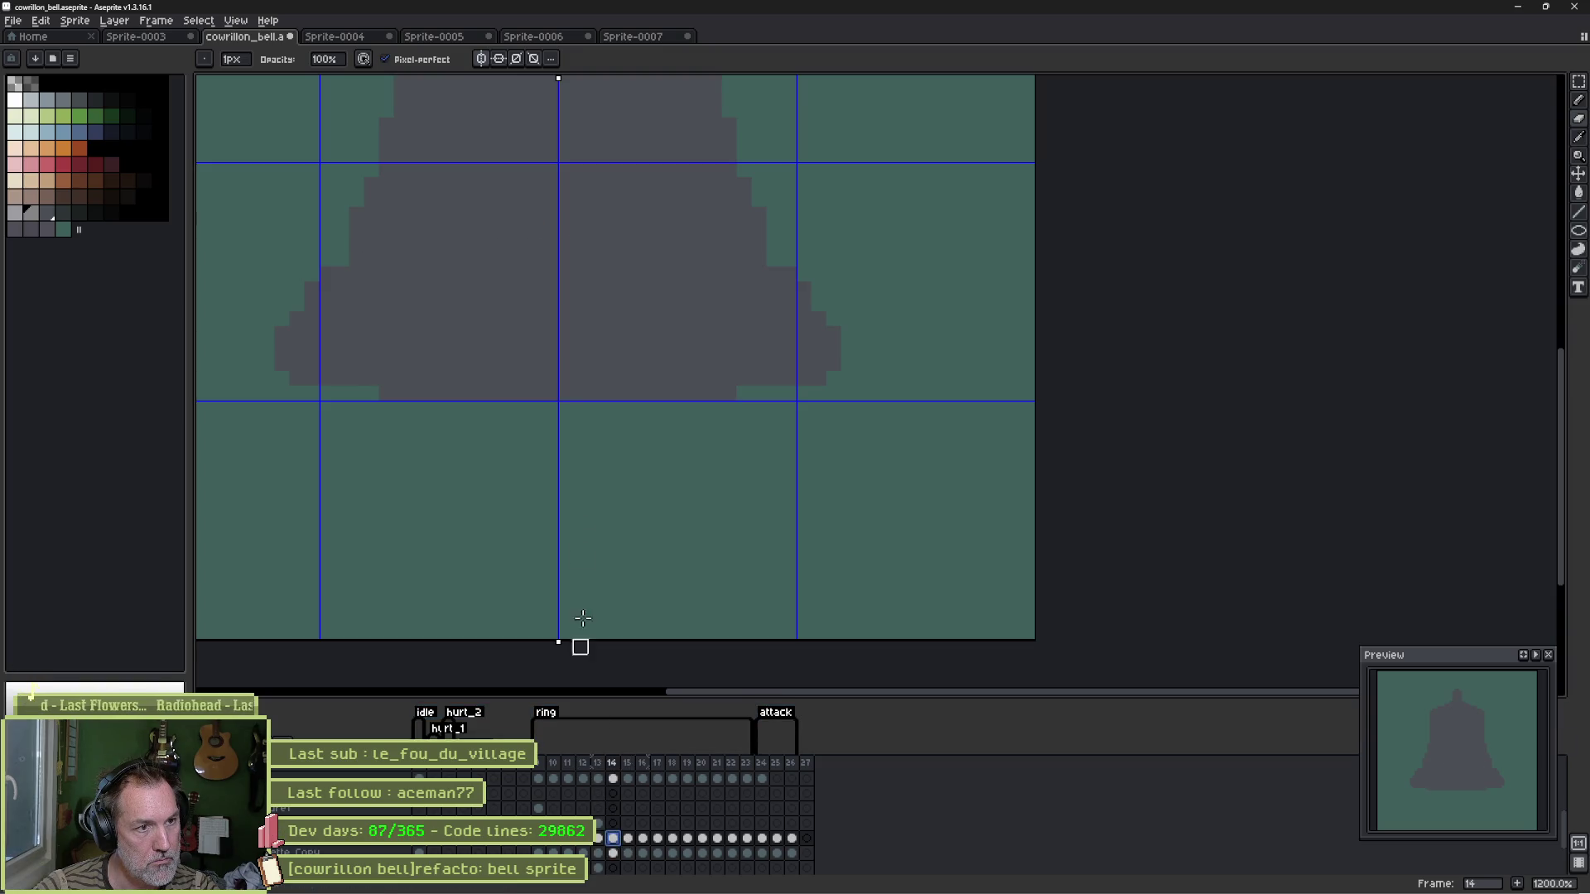
pyautogui.moveTo(386, 395); pyautogui.dragTo(734, 395)
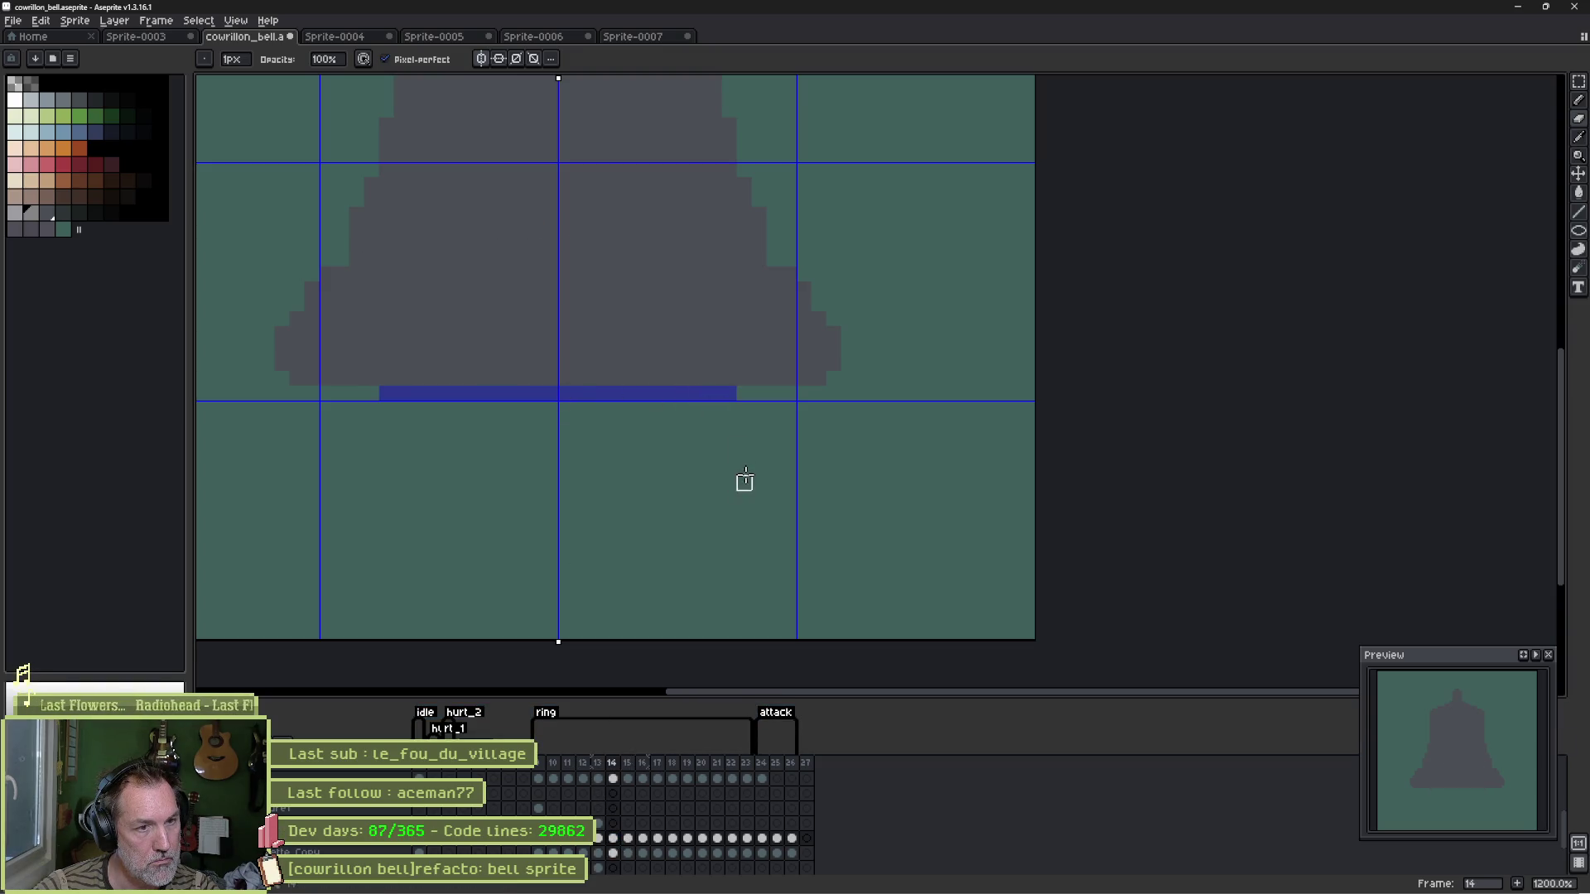
pyautogui.click(598, 839)
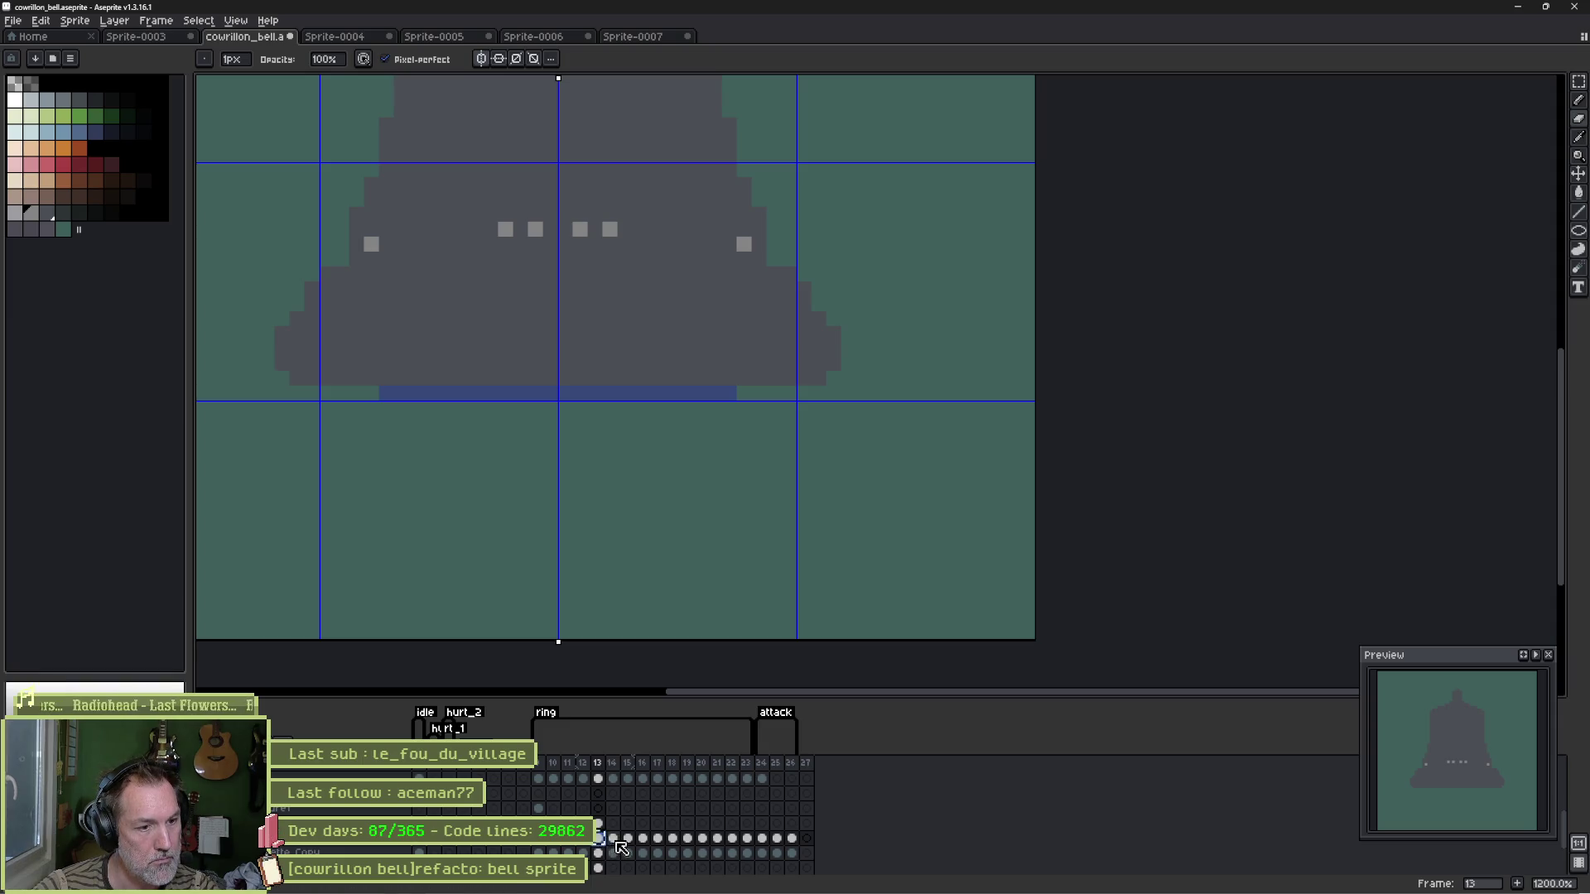
pyautogui.click(614, 839)
# - Review ring frames 15, 16, 13, 17, 12 and 11
pyautogui.click(628, 839)
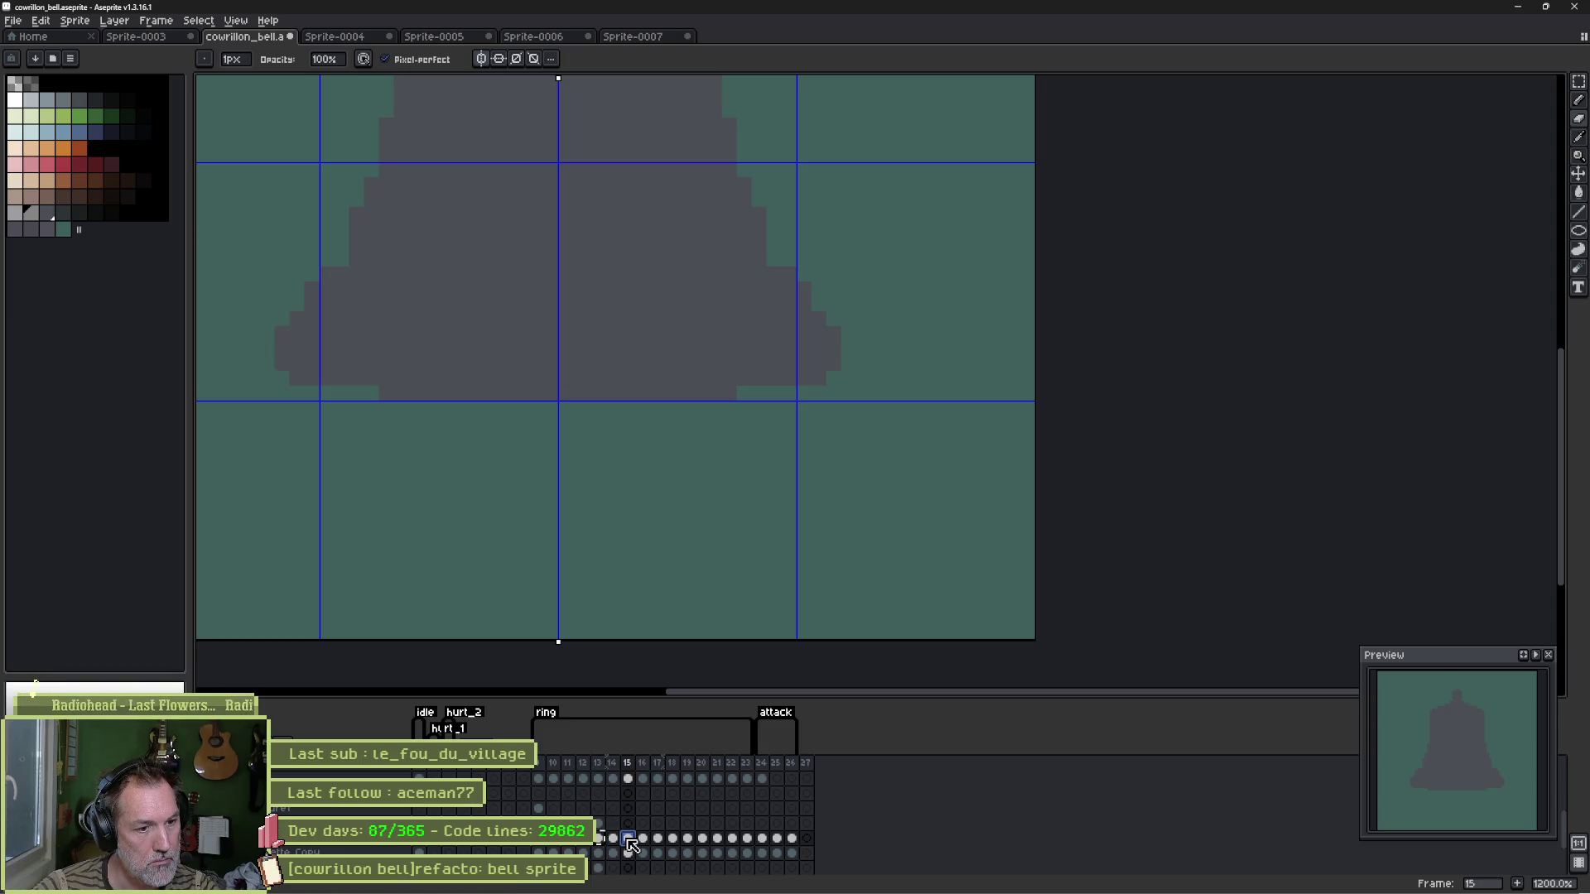
pyautogui.click(641, 839)
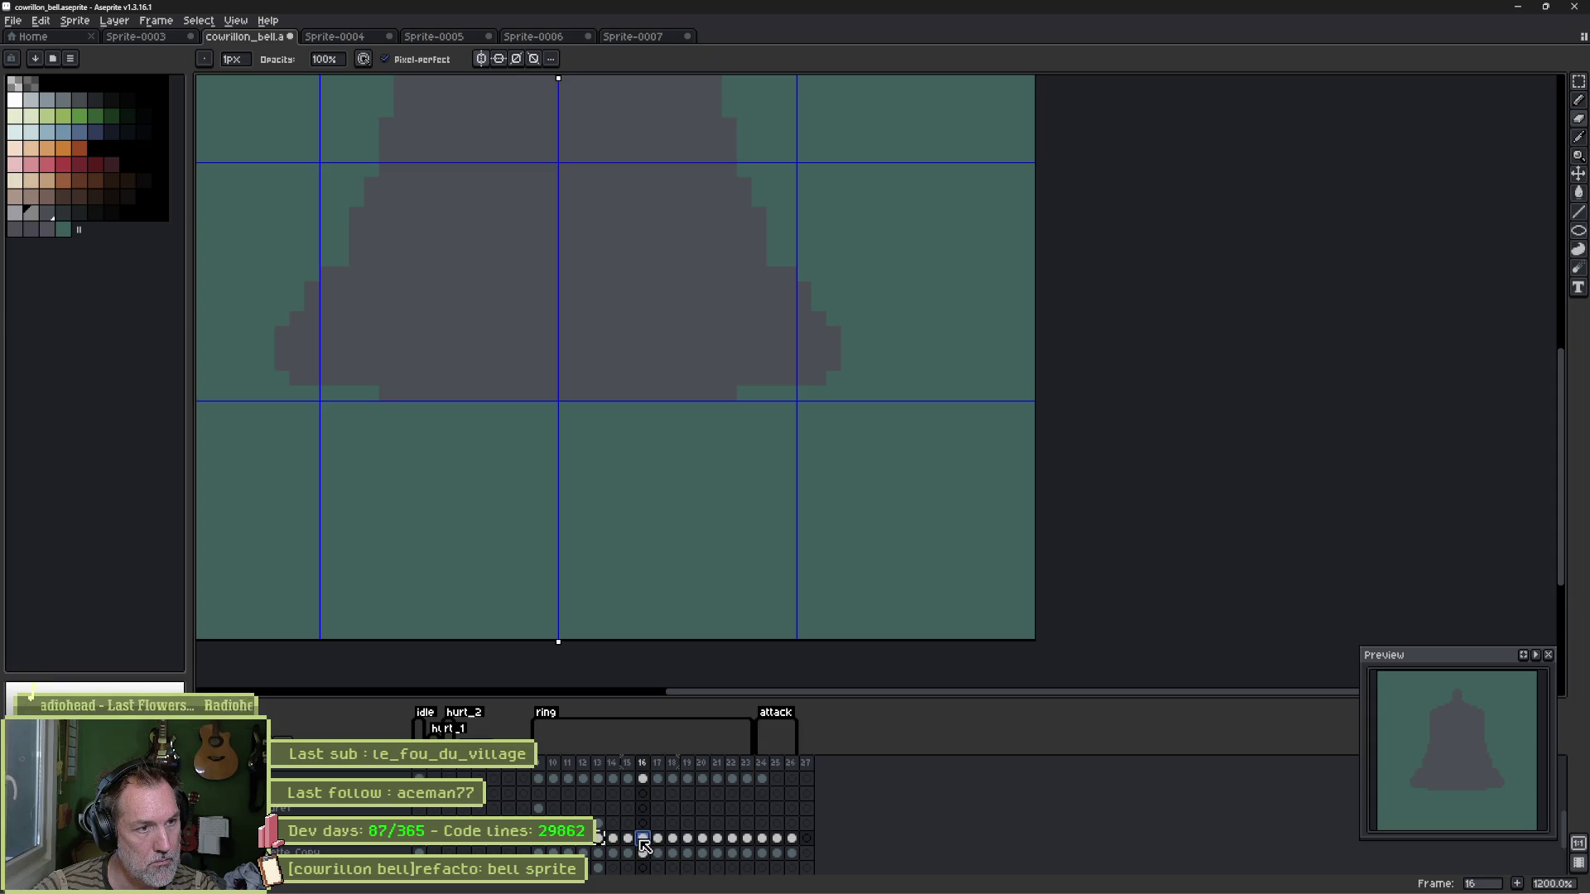
pyautogui.click(644, 845)
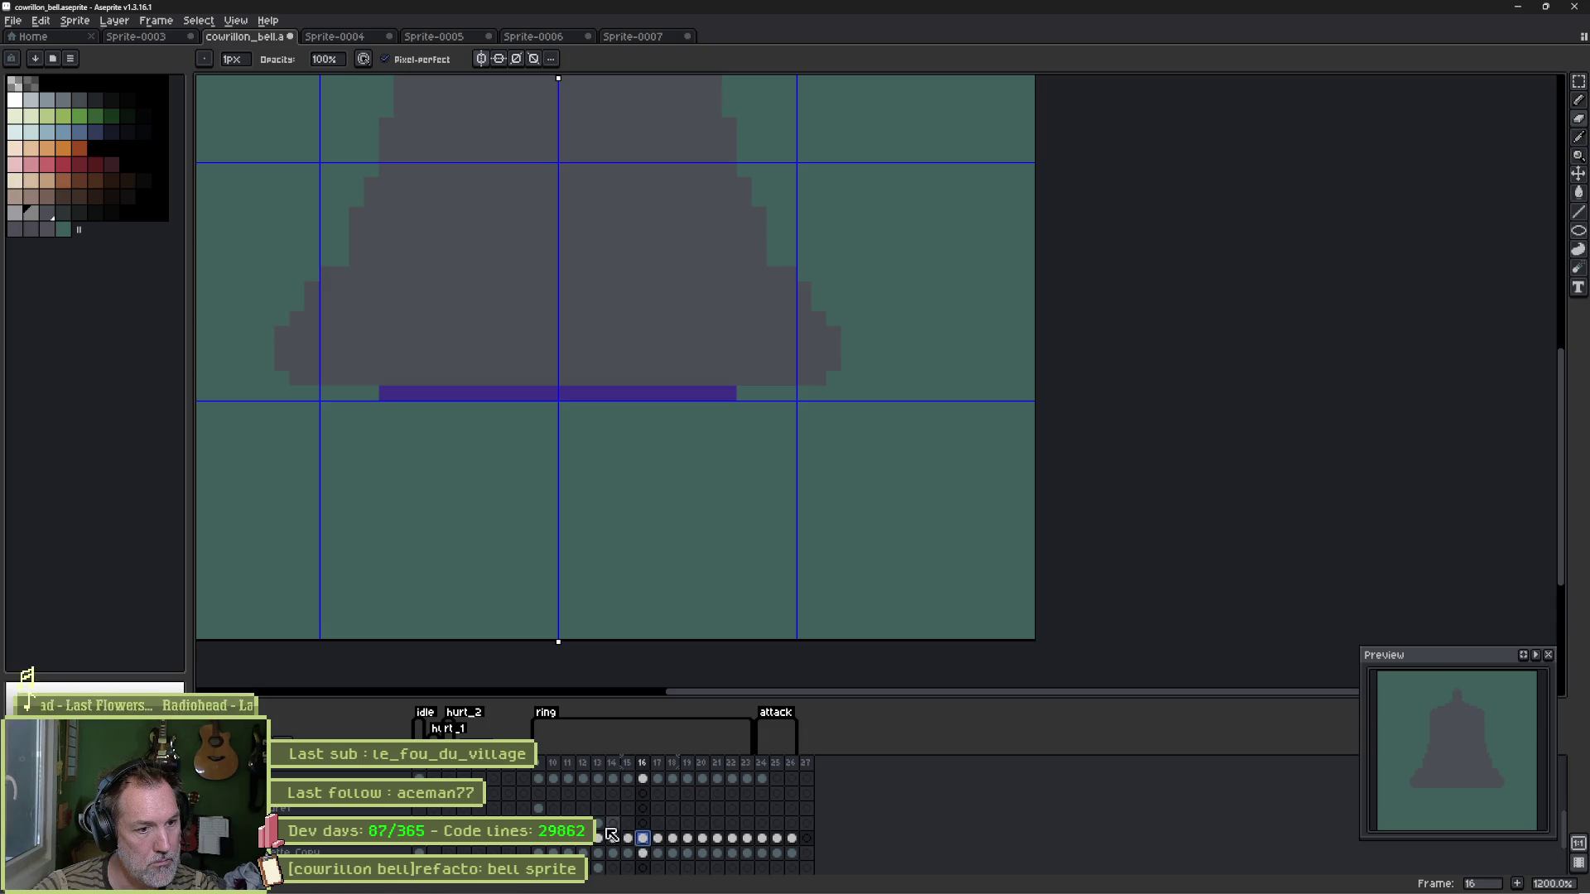
pyautogui.click(599, 827)
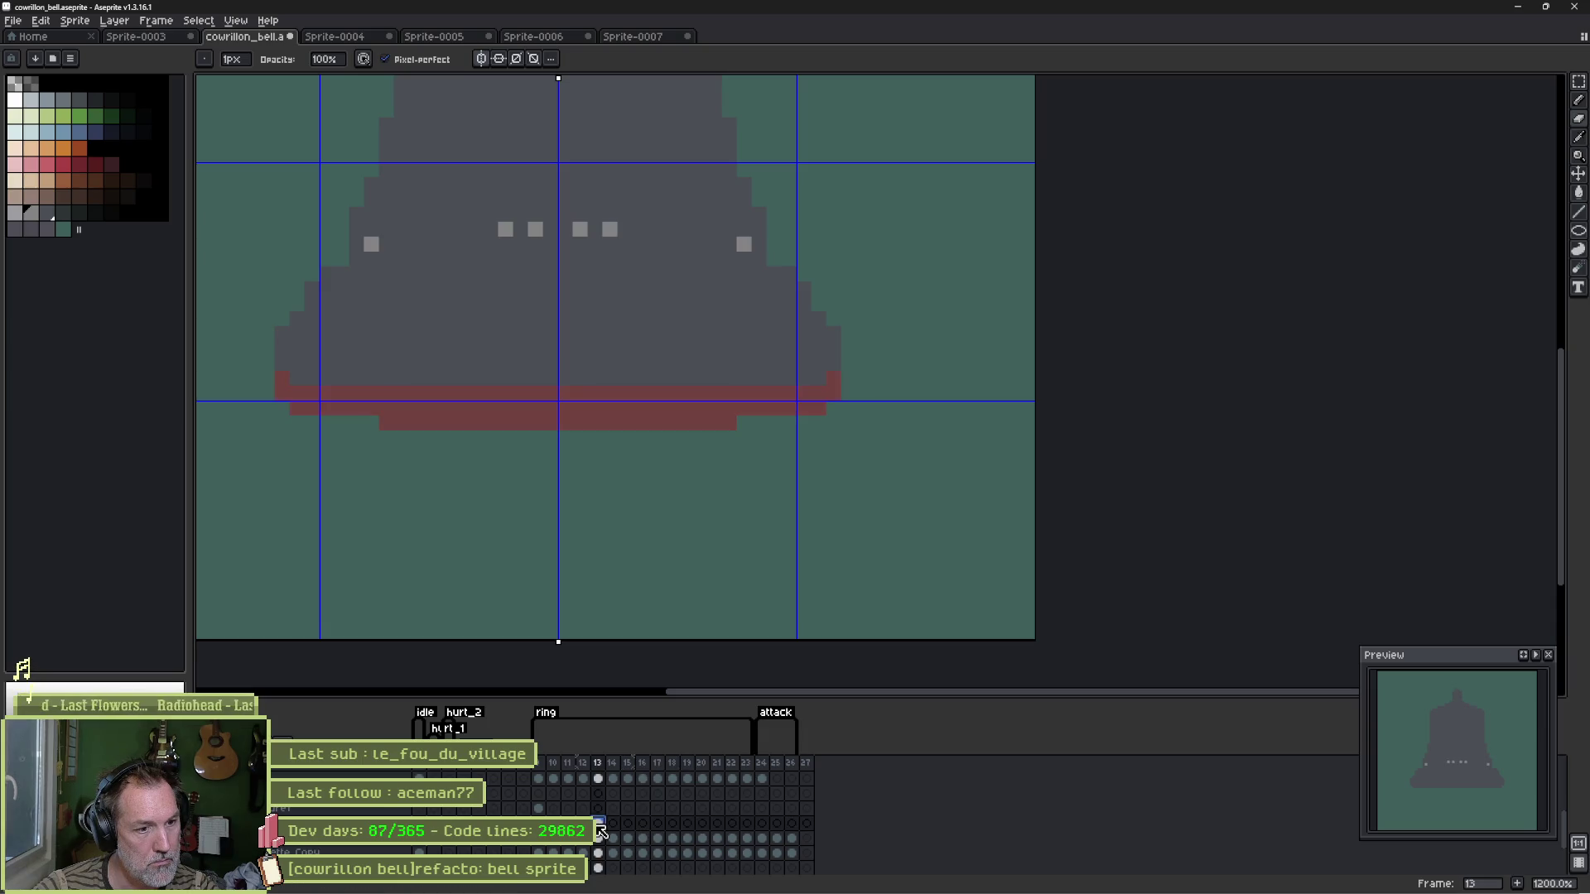
pyautogui.click(658, 825)
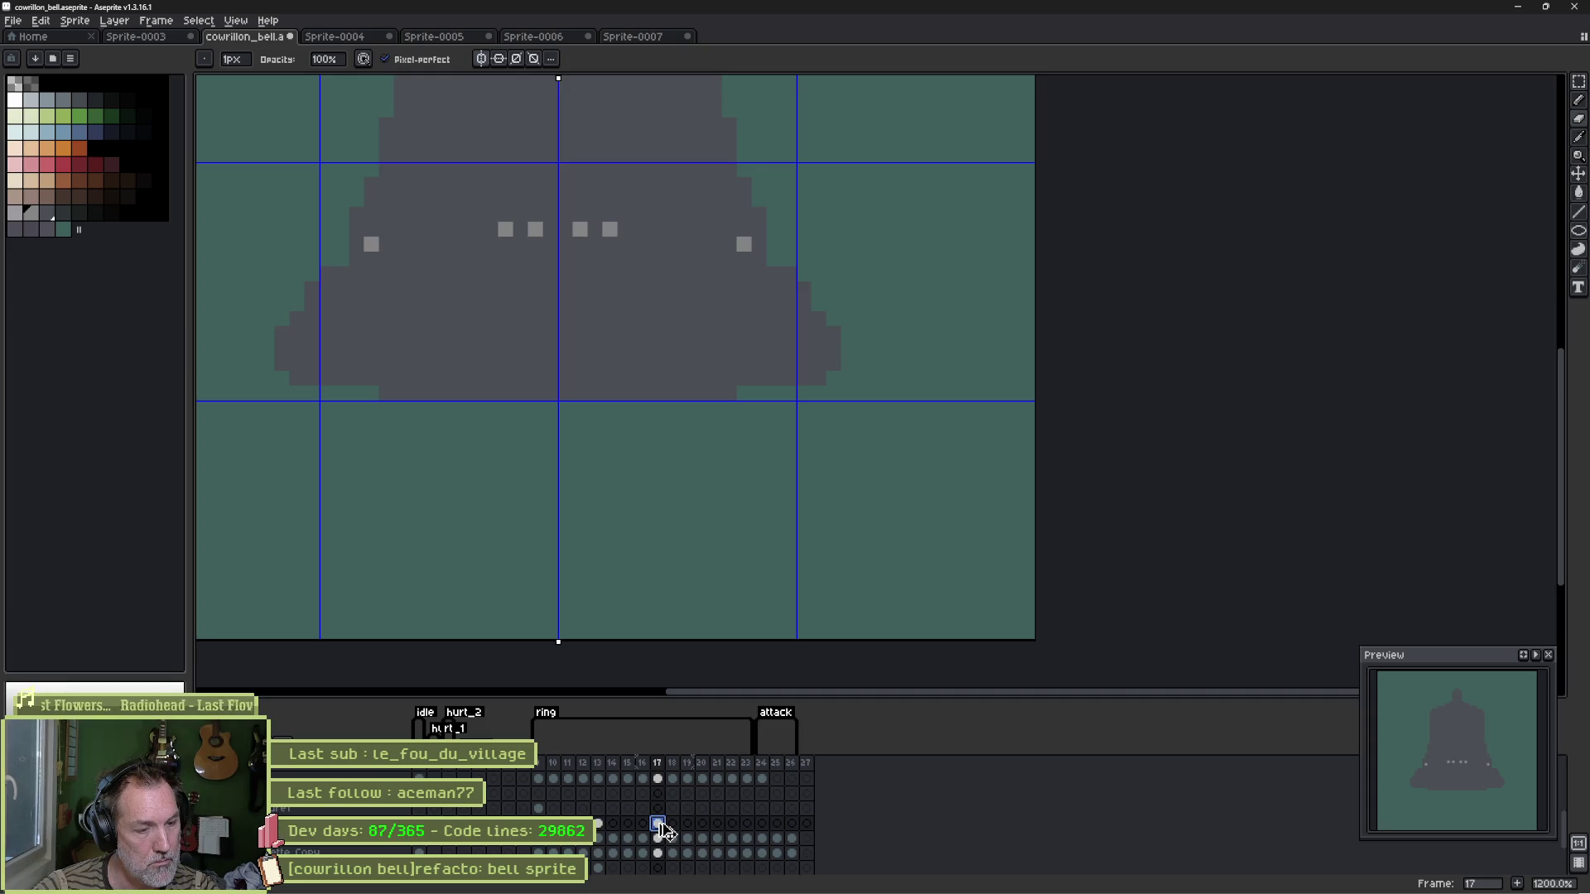
pyautogui.click(583, 853)
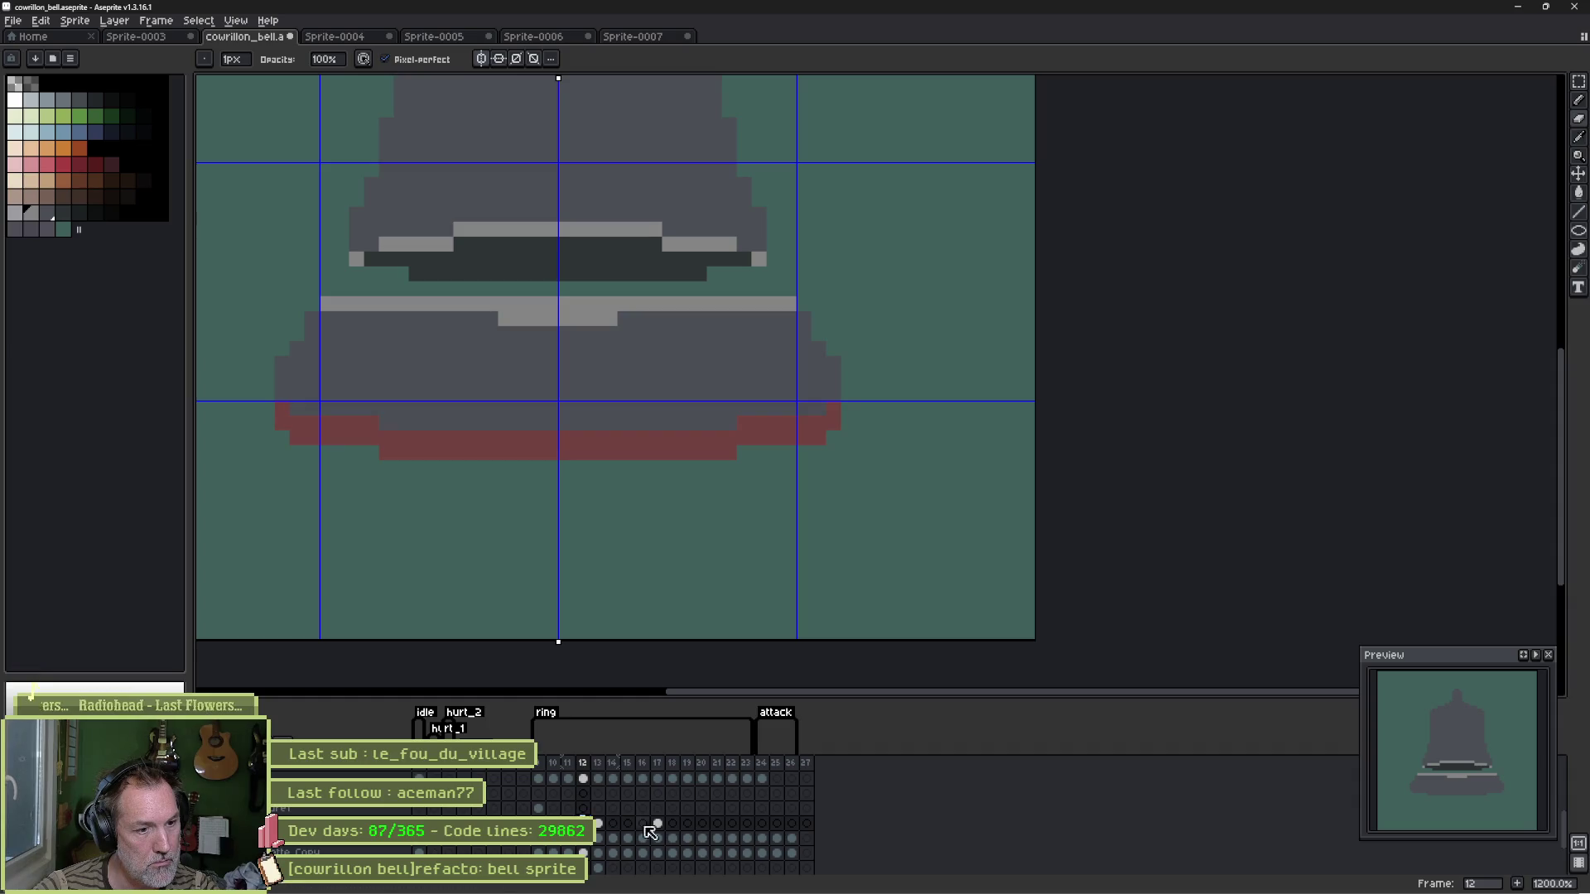
pyautogui.click(673, 823)
pyautogui.press('Left')
pyautogui.press('Left')
pyautogui.press('Left')
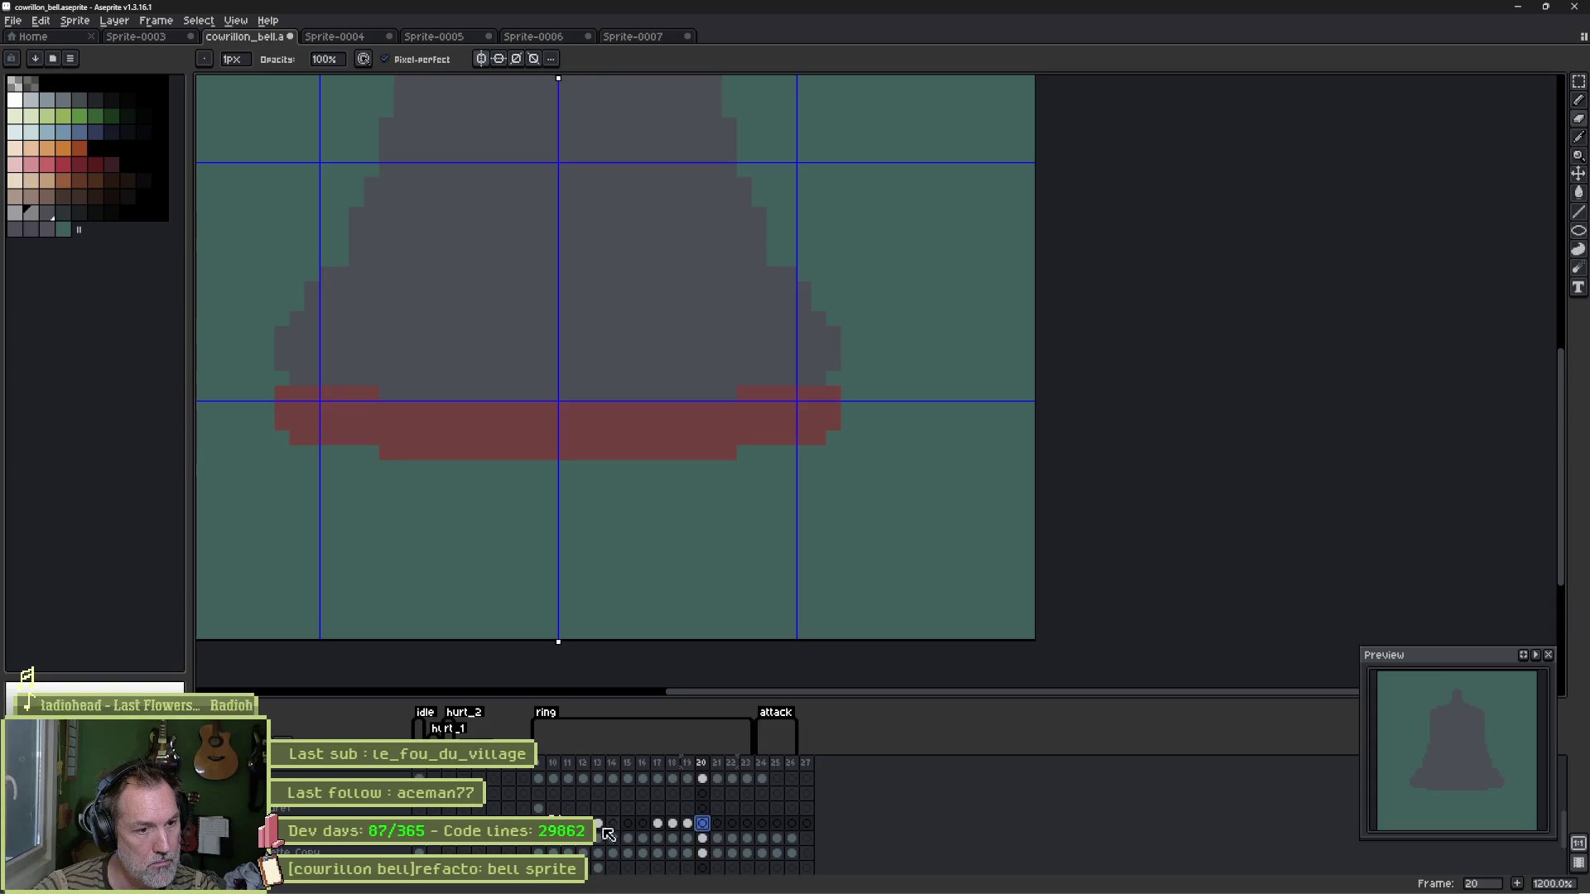
# - Check frames 21, 9, 17 and 18 for the blue band, ending on frame 21
pyautogui.click(716, 826)
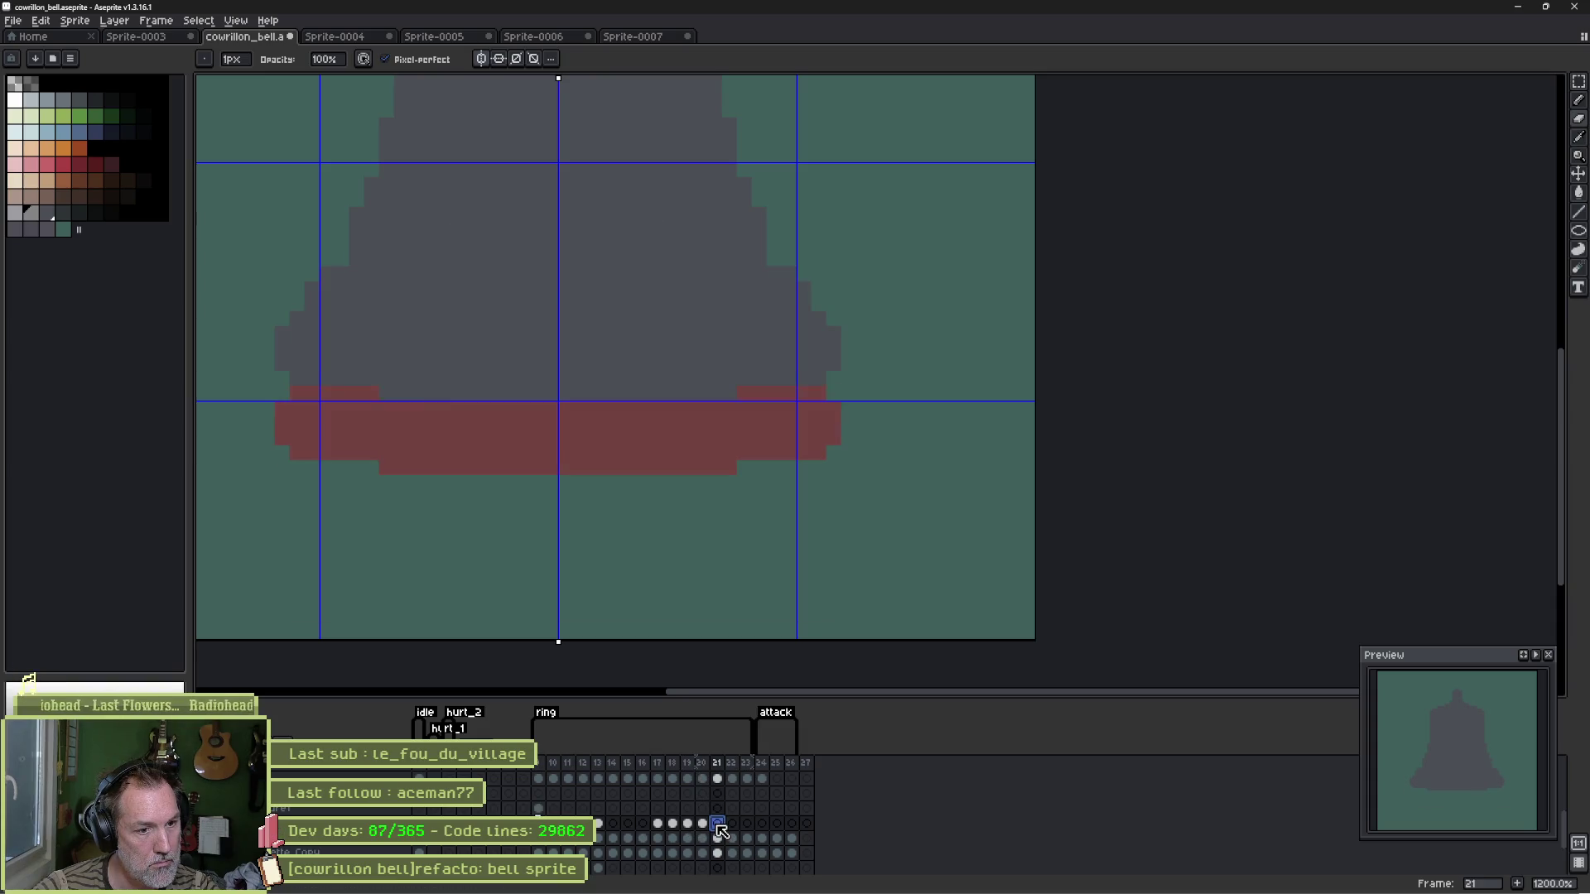
pyautogui.click(540, 842)
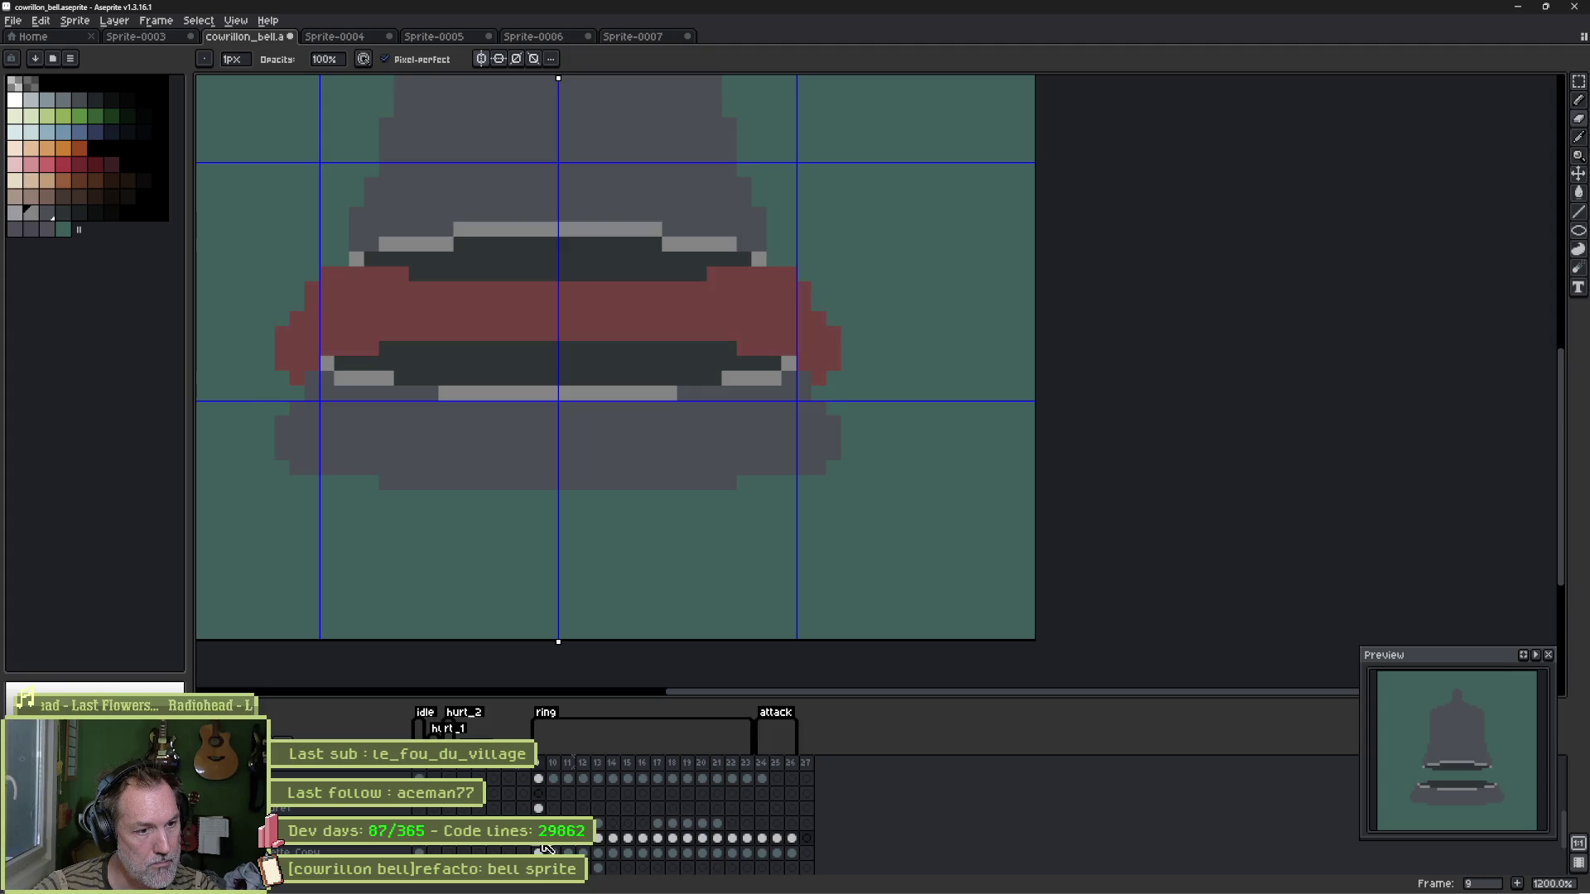
pyautogui.click(662, 840)
pyautogui.click(674, 839)
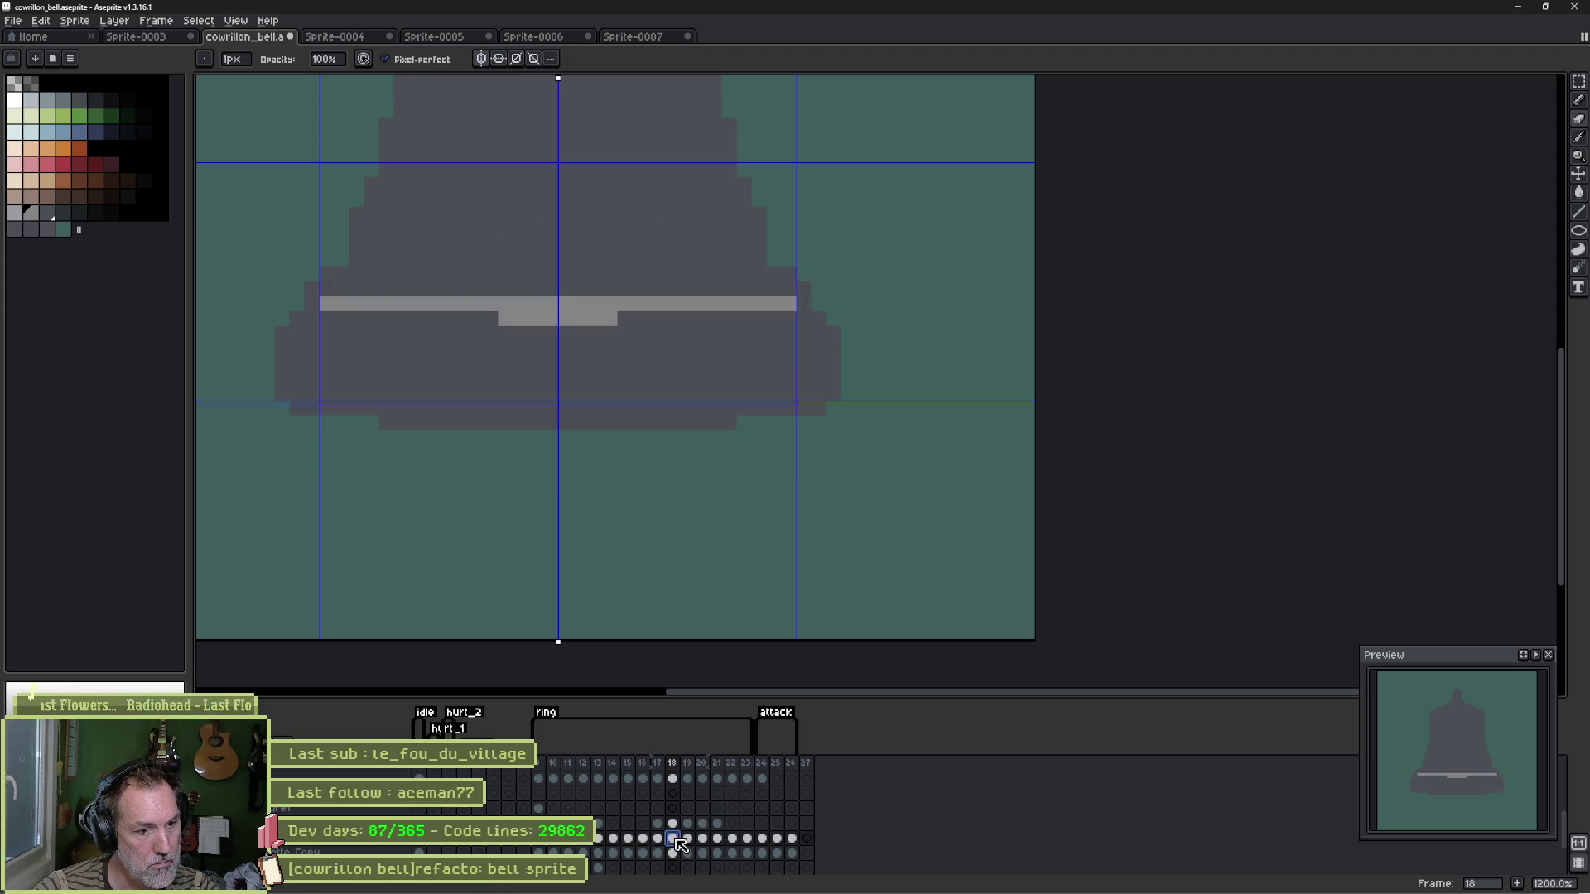
pyautogui.click(688, 839)
pyautogui.click(702, 840)
pyautogui.click(717, 840)
pyautogui.press('F3')
# - Delete frames 10 and 11 from the ring animation and play it back
pyautogui.moveTo(542, 774); pyautogui.dragTo(727, 781)
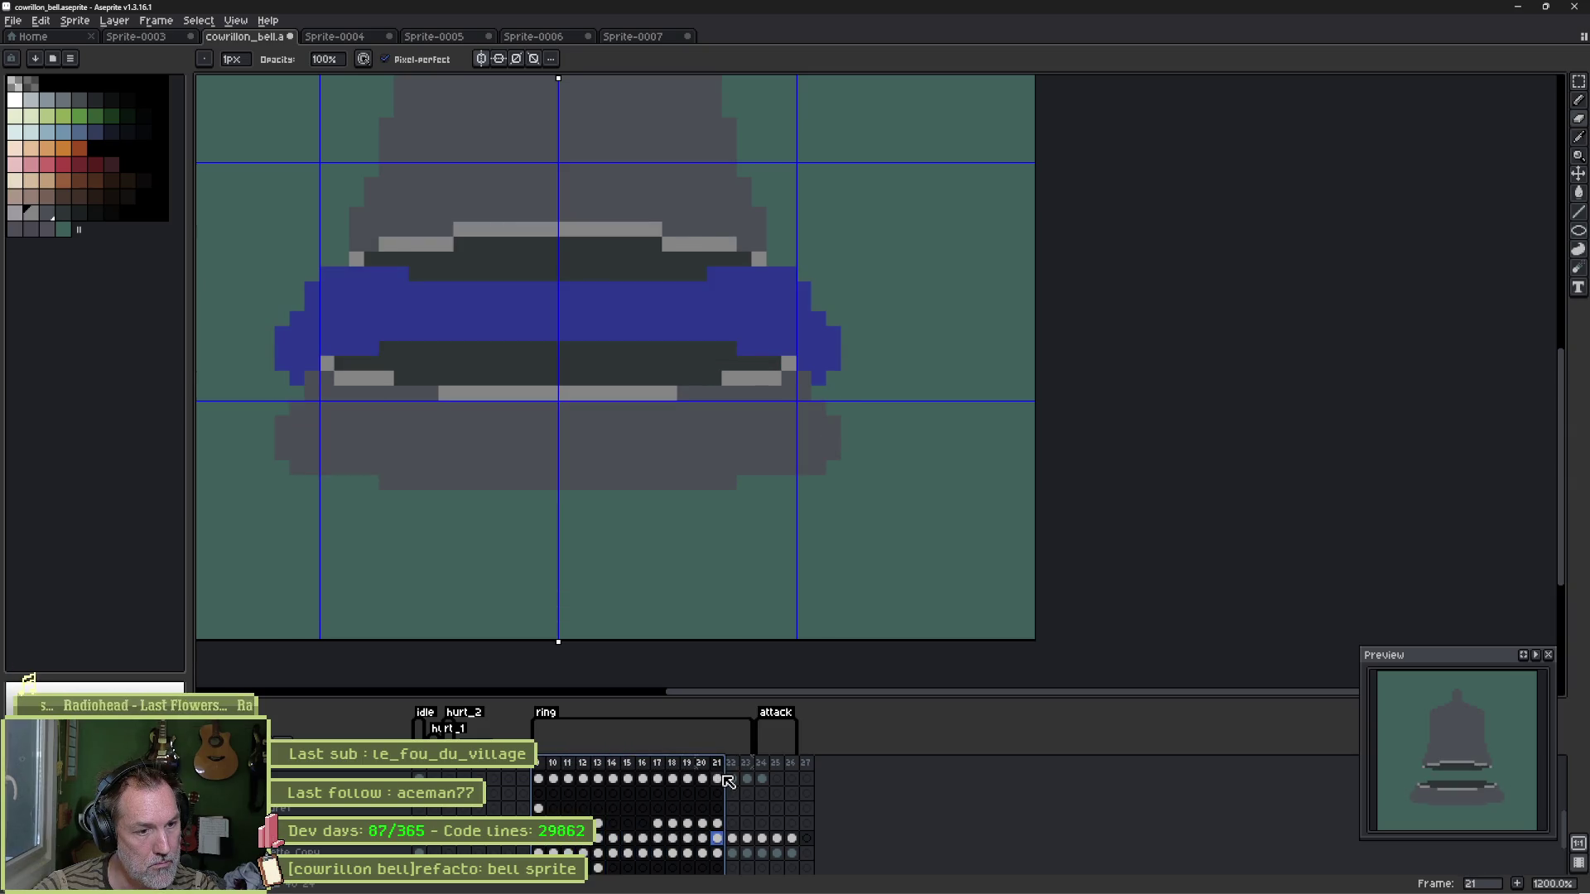
pyautogui.click(553, 778)
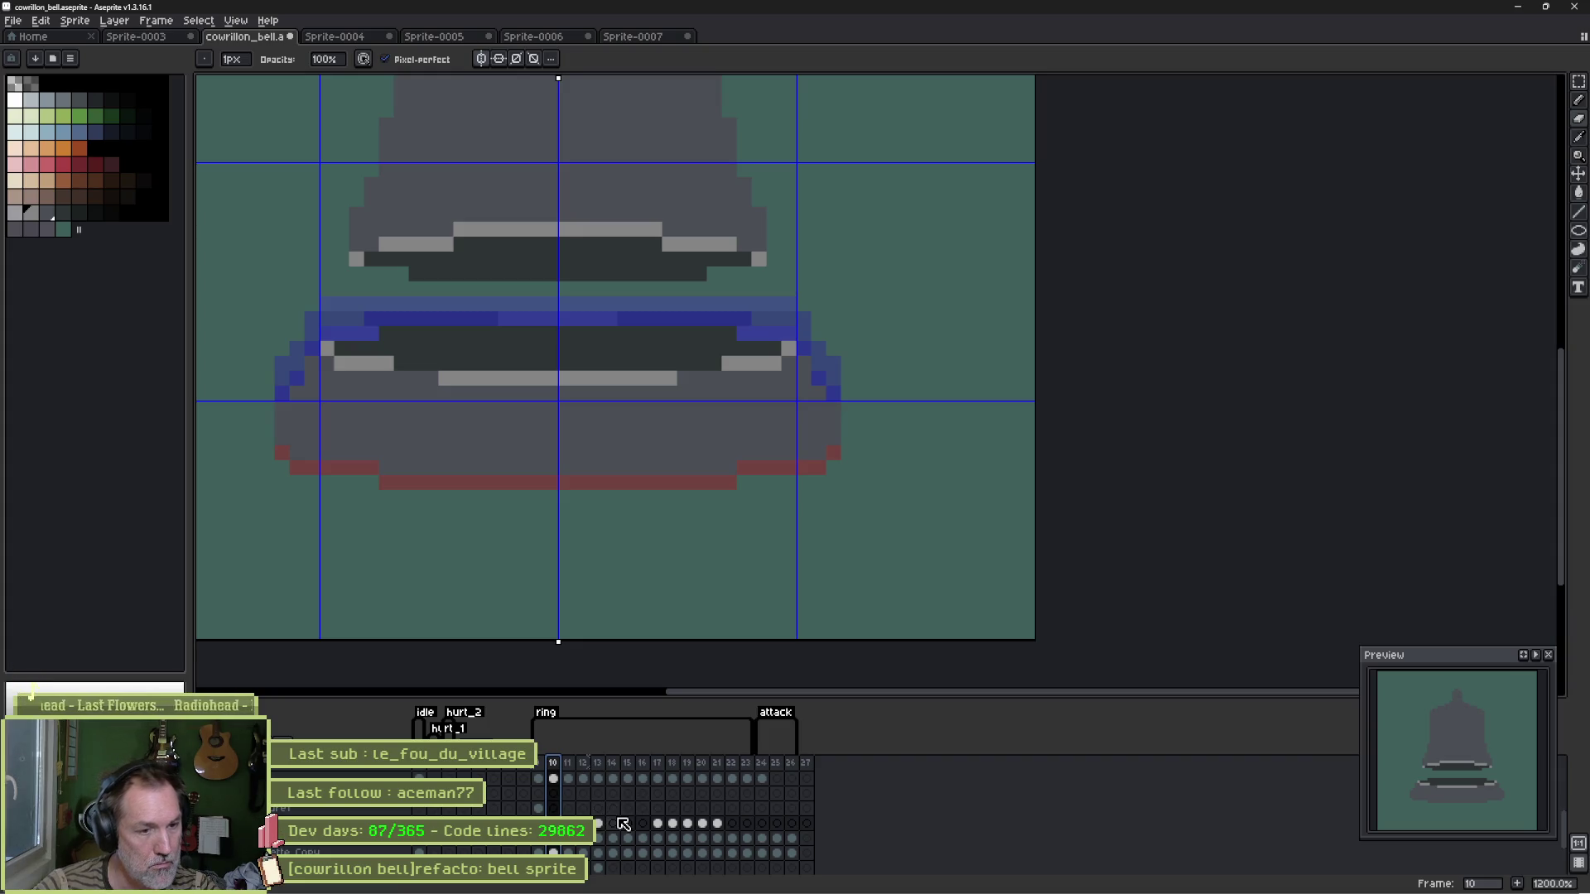
pyautogui.hotkey('alt', 'c')
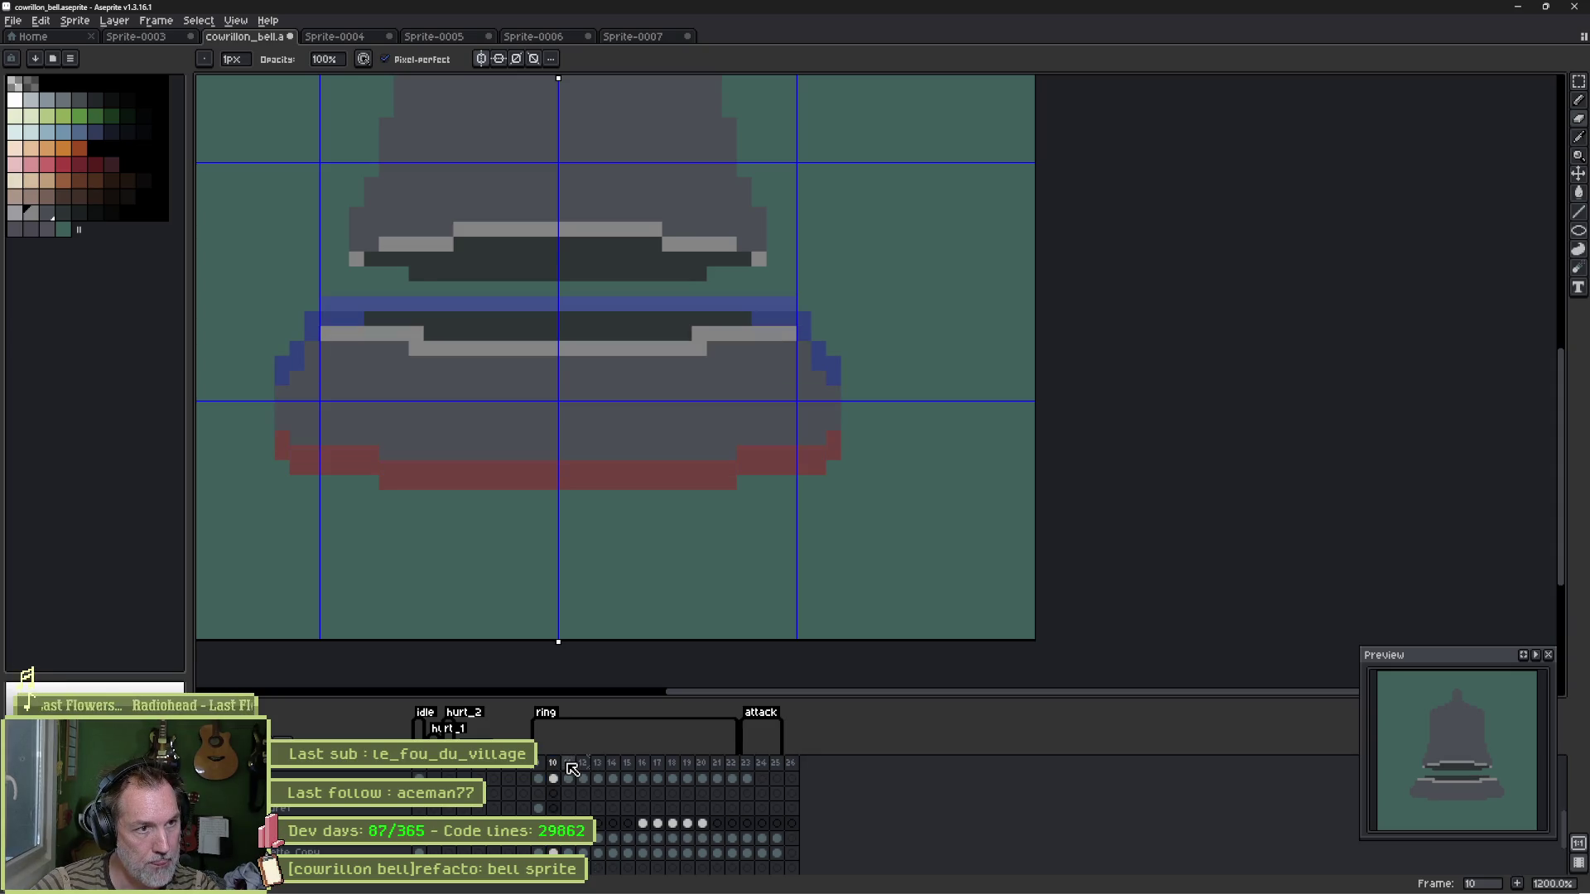
pyautogui.click(569, 766)
pyautogui.hotkey('alt', 'c')
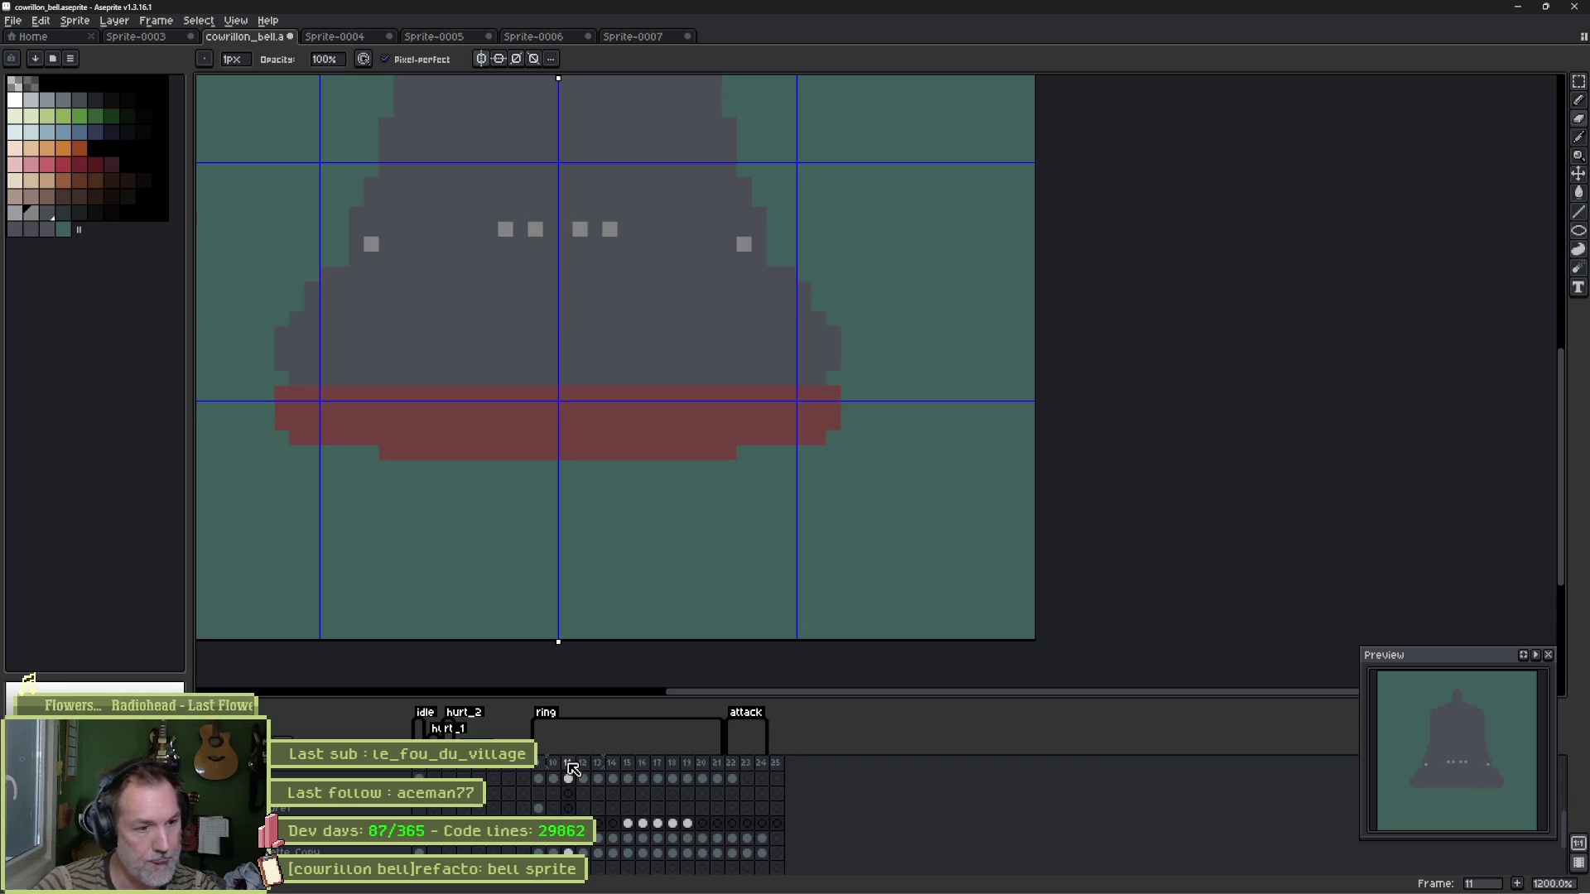
pyautogui.press('Return')
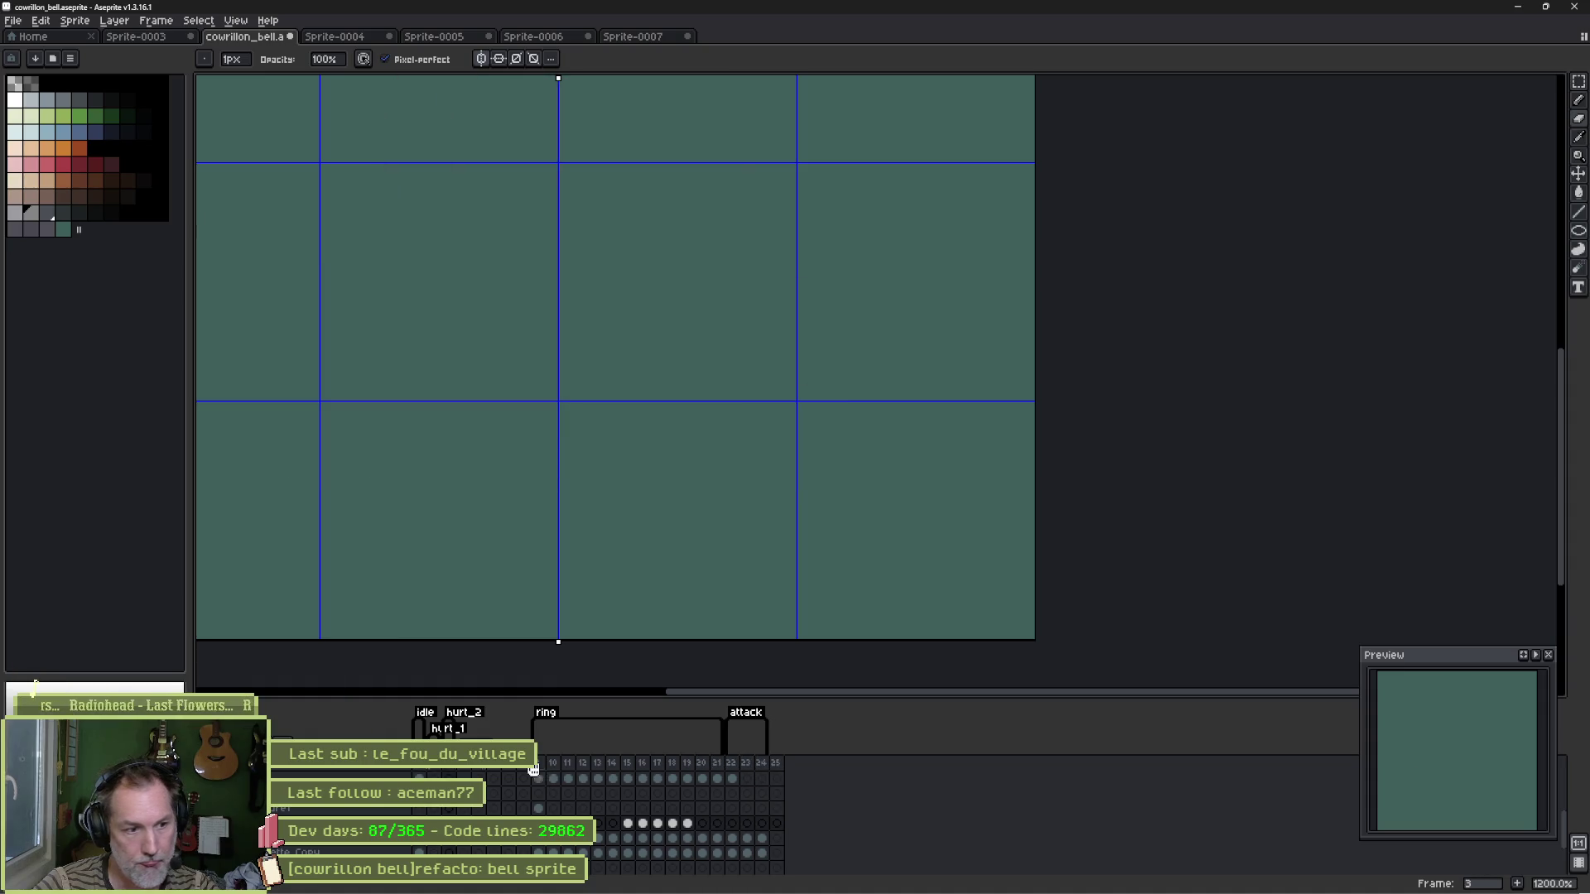
# - Look at the ring tag properties, then play and step through frames 13 to 16
pyautogui.doubleClick(545, 712)
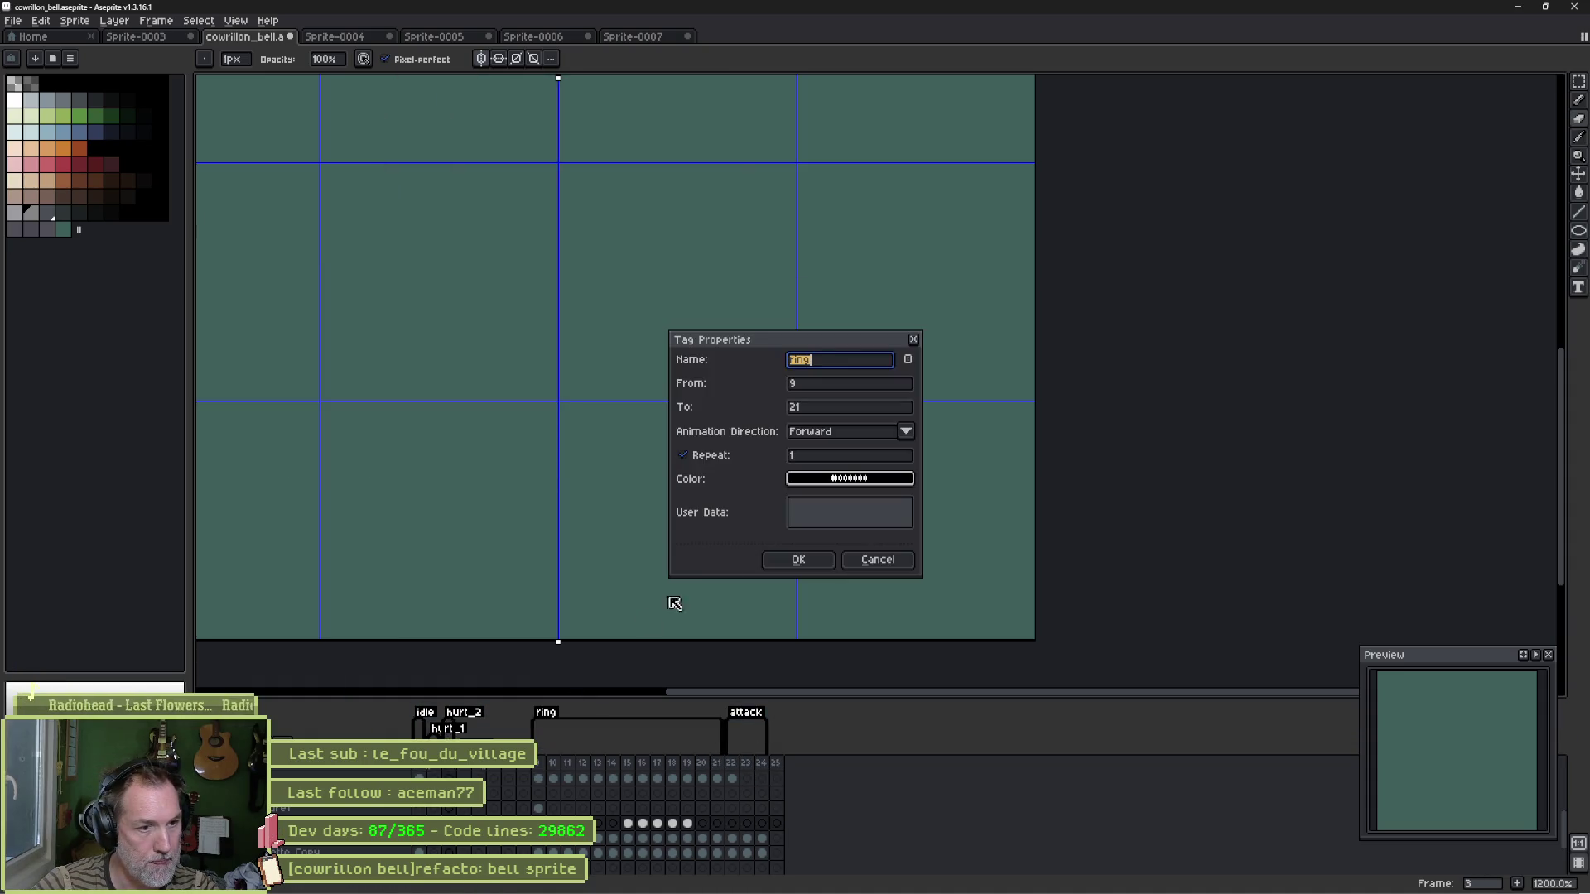
pyautogui.click(798, 560)
pyautogui.click(568, 778)
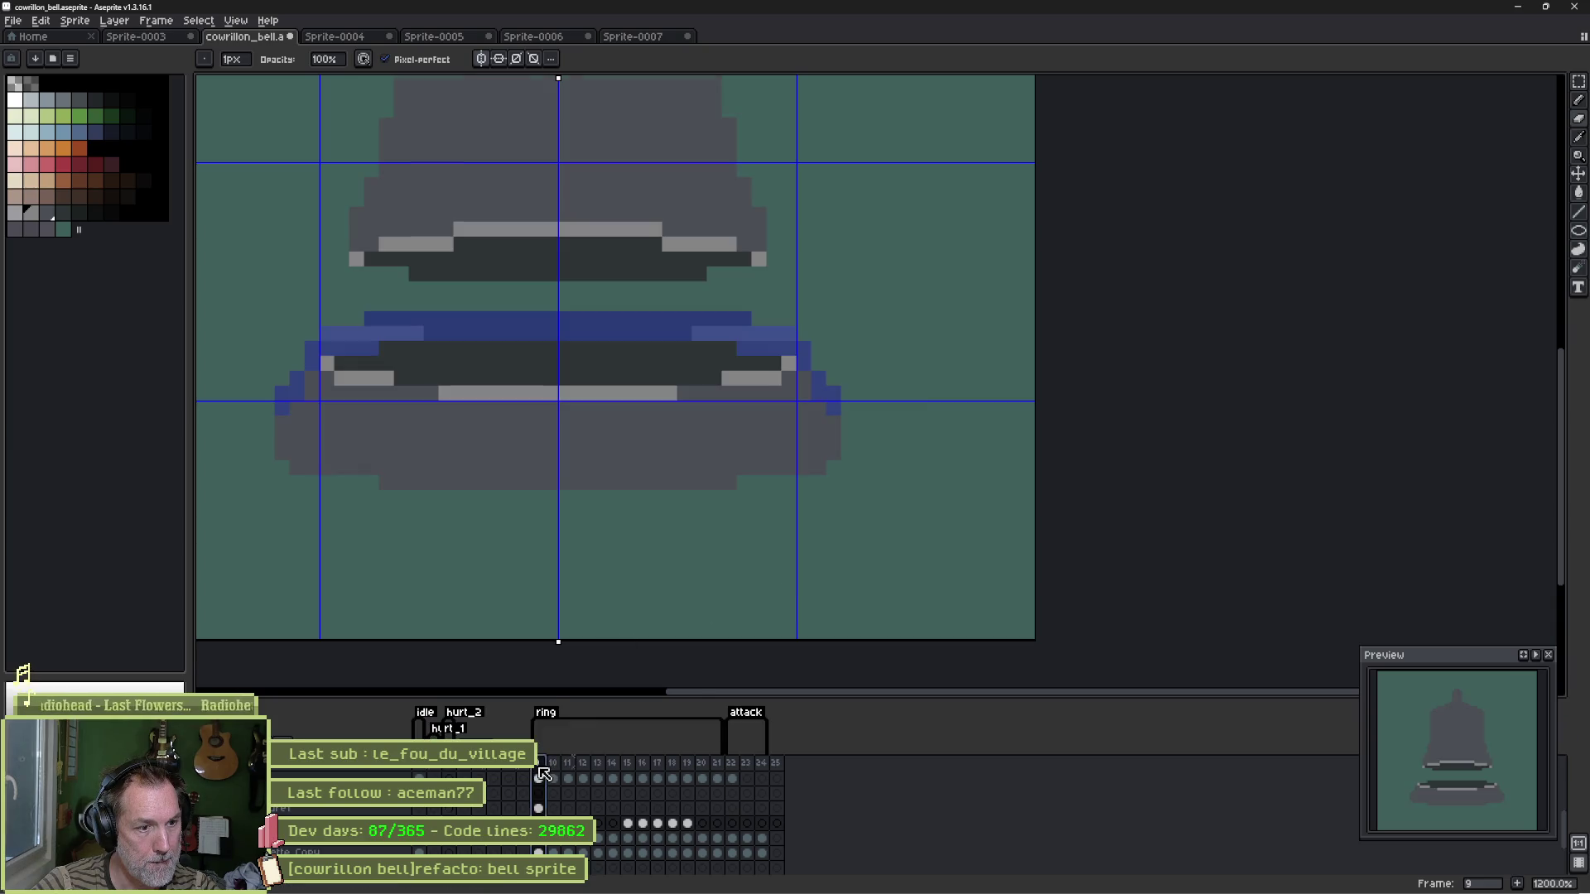
pyautogui.press('Return')
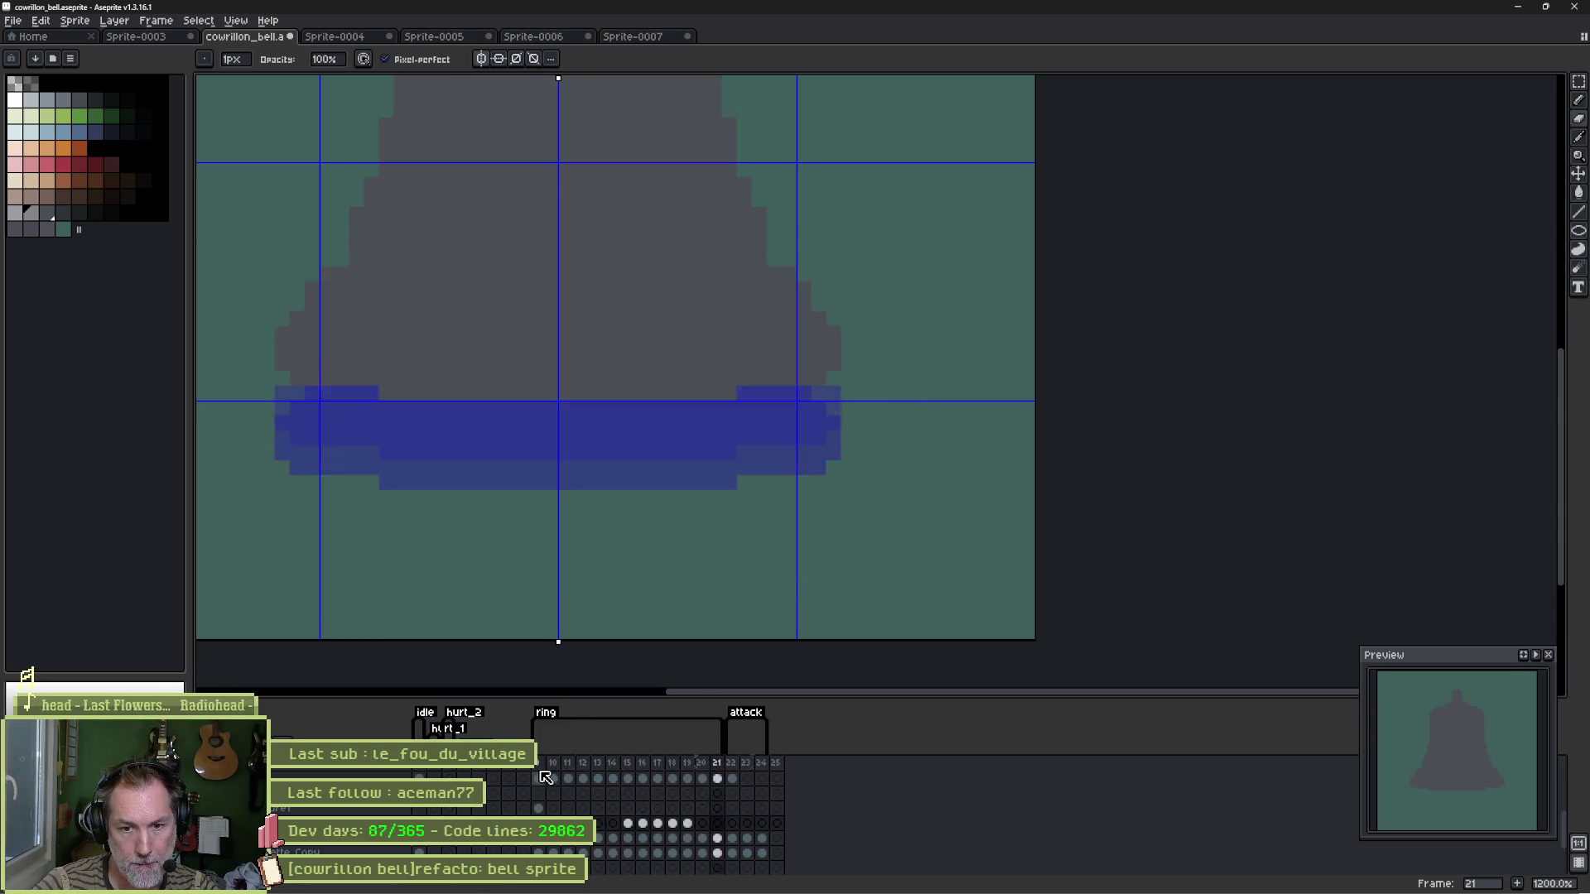
pyautogui.click(598, 838)
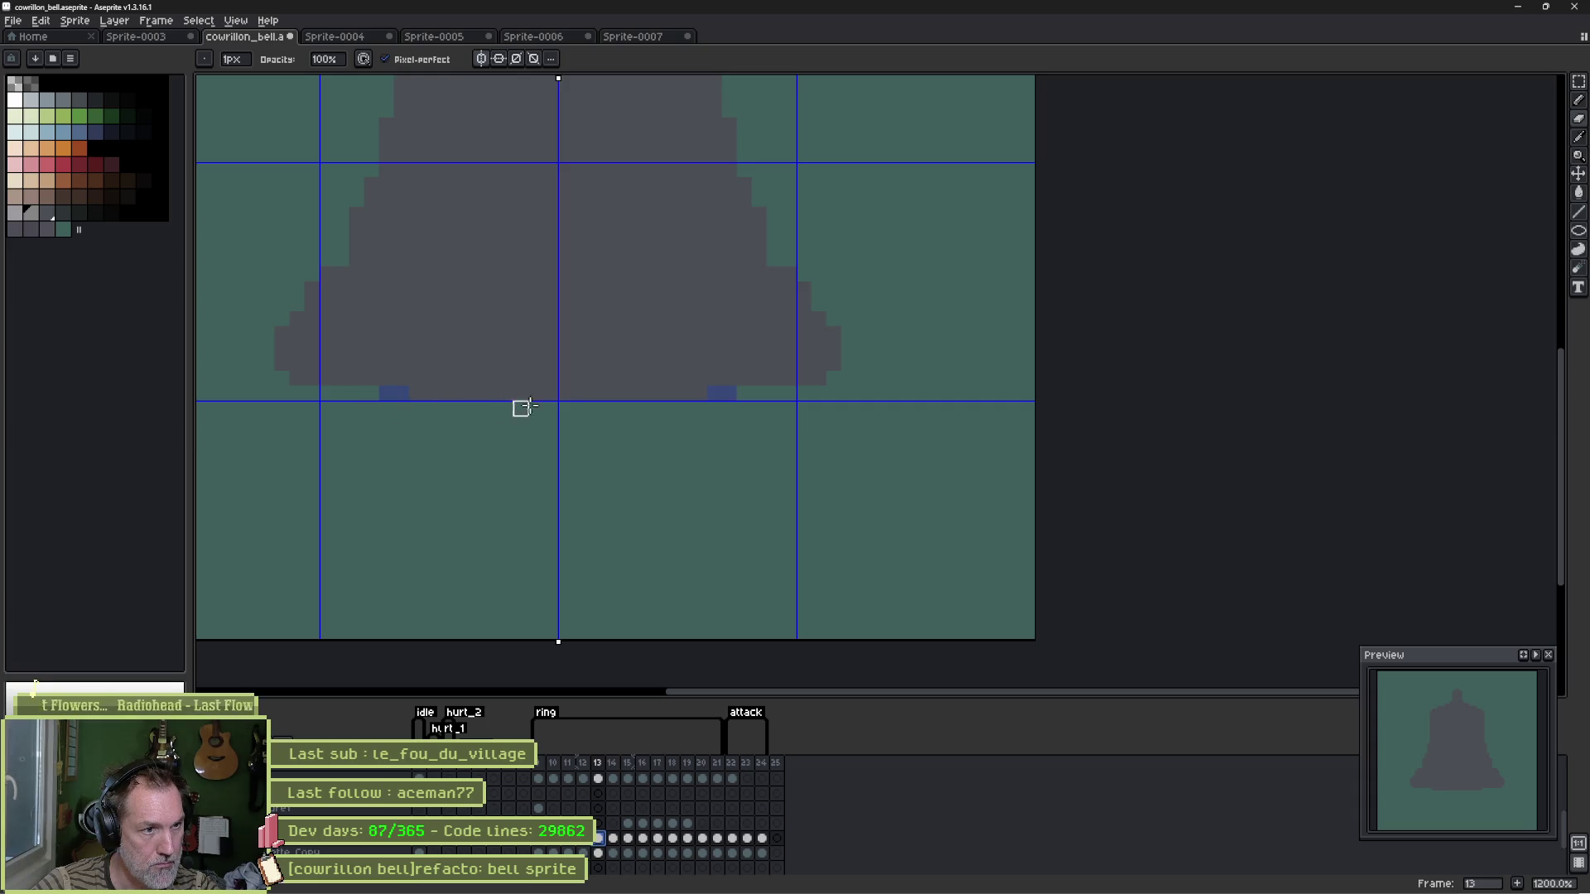
pyautogui.click(613, 838)
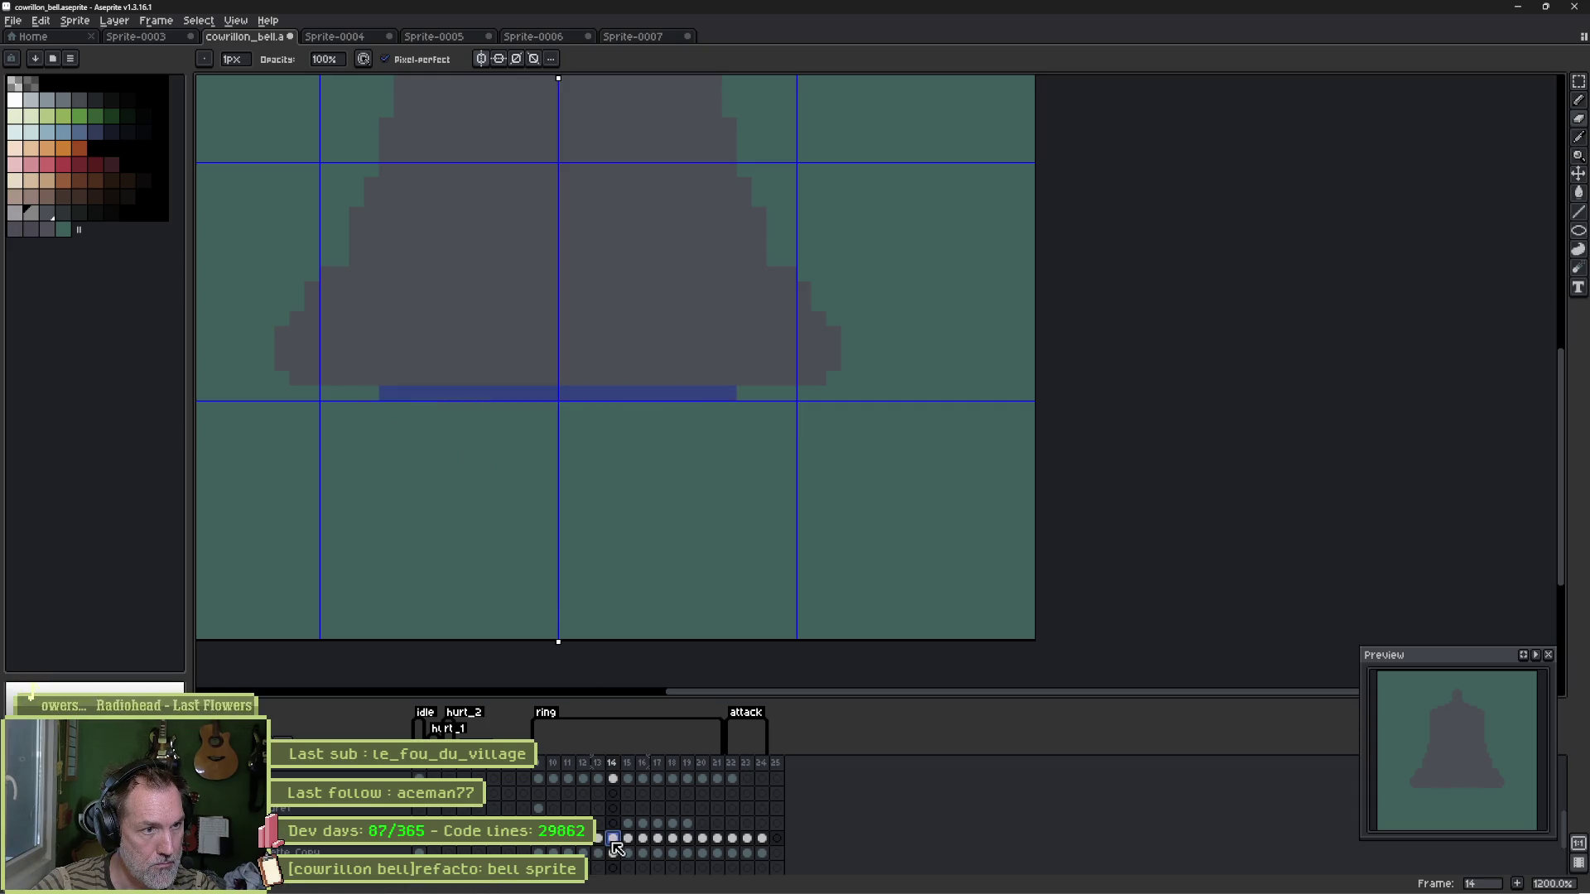
pyautogui.click(629, 838)
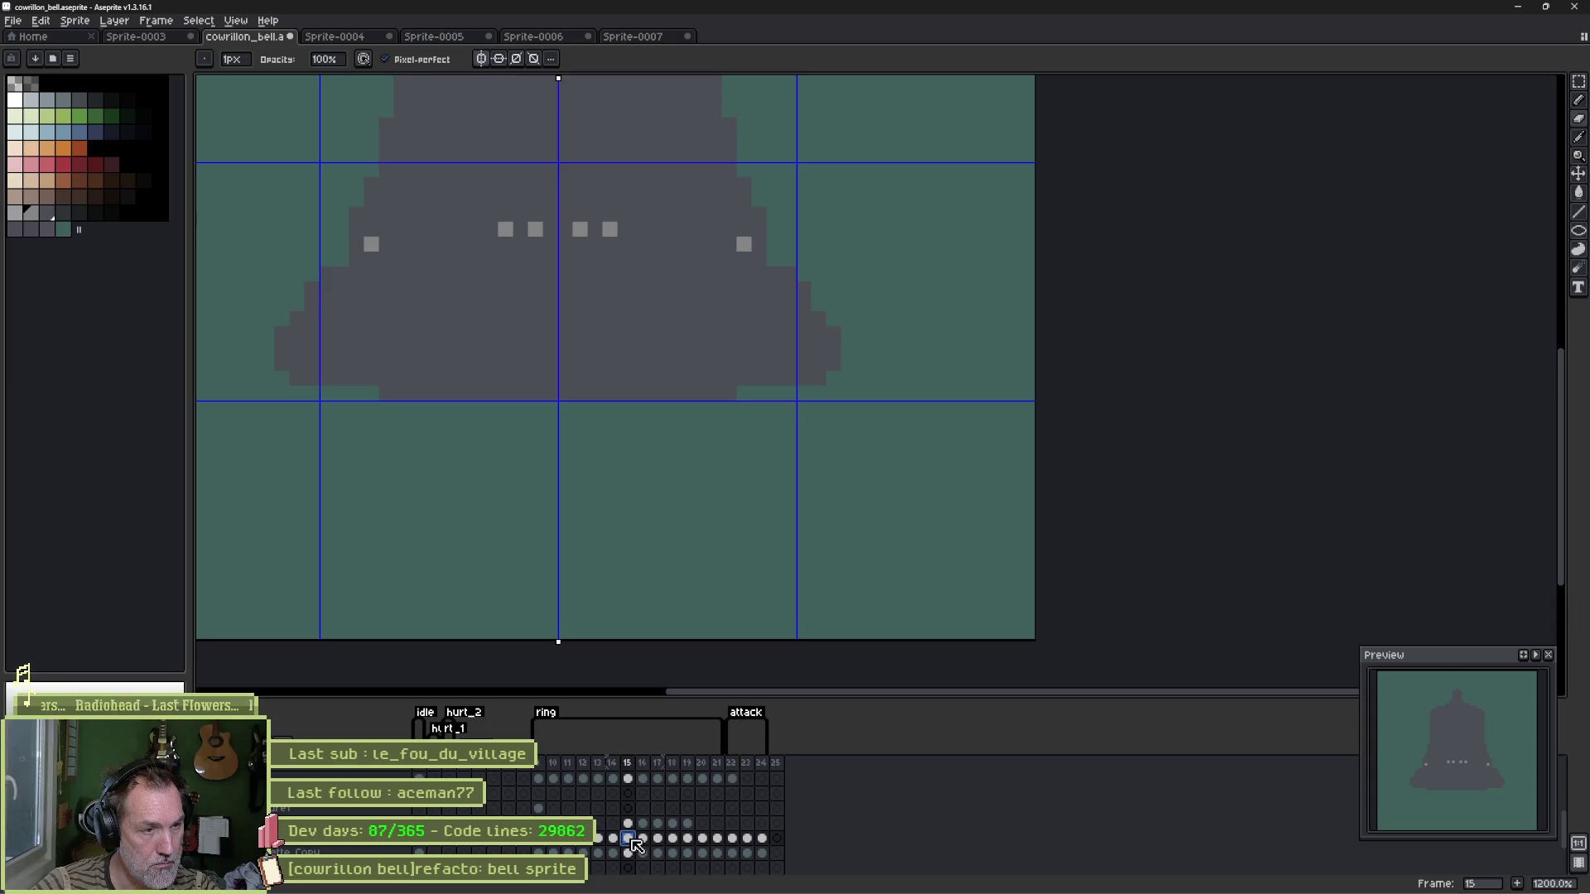
pyautogui.click(645, 839)
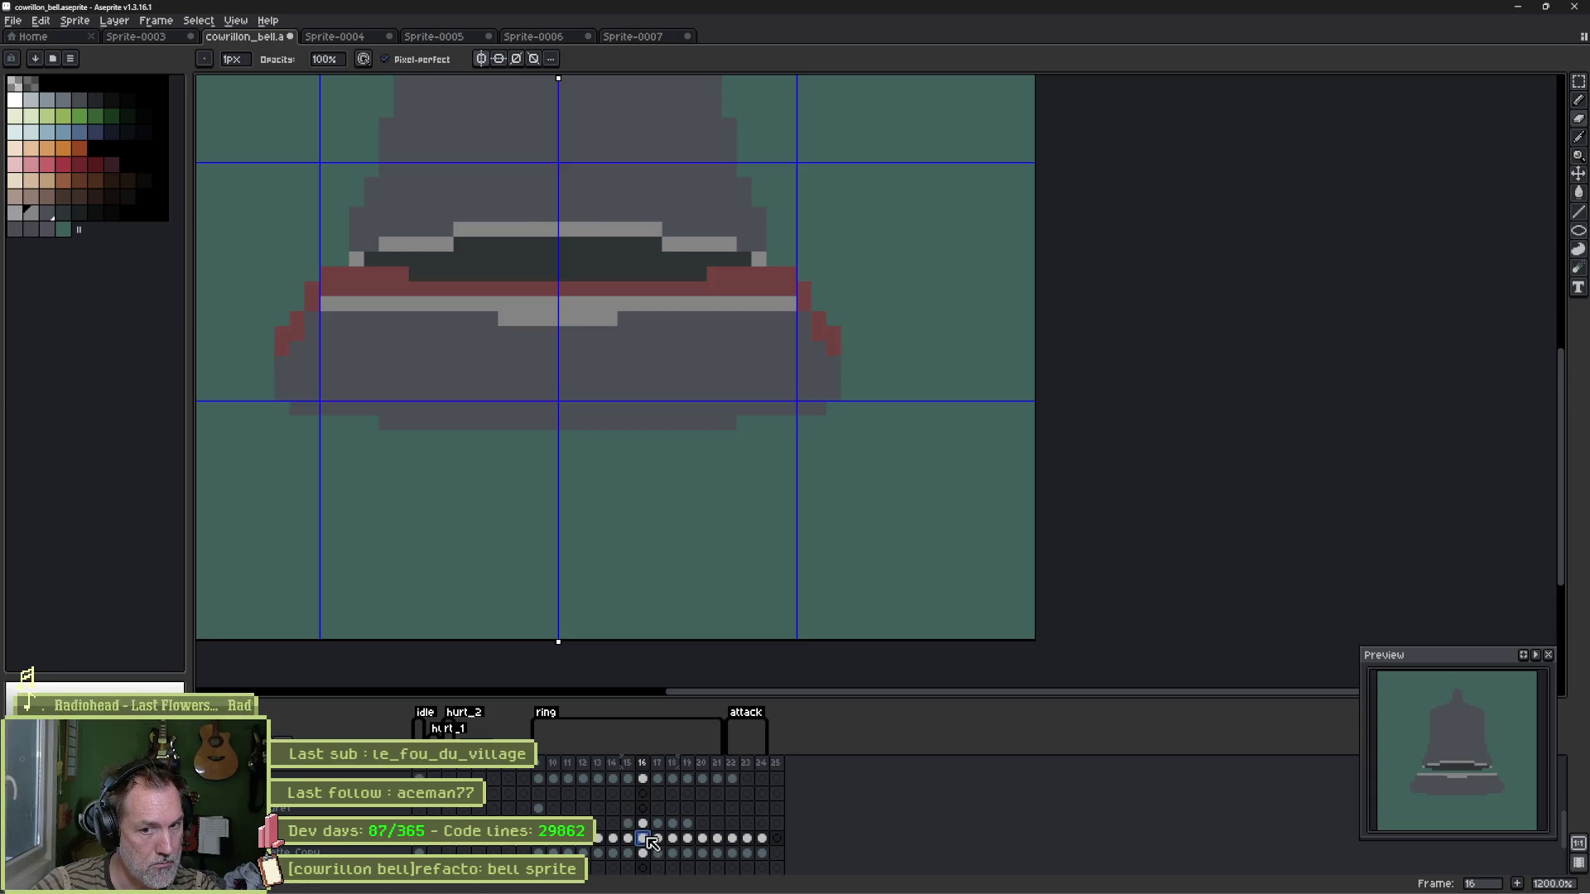
pyautogui.press('Return')
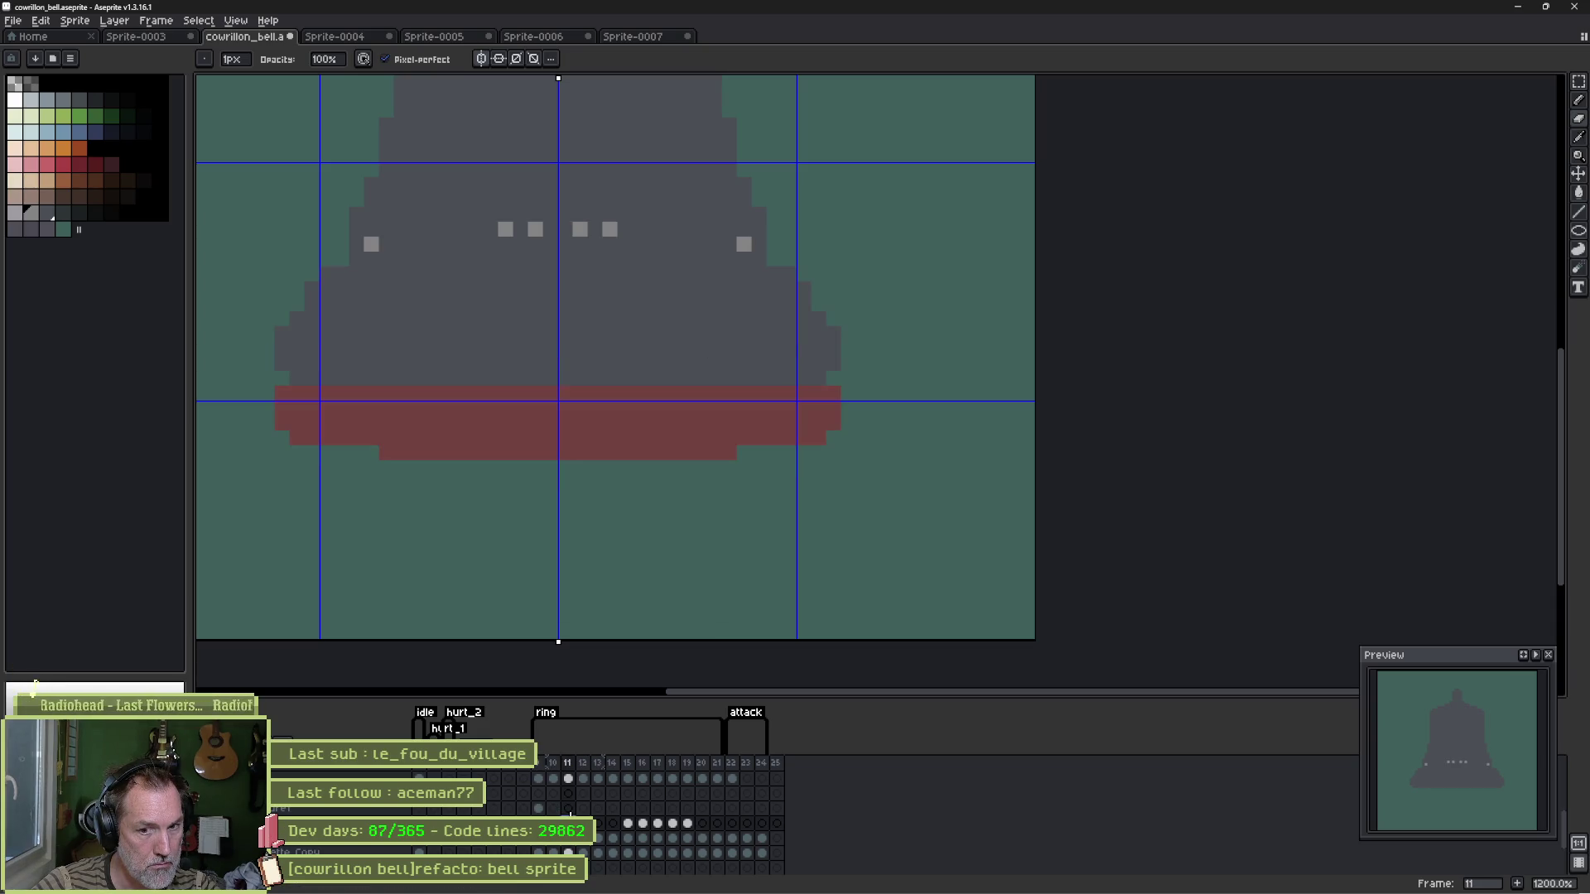
# - Compare frames 16, 10 and 12, pan to show the whole bell, and return to the Pencil
pyautogui.press('Left')
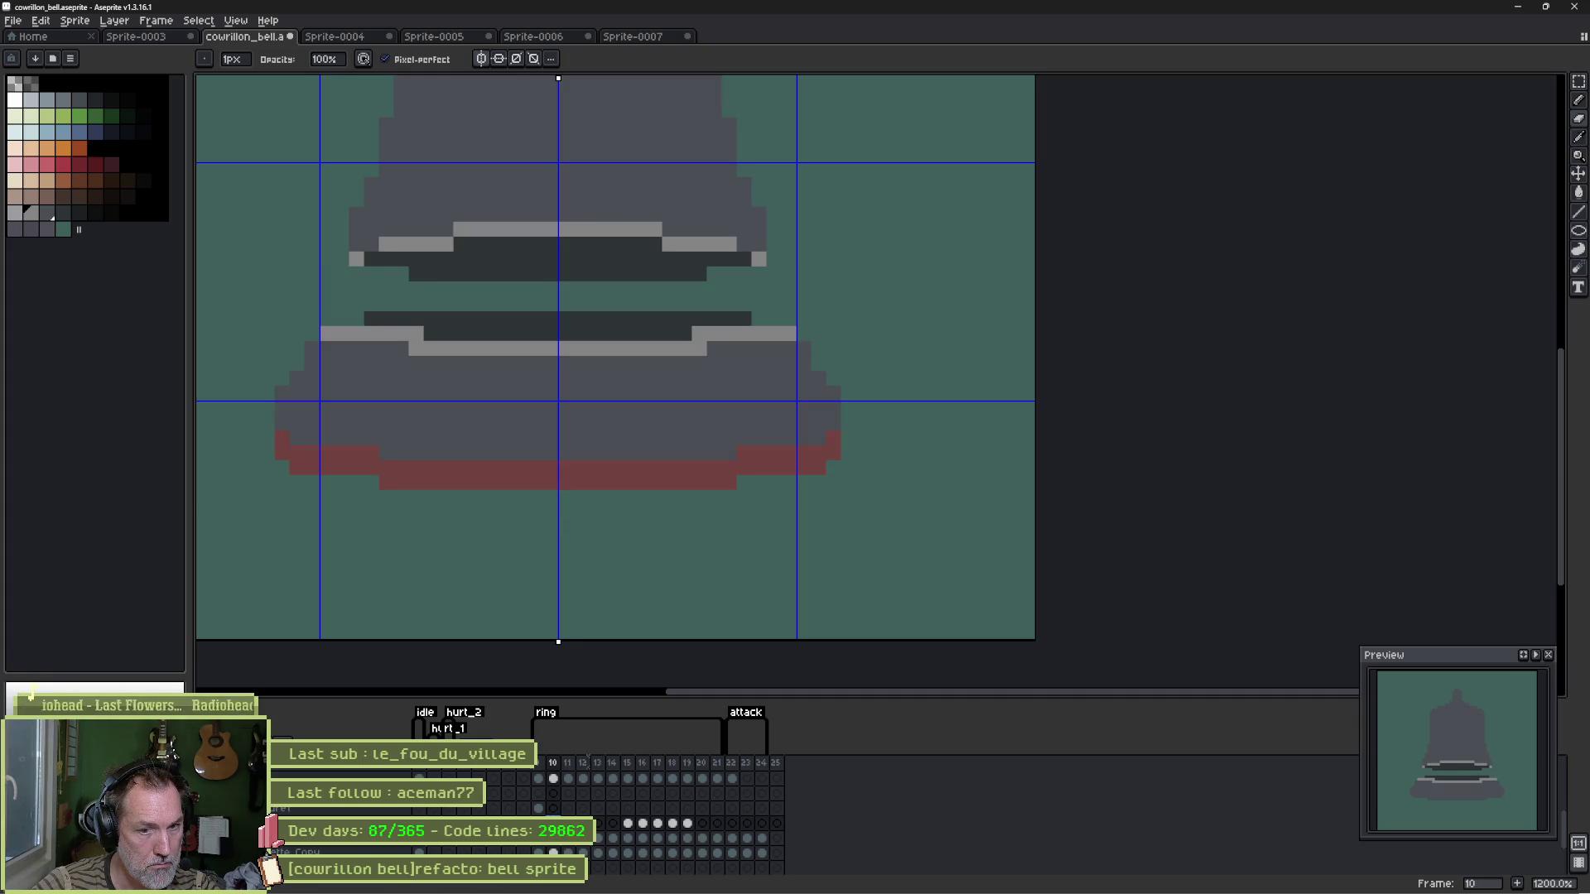
pyautogui.click(643, 823)
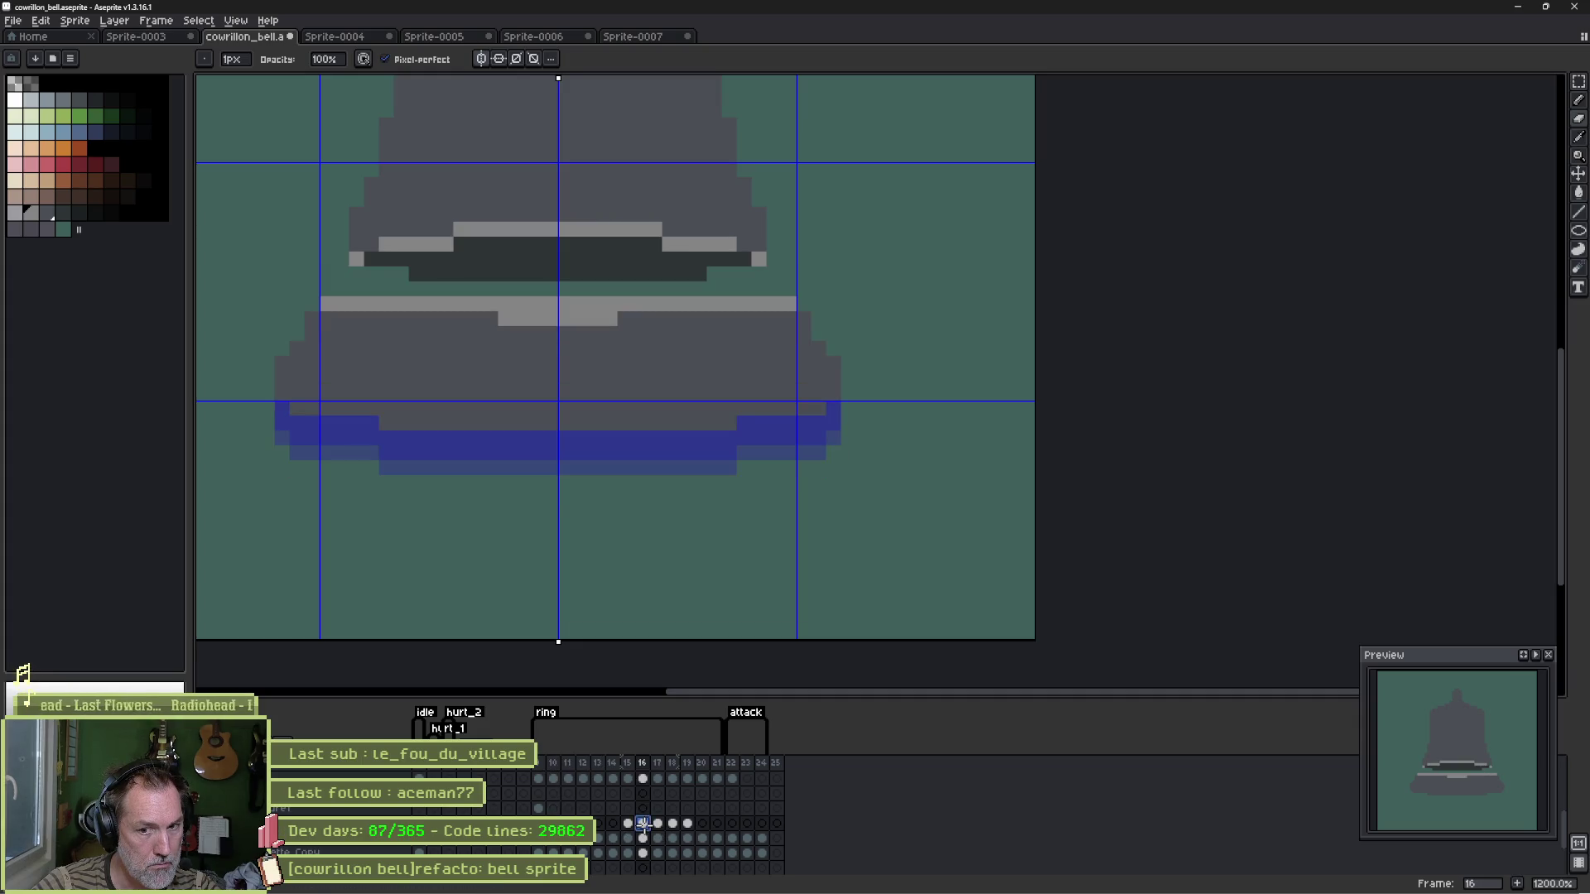
pyautogui.press('Home')
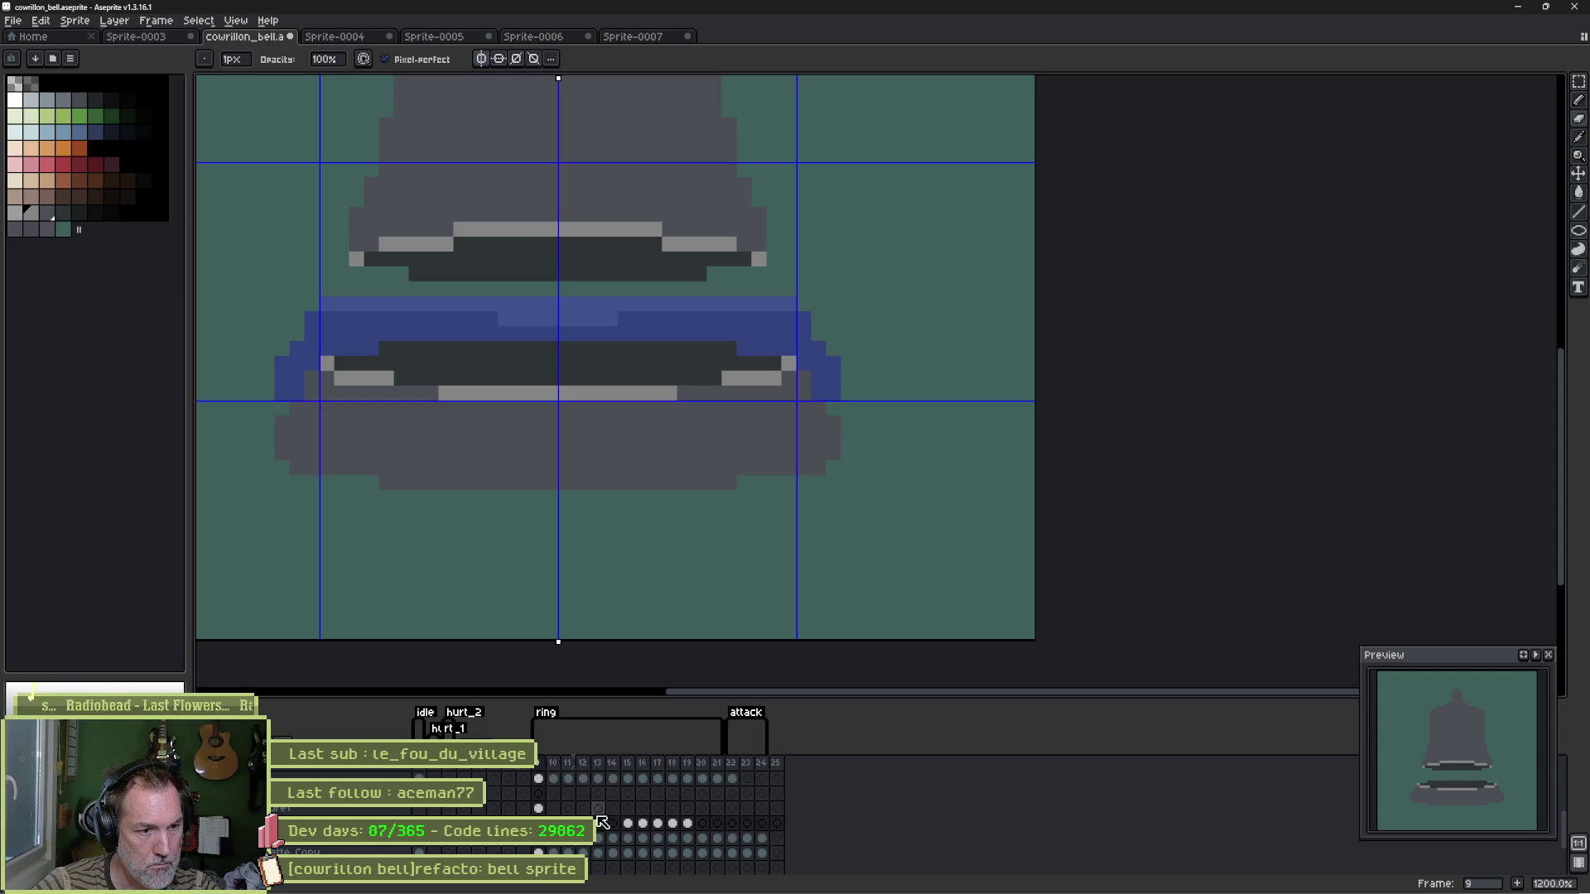
pyautogui.click(584, 839)
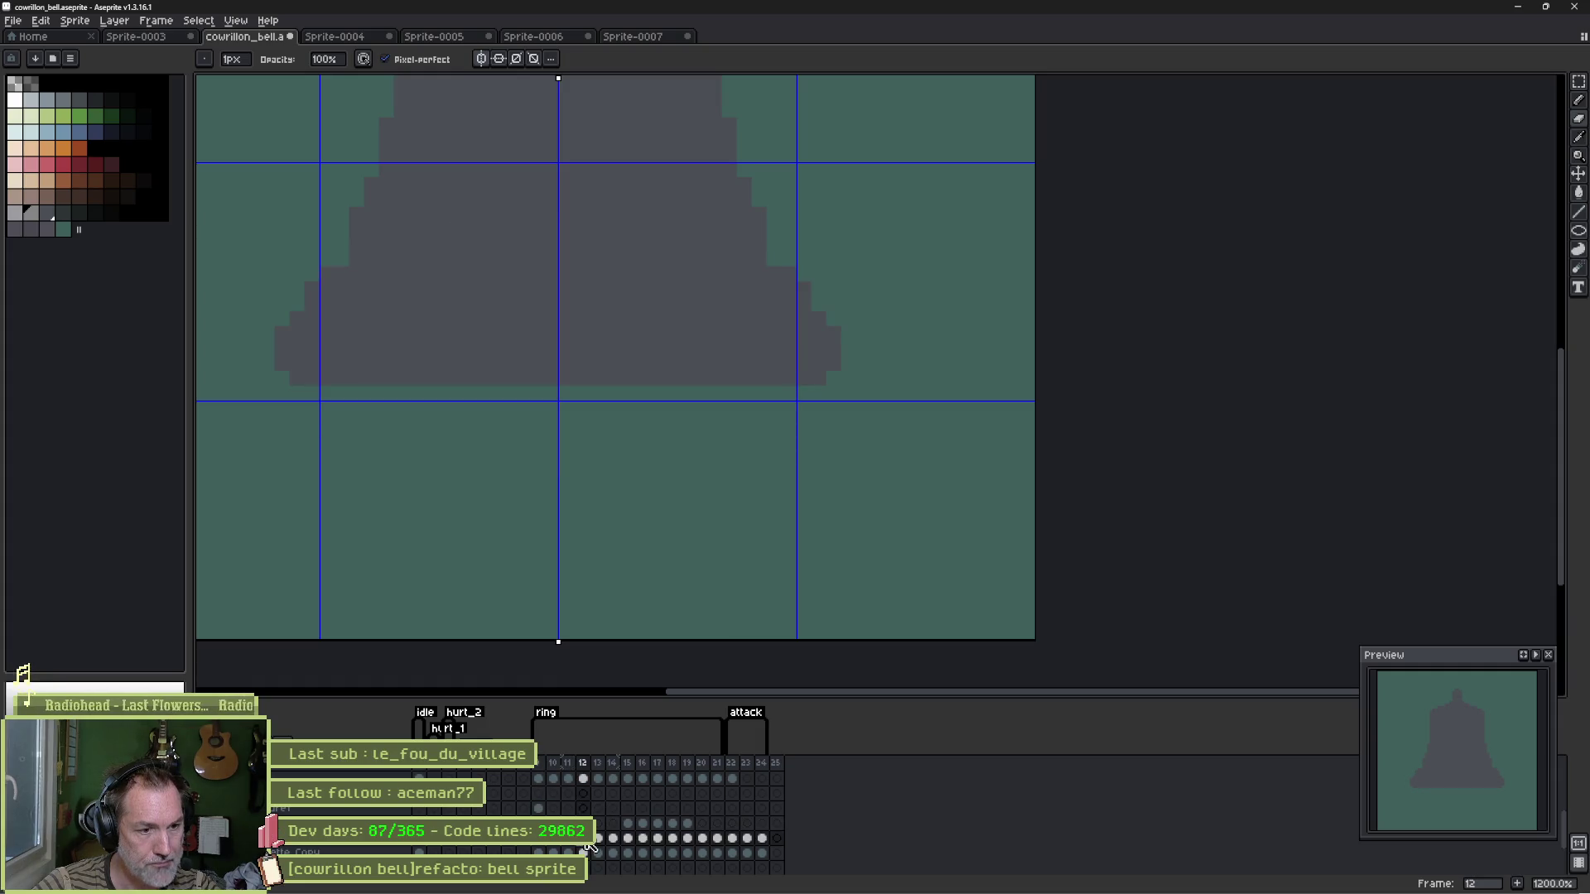
pyautogui.moveTo(613, 389)
pyautogui.mouseDown()
pyautogui.moveTo(698, 444)
pyautogui.moveTo(761, 620)
pyautogui.mouseUp()
pyautogui.press('b')
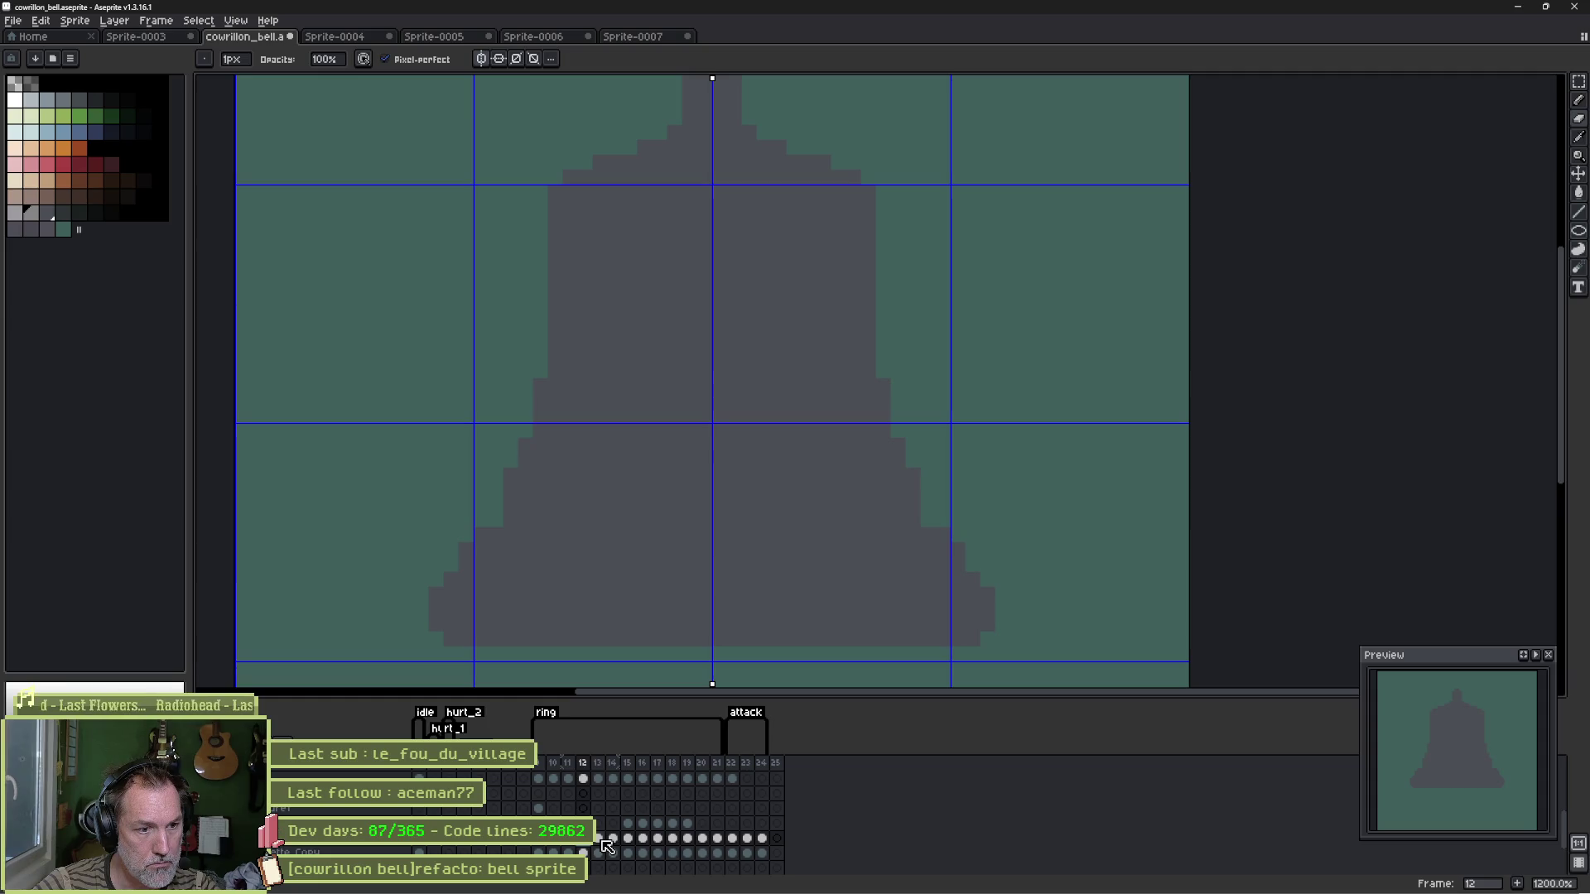
# - Paint blue edge pixels with Shading ink on frames 11 and 12, erasing stray pixels
pyautogui.press('Left')
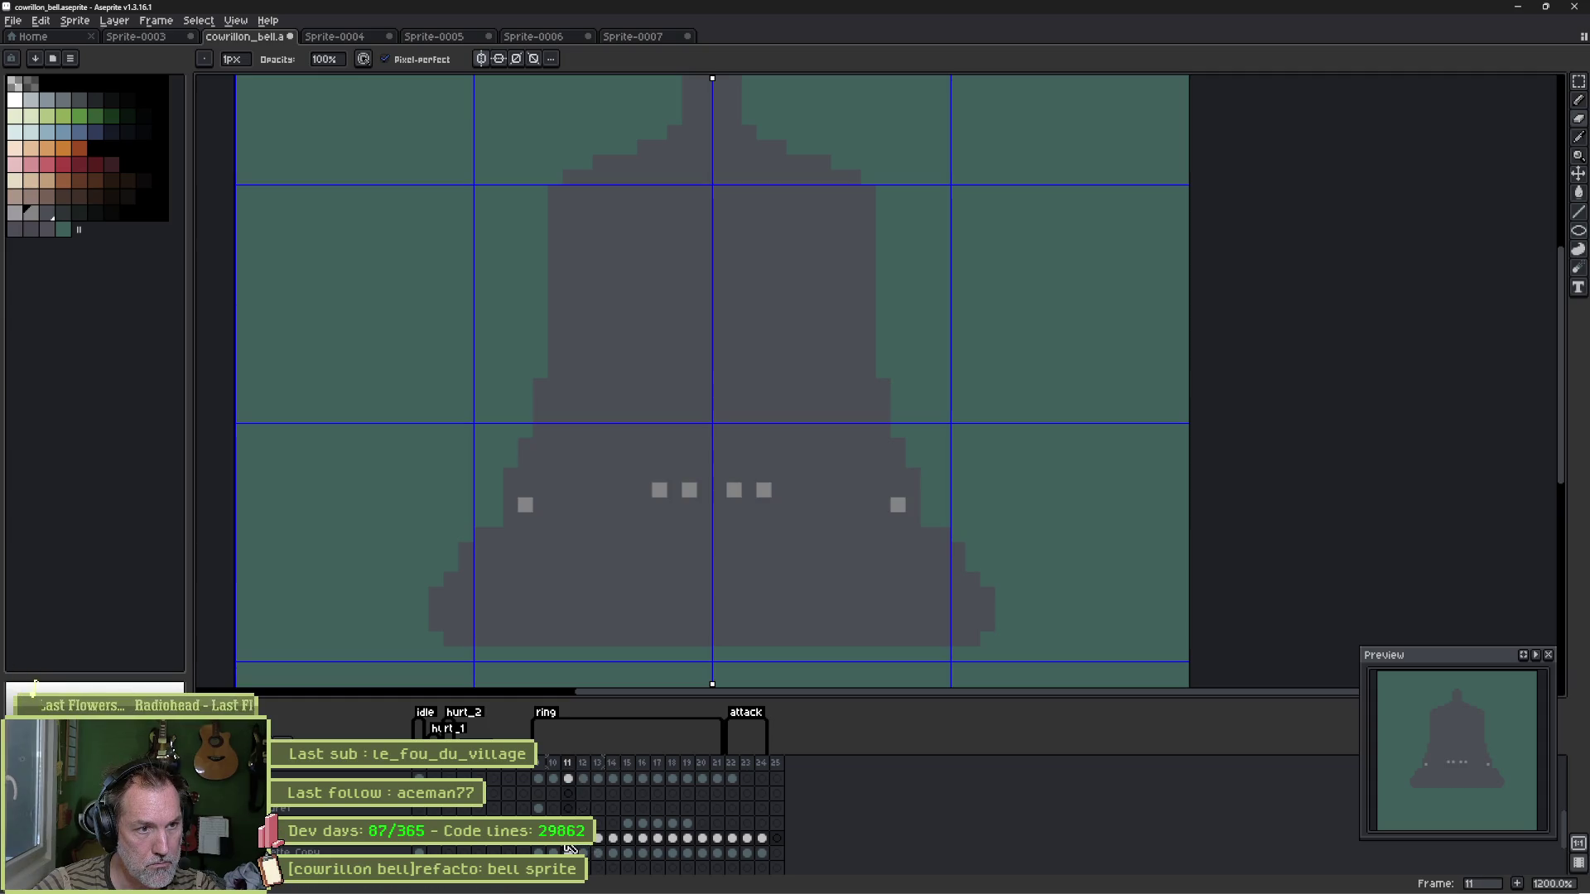
pyautogui.press('i')
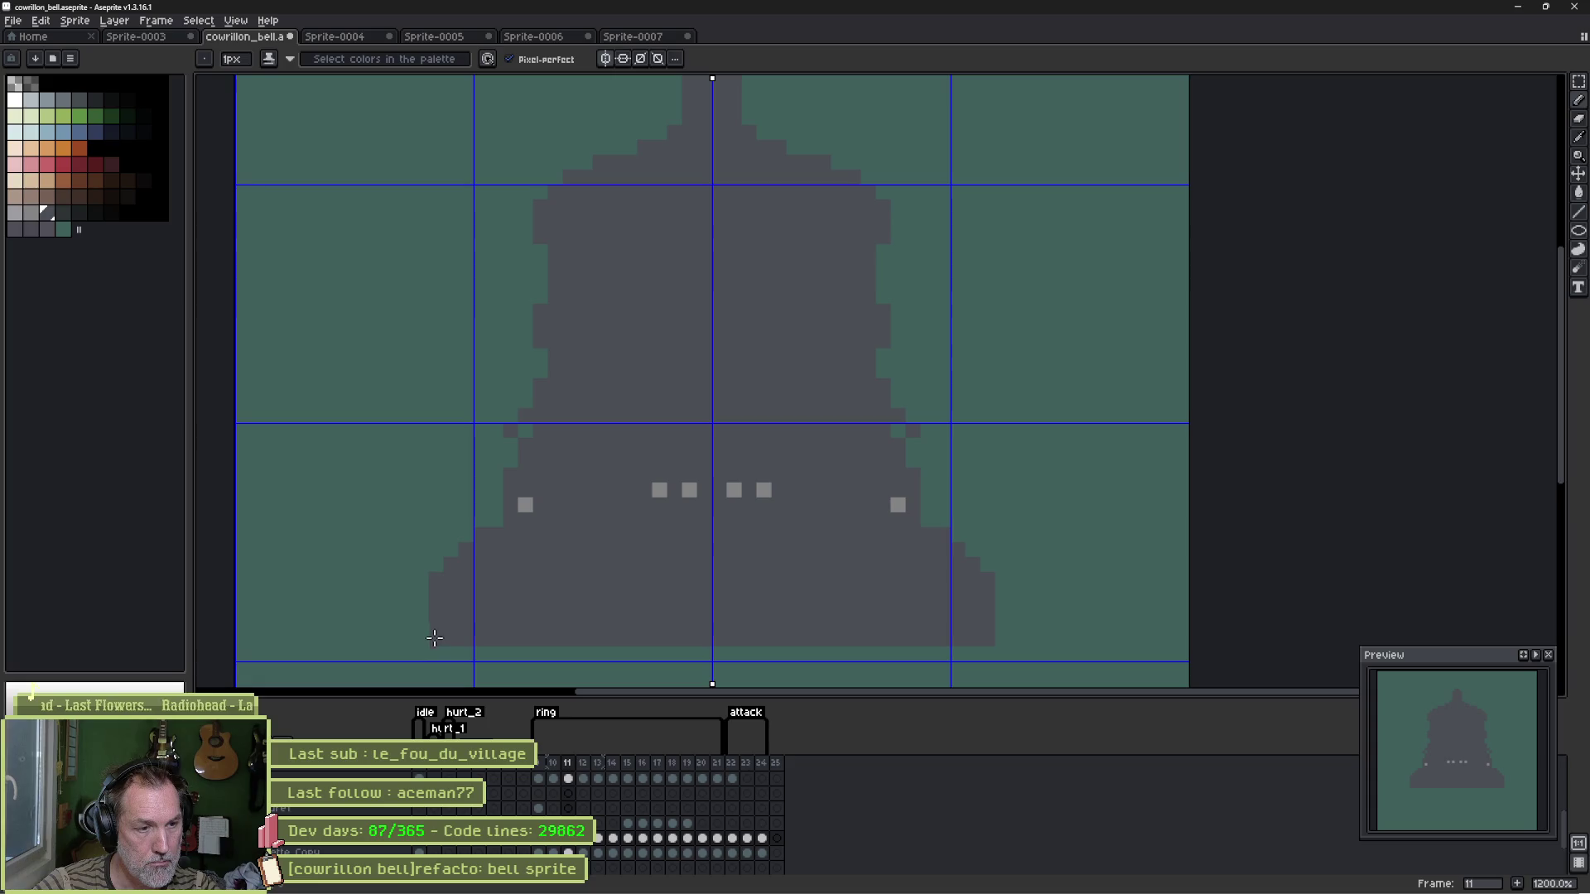
pyautogui.click(584, 851)
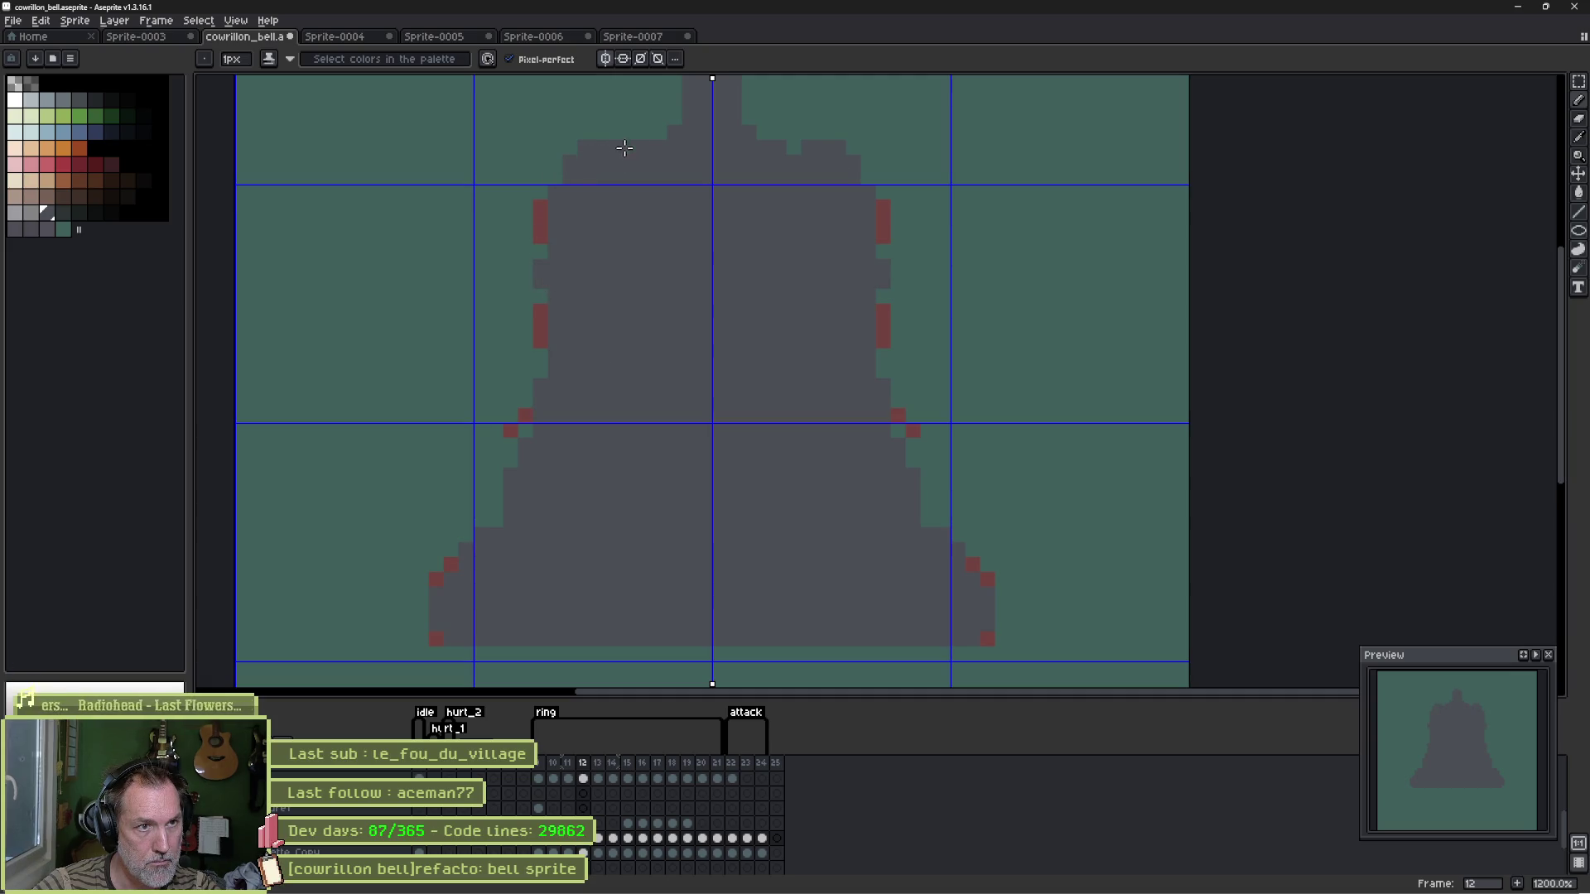
pyautogui.click(571, 846)
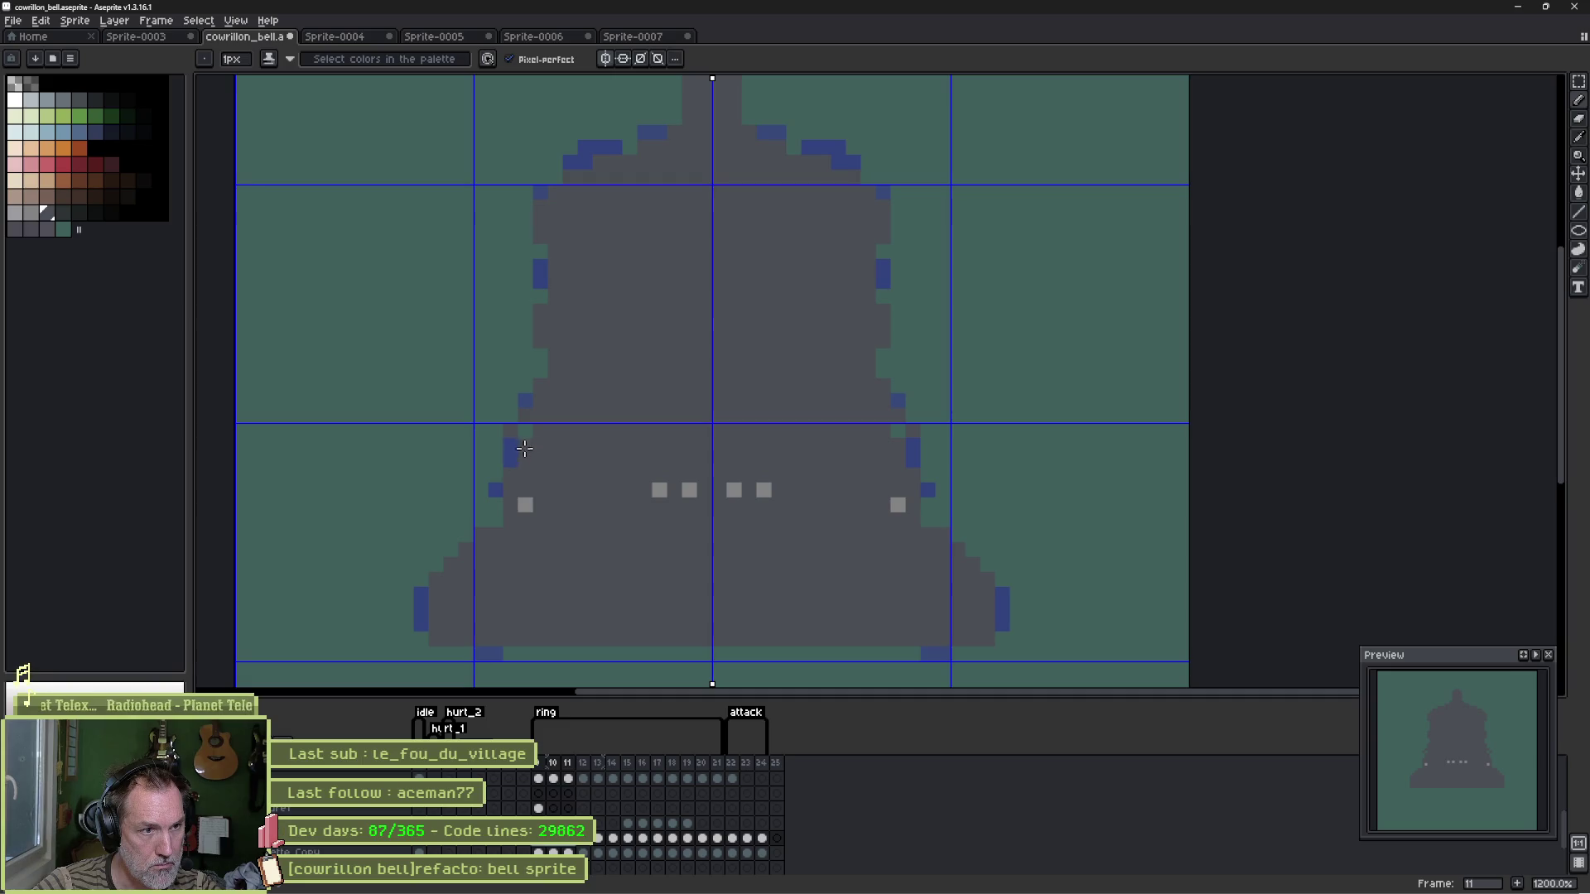
pyautogui.press('e')
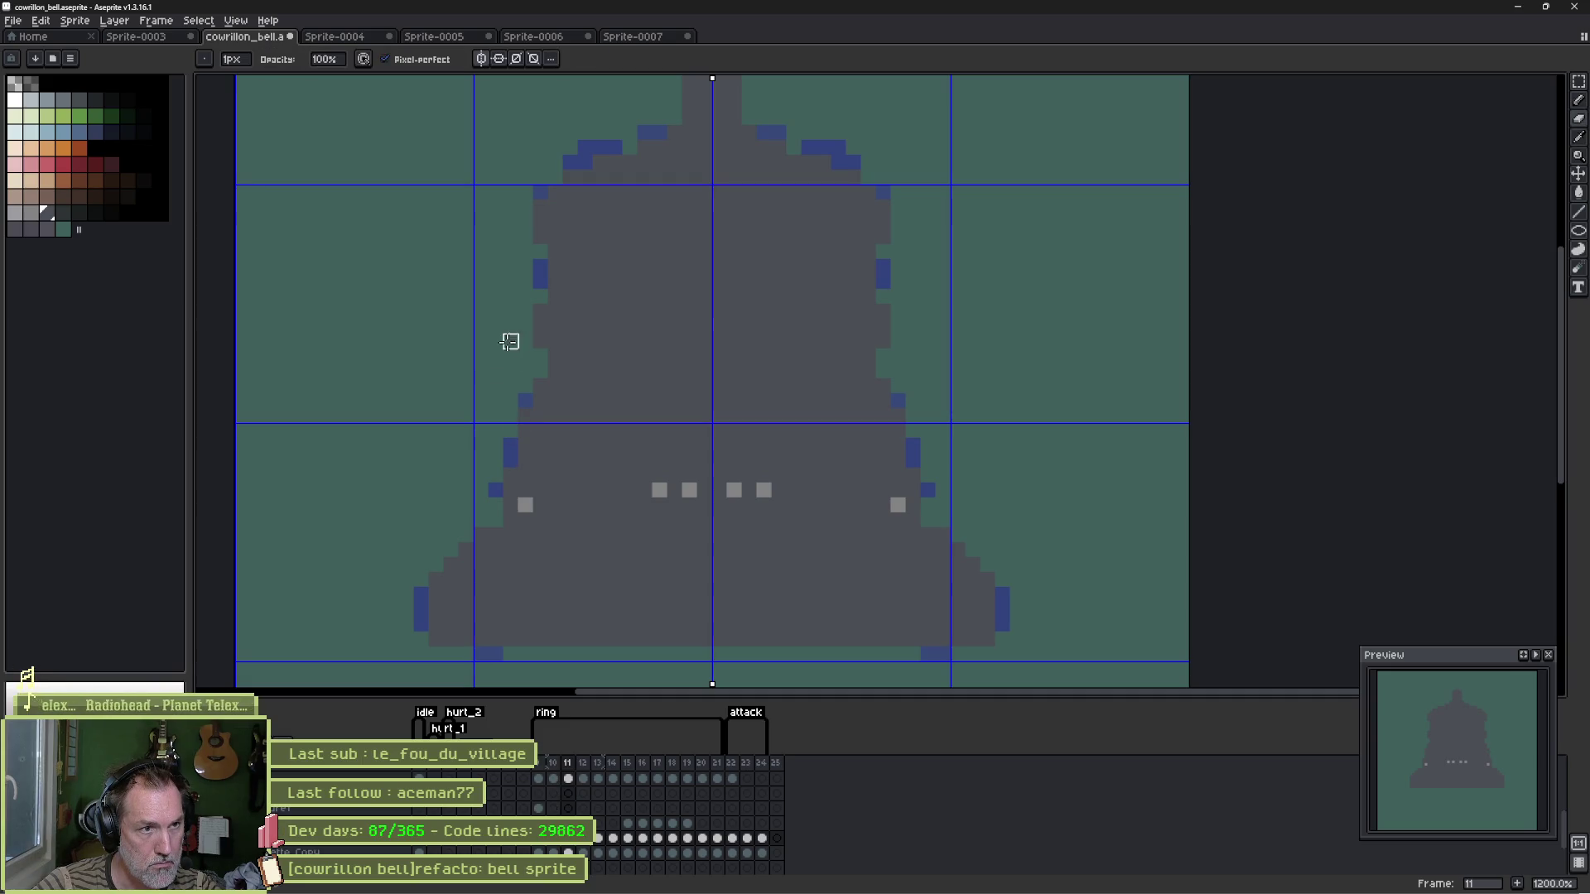
pyautogui.press('b')
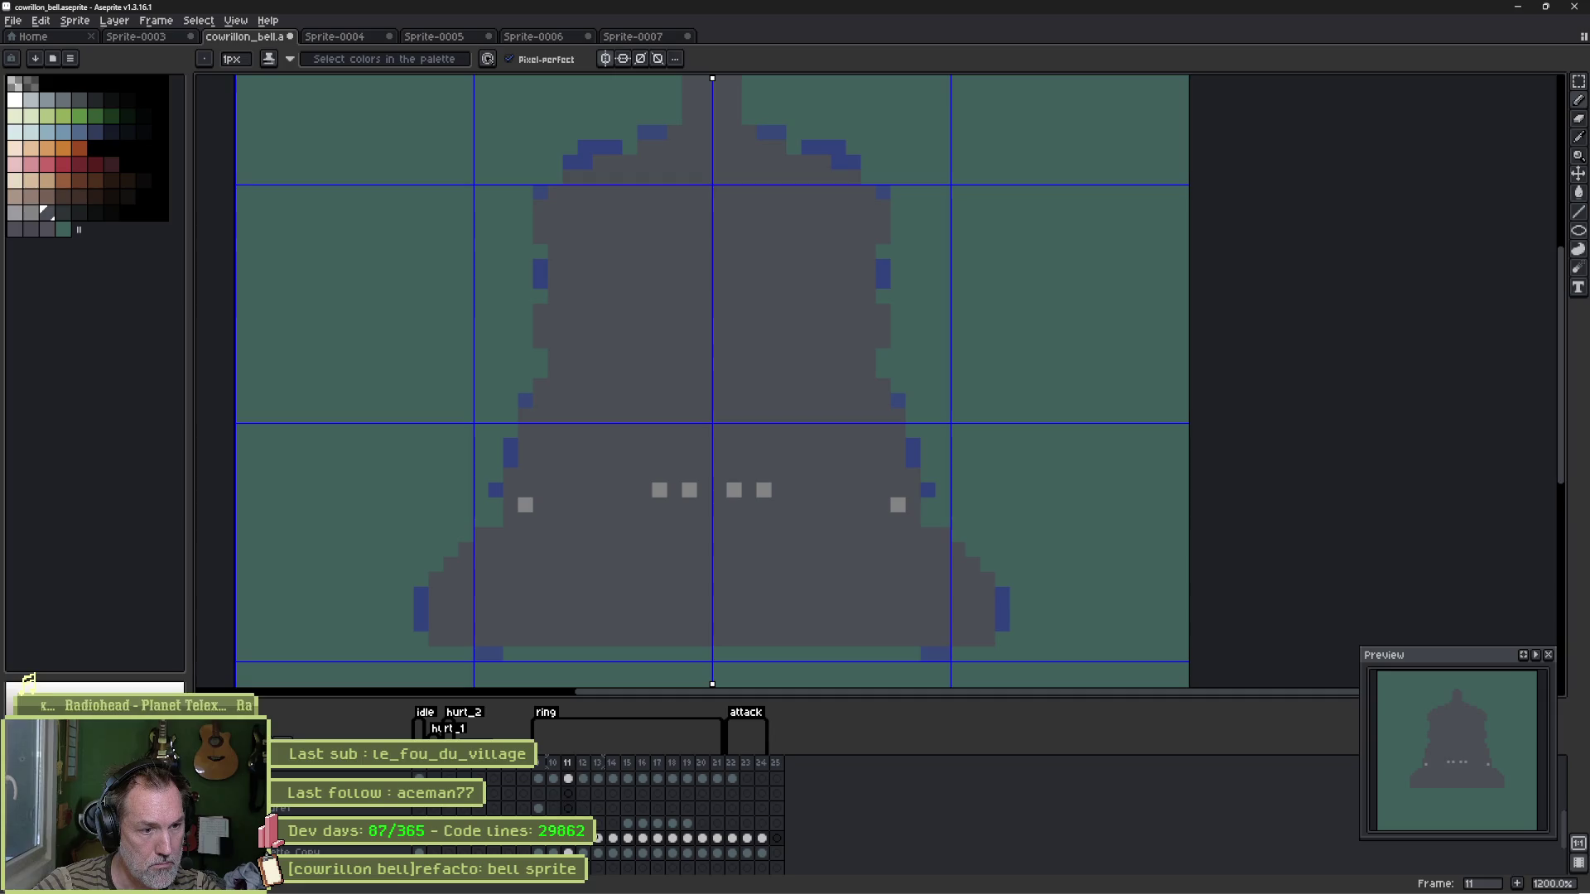
pyautogui.press('Right')
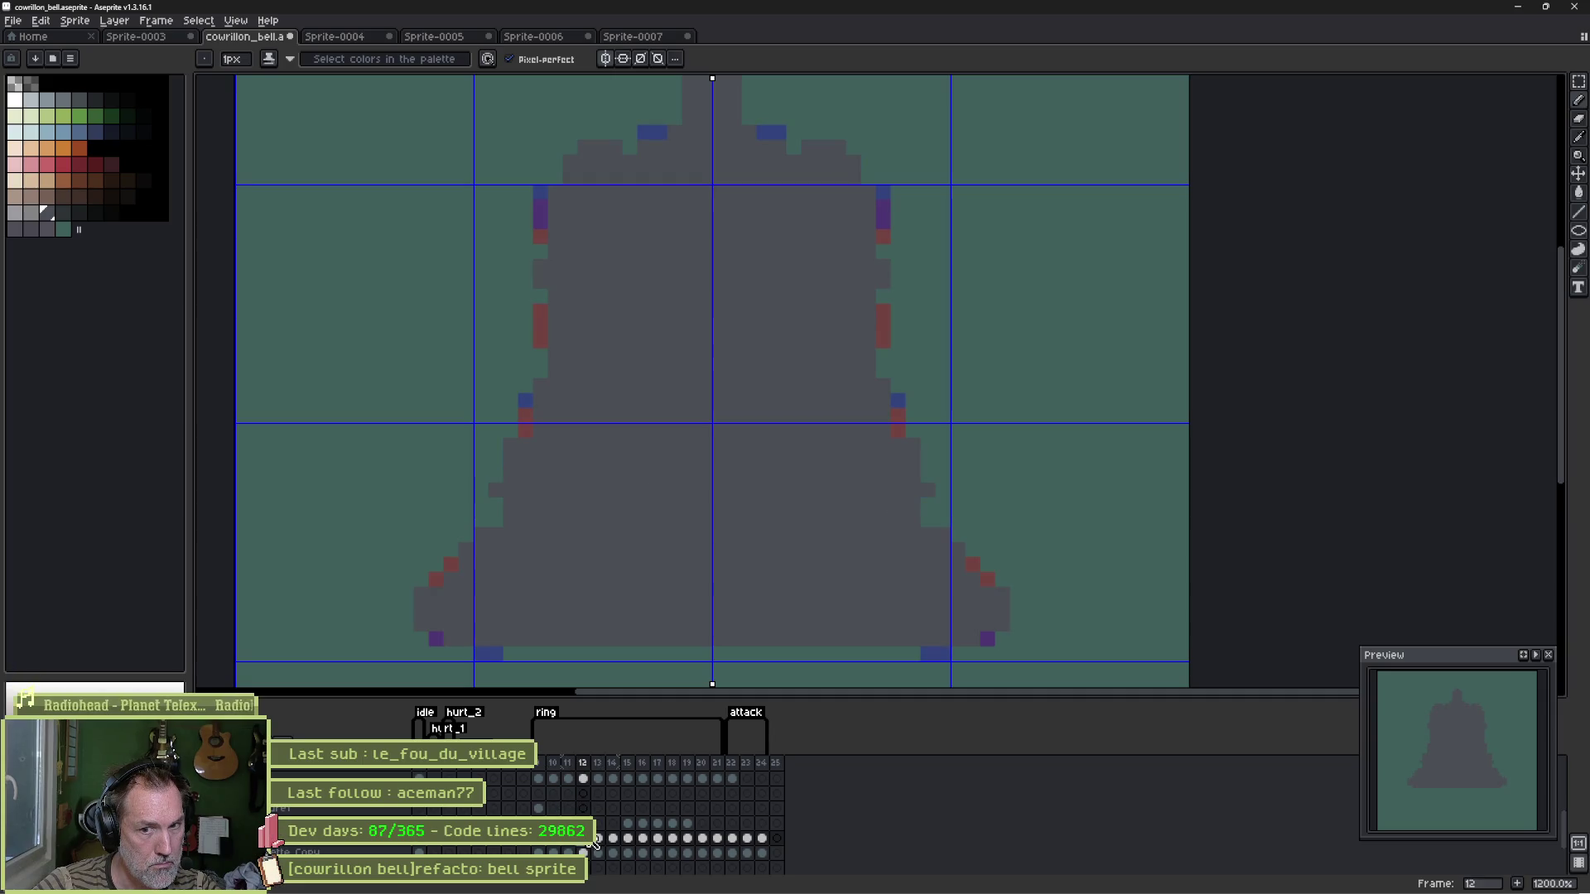
pyautogui.press('e')
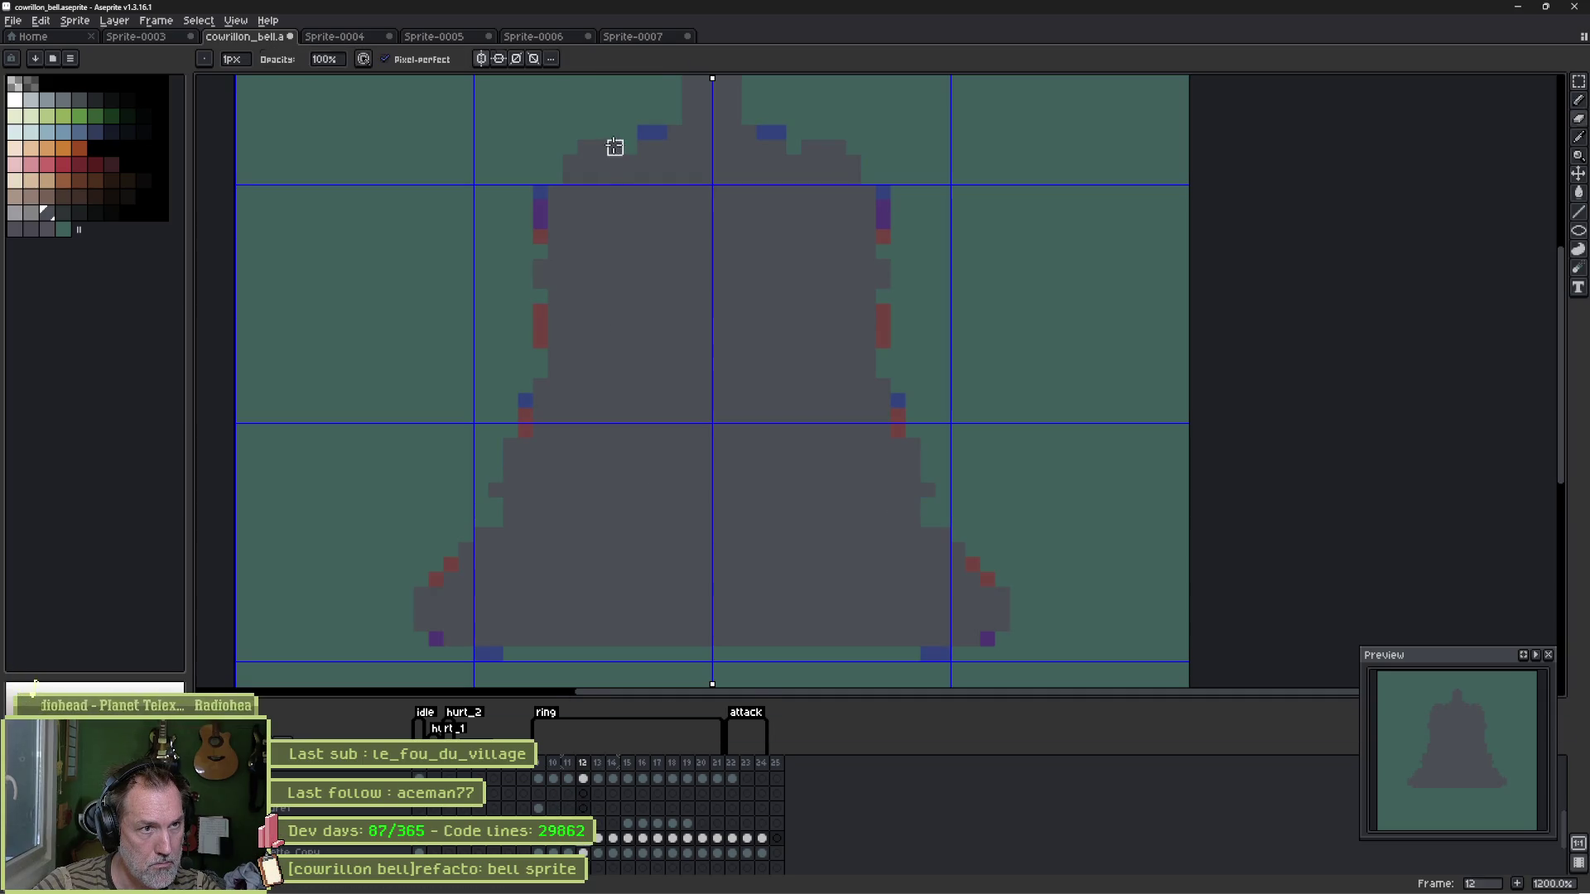
# - Shorten the ring tag so it ends at frame 19
pyautogui.click(599, 839)
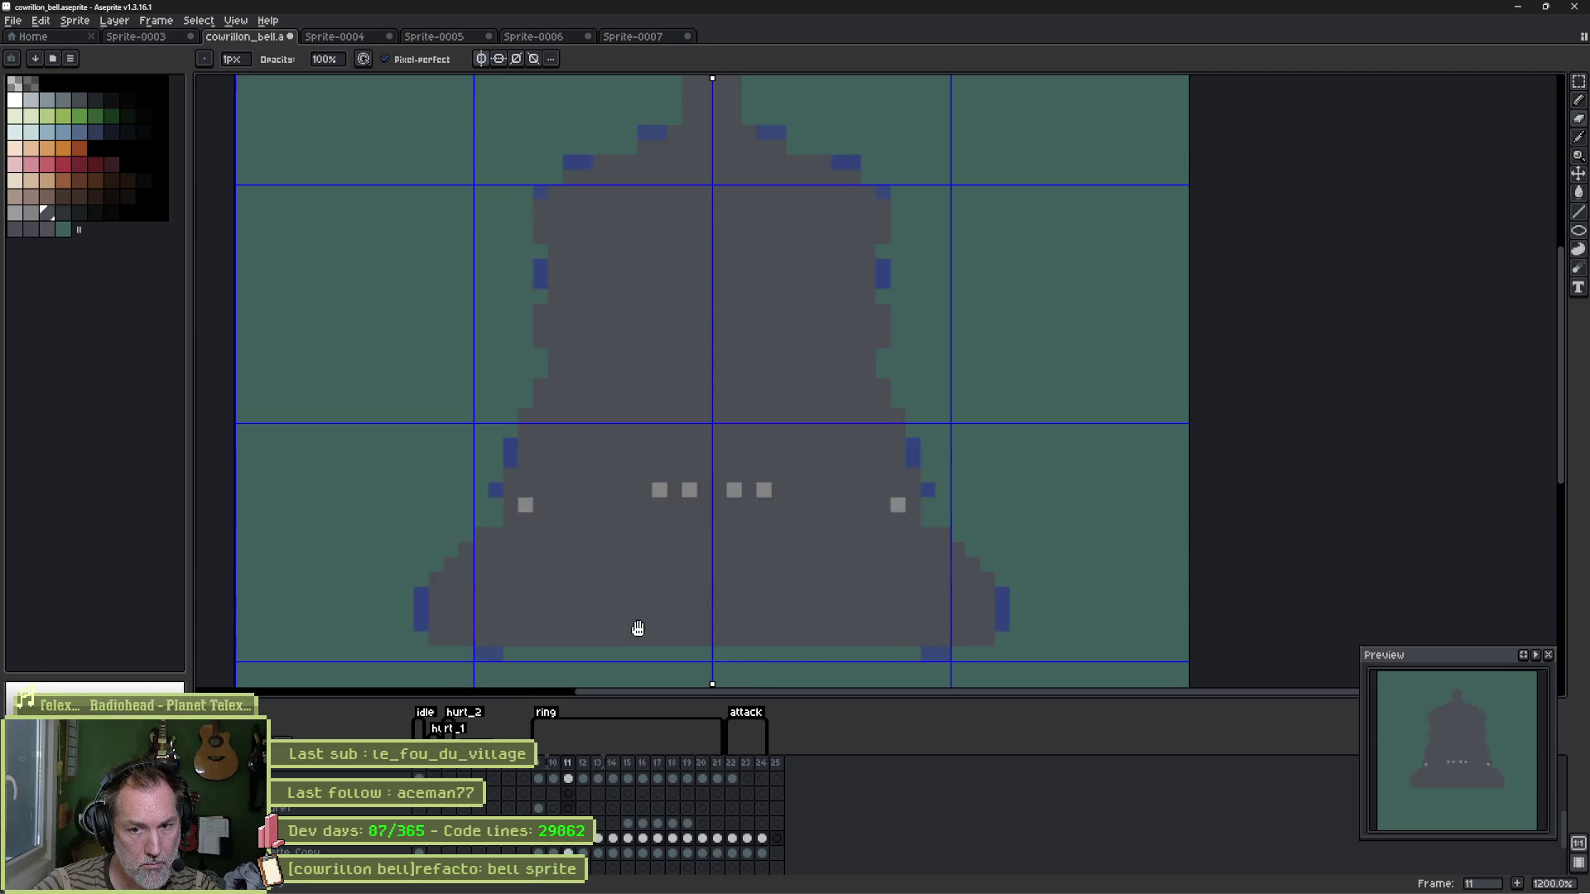
pyautogui.press('Return')
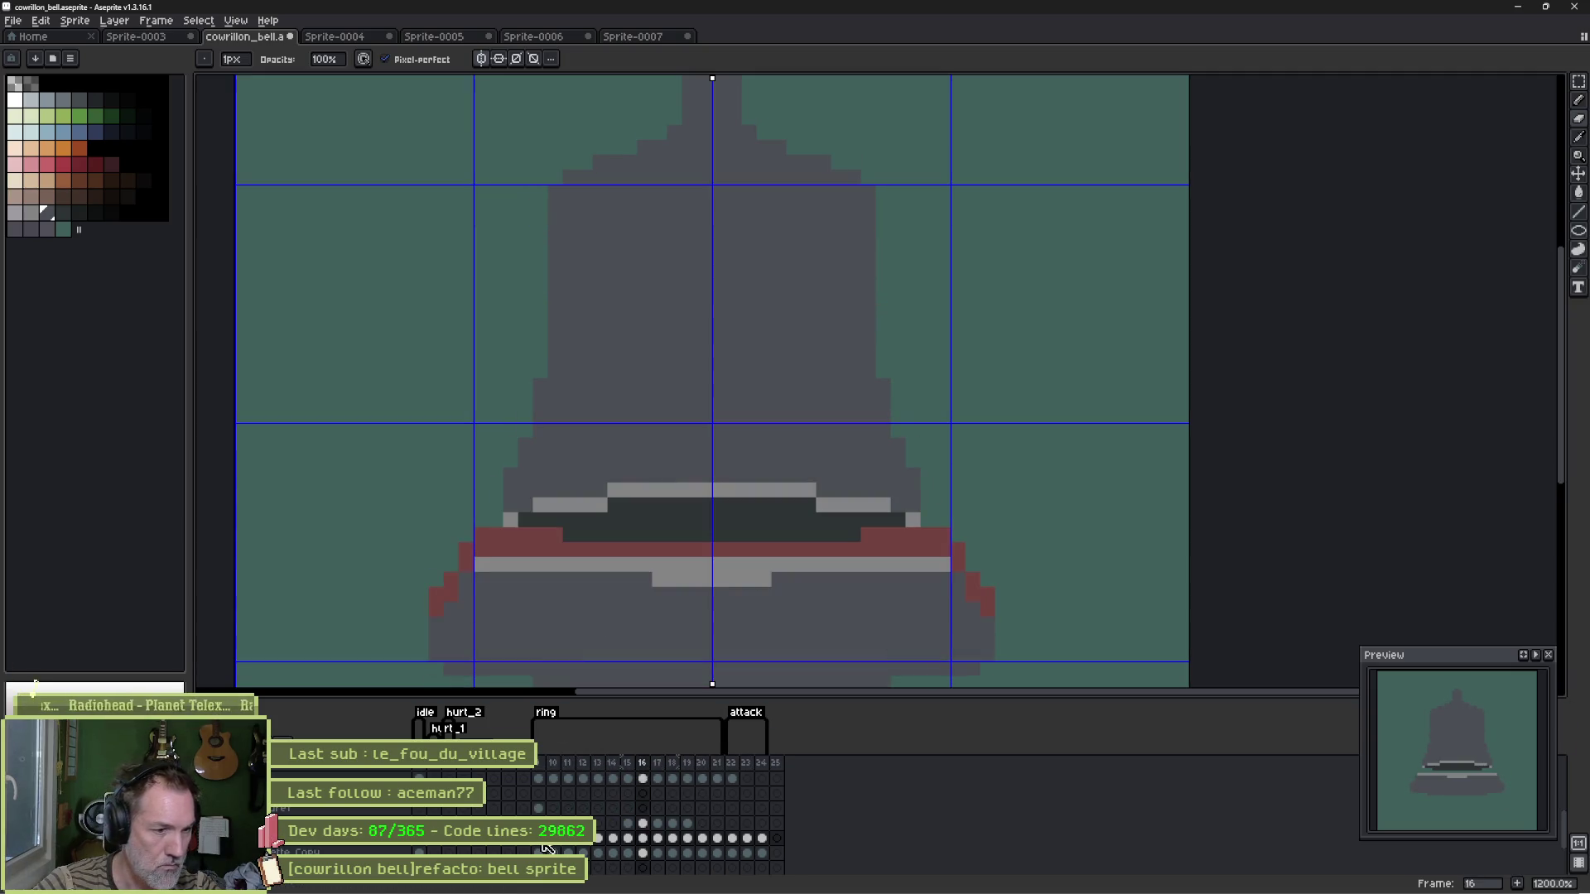
pyautogui.click(544, 844)
pyautogui.moveTo(551, 846); pyautogui.dragTo(696, 844)
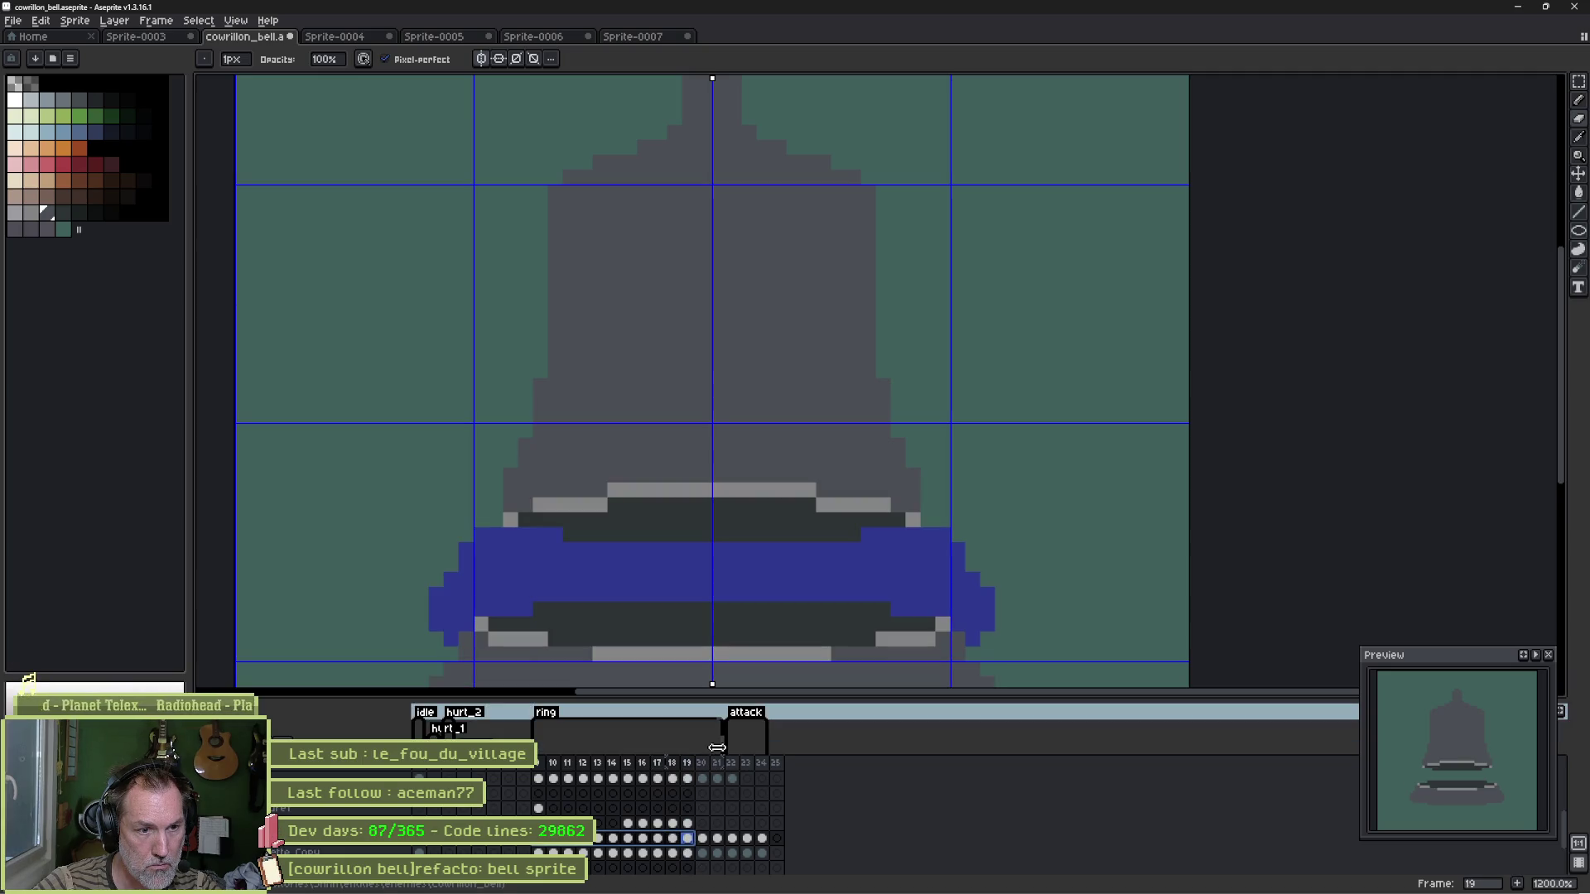
pyautogui.moveTo(721, 755); pyautogui.dragTo(699, 755)
# - Play the ring animation from frame 9 and save the bell sprite
pyautogui.click(539, 779)
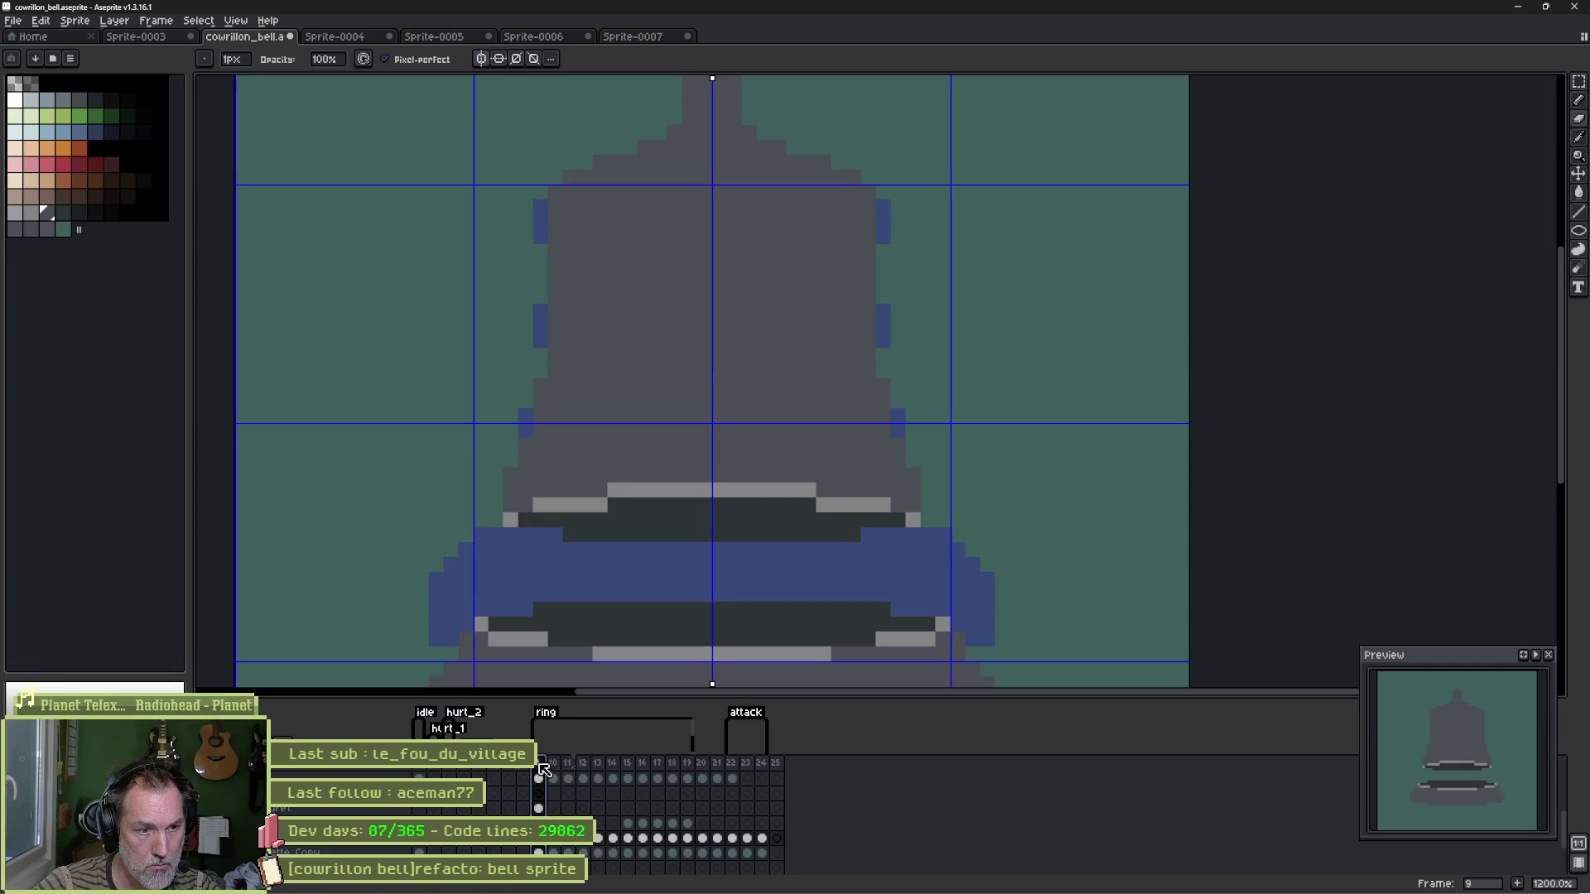
pyautogui.press('Return')
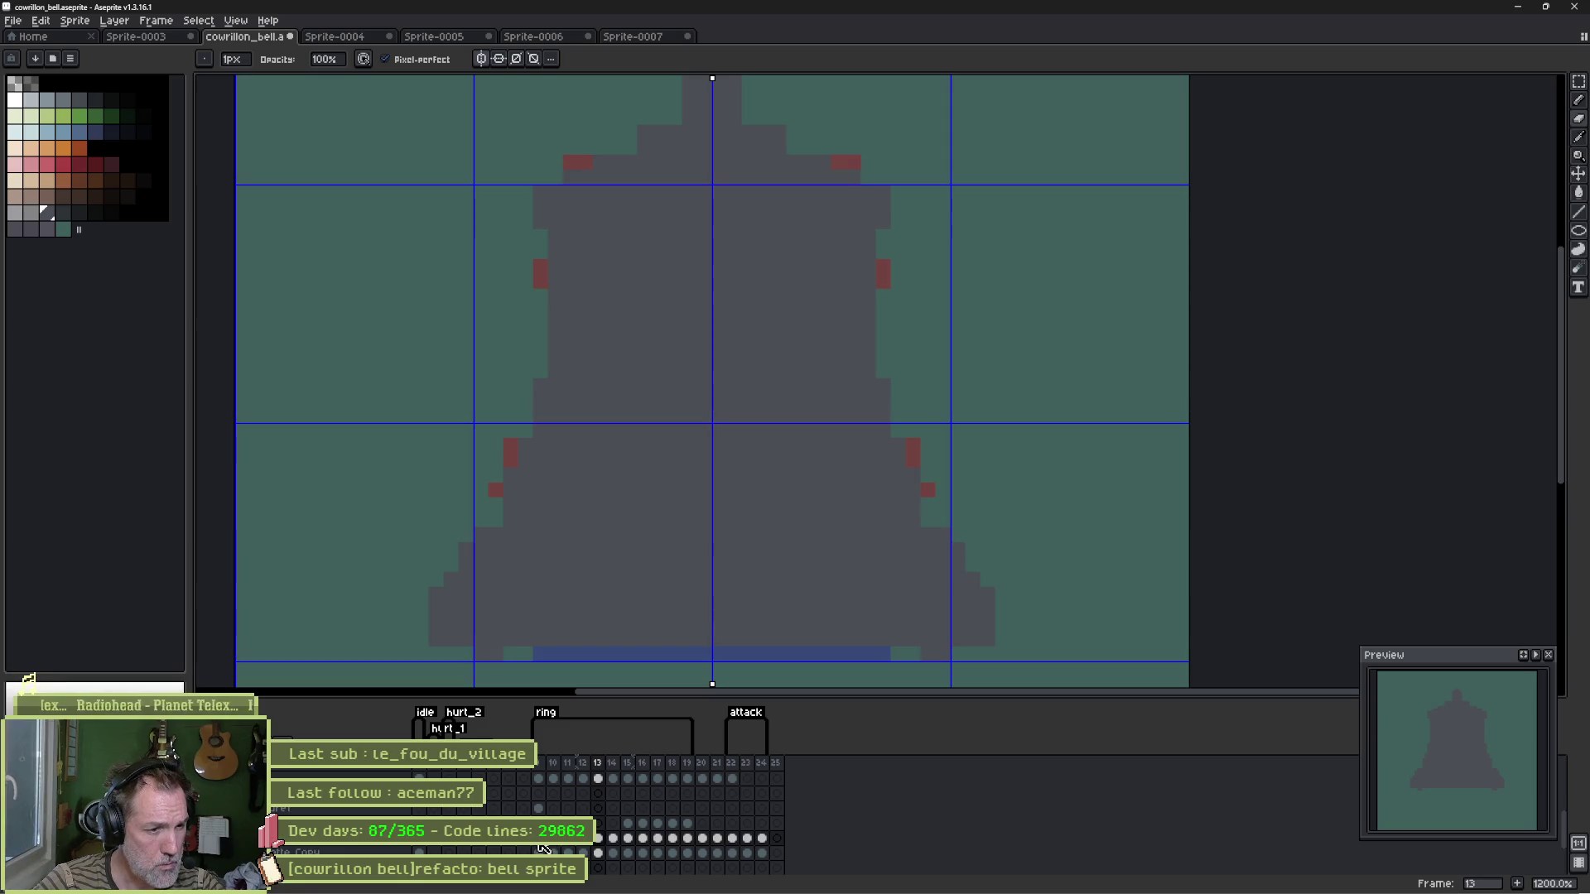
pyautogui.hotkey('ctrl', 's')
# - Open the cowrillon_bell scene in Godot, then recheck the ring tag properties in Aseprite
pyautogui.moveTo(934, 876)
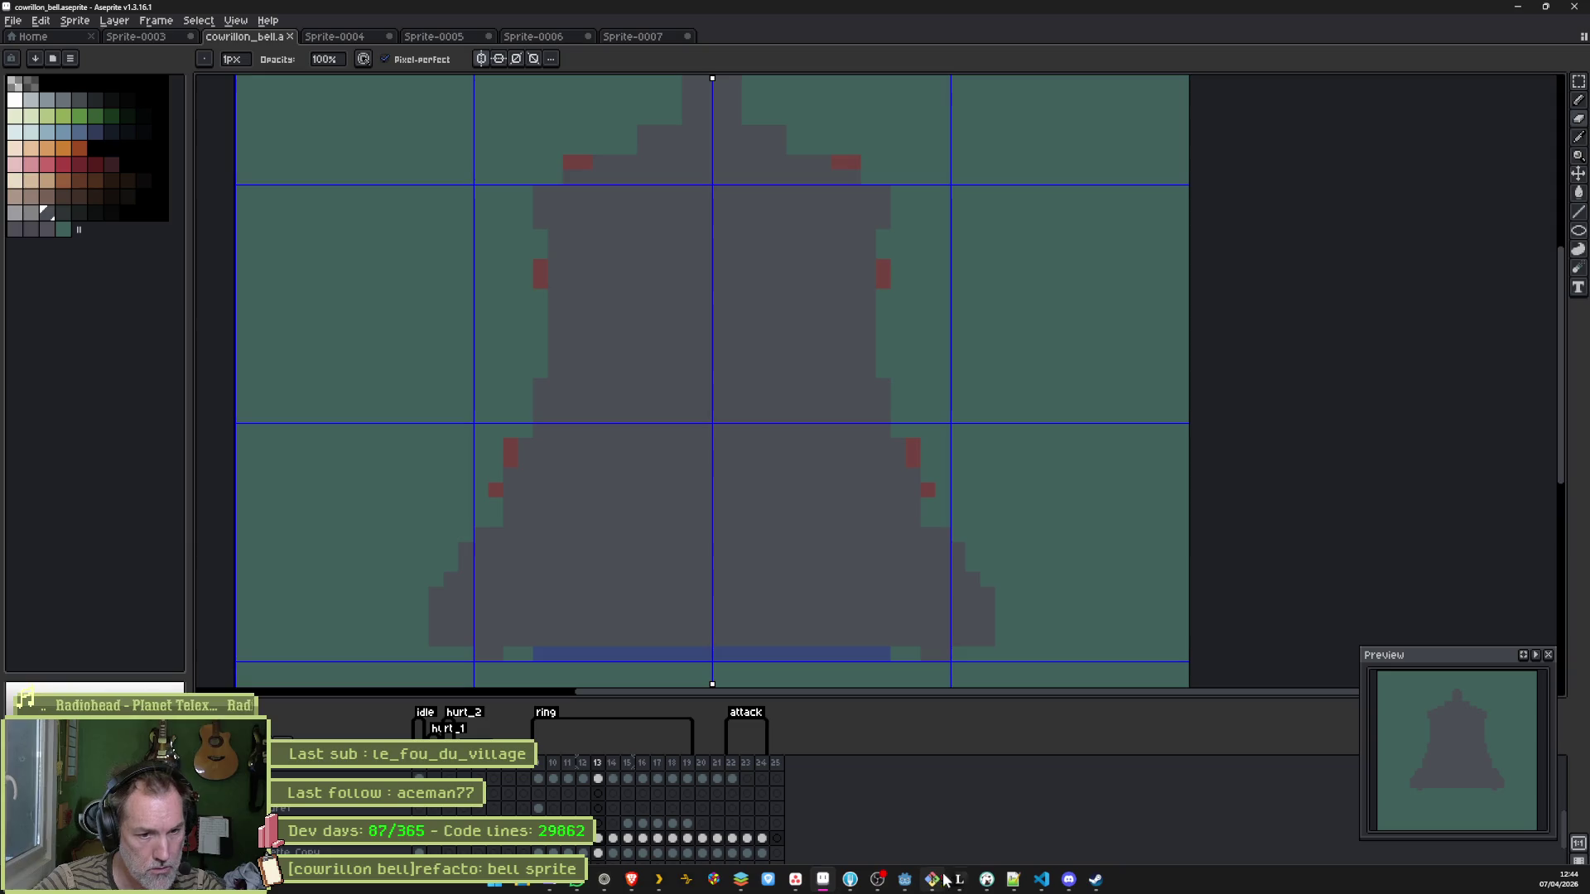
pyautogui.click(910, 886)
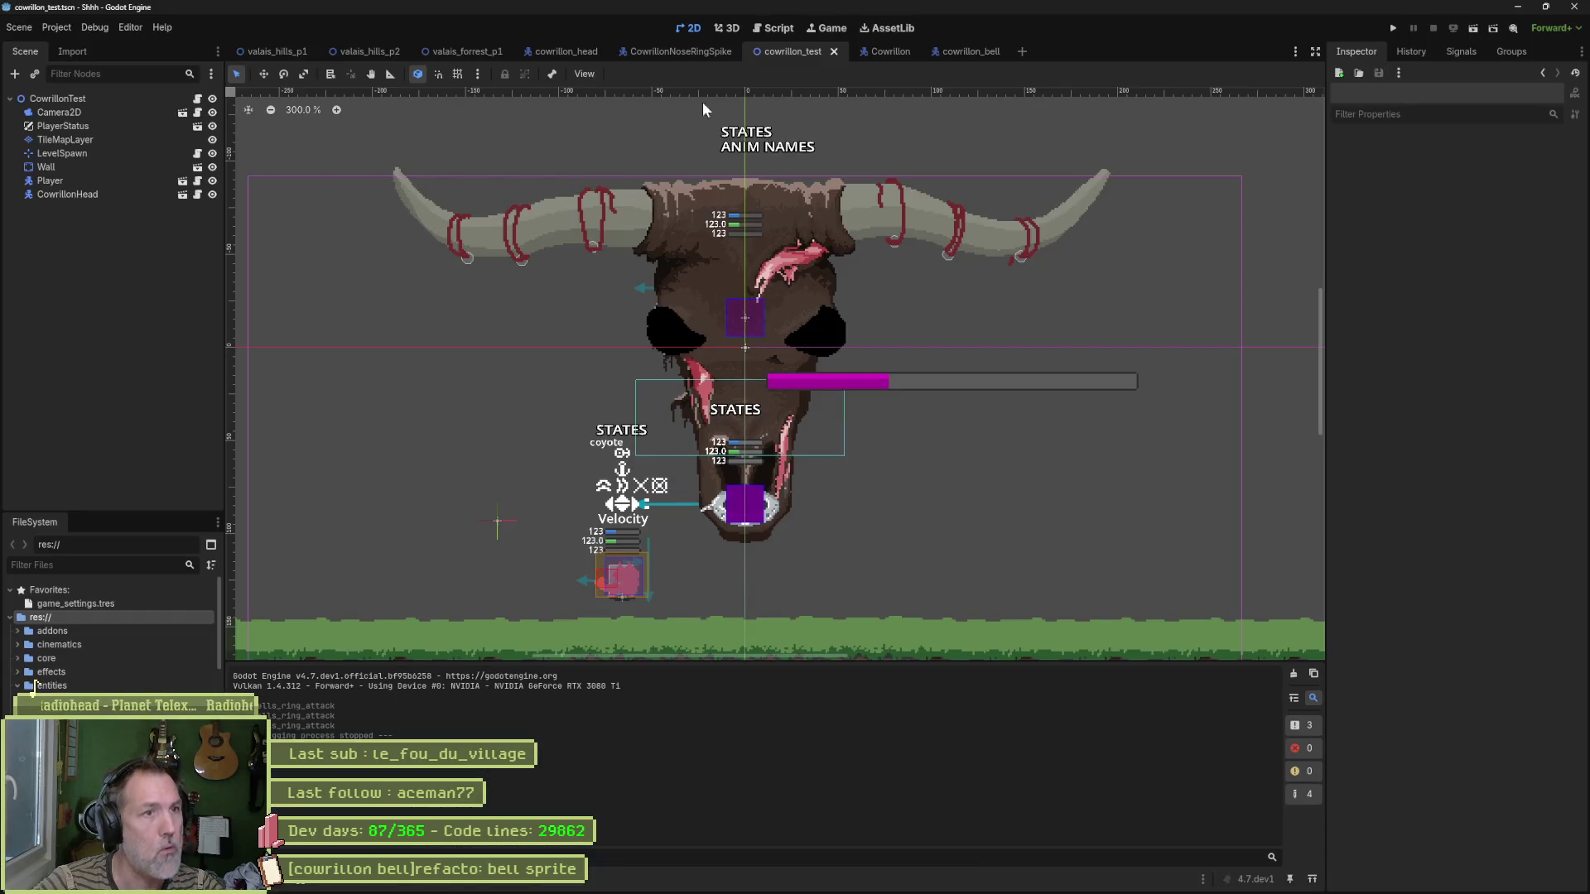
pyautogui.click(962, 50)
pyautogui.scroll(-1, 1449, 662)
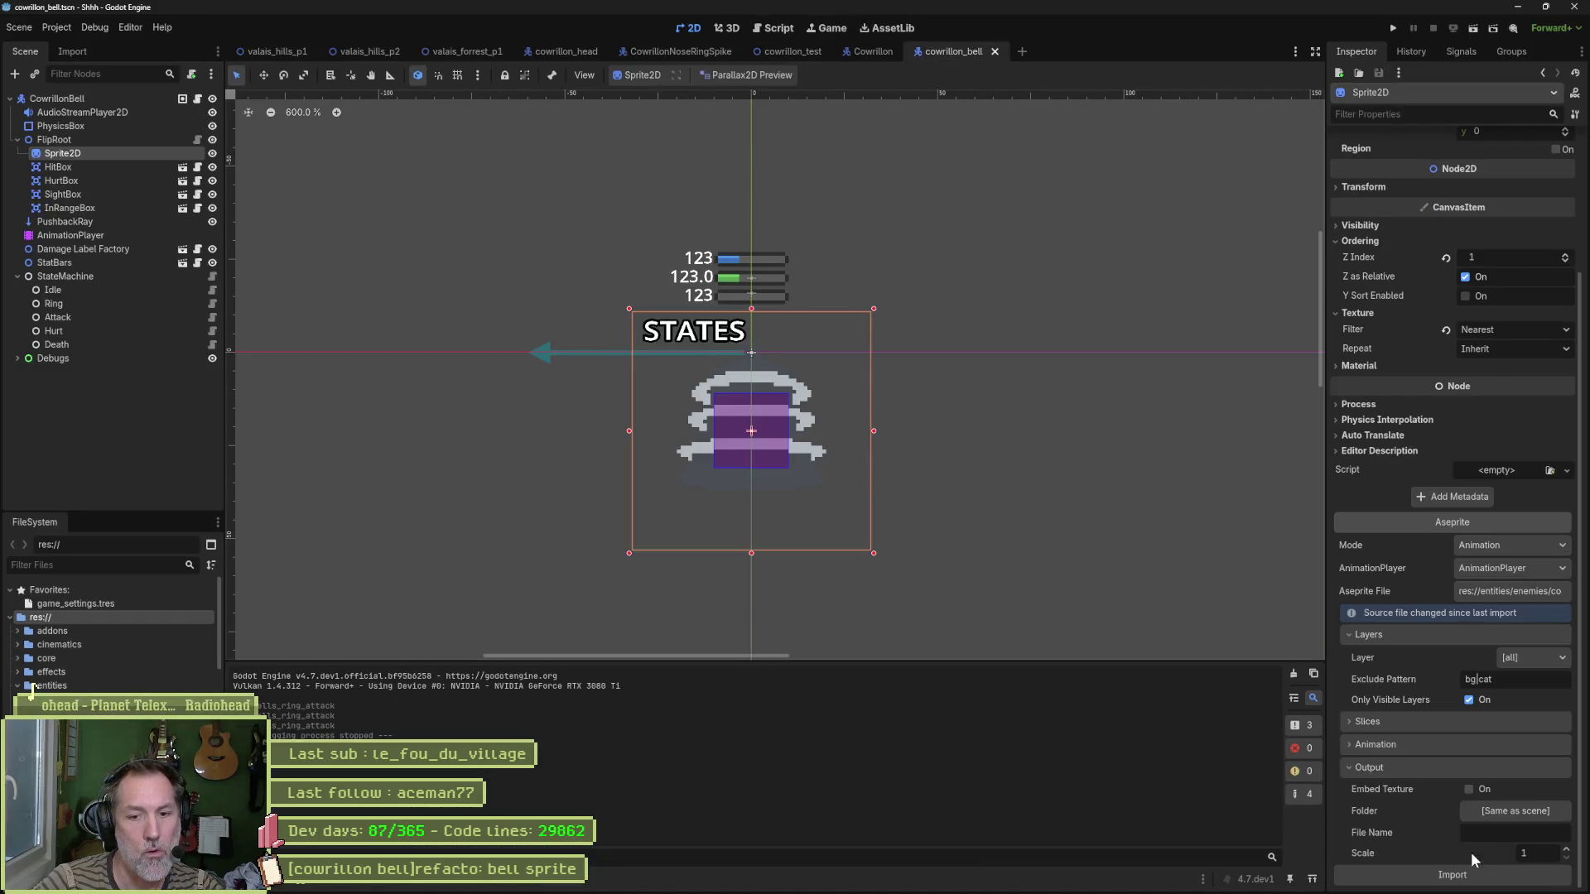
pyautogui.hotkey('alt', 'Tab')
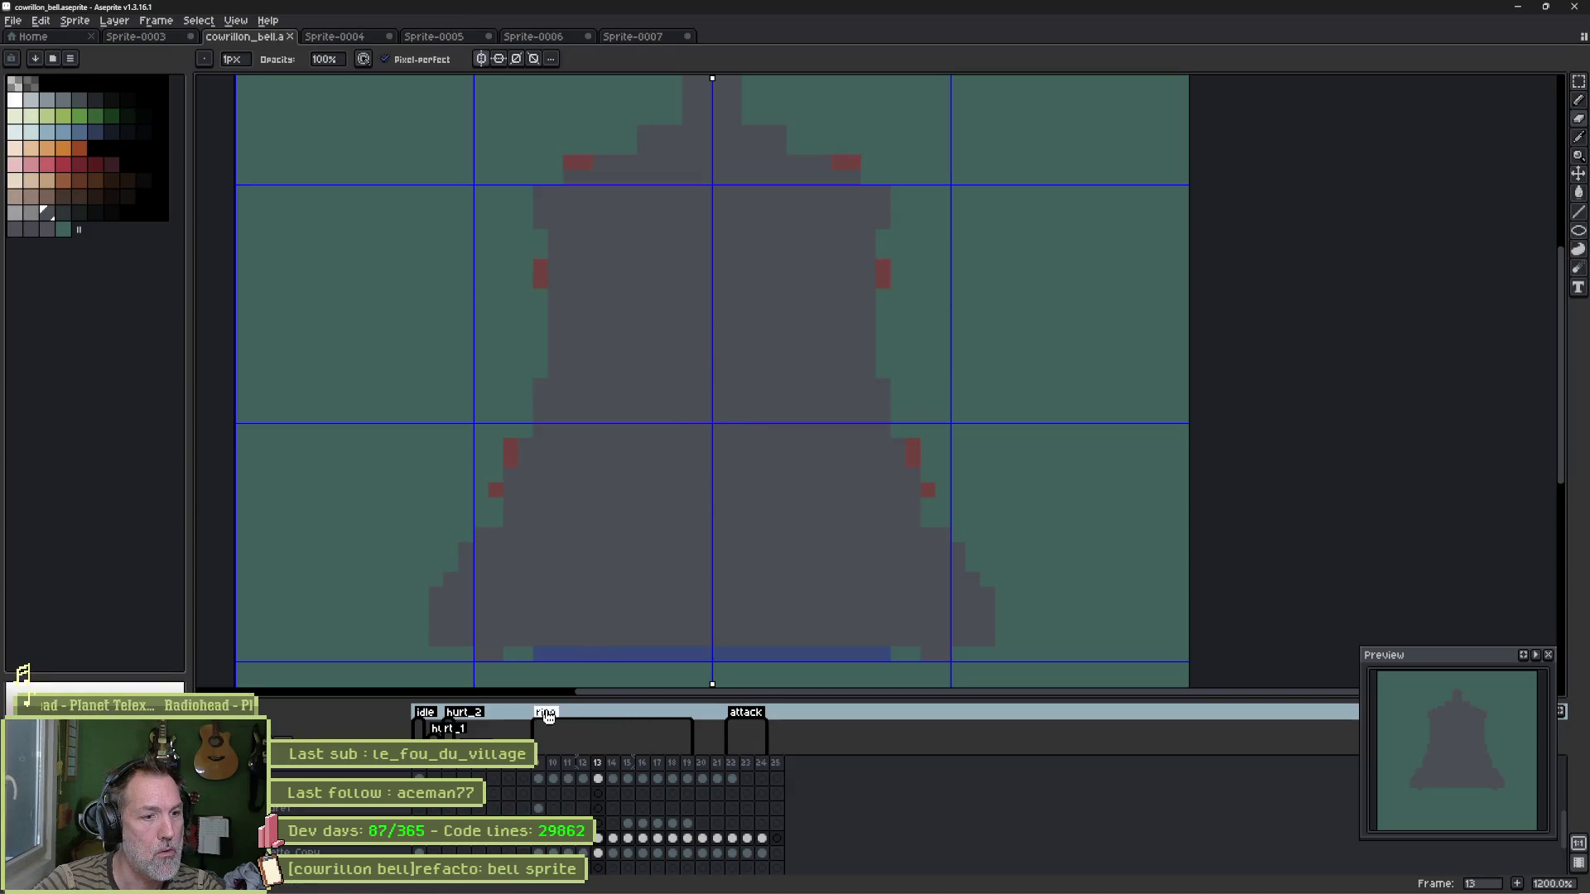
pyautogui.doubleClick(547, 716)
pyautogui.click(795, 557)
pyautogui.press('i')
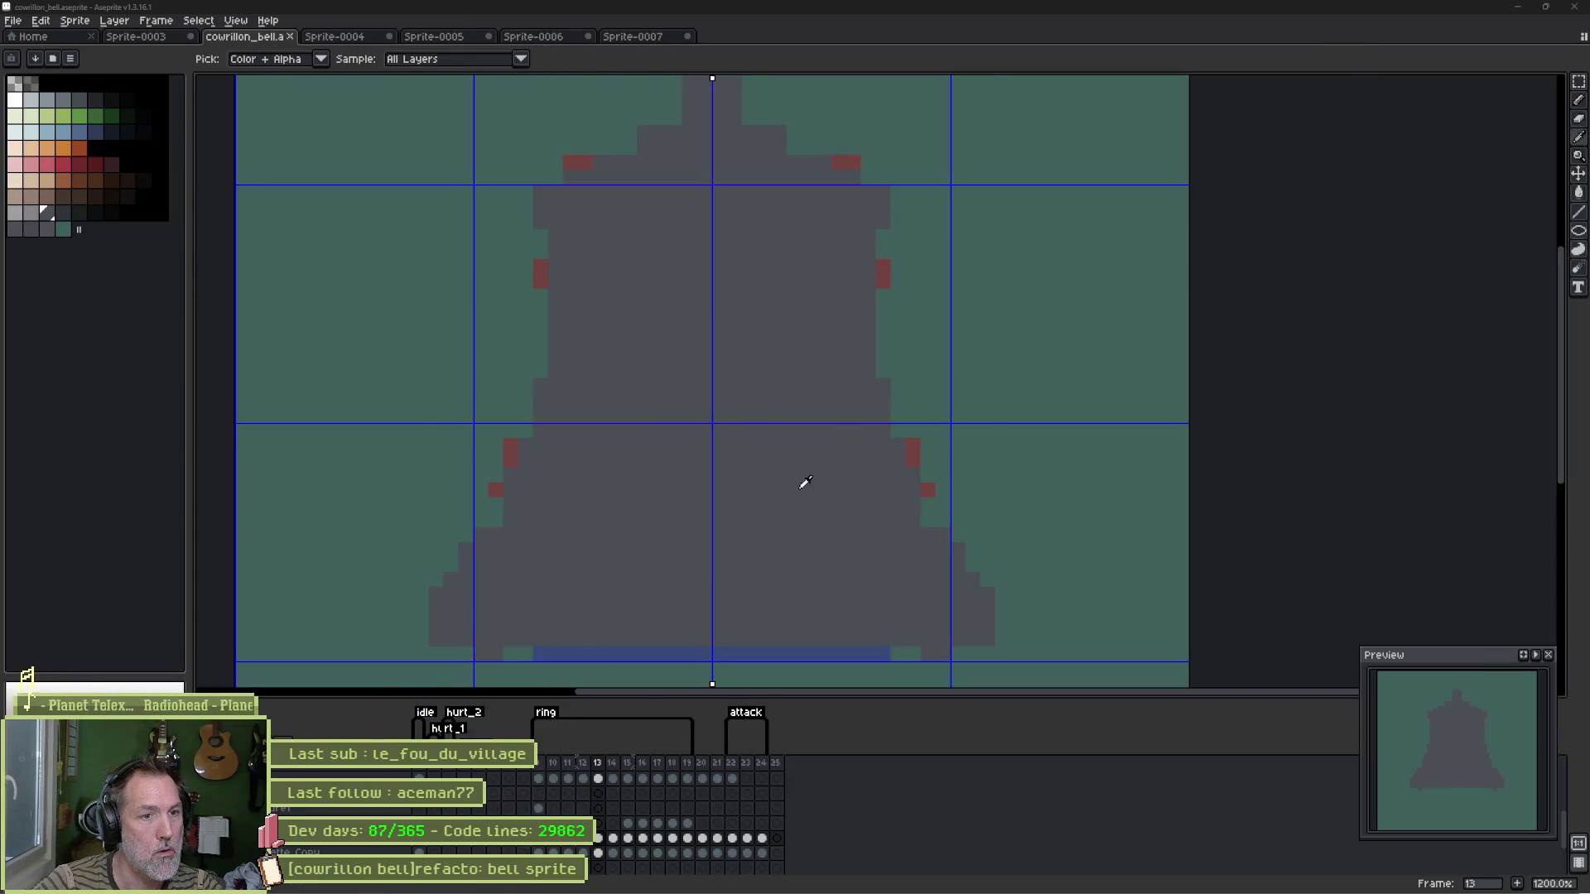
# - Reimport the bell sprite in Godot and run the cowrillon_test scene
pyautogui.hotkey('alt', 'Tab')
pyautogui.click(1480, 876)
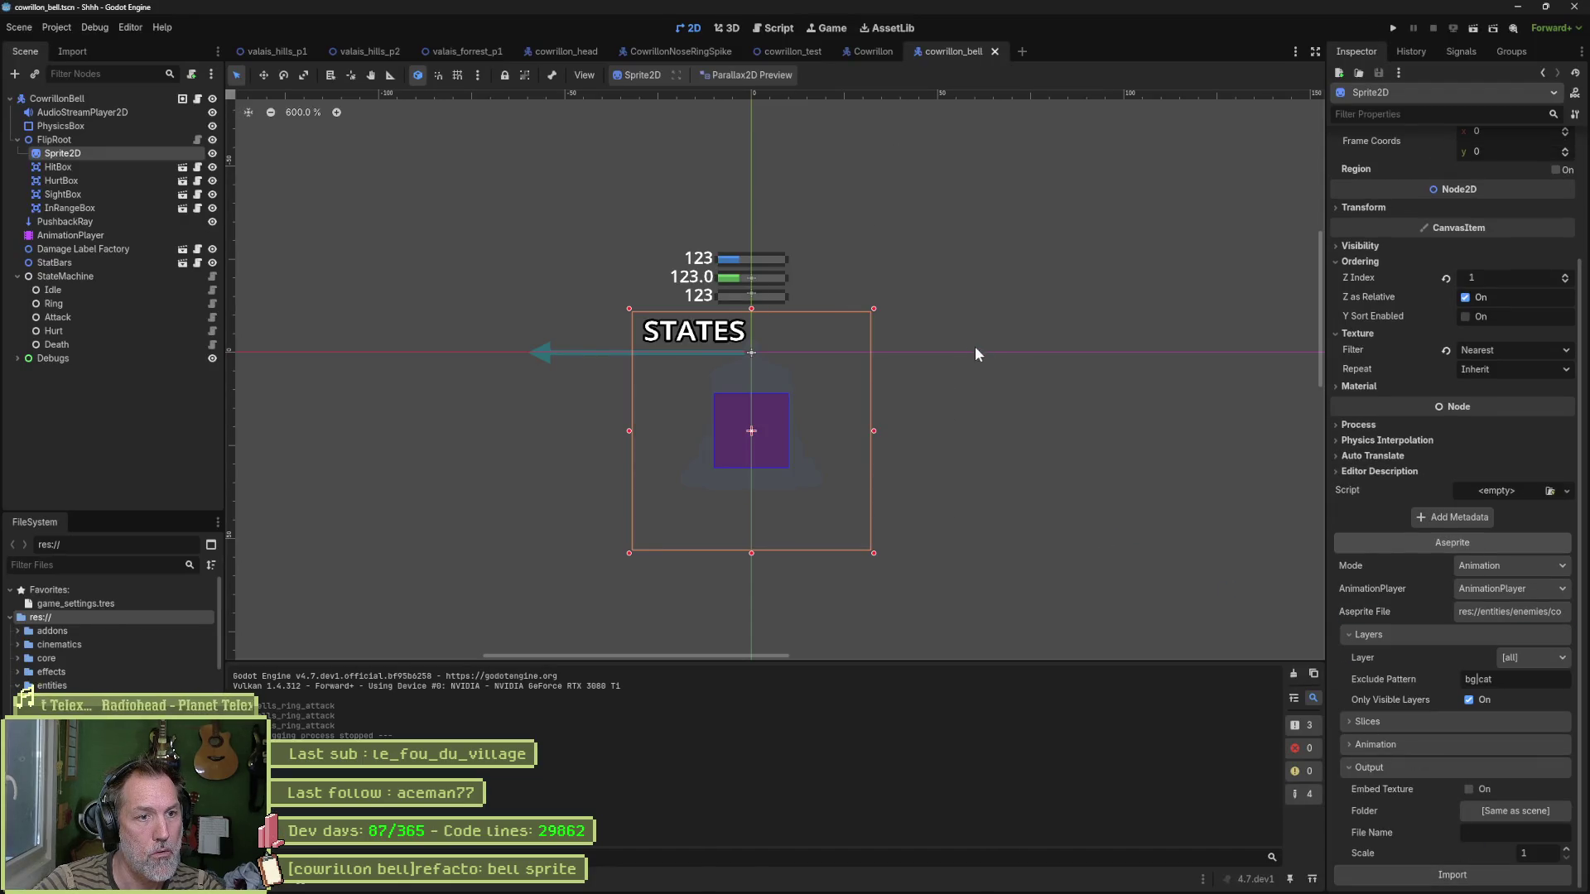
pyautogui.click(793, 52)
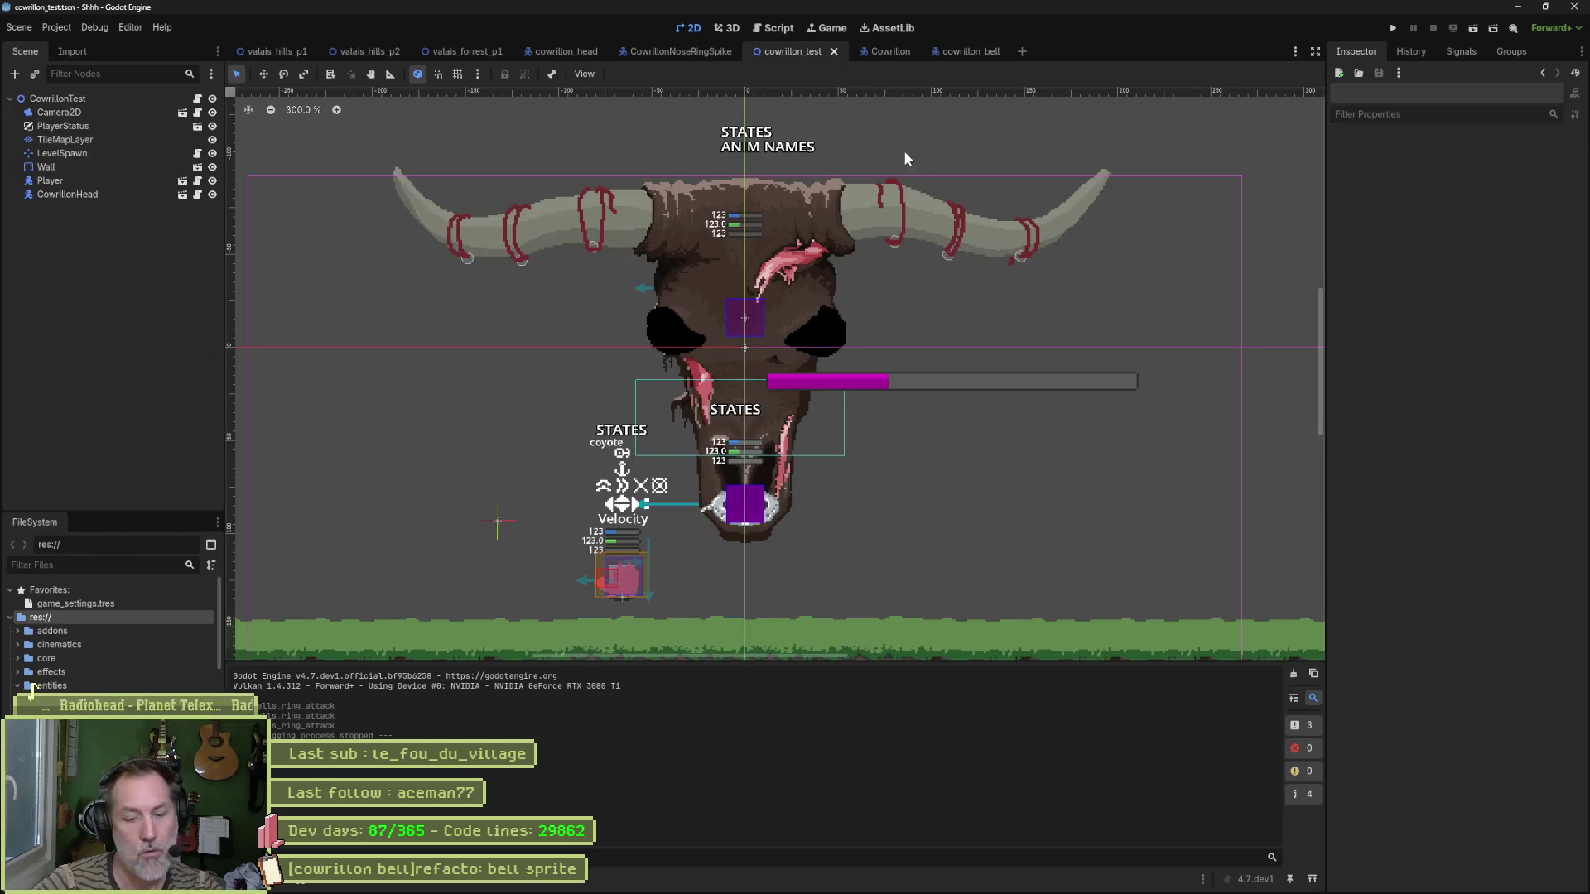
pyautogui.press('F6')
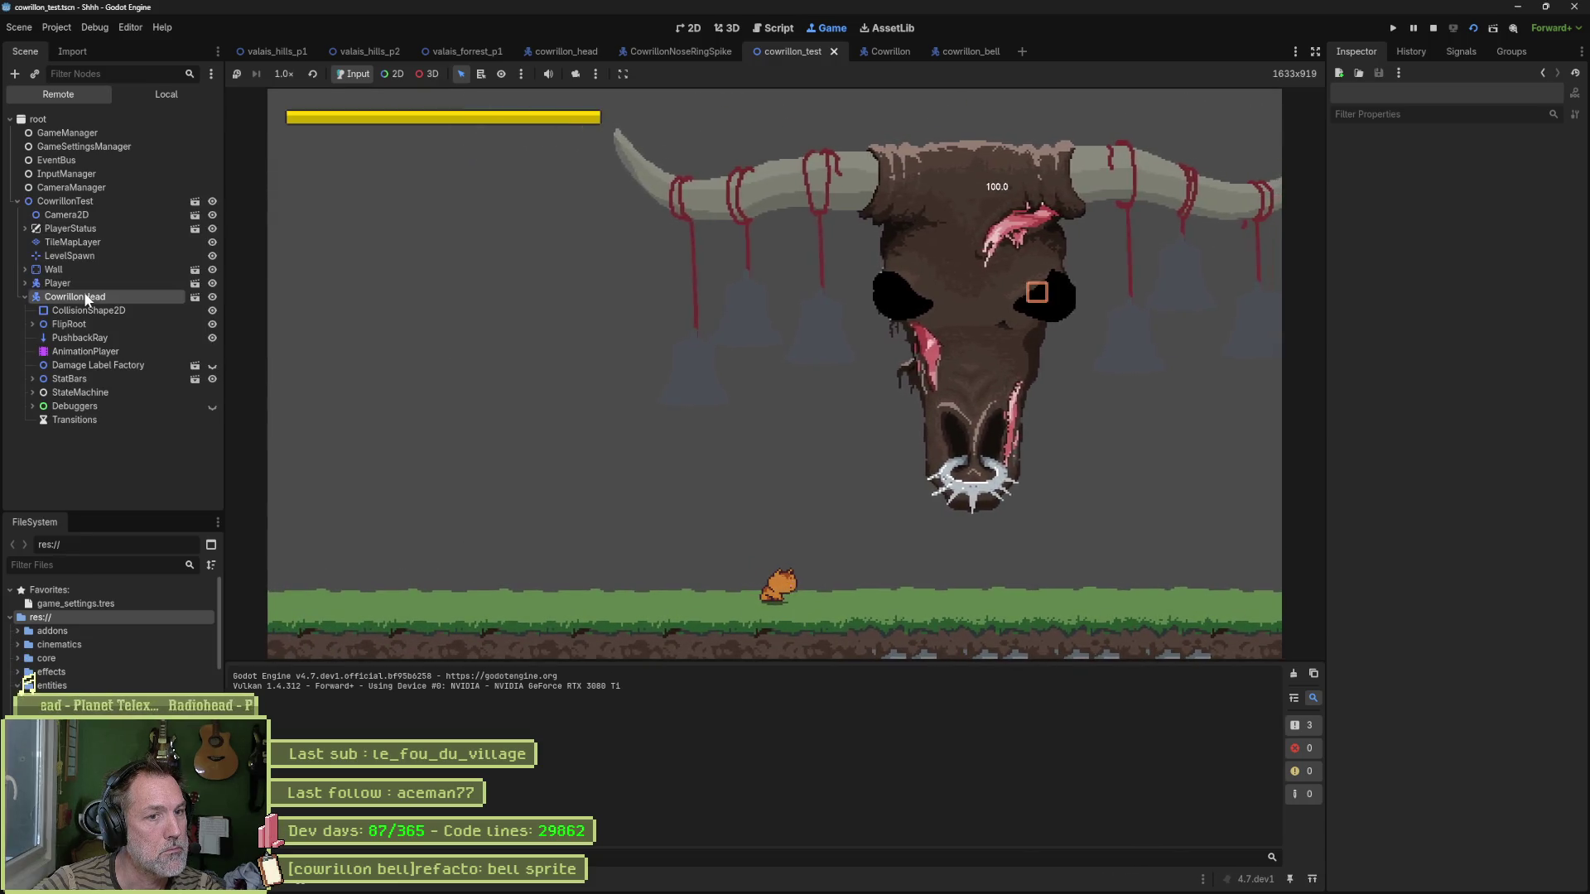
# - Trigger Bells Ring Attack on the running CowrillonHead, then stop the game
pyautogui.click(85, 298)
pyautogui.scroll(-5, 1474, 563)
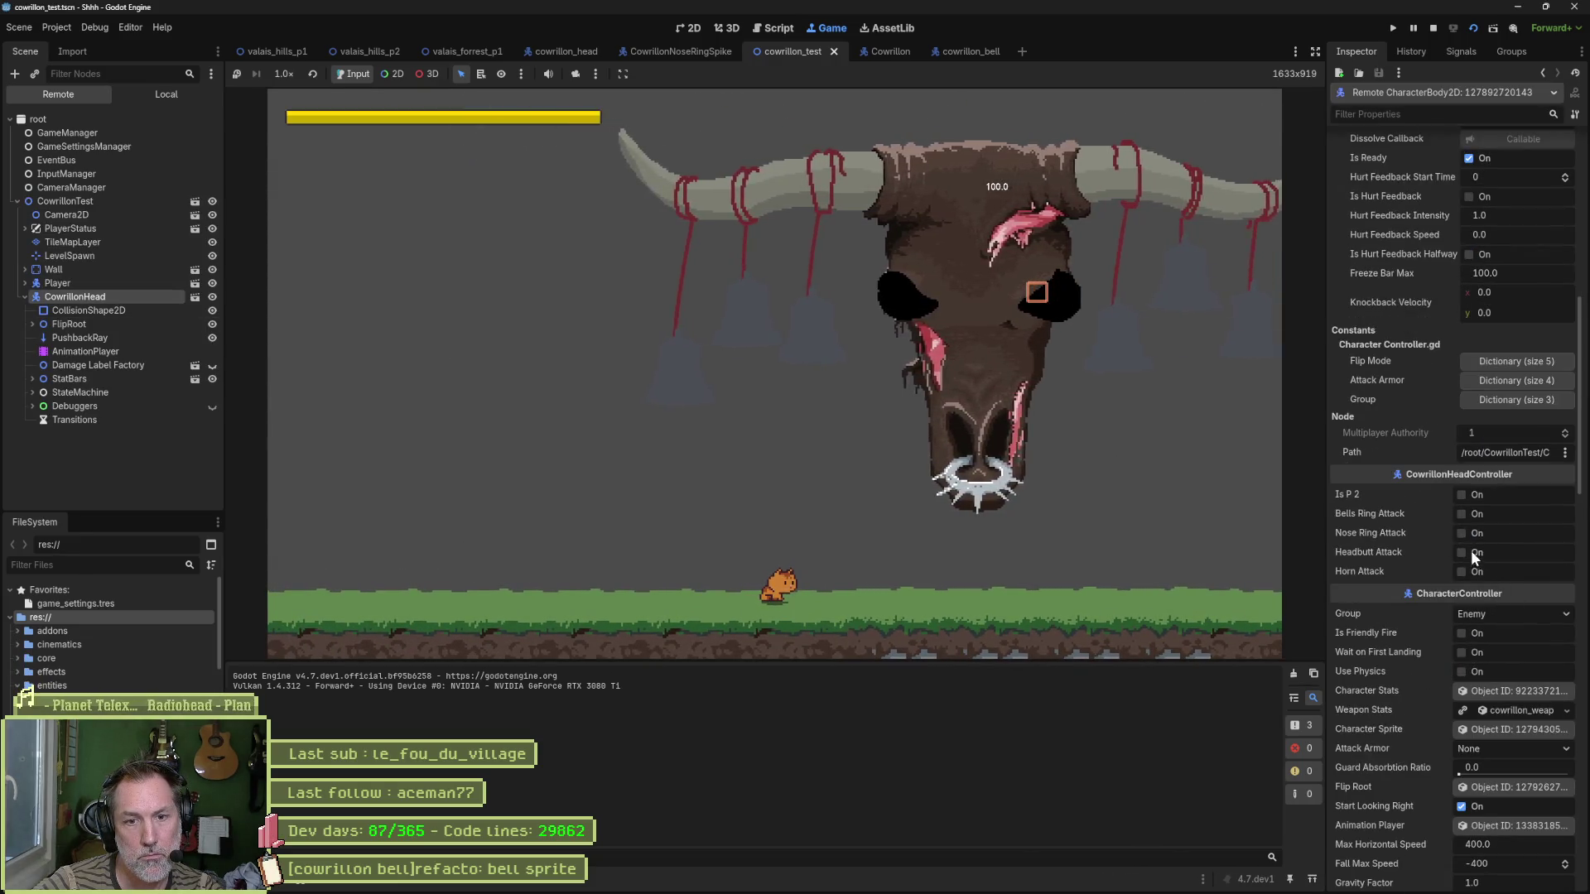
pyautogui.click(1462, 513)
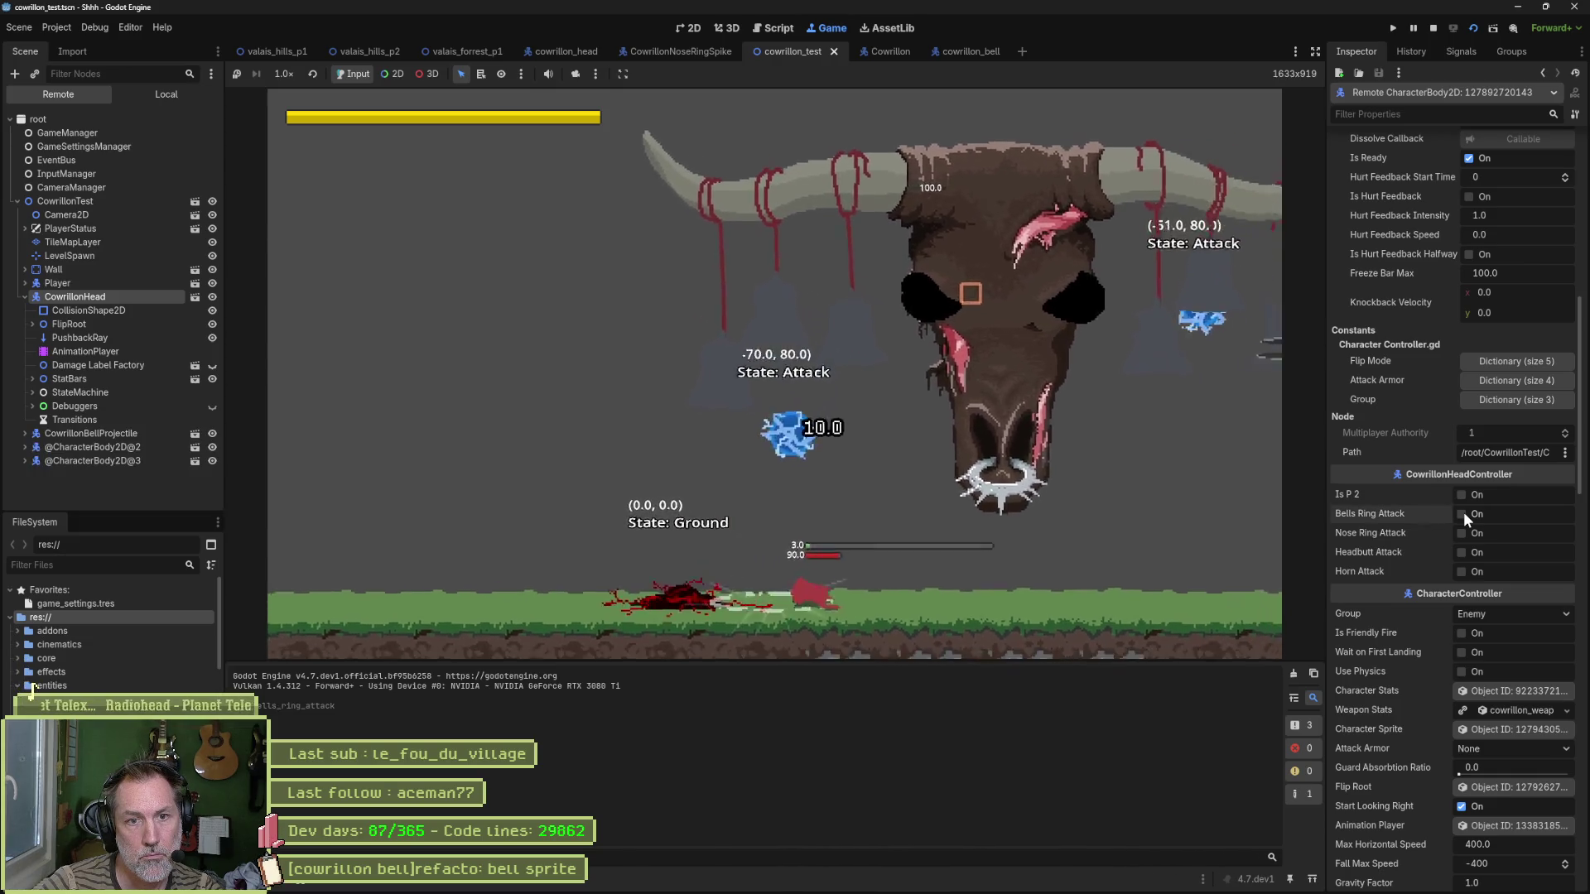
pyautogui.press('F8')
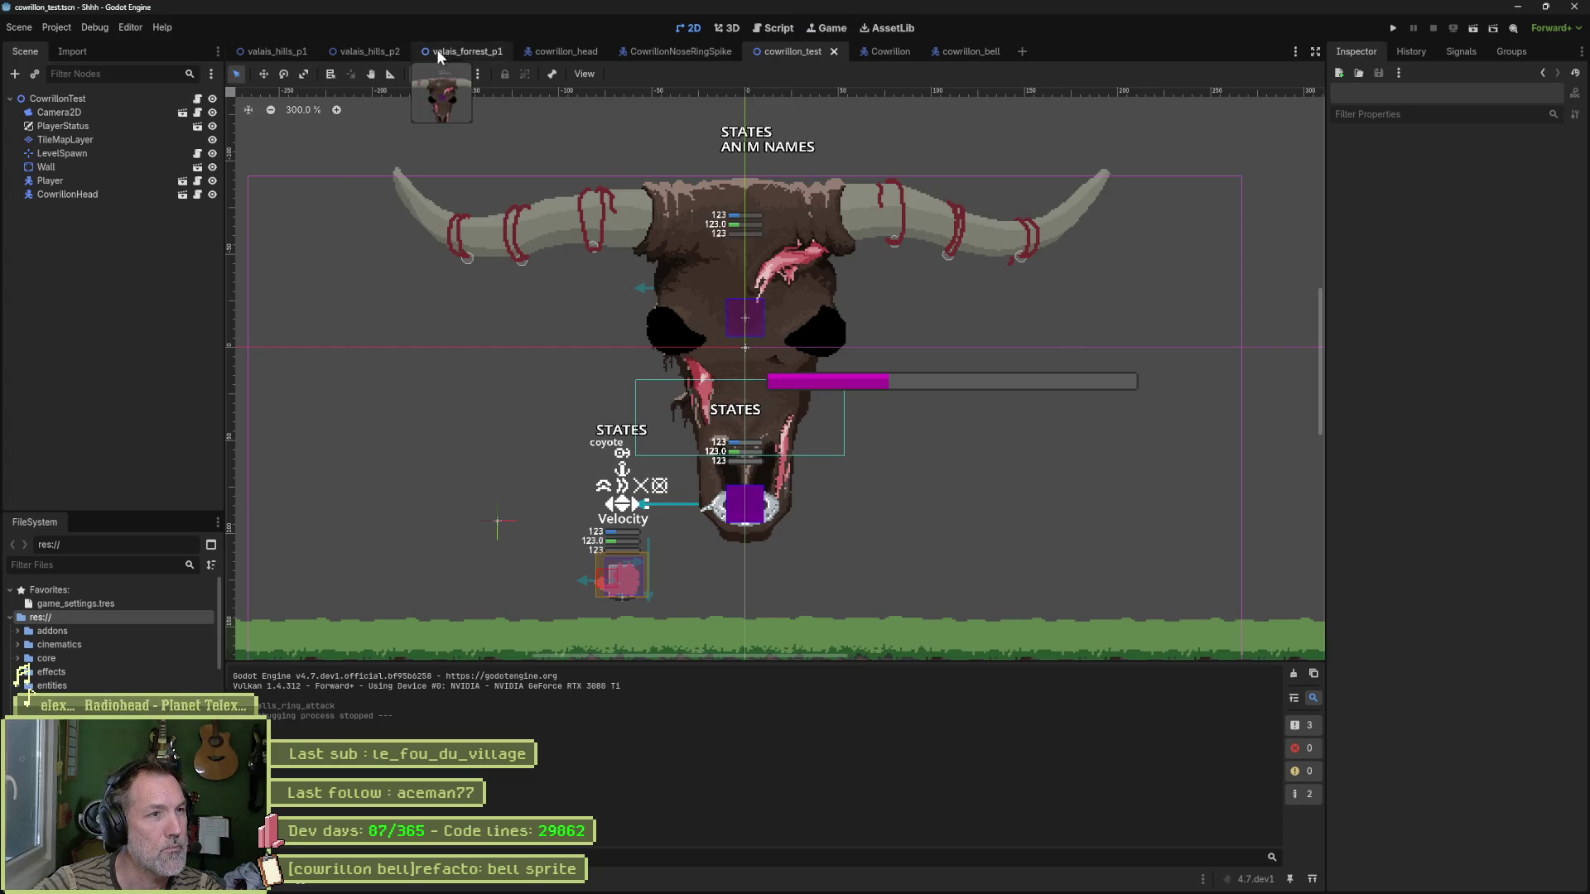
# - Relaunch valais_forrest_p1 and trigger the bells ring attack twice while running the cat right
pyautogui.click(432, 51)
pyautogui.press('F6')
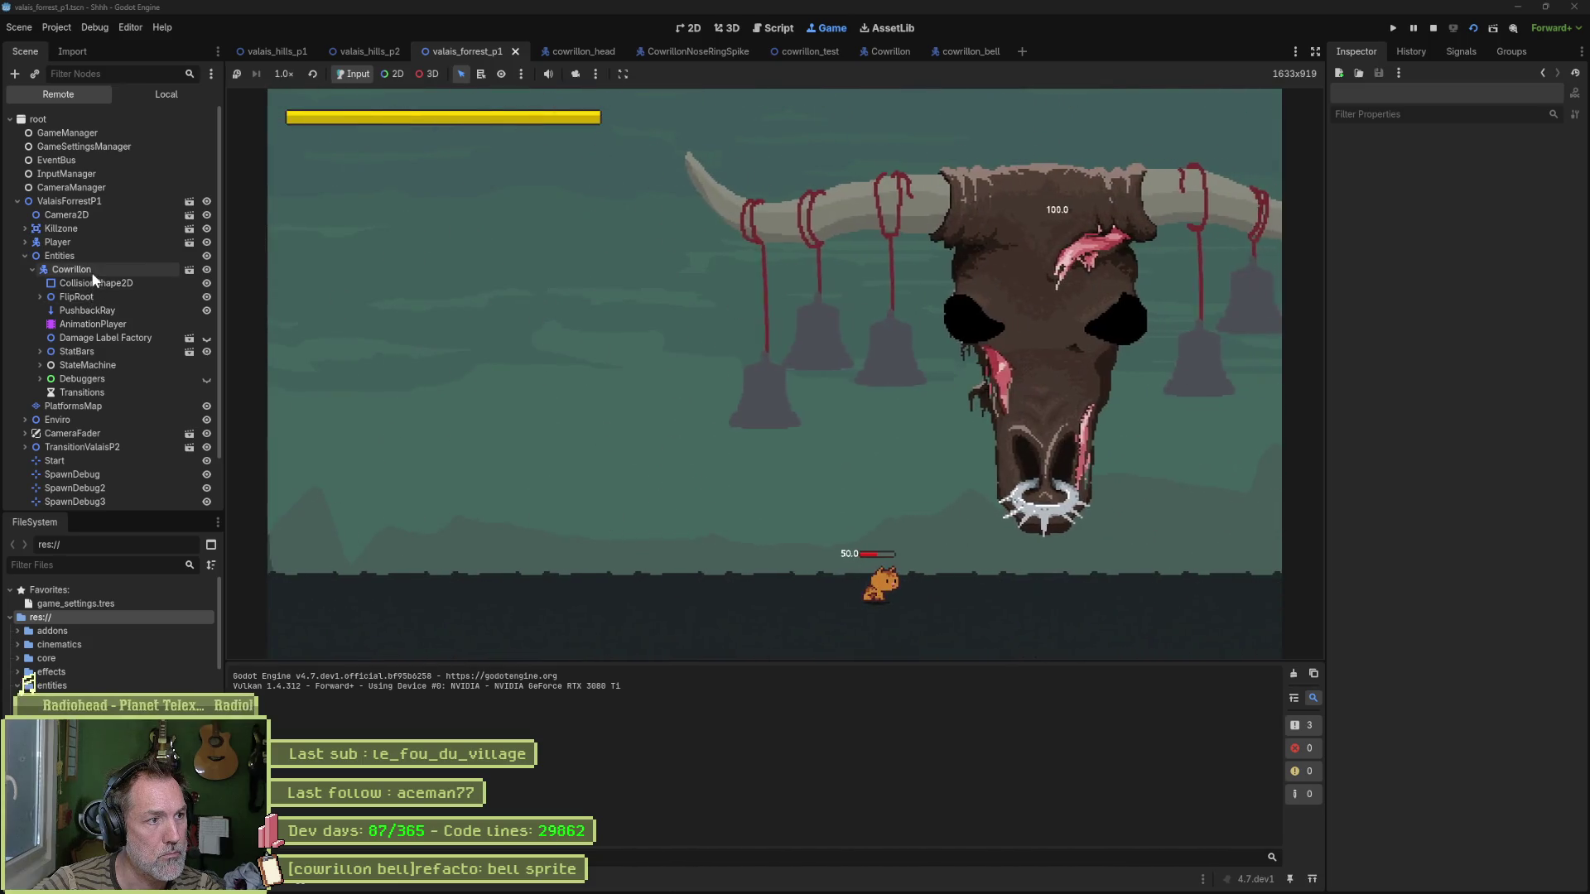
pyautogui.scroll(-10, 1458, 598)
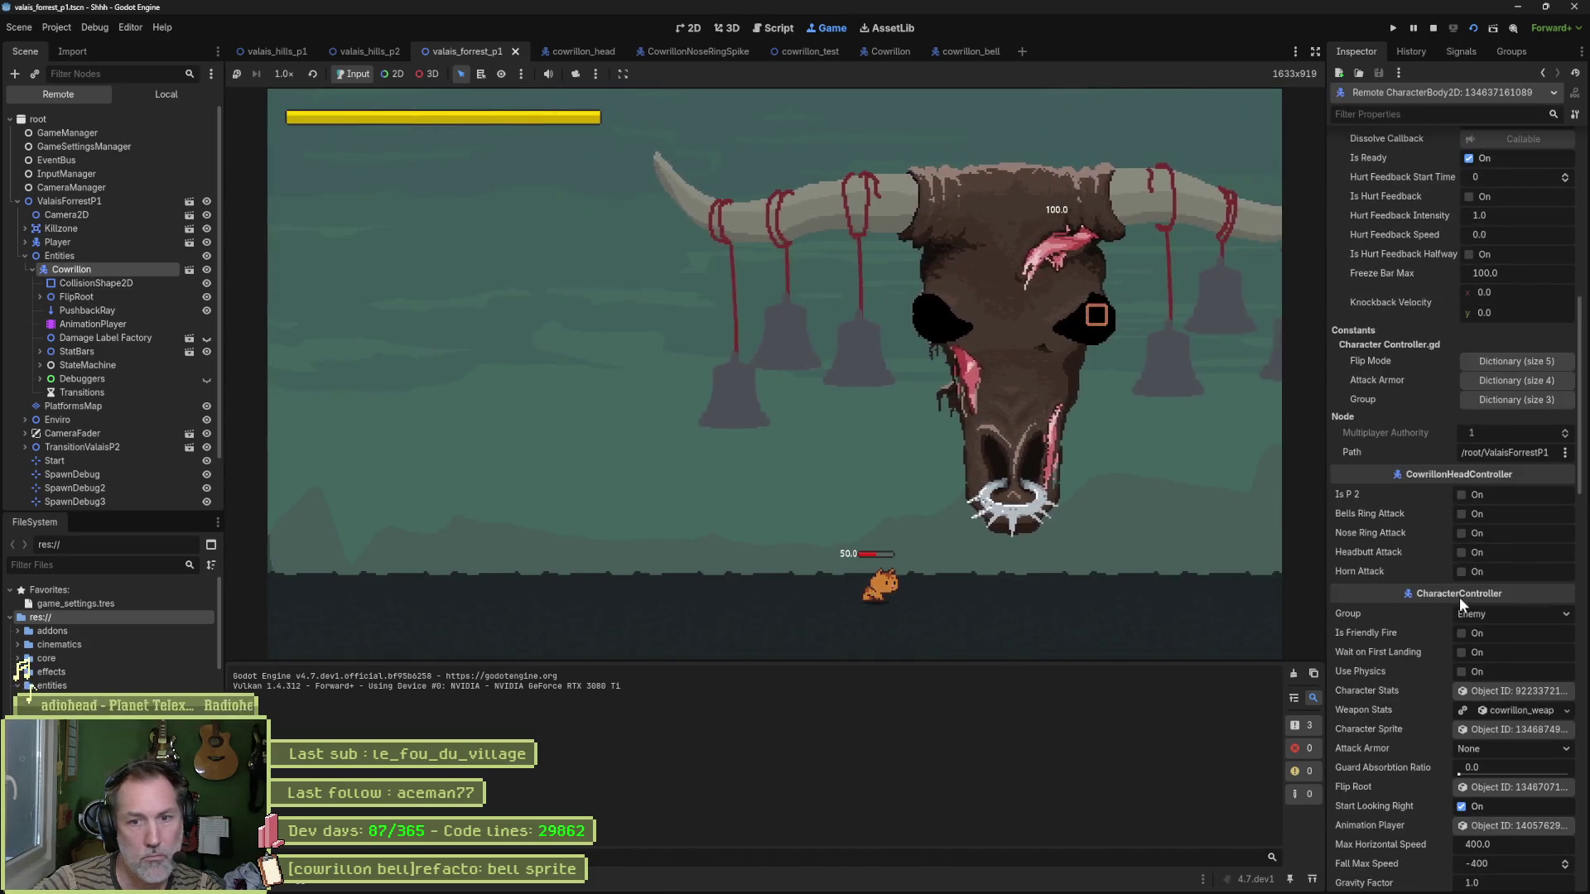
pyautogui.click(1458, 514)
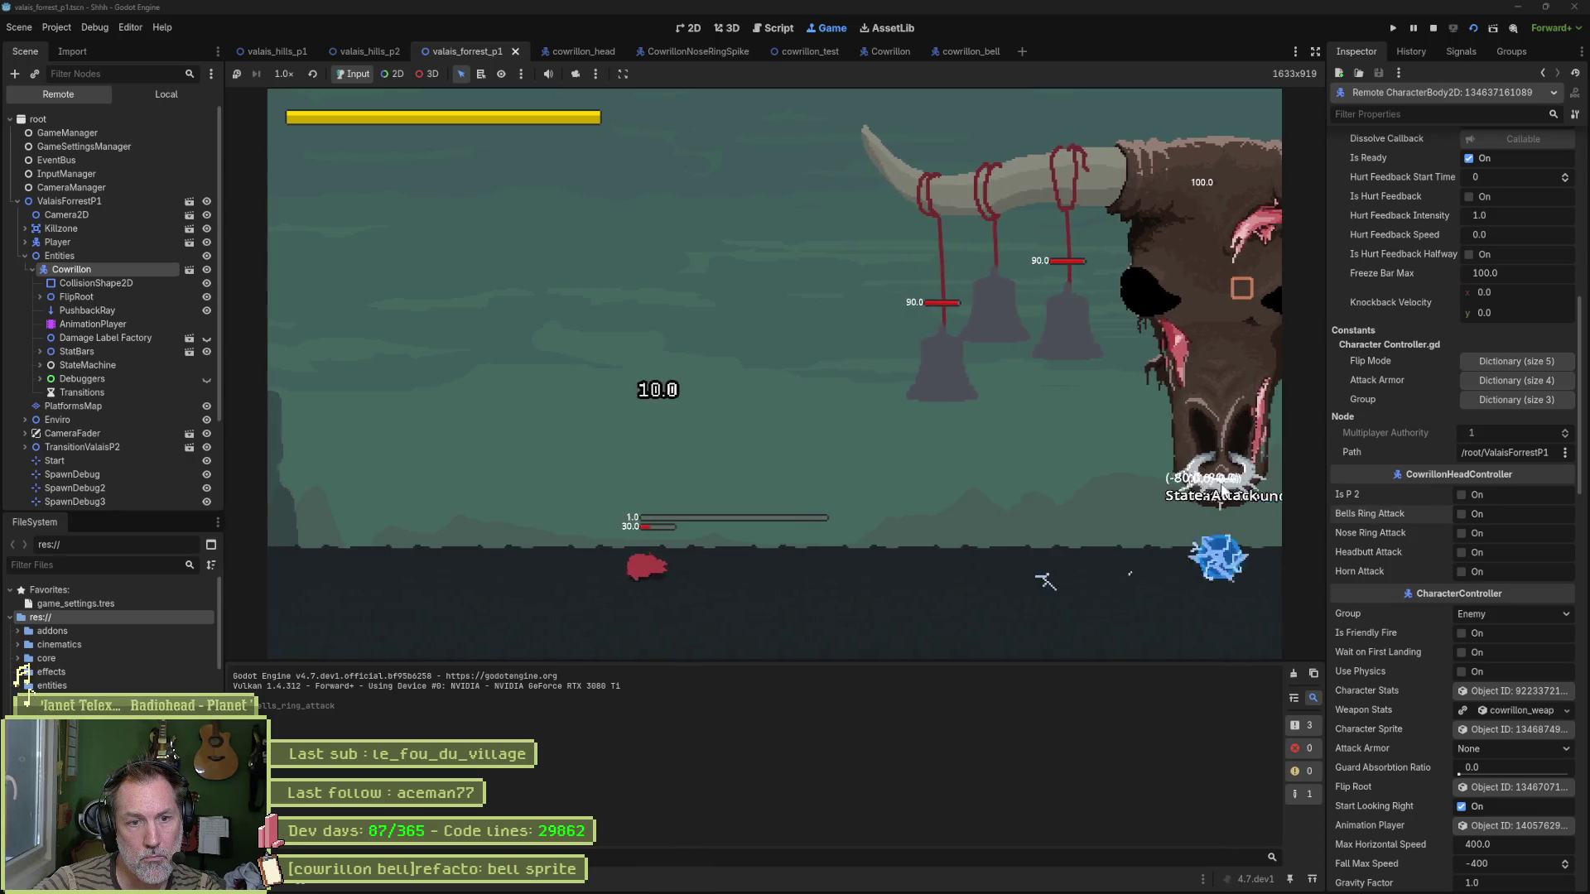
pyautogui.press('Right')
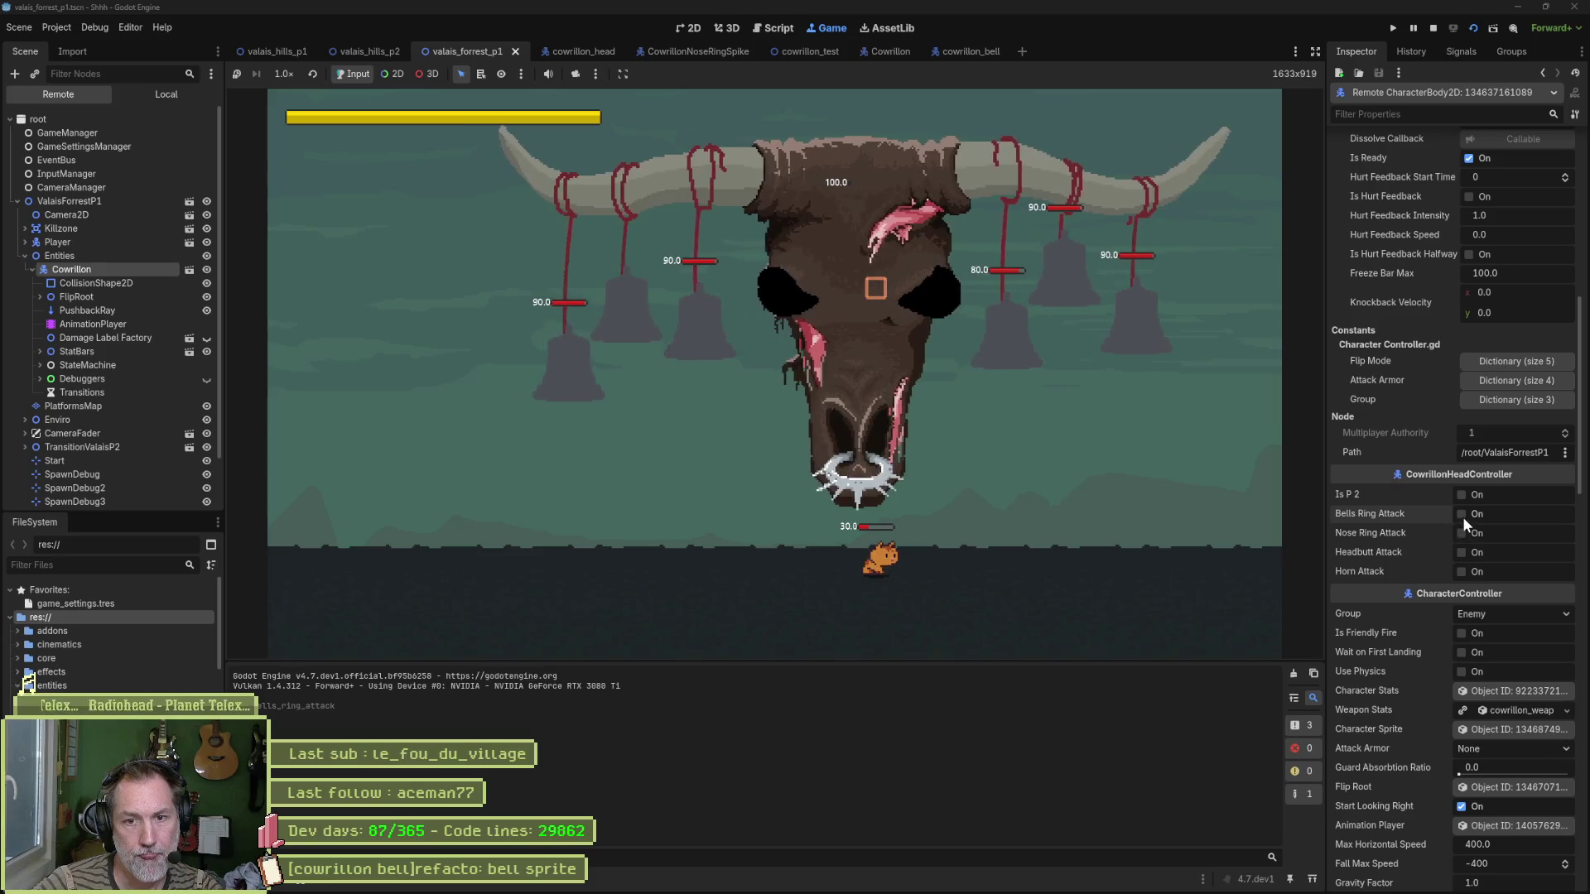
pyautogui.click(1460, 514)
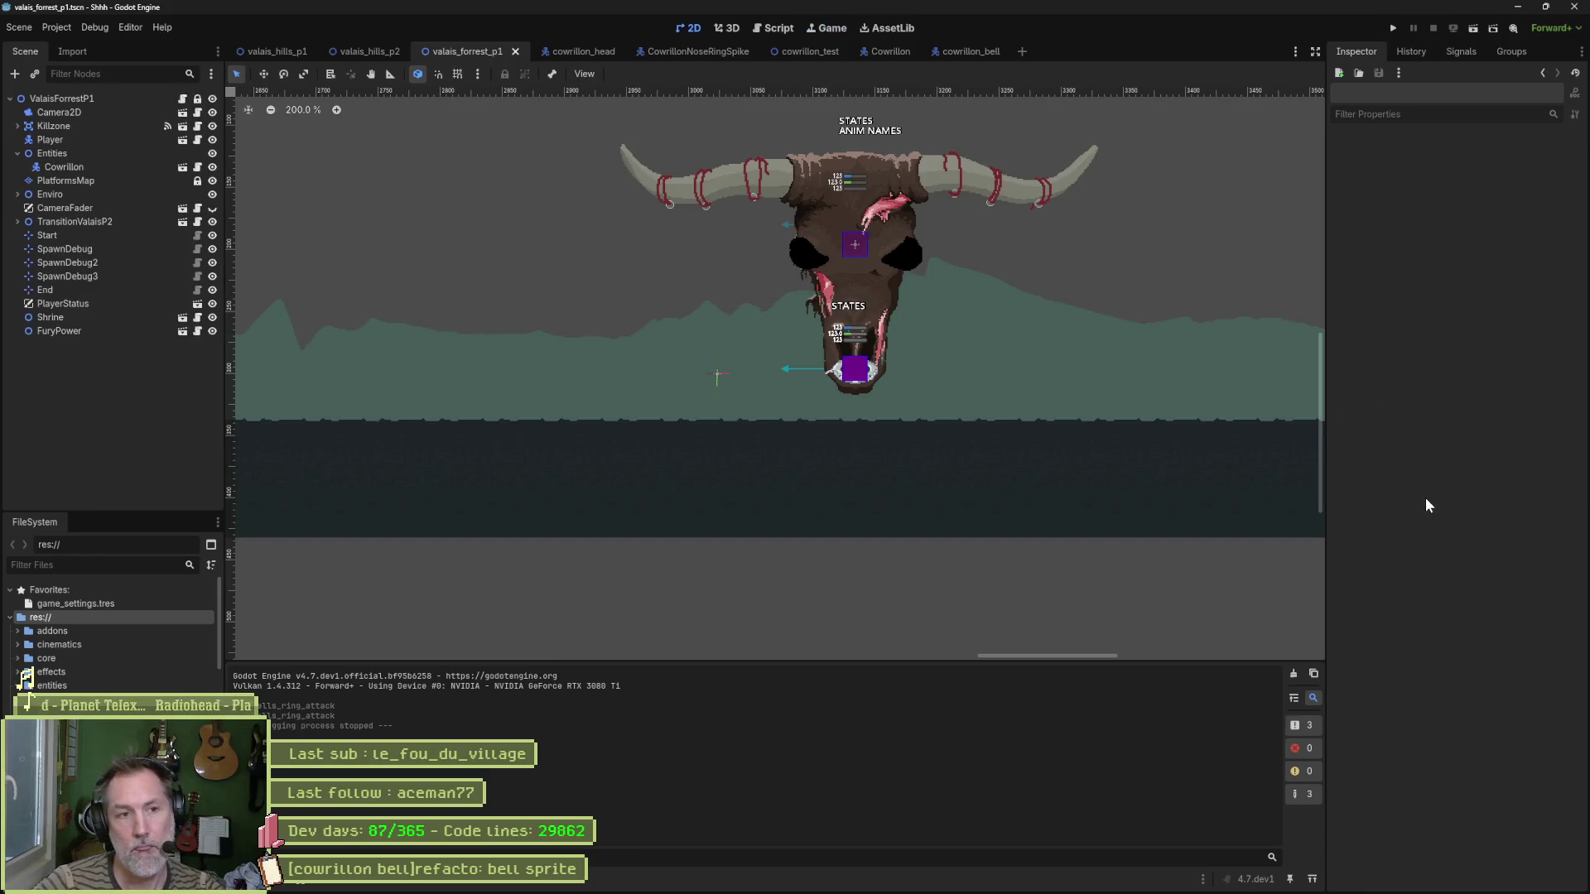
# - Relaunch with F6, select Cowrillon in the Remote tree, fire Bells Ring Attack twice, stop with F8
pyautogui.press('F6')
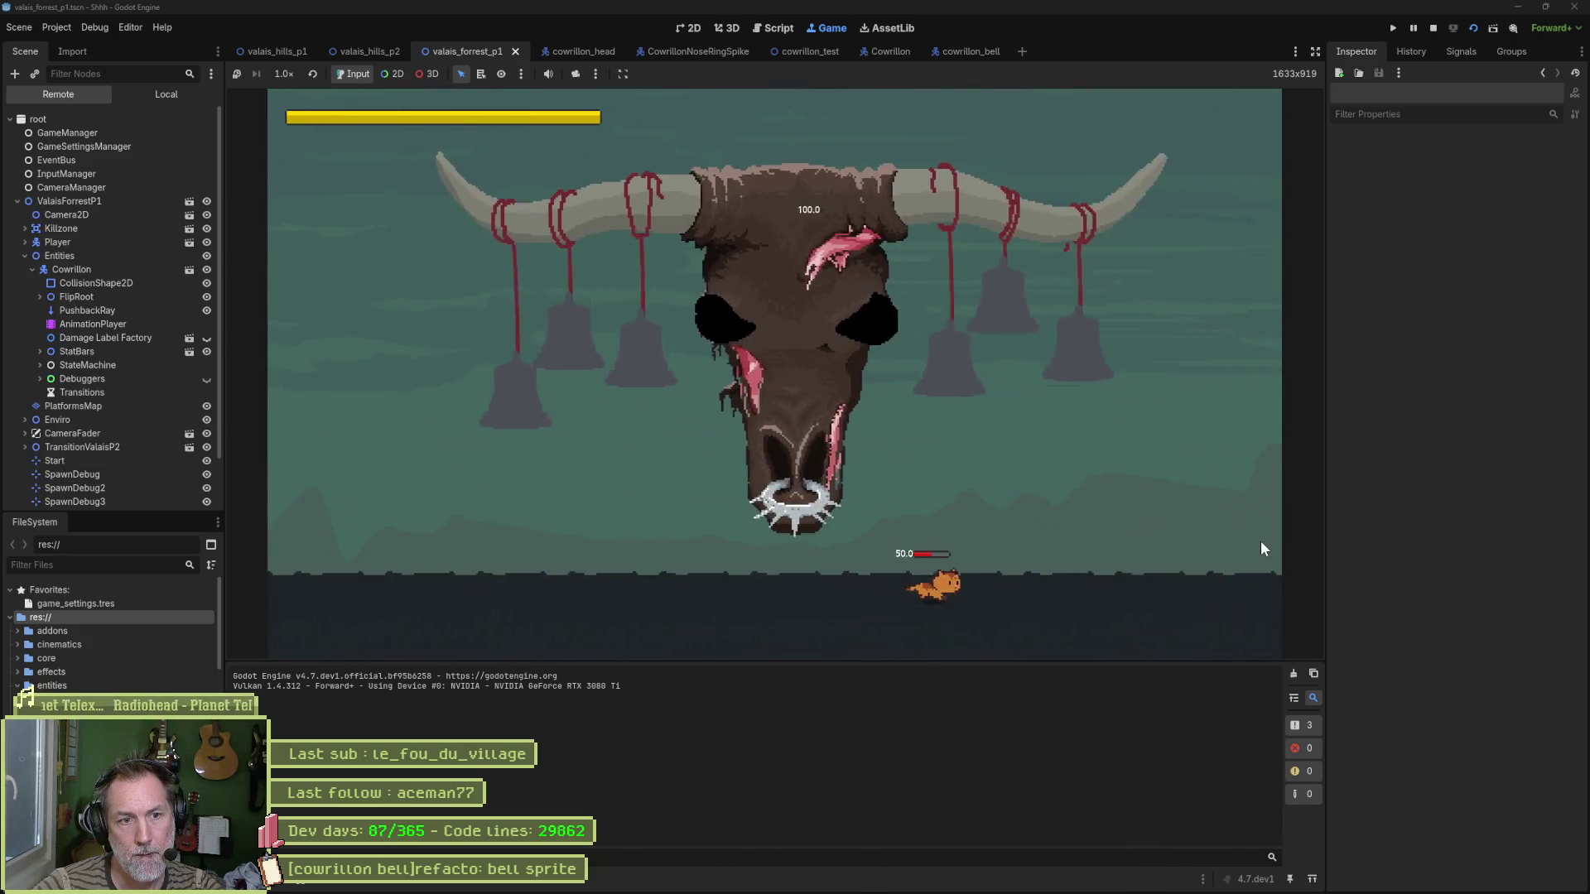
pyautogui.click(97, 268)
pyautogui.scroll(-7, 1407, 588)
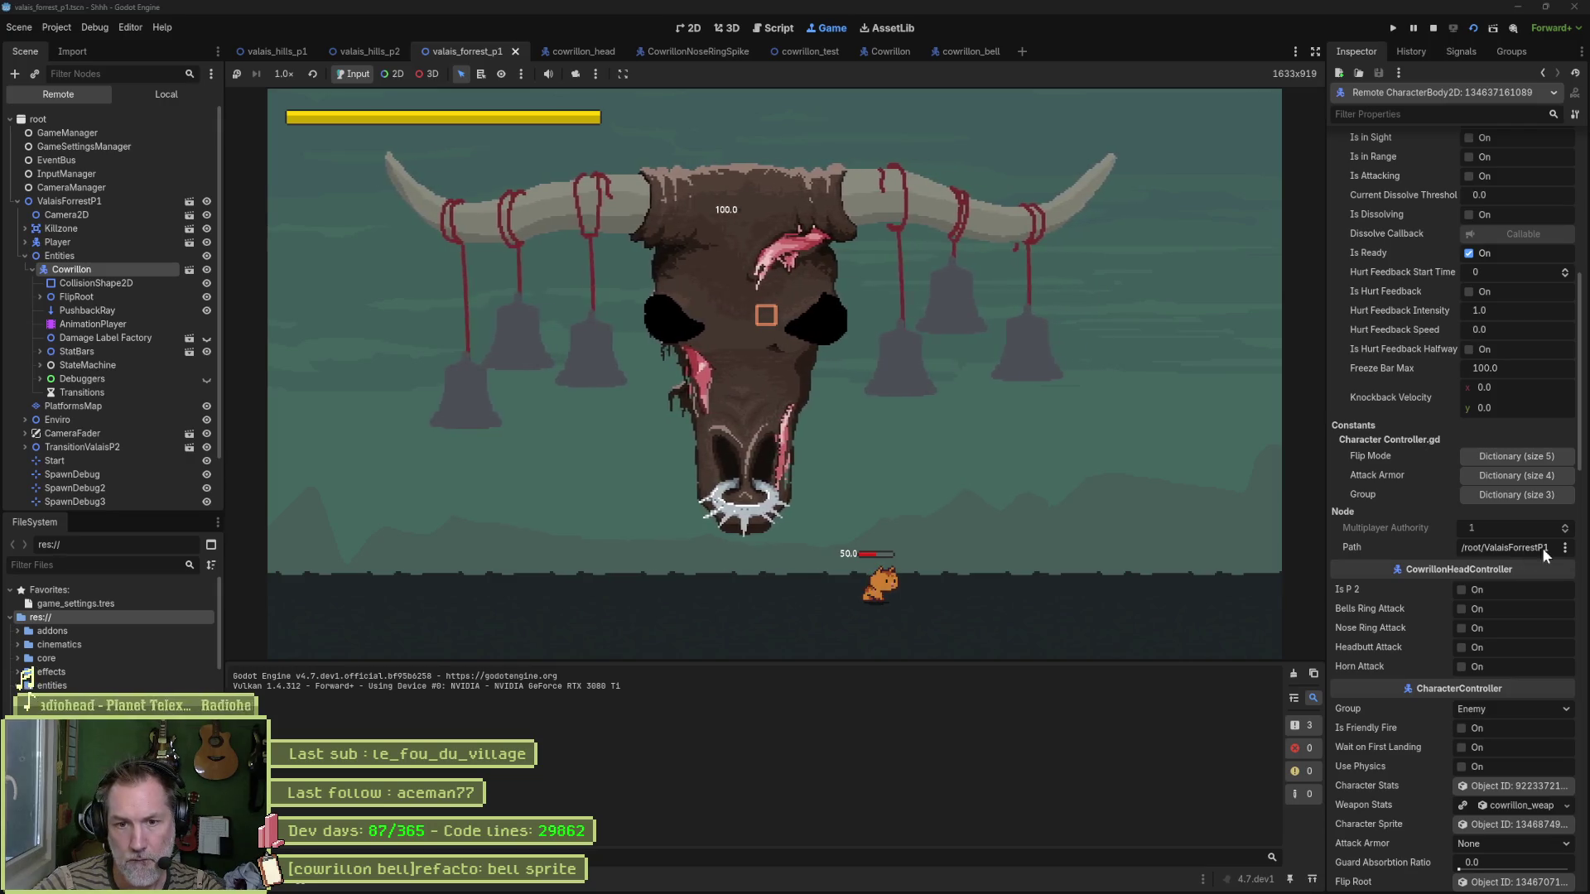
pyautogui.click(1461, 609)
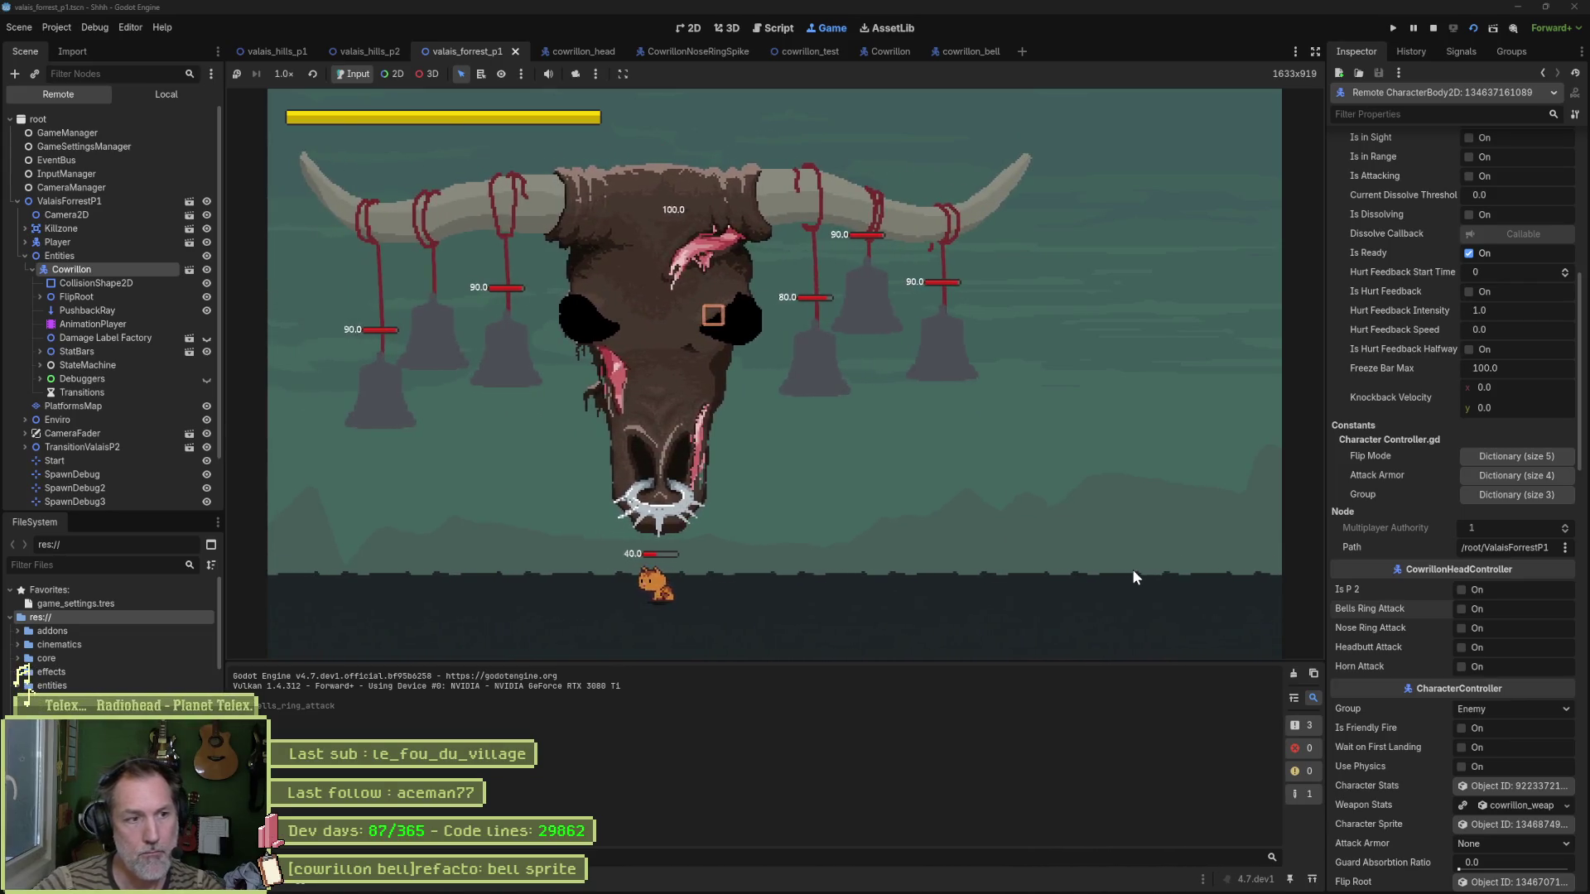
pyautogui.click(1463, 611)
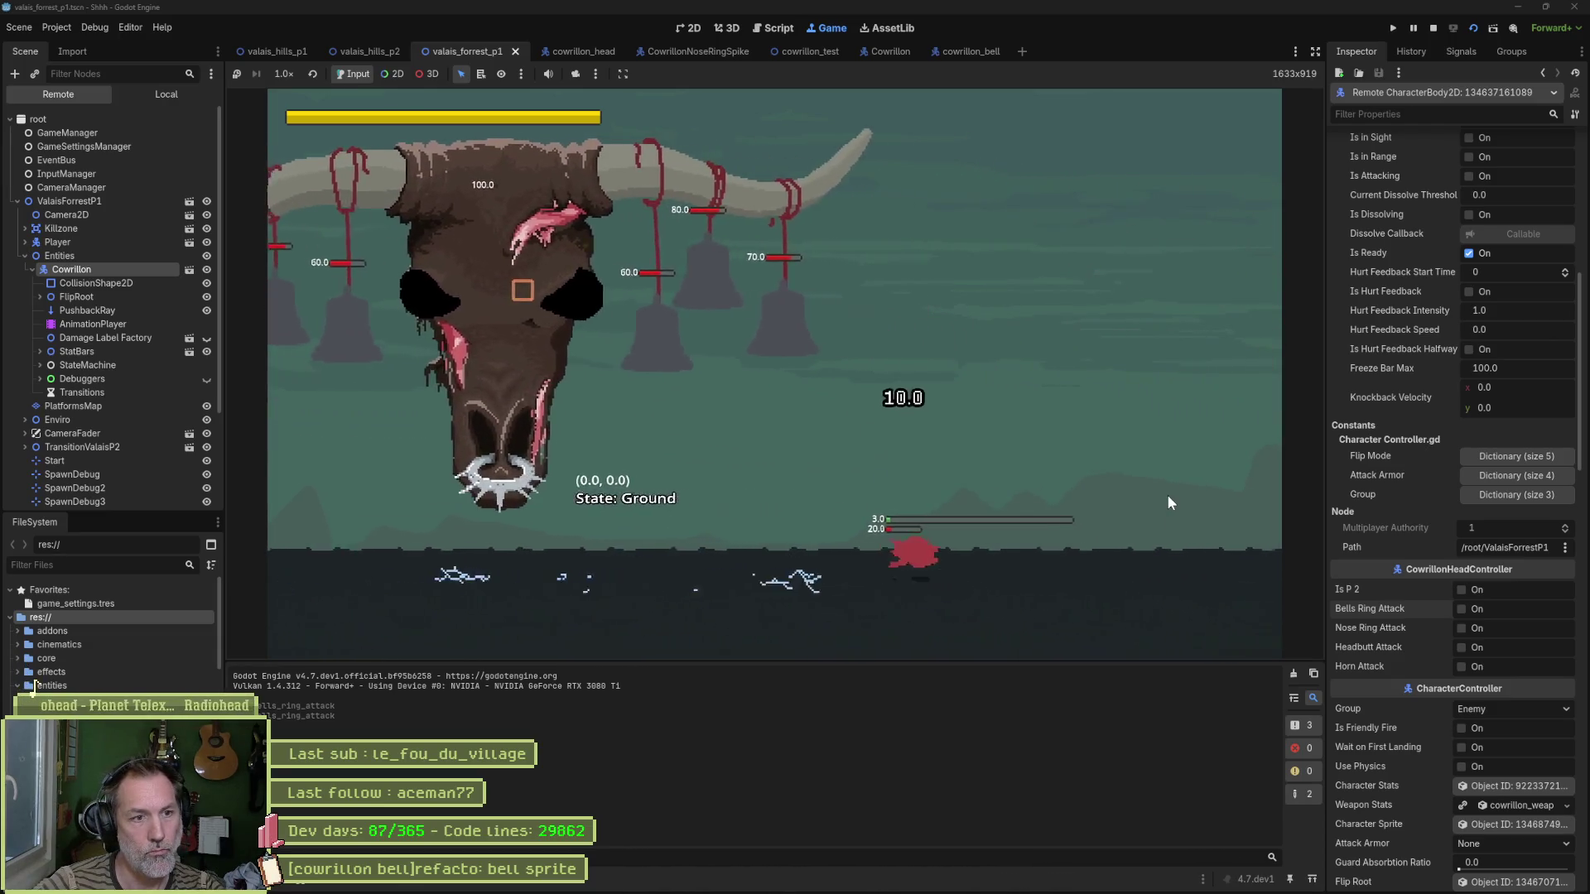
pyautogui.press('F8')
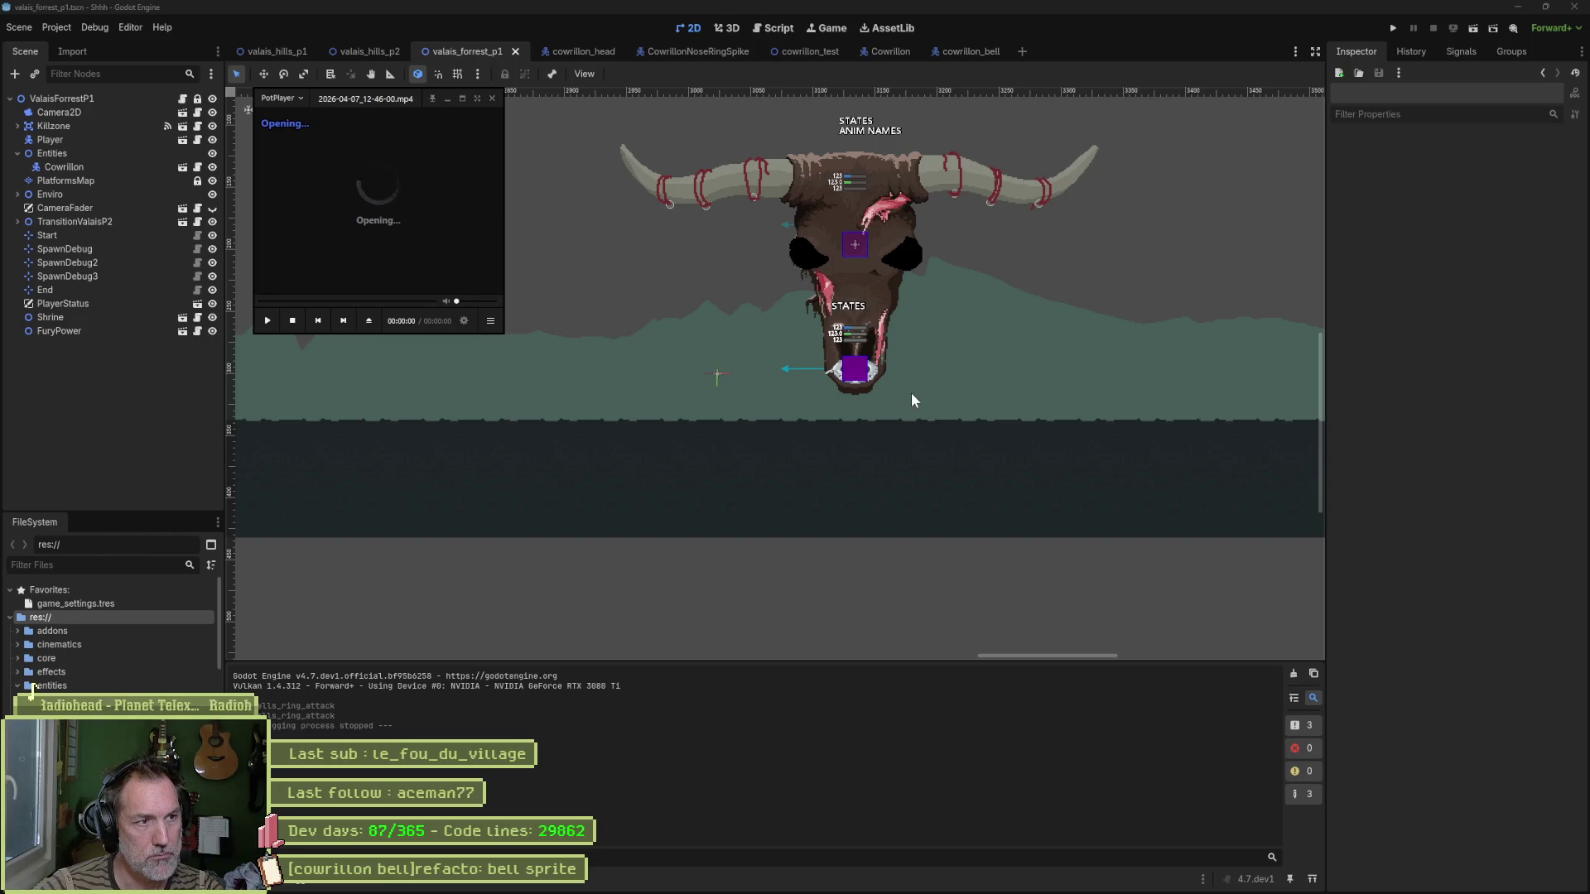
# - Play the recorded attack clip, raise the volume to 100%, and pause it mid-attack
pyautogui.press('space')
pyautogui.press('space')
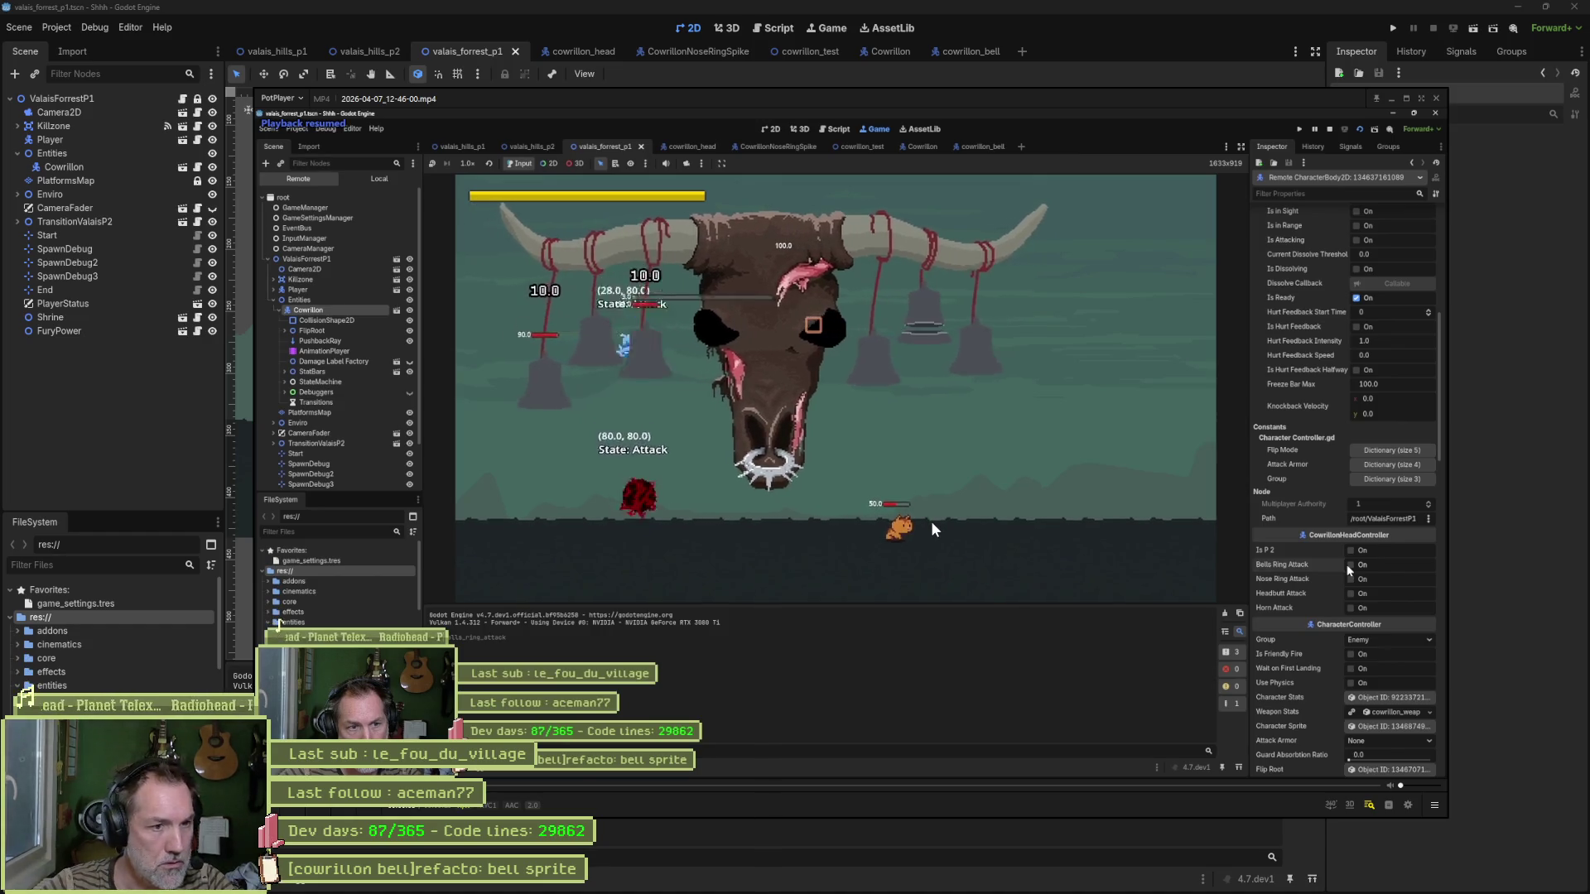
pyautogui.click(934, 528)
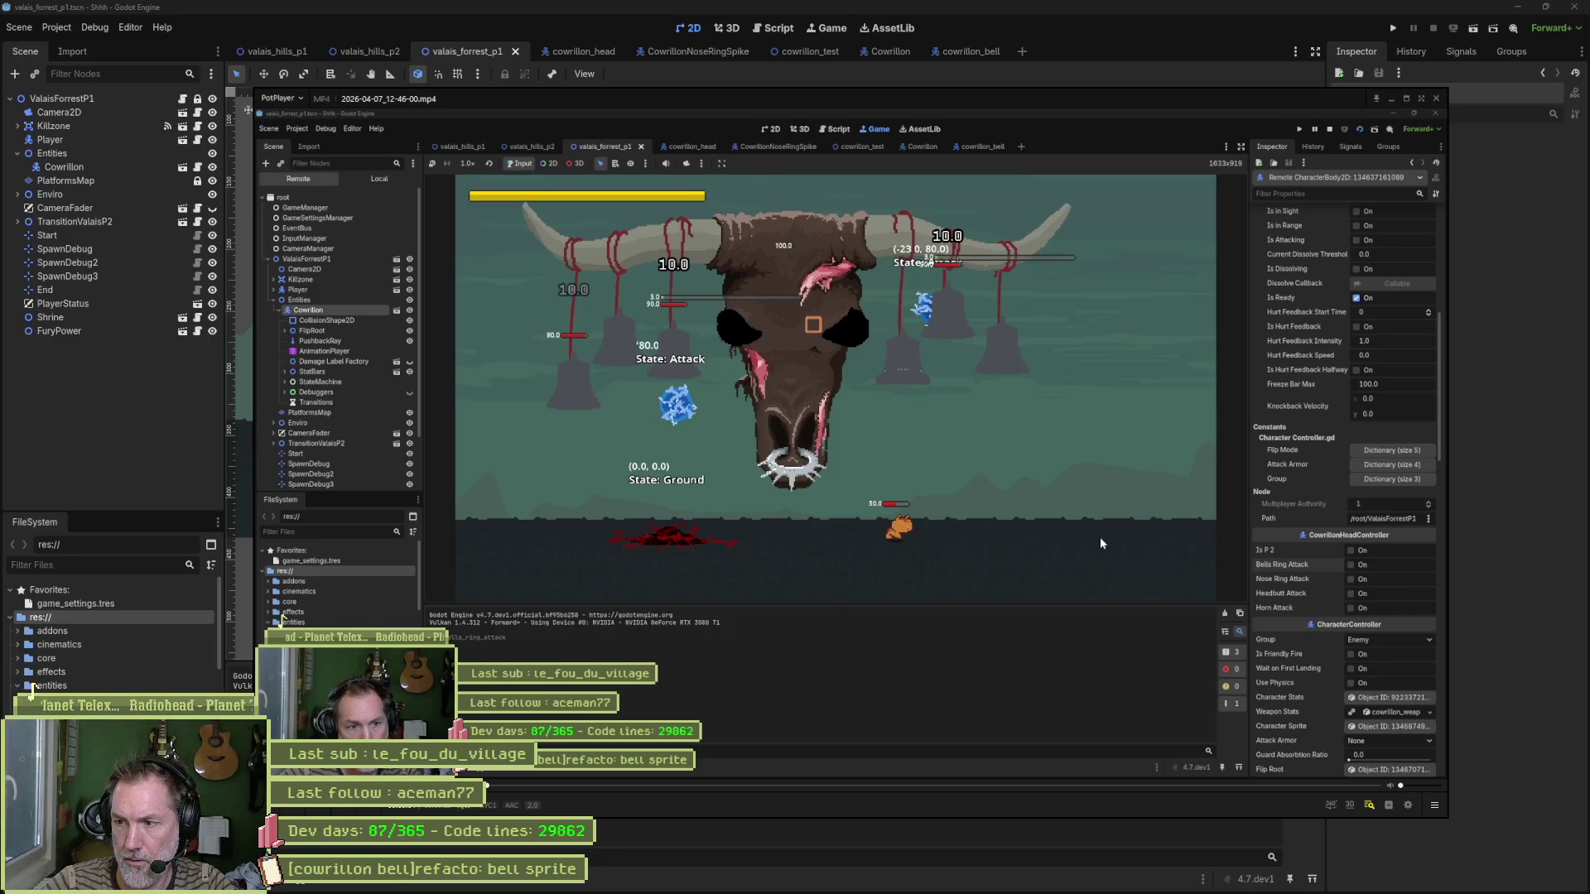
pyautogui.click(730, 665)
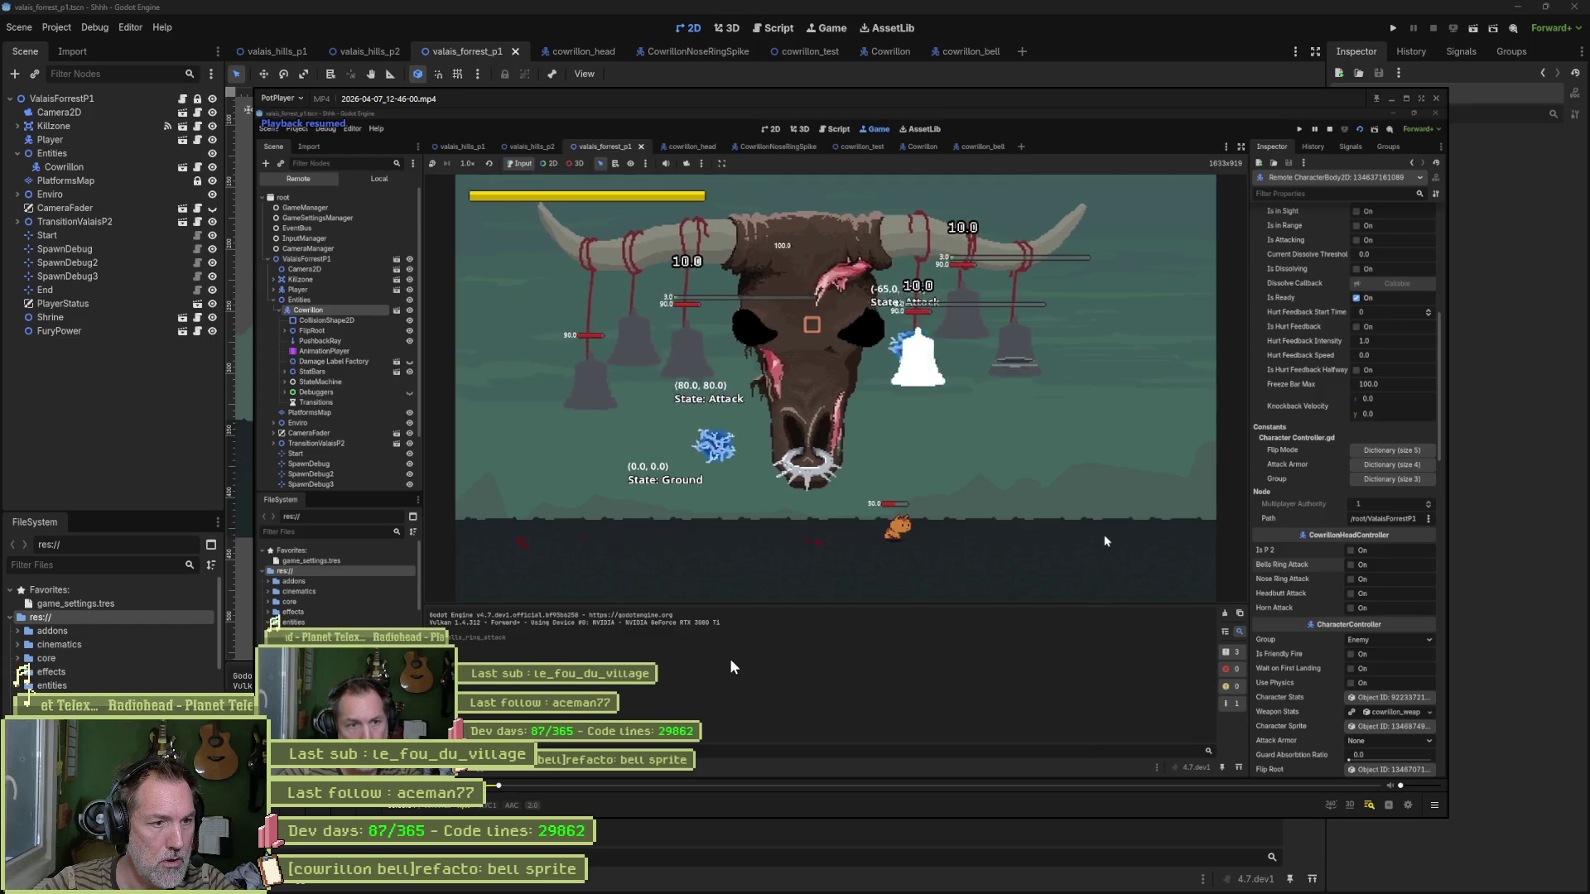
pyautogui.click(800, 668)
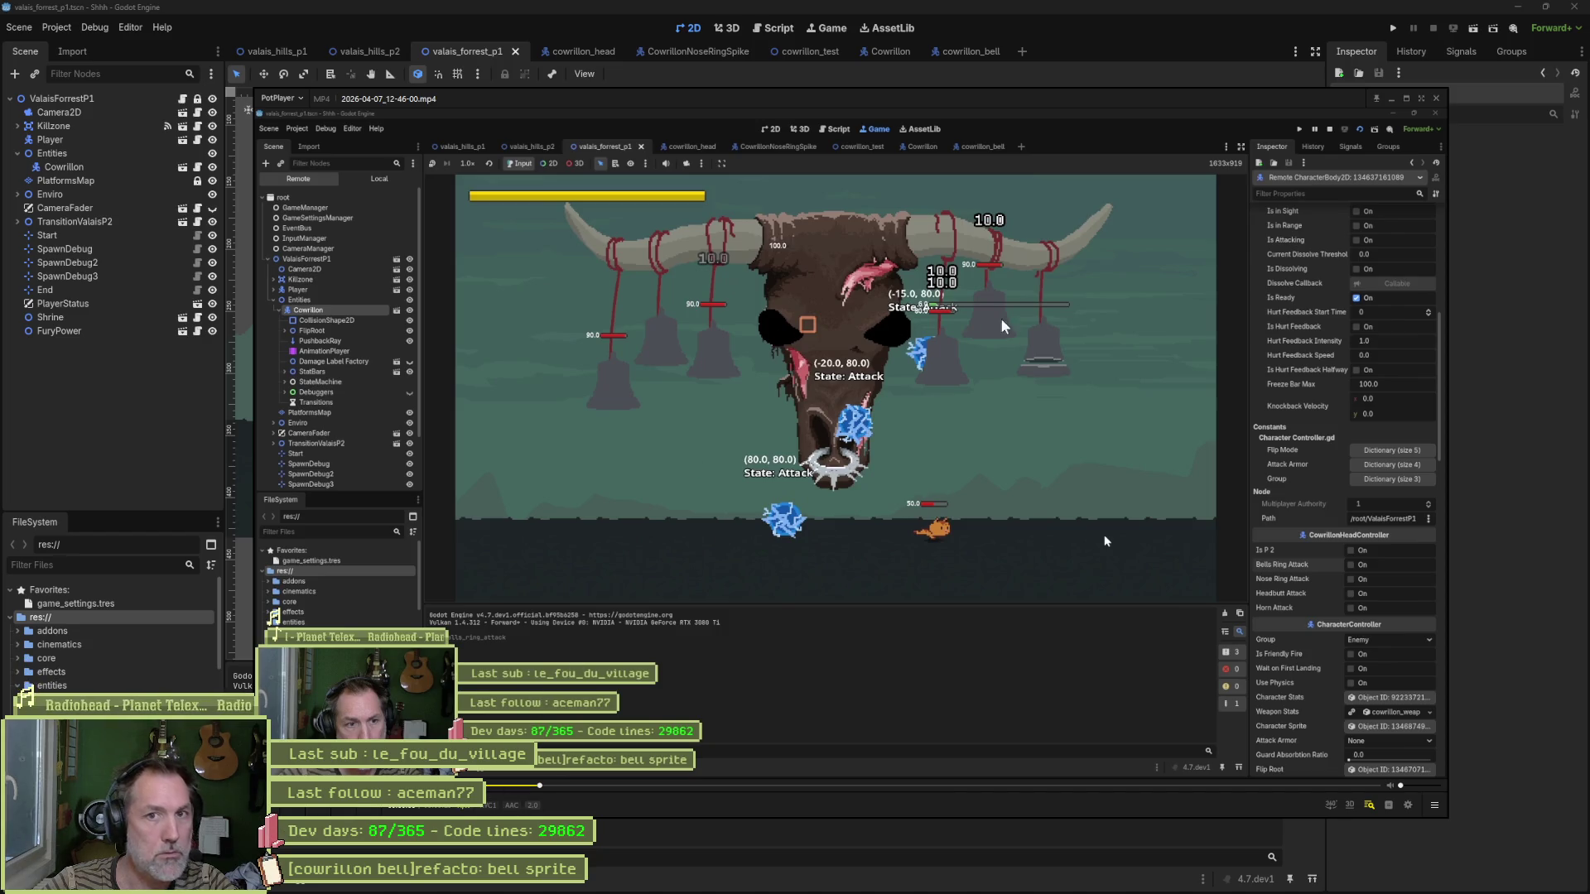
pyautogui.moveTo(1401, 786); pyautogui.dragTo(1476, 788)
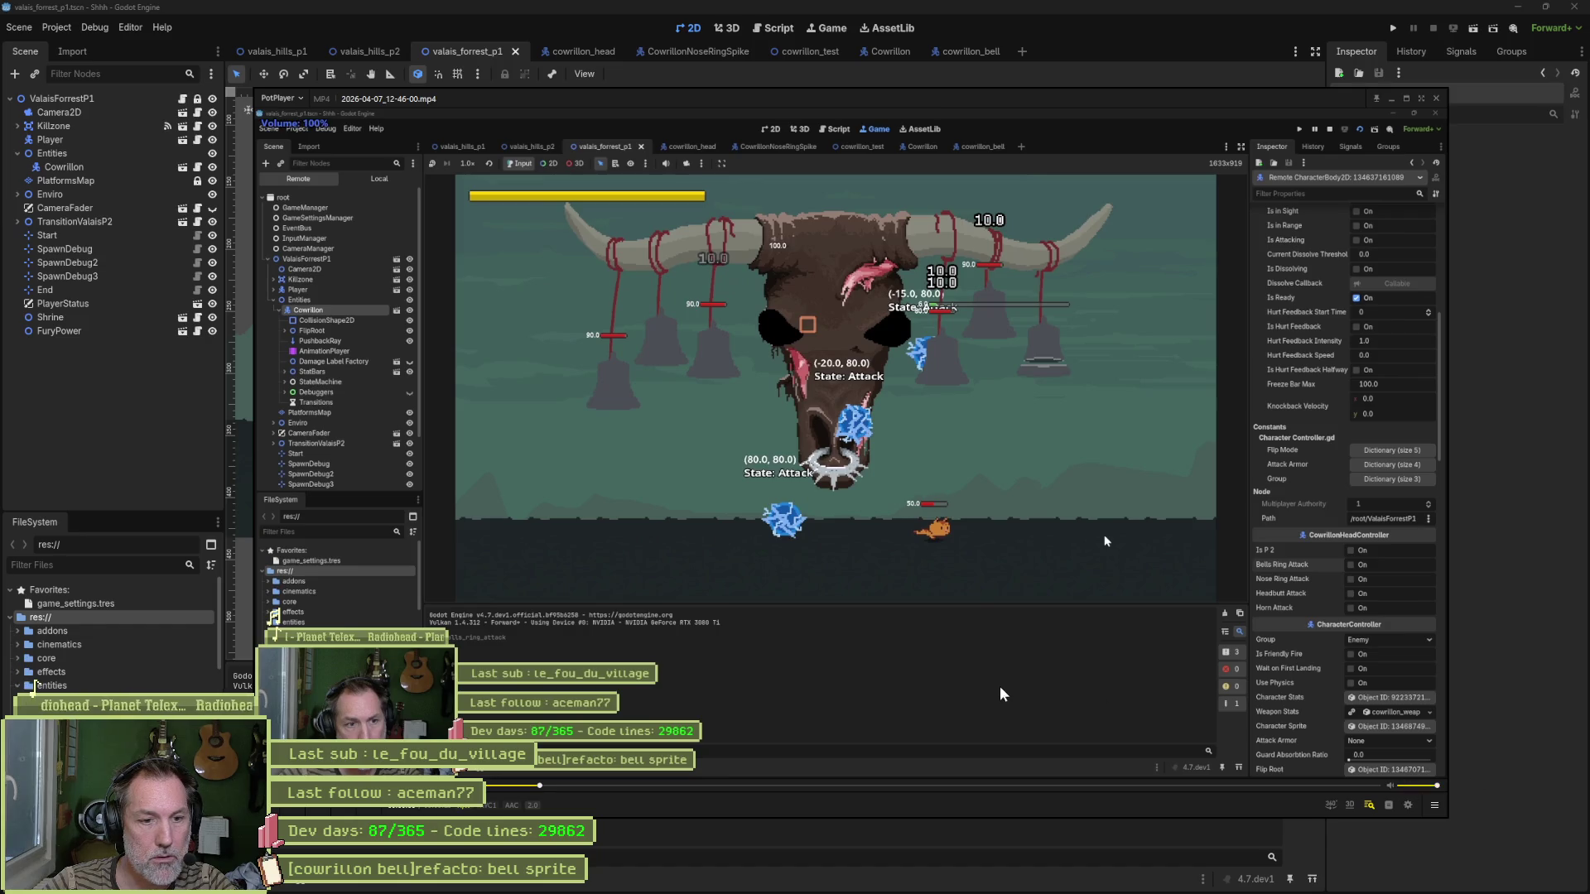
pyautogui.press('space')
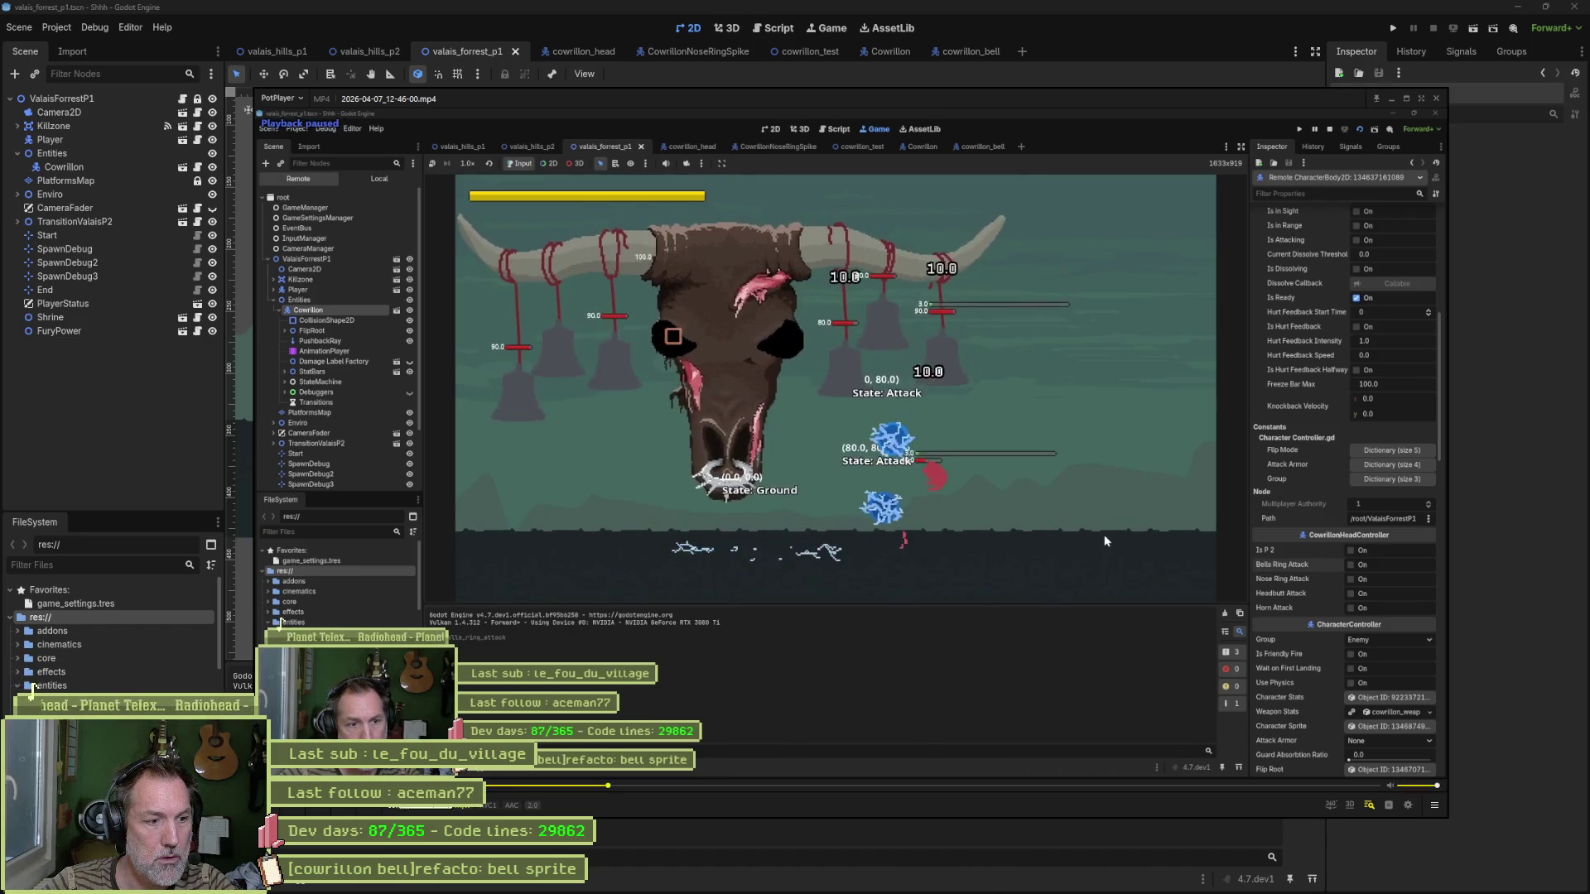
pyautogui.press('space')
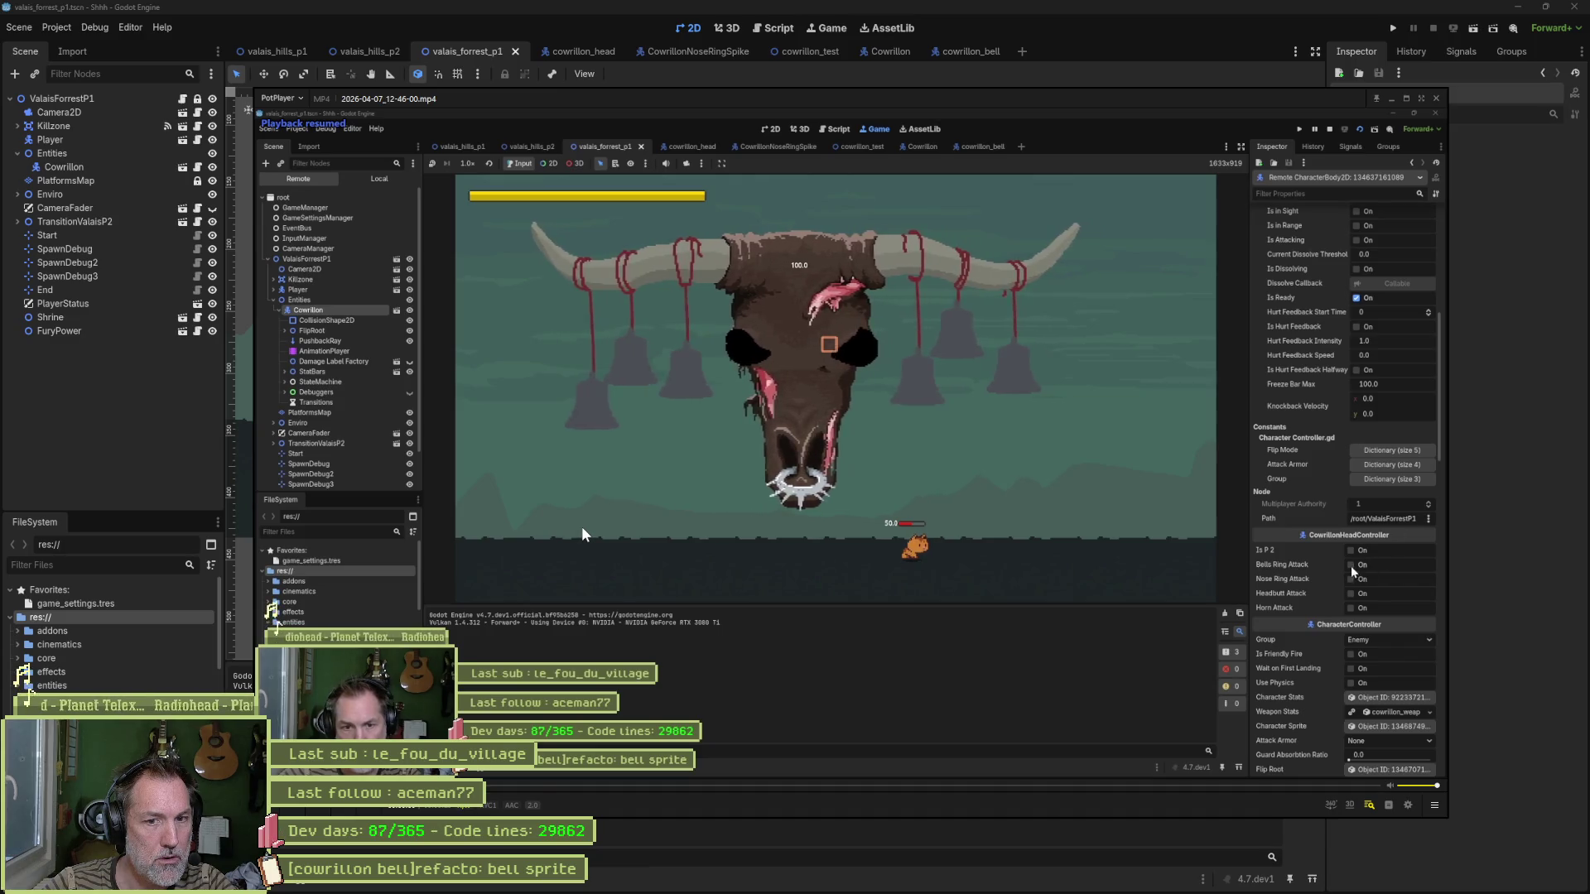
pyautogui.press('space')
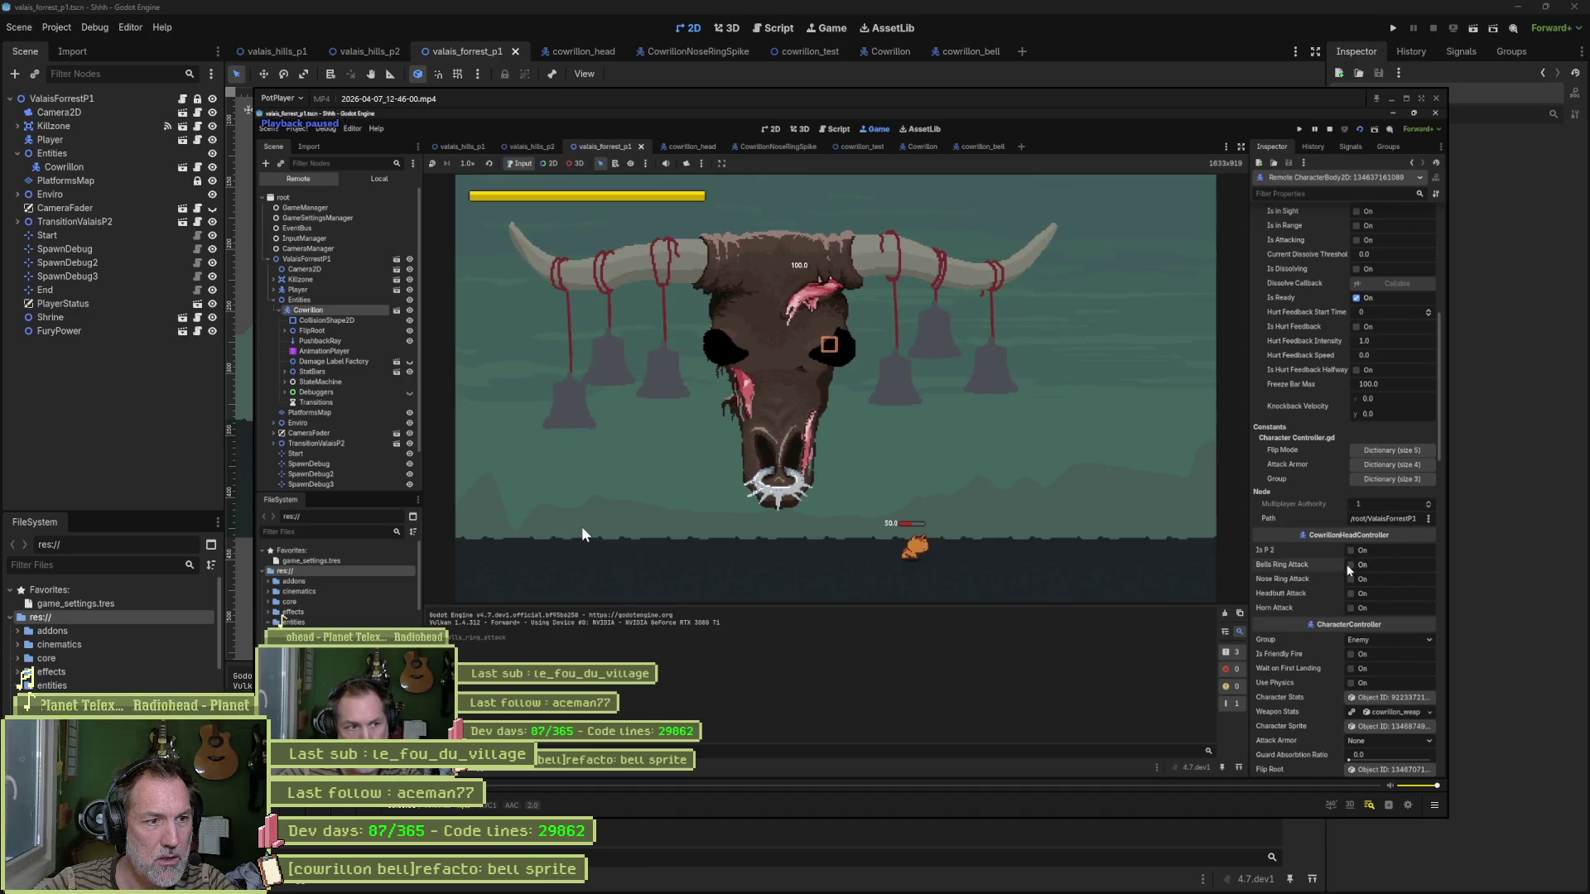
pyautogui.press('Left')
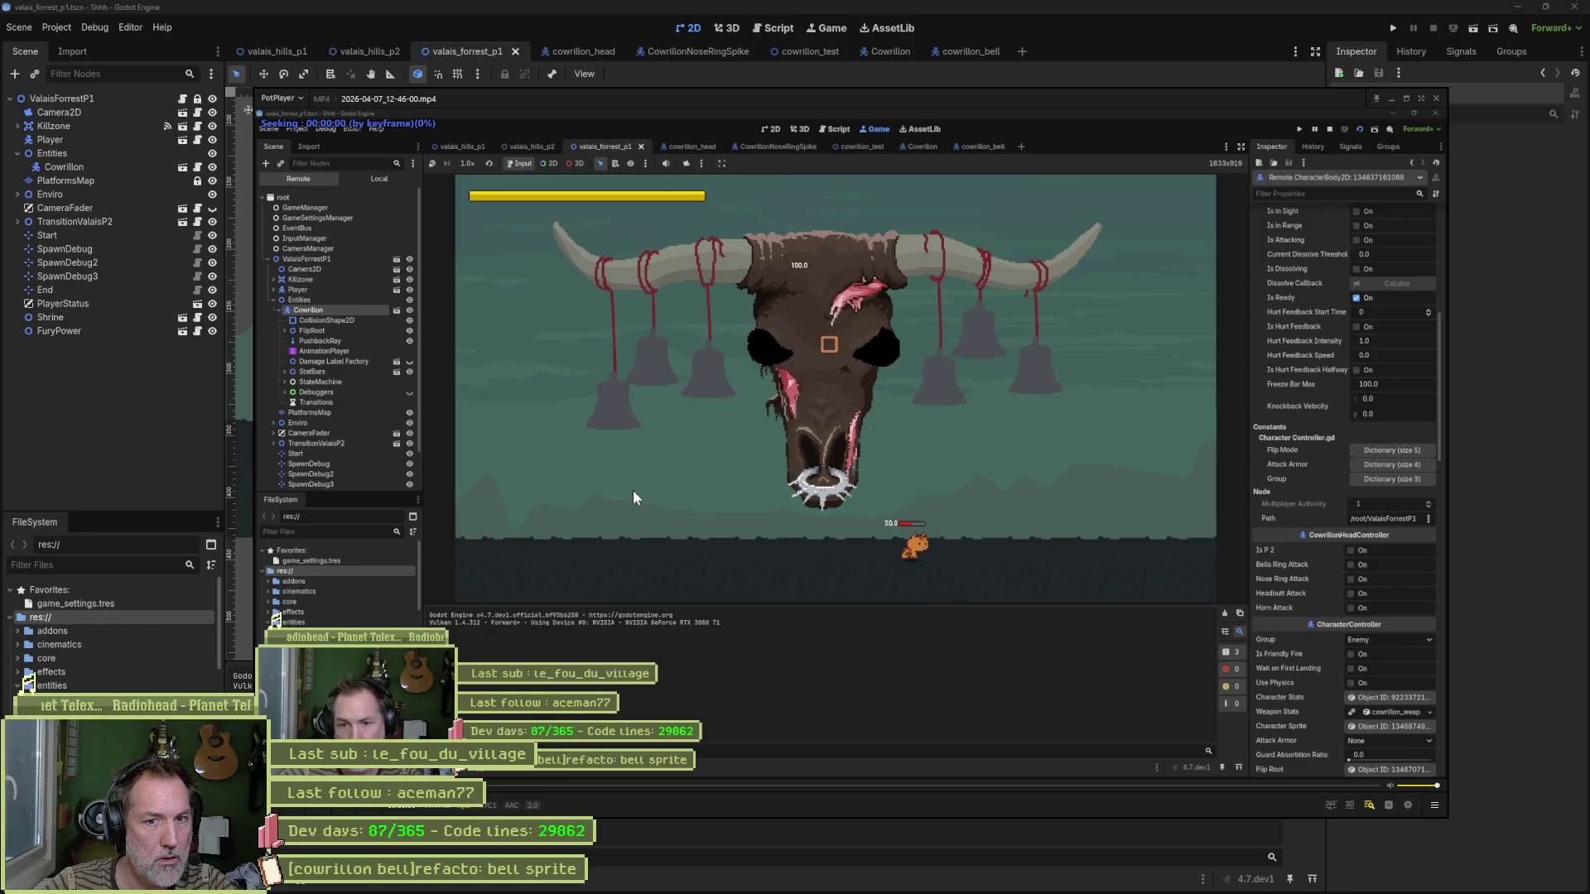
pyautogui.press('f')
pyautogui.press('f')
pyautogui.press('f')
pyautogui.press('f')
pyautogui.press('f')
pyautogui.press('f')
pyautogui.press('f')
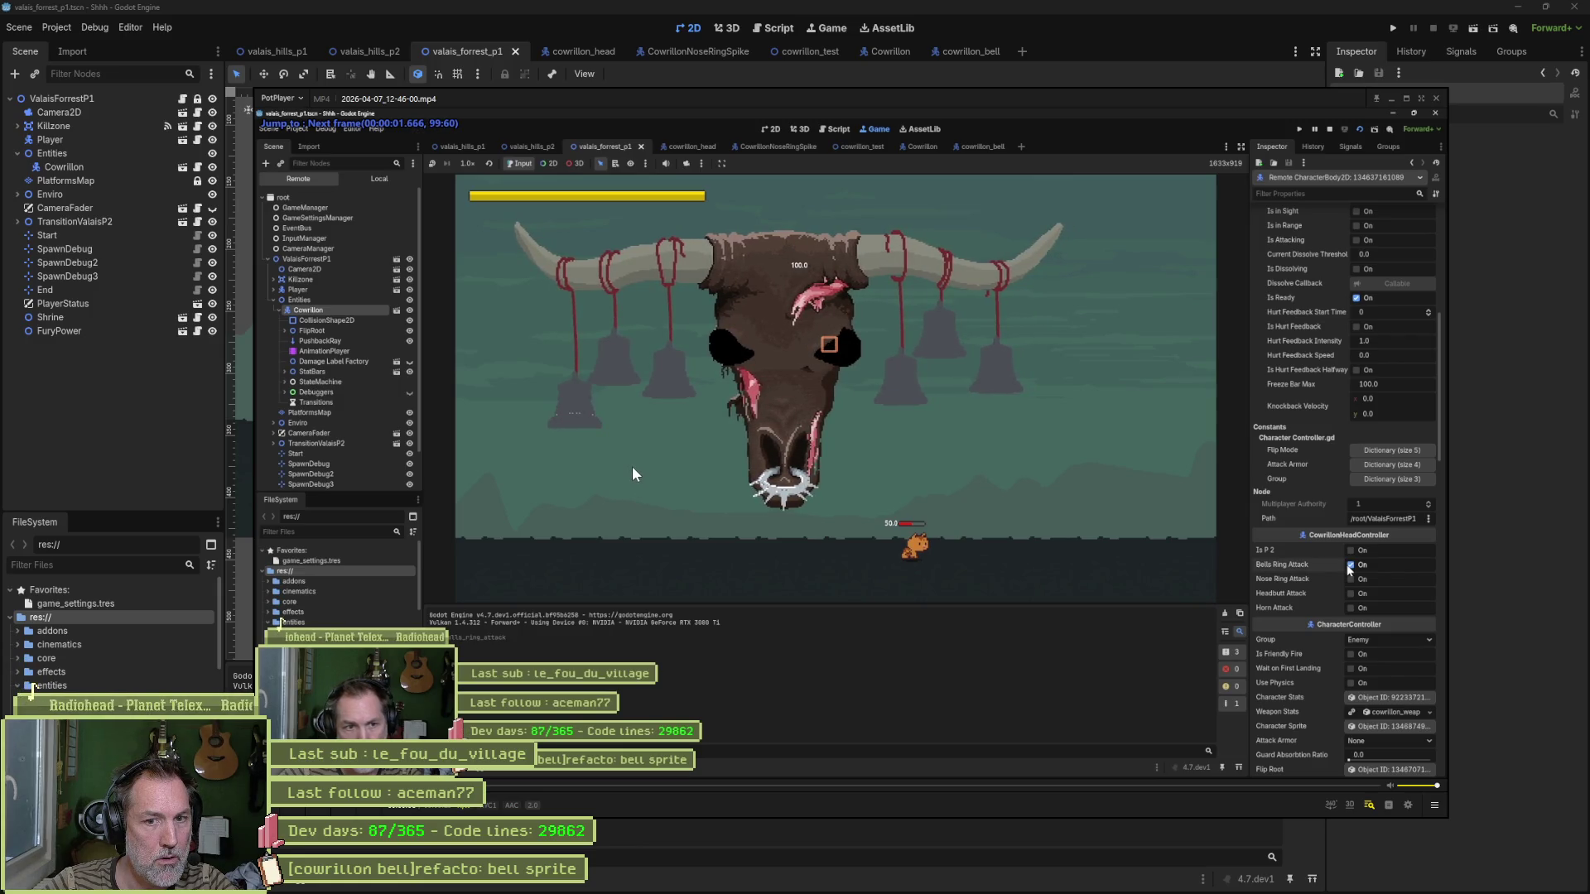
pyautogui.press('f')
pyautogui.press('f')
pyautogui.press('f')
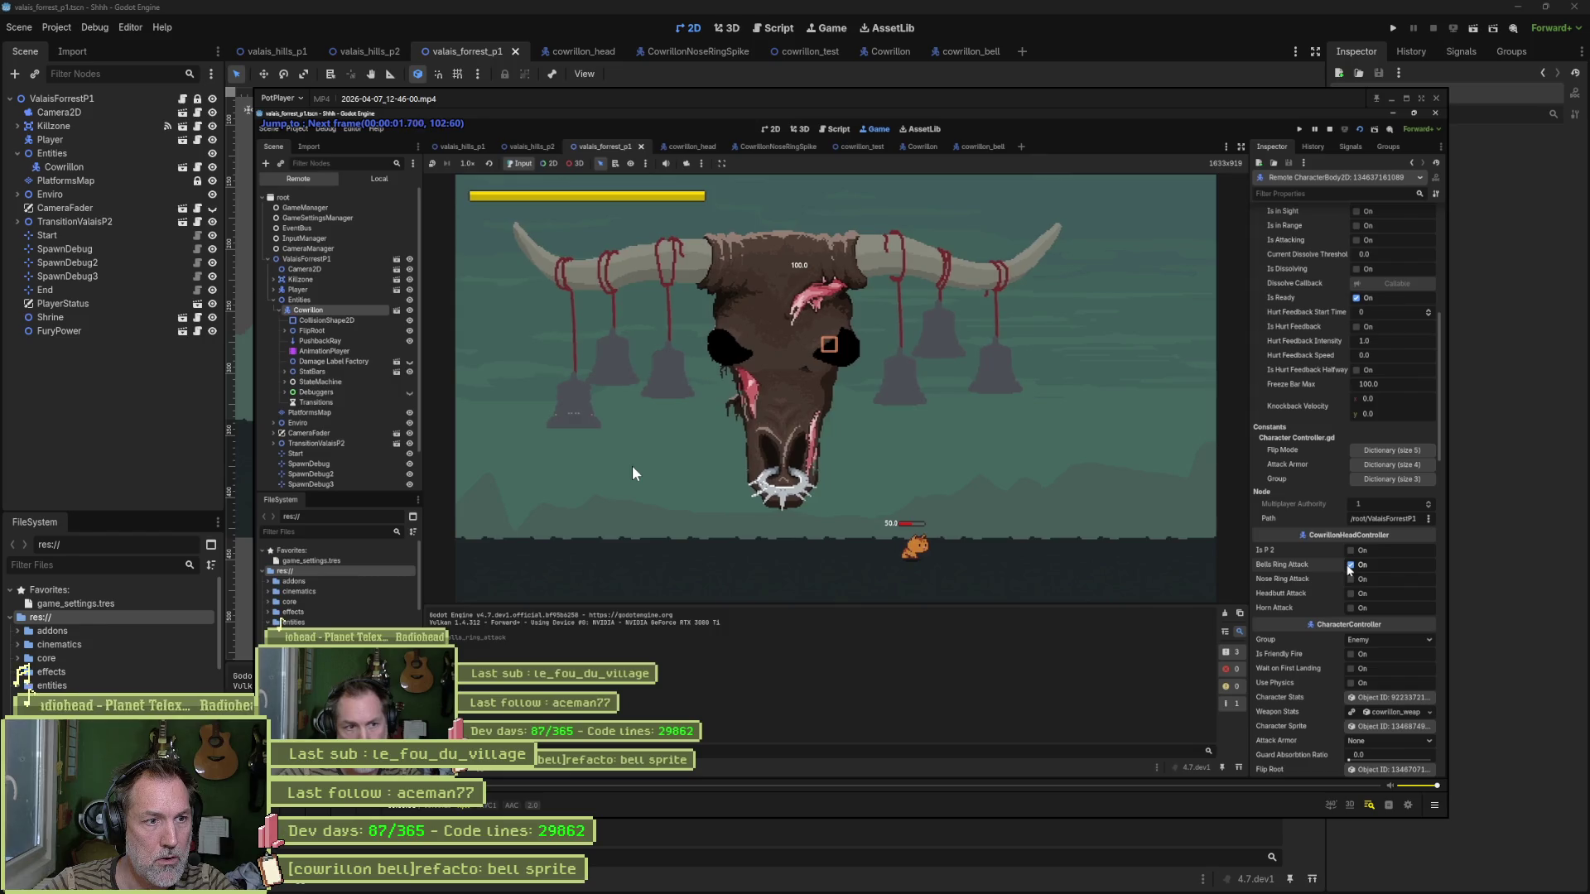
pyautogui.press('f')
pyautogui.press('f')
pyautogui.press('f')
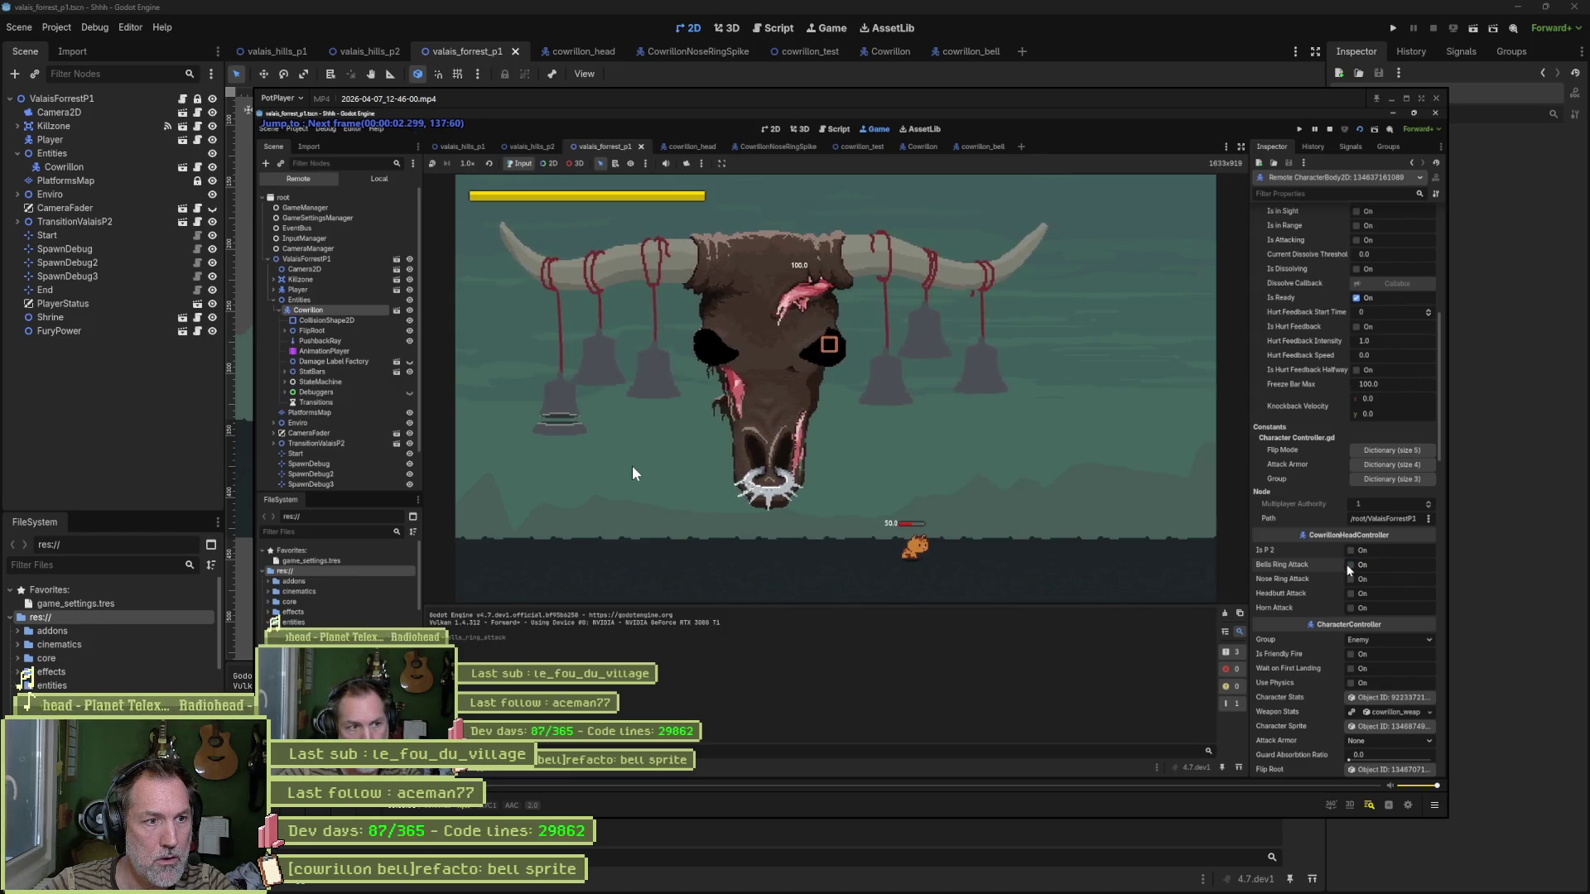
pyautogui.press('f')
pyautogui.press('f')
pyautogui.press('f')
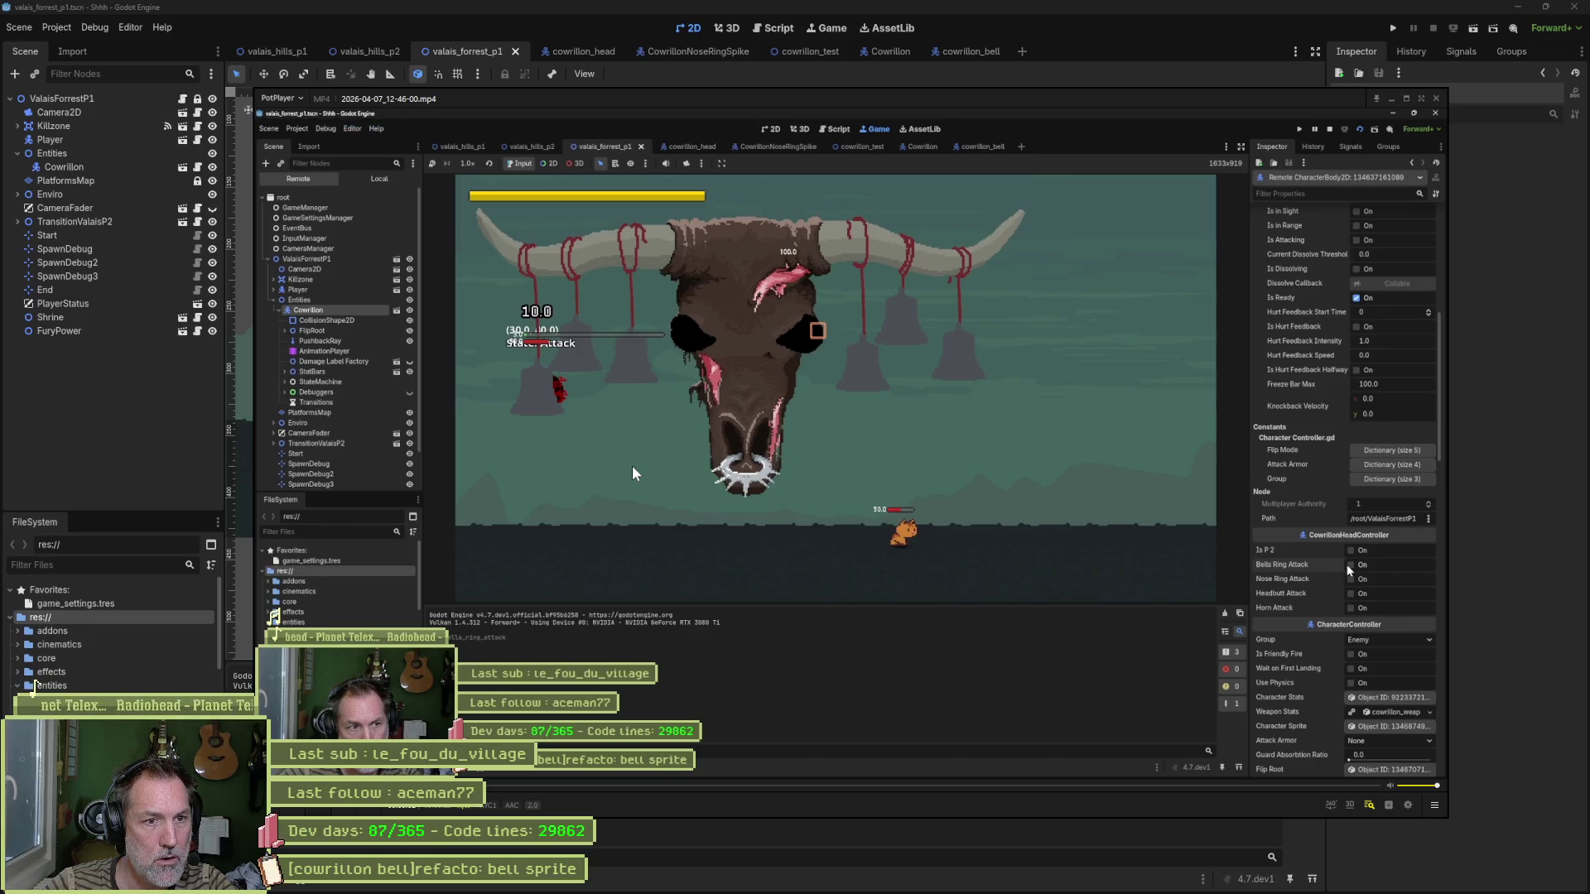
pyautogui.press('f')
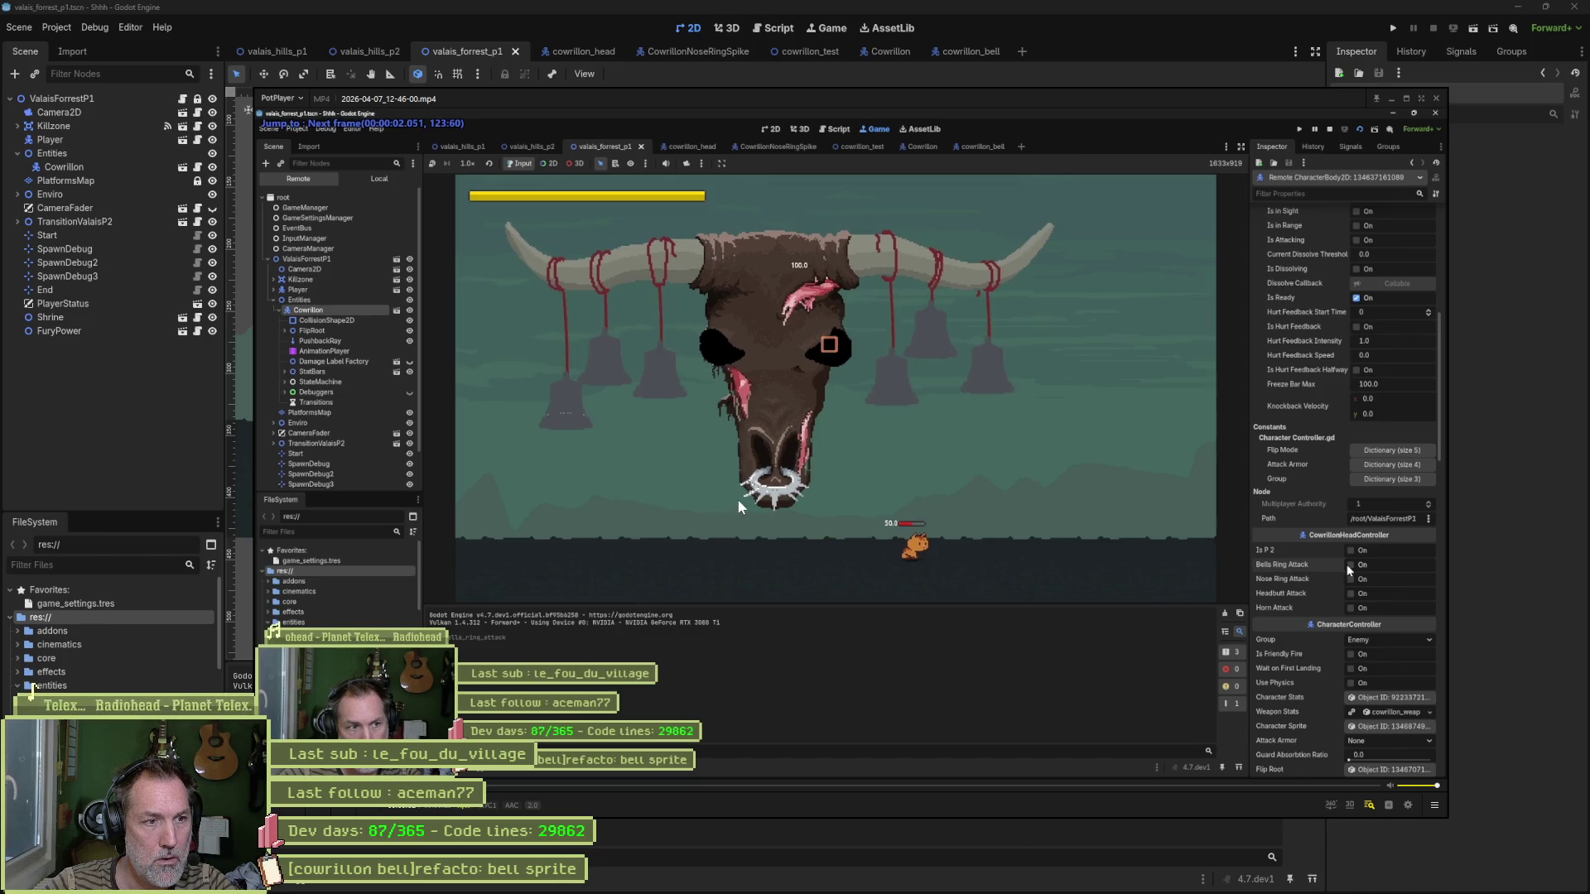
pyautogui.press('f')
pyautogui.press('f')
pyautogui.press('f')
pyautogui.press('f')
pyautogui.press('f')
pyautogui.press('f')
pyautogui.press('f')
pyautogui.press('f')
pyautogui.press('f')
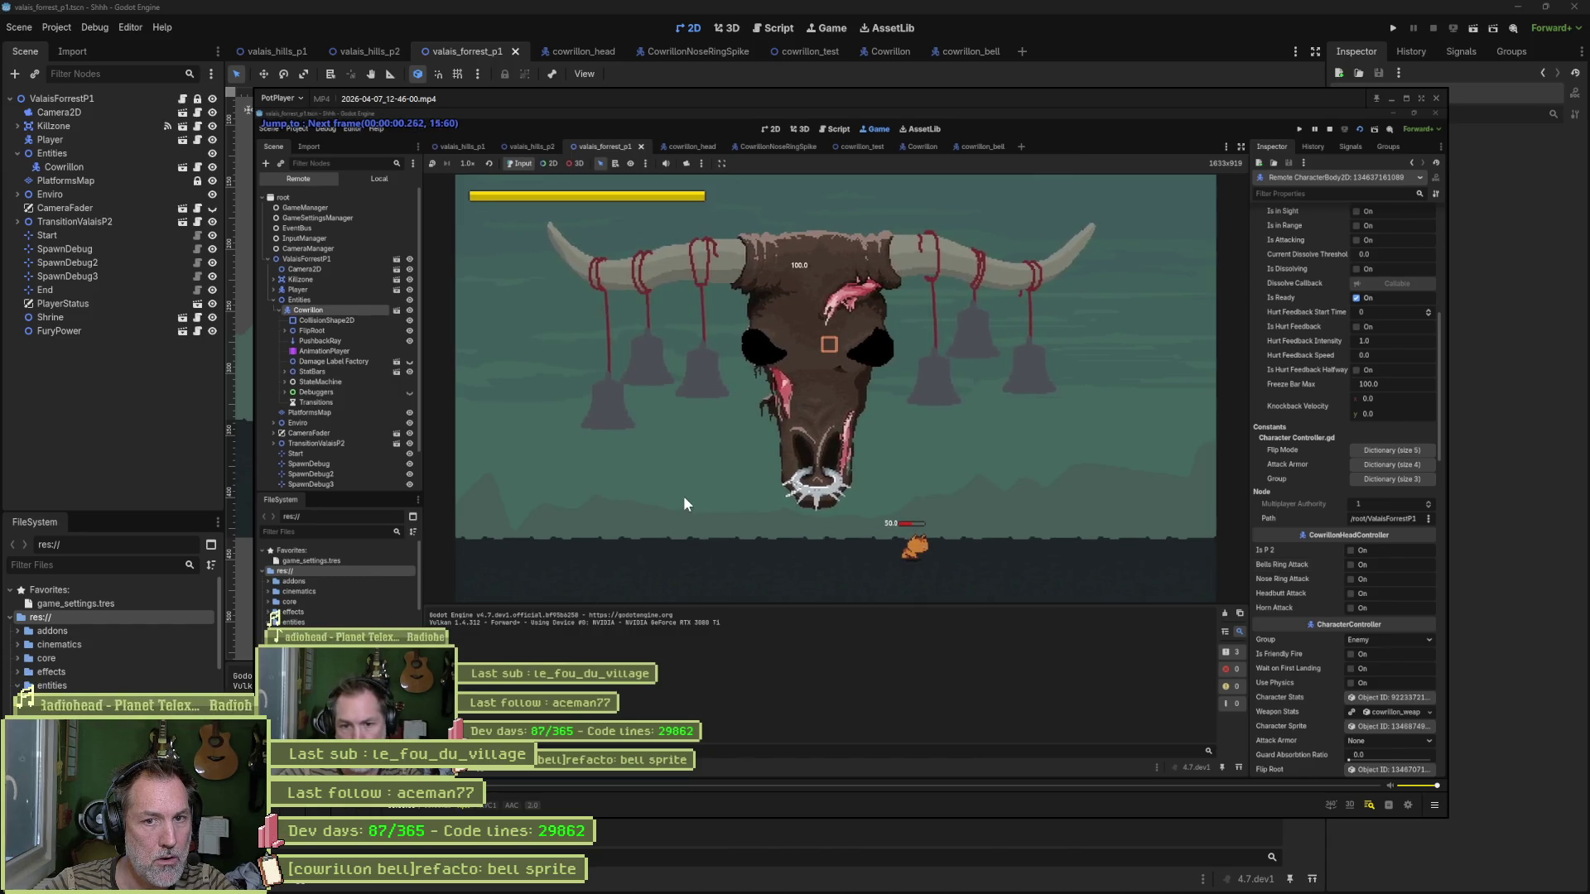
pyautogui.press('f')
pyautogui.press('f')
pyautogui.press('f')
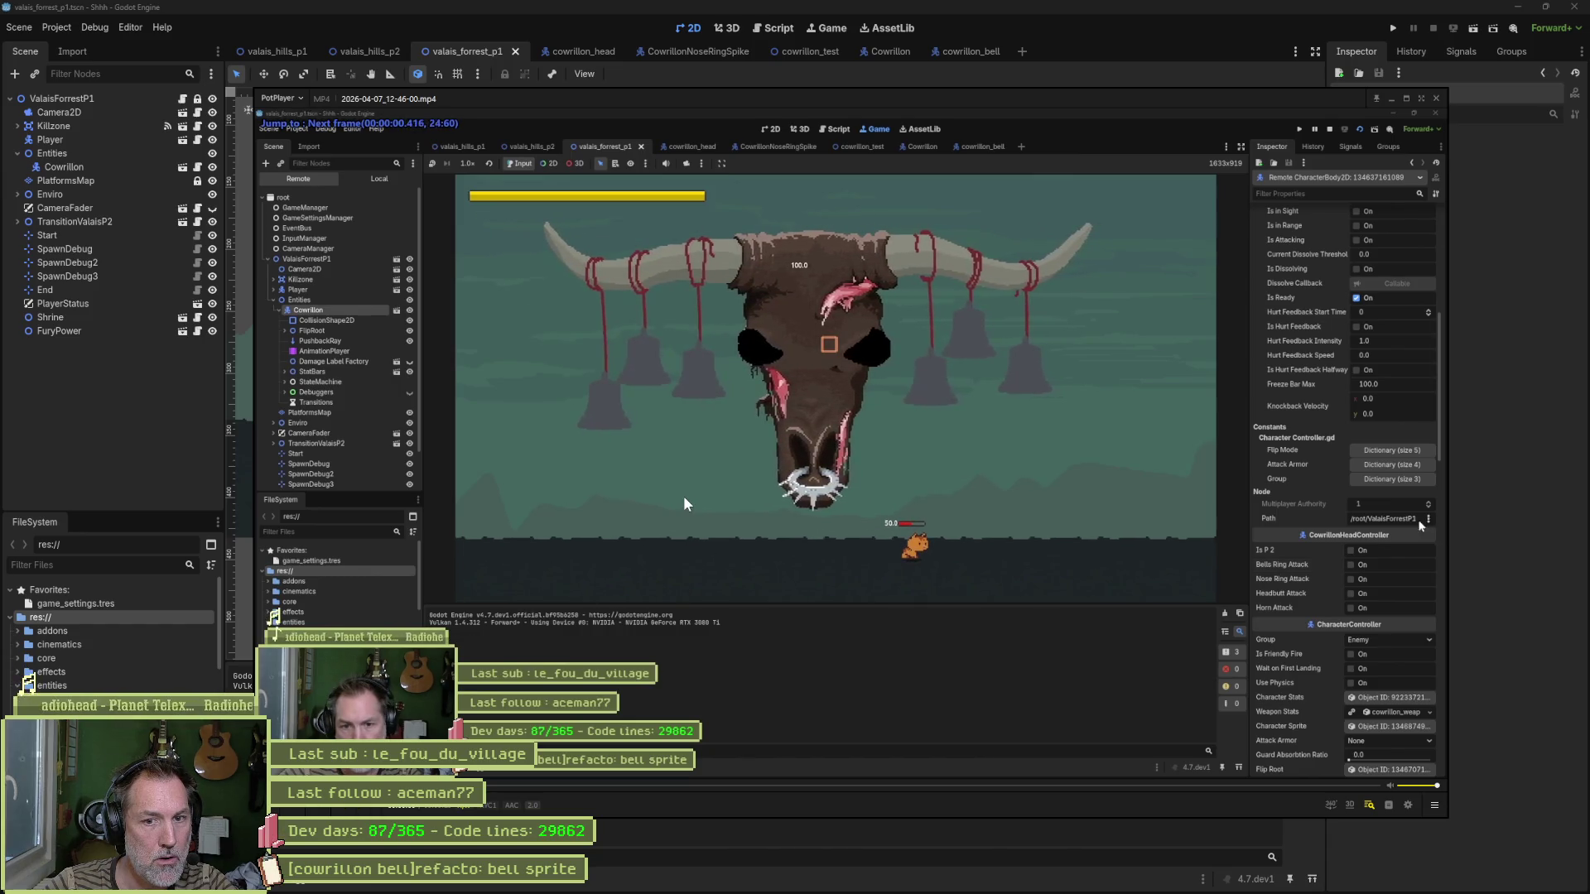
pyautogui.press('f')
pyautogui.press('f')
pyautogui.press('f')
pyautogui.press('f')
pyautogui.press('f')
pyautogui.press('f')
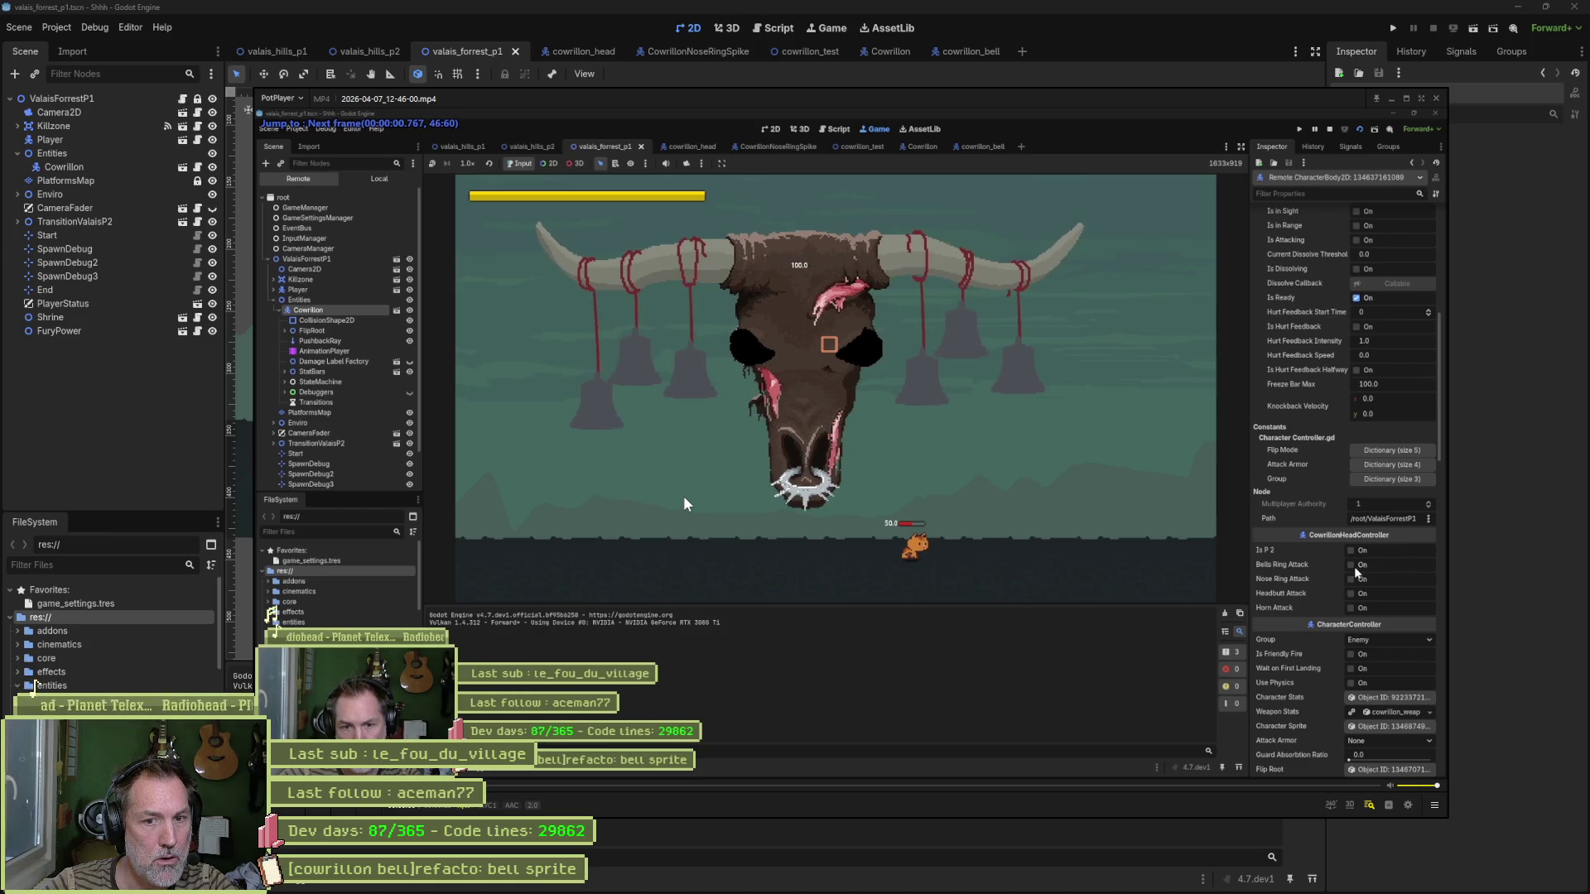
pyautogui.press('f')
pyautogui.press('f')
pyautogui.press('f')
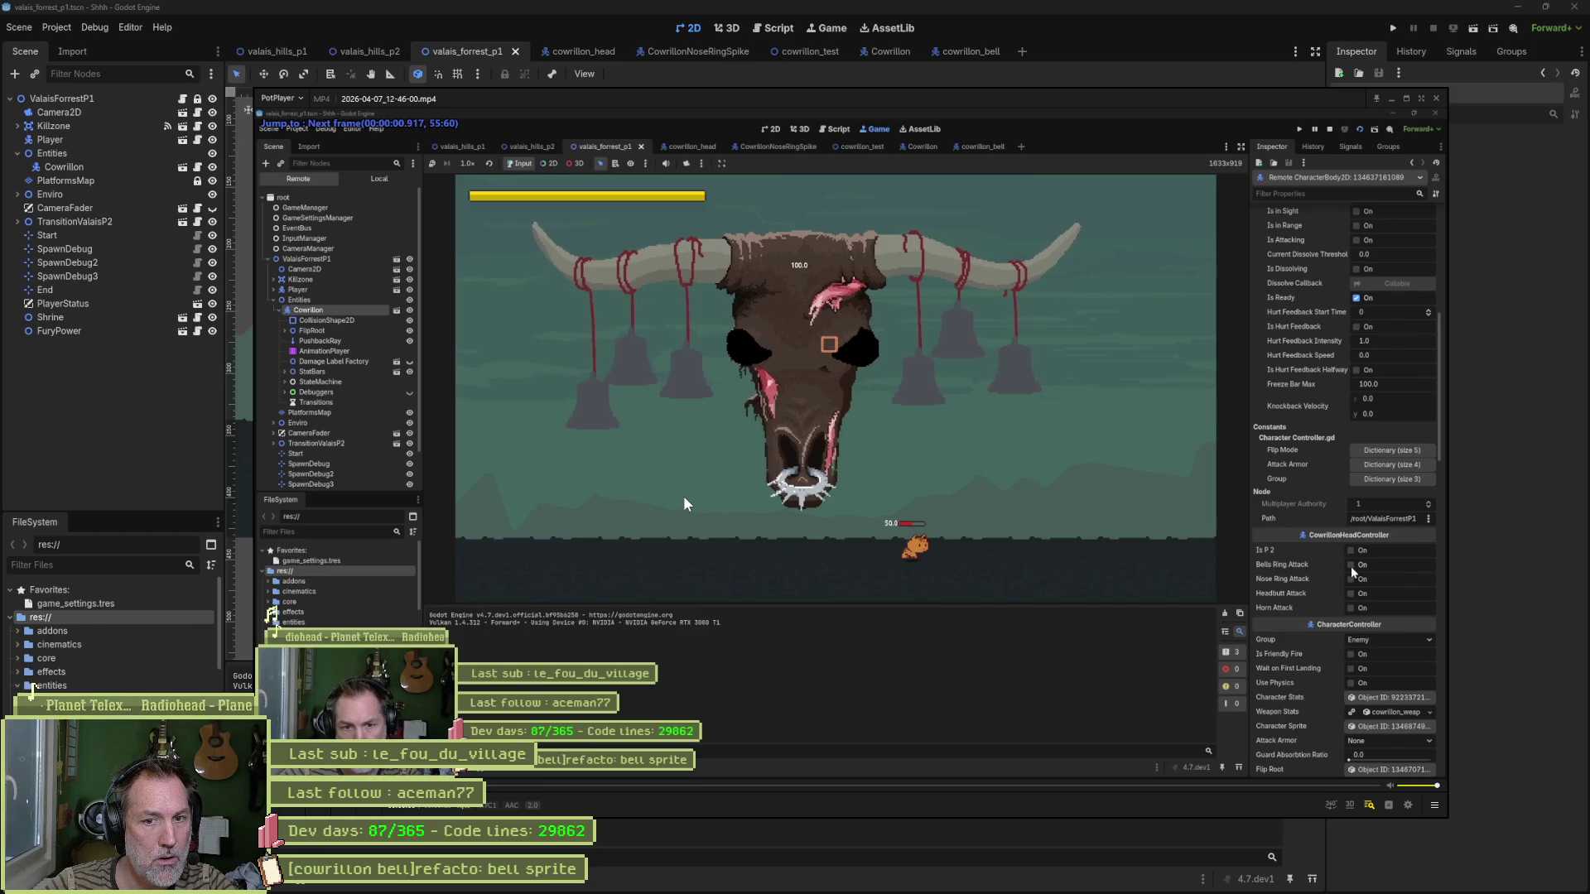
pyautogui.press('f')
pyautogui.press('f')
pyautogui.press('f')
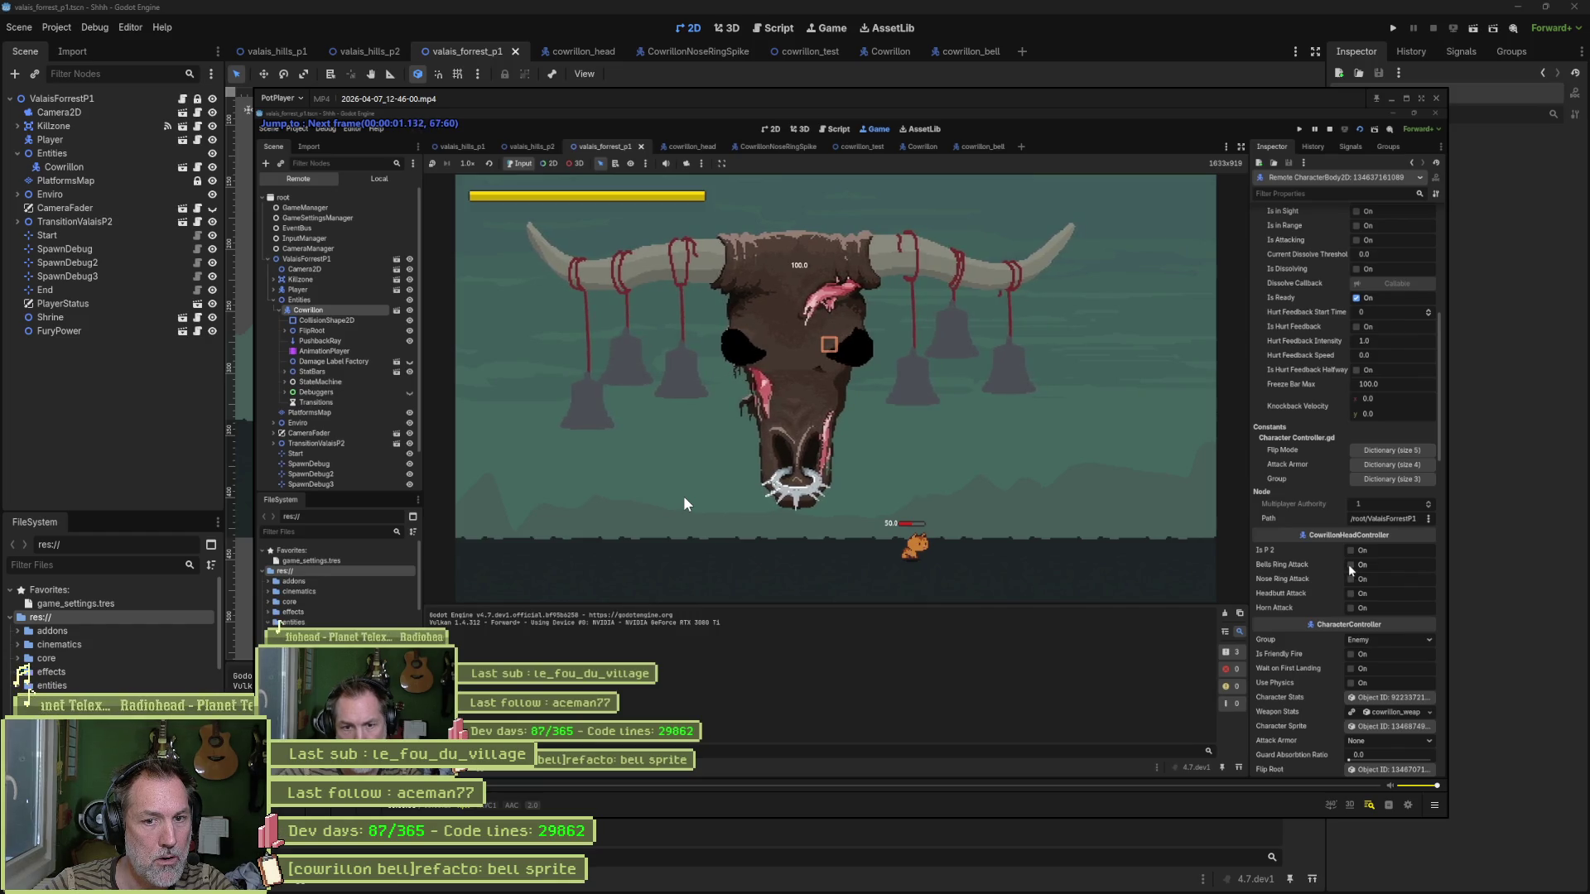
pyautogui.press('f')
pyautogui.press('f')
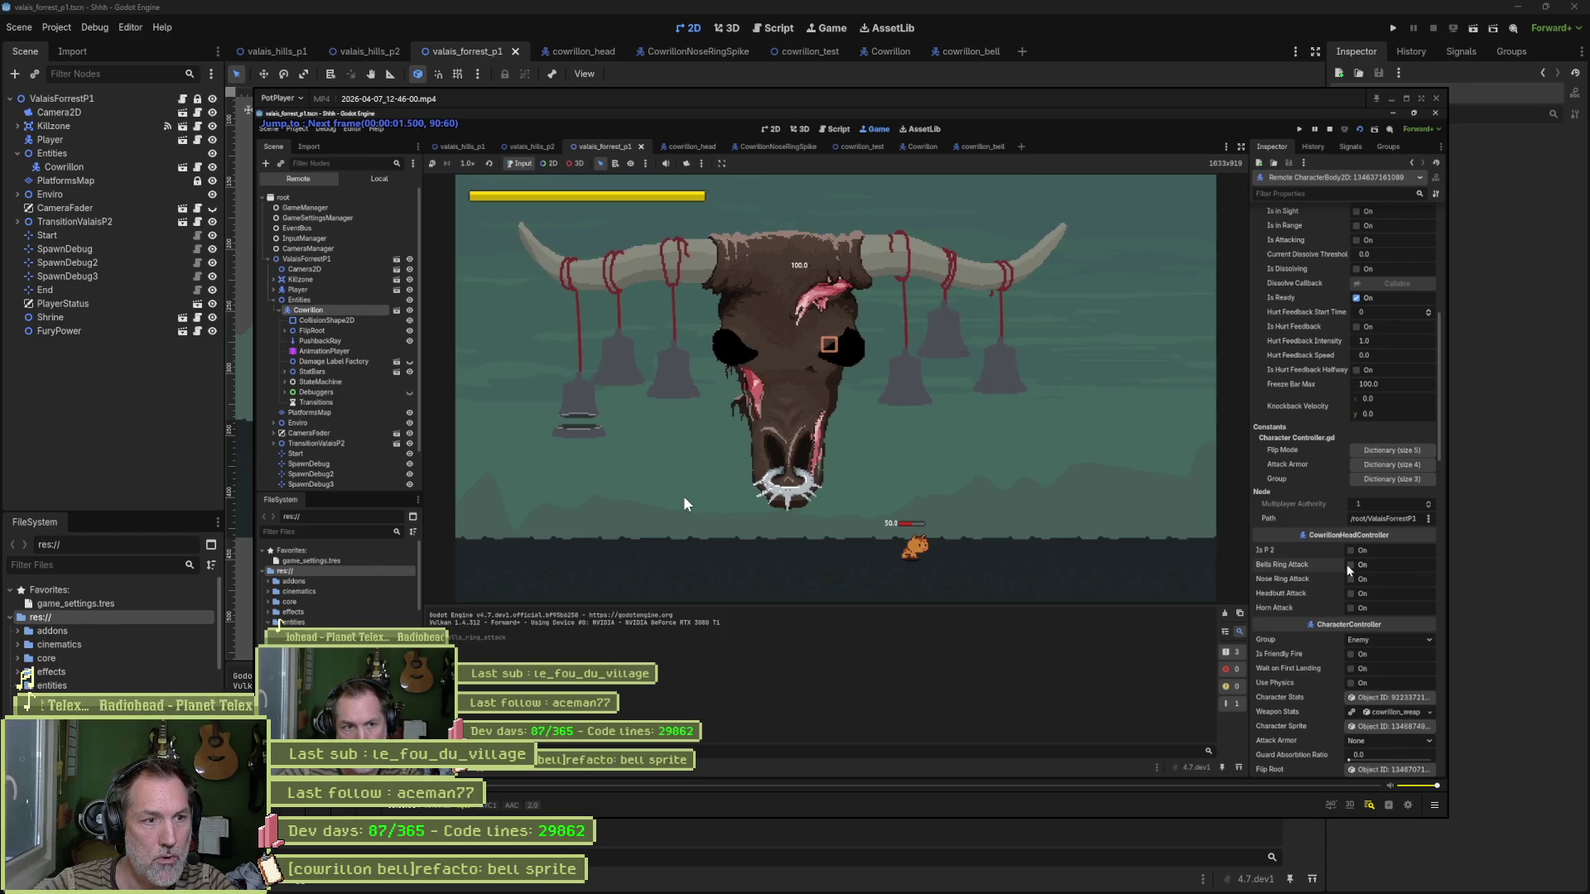
pyautogui.press('f')
pyautogui.press('f')
pyautogui.press('f')
pyautogui.press('f')
pyautogui.press('f')
pyautogui.press('f')
pyautogui.press('f')
pyautogui.press('f')
pyautogui.press('f')
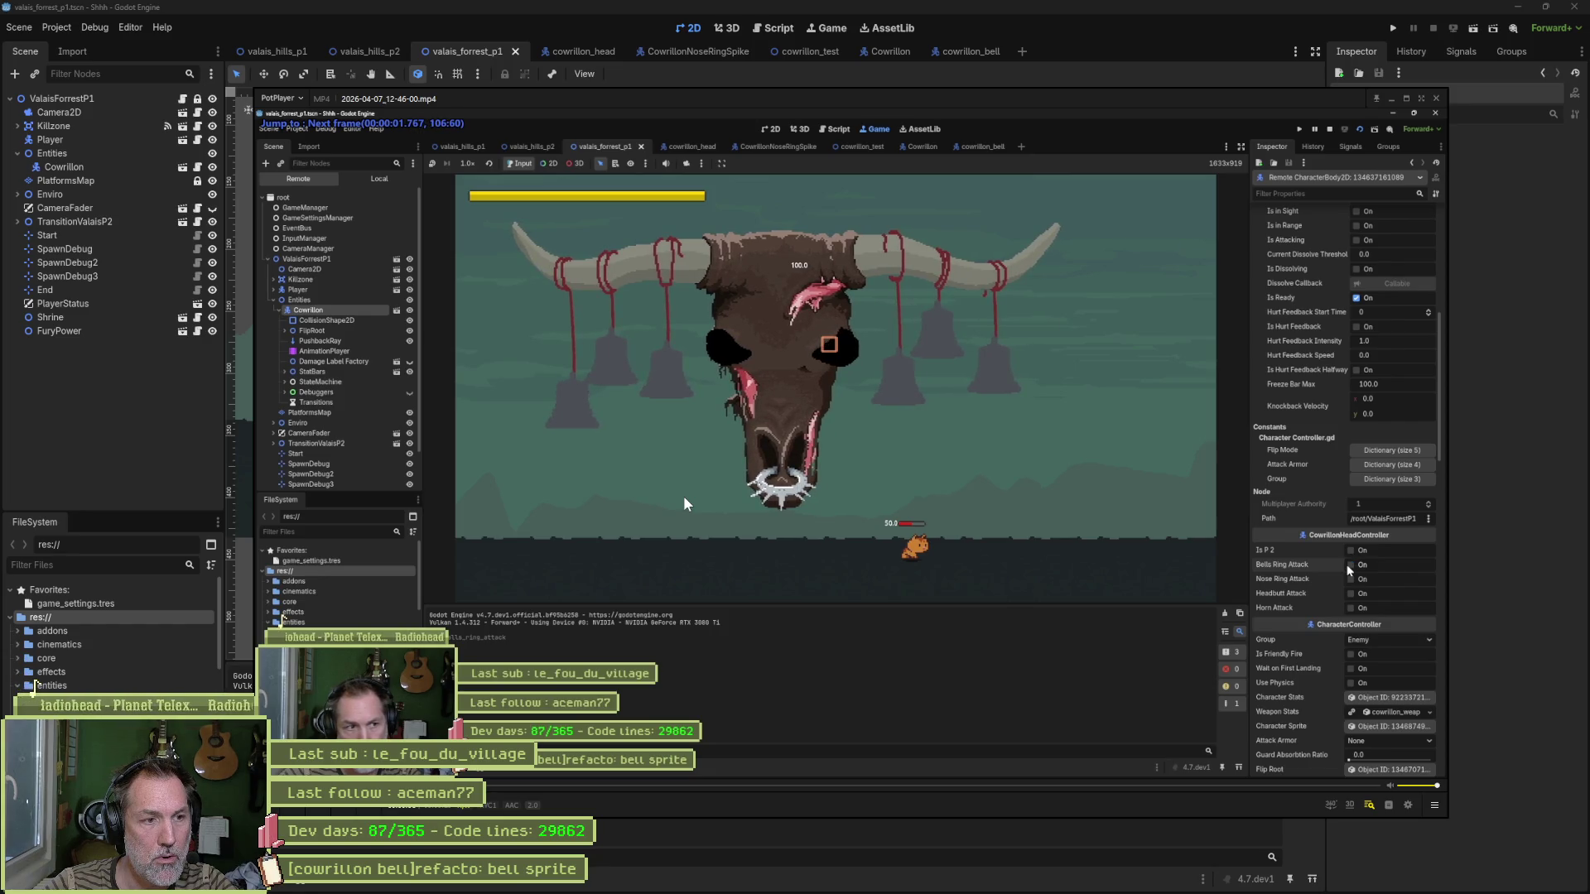
pyautogui.press('f')
pyautogui.press('f')
pyautogui.press('f')
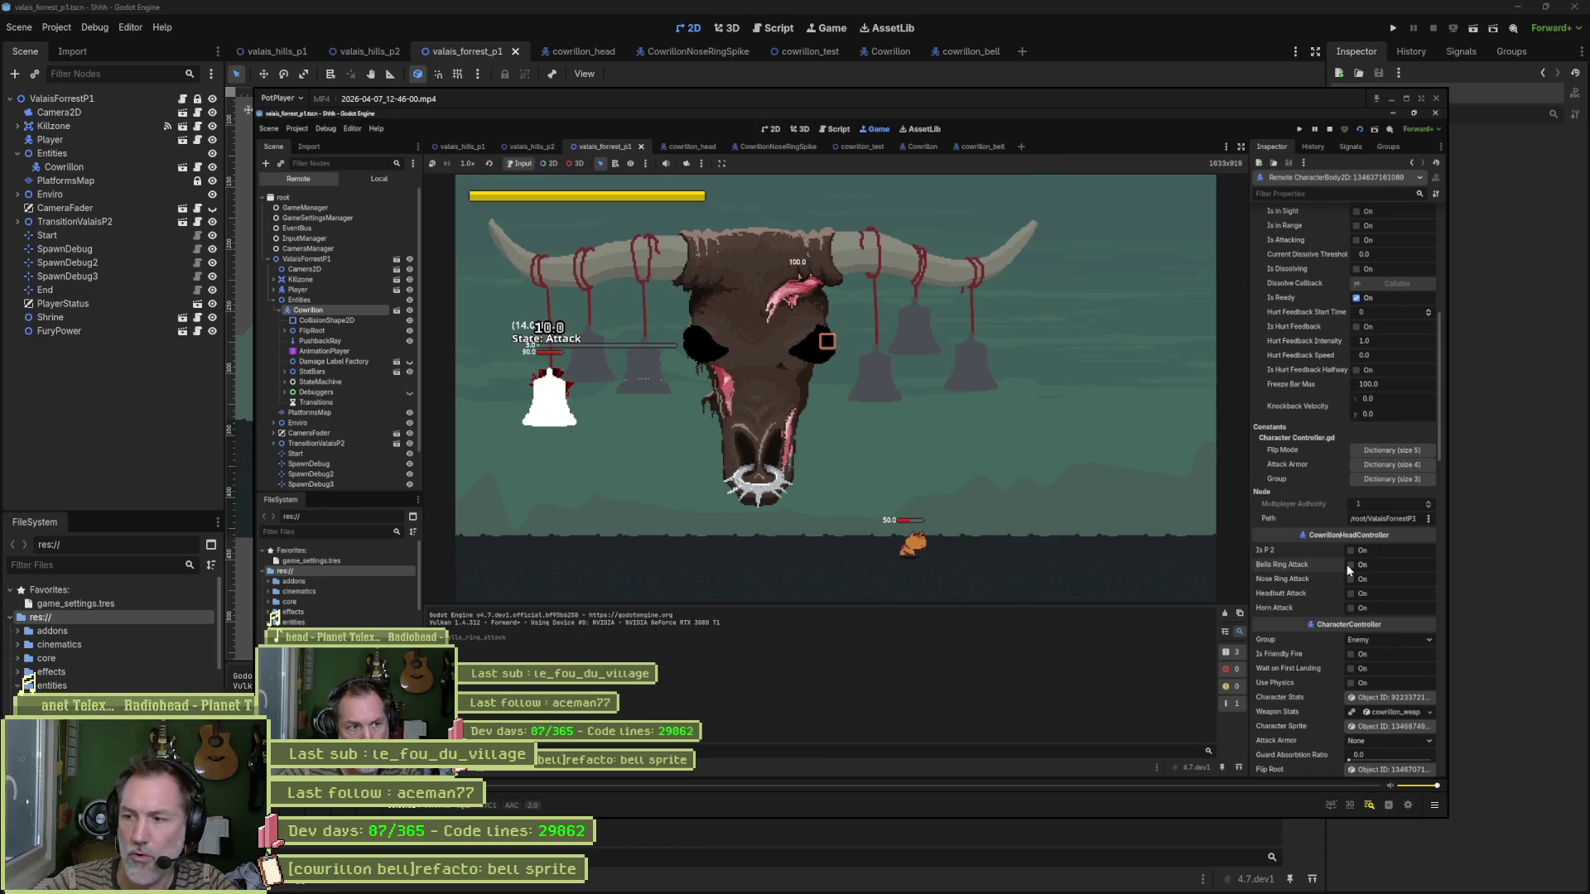
pyautogui.moveTo(950, 888)
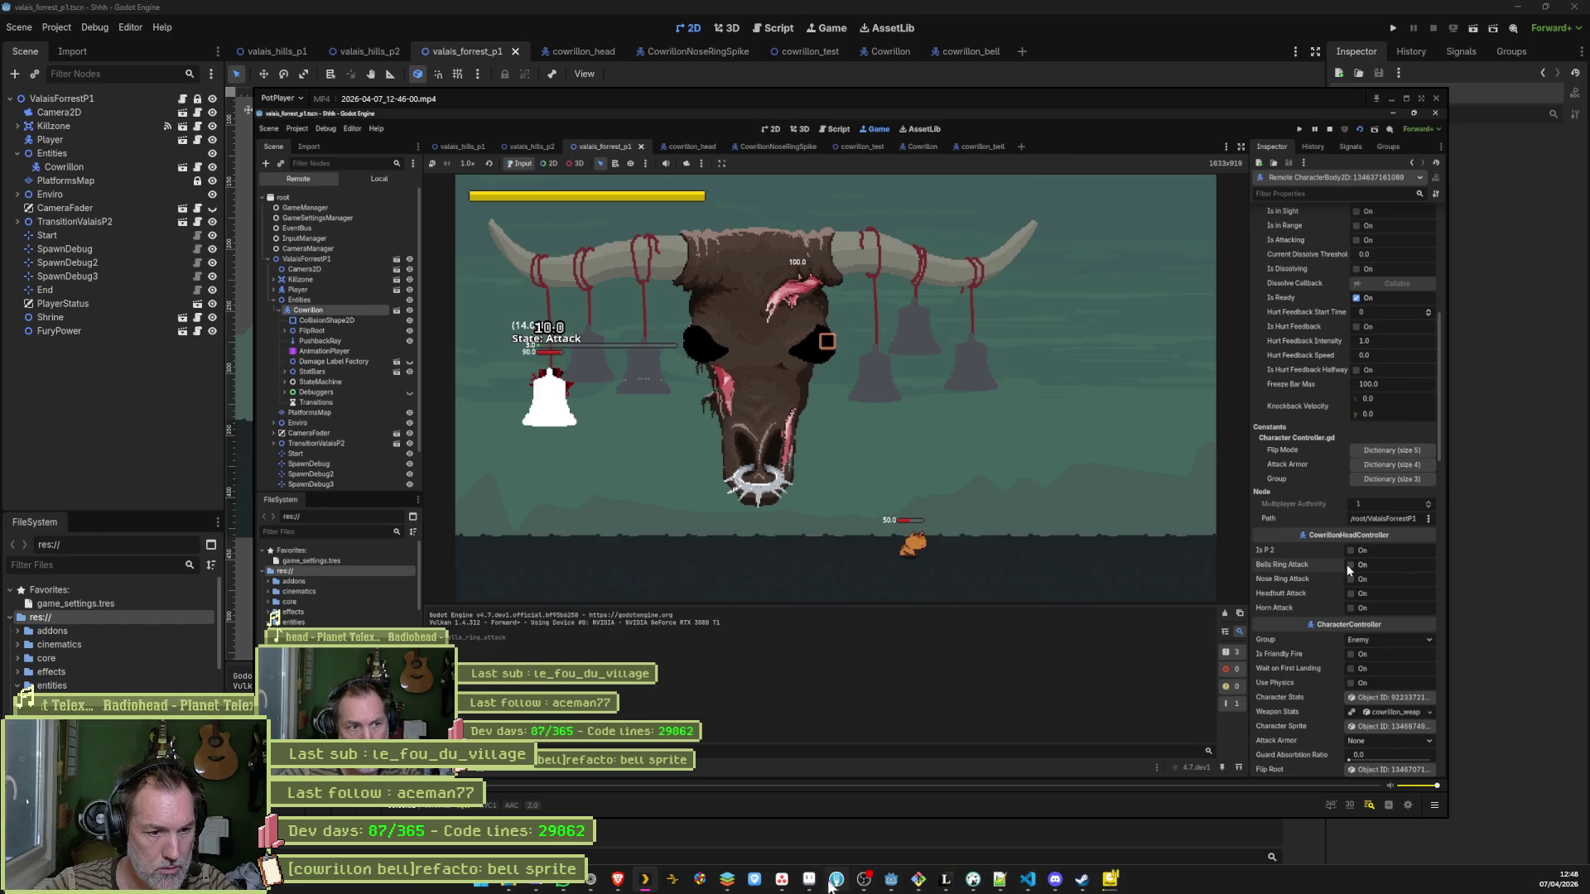
# - Select and review the ring frames up to 21 in Aseprite, then switch back to Godot
pyautogui.click(833, 886)
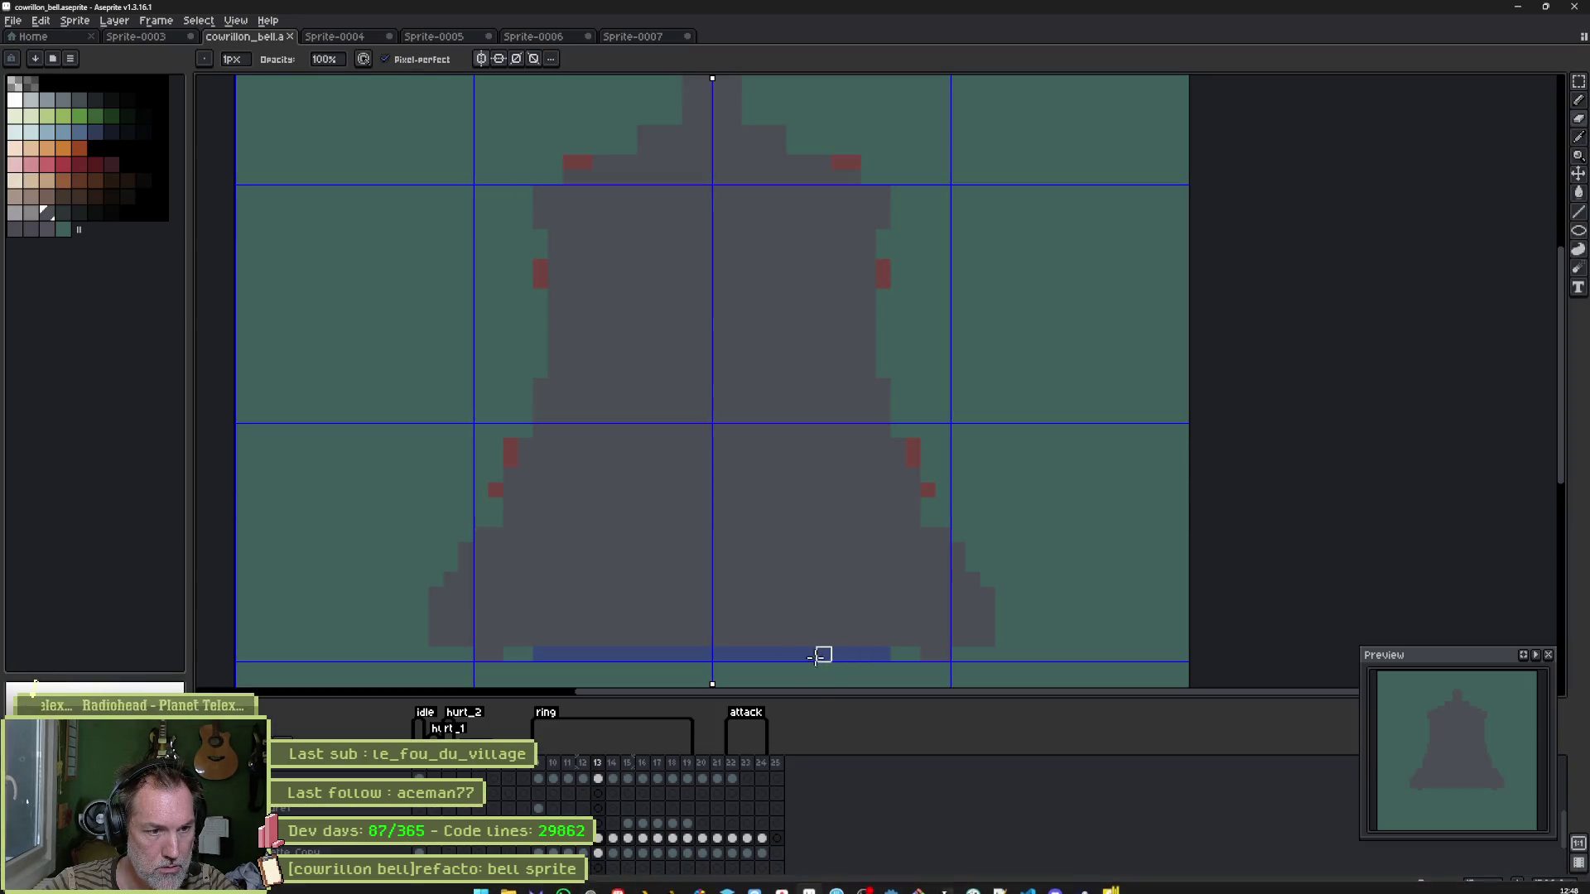
pyautogui.moveTo(552, 763)
pyautogui.mouseDown()
pyautogui.moveTo(706, 775)
pyautogui.moveTo(609, 781)
pyautogui.moveTo(706, 780)
pyautogui.moveTo(688, 783)
pyautogui.mouseUp()
pyautogui.click(687, 823)
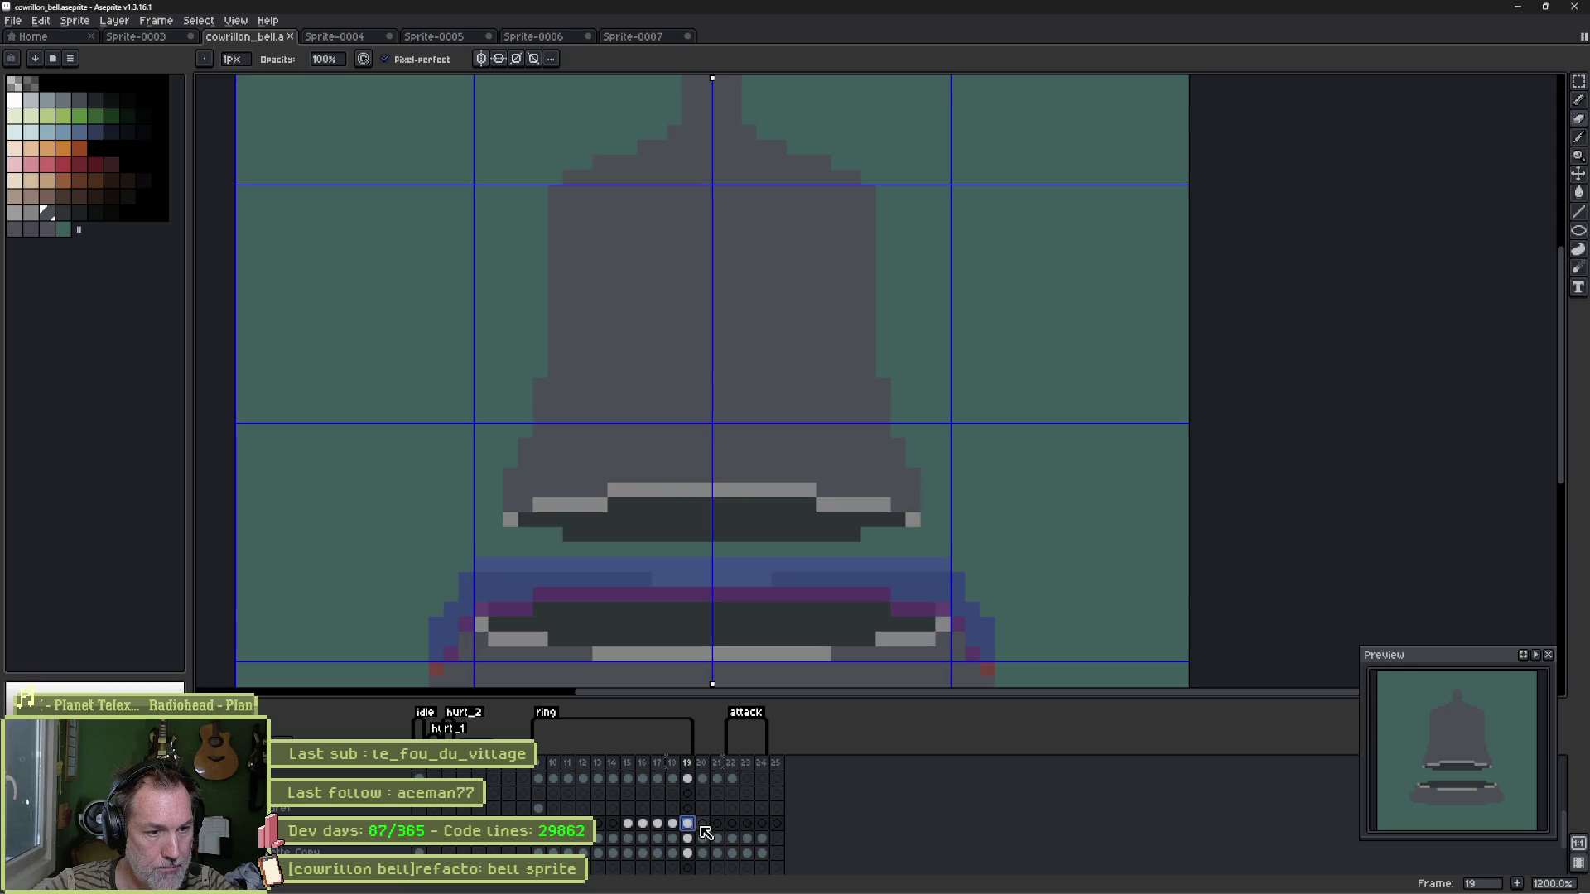
pyautogui.click(717, 824)
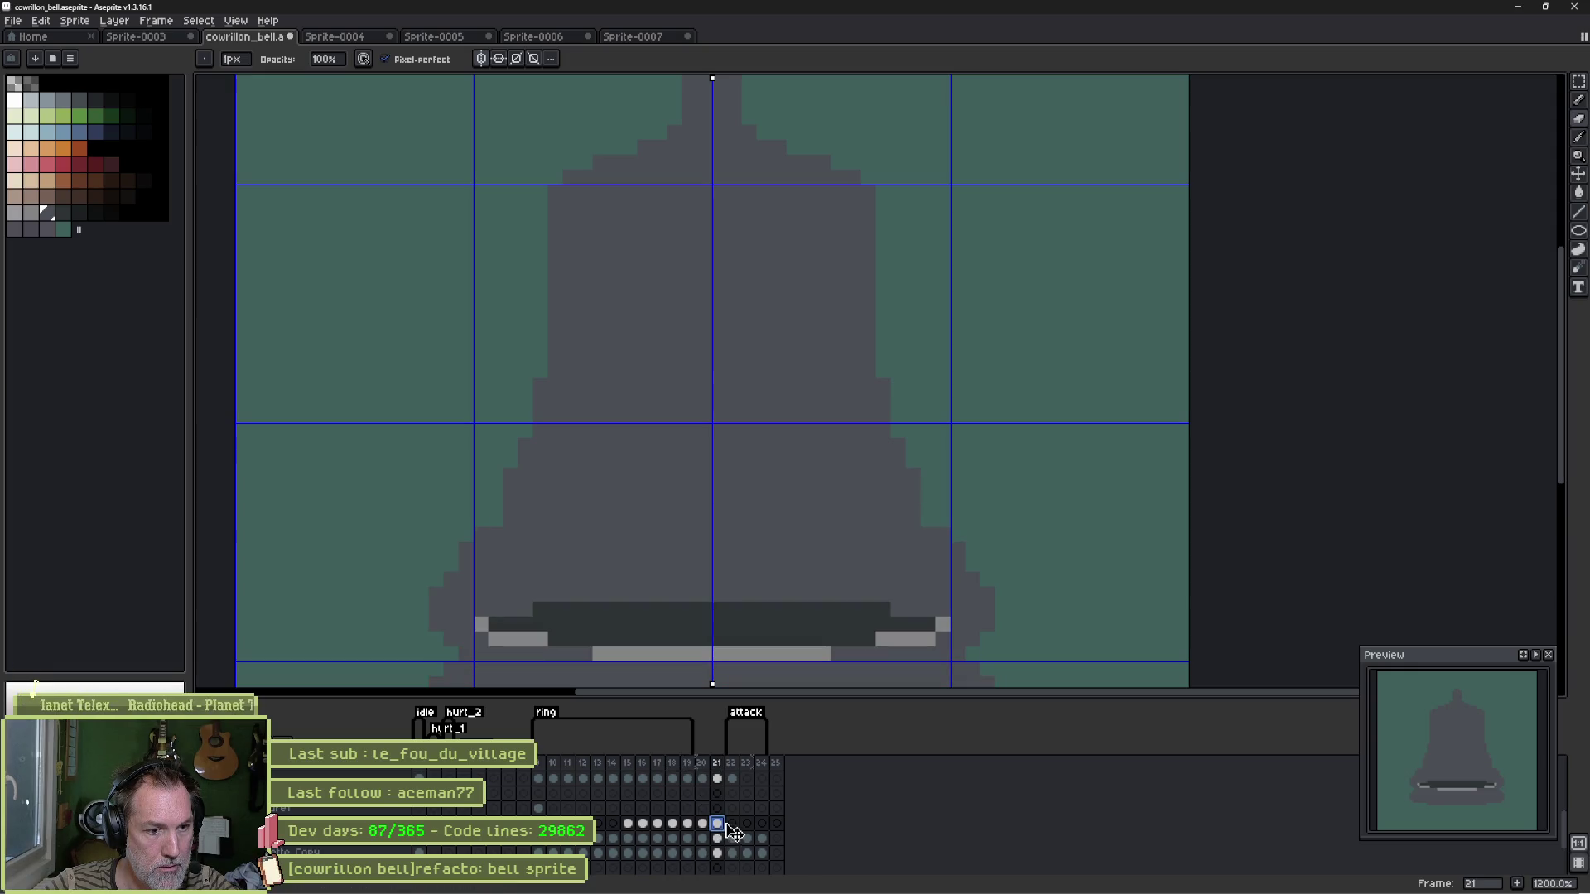
pyautogui.moveTo(628, 824); pyautogui.dragTo(695, 828)
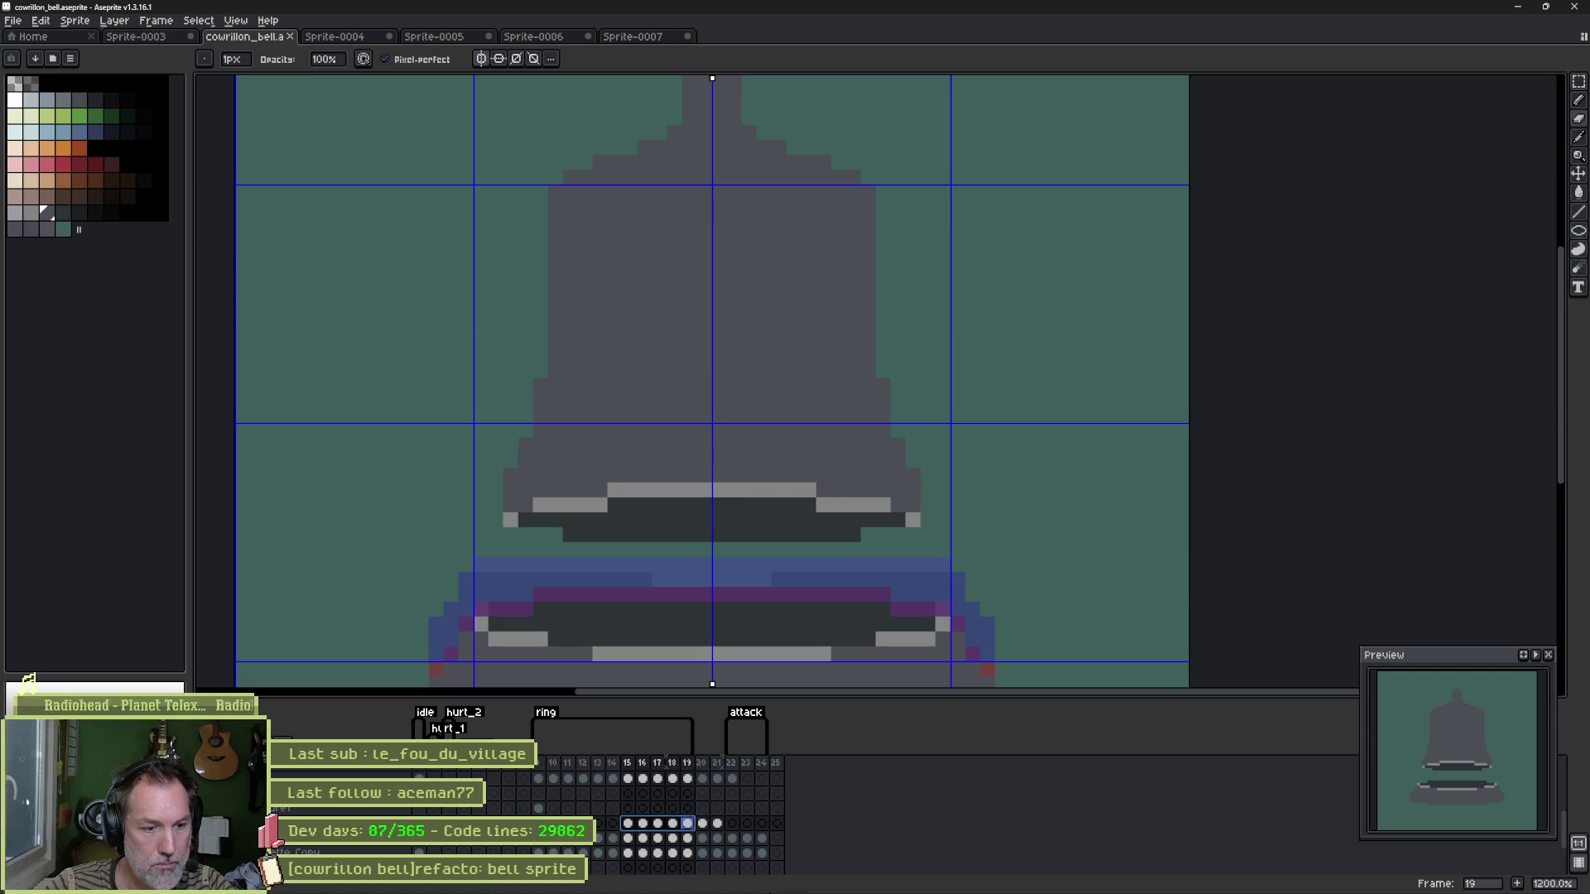
pyautogui.moveTo(795, 876)
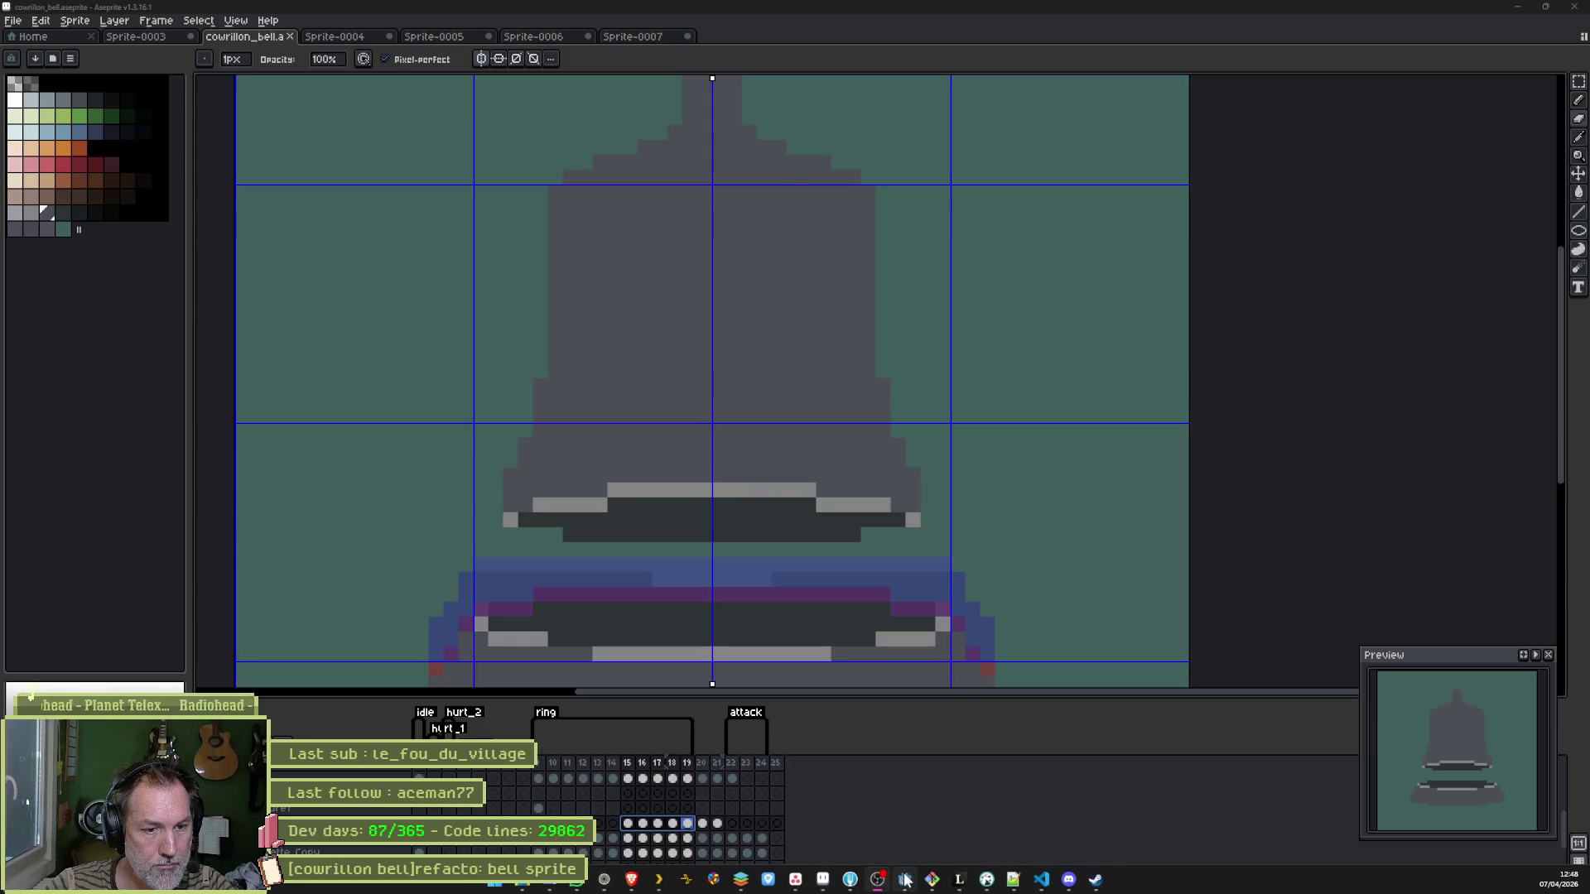
pyautogui.click(904, 879)
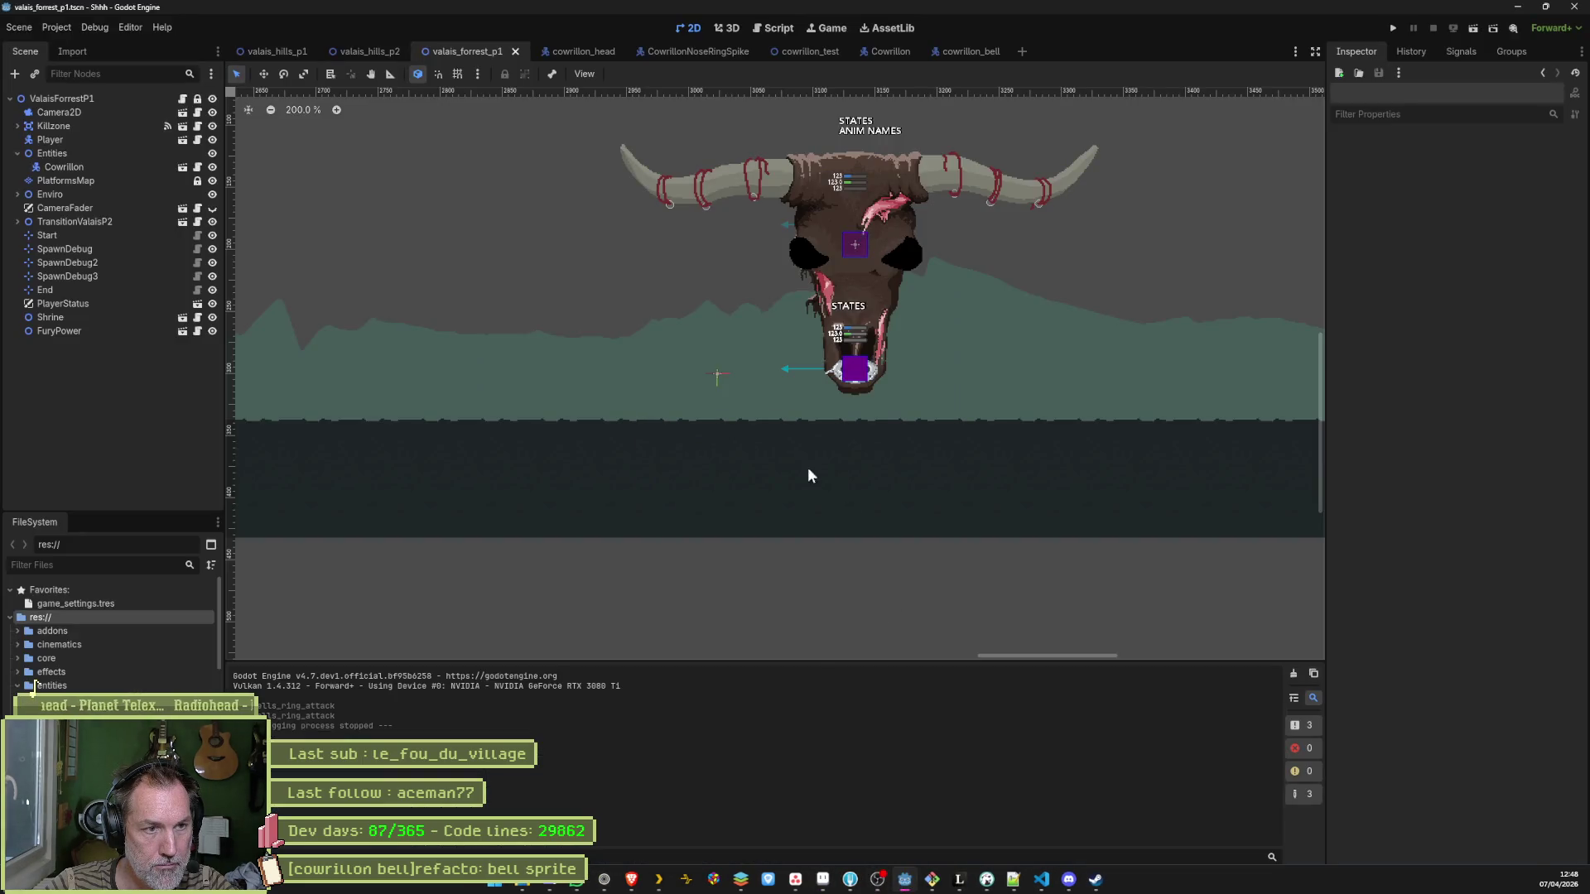
# - Reimport the bell sprite from the cowrillon_bell scene's Aseprite import section
pyautogui.click(991, 57)
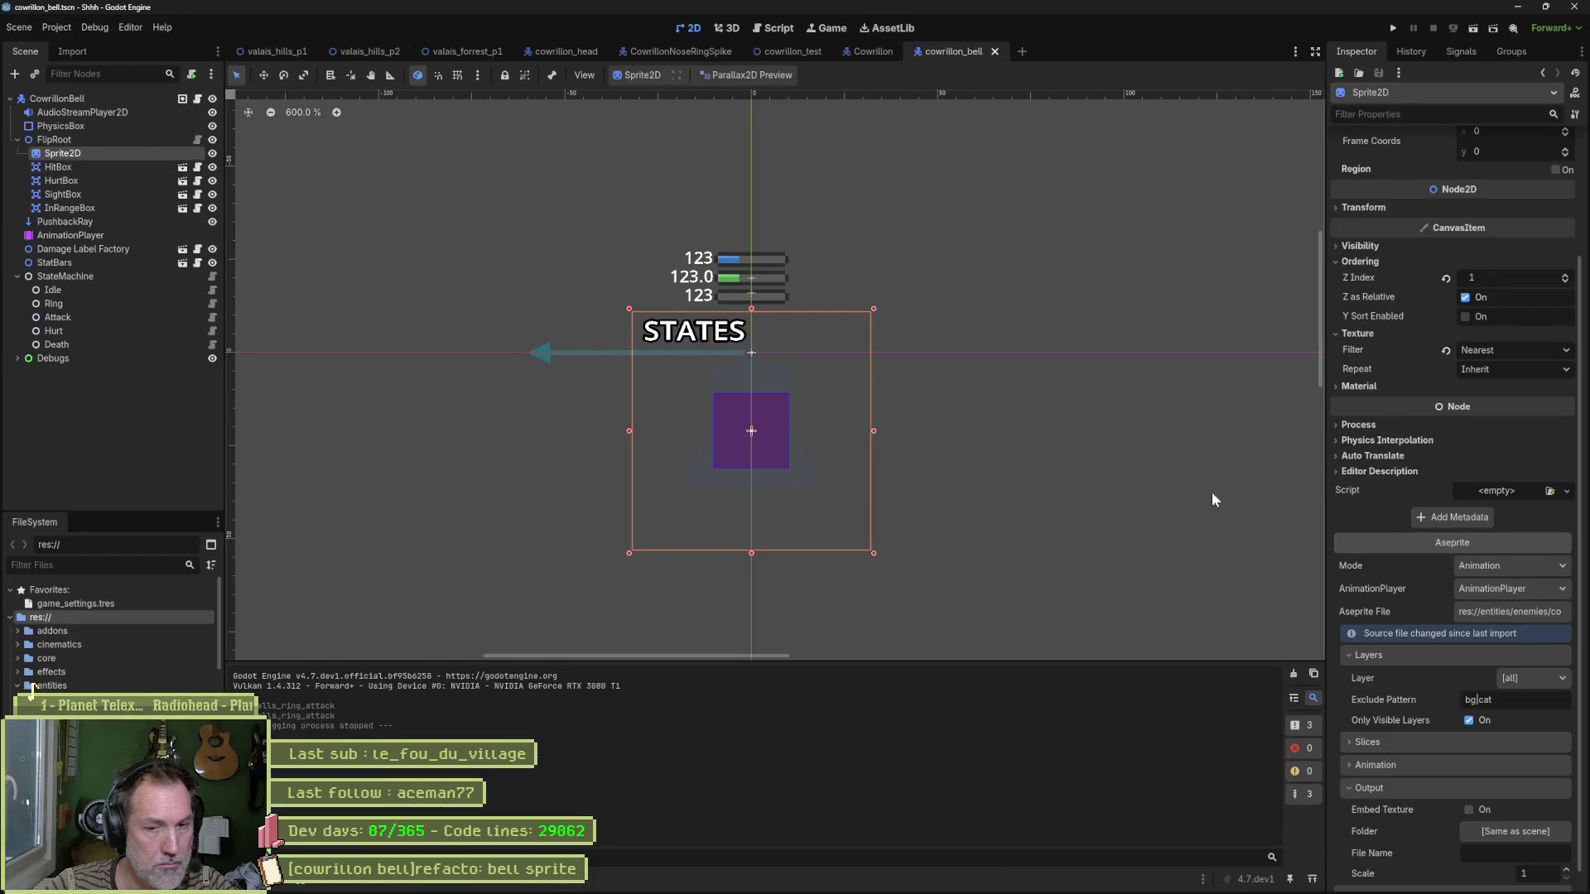
pyautogui.scroll(-1, 1438, 756)
pyautogui.click(1438, 878)
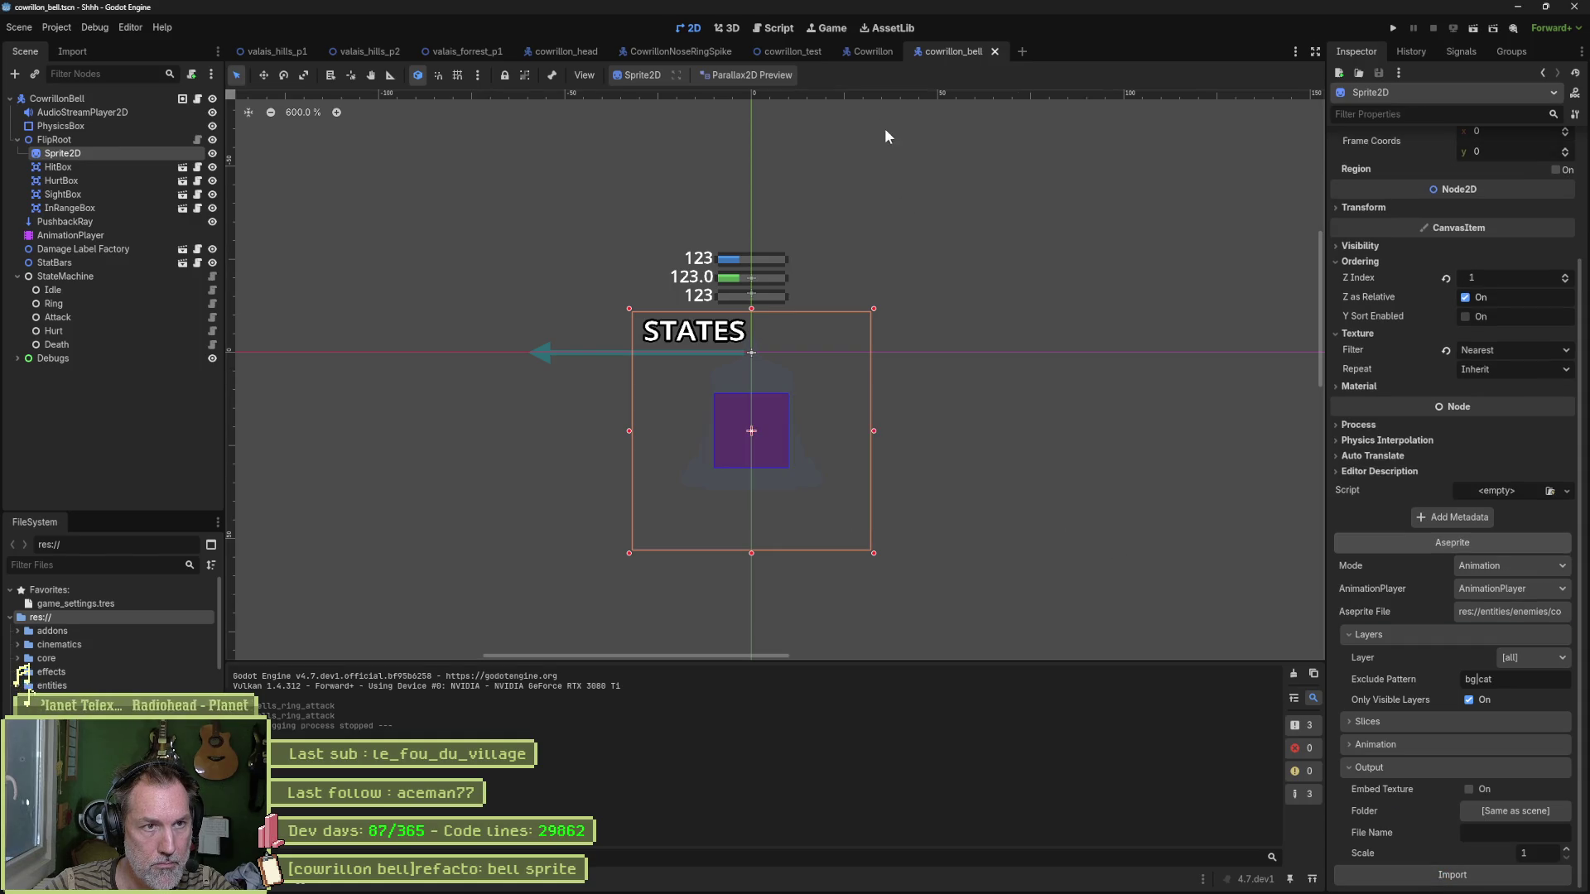
# - Run valais_forrest_p1, fire Cowrillon's Bells Ring Attack, stop the game, and return to Aseprite
pyautogui.click(467, 50)
pyautogui.press('F6')
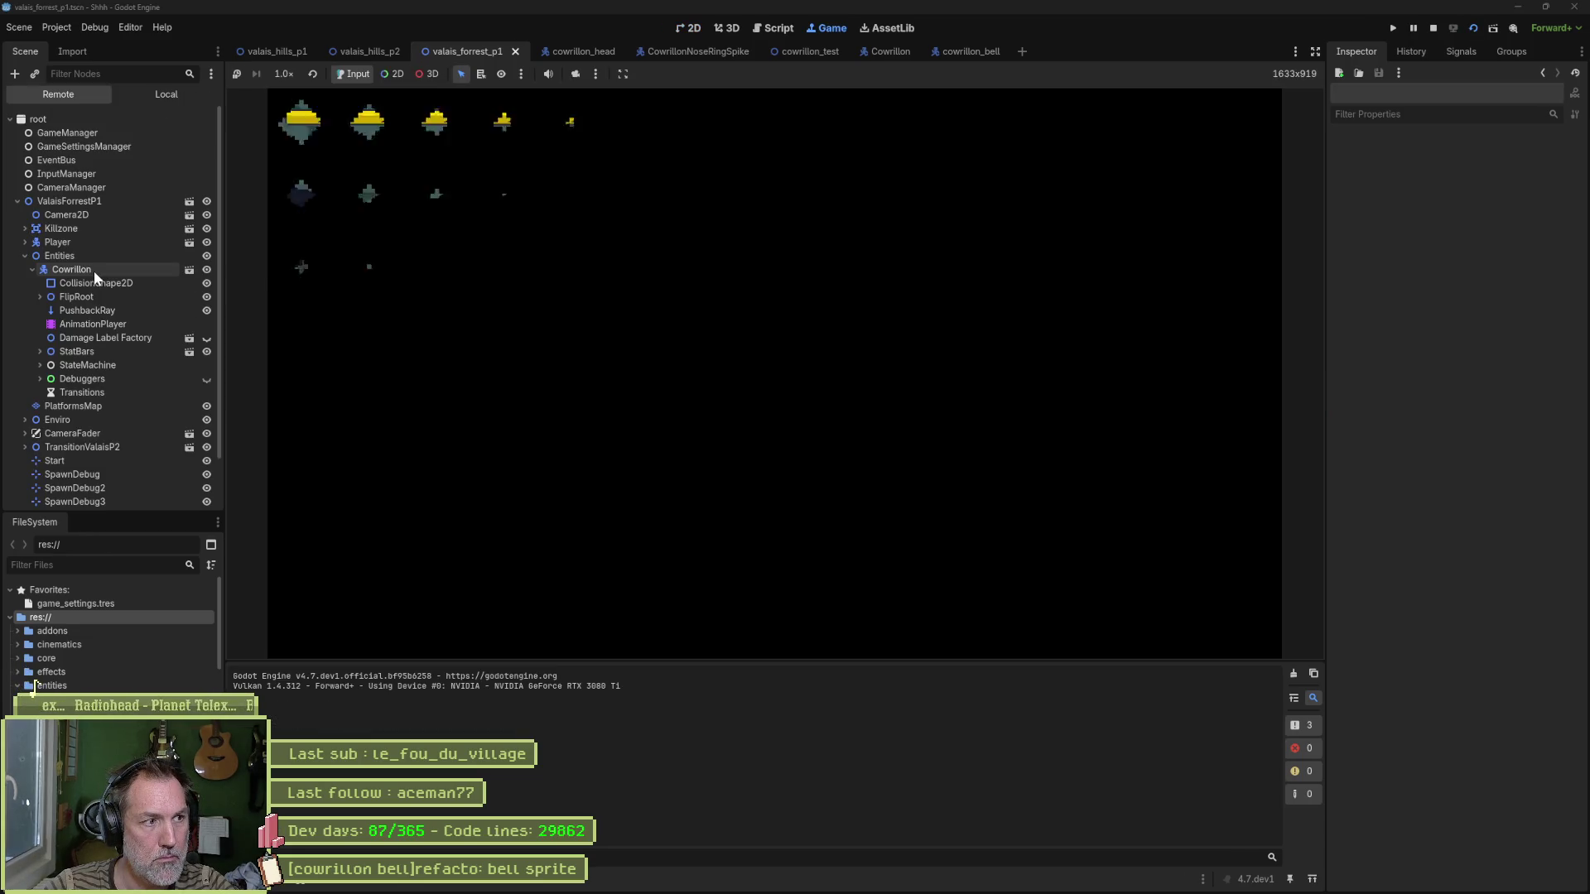
pyautogui.click(93, 270)
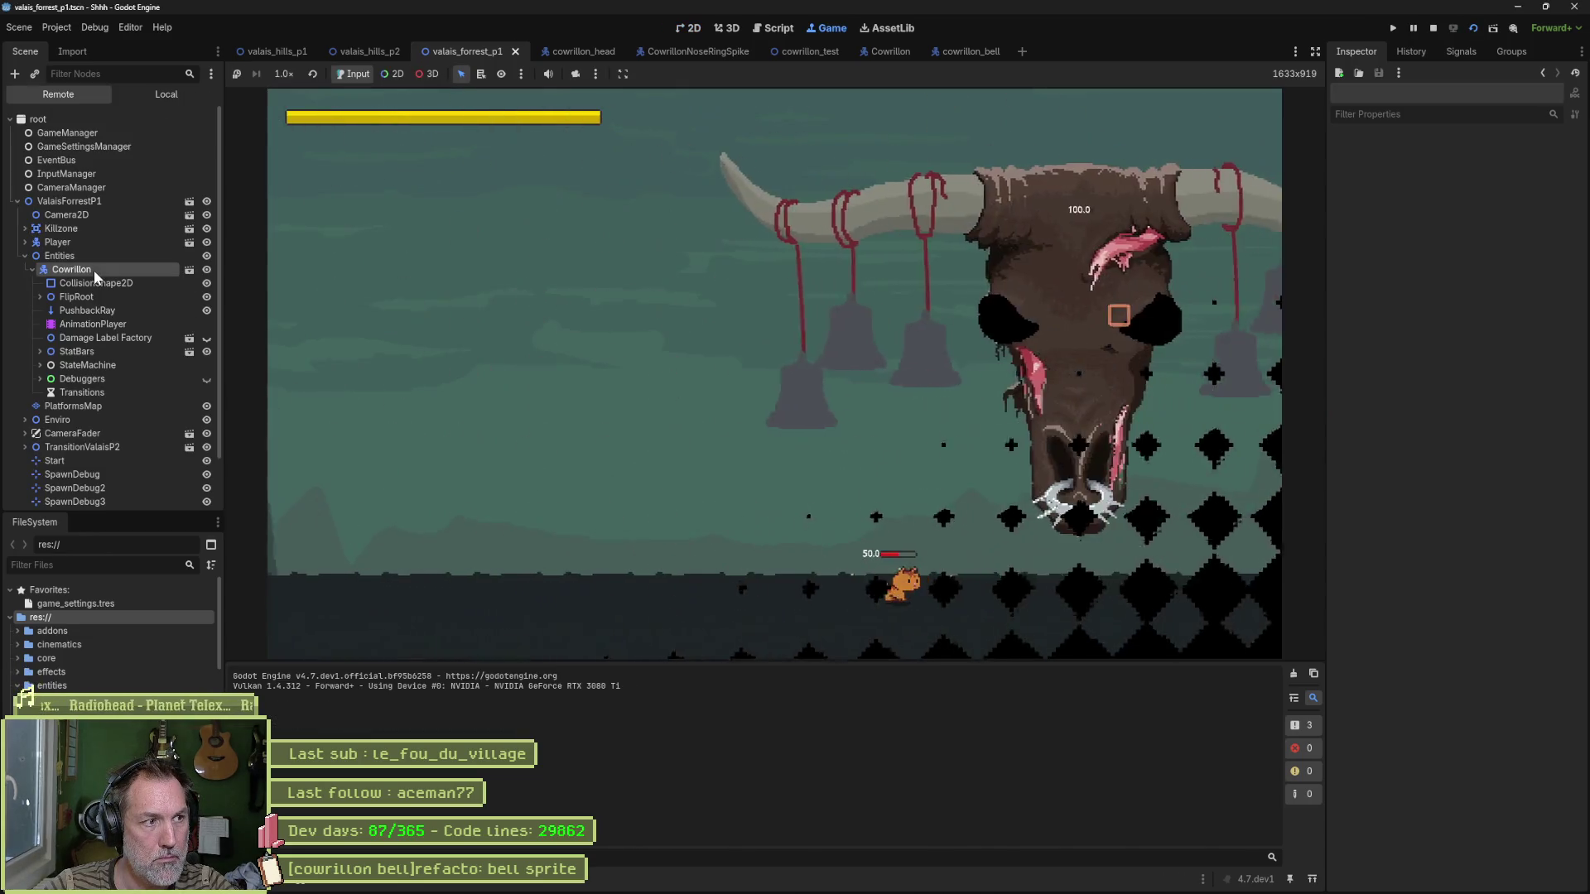
pyautogui.scroll(-6, 1432, 680)
pyautogui.click(1467, 707)
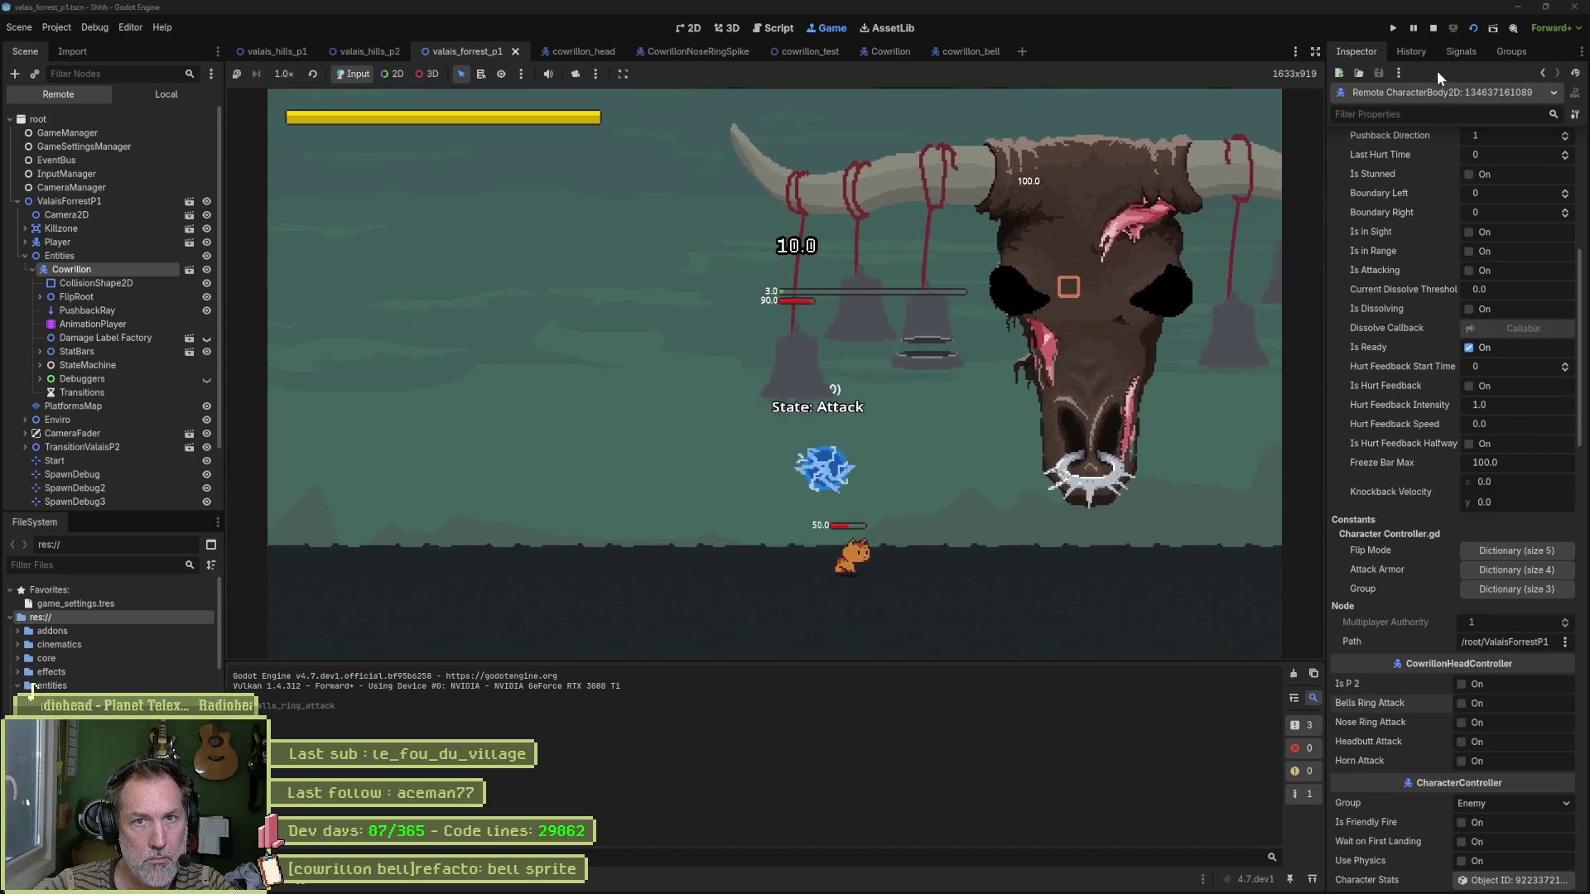
pyautogui.click(1433, 29)
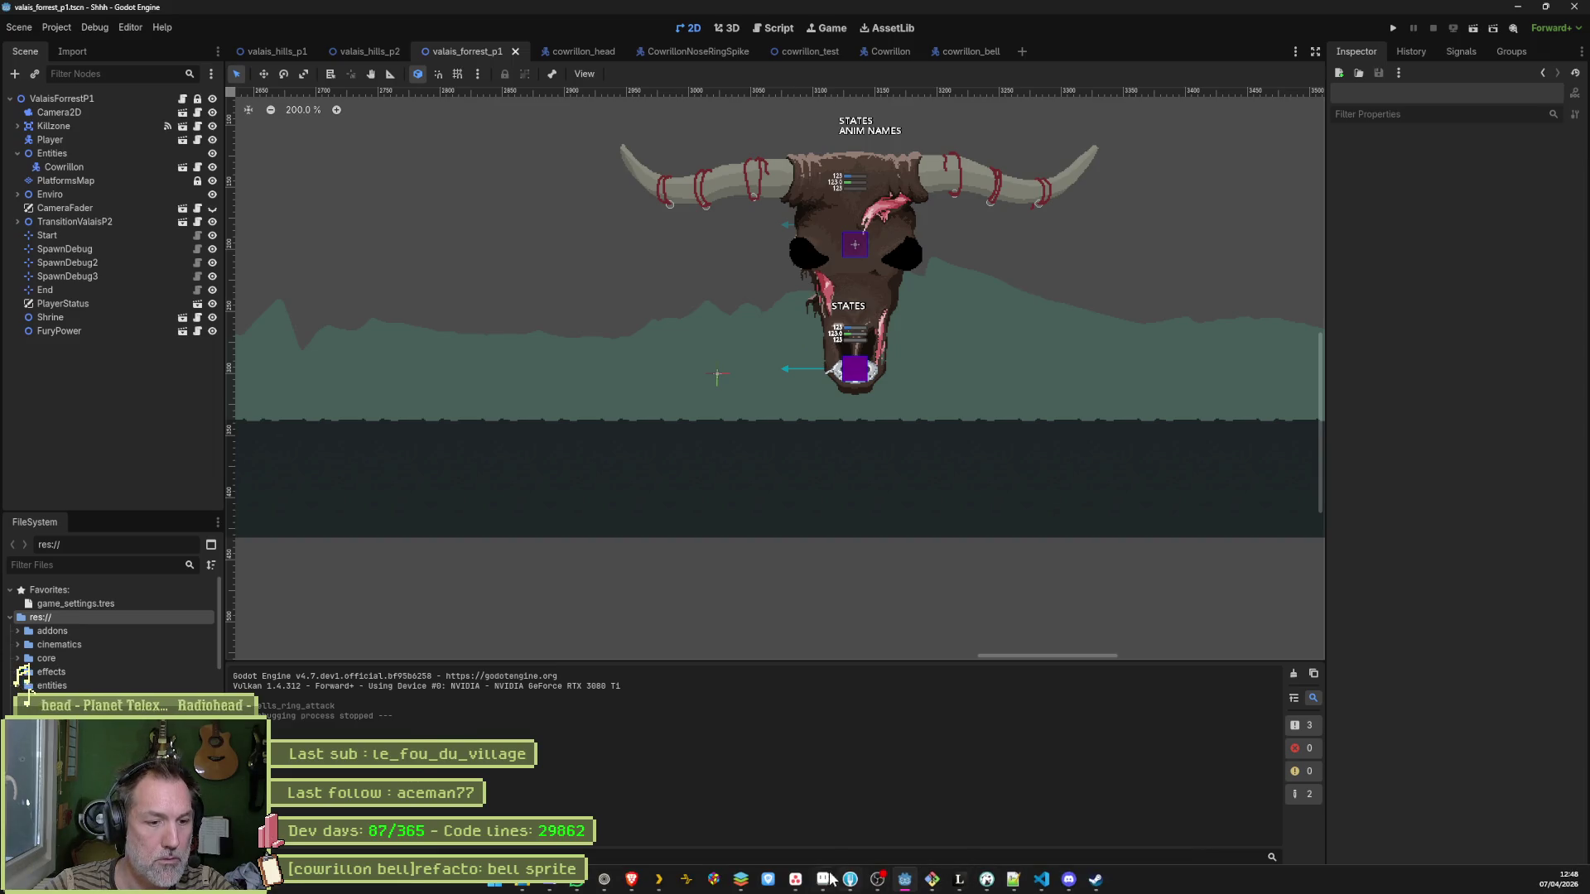
pyautogui.hotkey('alt', 'Tab')
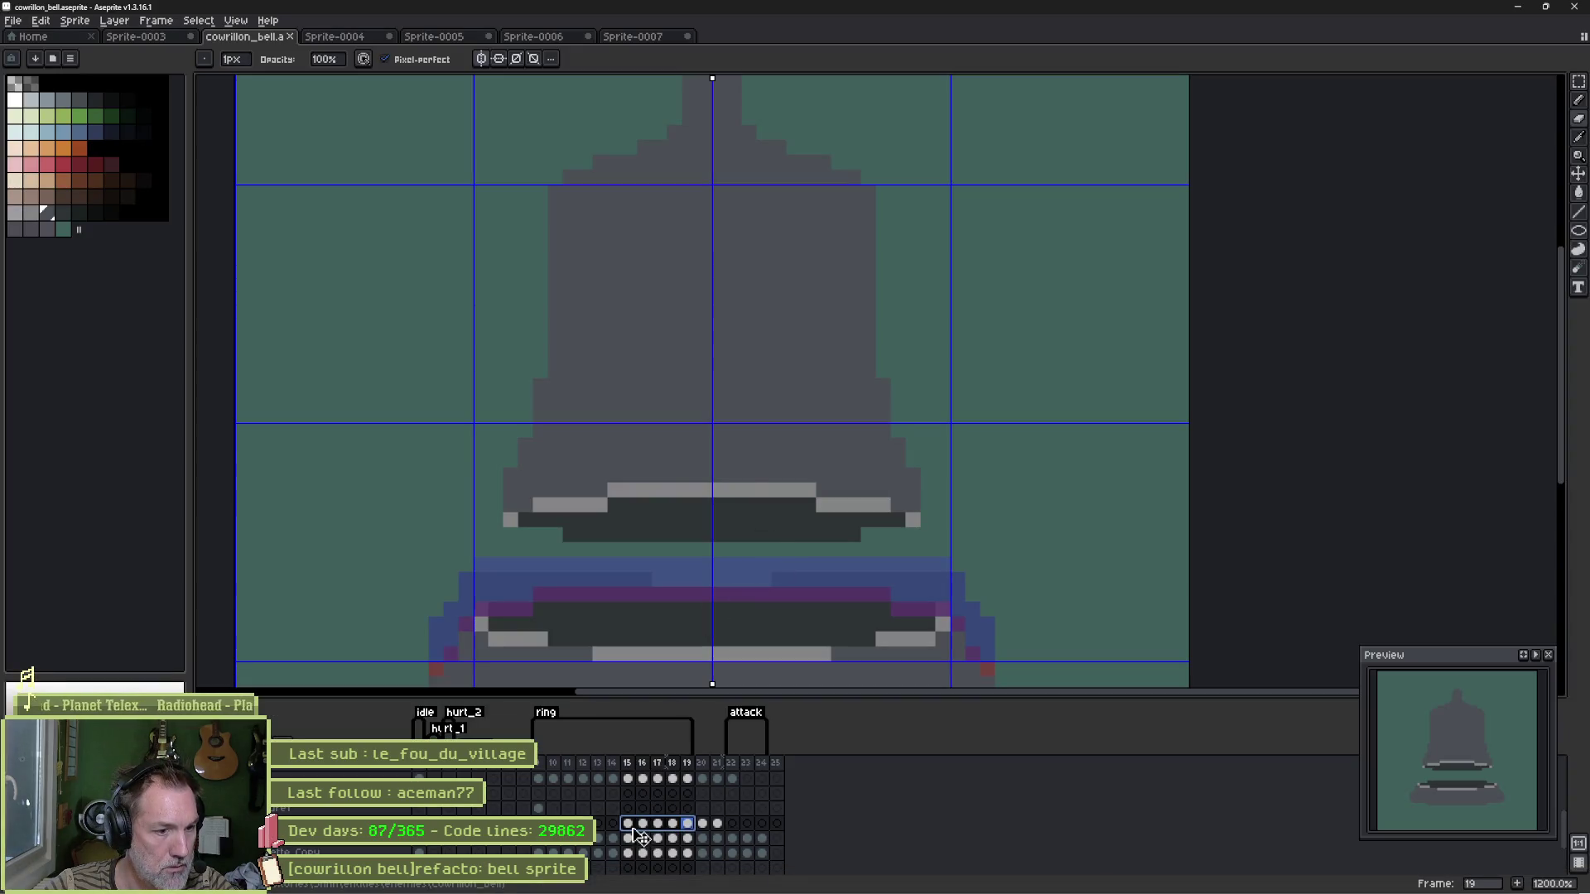
# - Paste the dark rim band onto frame 1's bell, compare it with frame 9, then return to Godot
pyautogui.click(631, 825)
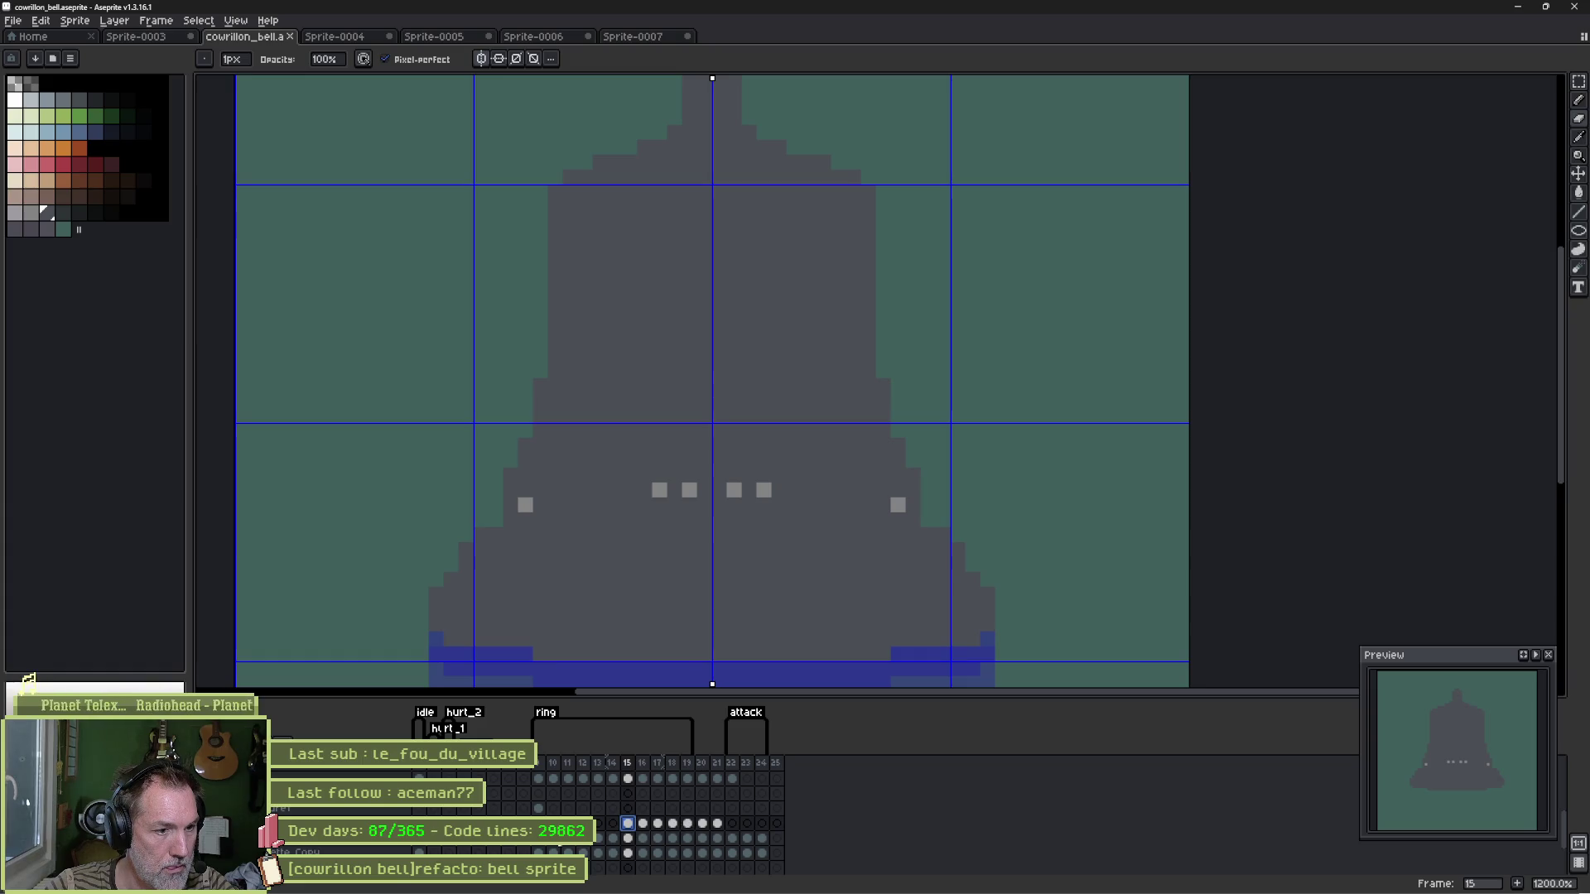
pyautogui.press('Return')
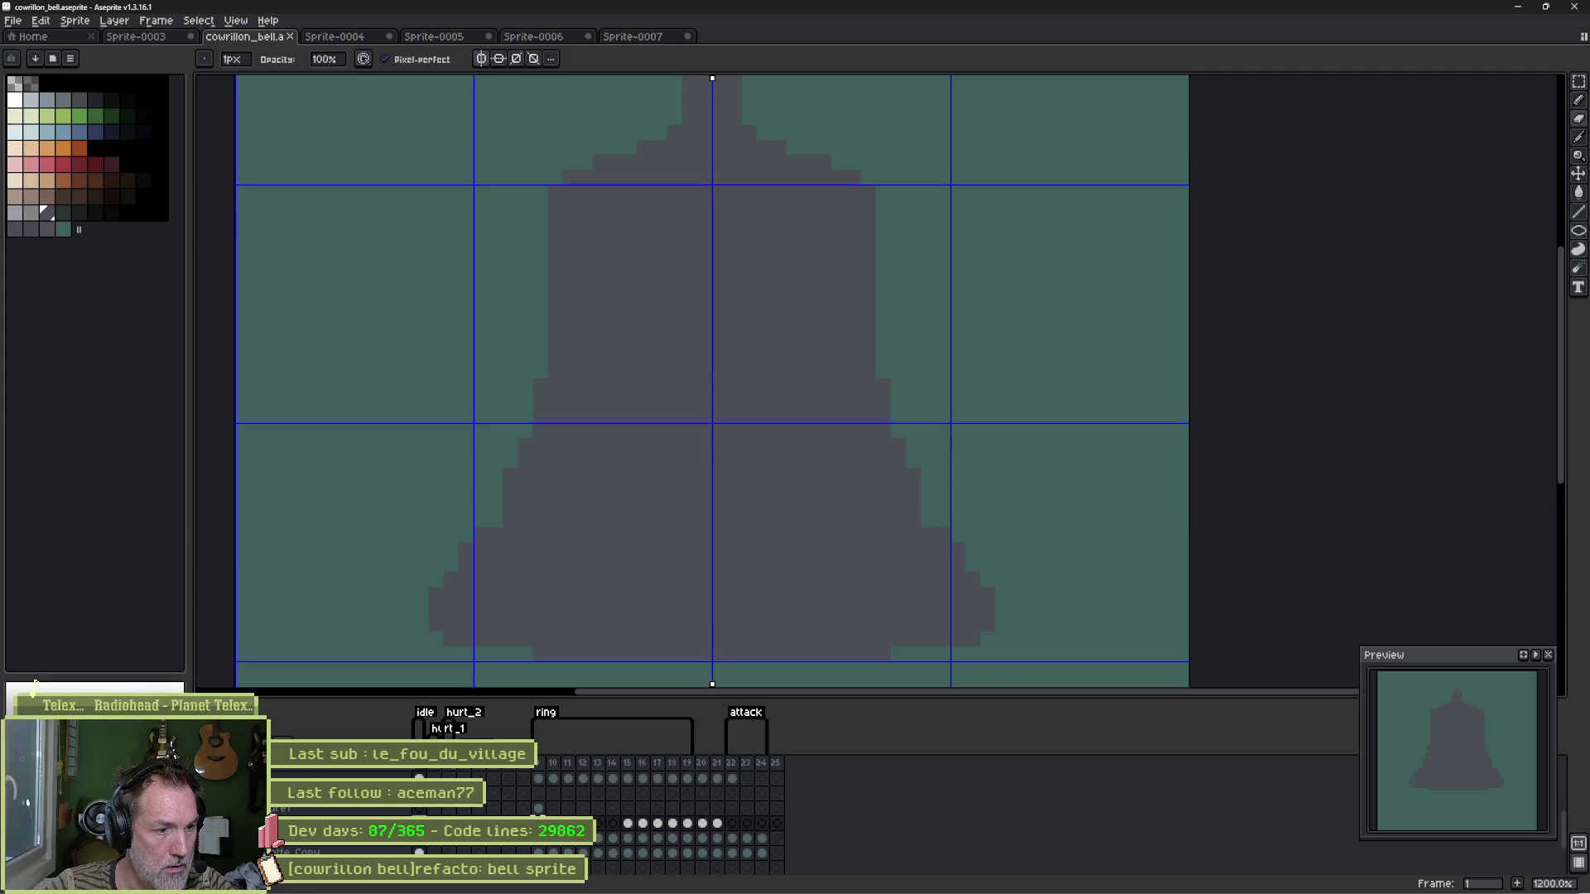
pyautogui.hotkey('ctrl', 'z')
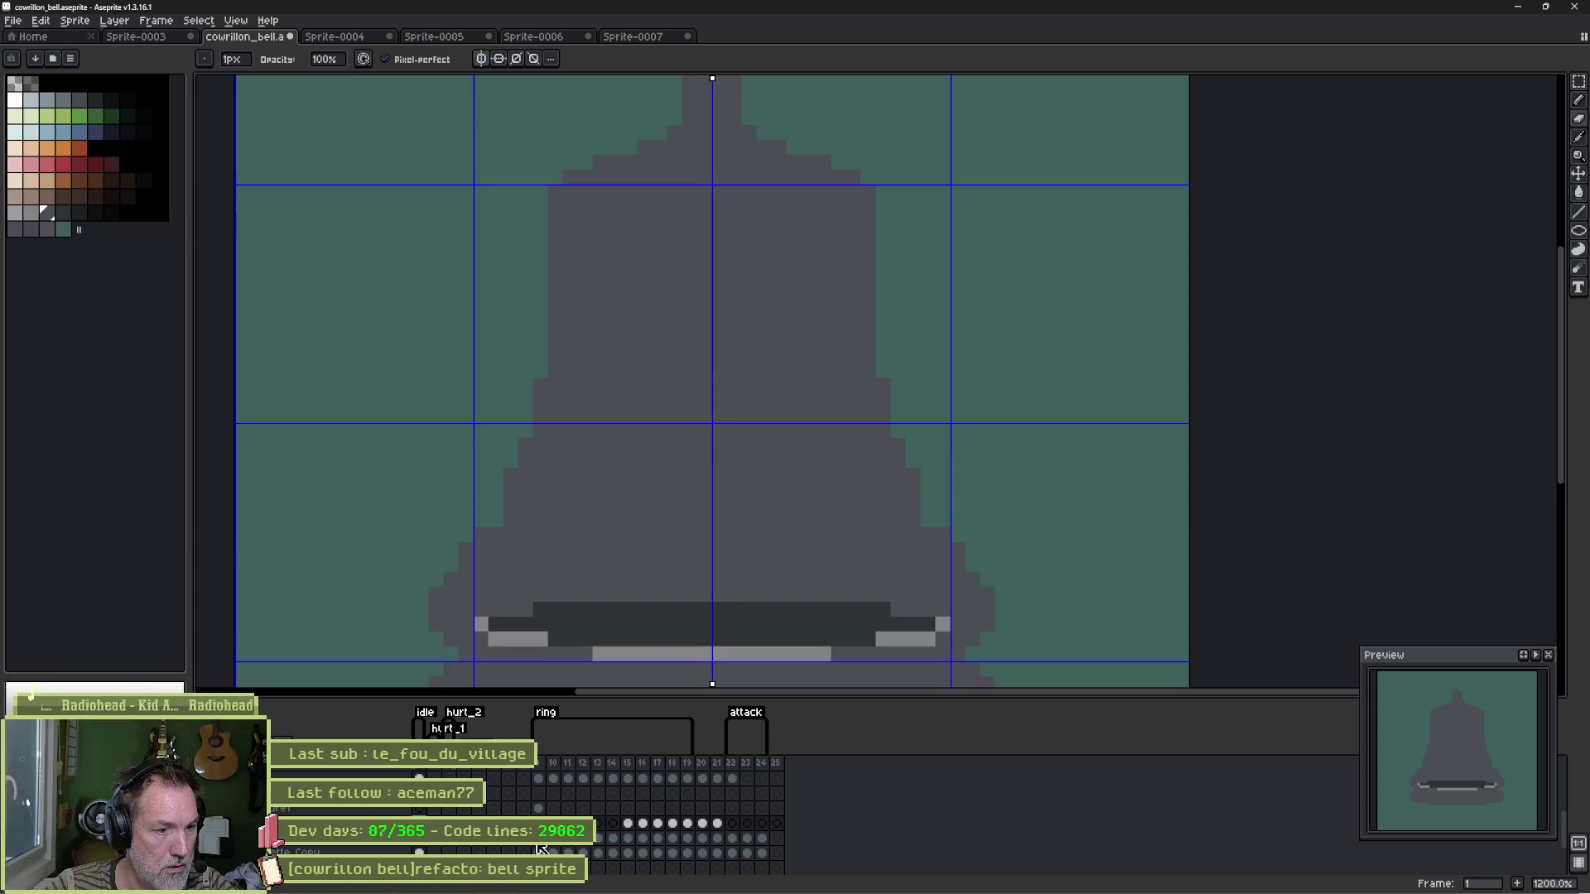
pyautogui.click(538, 840)
pyautogui.click(427, 849)
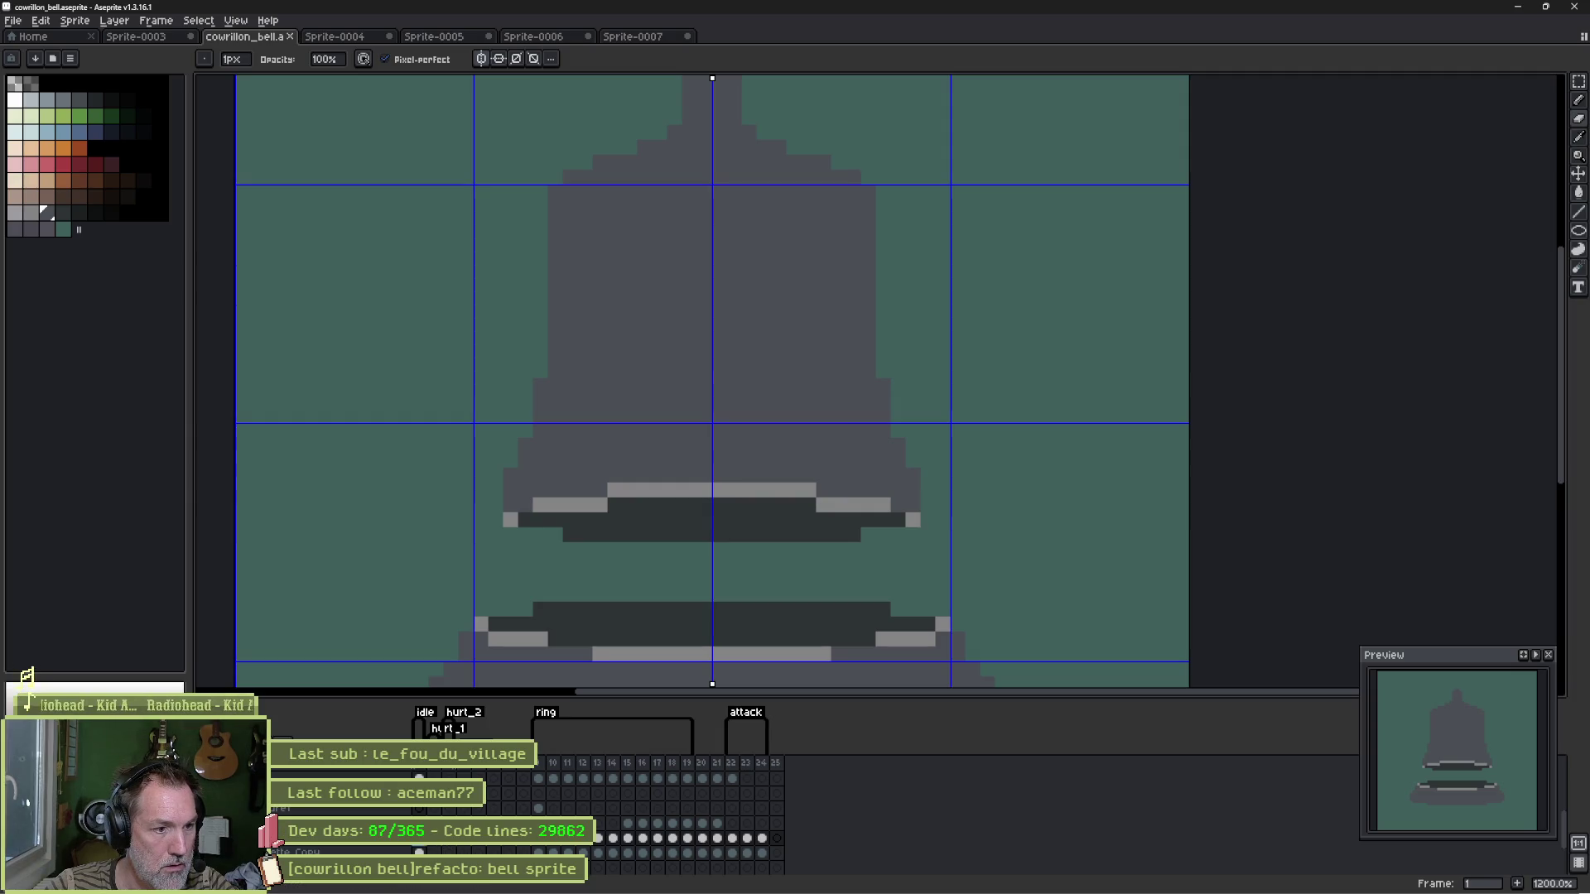
pyautogui.hotkey('alt', 'Tab')
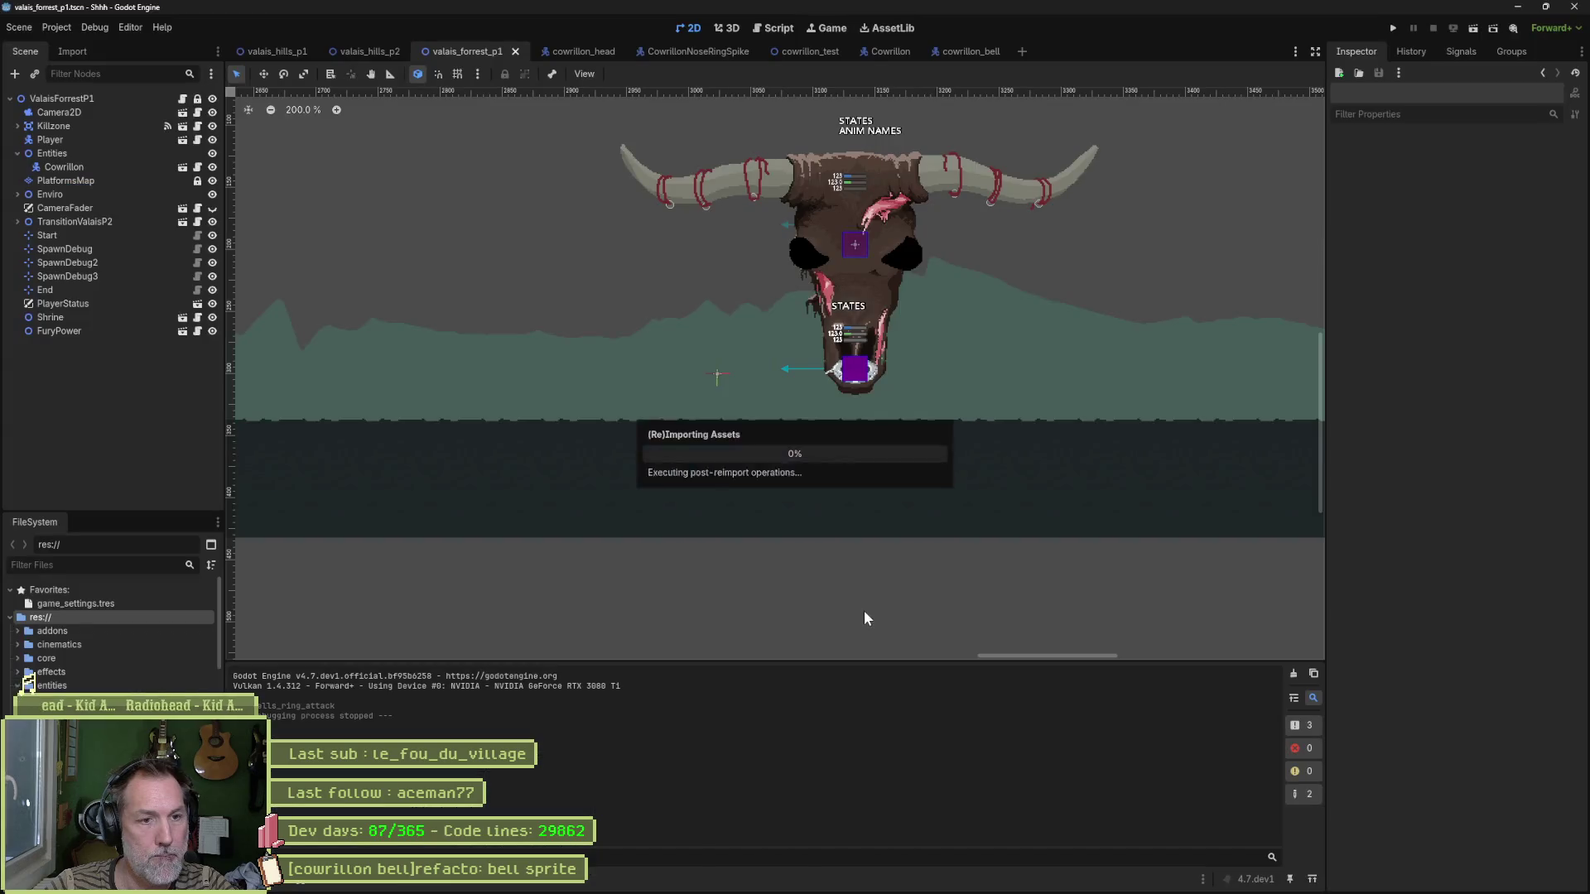
# - Reimport the updated bell sprite from the cowrillon_bell scene
pyautogui.click(965, 52)
pyautogui.scroll(-3, 1457, 662)
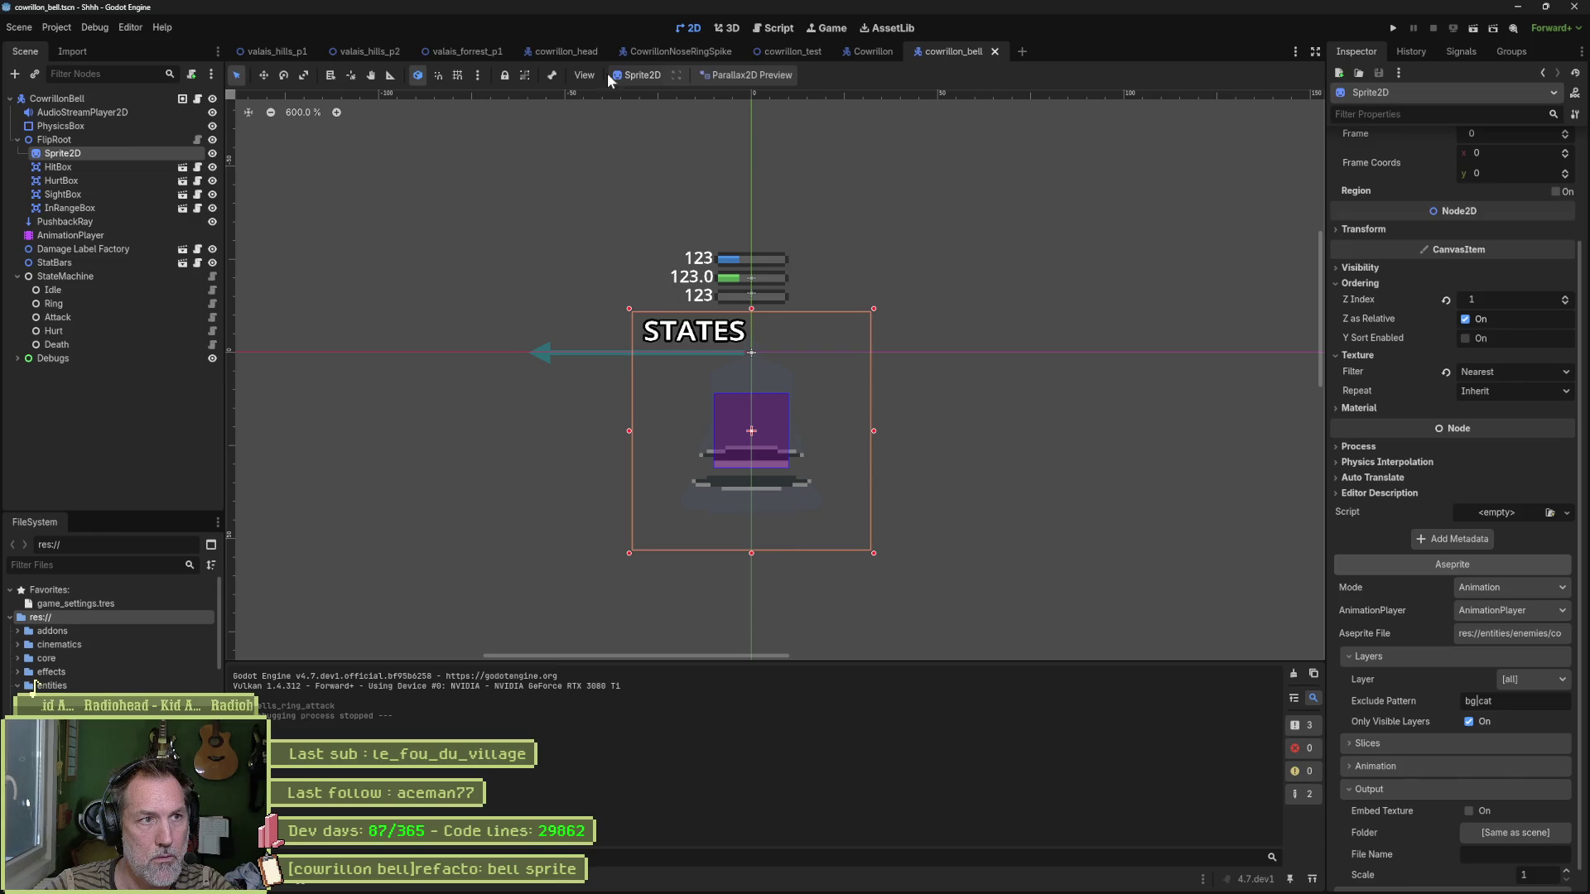
pyautogui.click(472, 50)
# - Playtest the forest level, firing Cowrillon's Bells Ring Attack twice while moving the cat, then stop
pyautogui.press('F6')
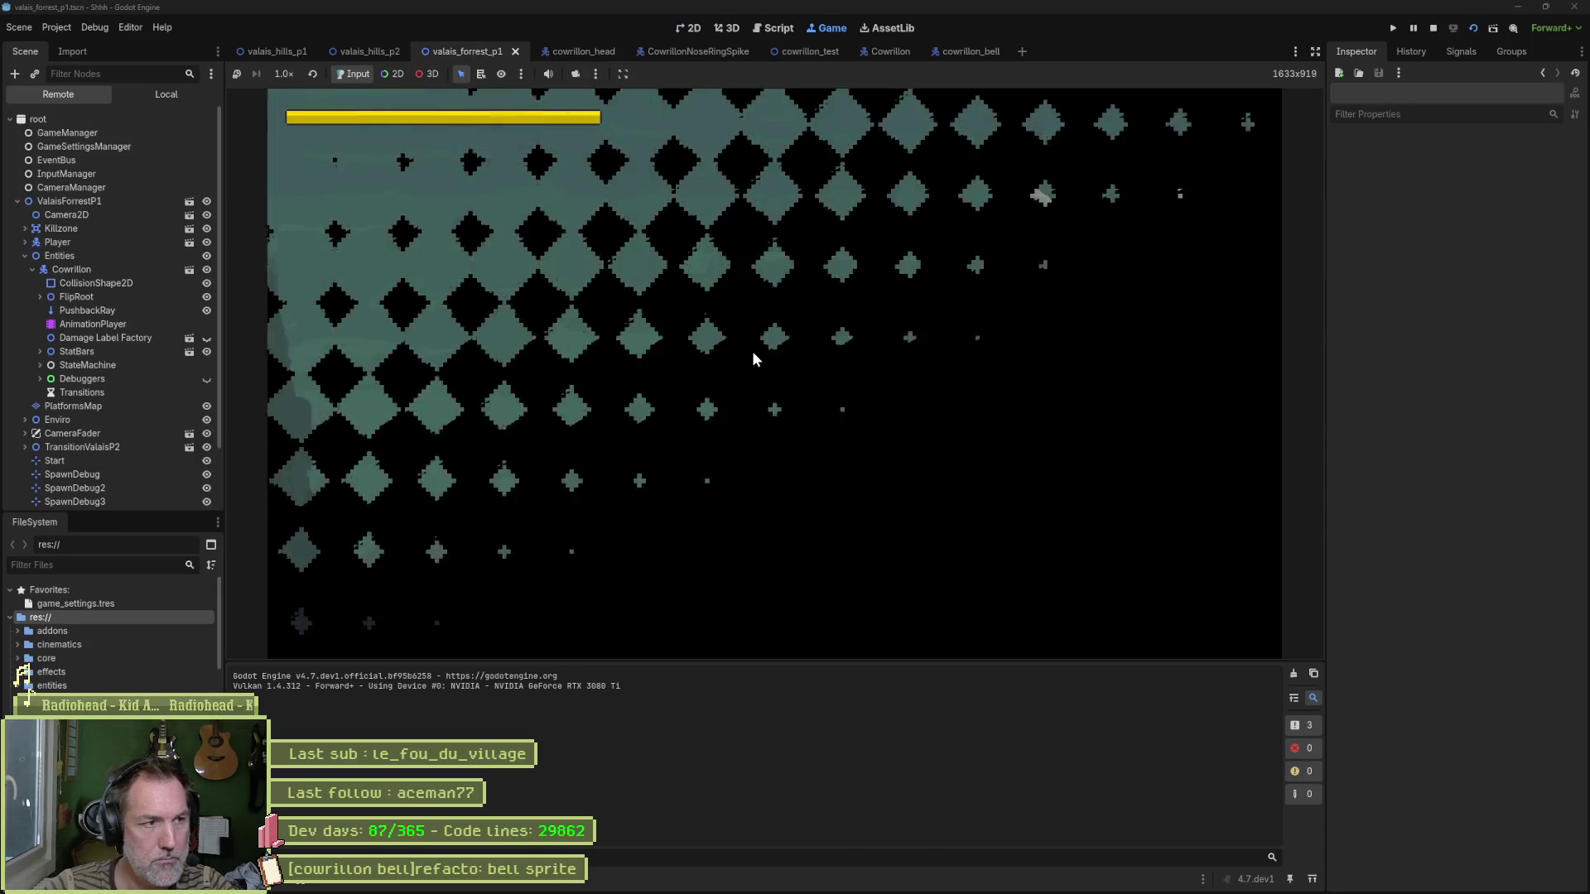
pyautogui.click(96, 270)
pyautogui.scroll(-5, 1403, 553)
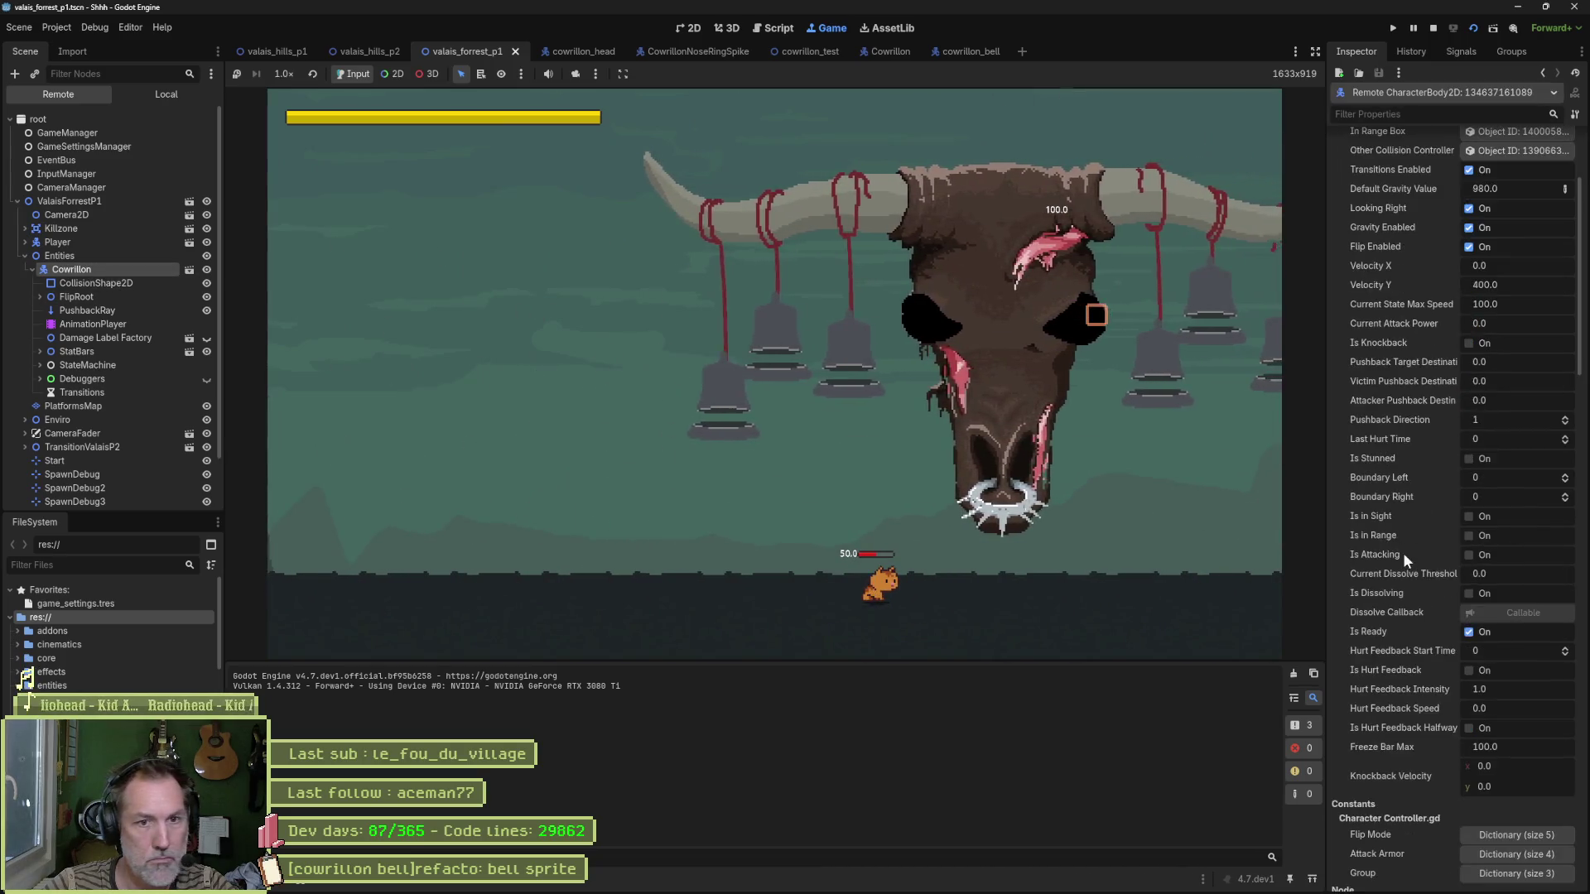
pyautogui.scroll(-3, 1463, 676)
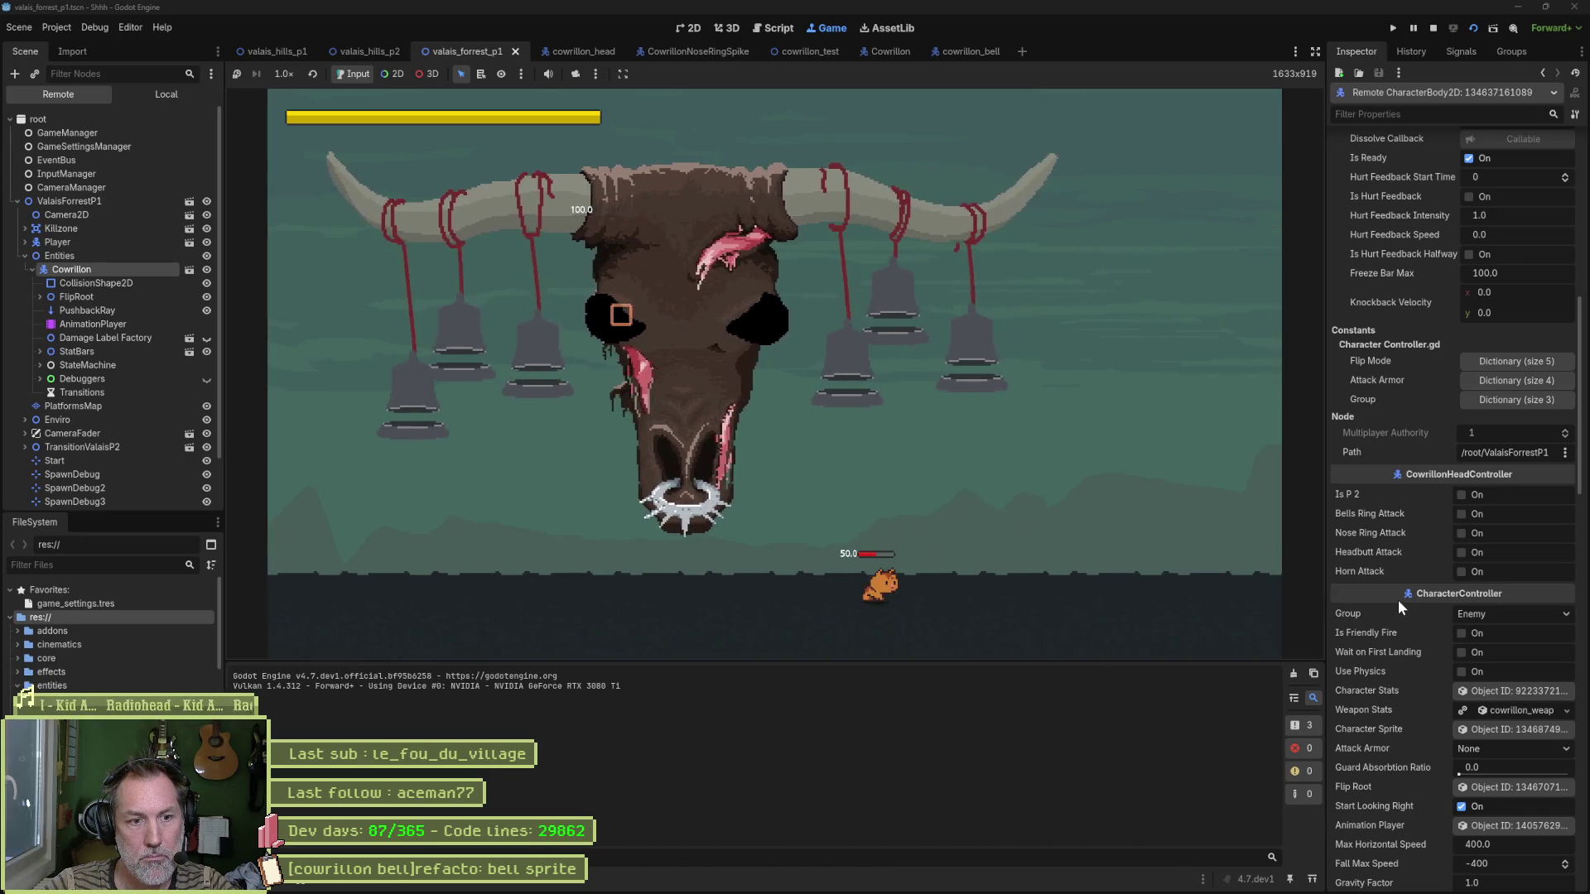
pyautogui.click(1459, 513)
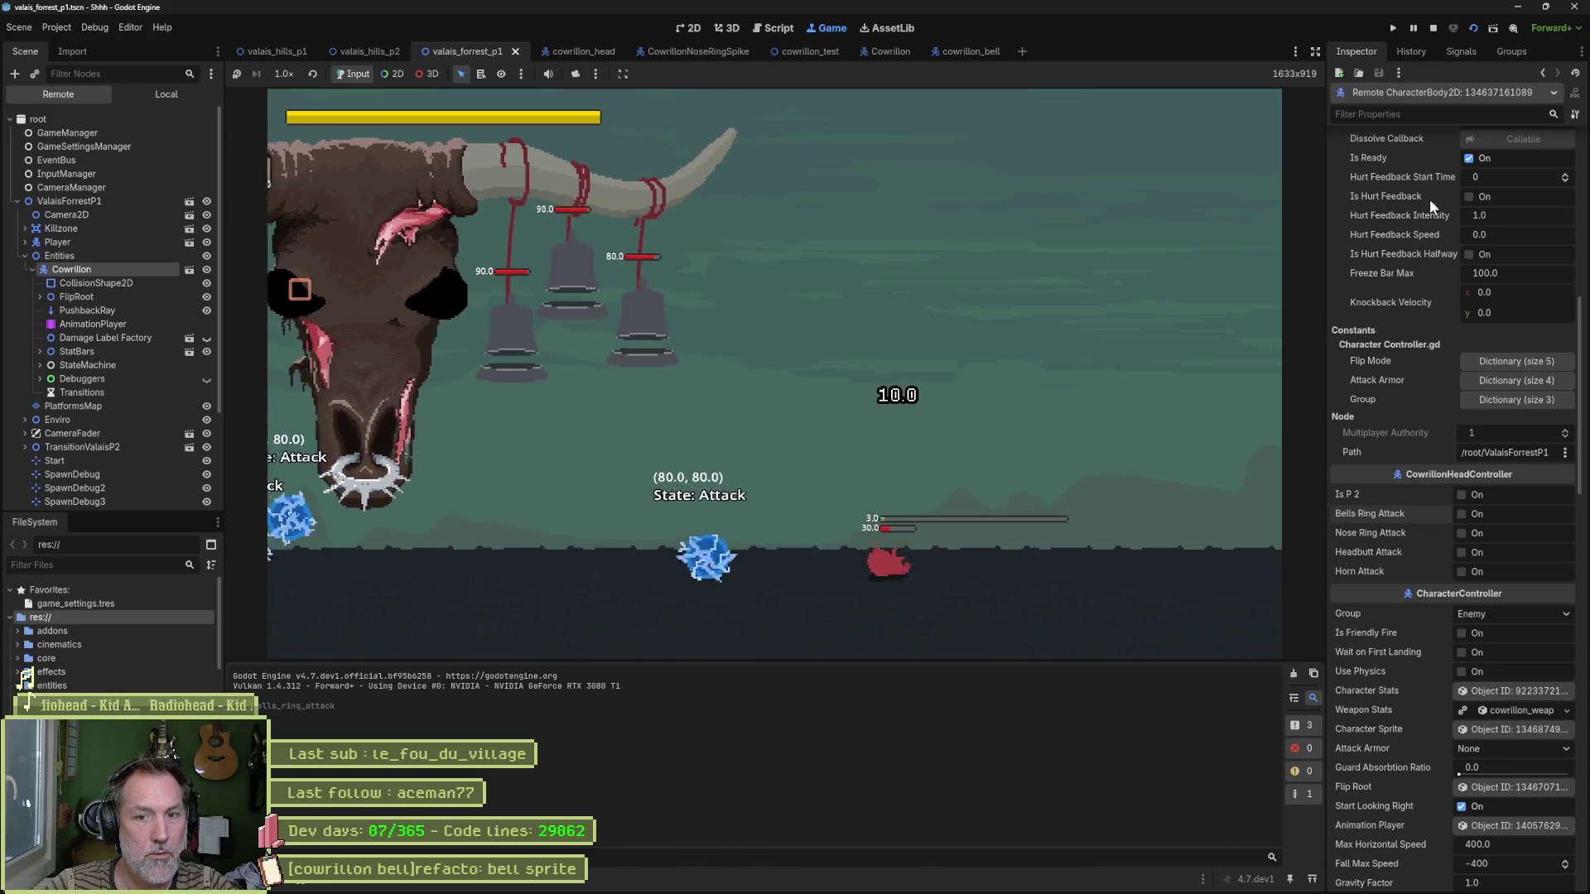
pyautogui.press('Left')
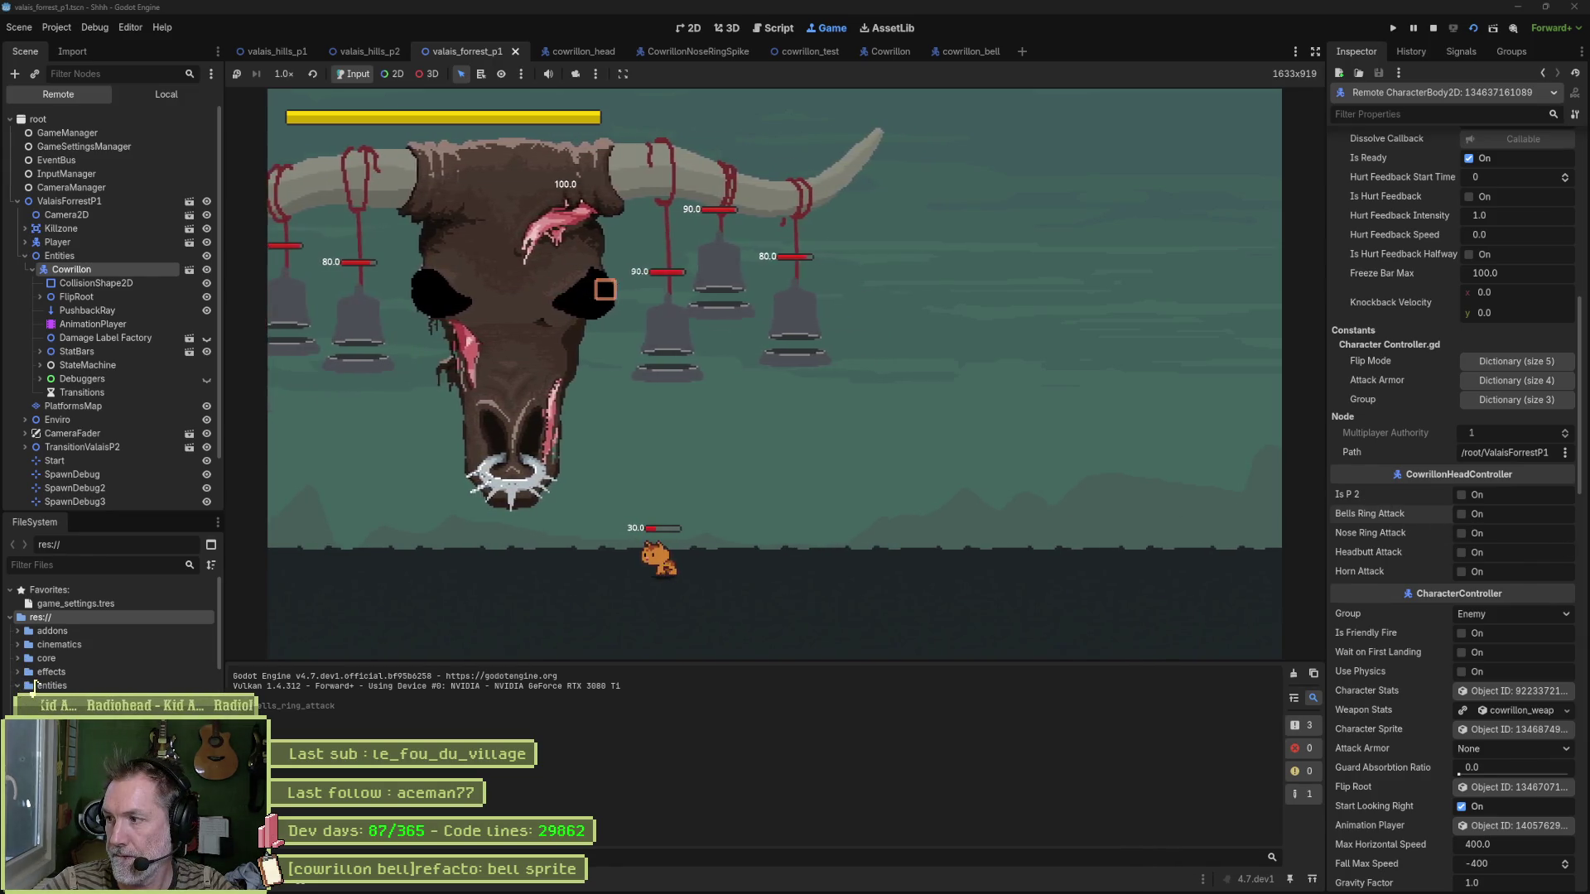
pyautogui.click(1461, 513)
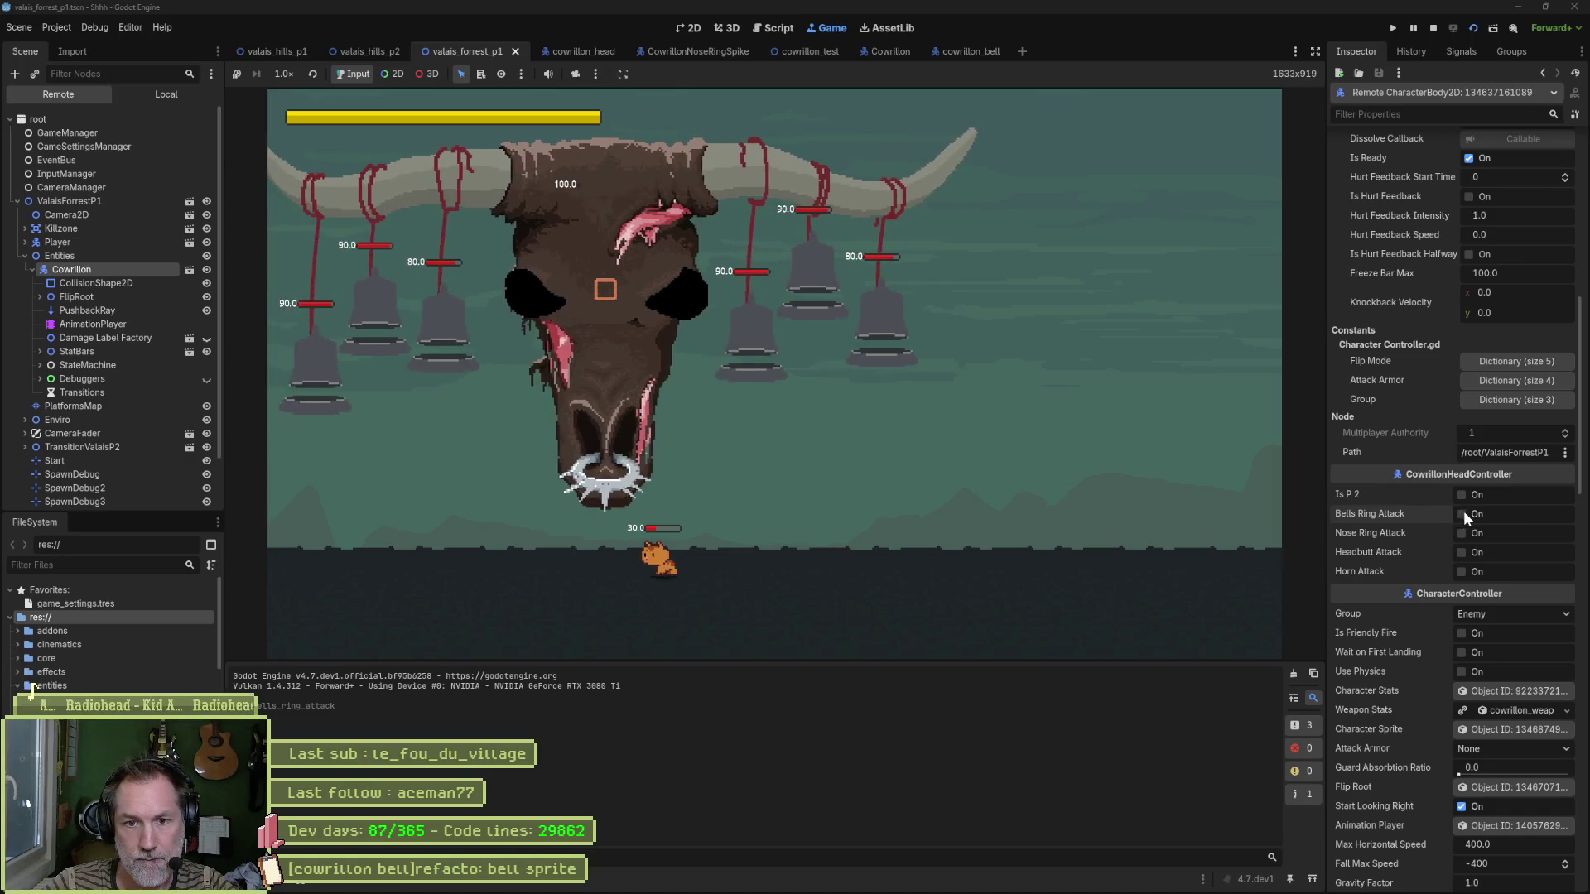
pyautogui.press('Right')
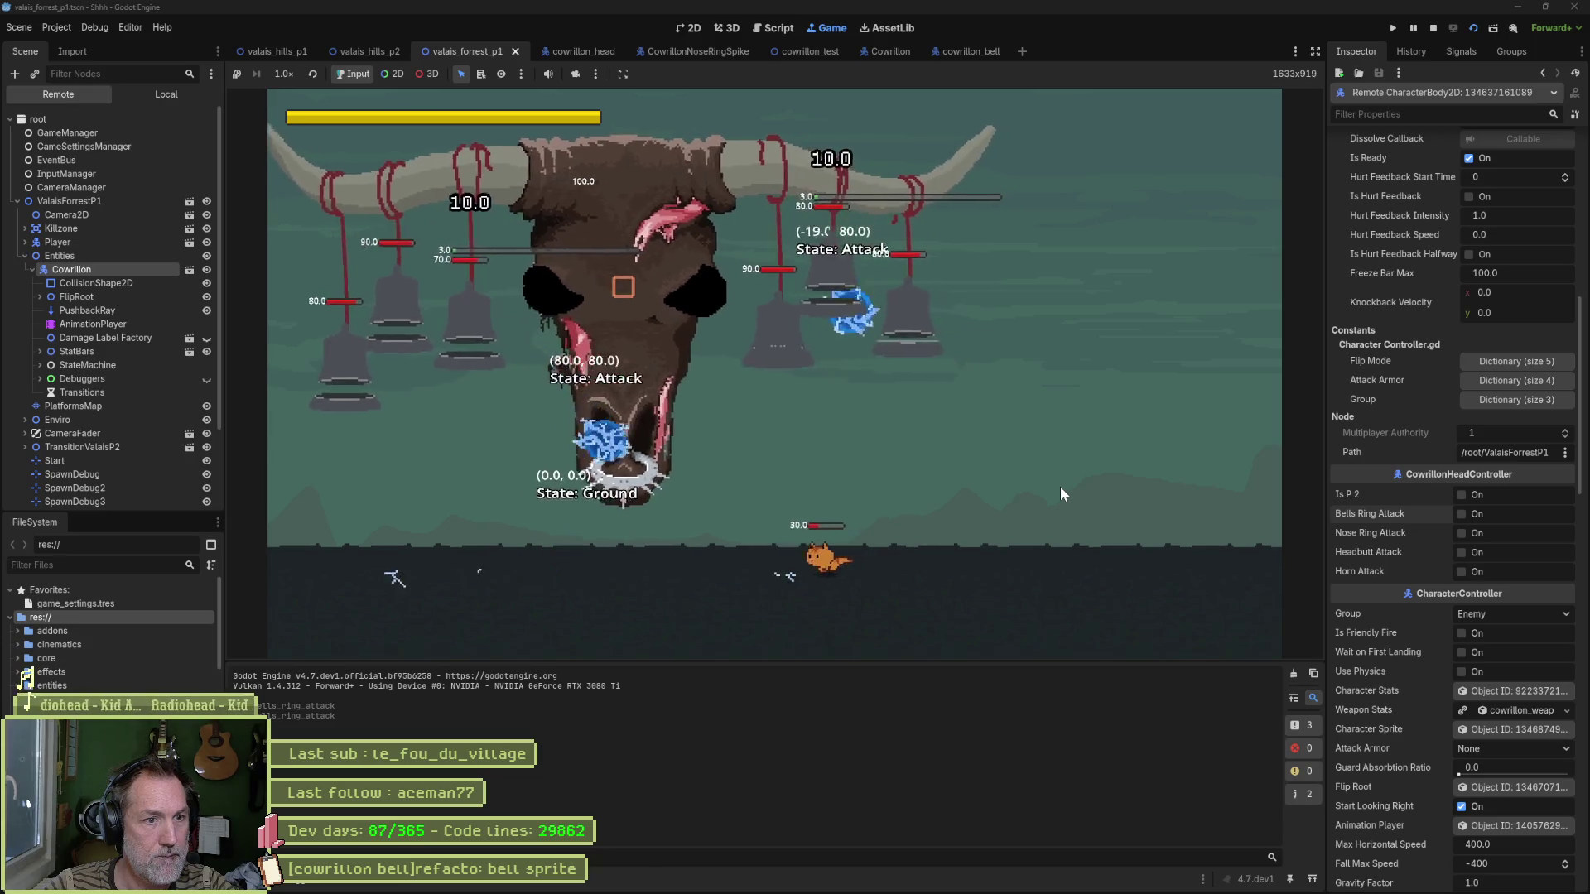
pyautogui.press('F8')
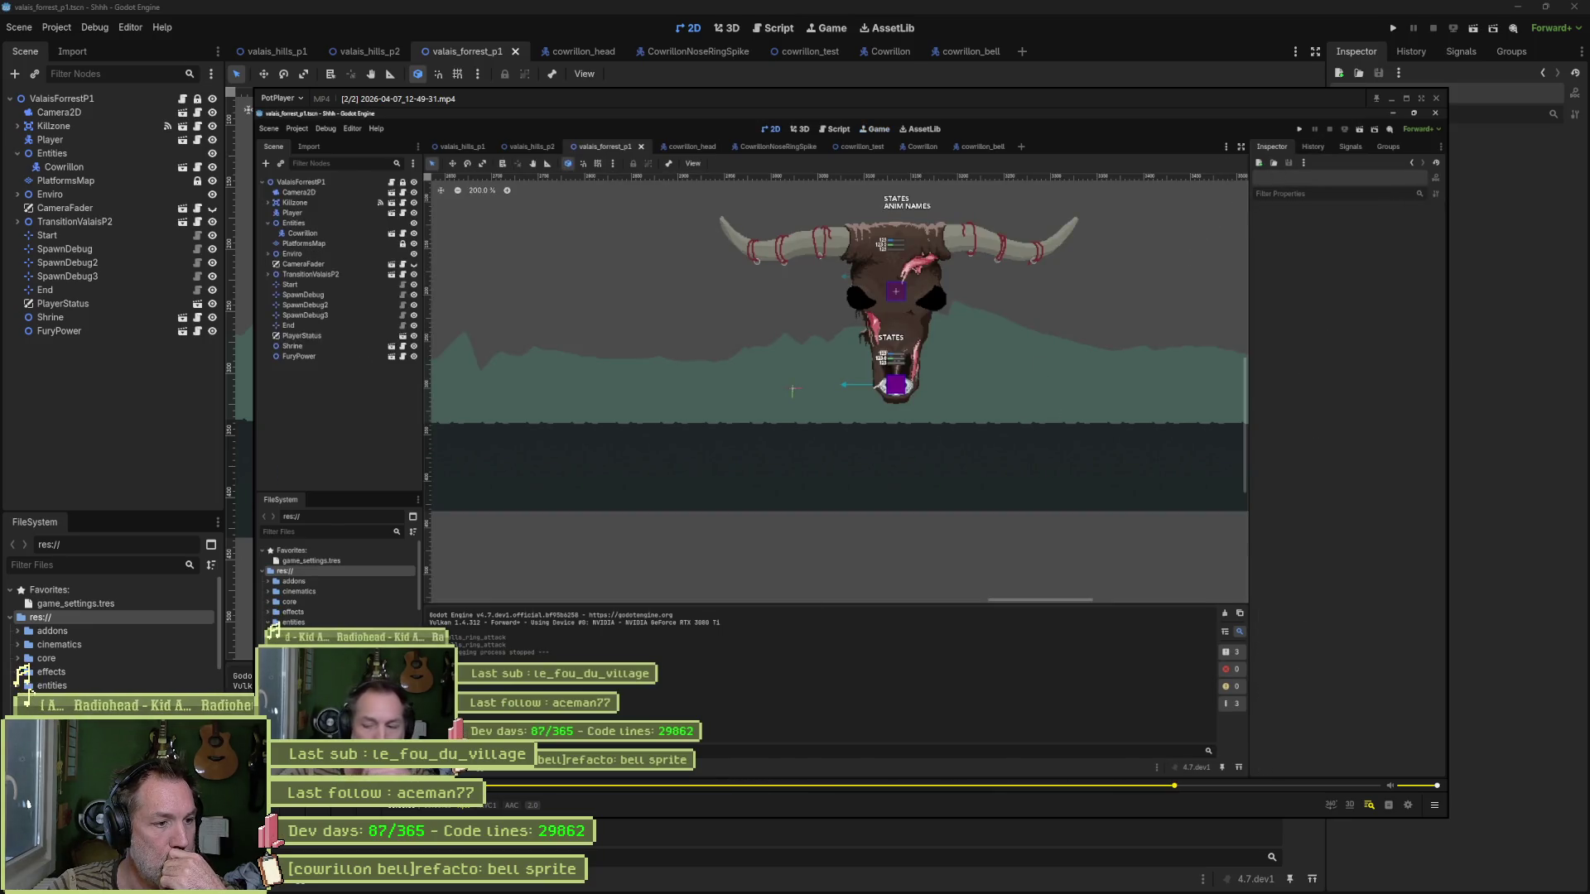
# - Replay the bell attack recording from the start several times, then close PotPlayer
pyautogui.press('Home')
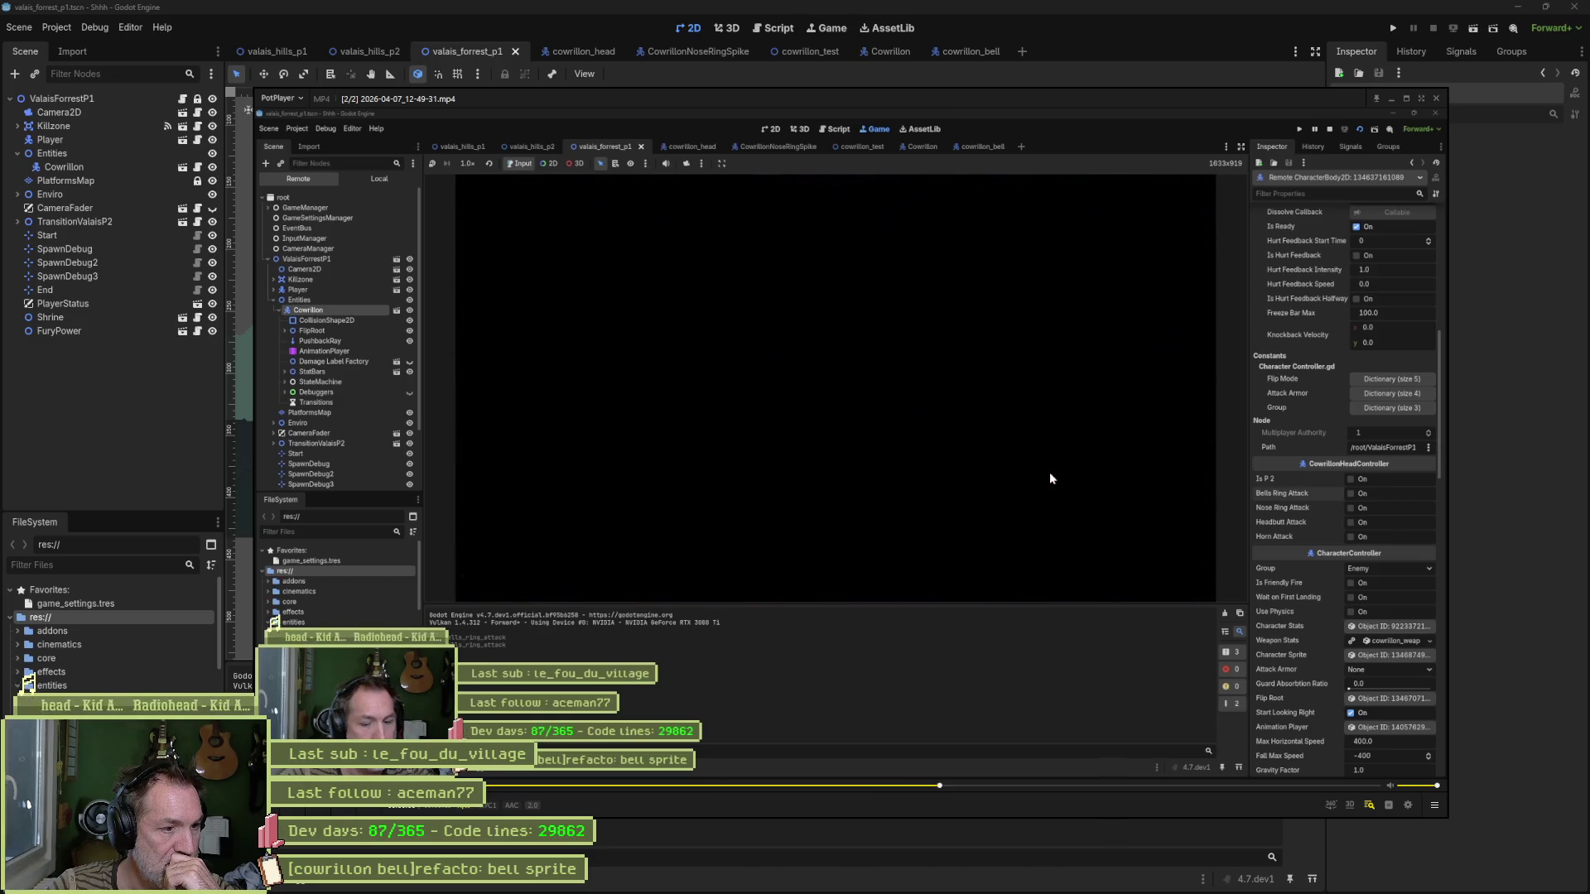
pyautogui.press('Home')
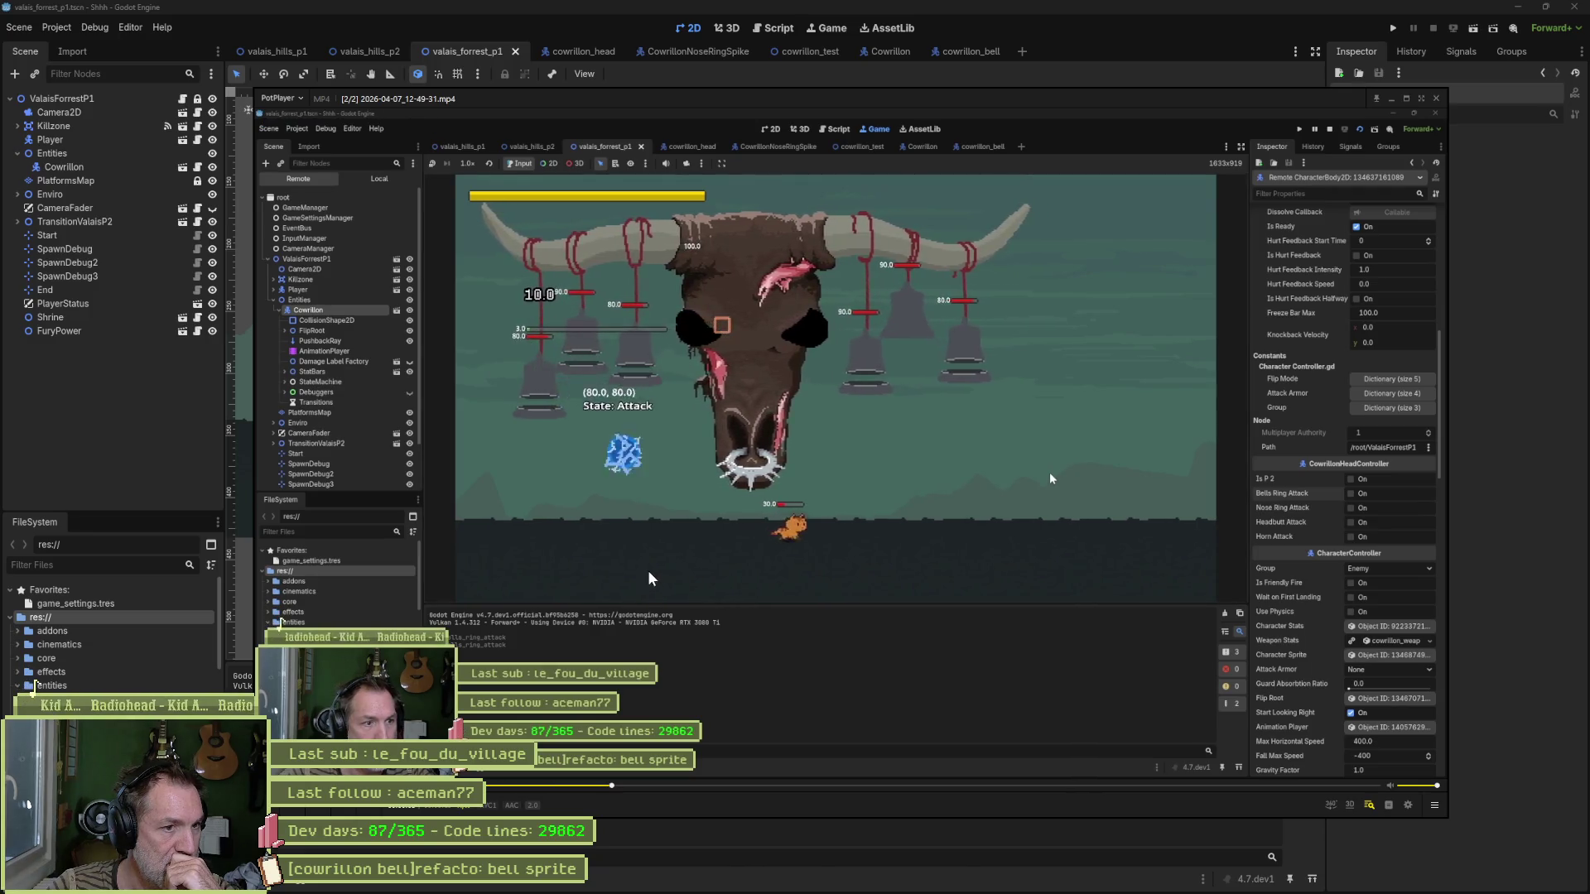
pyautogui.press('Home')
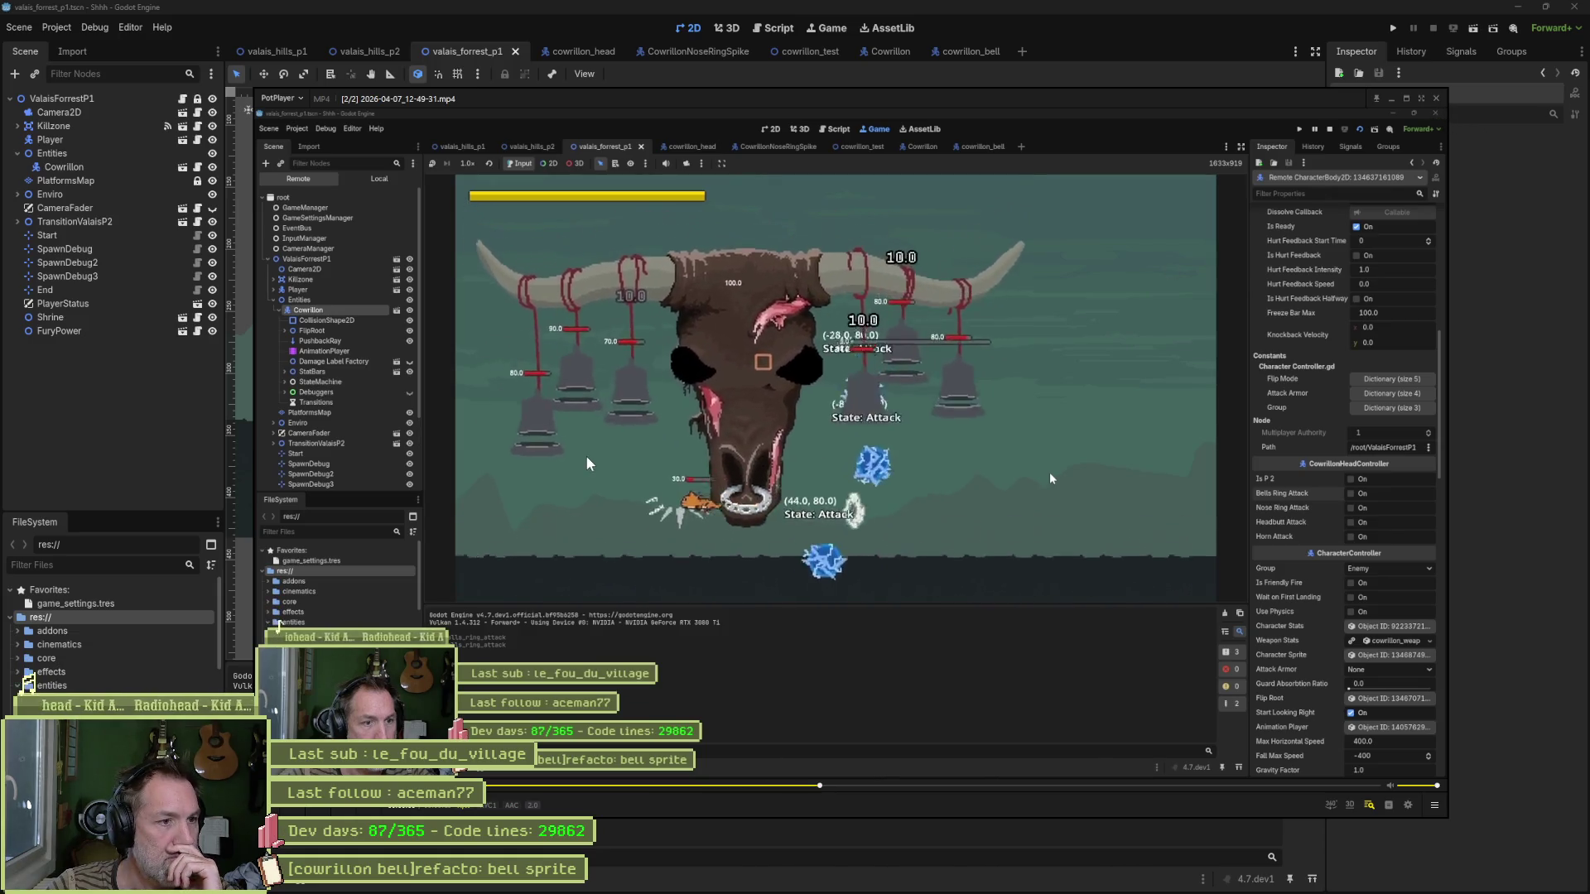
pyautogui.hotkey('alt', 'F4')
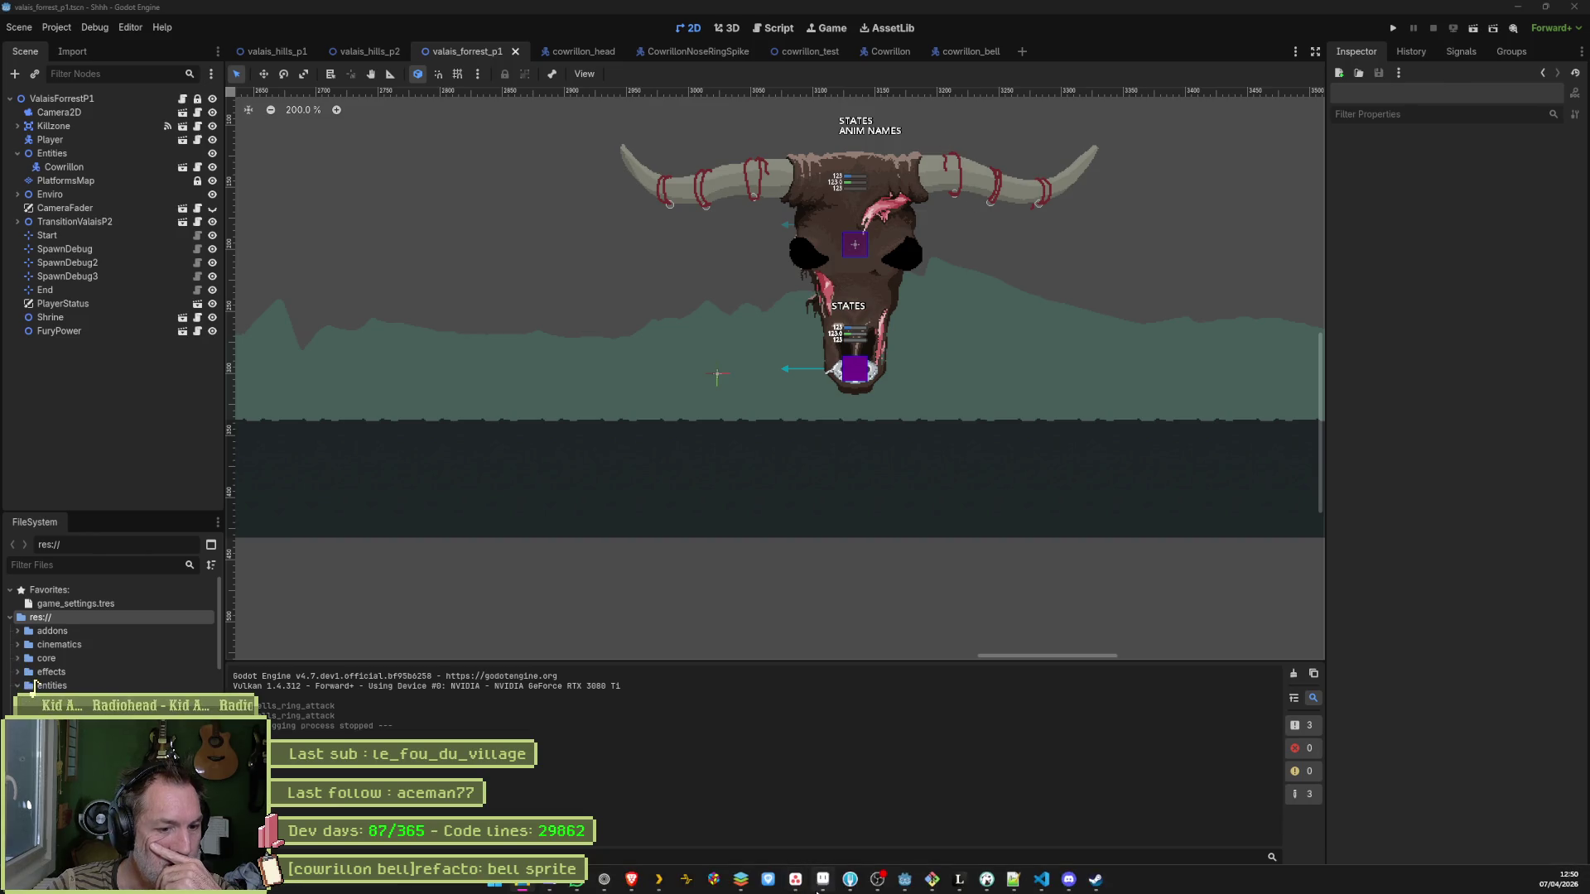
# - Bring the bell sprite forward in Aseprite, zoomed and centred in view
pyautogui.click(822, 880)
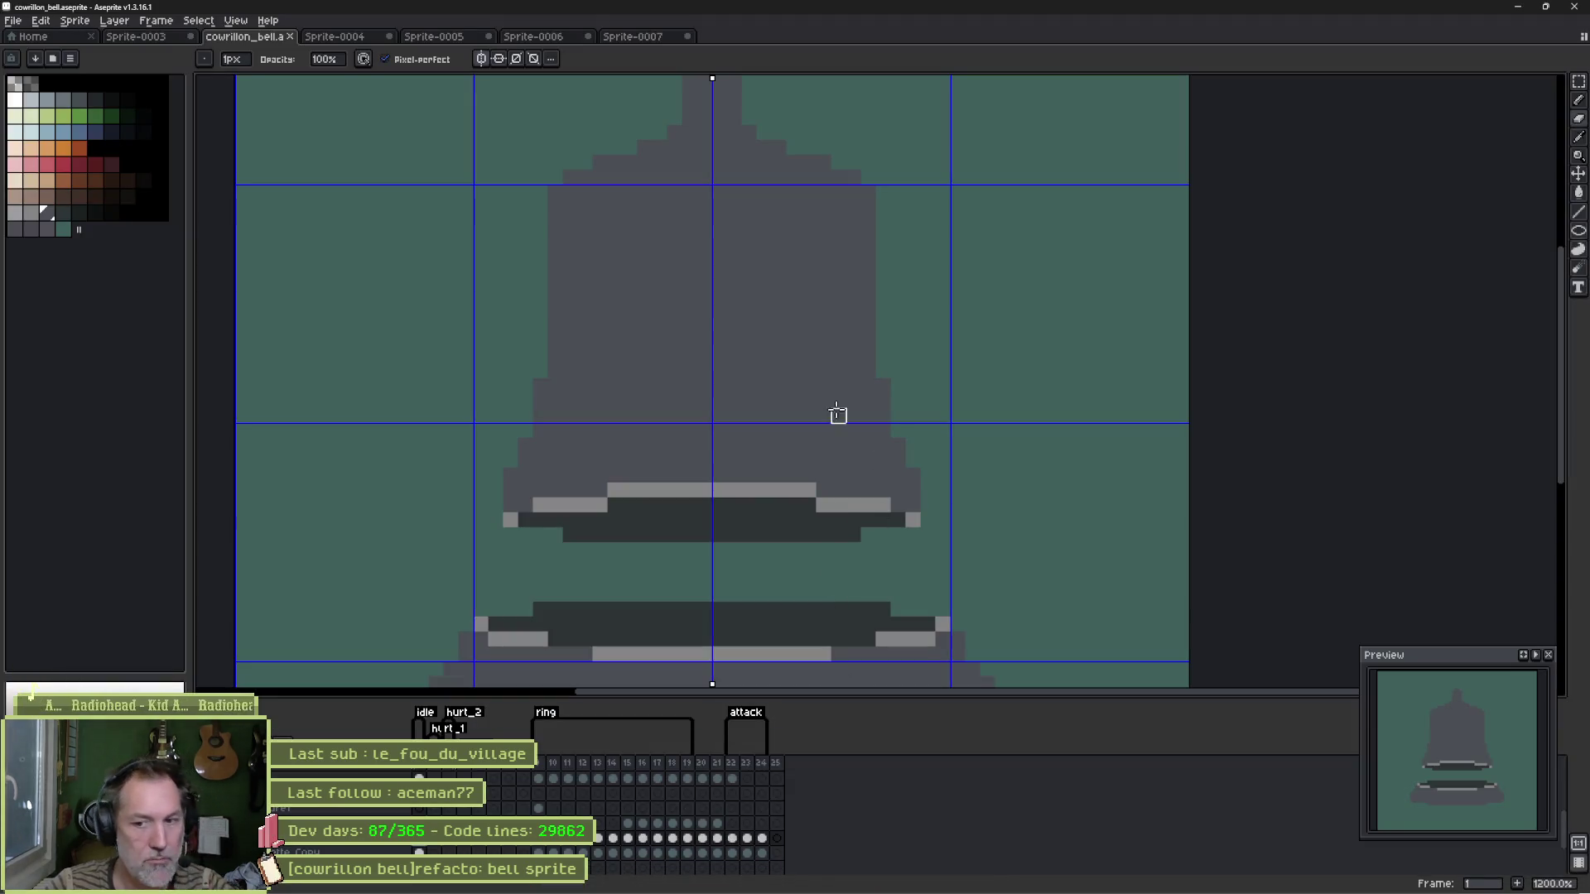
pyautogui.scroll(-2, 786, 418)
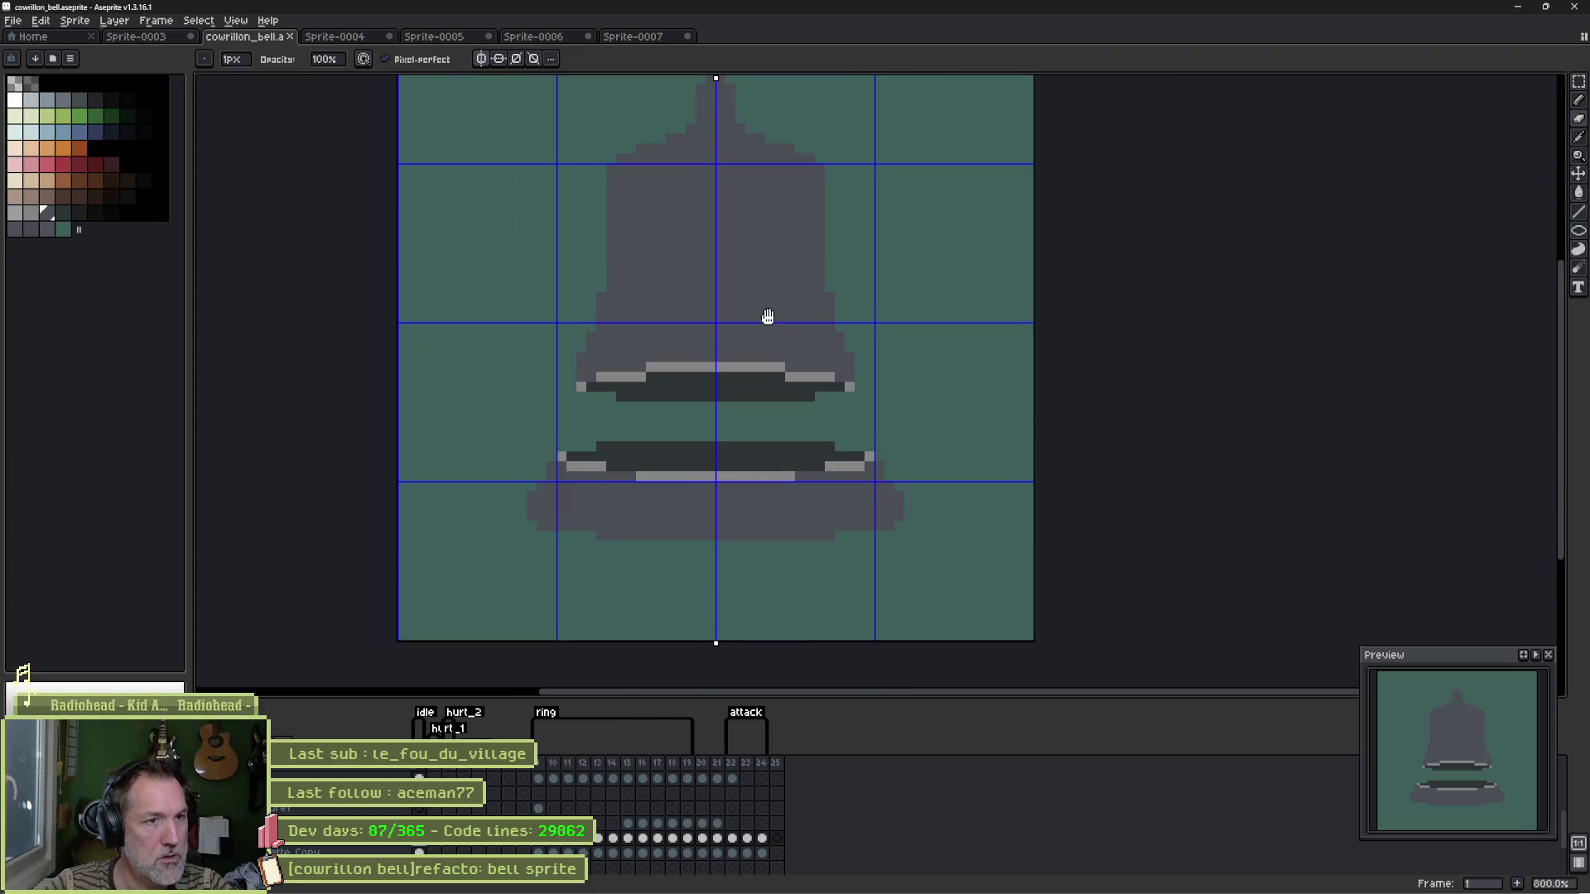
pyautogui.moveTo(768, 315); pyautogui.dragTo(759, 364)
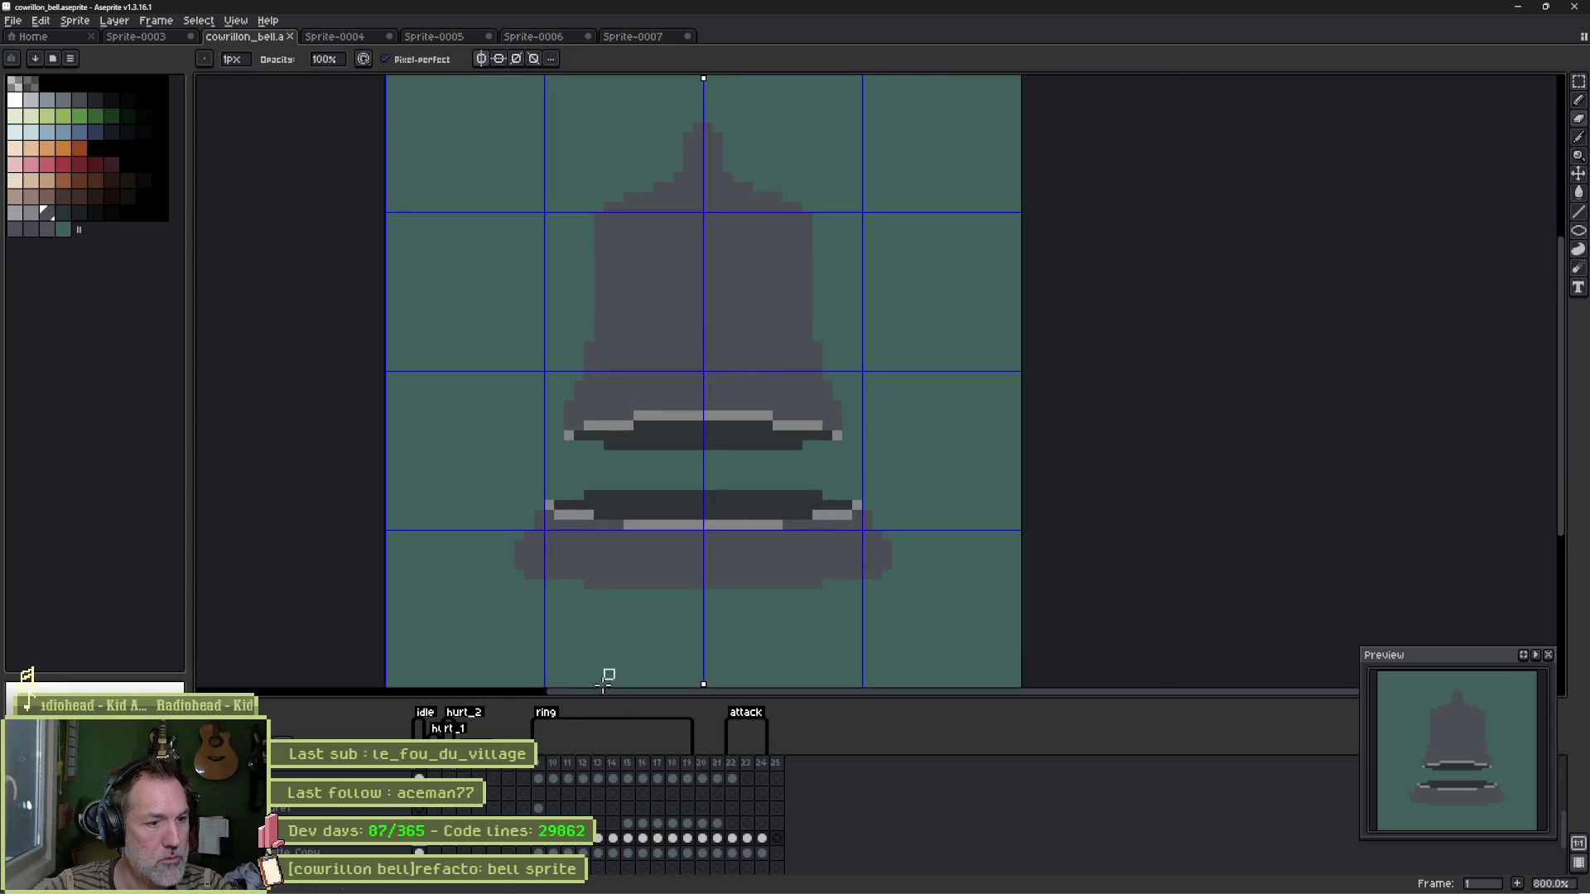
# - Compare attack frame 22 with an earlier banded frame, then play the animation and stop on frame 22
pyautogui.click(732, 764)
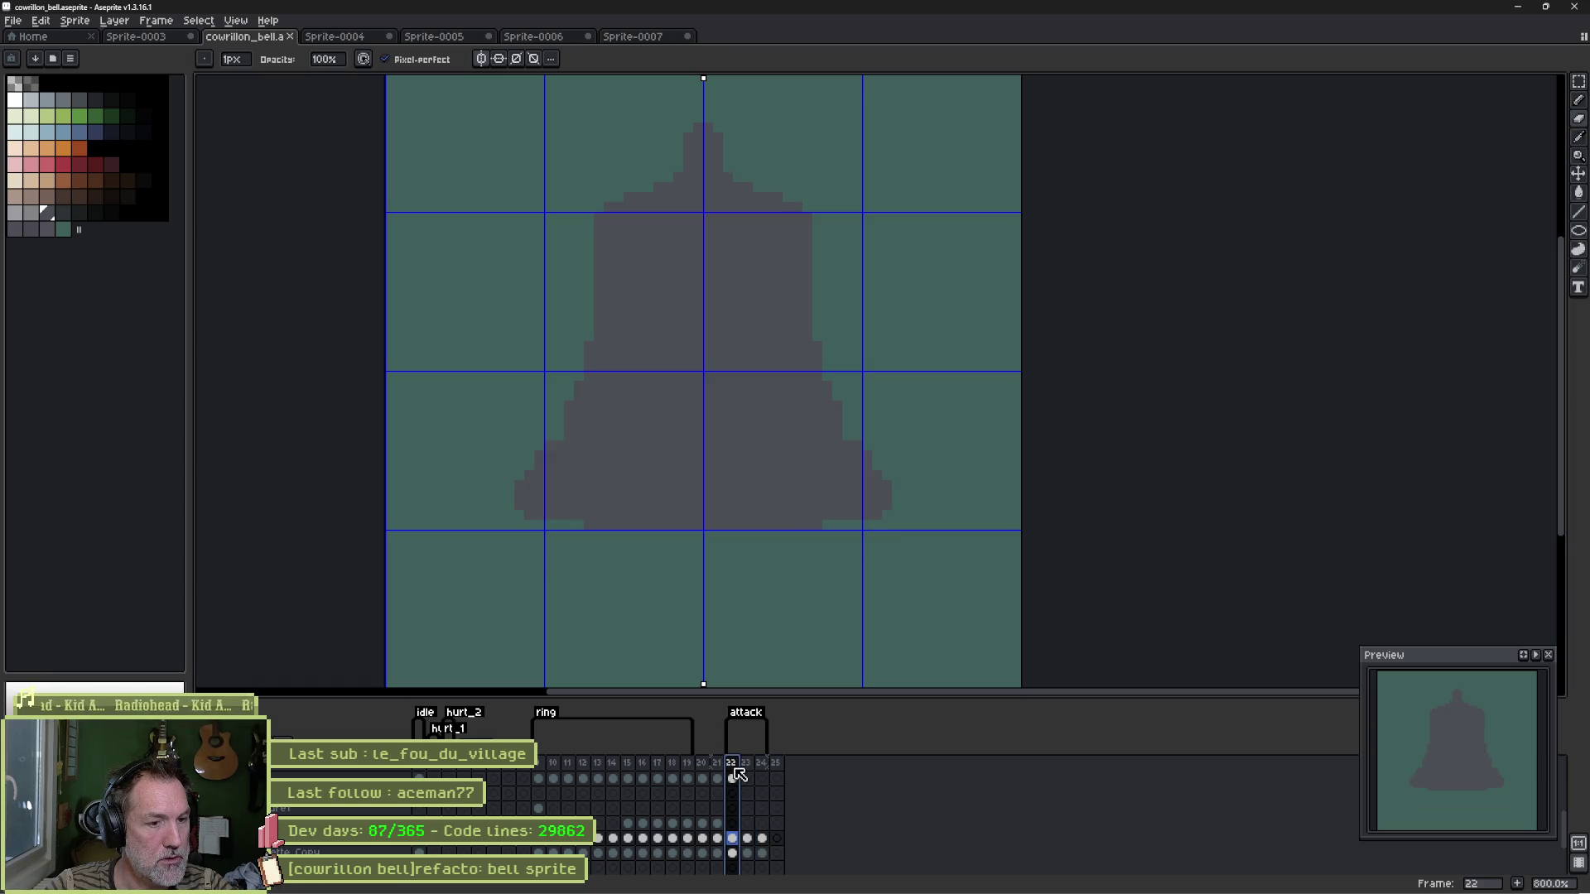
pyautogui.moveTo(539, 765)
pyautogui.mouseDown()
pyautogui.moveTo(774, 770)
pyautogui.moveTo(745, 774)
pyautogui.mouseUp()
pyautogui.click(732, 777)
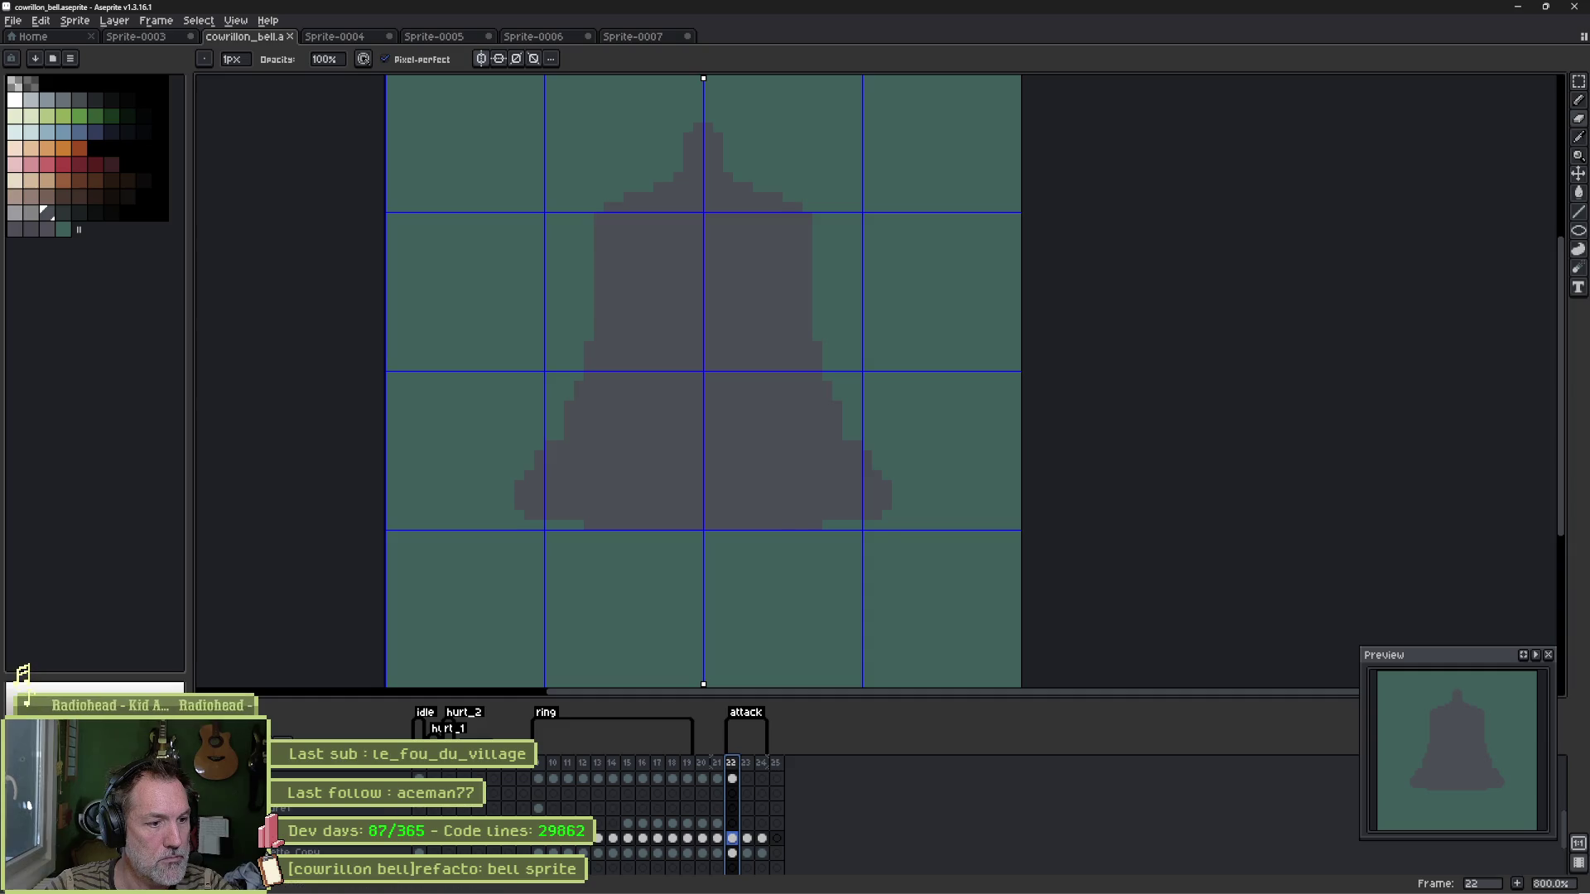
pyautogui.click(704, 825)
pyautogui.click(731, 824)
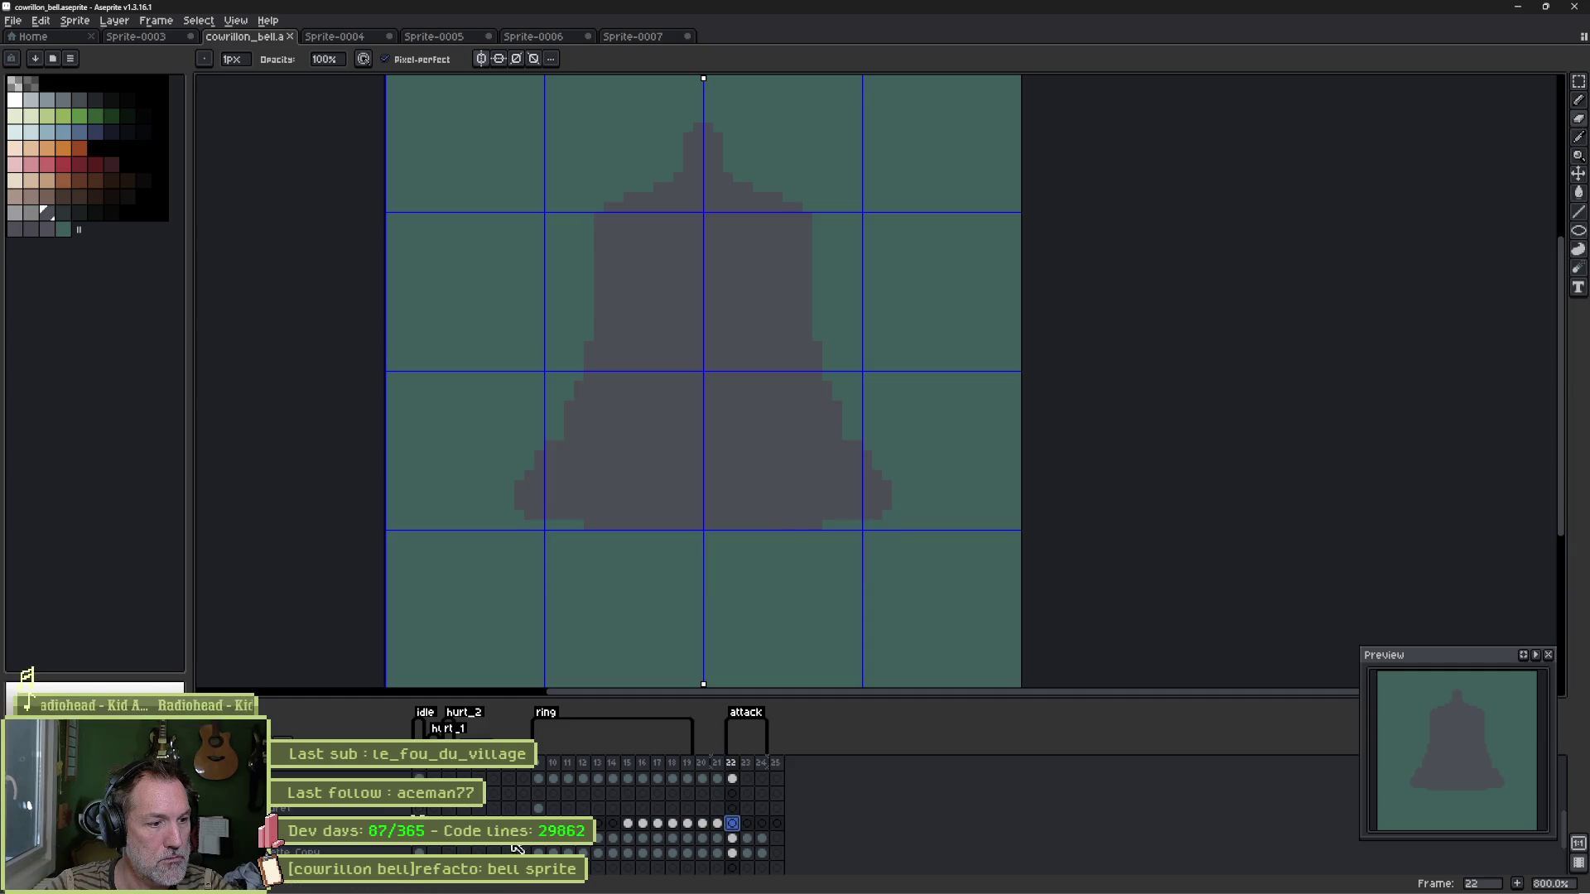
pyautogui.press('Return')
pyautogui.click(733, 839)
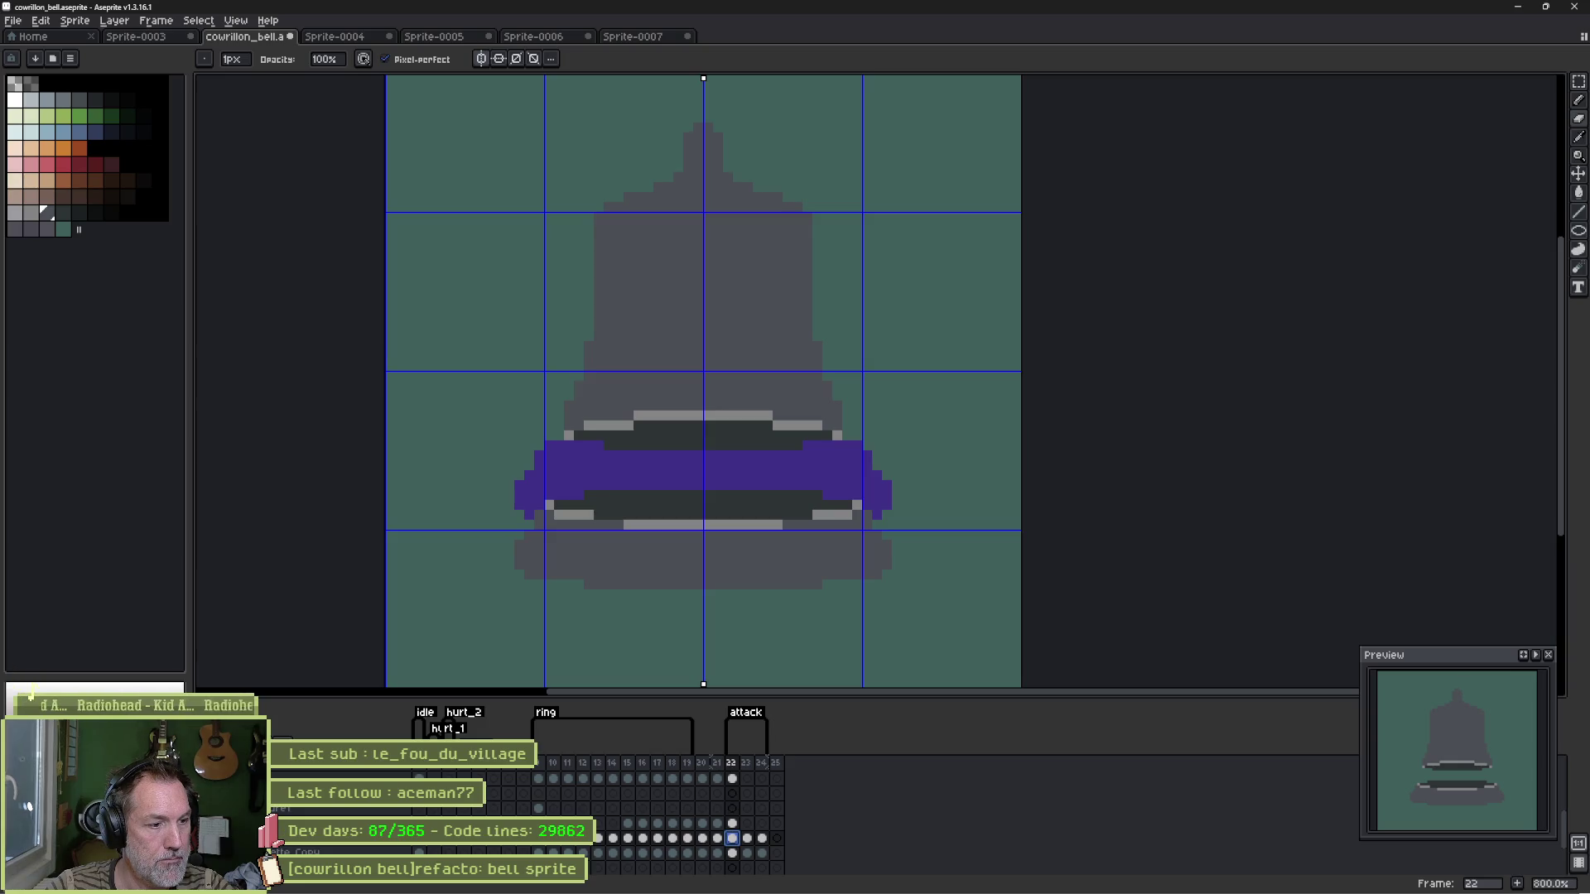
# - Add a new layer named electricity and return to frame 1
pyautogui.hotkey('ctrl', 'z')
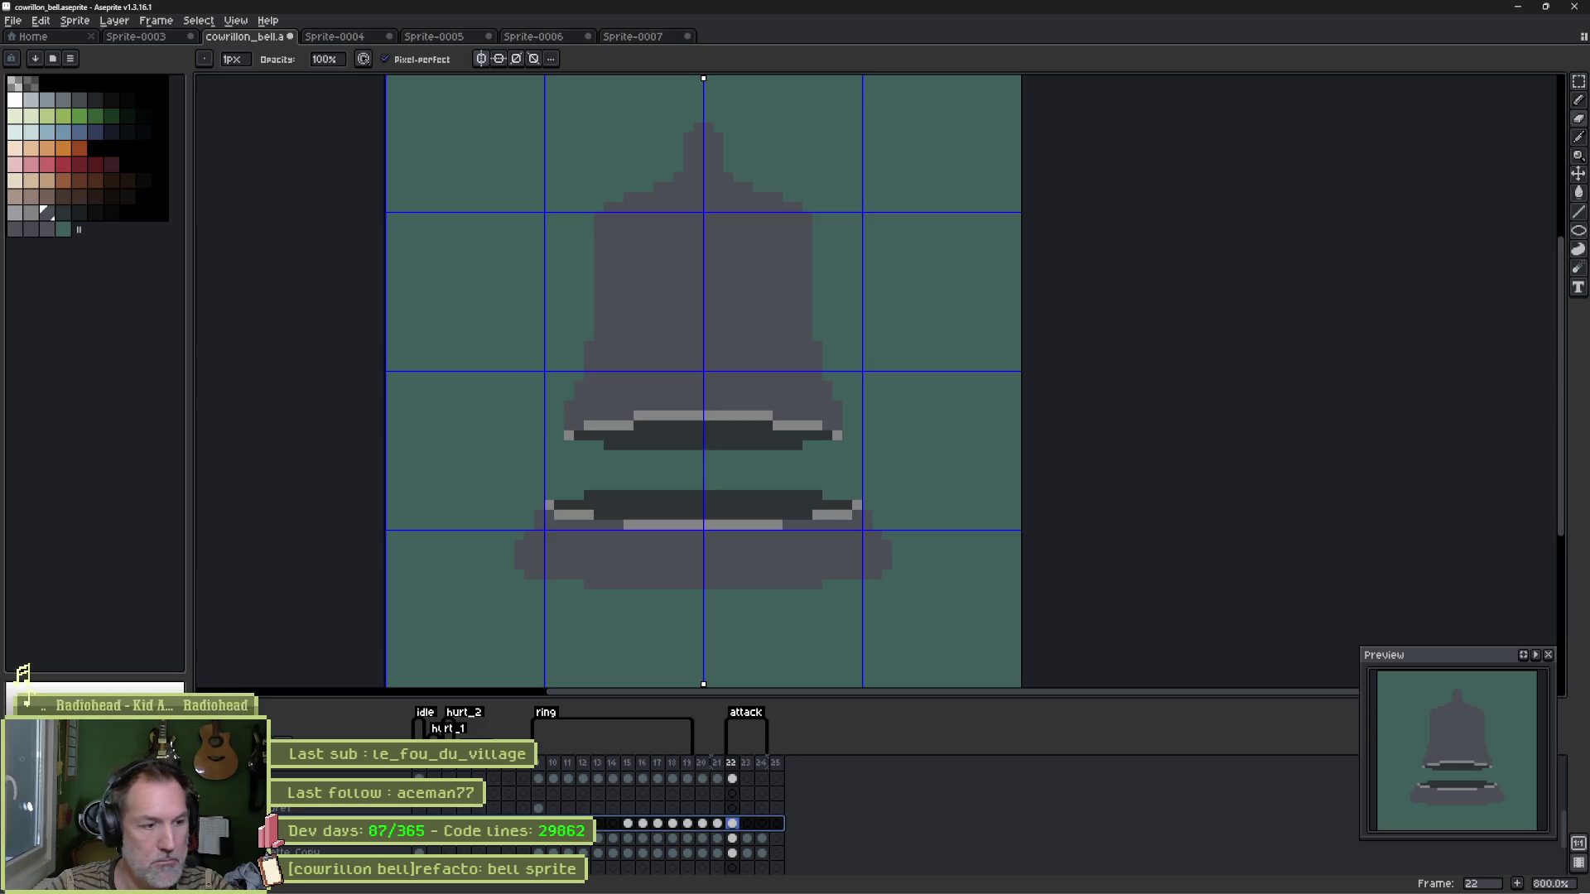
pyautogui.hotkey('shift', 'n')
pyautogui.hotkey('shift', 'p')
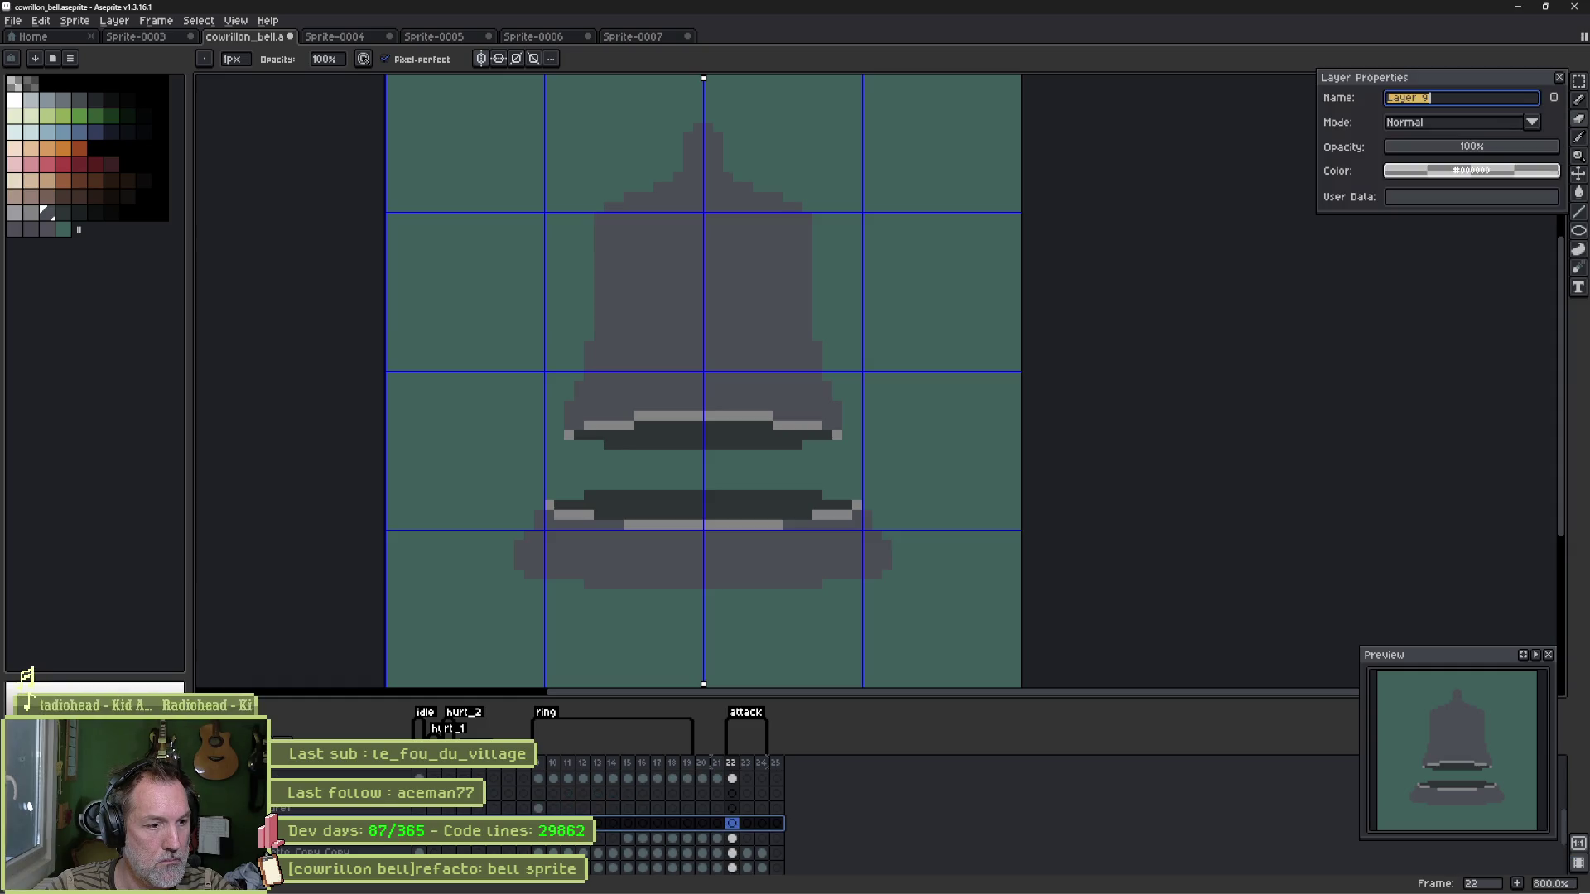
pyautogui.write('electri')
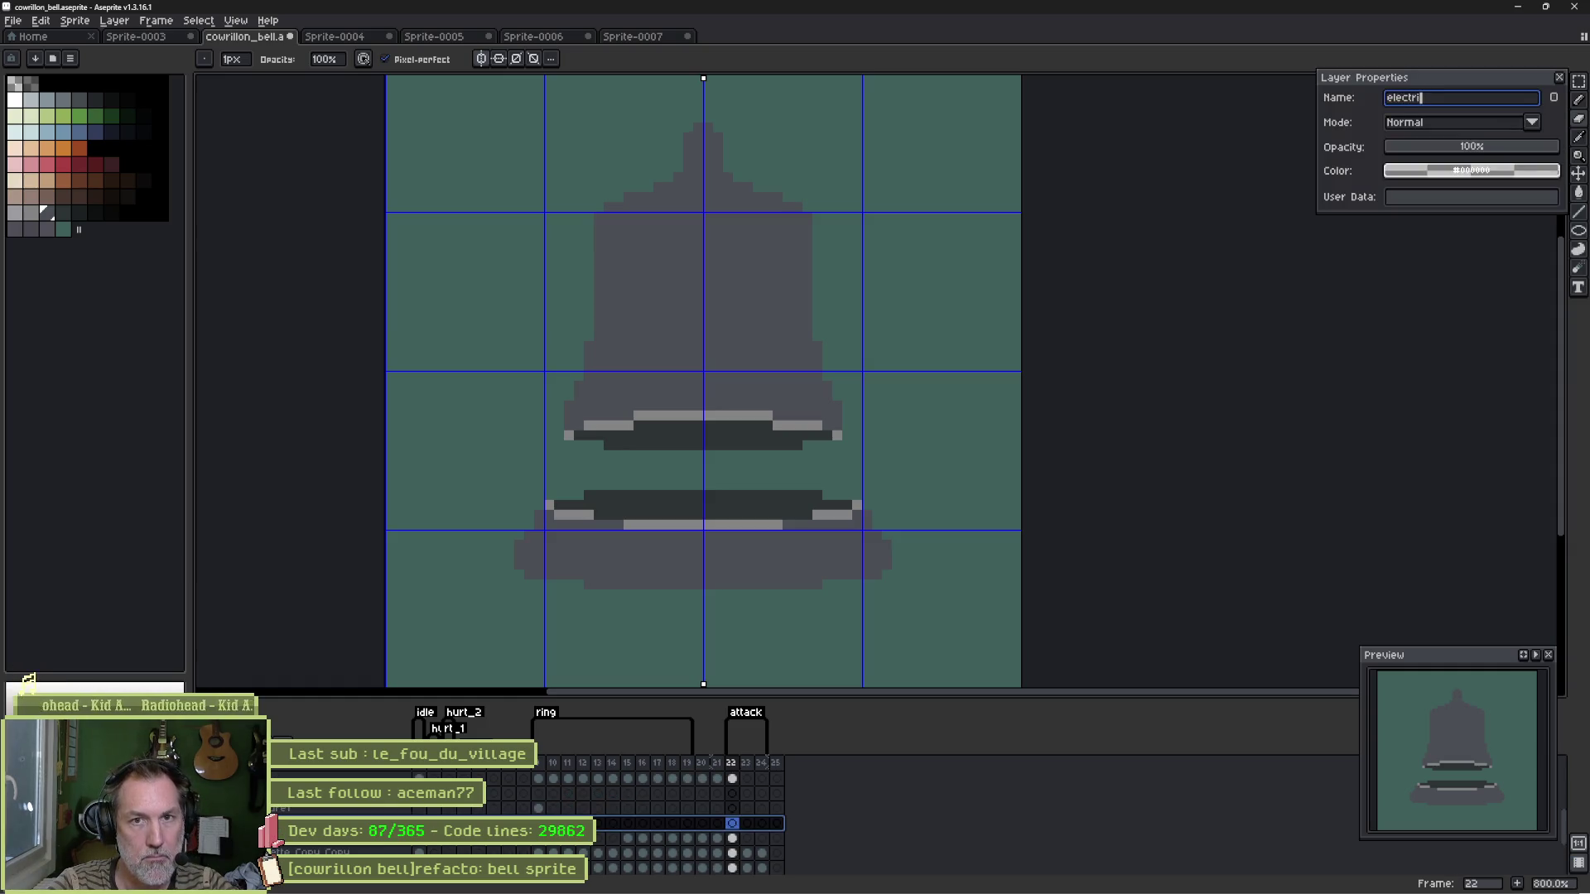
pyautogui.press('BackSpace')
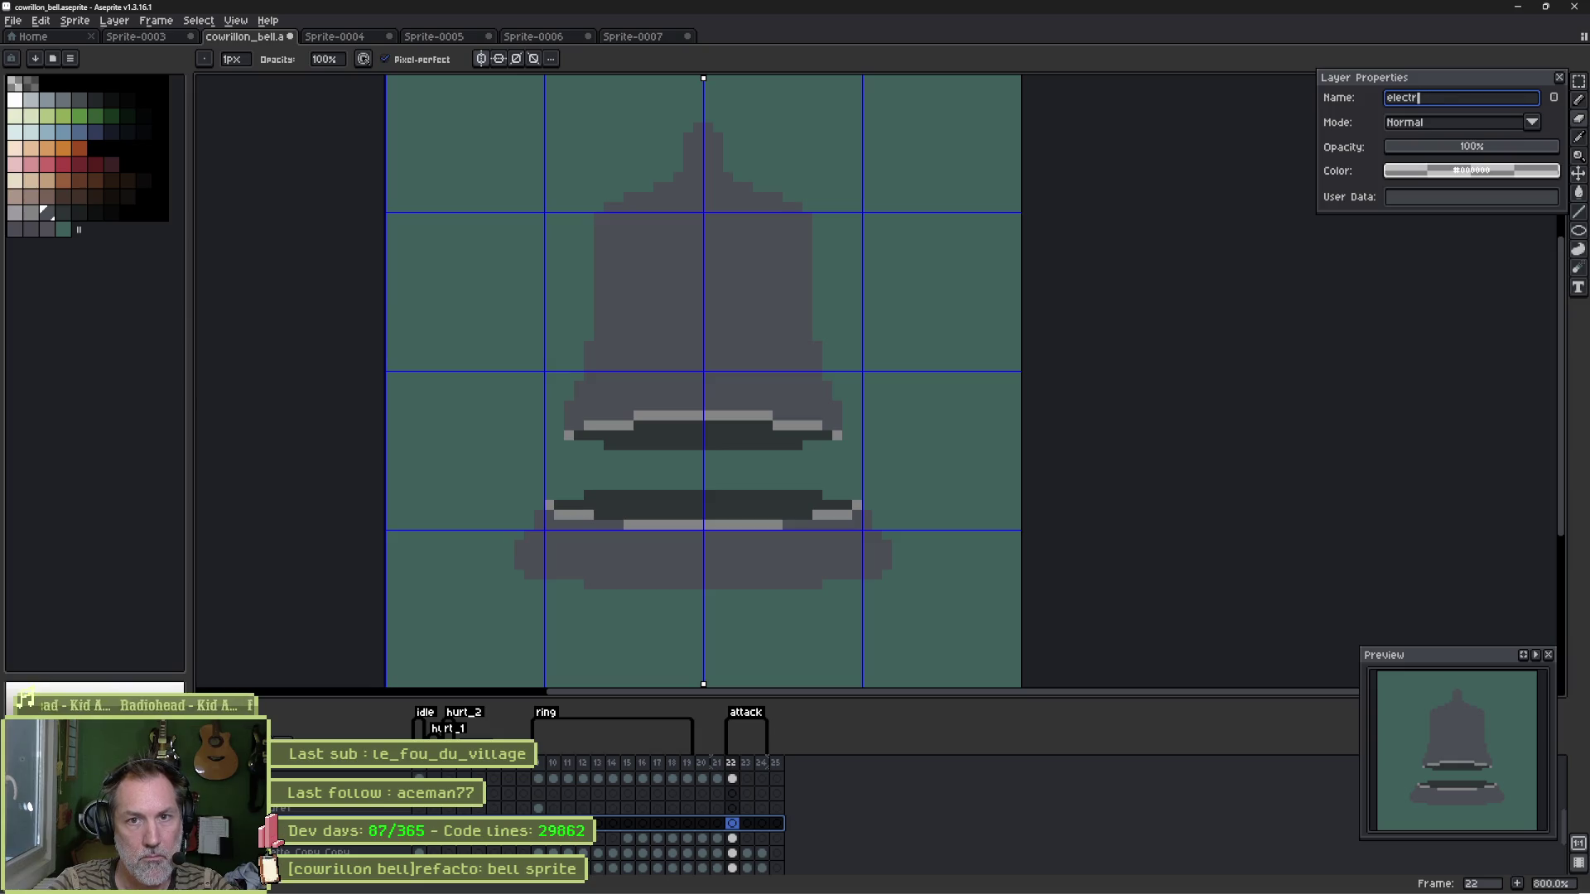
pyautogui.press('Return')
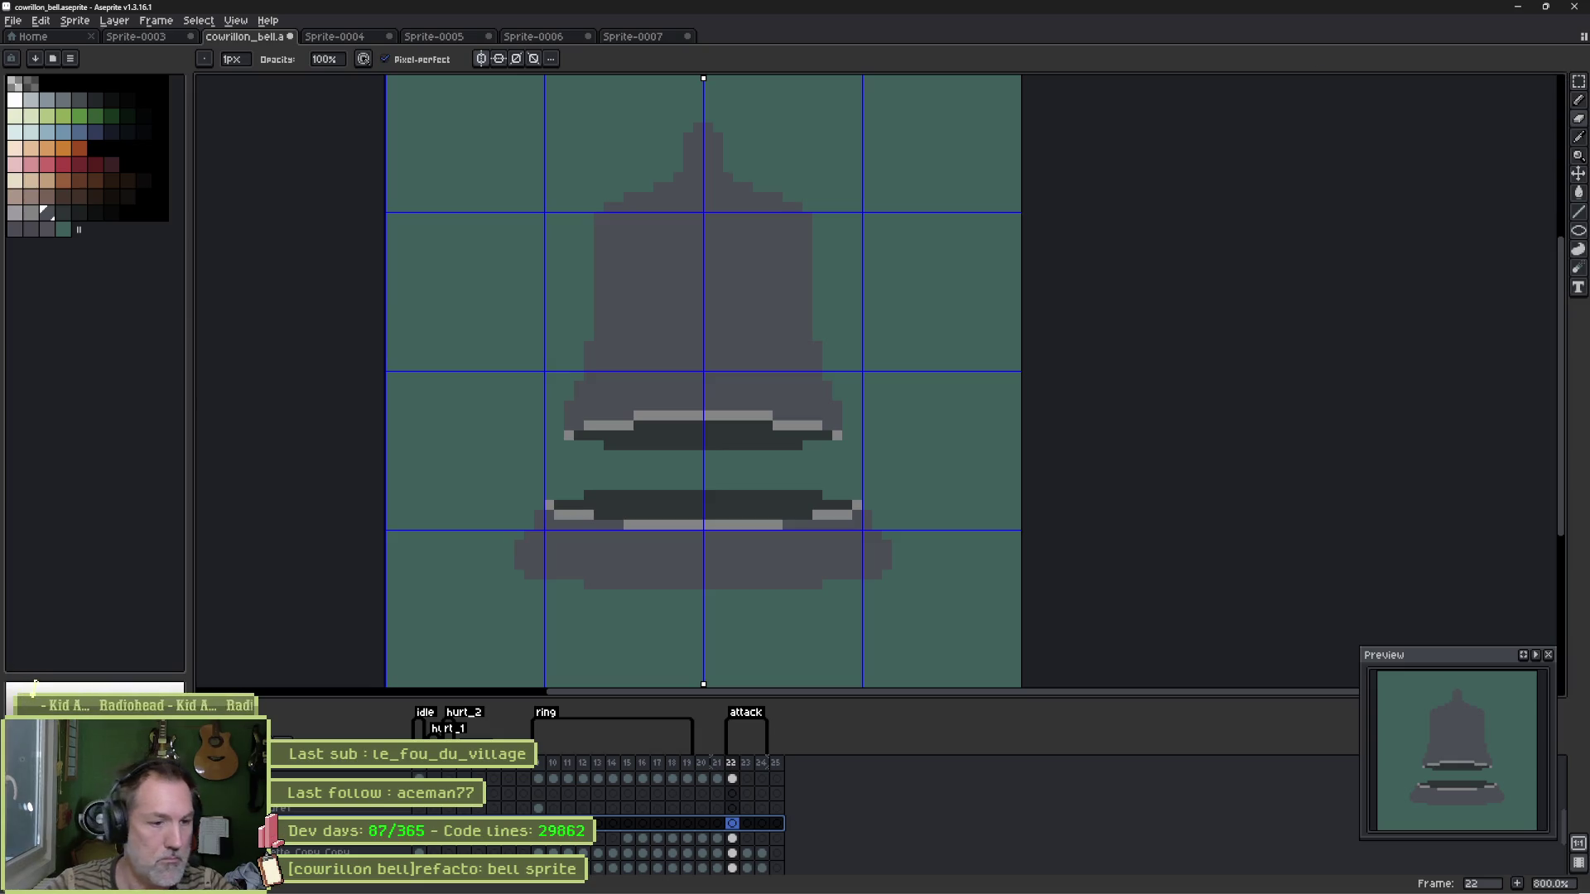
pyautogui.press('Home')
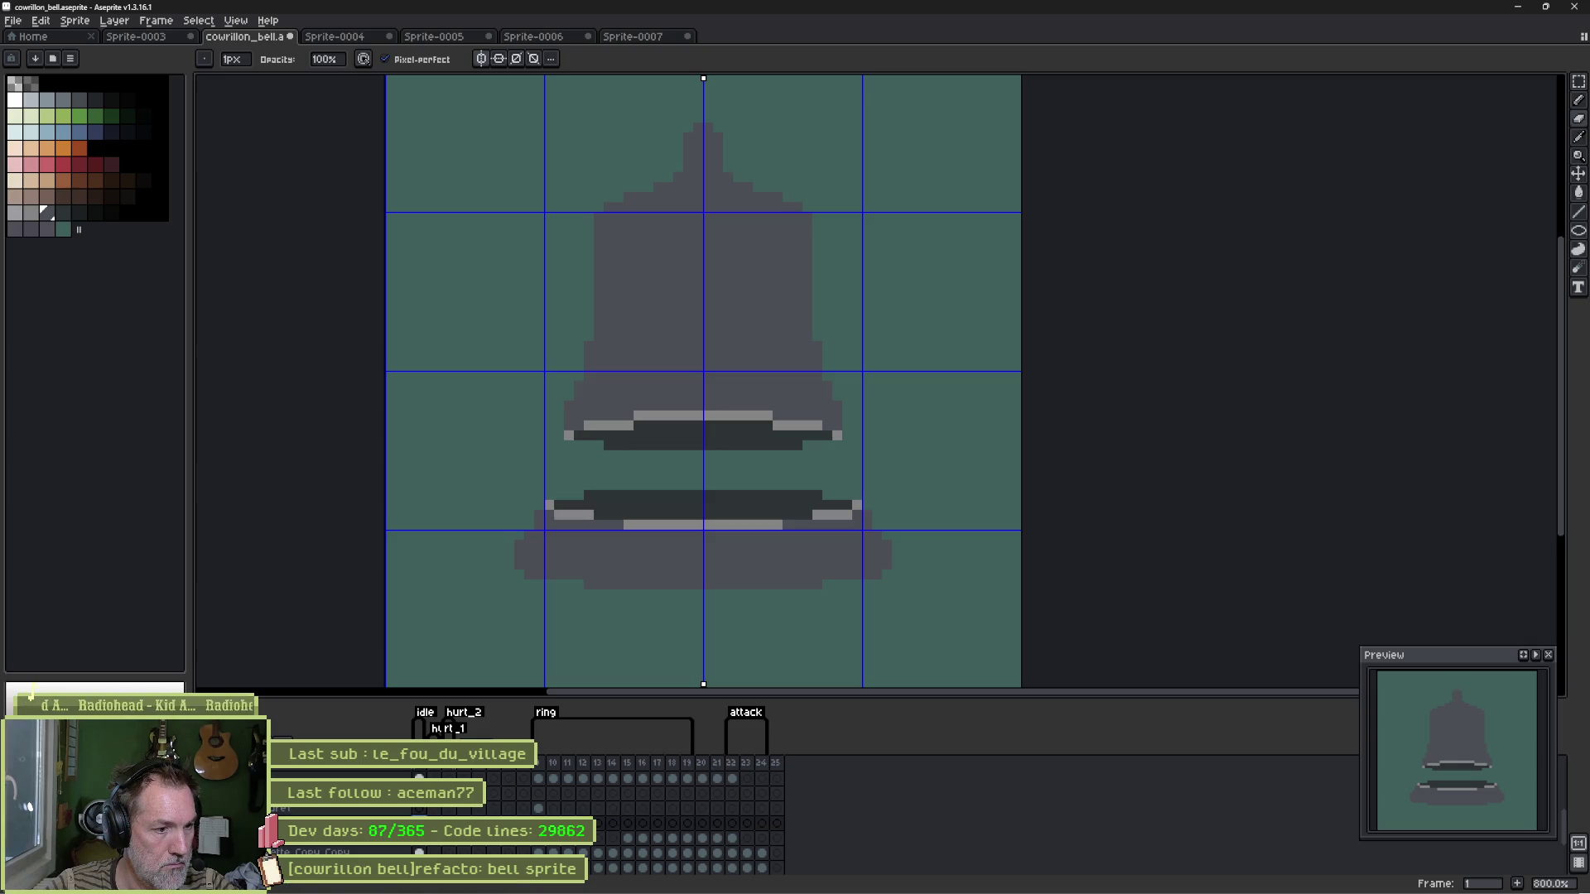
pyautogui.click(31, 132)
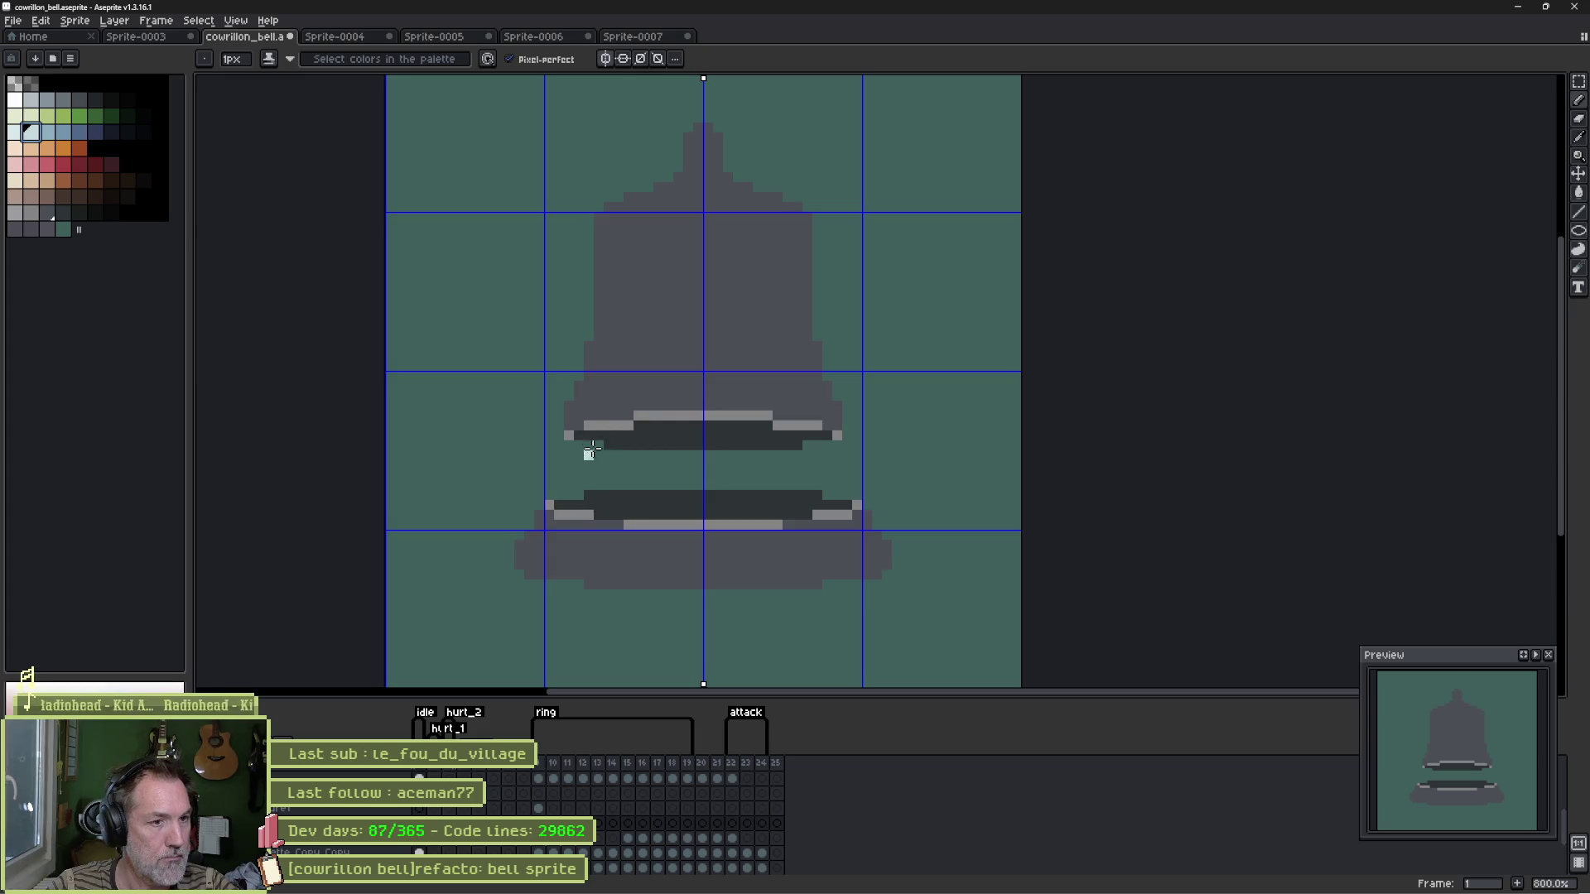
# - Undo the mirrored light-blue stroke and turn off symmetry drawing
pyautogui.moveTo(596, 443); pyautogui.dragTo(600, 474)
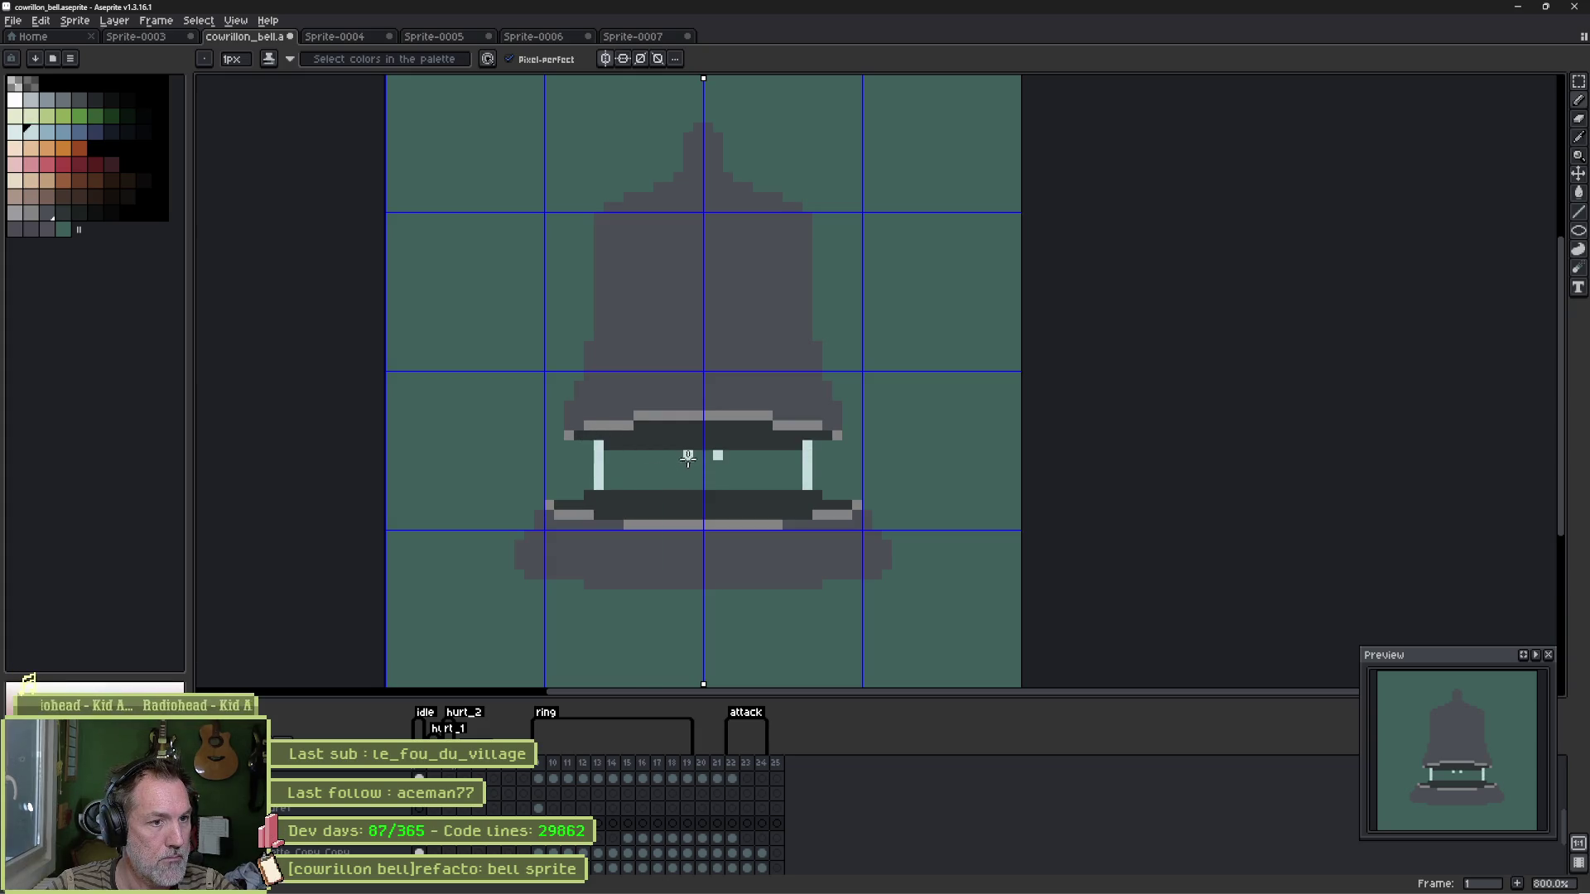
pyautogui.moveTo(696, 459); pyautogui.dragTo(684, 468)
pyautogui.press('v')
pyautogui.hotkey('ctrl', 'z')
pyautogui.hotkey('ctrl', 'z')
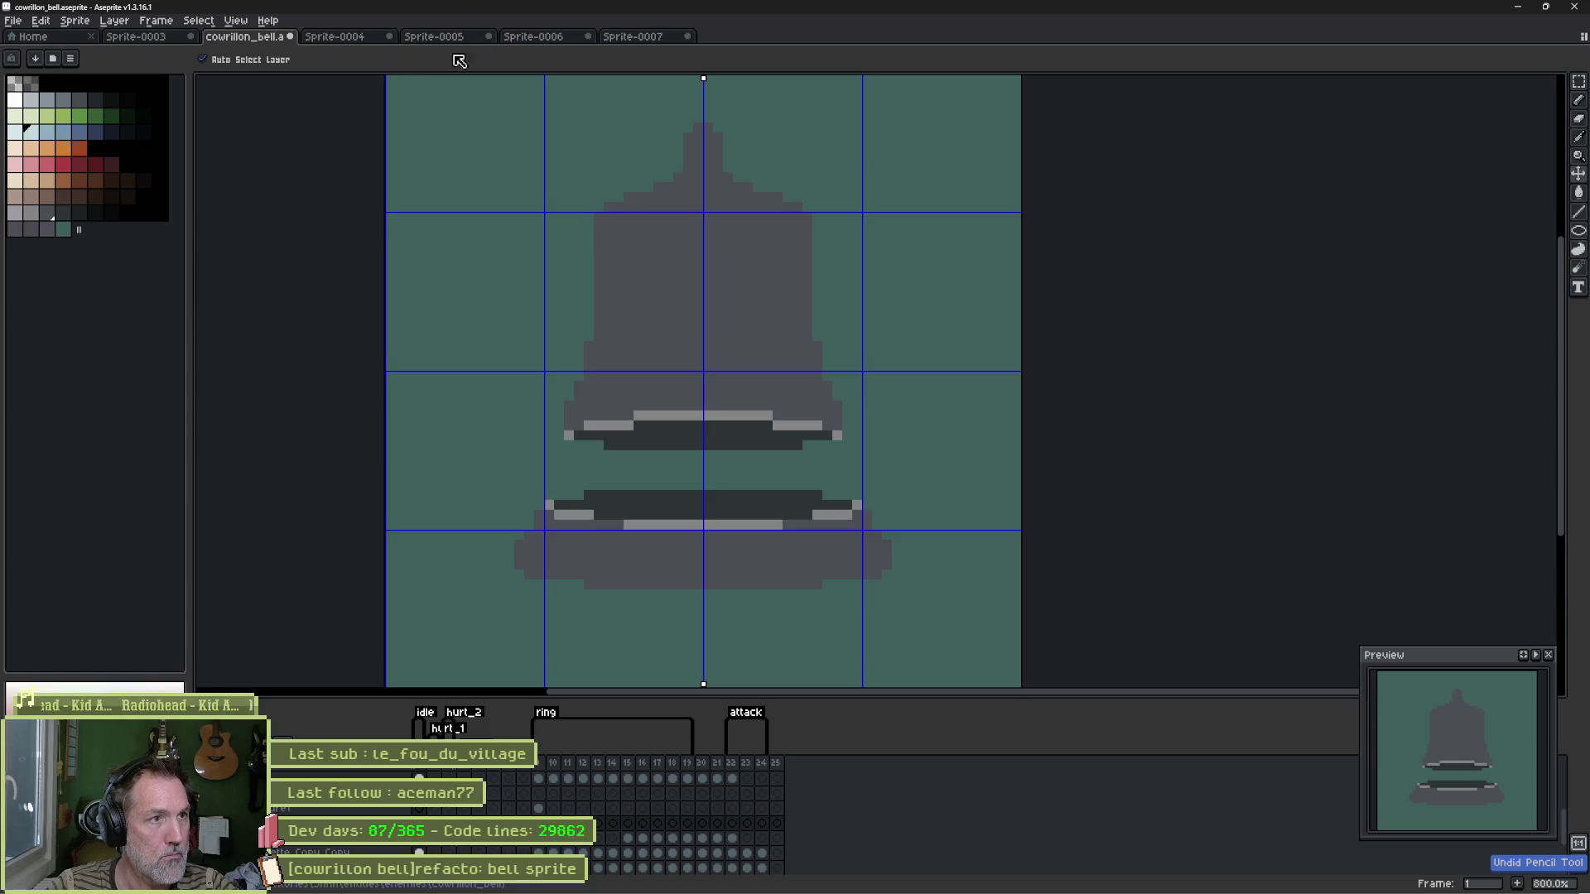
pyautogui.press('b')
pyautogui.click(605, 58)
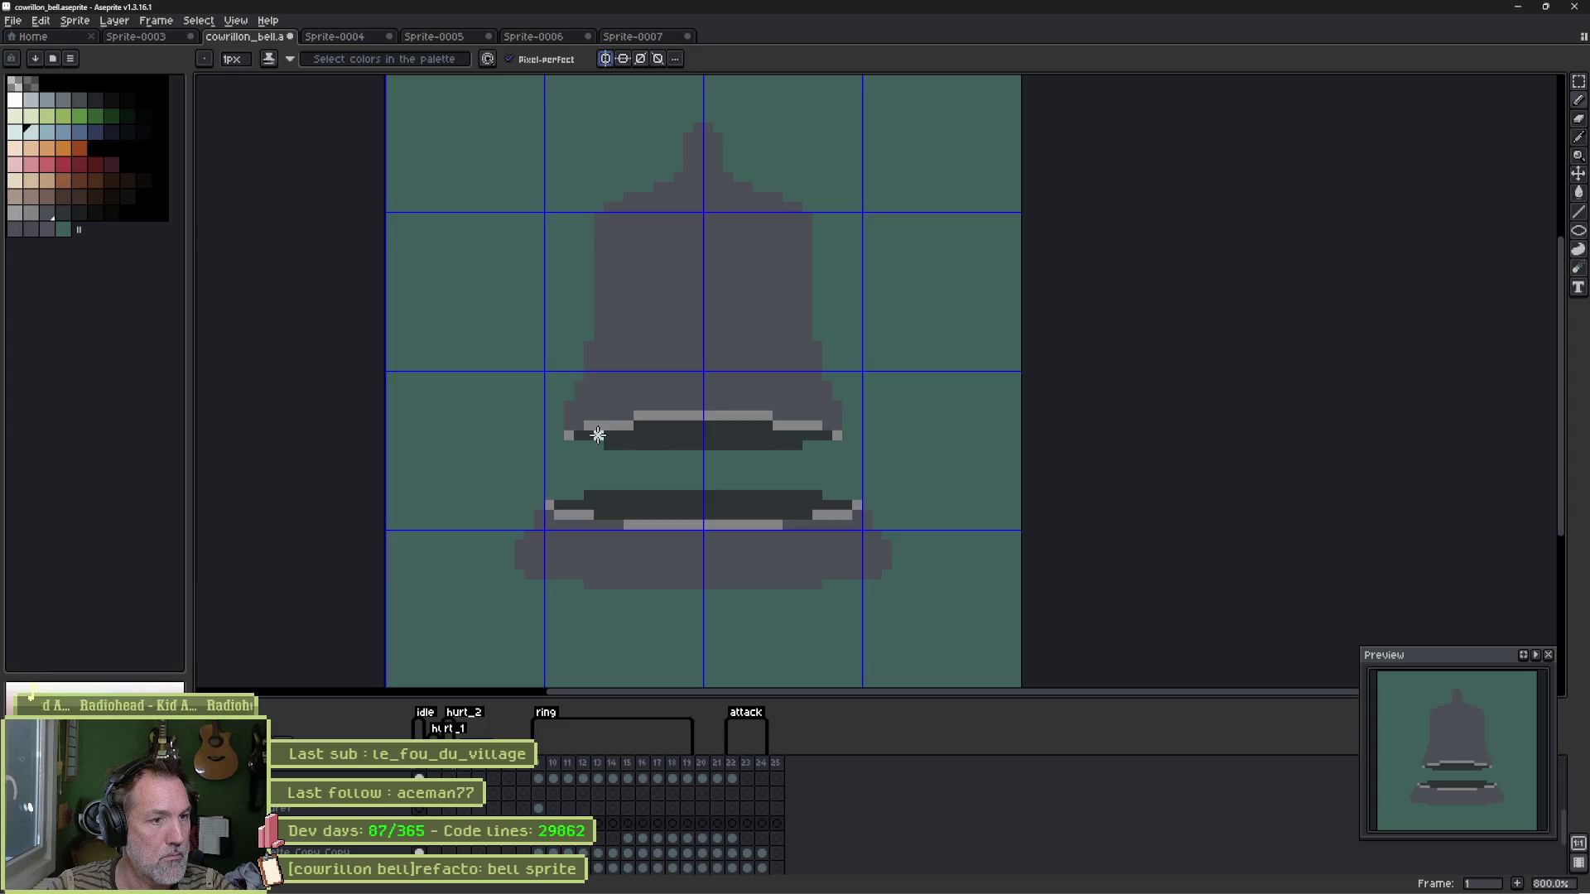
# - Draw light-blue lightning bolts down the bell's left, up its right, and rising from the rim
pyautogui.moveTo(560, 414); pyautogui.dragTo(532, 491)
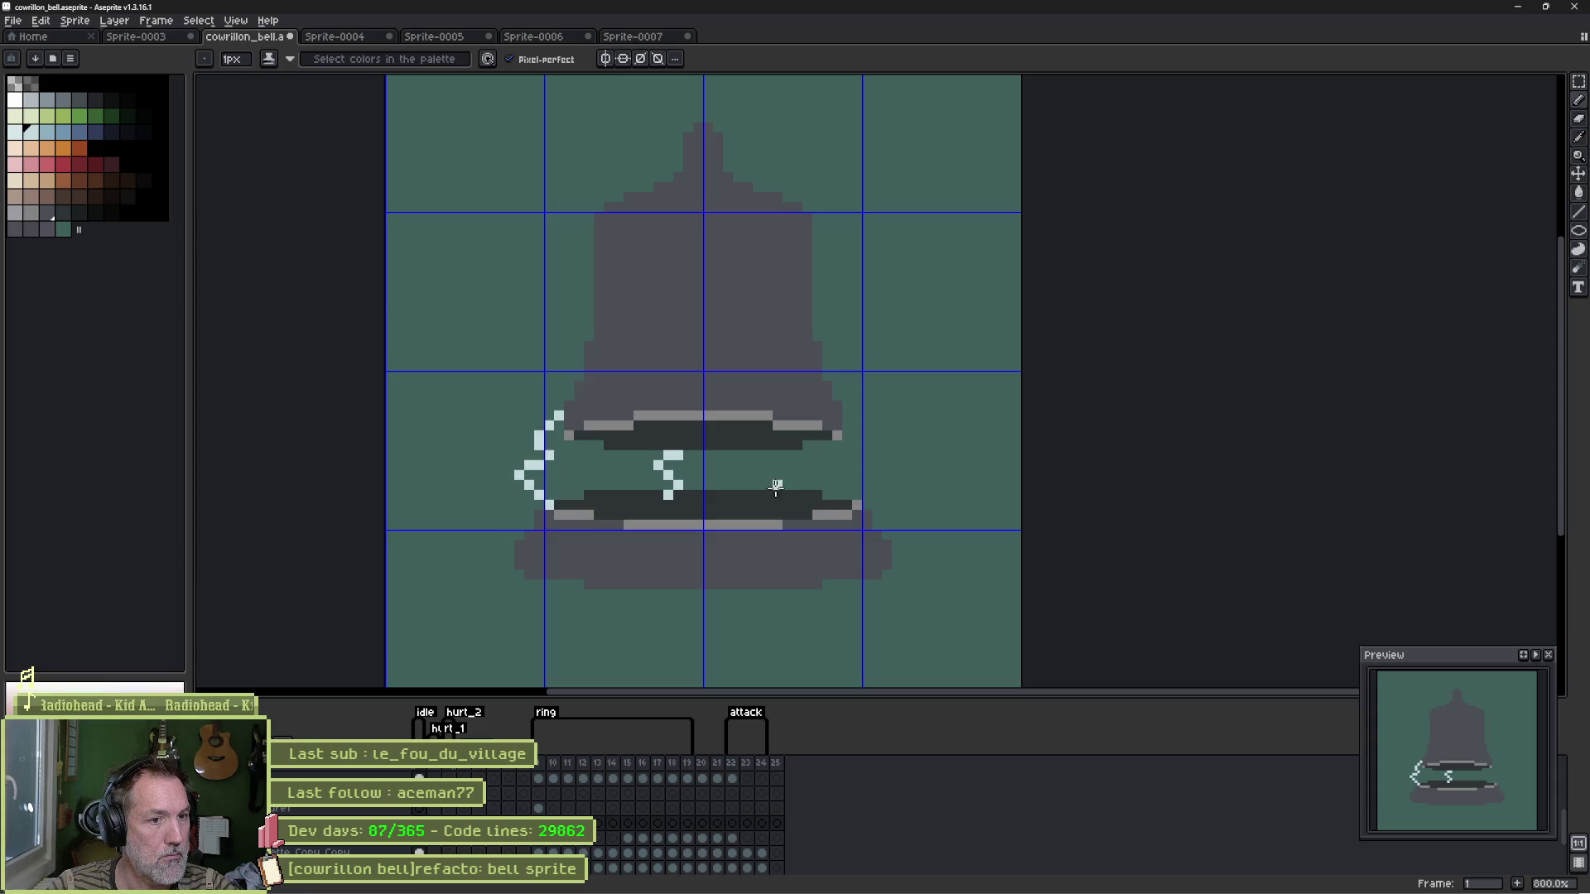
pyautogui.moveTo(807, 485)
pyautogui.mouseDown()
pyautogui.moveTo(840, 452)
pyautogui.moveTo(839, 401)
pyautogui.moveTo(906, 383)
pyautogui.mouseUp()
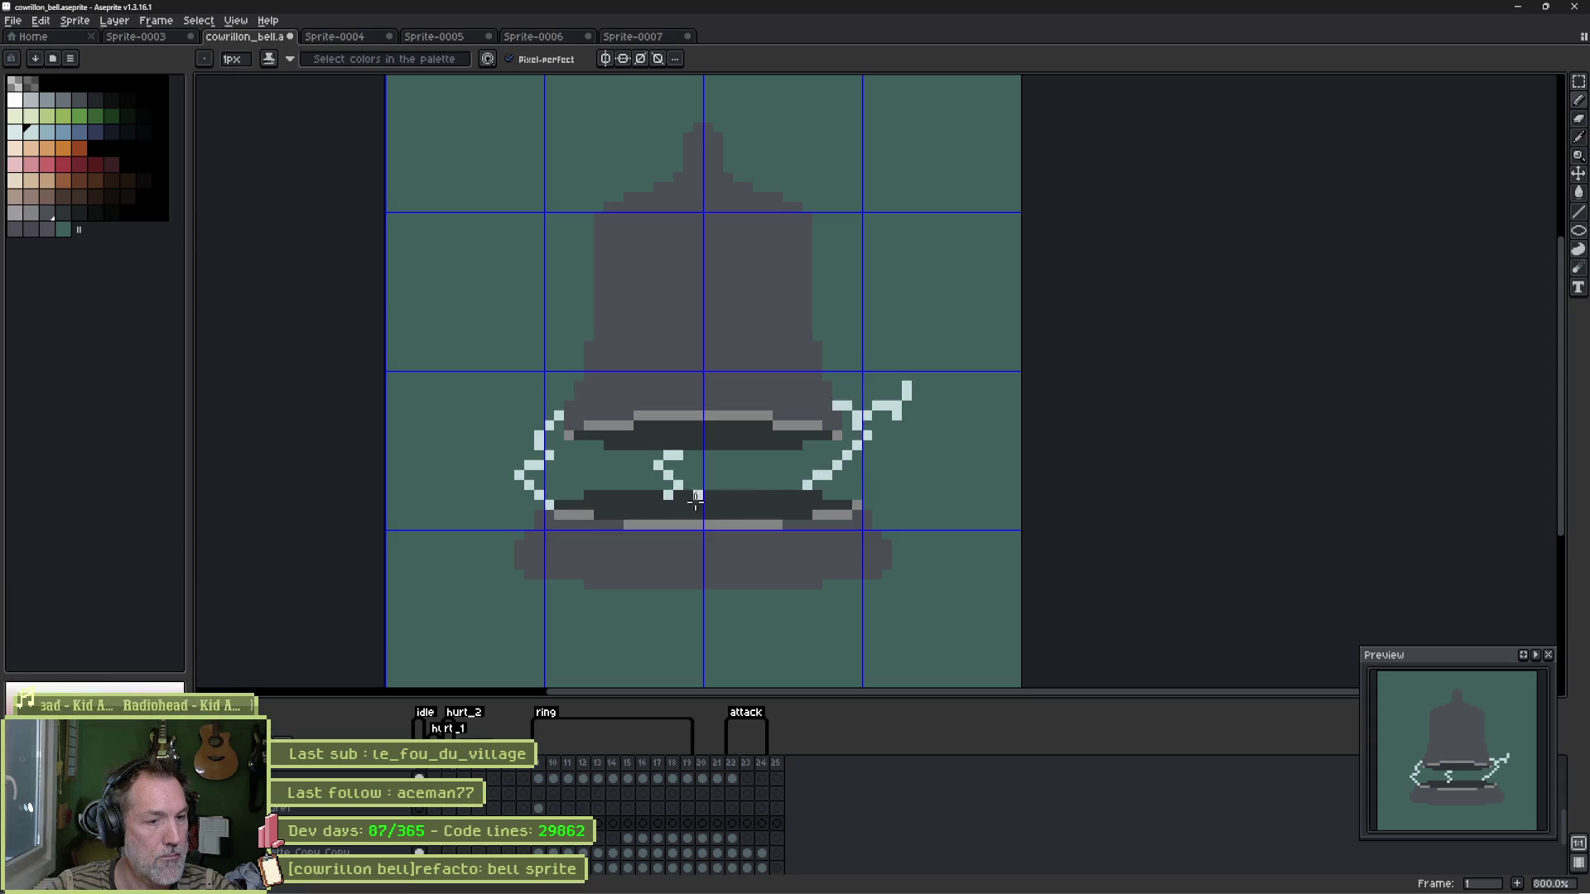
pyautogui.moveTo(718, 526); pyautogui.dragTo(780, 394)
pyautogui.moveTo(749, 454); pyautogui.dragTo(699, 414)
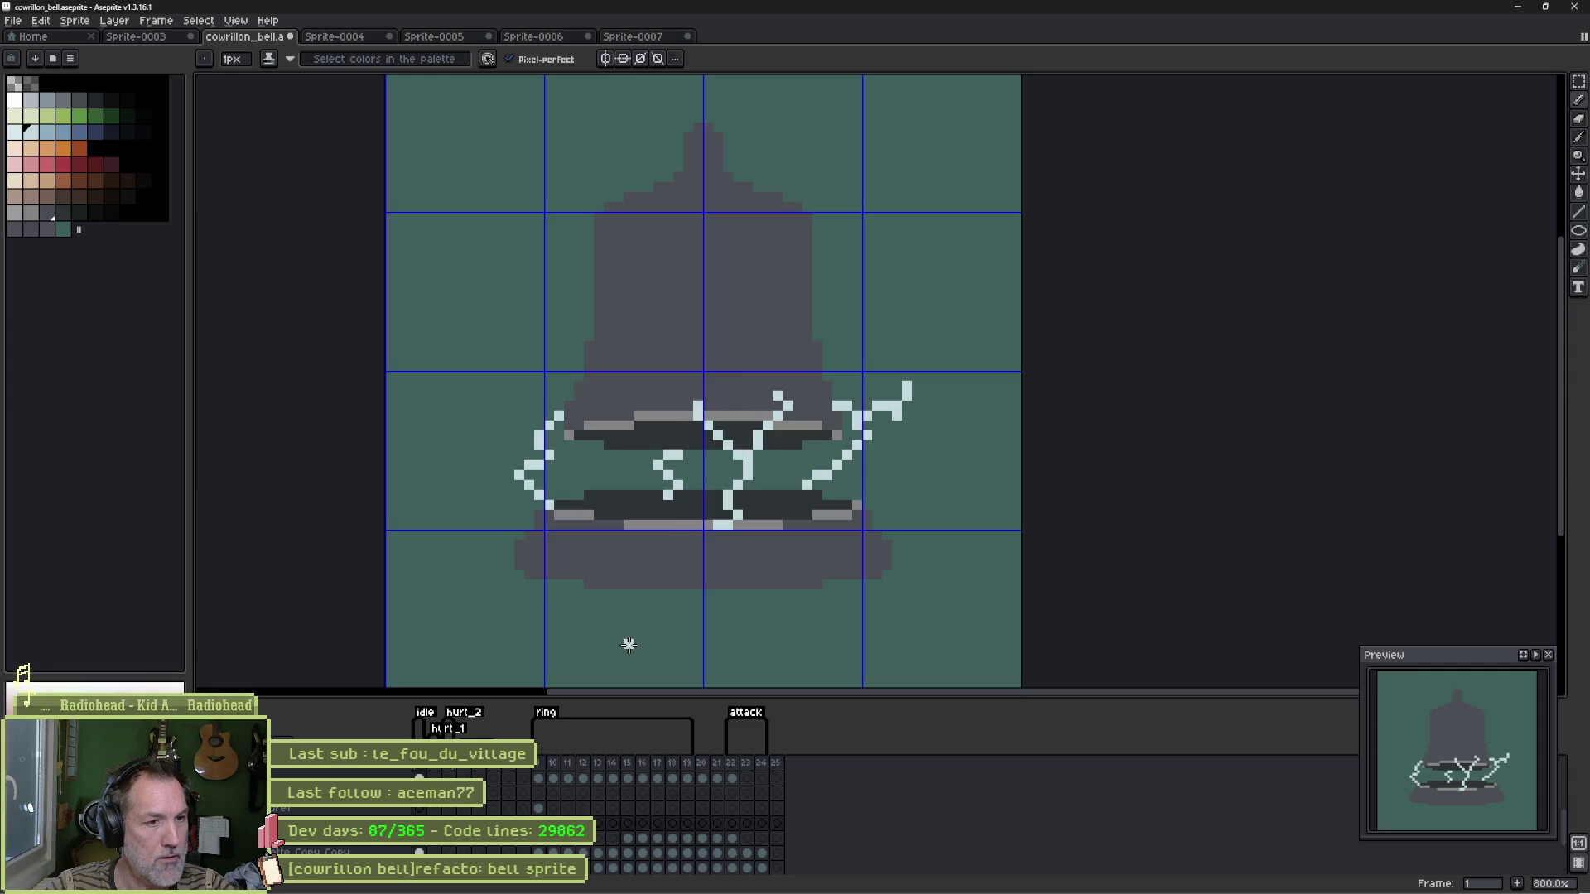
pyautogui.press('b')
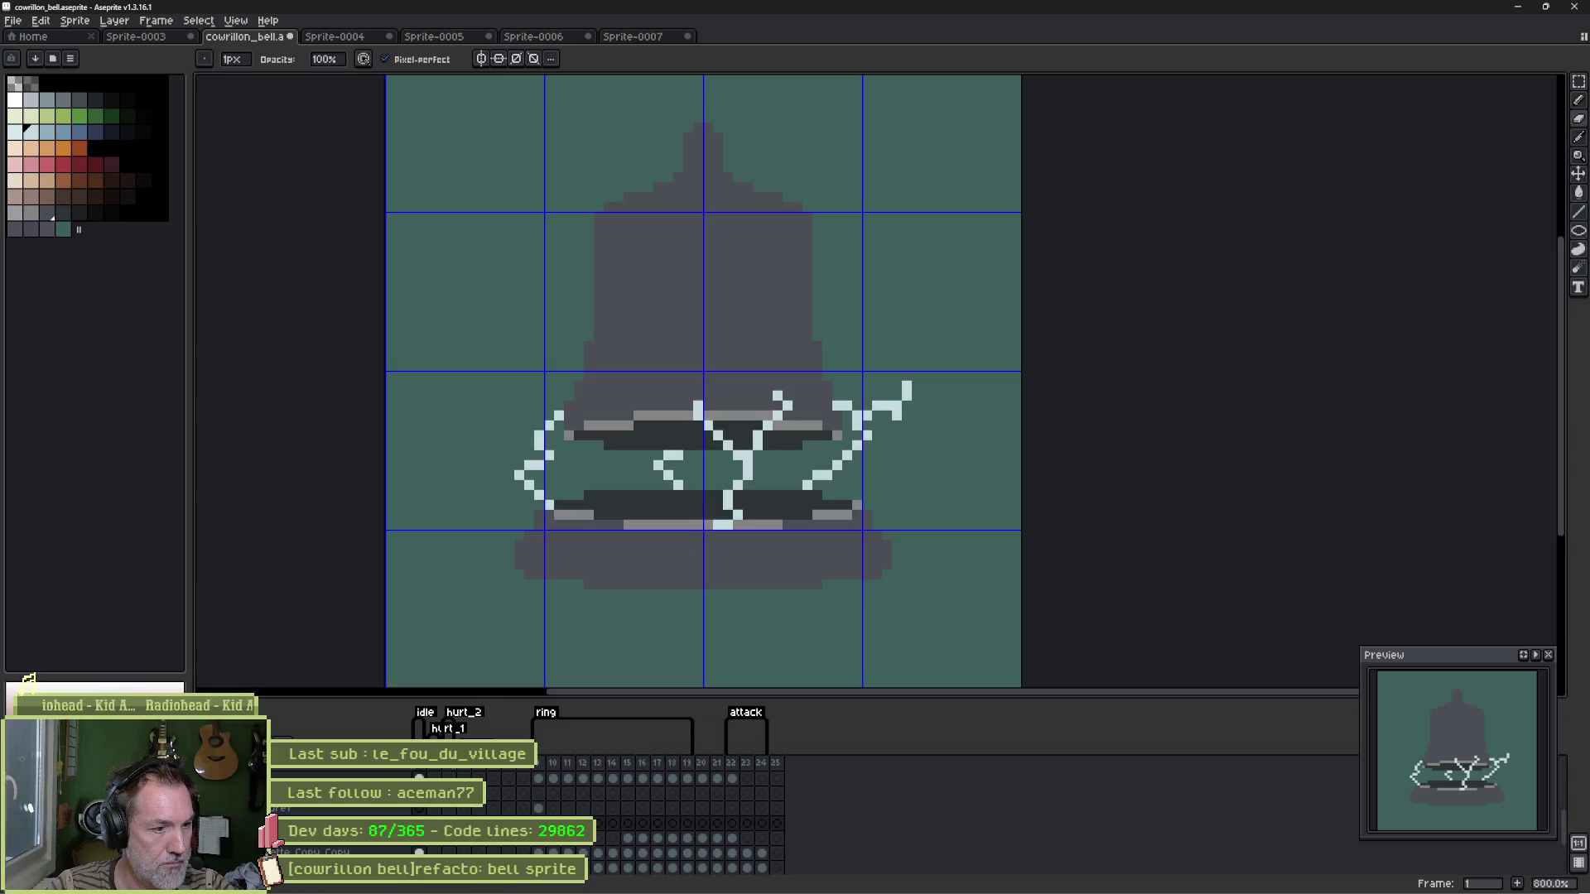
pyautogui.press('Right')
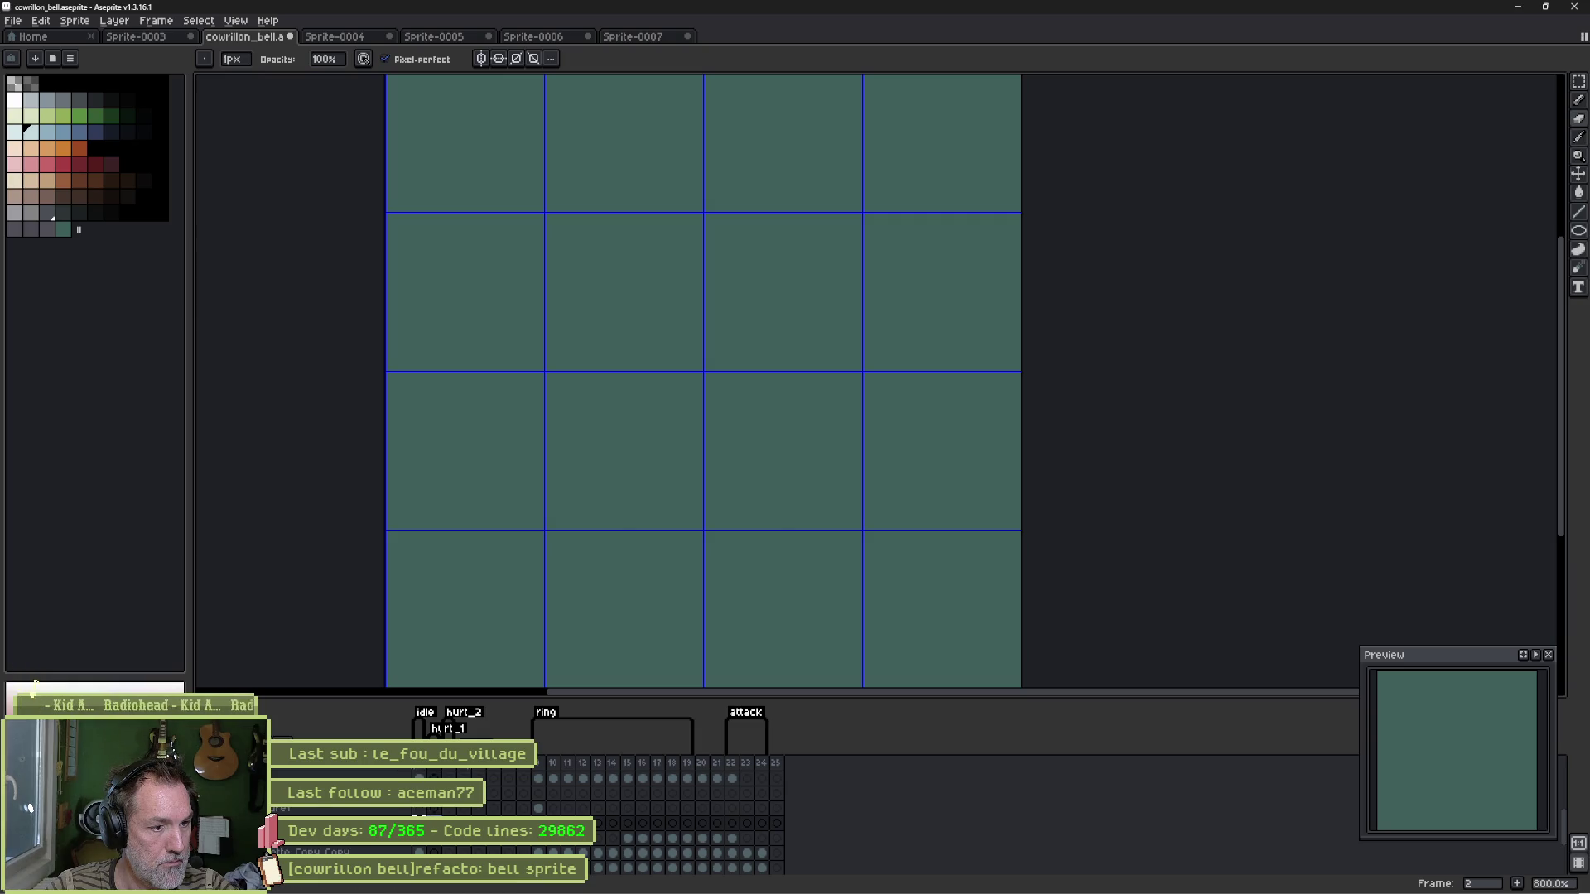
# - Insert frame 2 and draw new bolts down the bell's left edge and across its right half
pyautogui.press('Left')
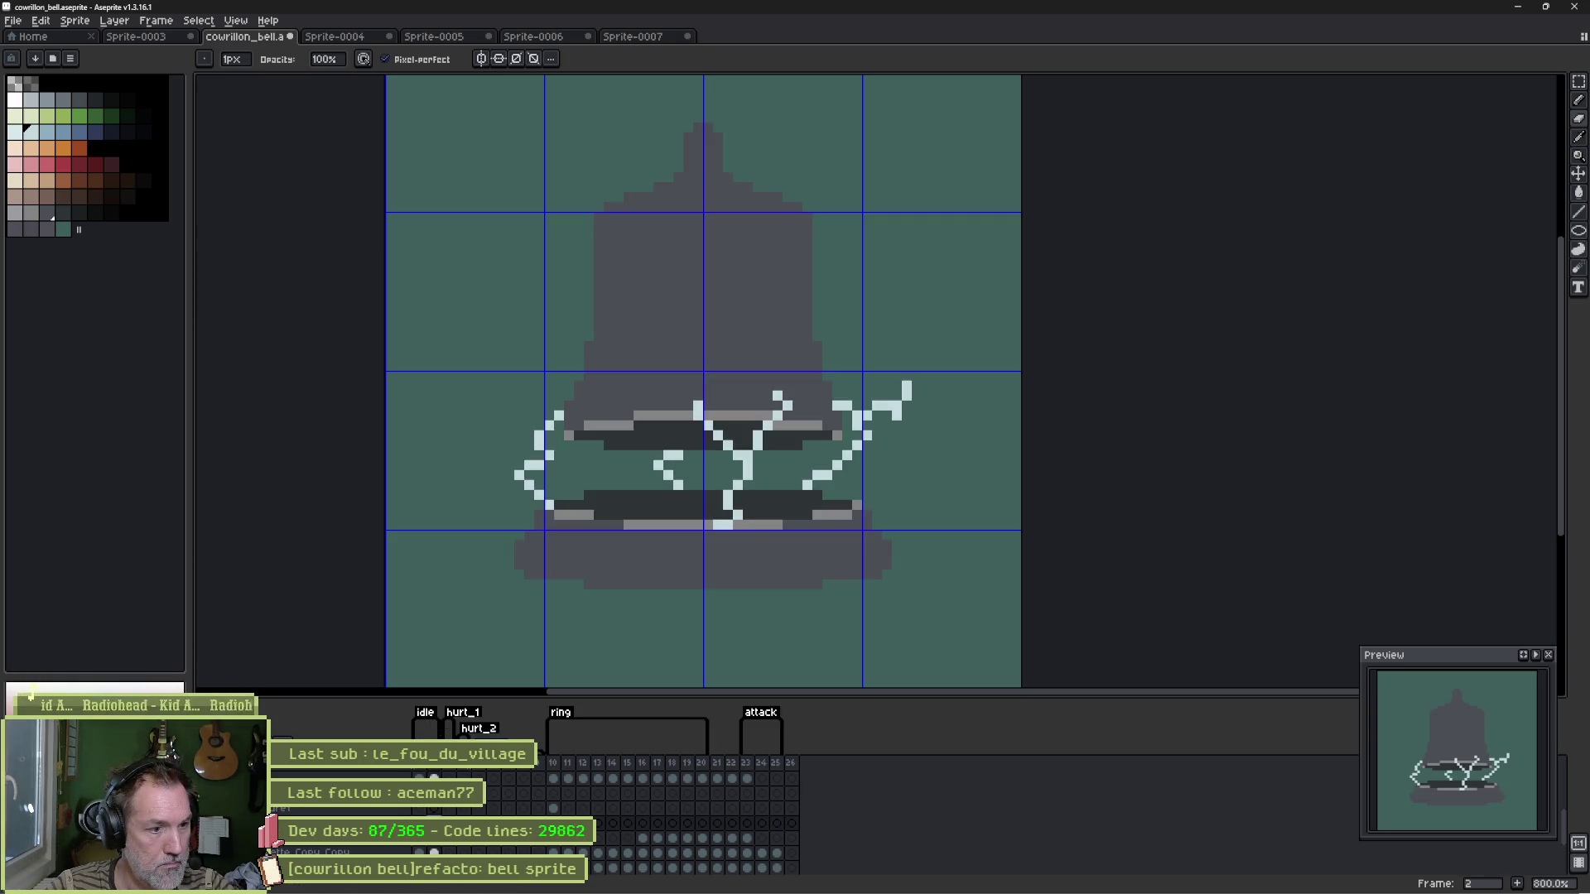
pyautogui.hotkey('alt', 'n')
pyautogui.press('s')
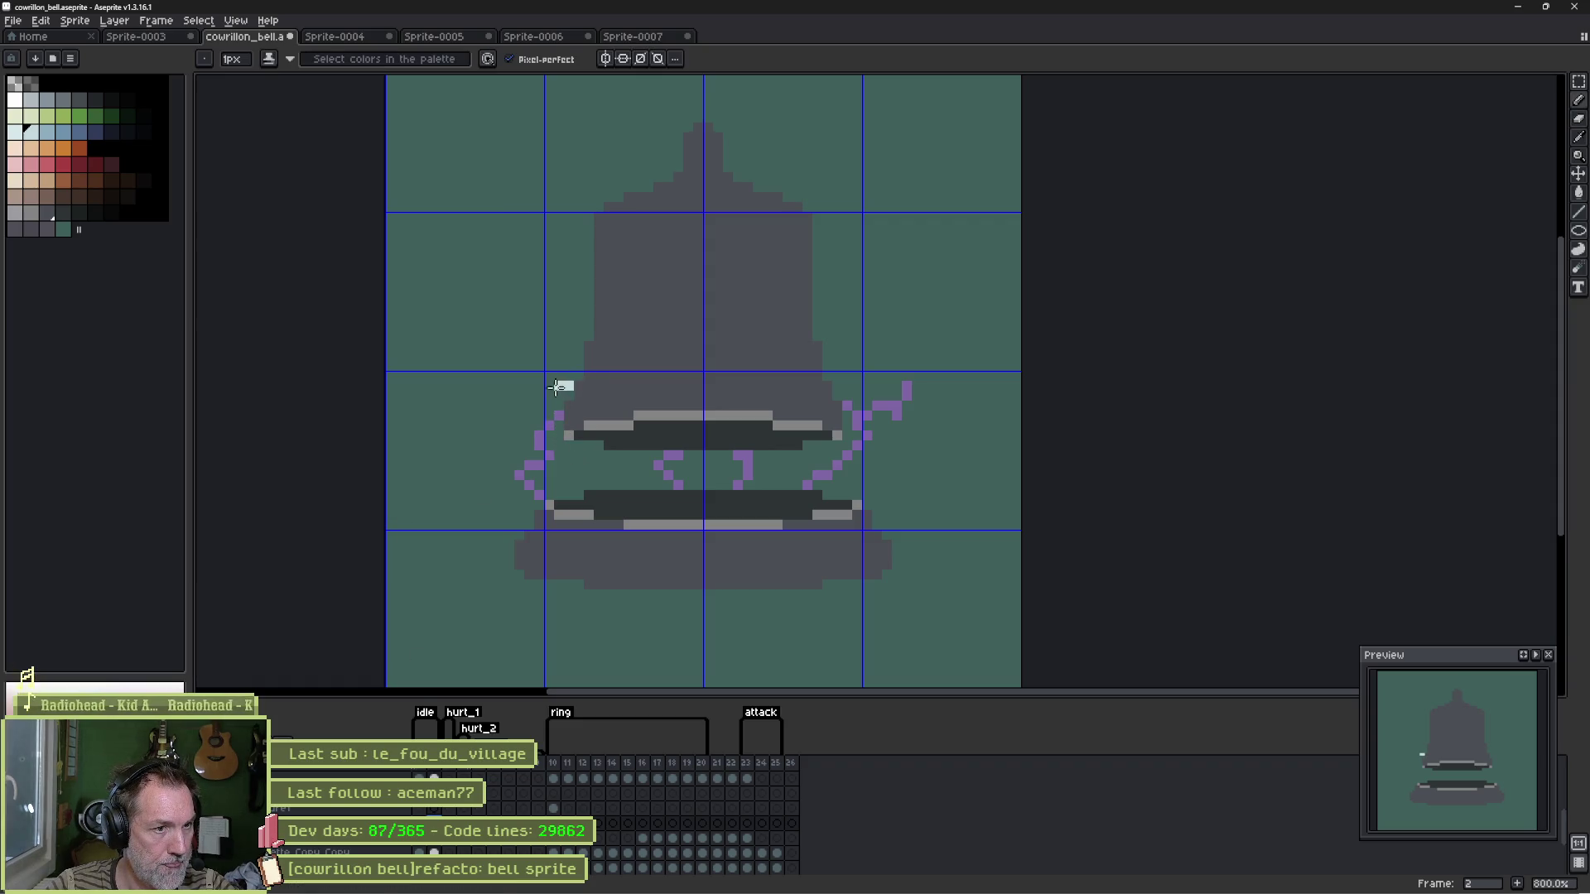
pyautogui.moveTo(539, 420)
pyautogui.mouseDown()
pyautogui.moveTo(554, 455)
pyautogui.moveTo(531, 505)
pyautogui.mouseUp()
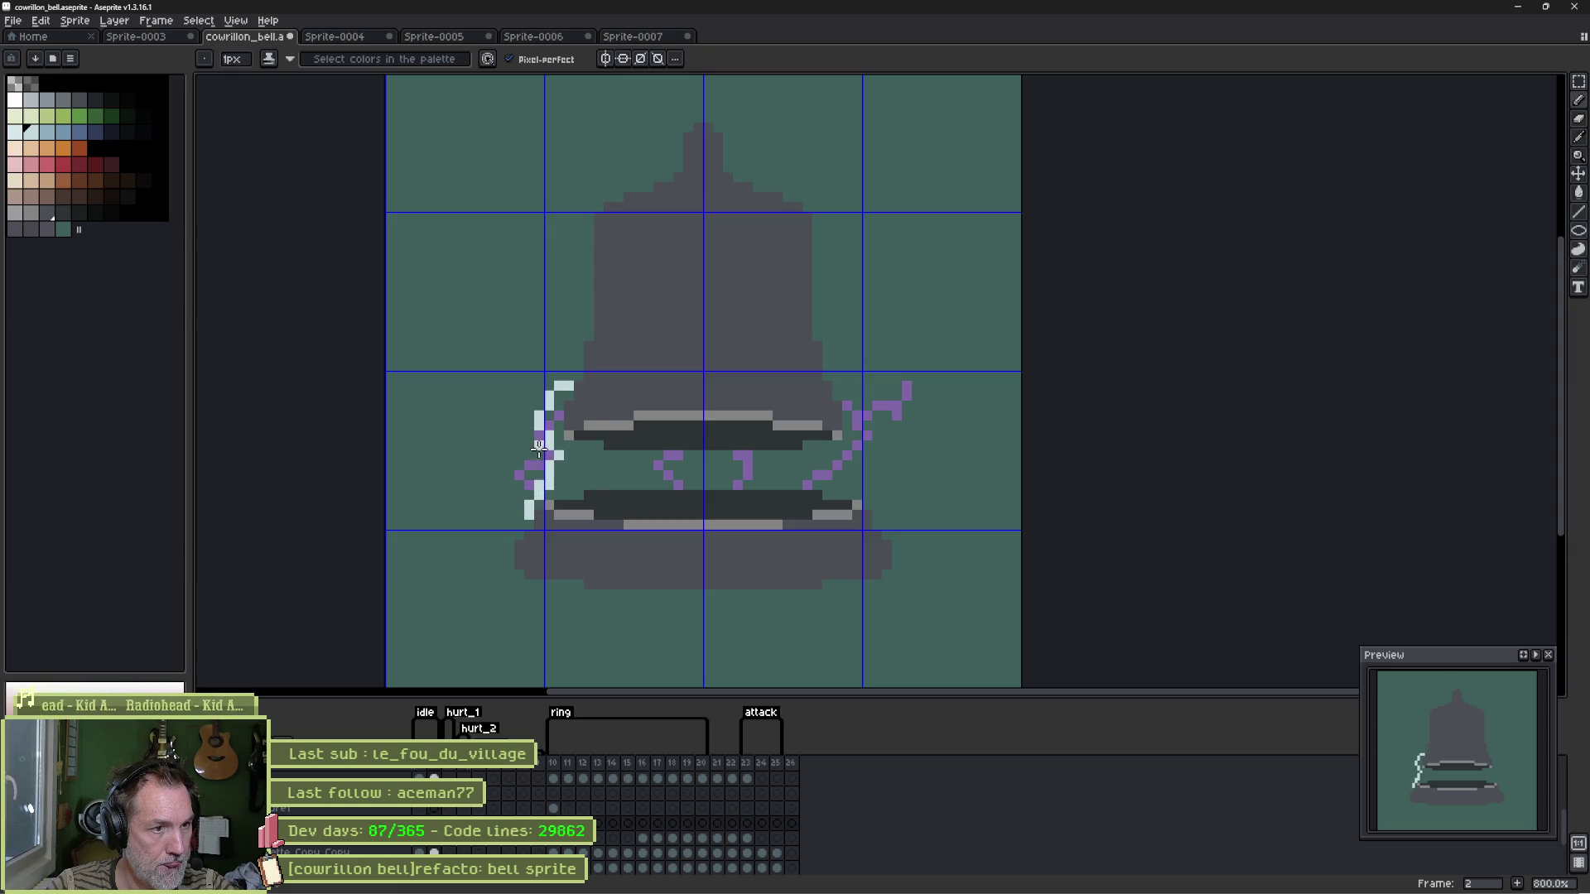
pyautogui.click(507, 439)
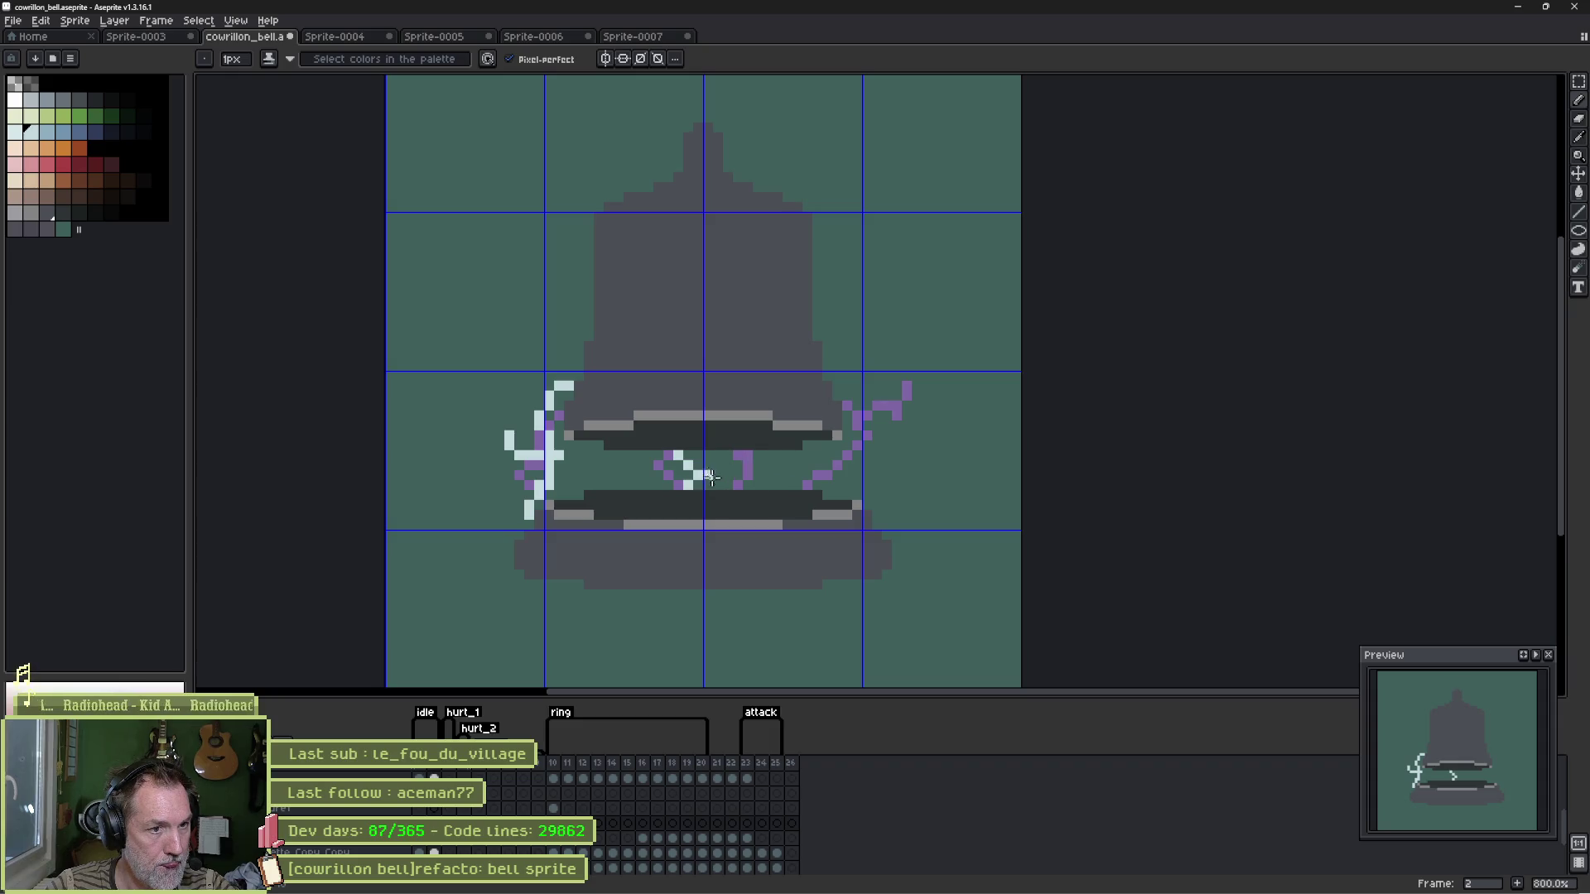
pyautogui.moveTo(784, 461); pyautogui.dragTo(778, 488)
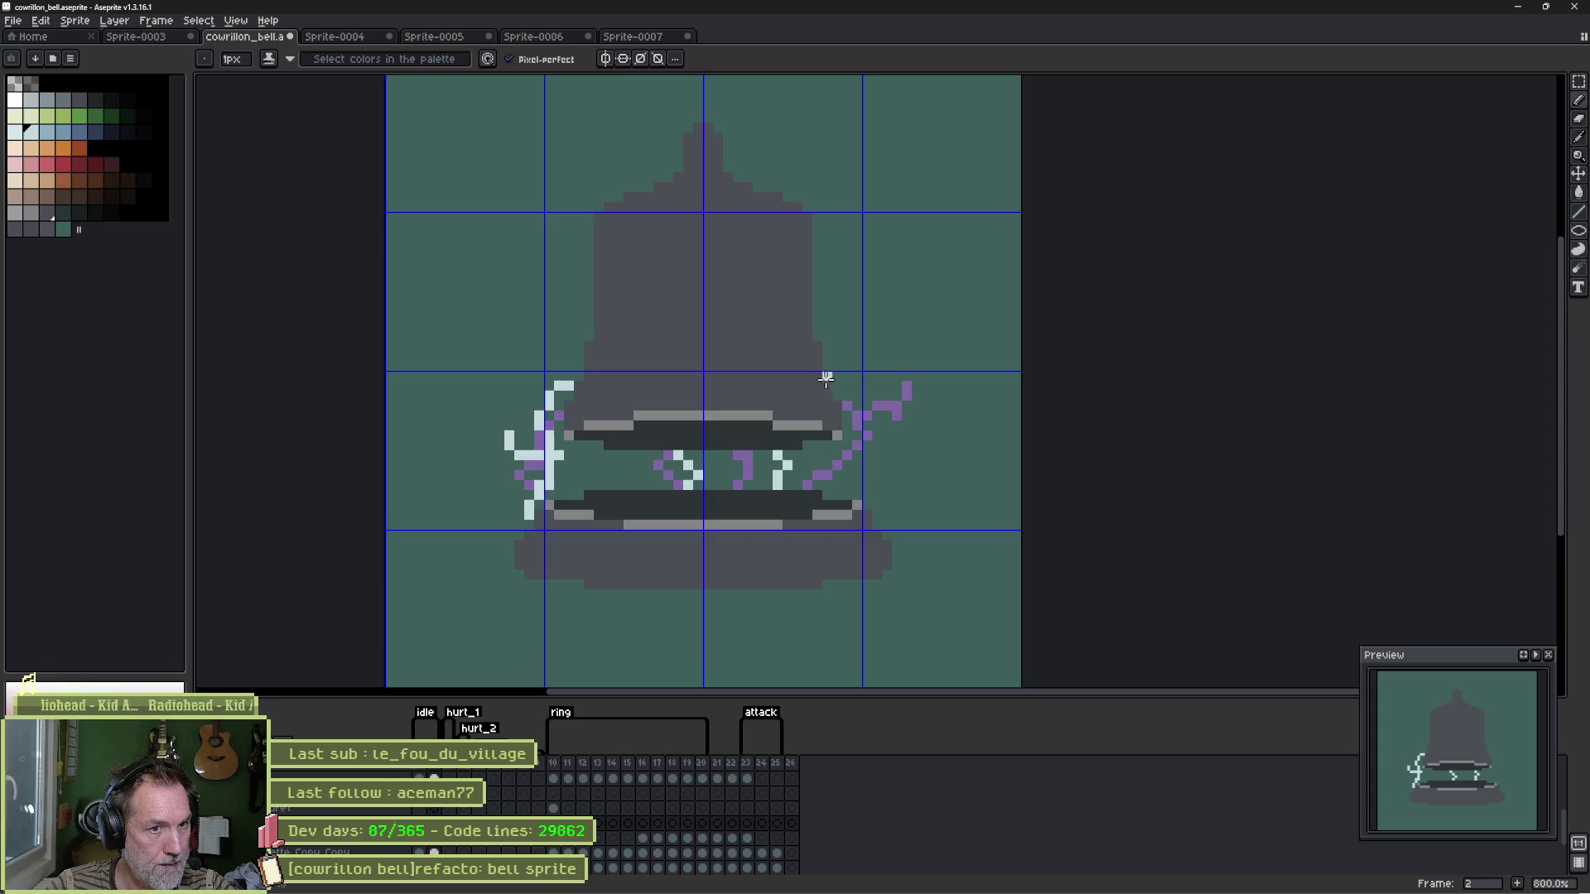
pyautogui.moveTo(867, 403); pyautogui.dragTo(876, 457)
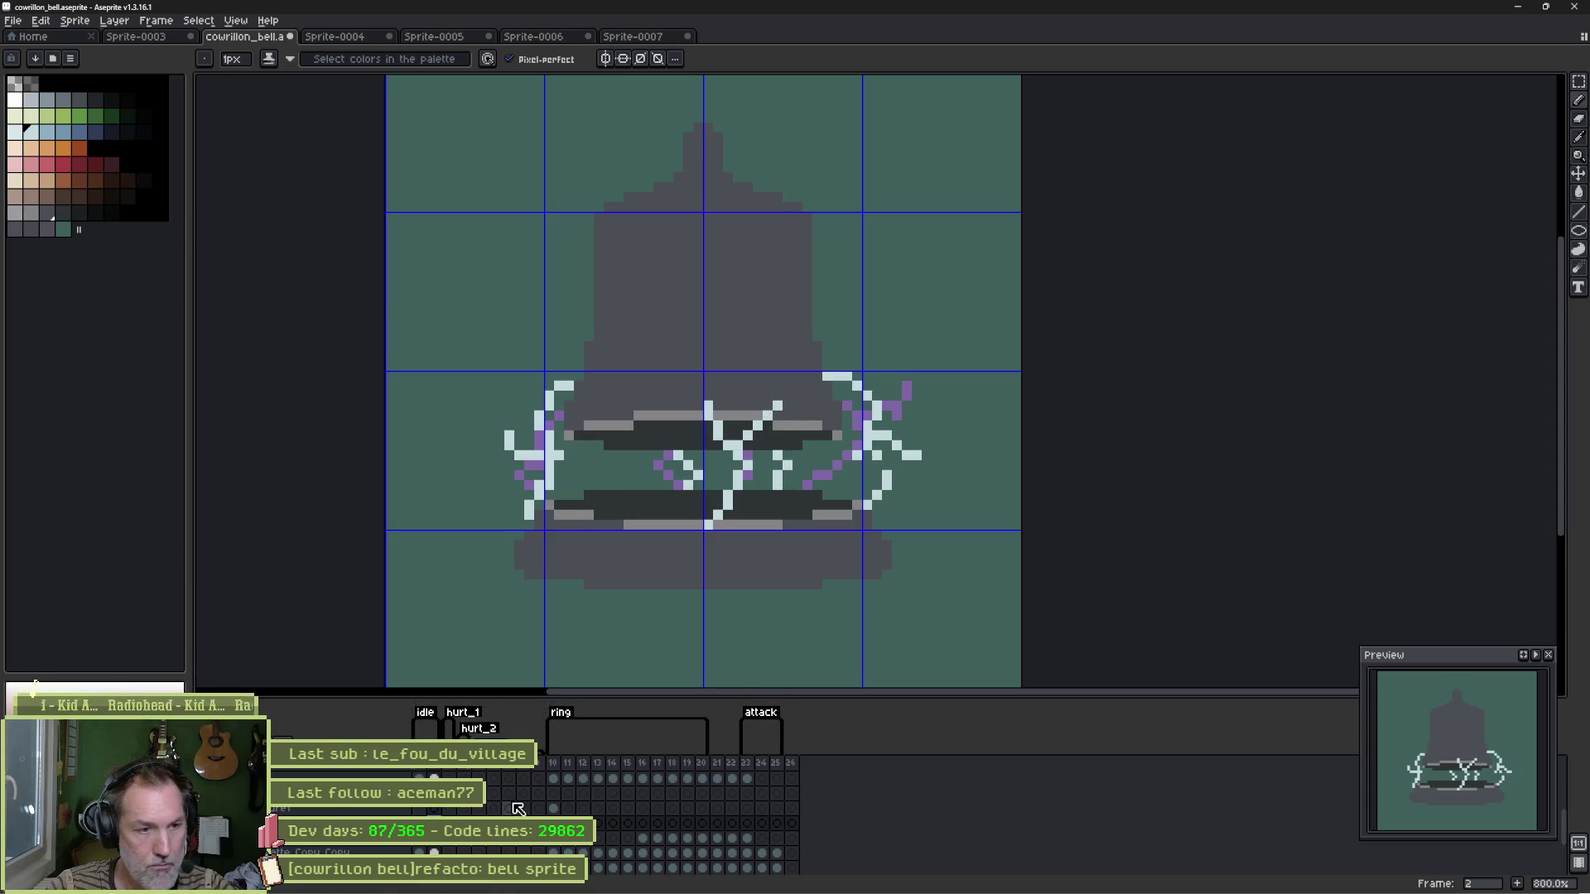
pyautogui.hotkey('alt', 'n')
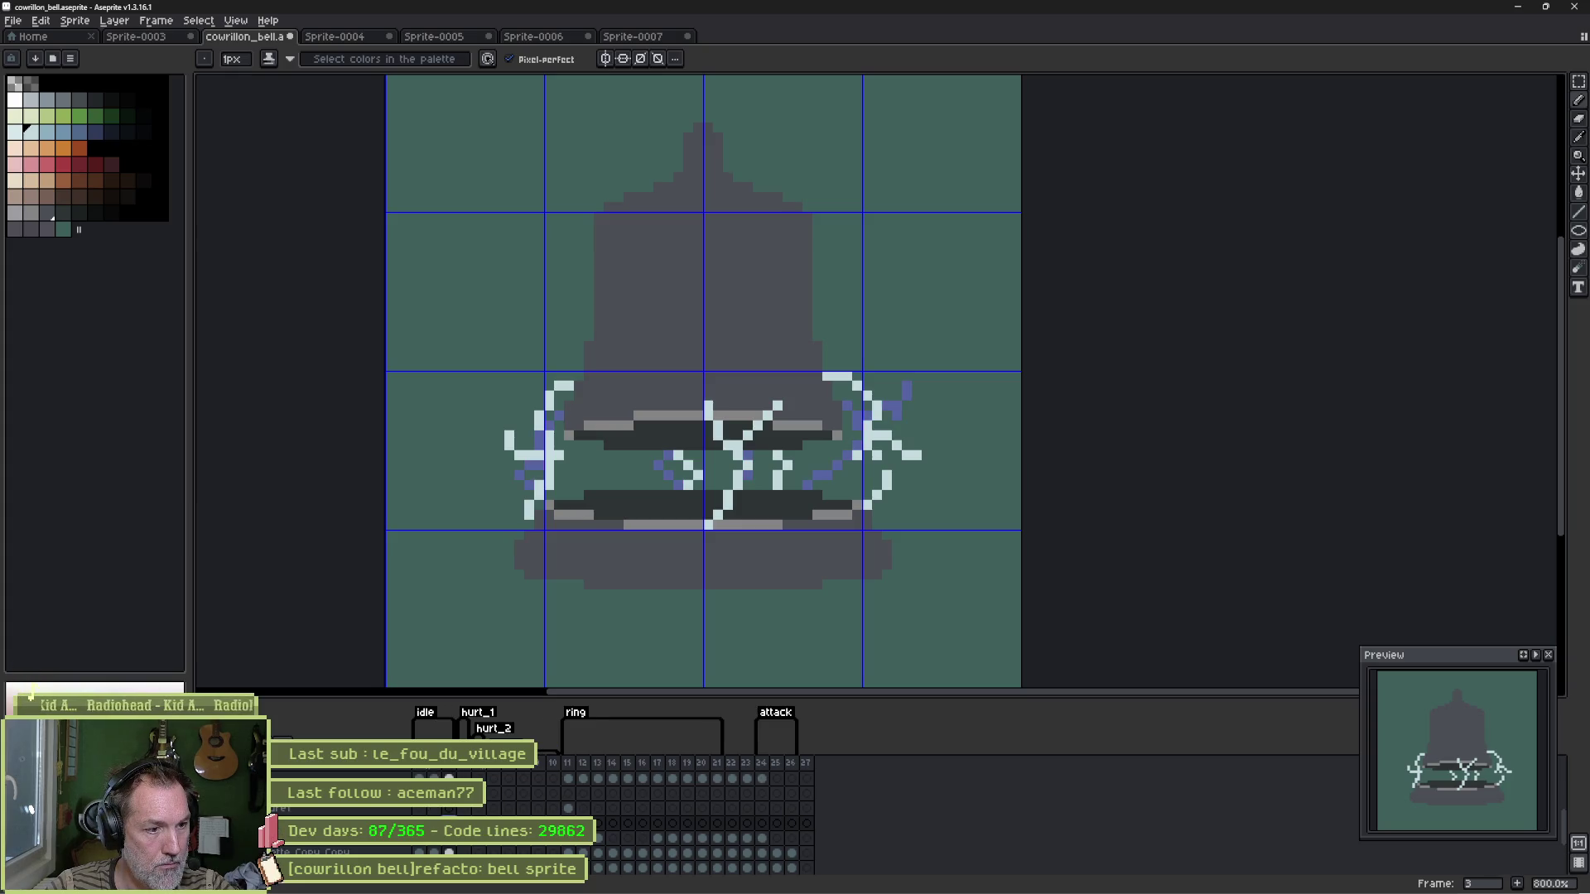
# - Clear frame 3 and redraw bolts on the bell's left side, middle band and right edge
pyautogui.press('Delete')
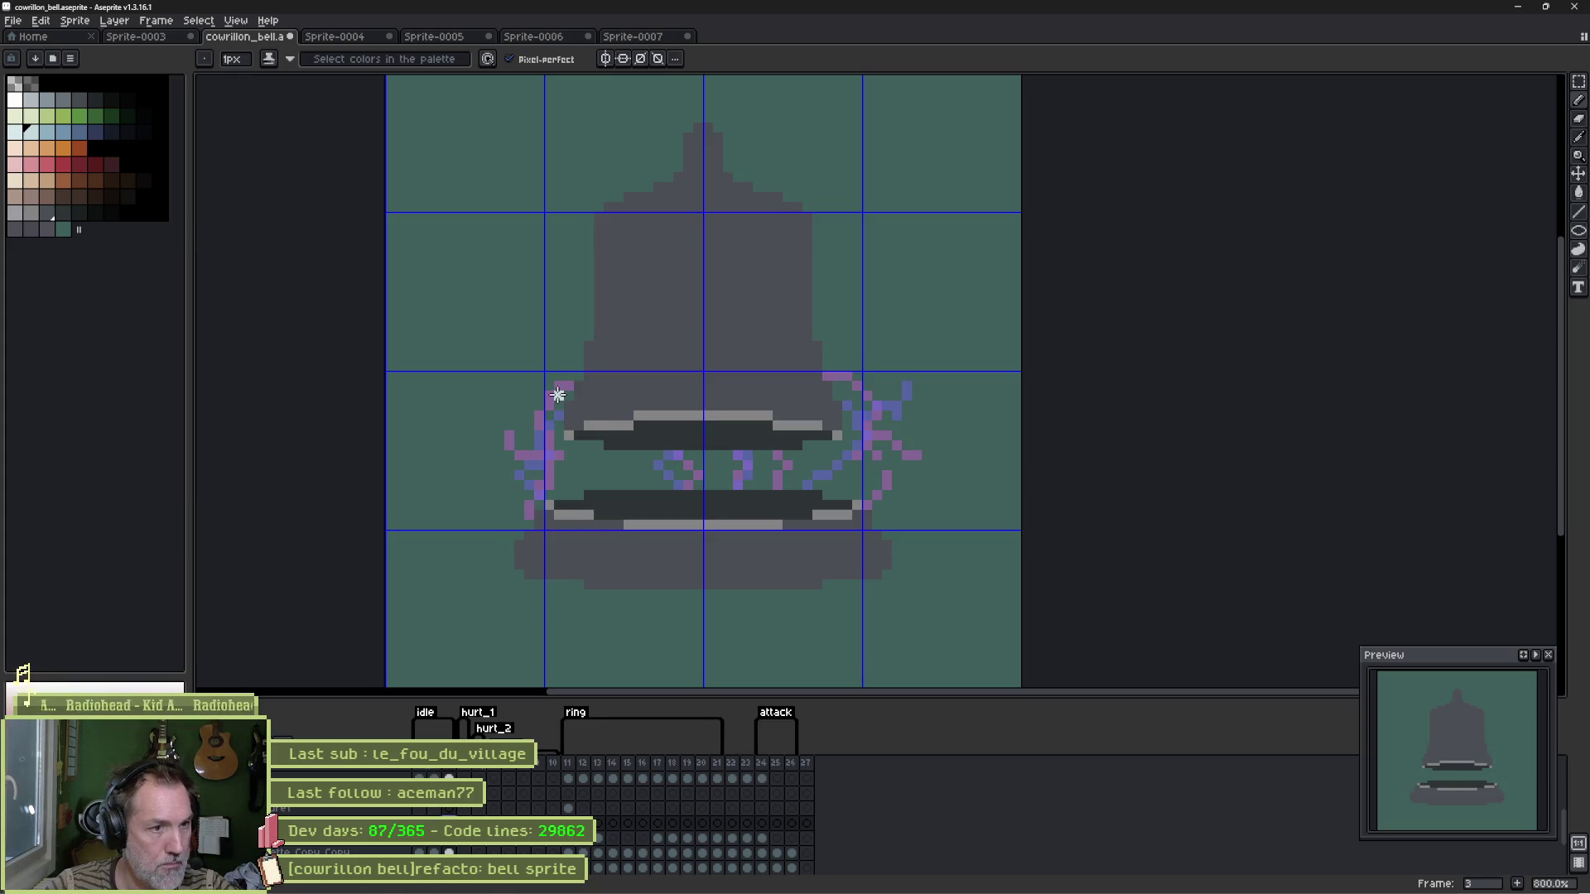
pyautogui.click(557, 406)
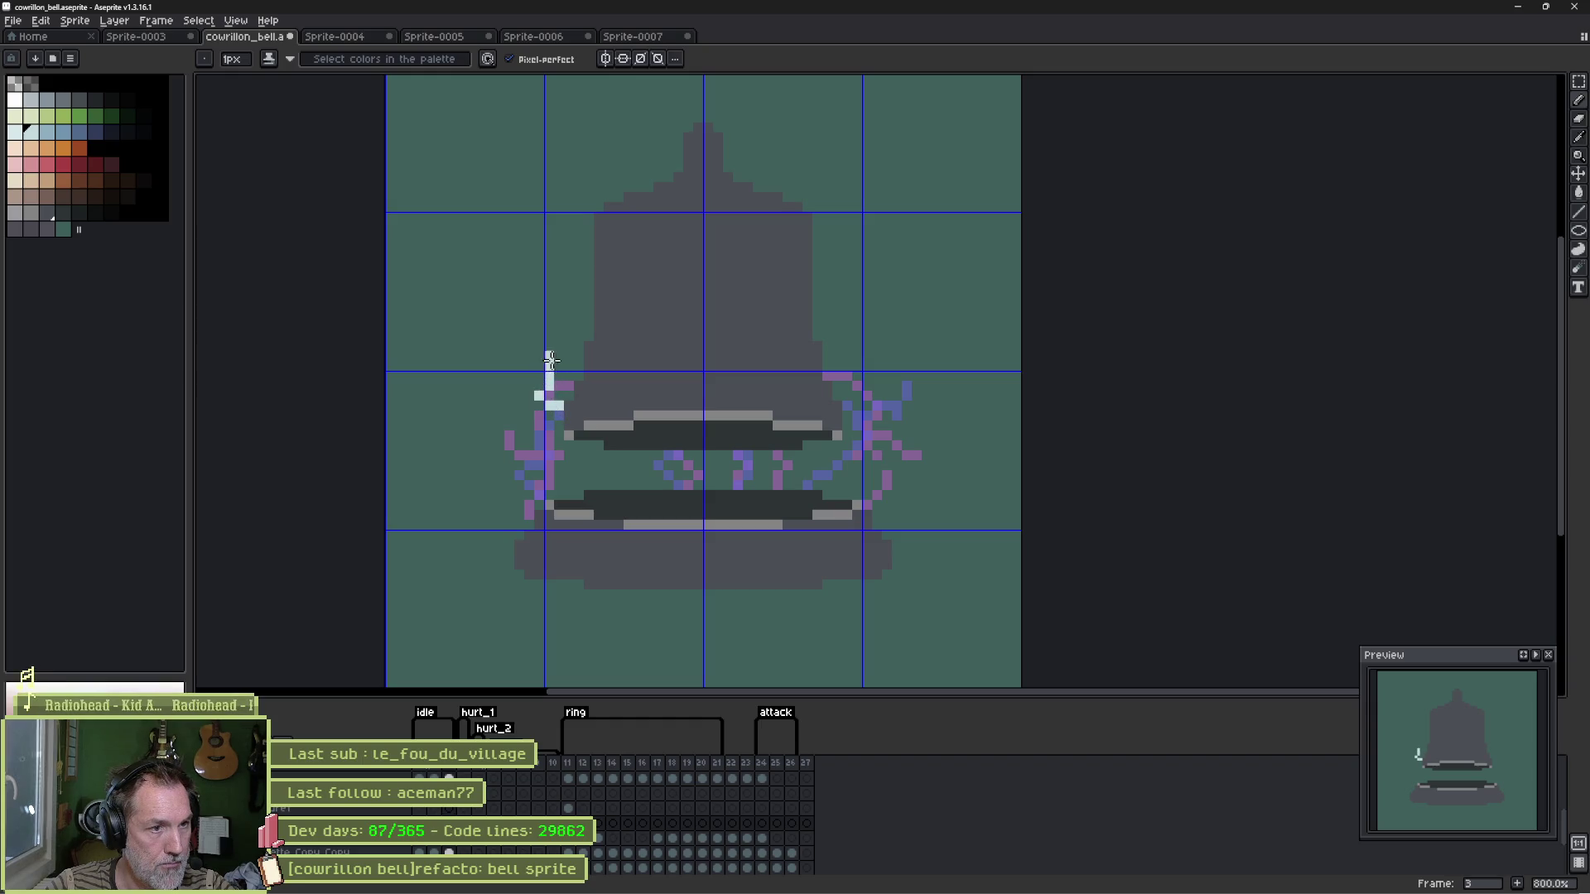
pyautogui.moveTo(555, 427); pyautogui.dragTo(526, 488)
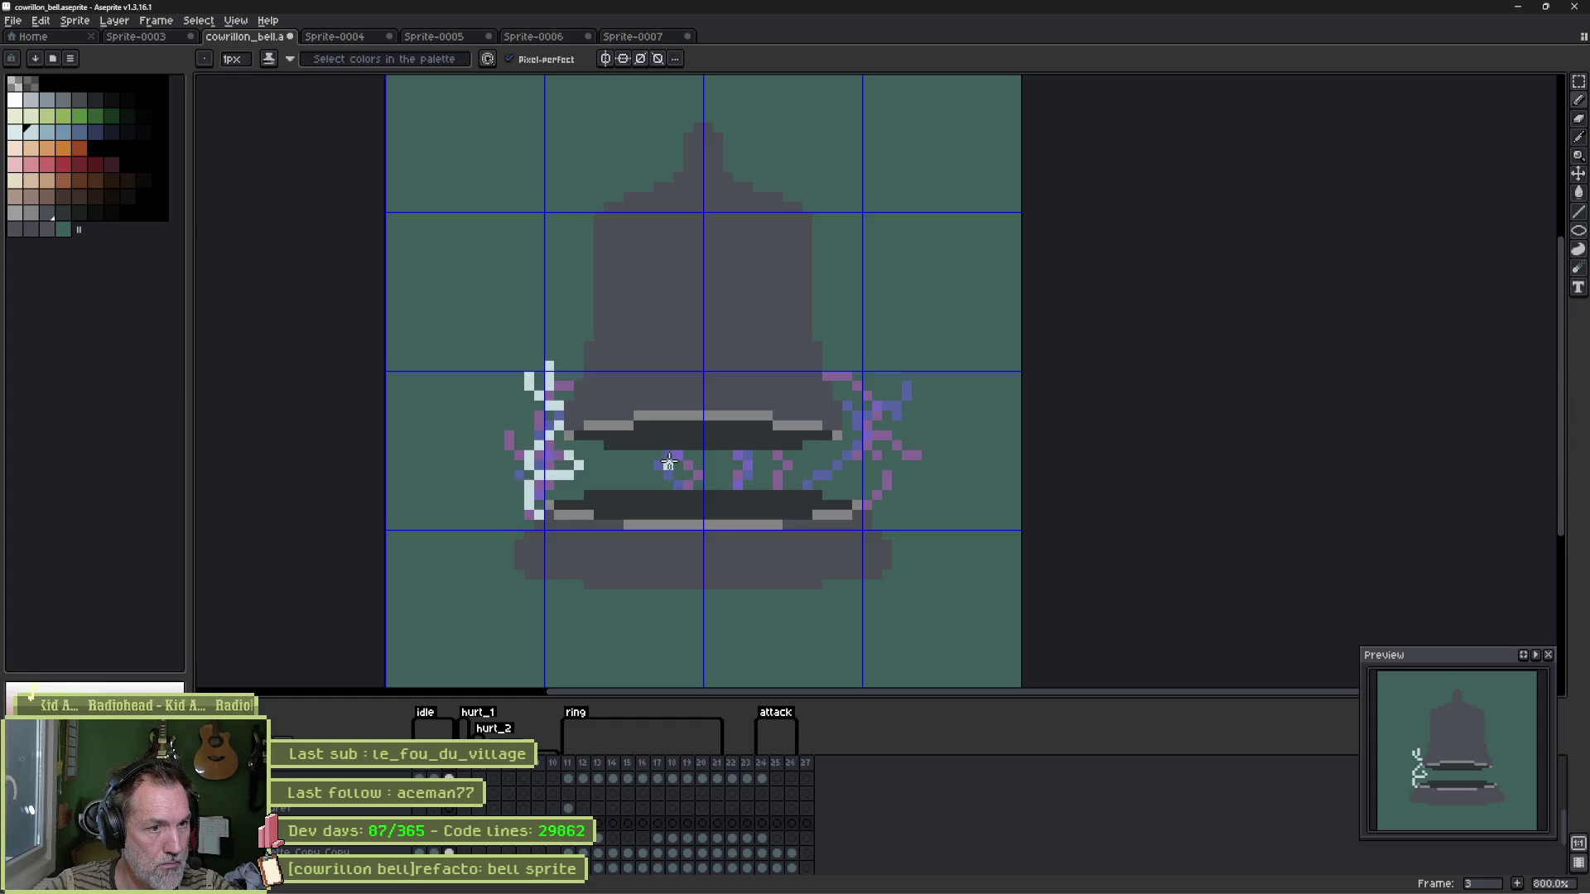
pyautogui.moveTo(657, 454); pyautogui.dragTo(661, 472)
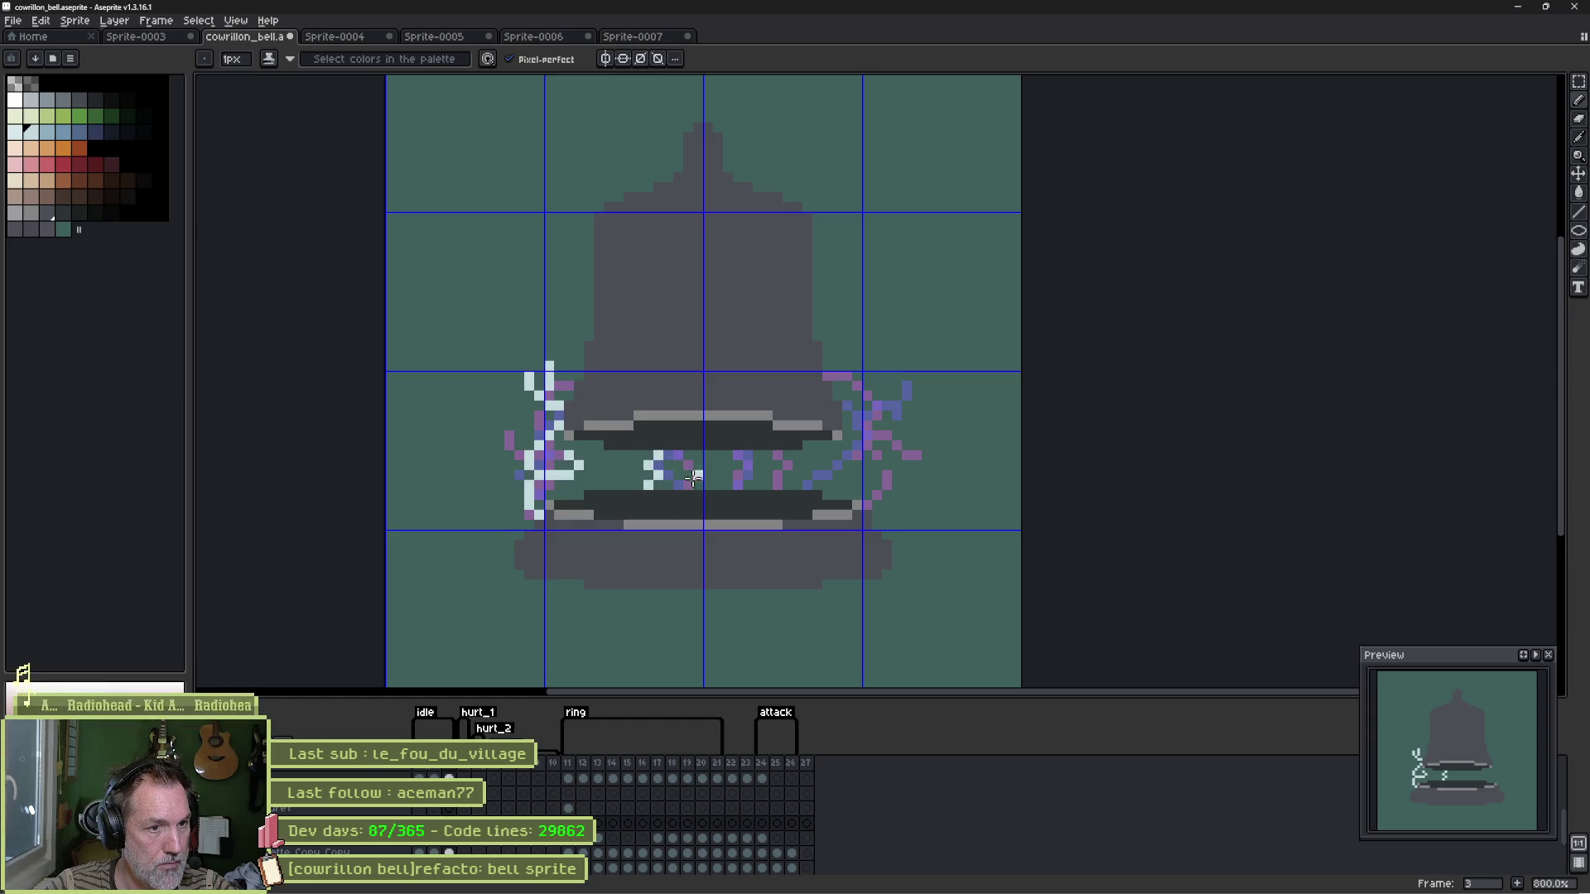
pyautogui.moveTo(717, 456)
pyautogui.mouseDown()
pyautogui.moveTo(737, 478)
pyautogui.moveTo(759, 456)
pyautogui.mouseUp()
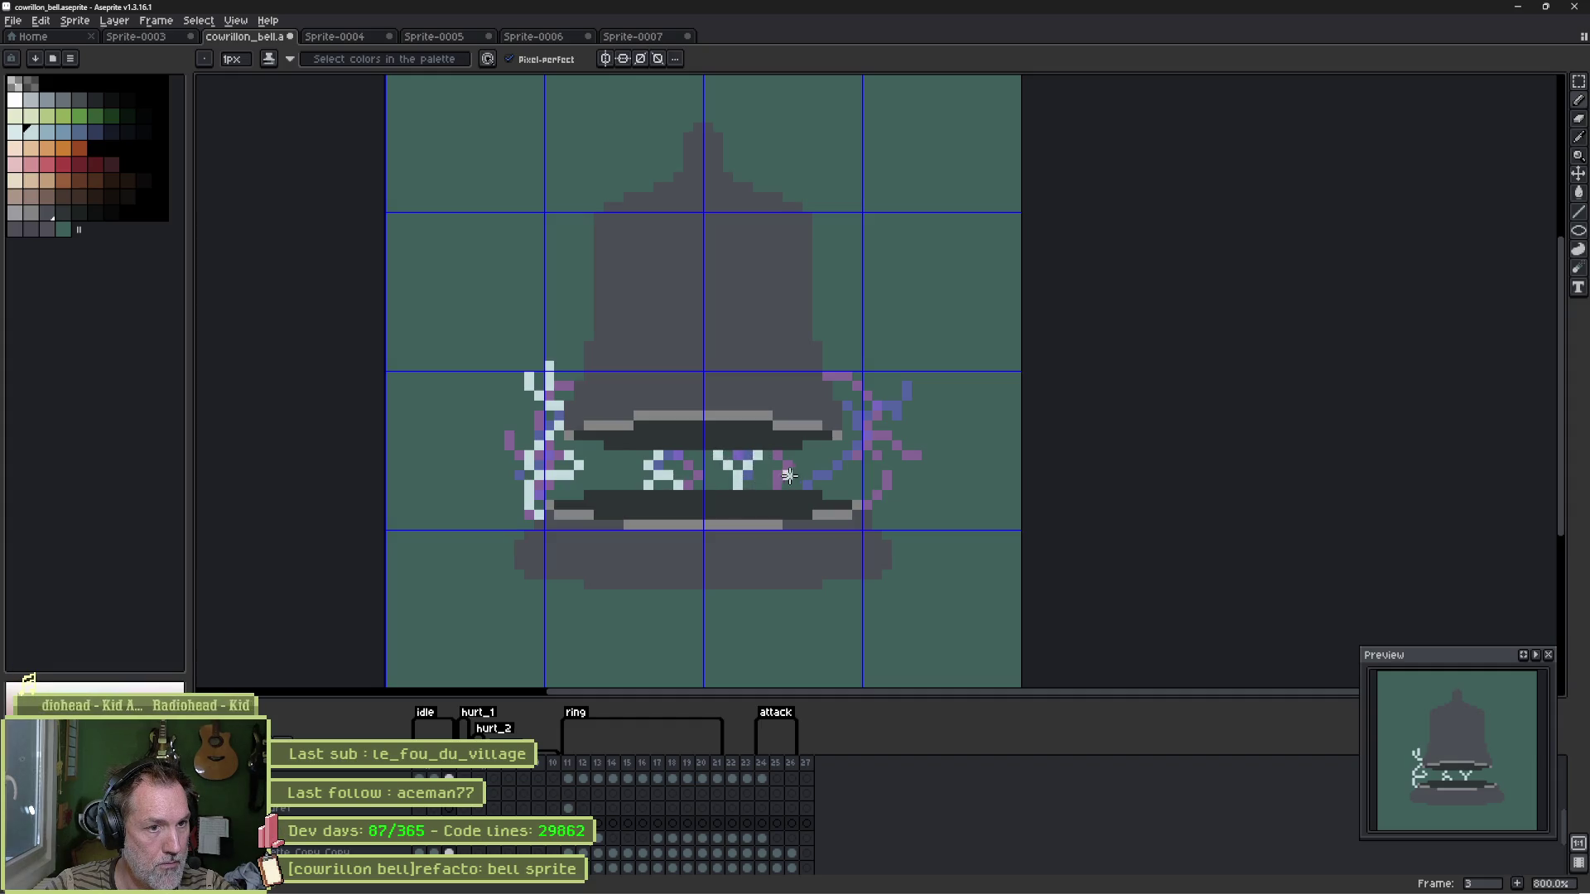
pyautogui.moveTo(825, 447); pyautogui.dragTo(828, 461)
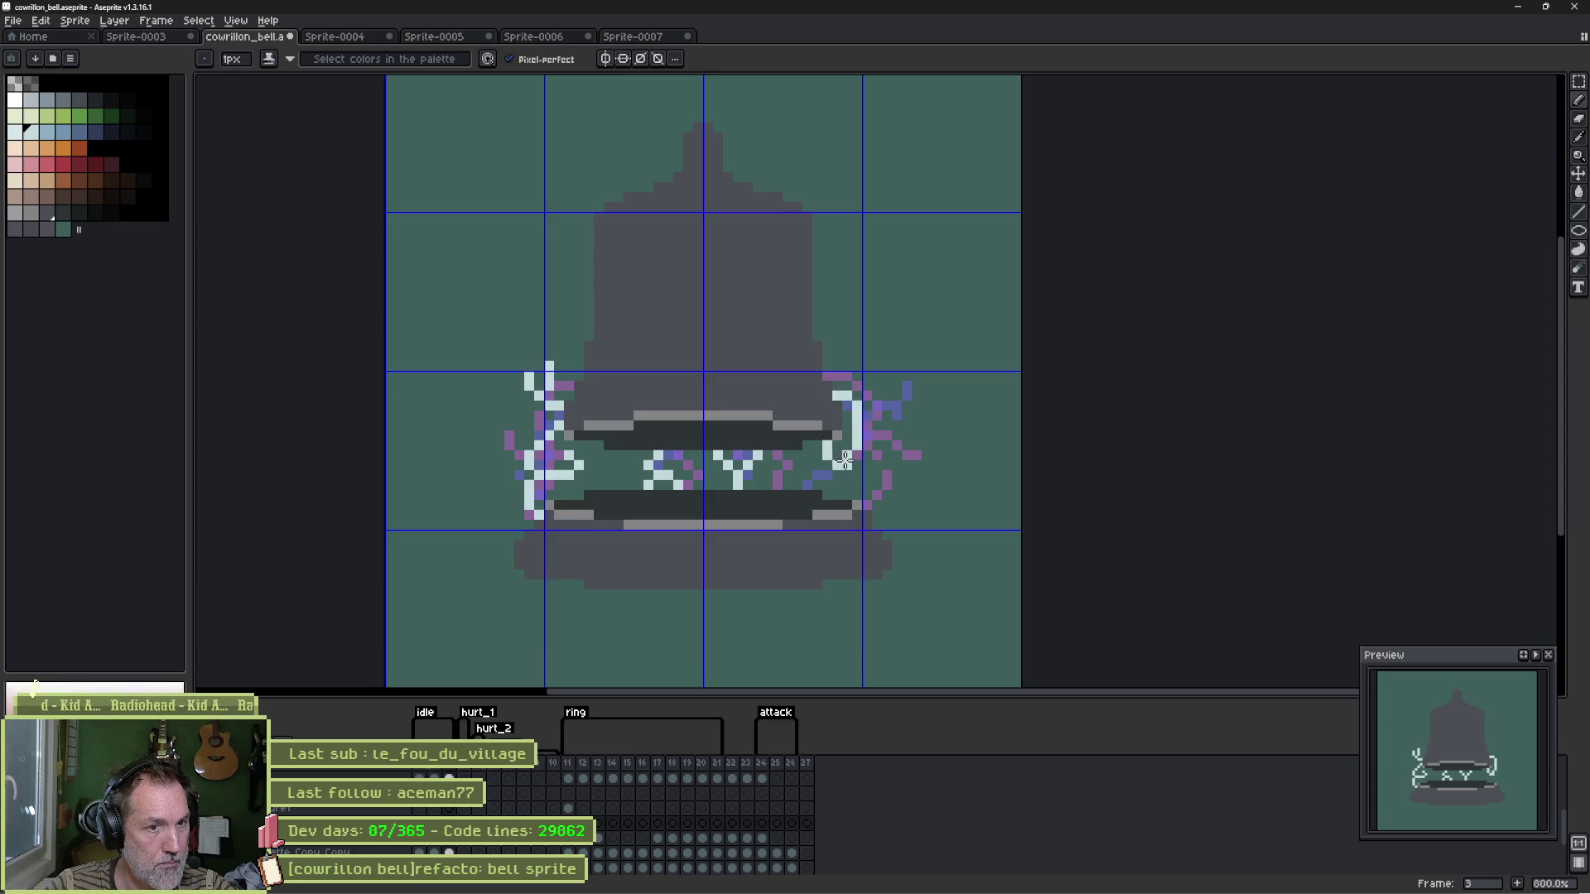
pyautogui.moveTo(878, 489); pyautogui.dragTo(873, 515)
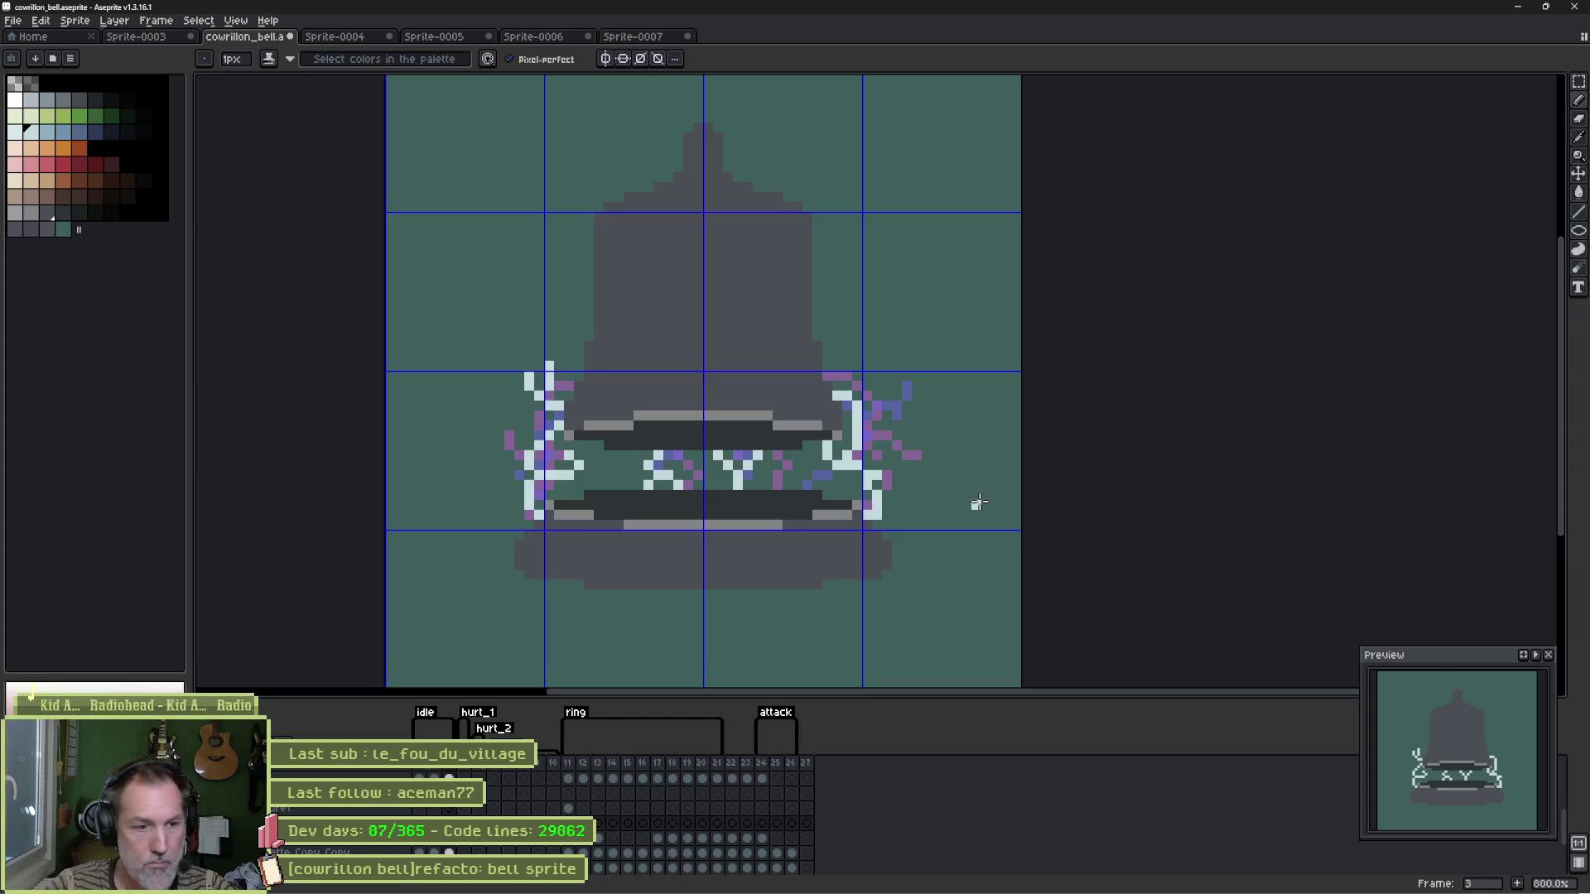
pyautogui.doubleClick(425, 713)
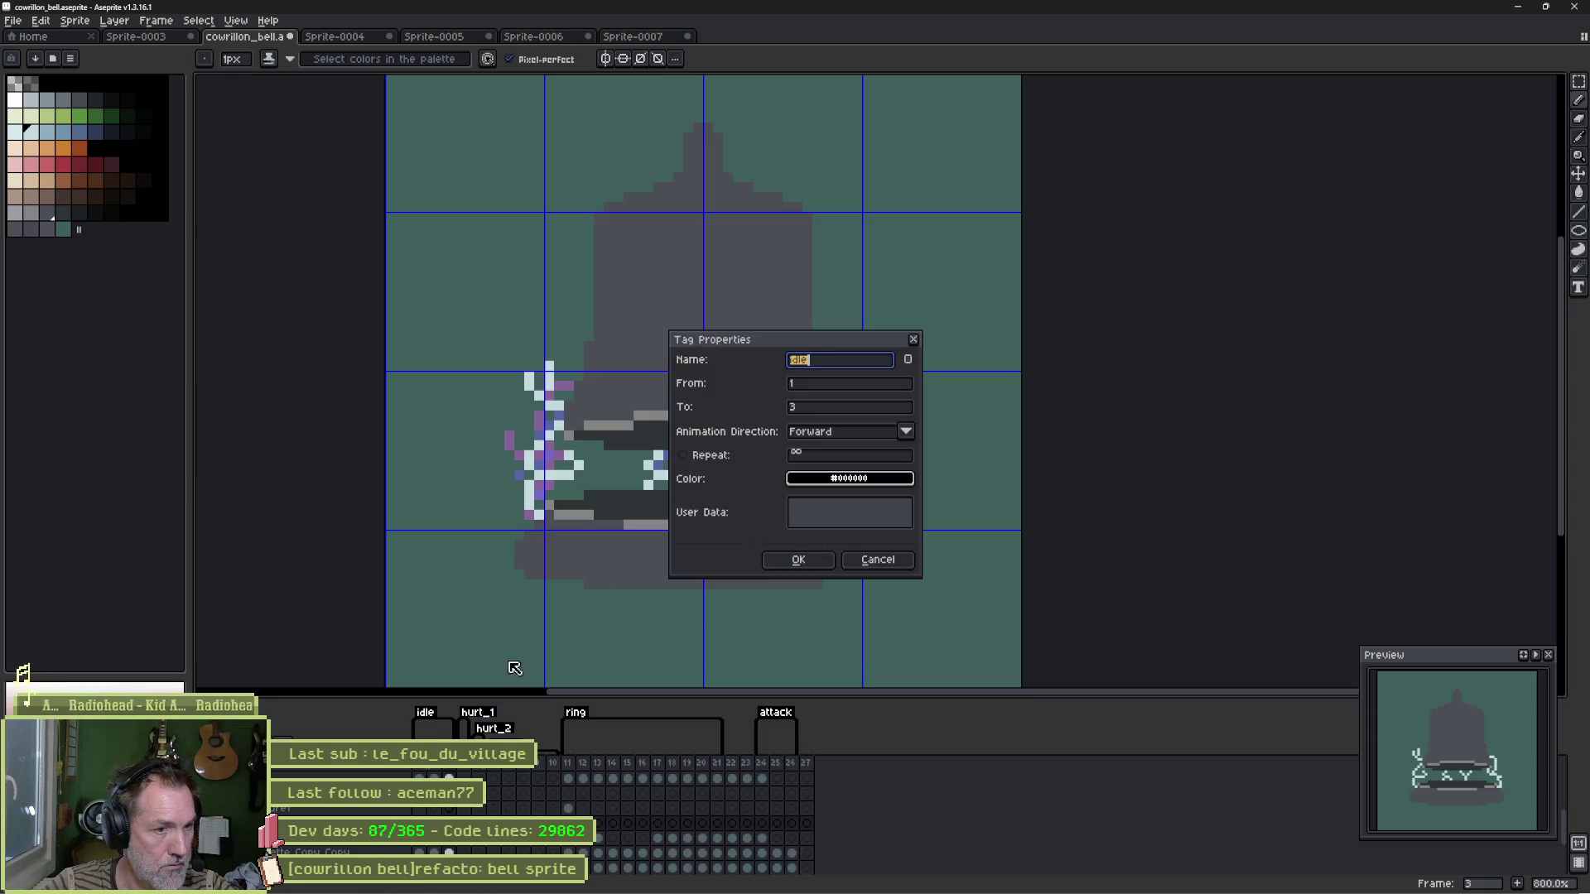
# - Confirm the idle tag, preview the lightning loop, and add a bolt across frame 3's upper band
pyautogui.click(809, 561)
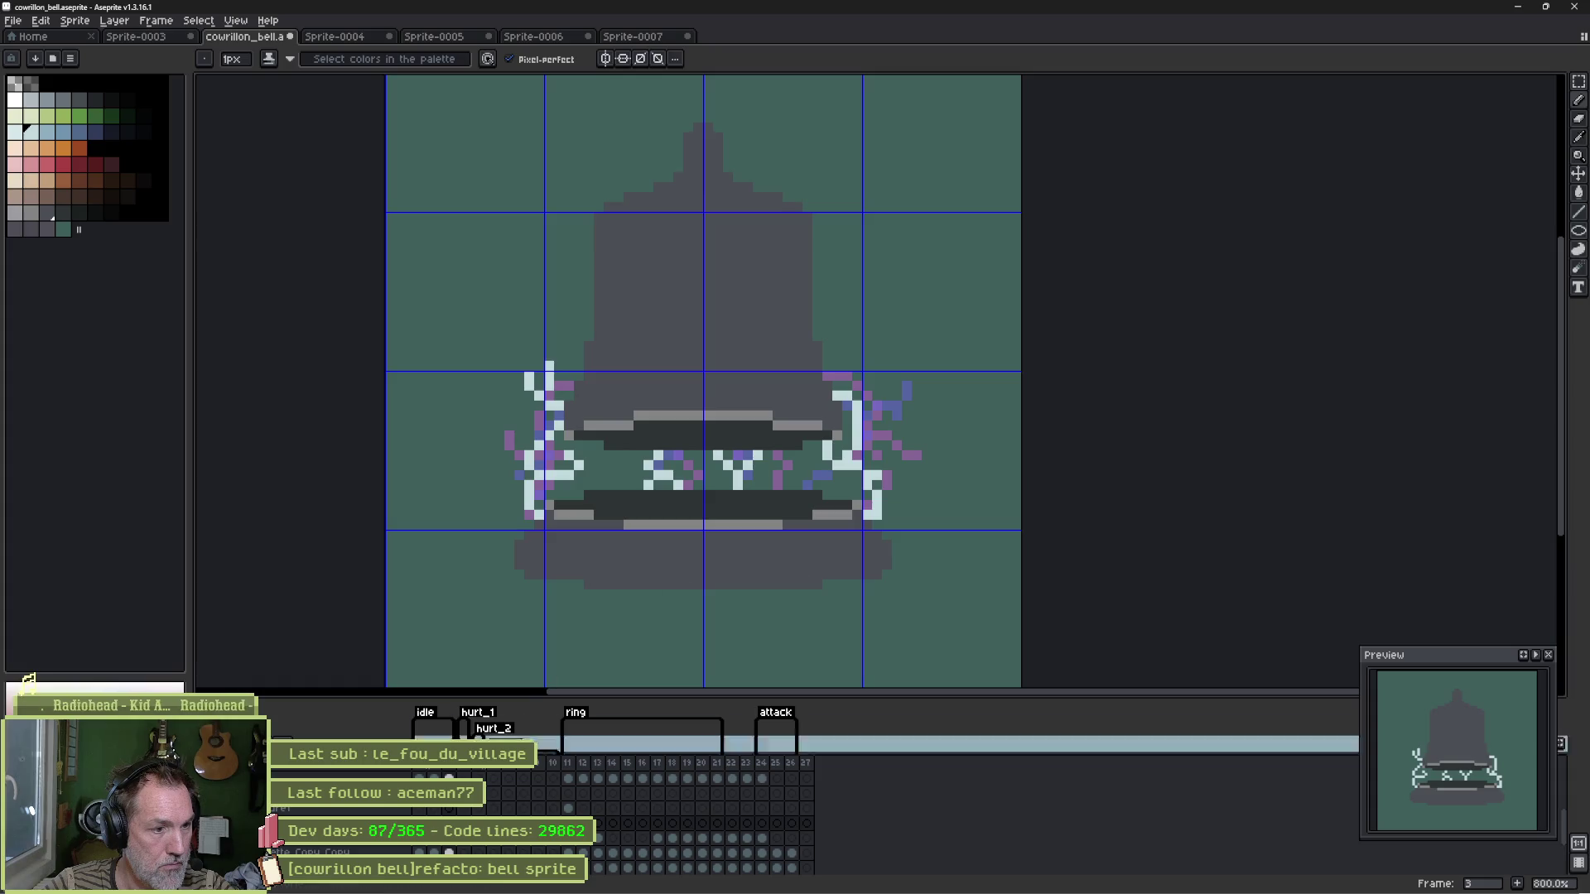
pyautogui.click(426, 768)
pyautogui.press('Return')
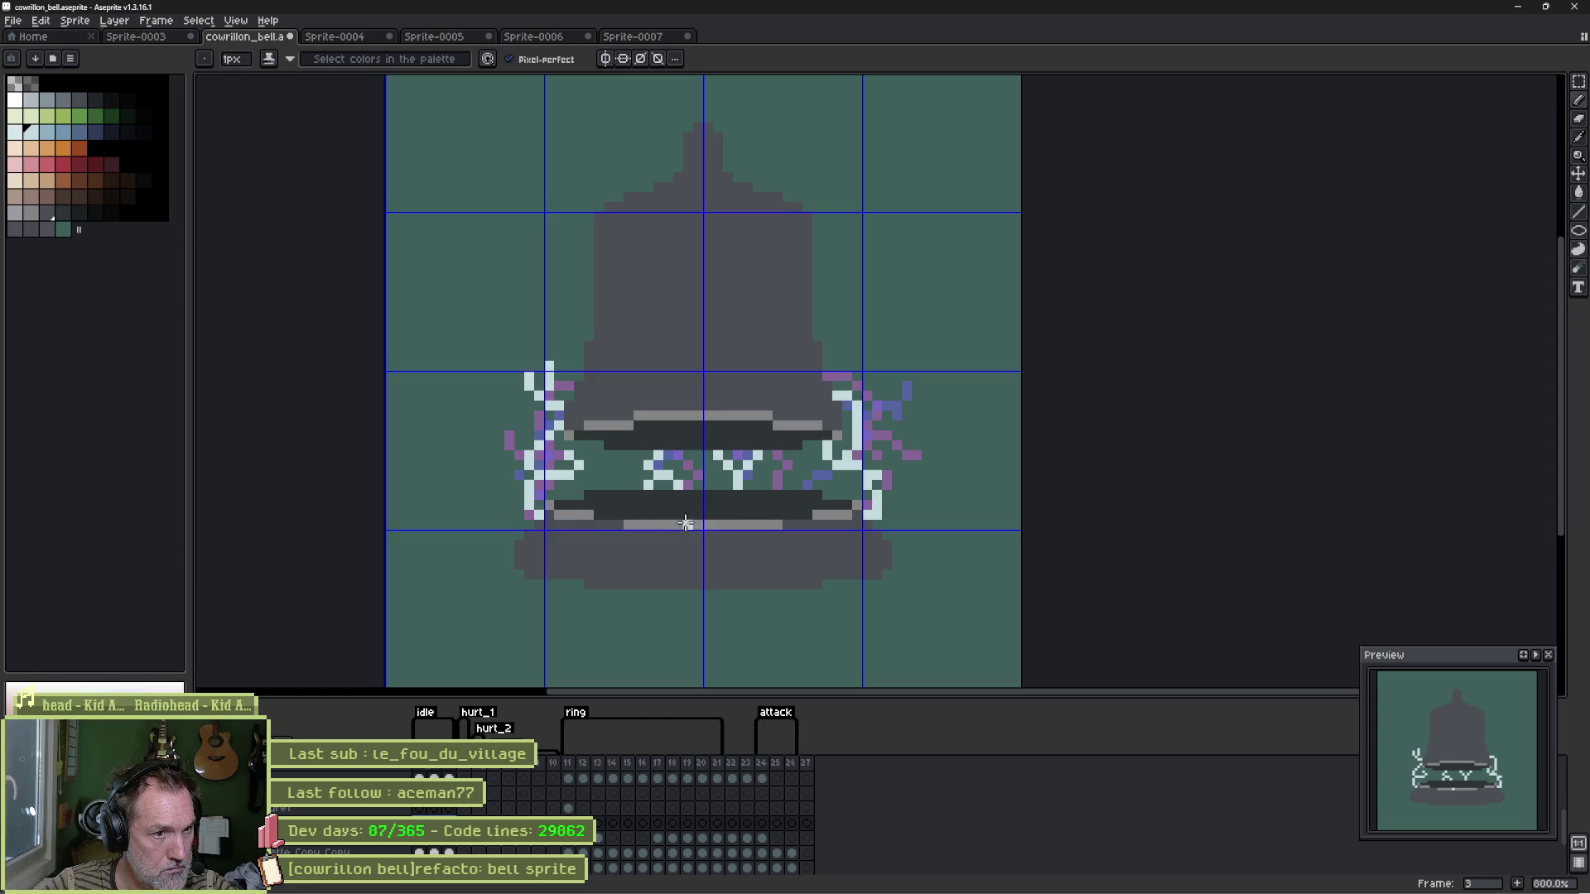
pyautogui.moveTo(705, 406)
pyautogui.mouseDown()
pyautogui.moveTo(720, 425)
pyautogui.moveTo(766, 406)
pyautogui.mouseUp()
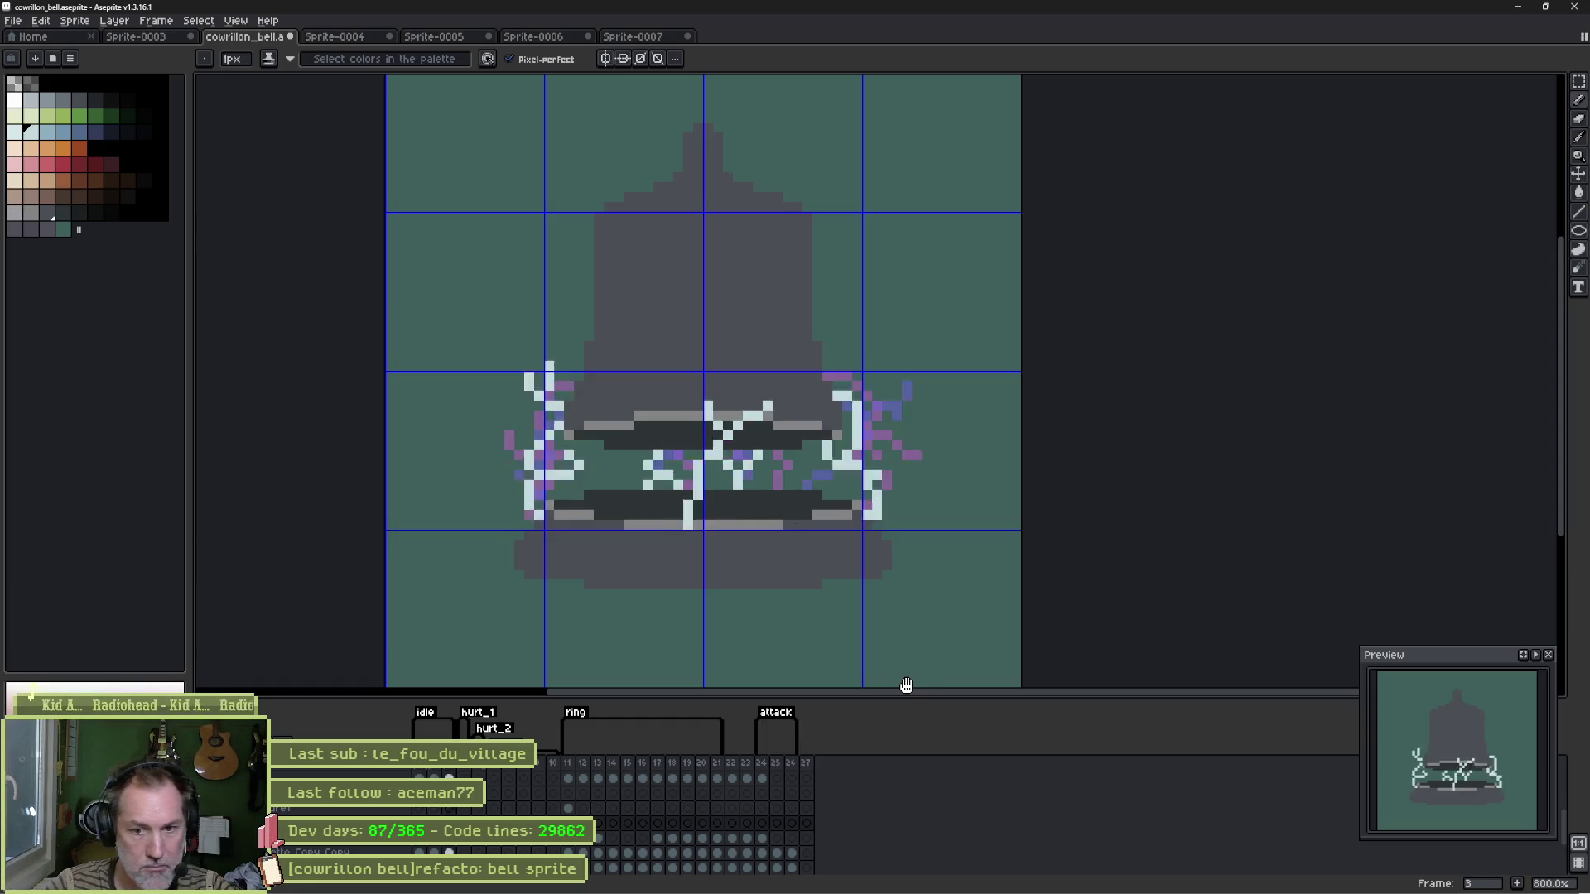
pyautogui.press('Left')
pyautogui.press('Left')
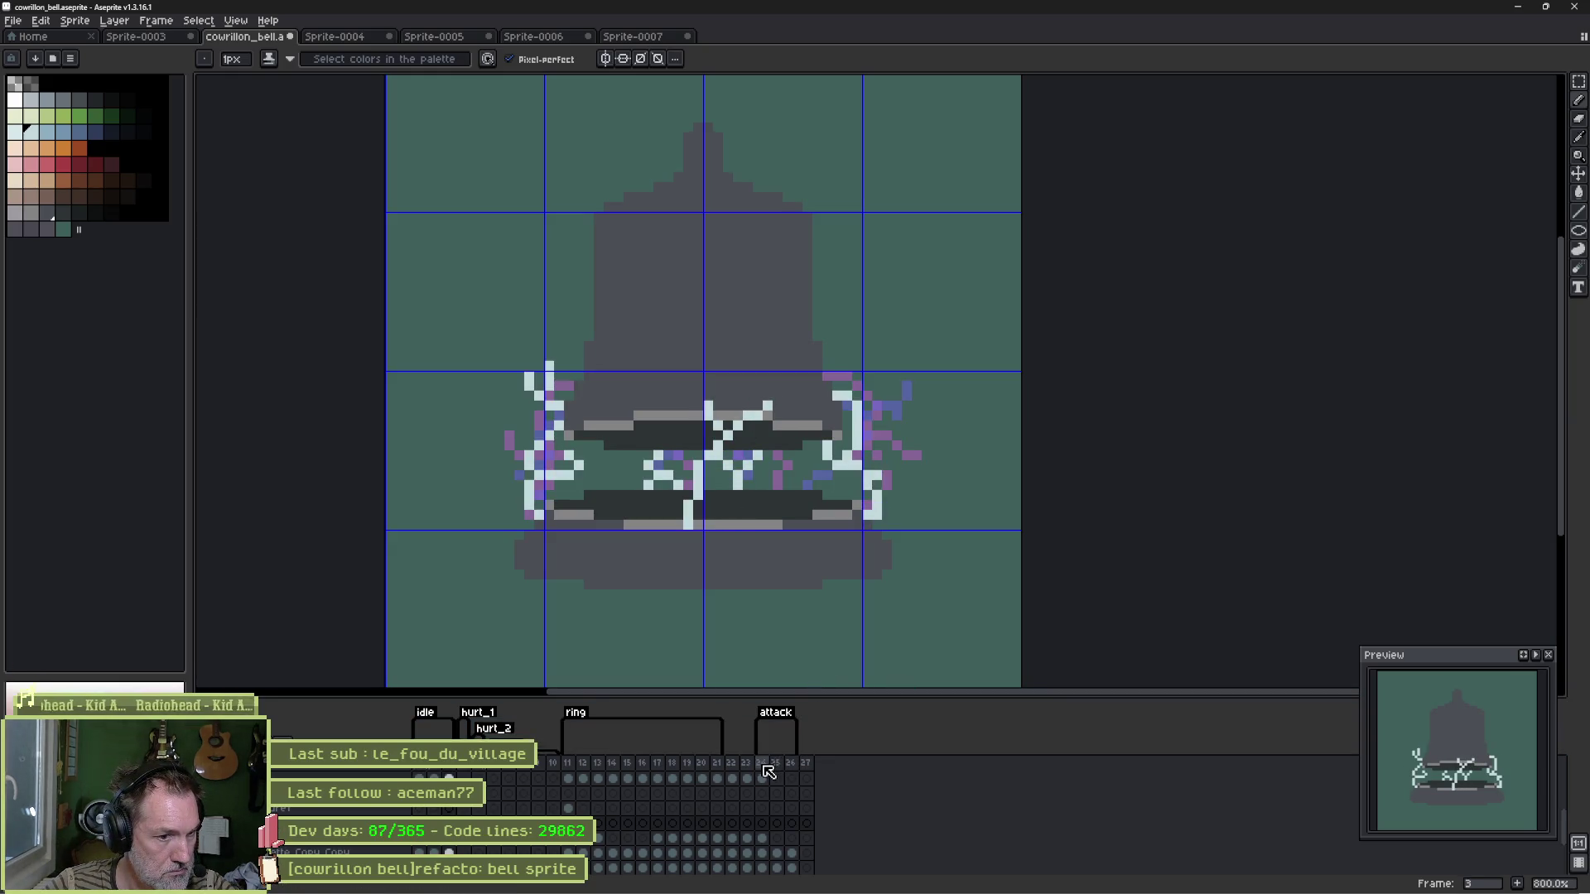
# - Paste the lightning into attack frame 24 and preview it, stopping on frame 26
pyautogui.click(791, 763)
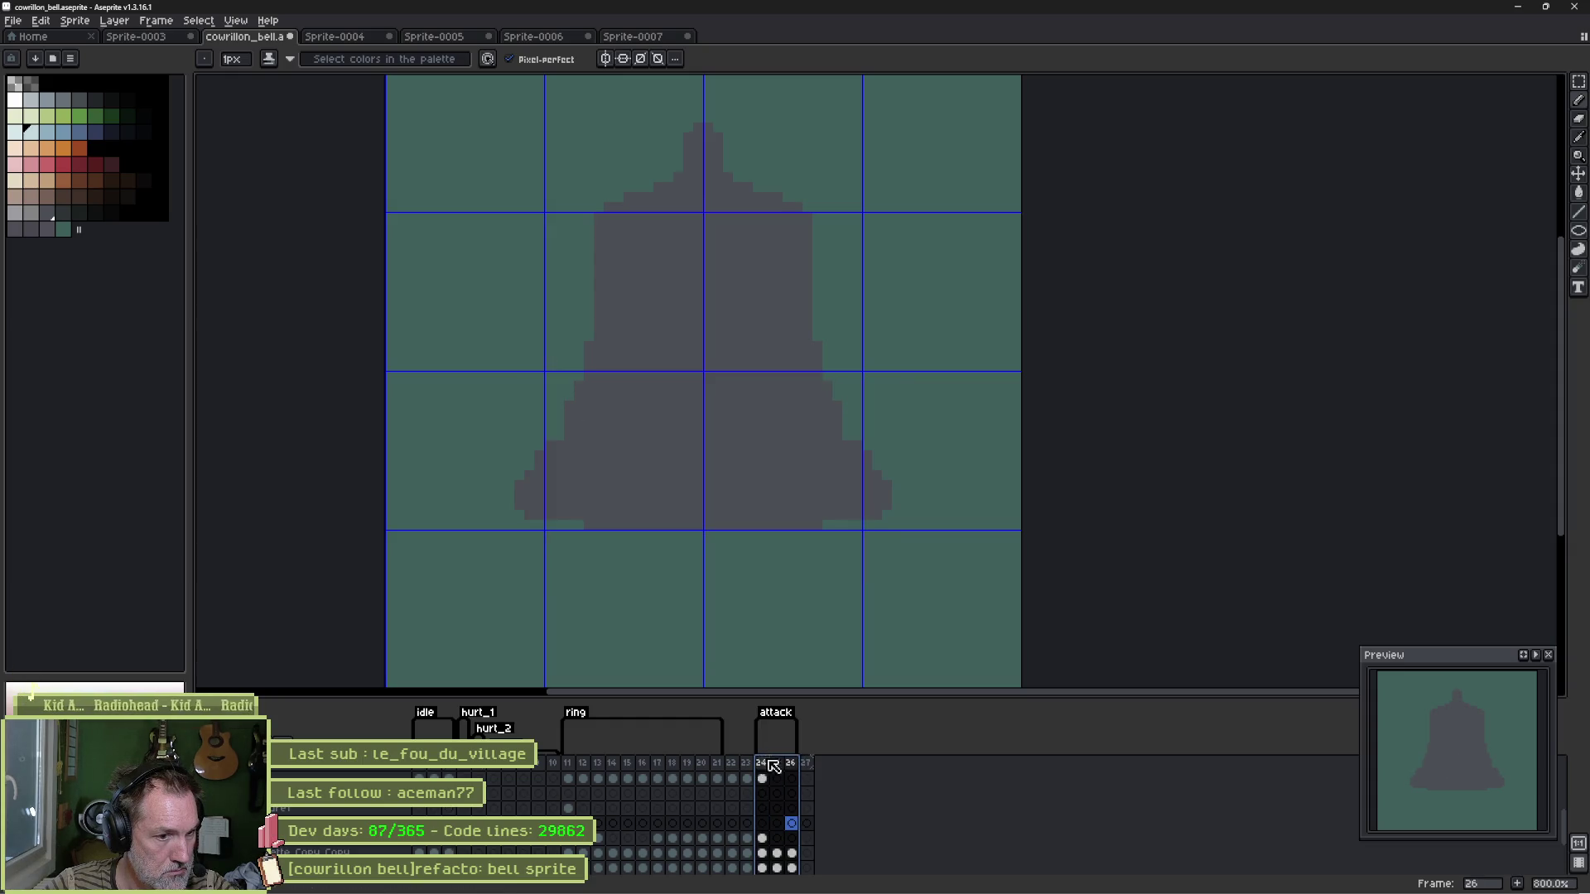
pyautogui.press('Home')
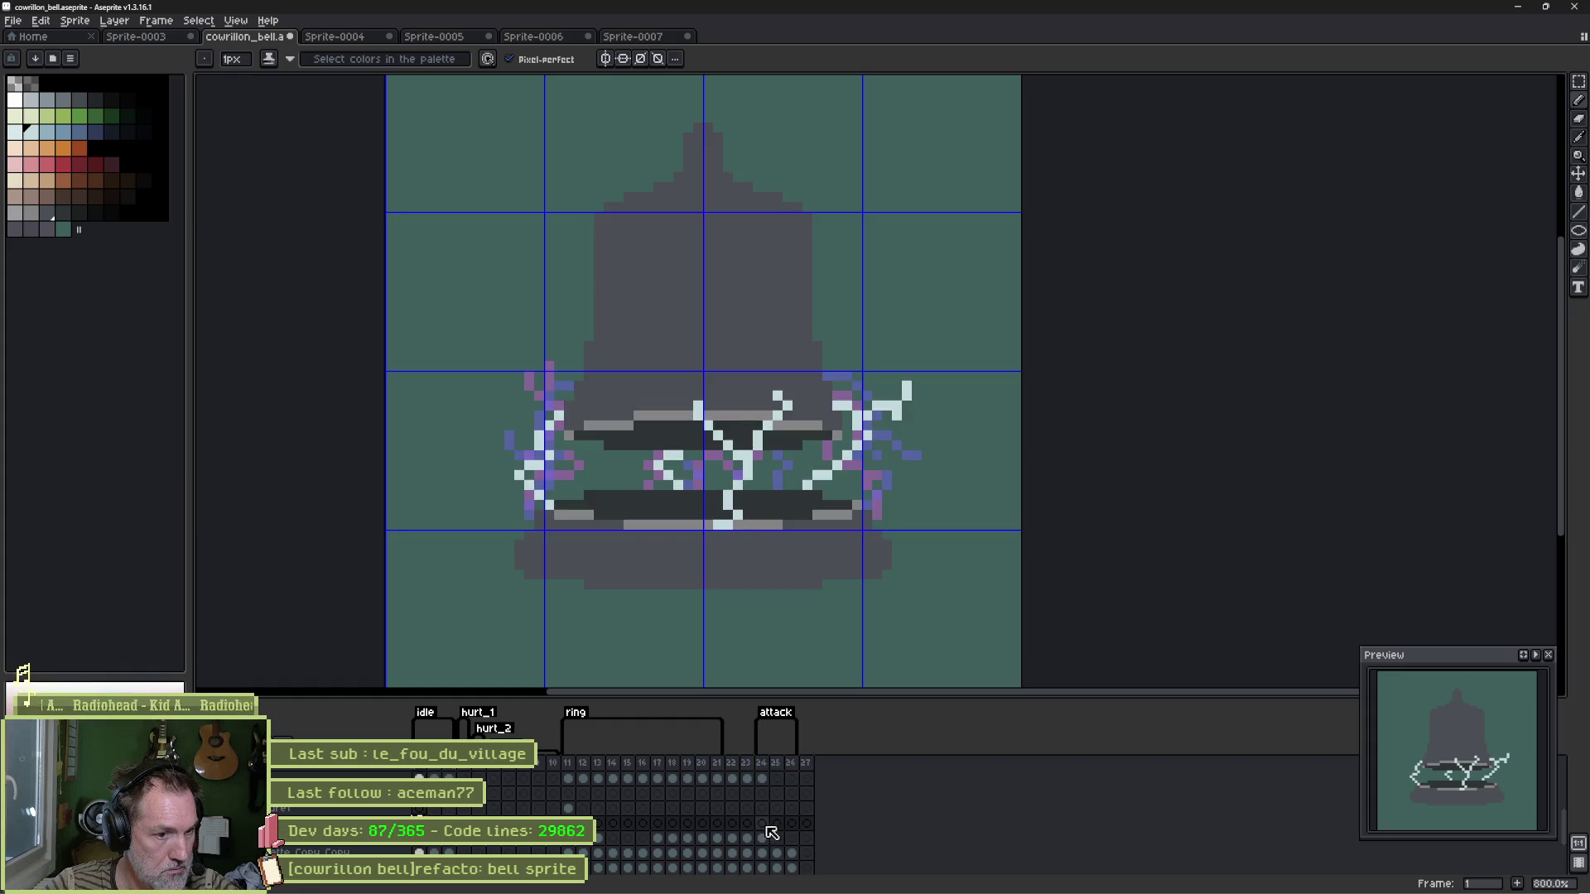
pyautogui.click(763, 824)
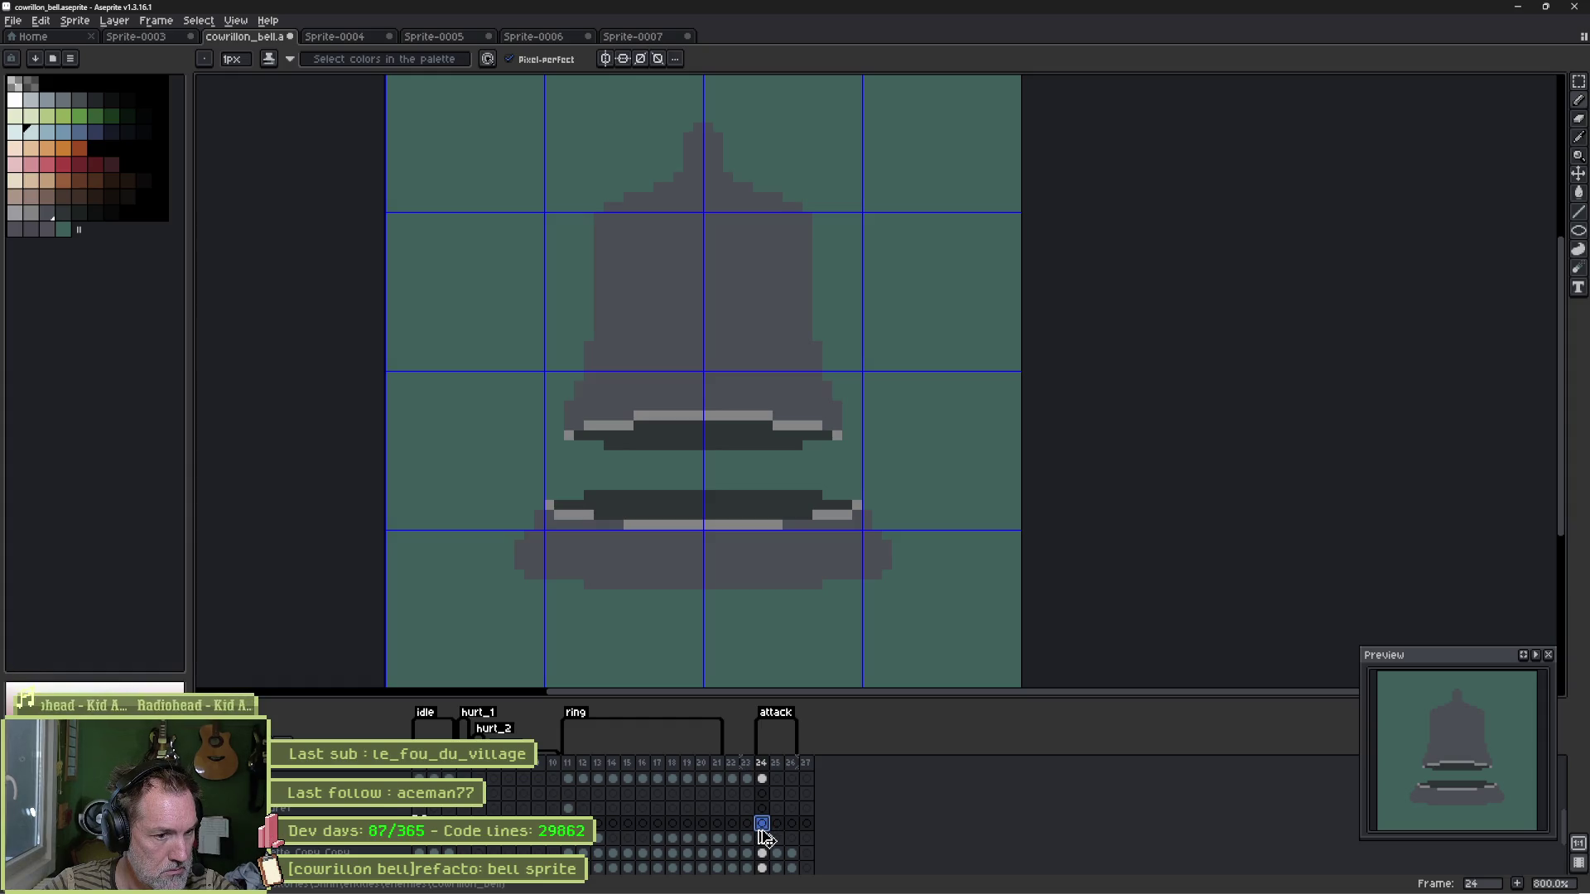
pyautogui.hotkey('ctrl', 'v')
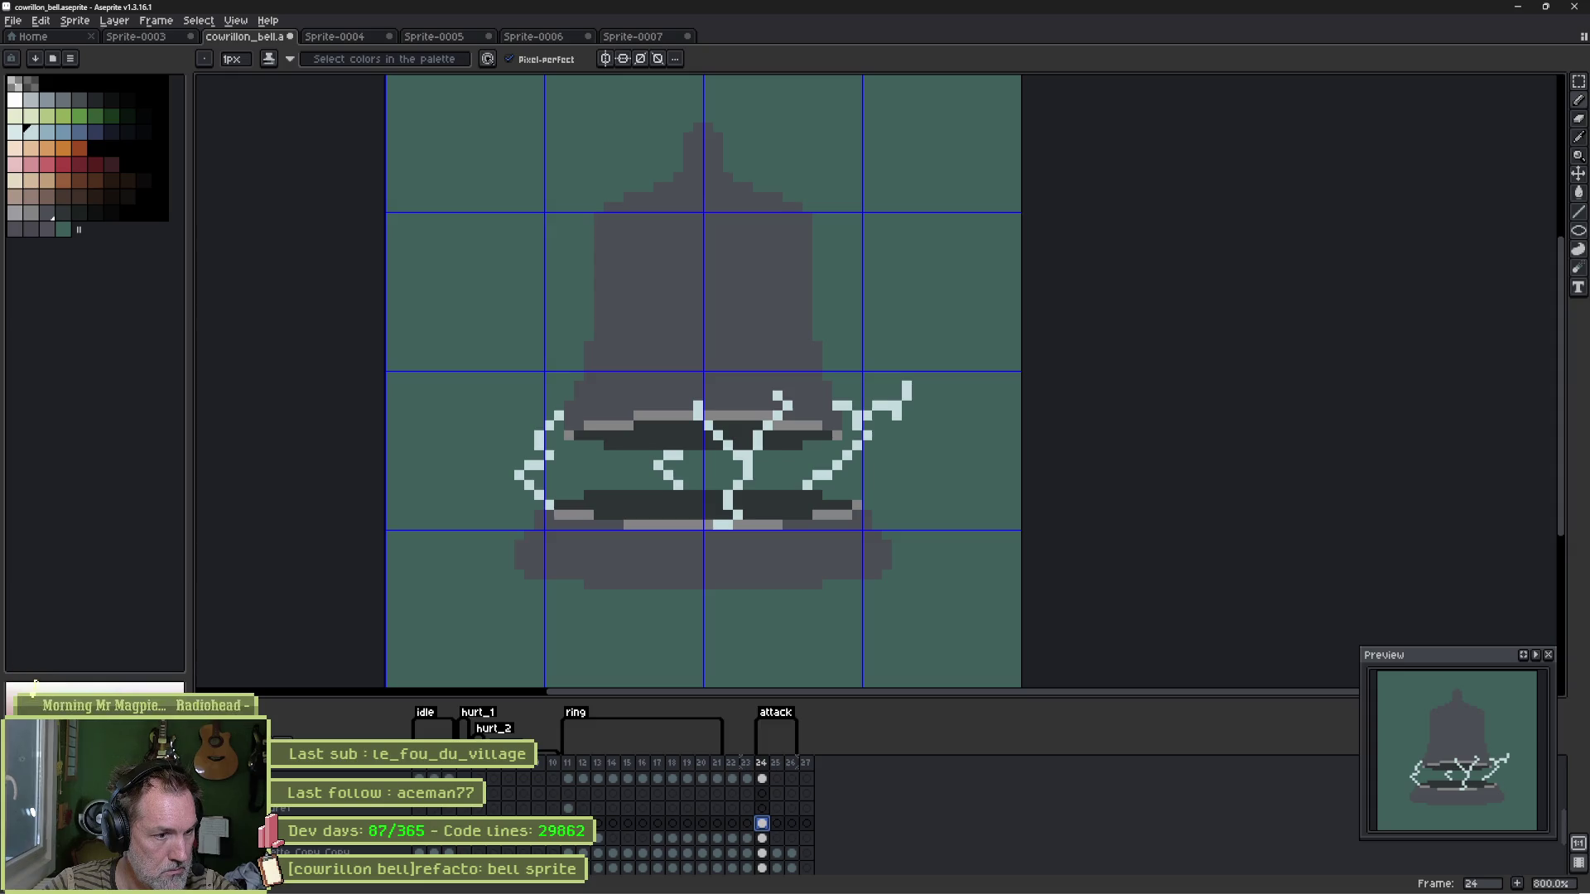
pyautogui.press('Return')
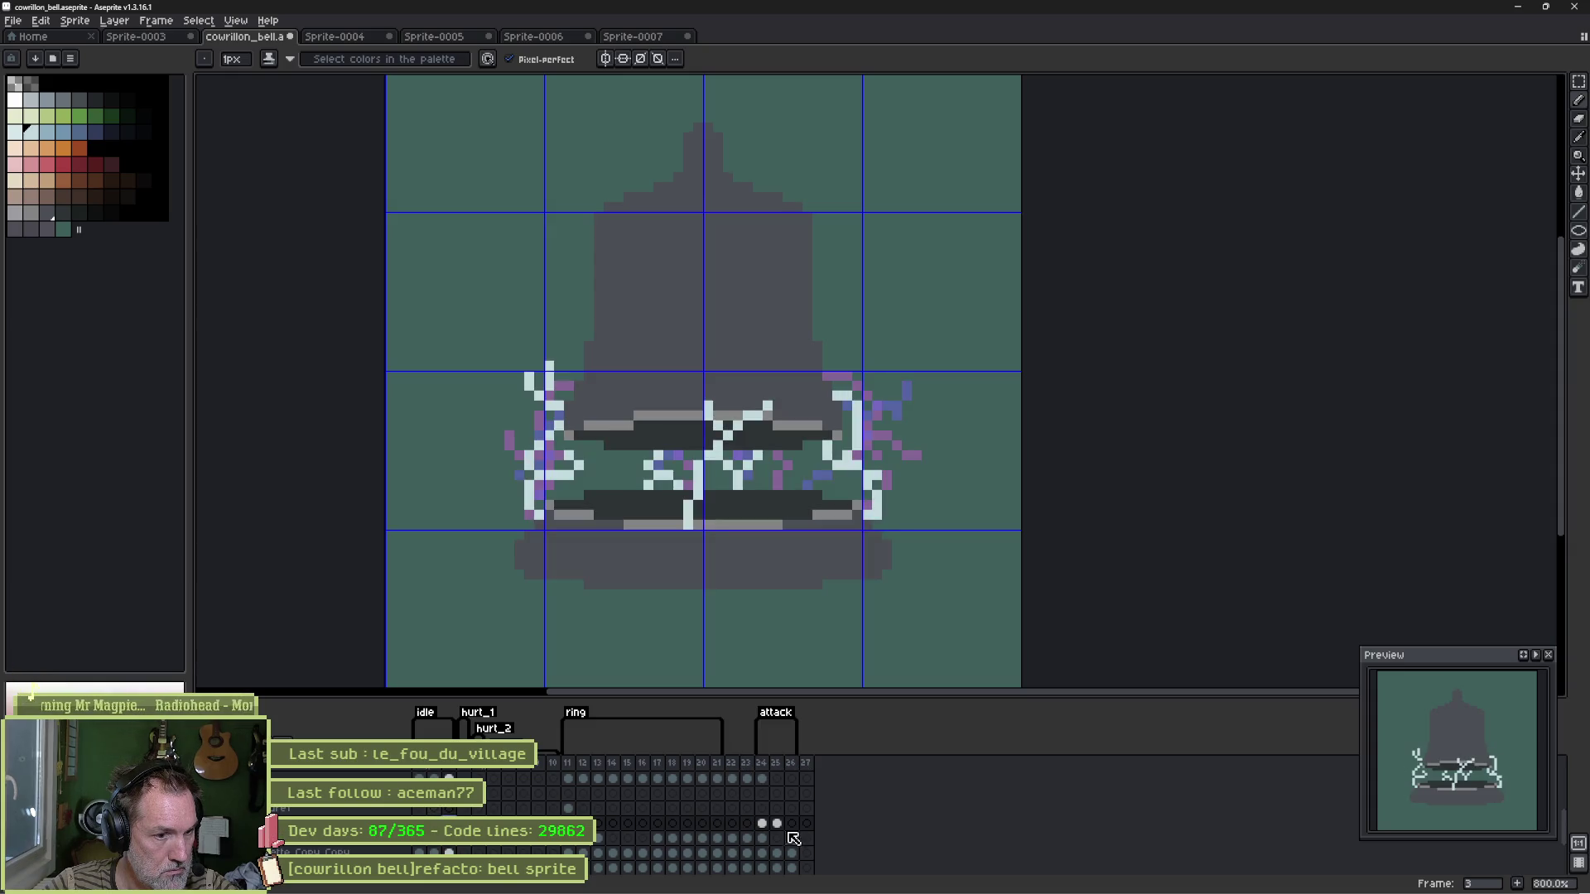
pyautogui.click(791, 823)
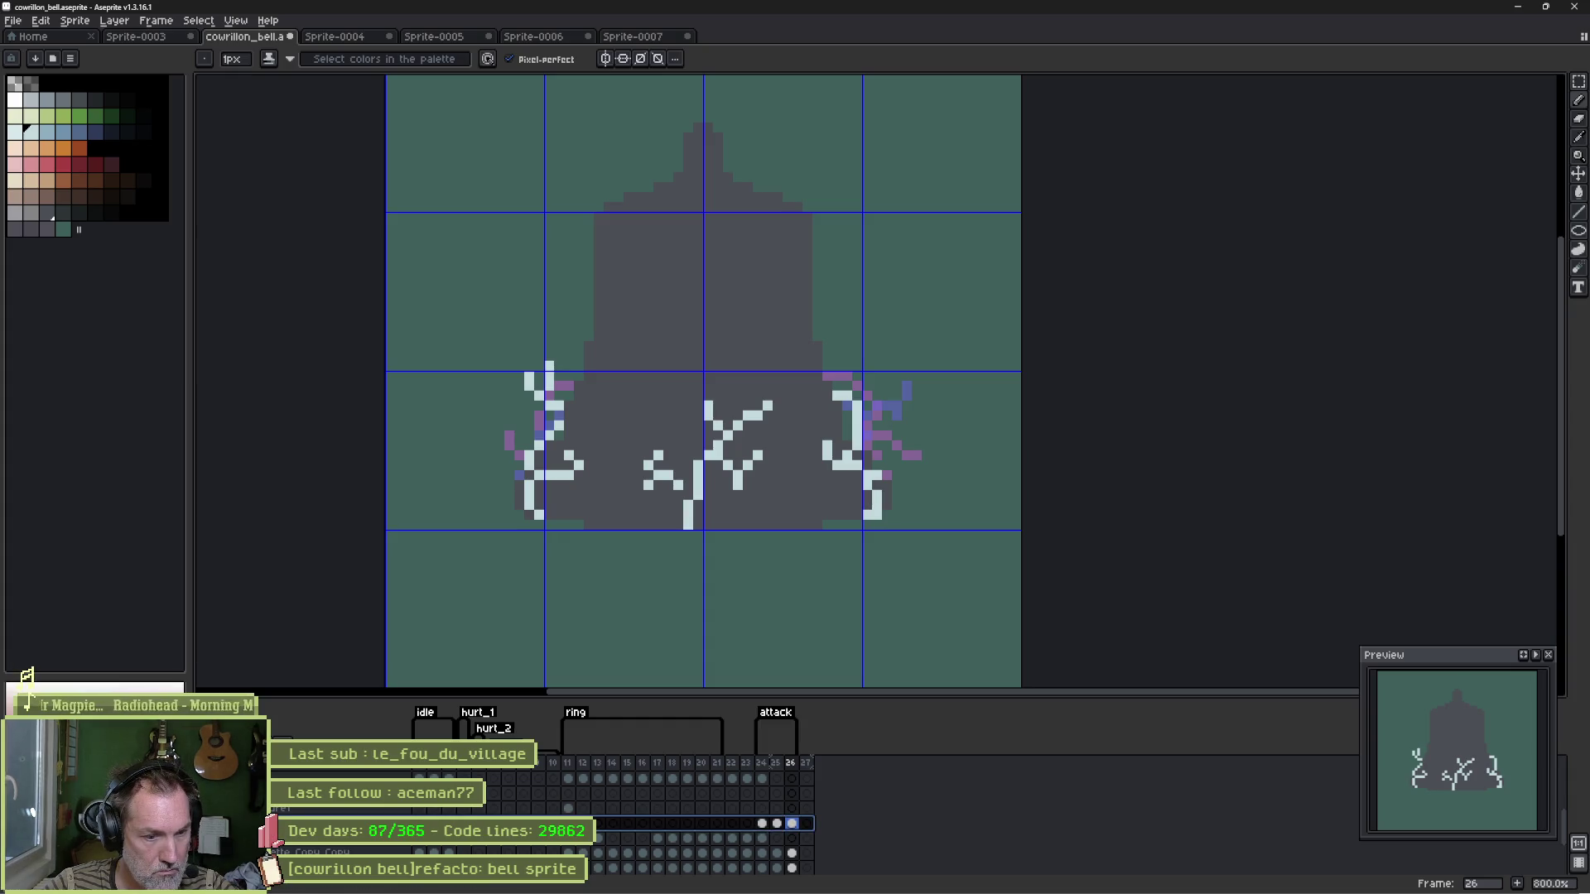
# - Move the layer lower in the stack and rename it energy ball
pyautogui.moveTo(341, 823); pyautogui.dragTo(342, 853)
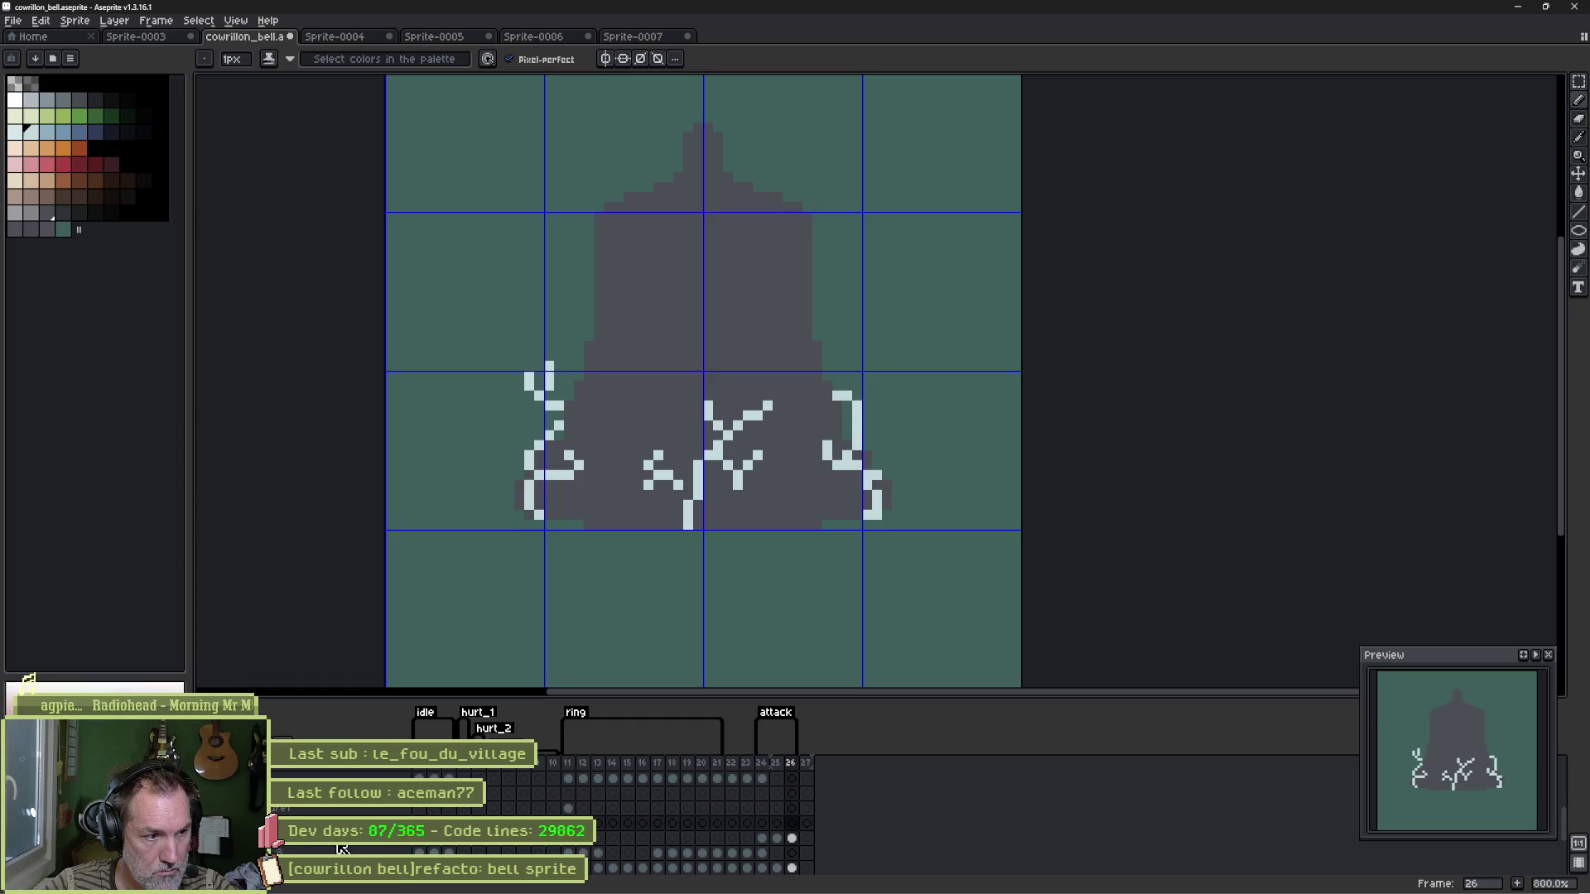
pyautogui.doubleClick(339, 823)
pyautogui.write('energy bal')
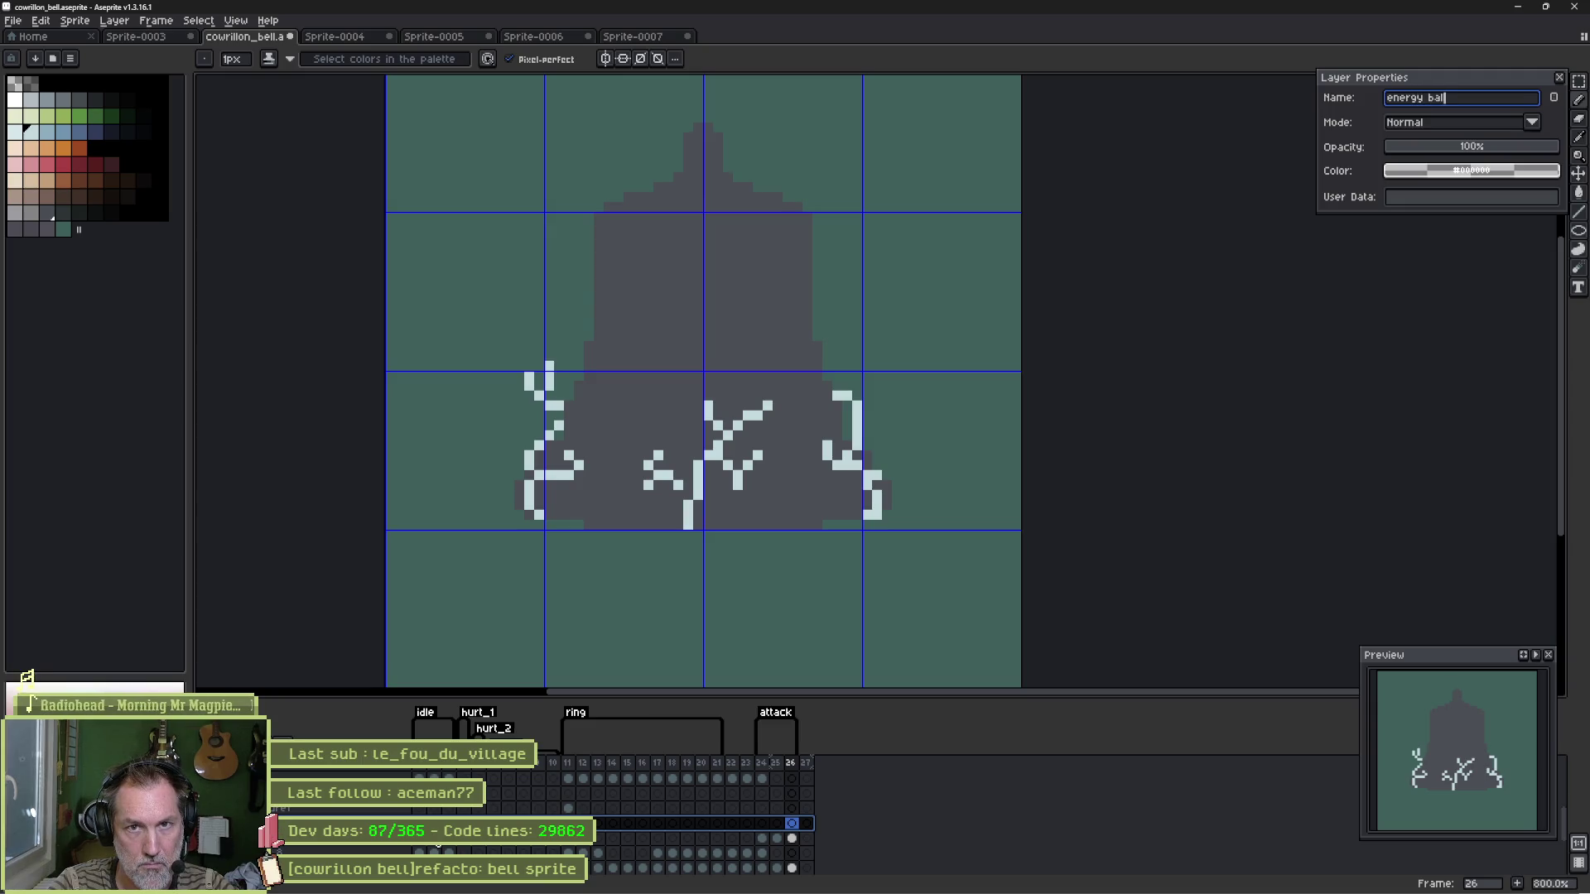
pyautogui.press('Return')
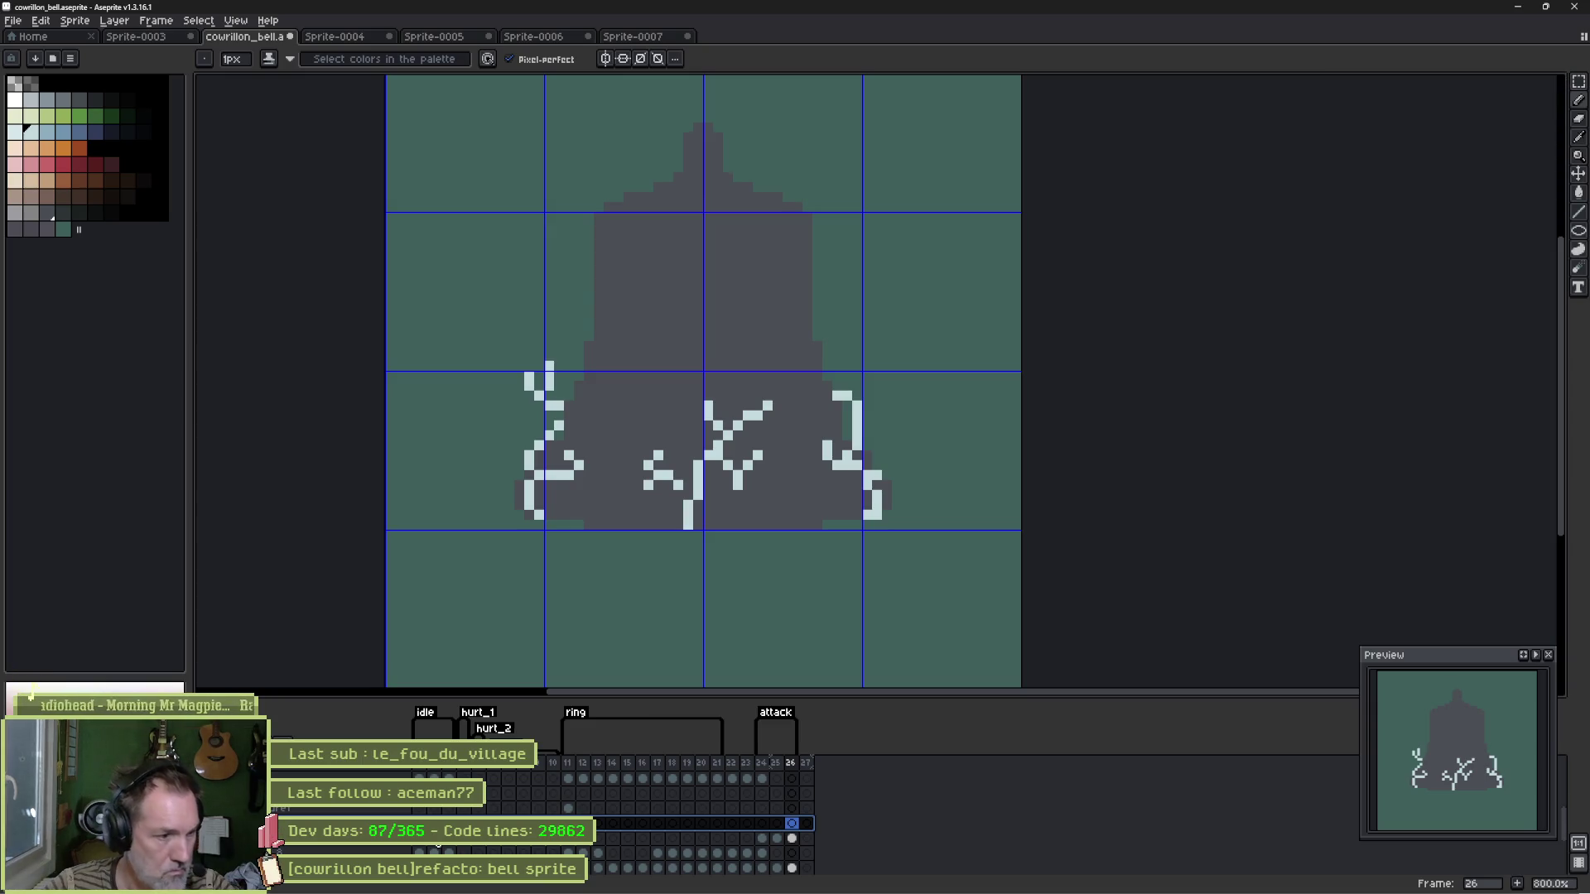
# - On attack frame 24, paint a light blue-grey patch inside the ring and briefly show the purple spark layer
pyautogui.click(765, 824)
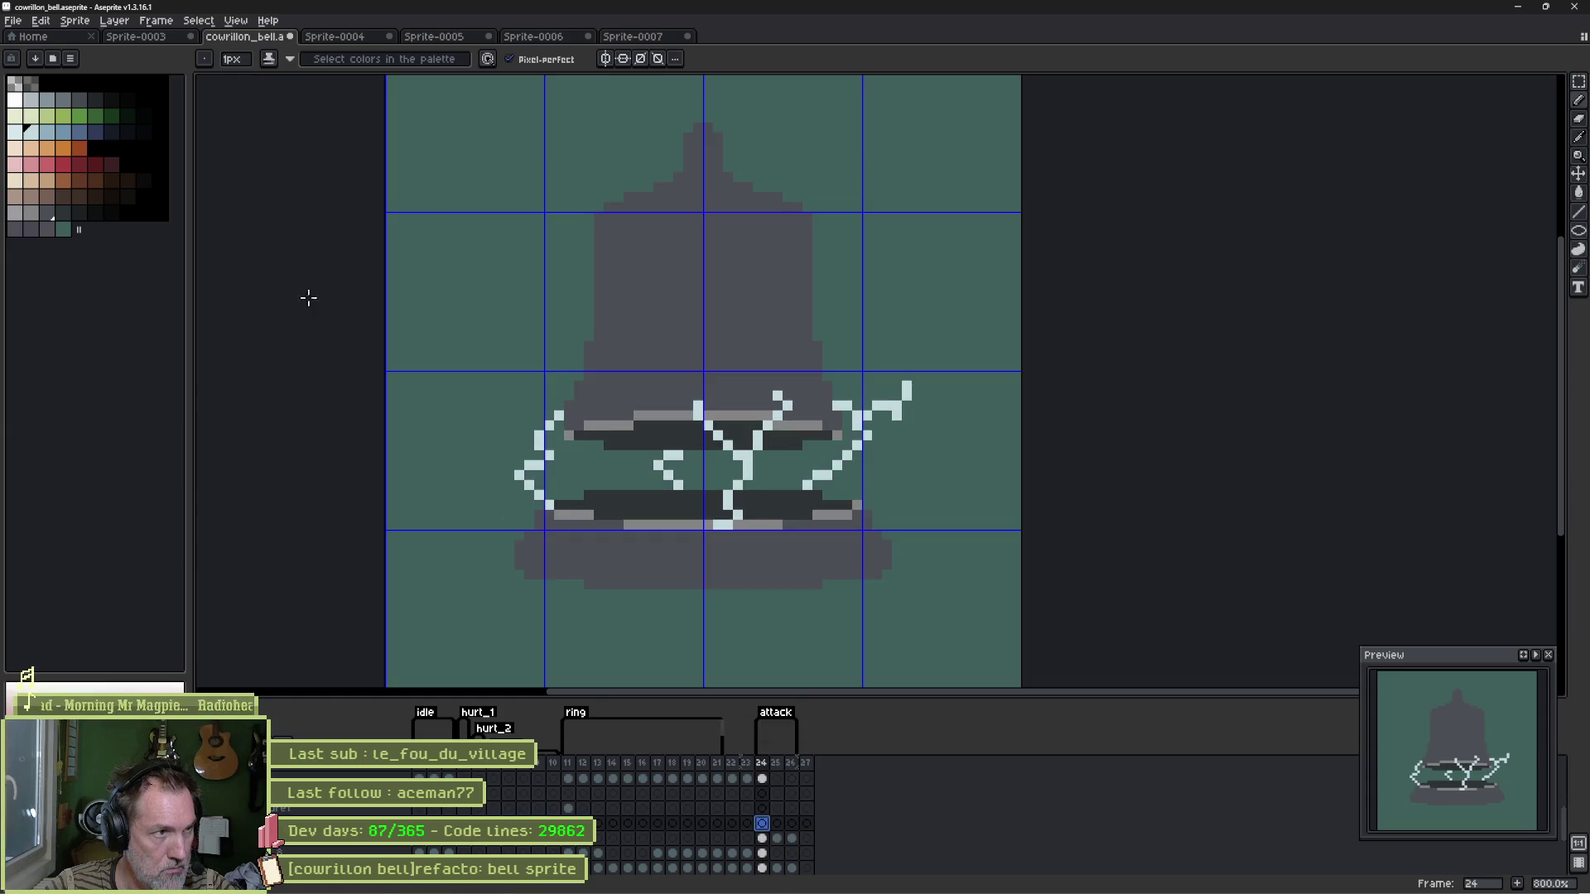
pyautogui.click(46, 131)
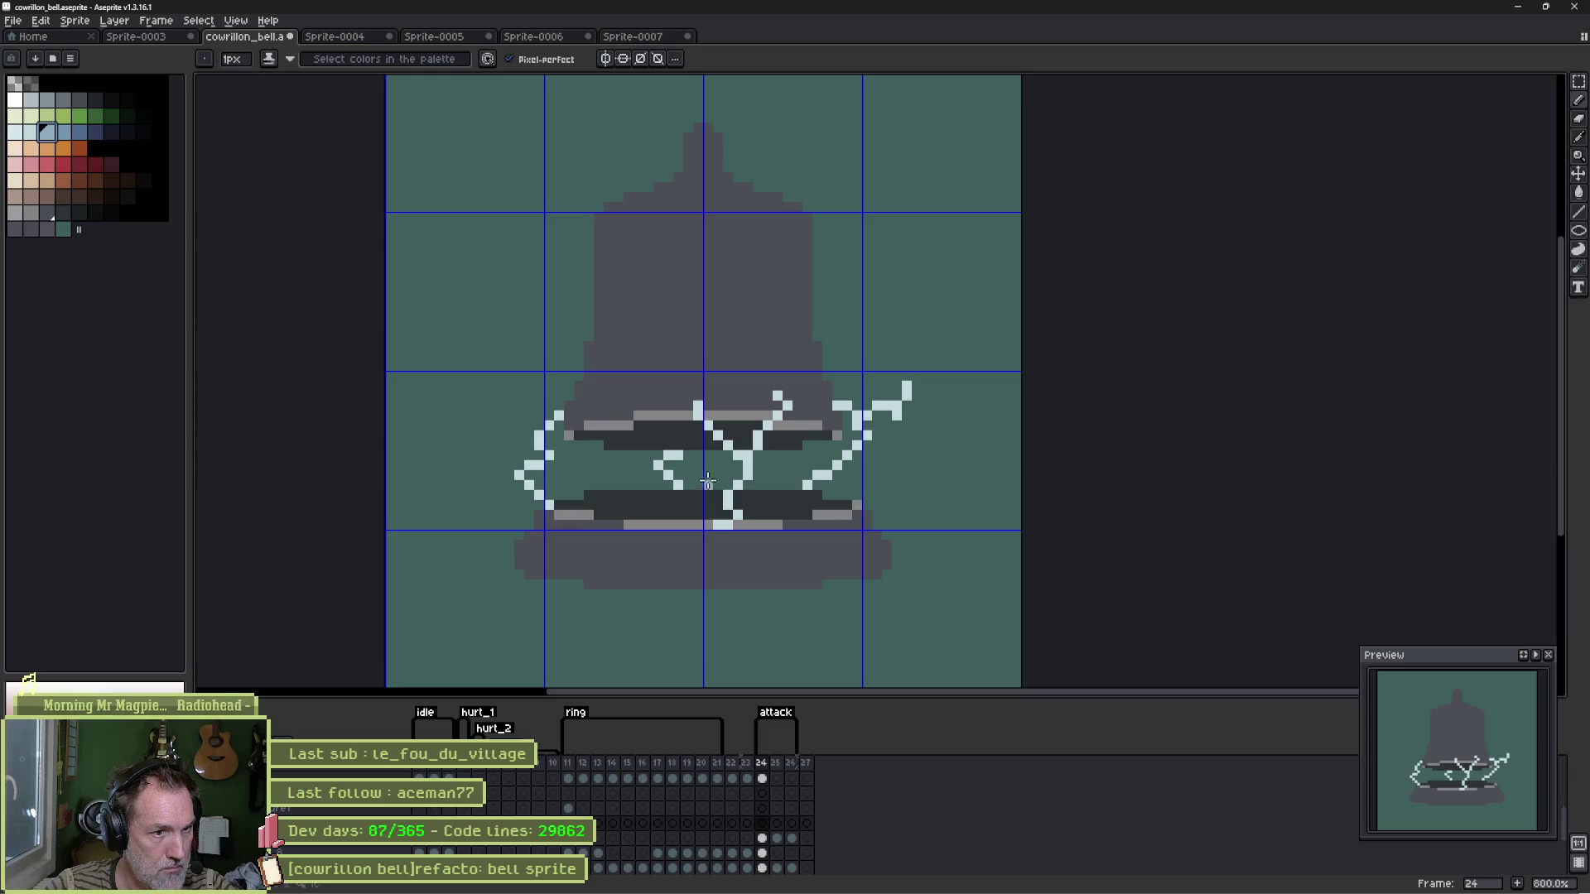
pyautogui.moveTo(697, 481)
pyautogui.mouseDown()
pyautogui.moveTo(714, 468)
pyautogui.moveTo(691, 461)
pyautogui.moveTo(724, 468)
pyautogui.mouseUp()
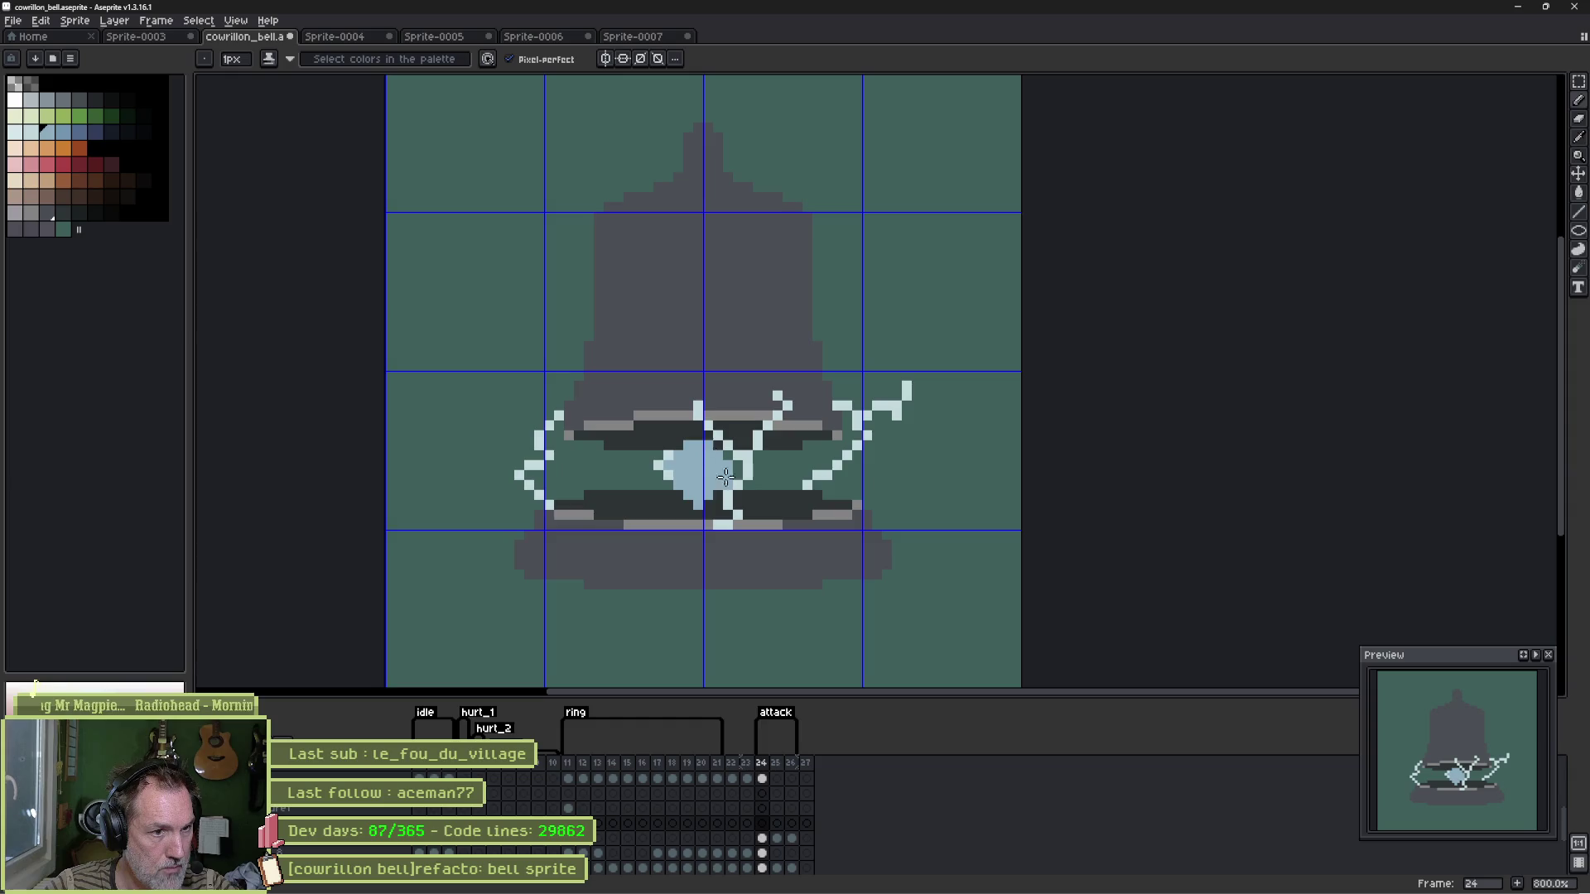
pyautogui.click(355, 845)
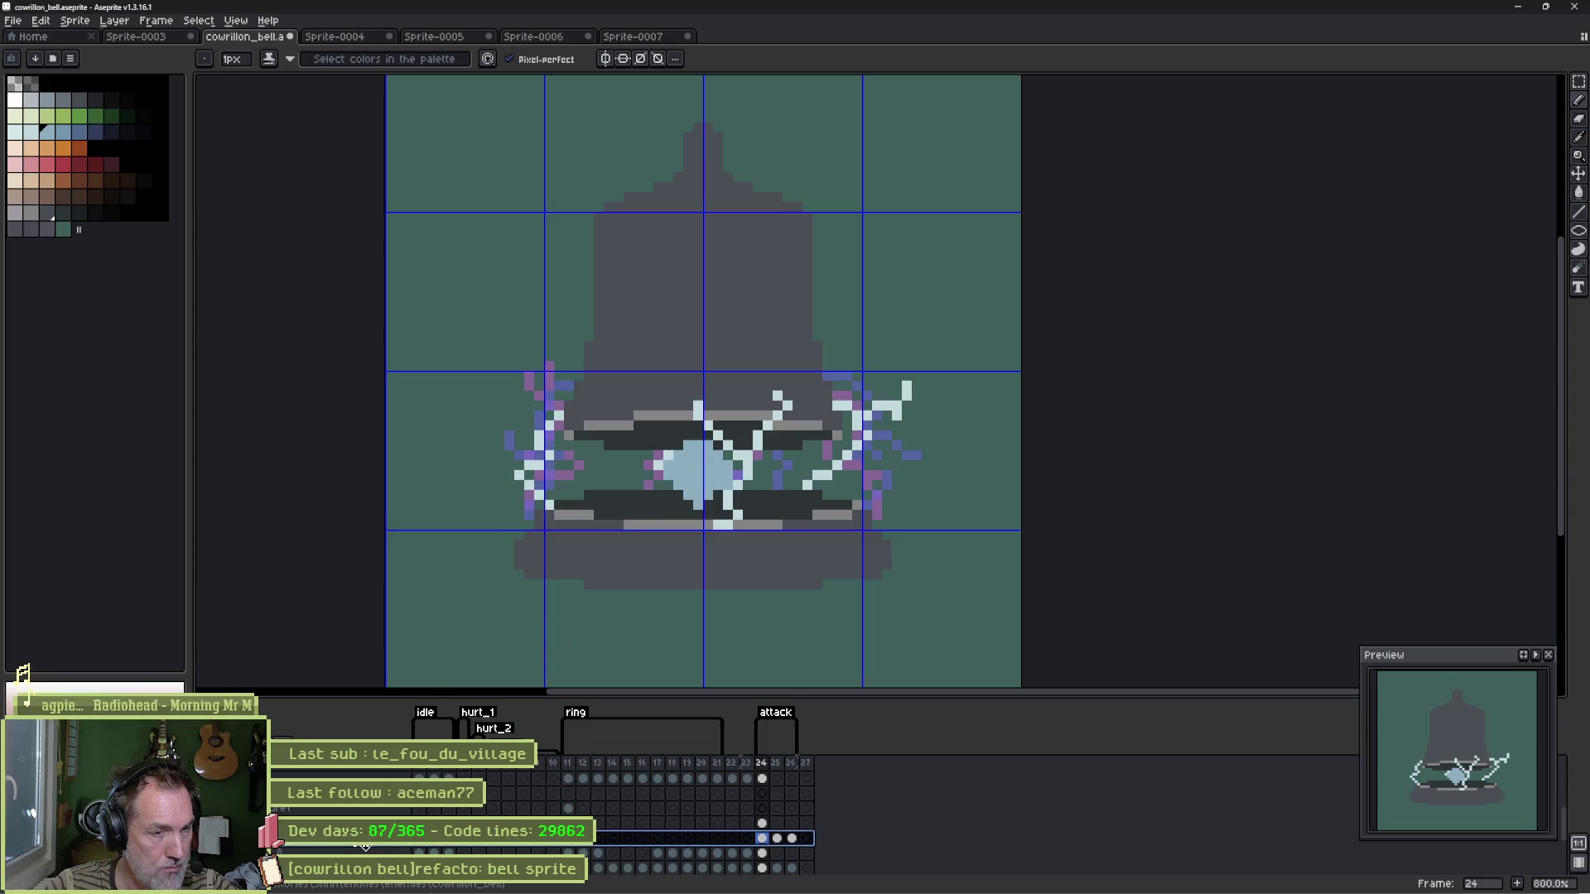
pyautogui.click(364, 846)
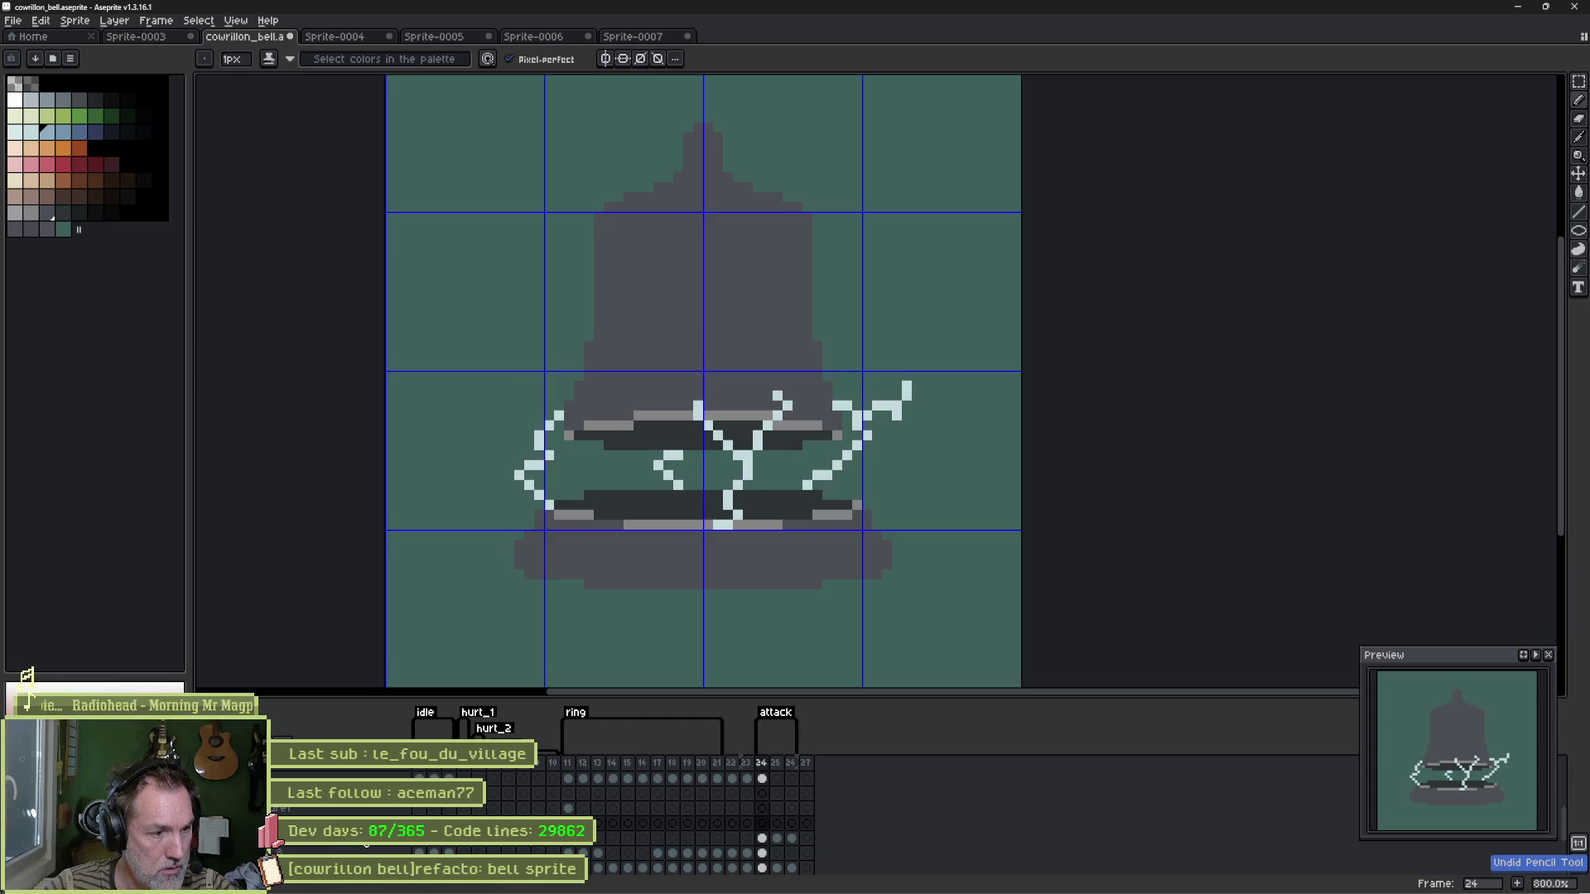
# - On the energy ball layer, paint a round light-blue ball at the bell's centre with a 5px brush
pyautogui.click(761, 823)
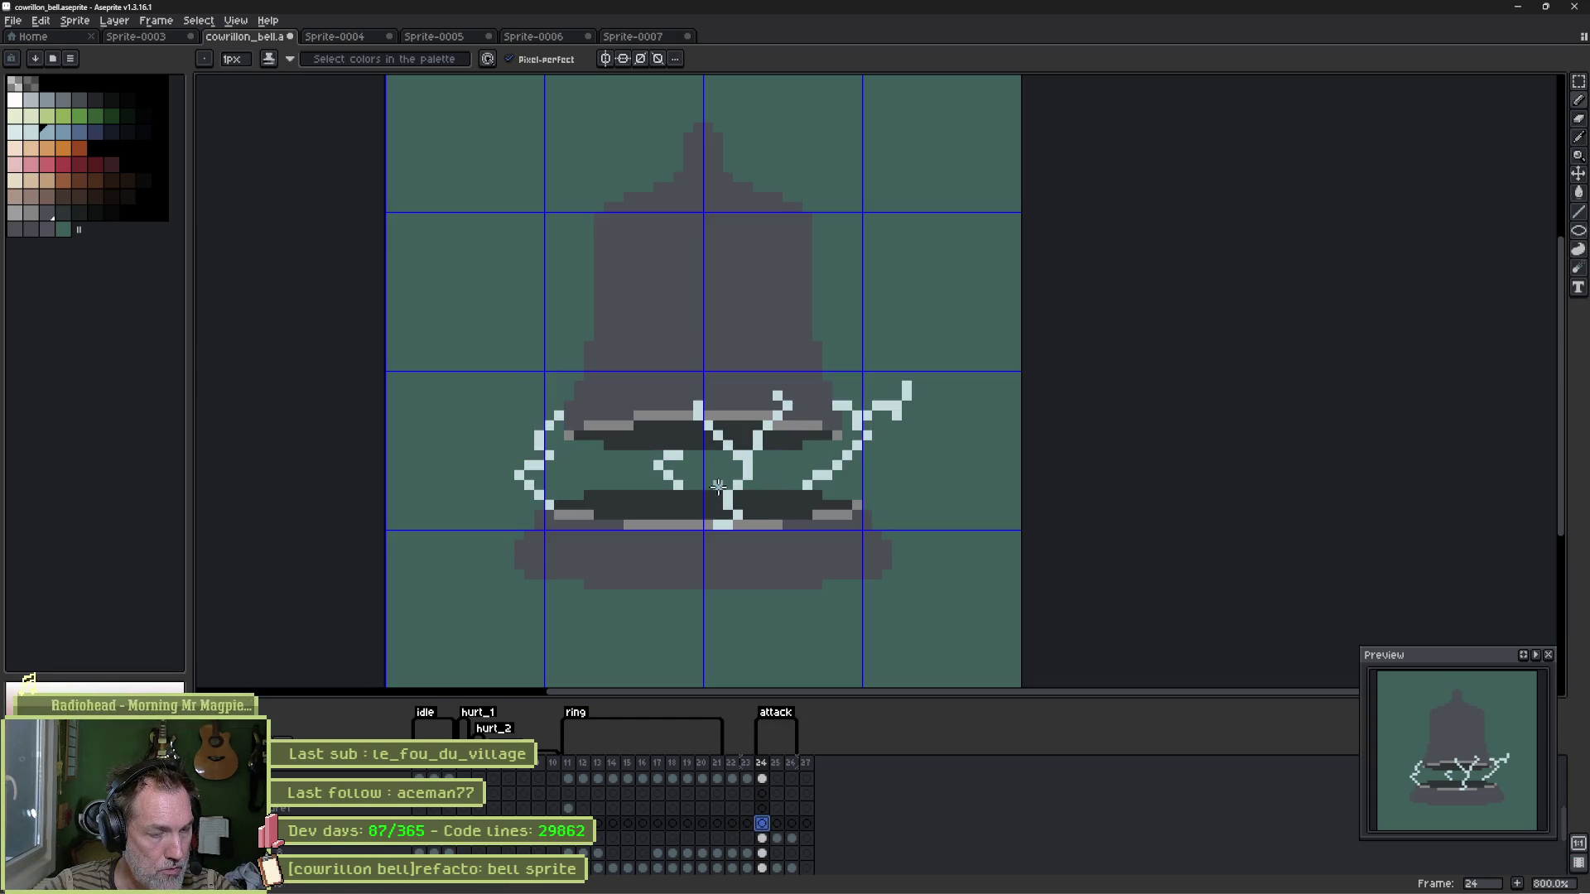
pyautogui.scroll(2, 689, 451)
pyautogui.moveTo(703, 435)
pyautogui.mouseDown()
pyautogui.moveTo(671, 457)
pyautogui.moveTo(718, 464)
pyautogui.mouseUp()
pyautogui.hotkey('ctrl', 'z')
pyautogui.press('+')
pyautogui.press('+')
pyautogui.press('+')
pyautogui.click(687, 468)
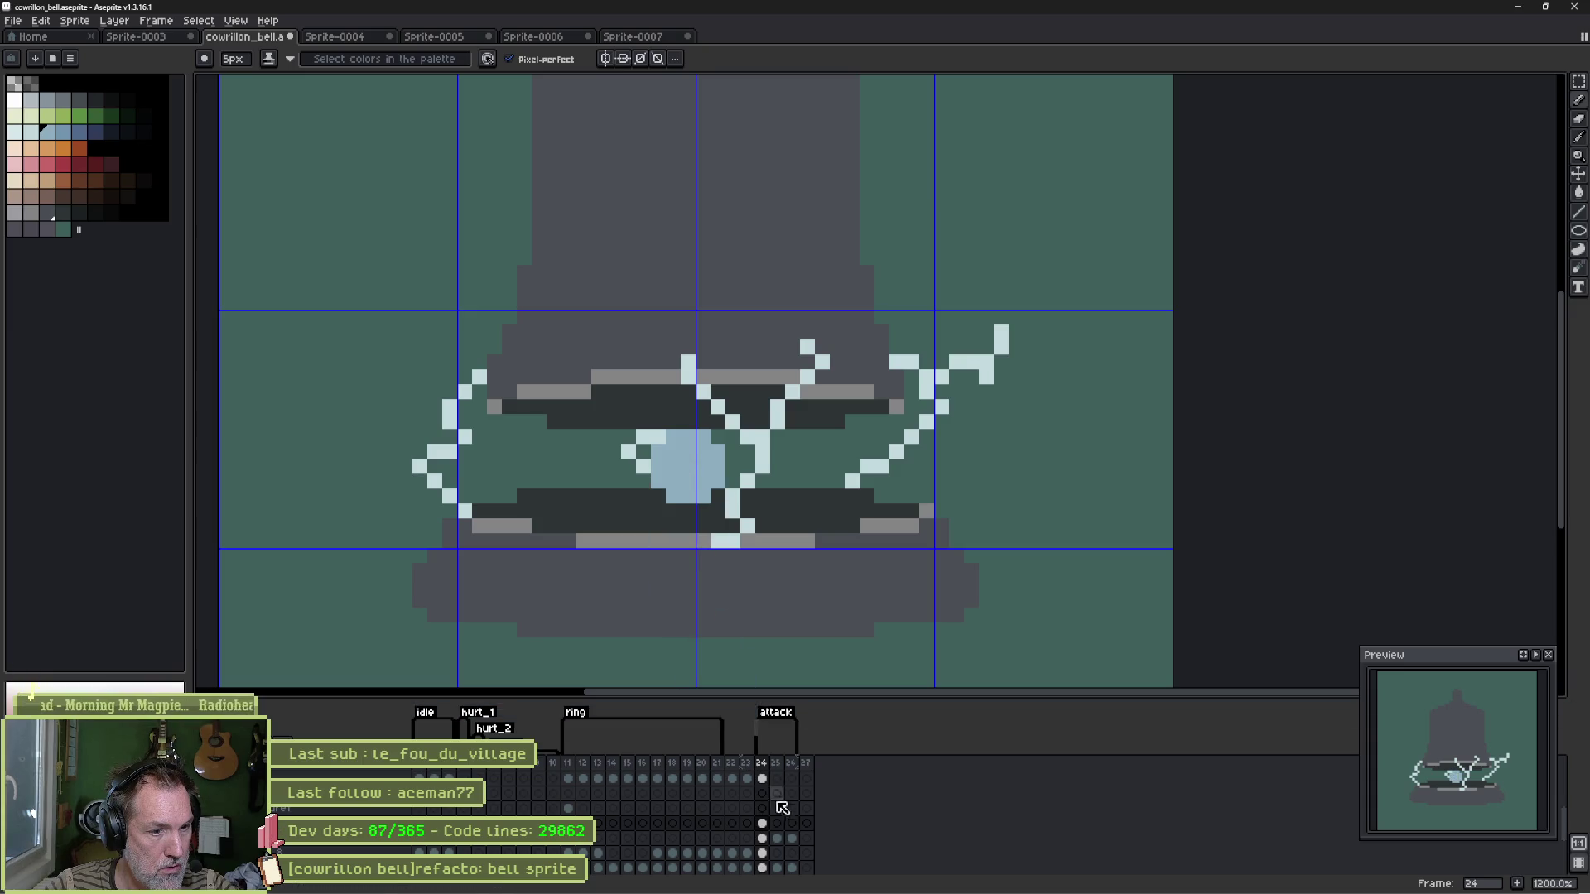
# - Compare attack frames 24, 25 and 26, ending on frame 25 of the energy ball layer
pyautogui.press('Right')
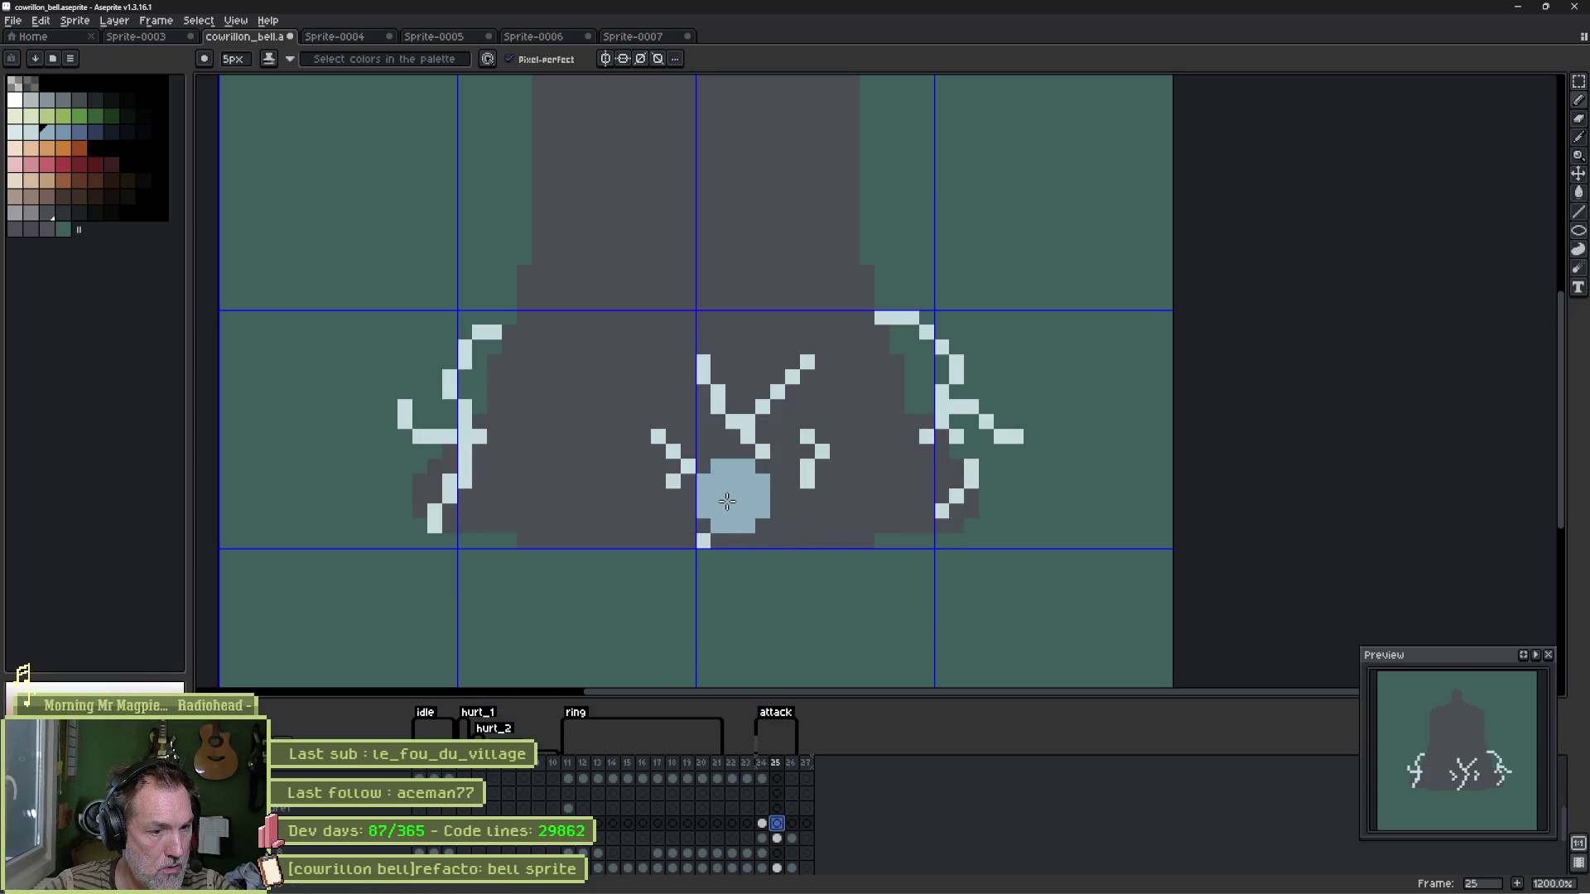
pyautogui.scroll(-2, 750, 829)
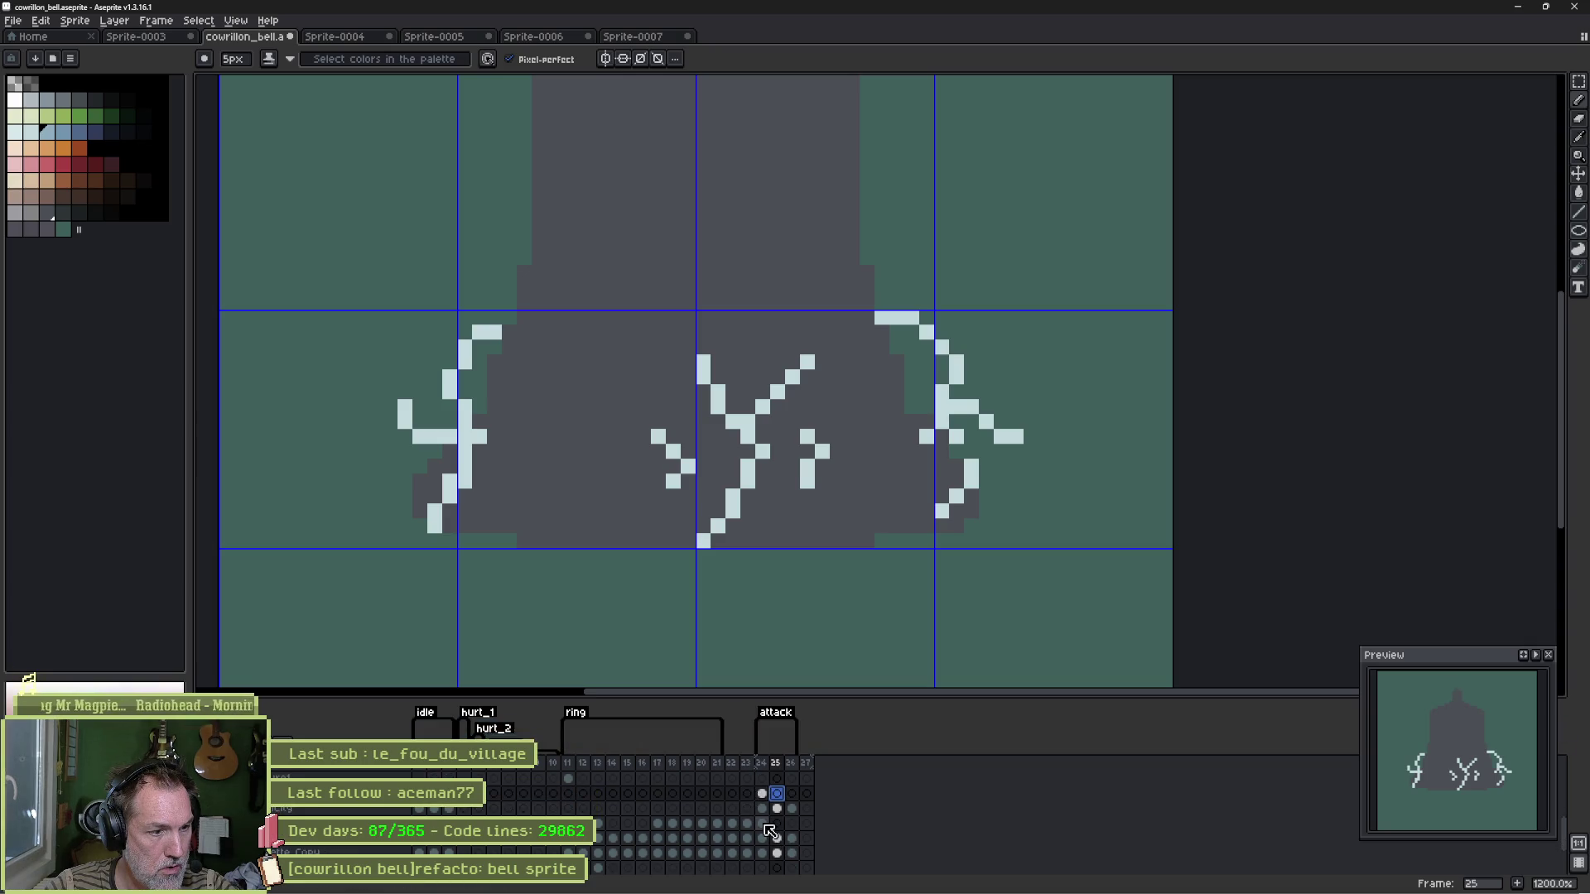
pyautogui.click(764, 823)
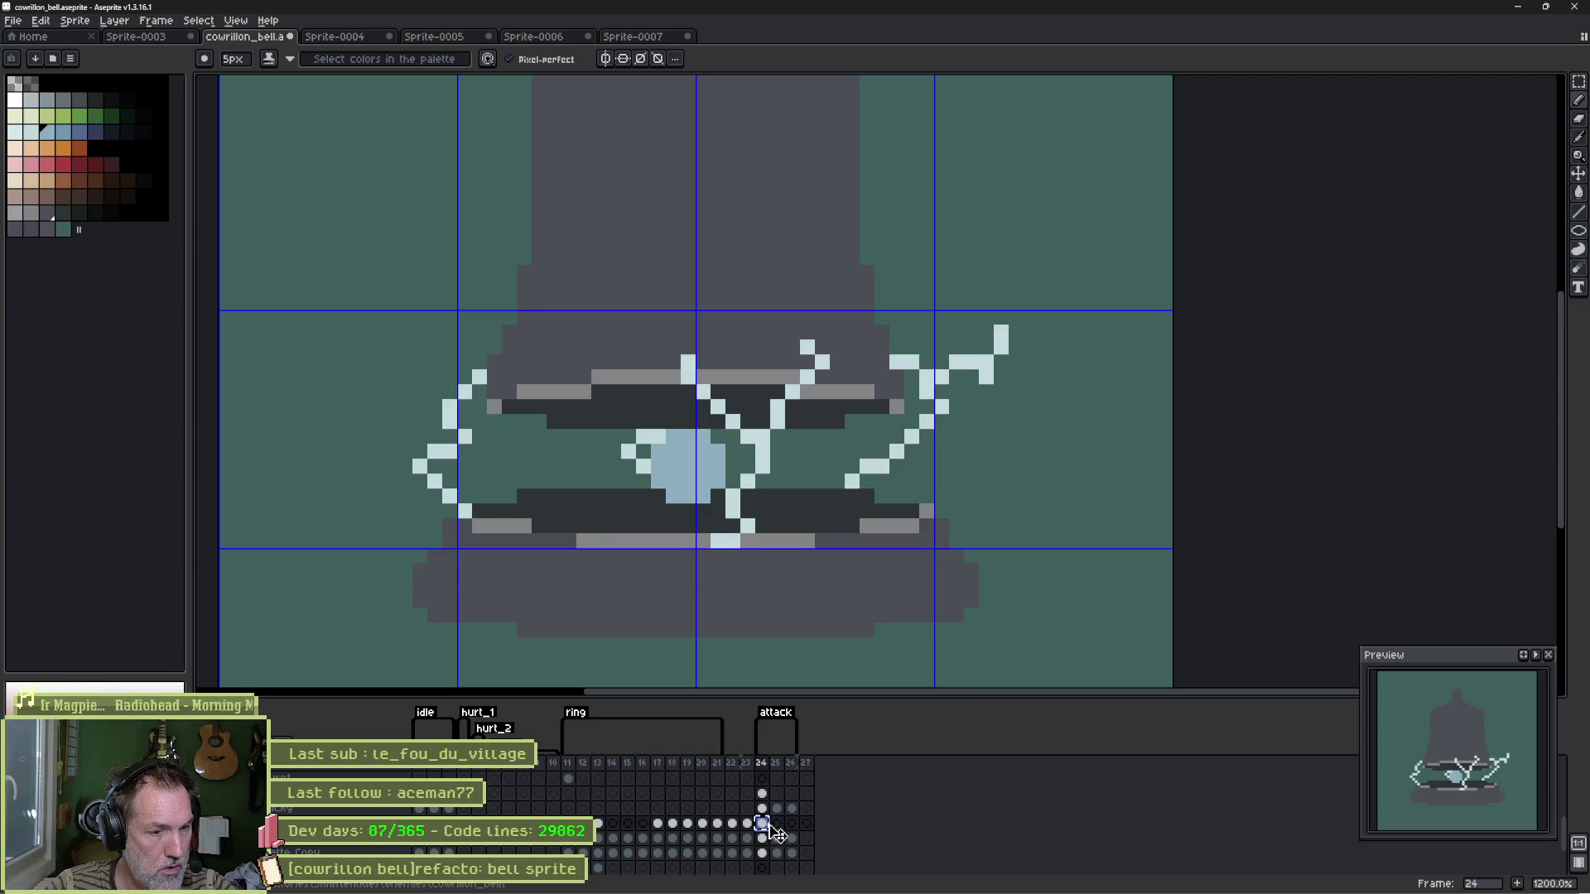
pyautogui.click(779, 824)
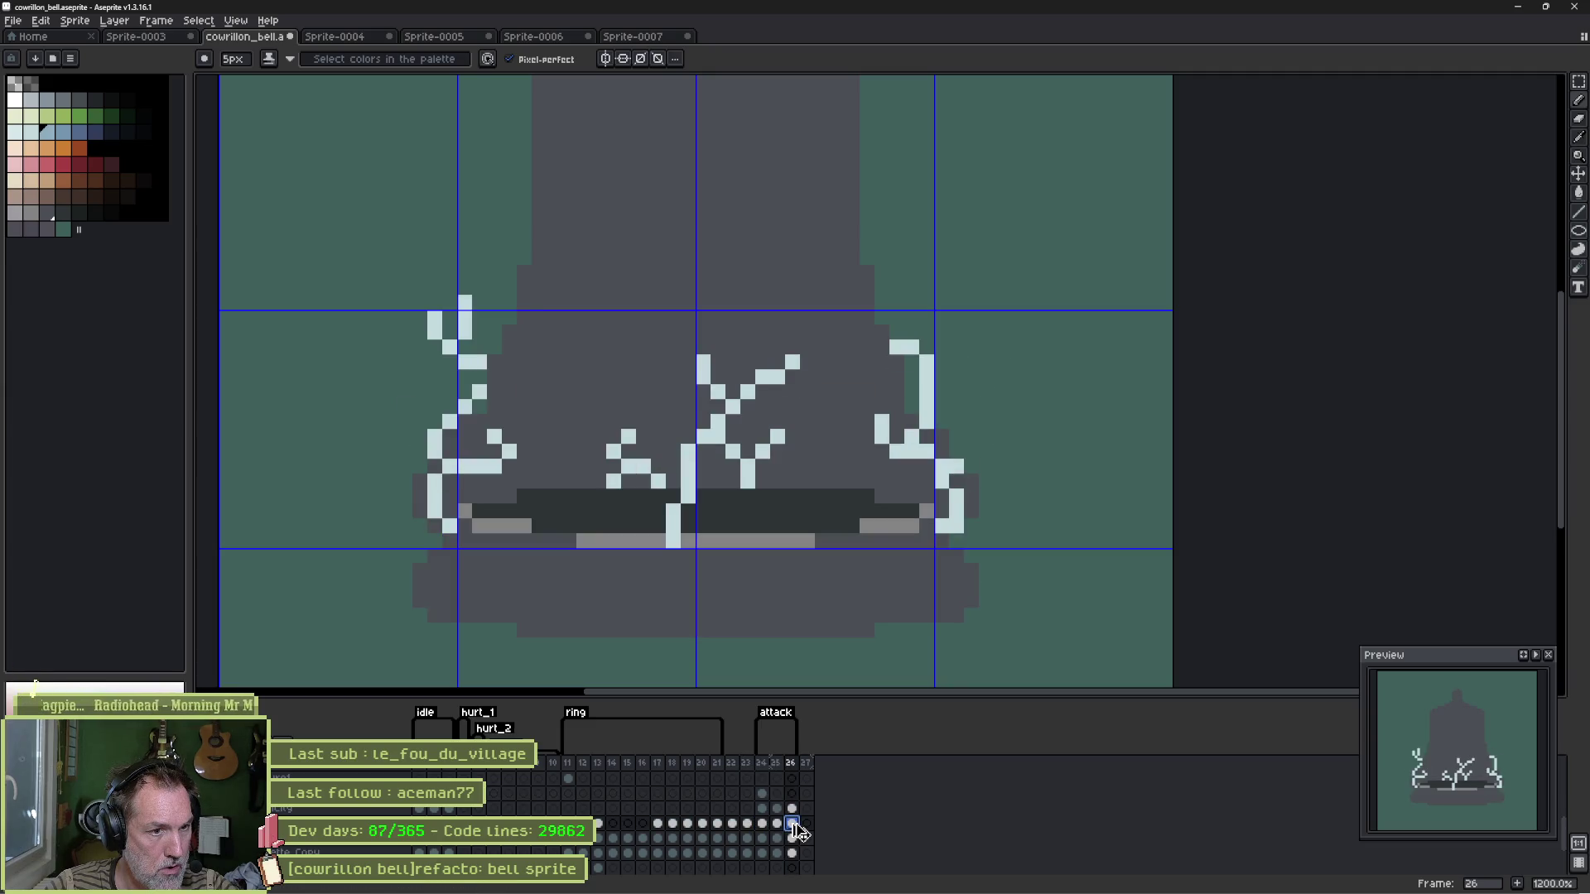
pyautogui.click(761, 838)
pyautogui.click(776, 838)
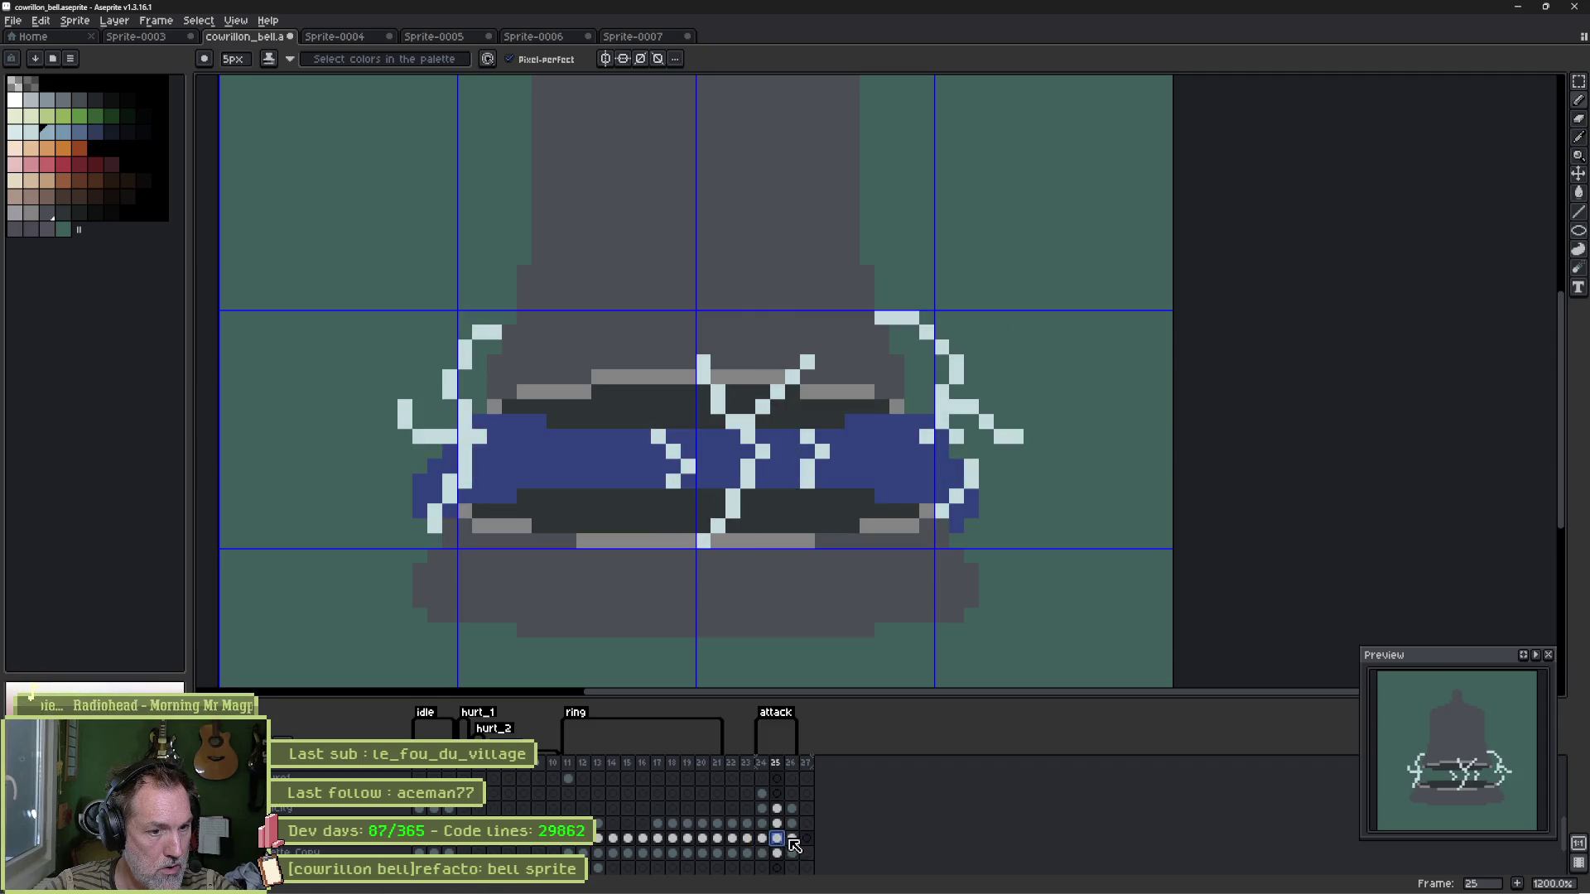
pyautogui.click(791, 838)
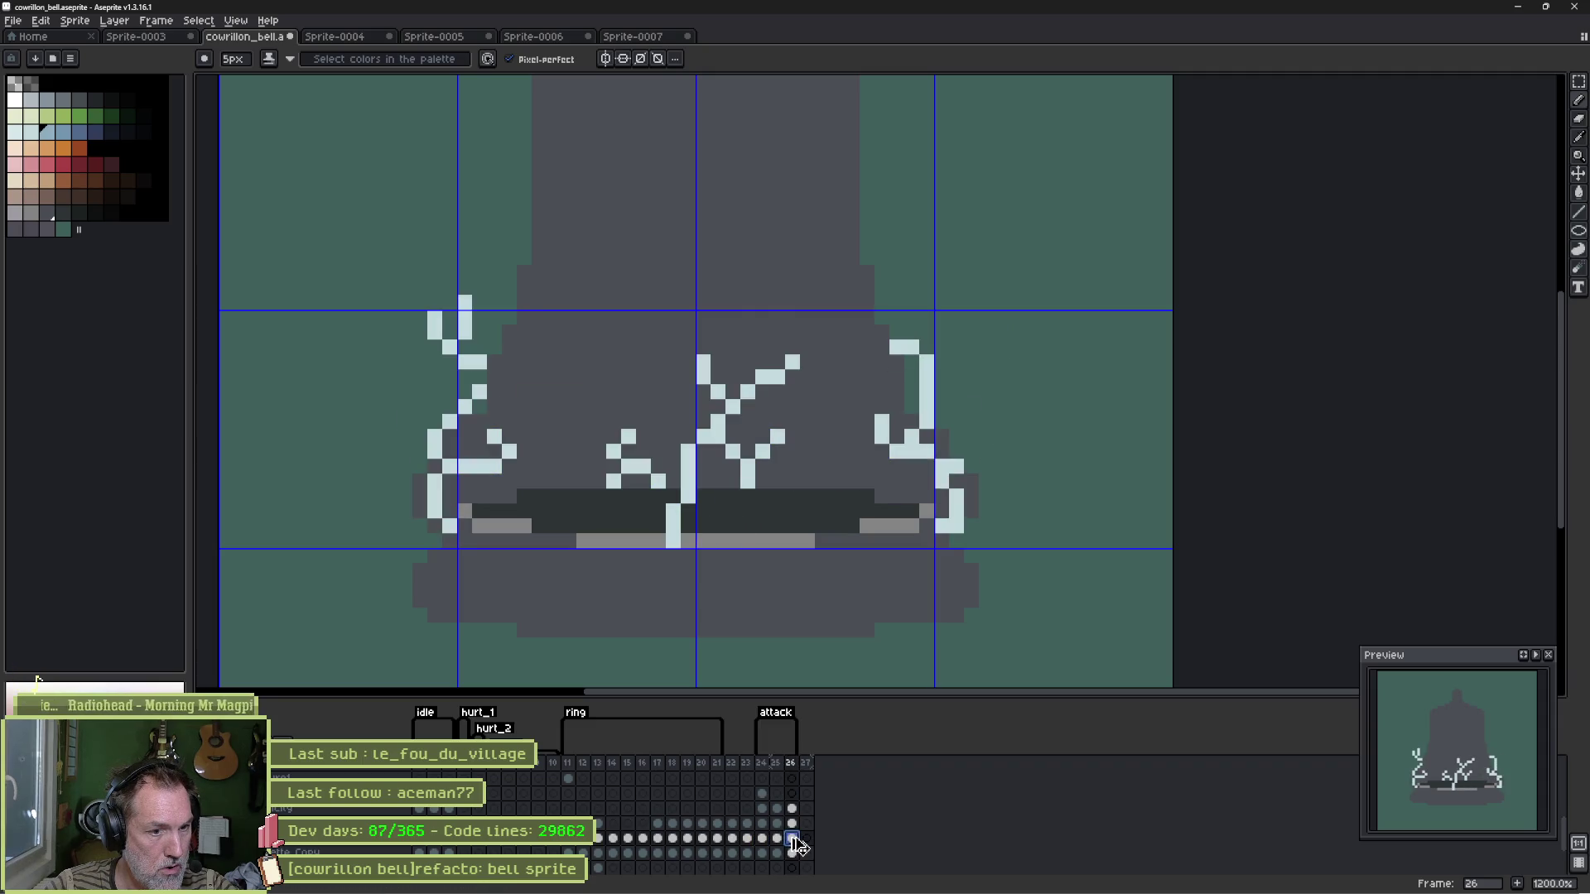
pyautogui.click(764, 795)
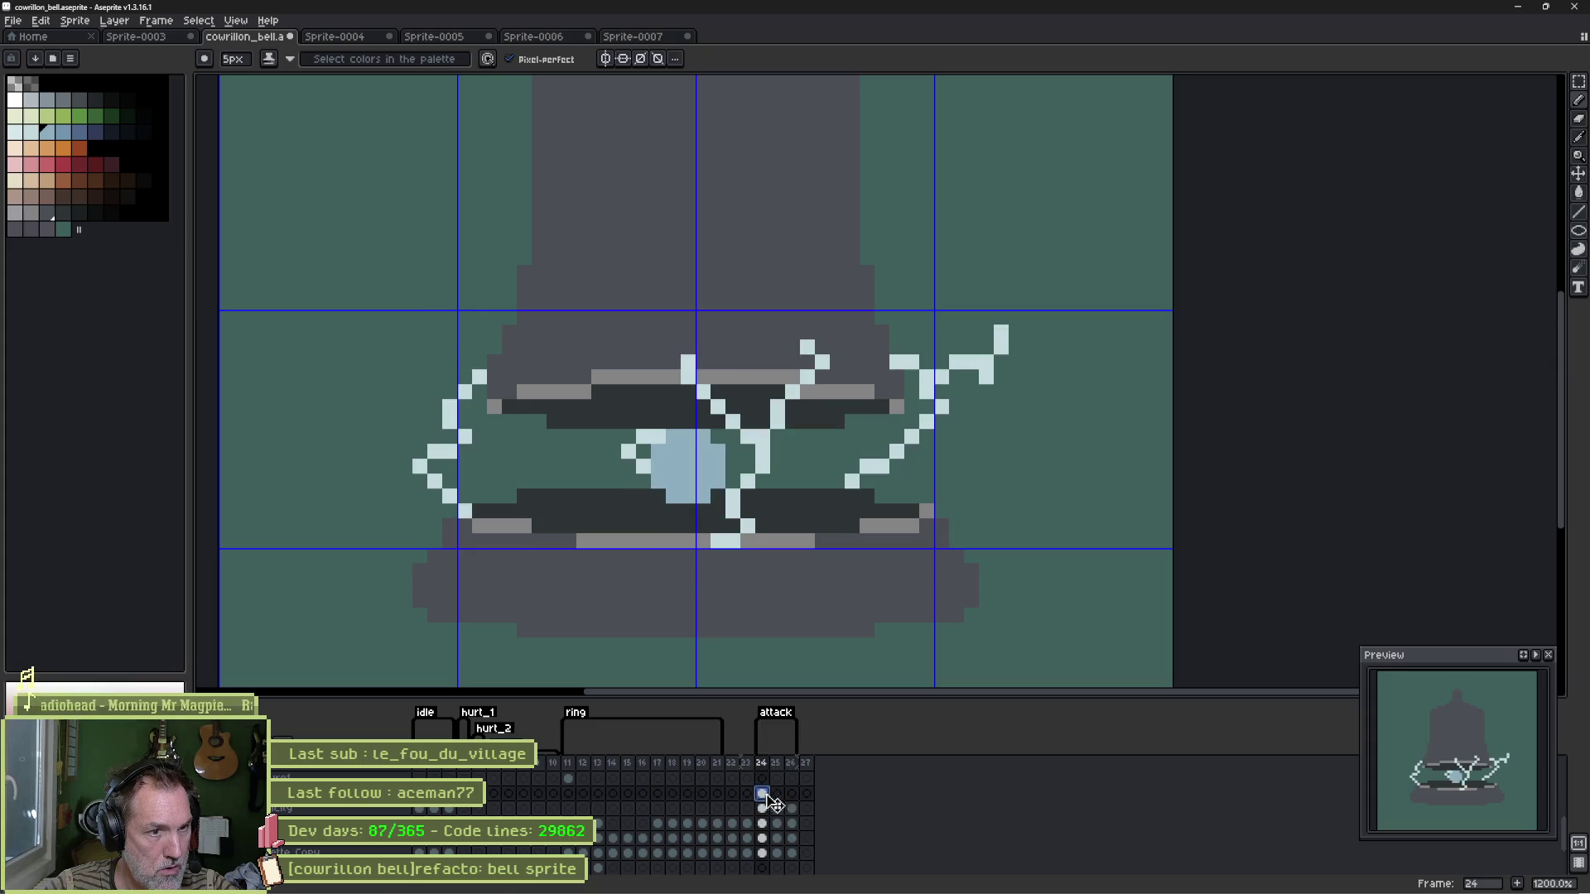
pyautogui.click(780, 795)
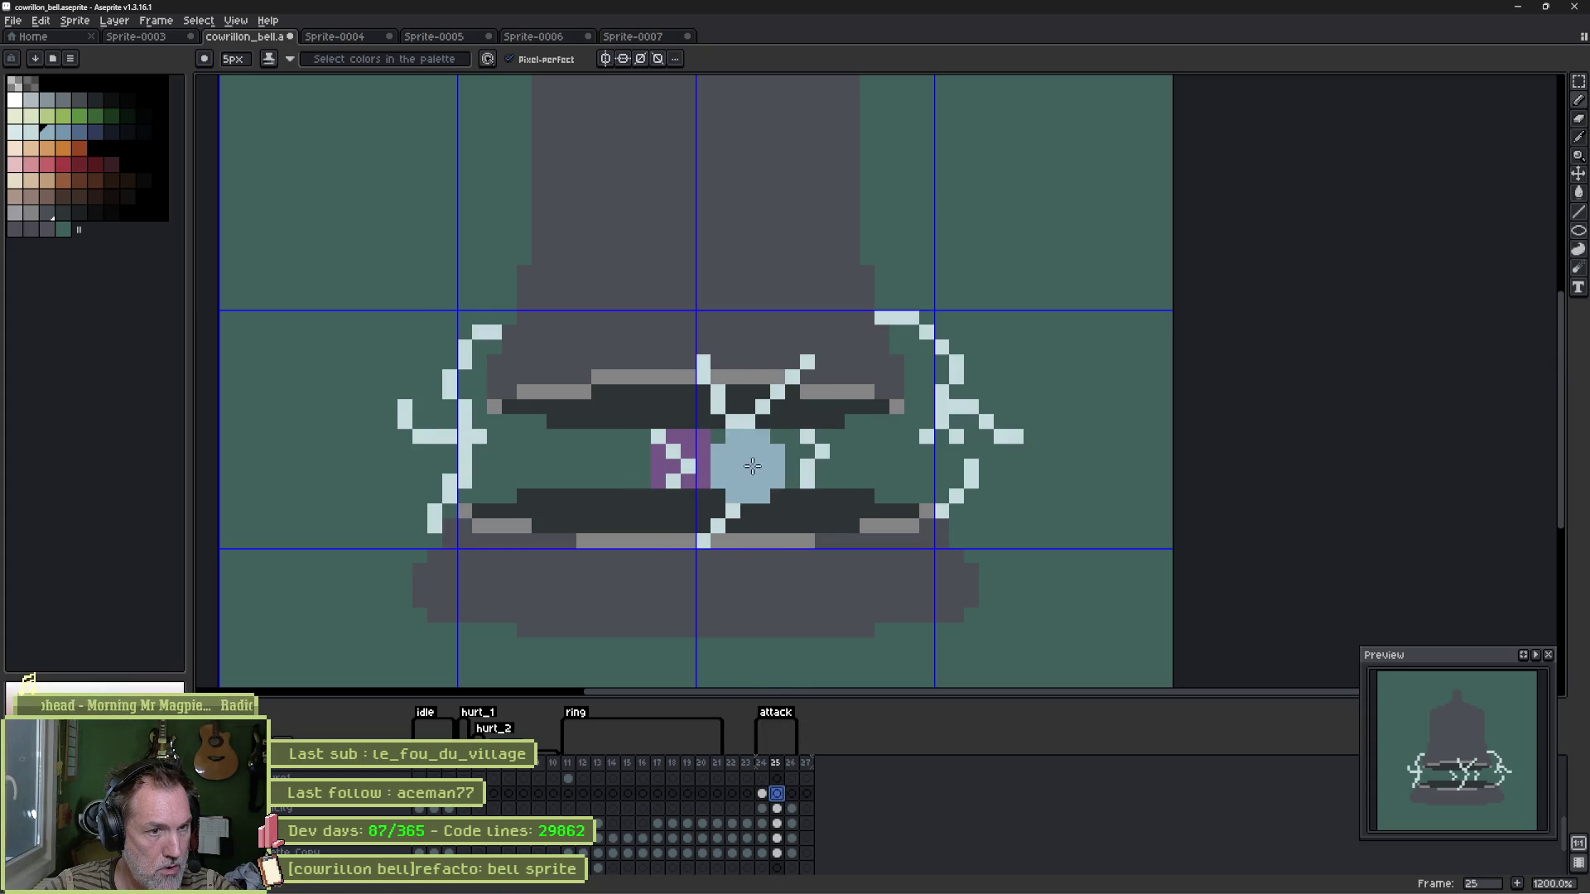
# - Paint a bigger light-blue ball at the bell centre with a 10px brush, then open the layer's properties
pyautogui.press('+')
pyautogui.press('+')
pyautogui.press('+')
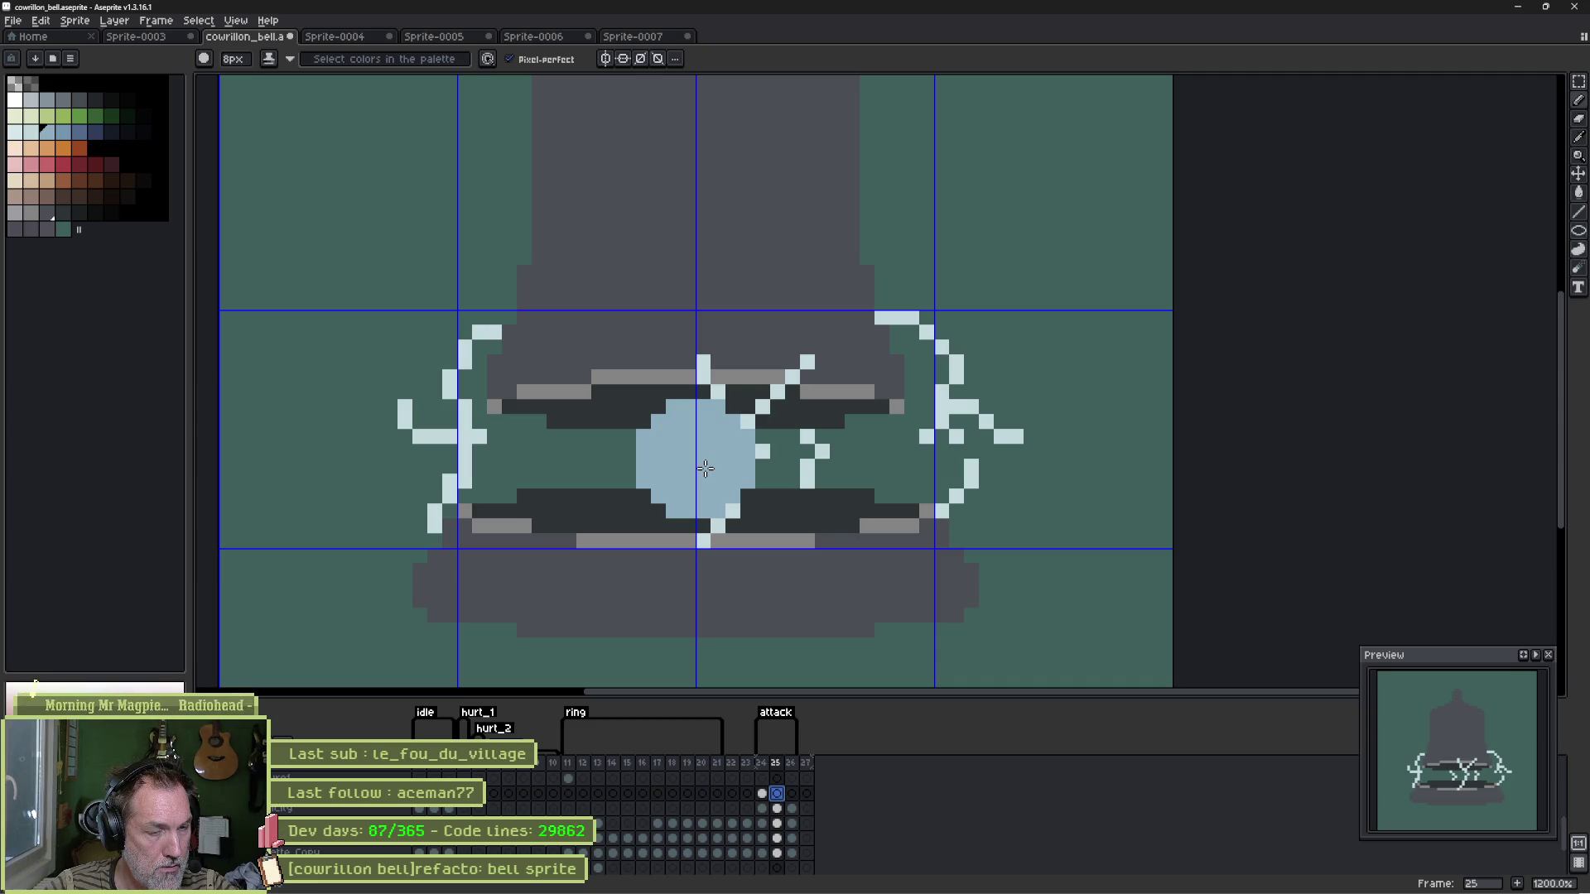
pyautogui.press('+')
pyautogui.press('+')
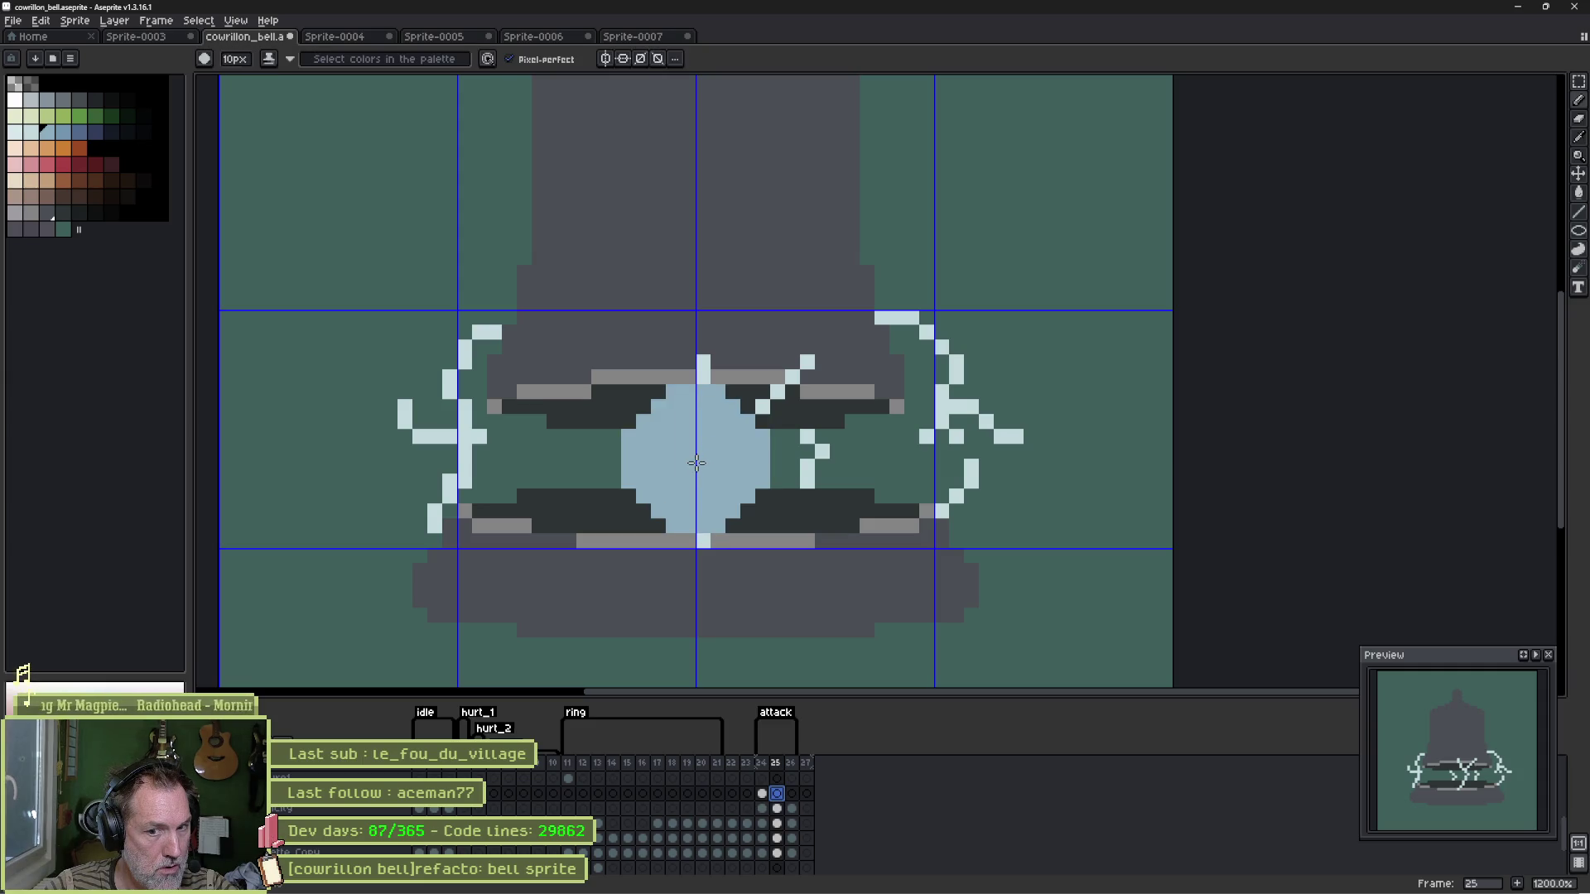
pyautogui.click(695, 462)
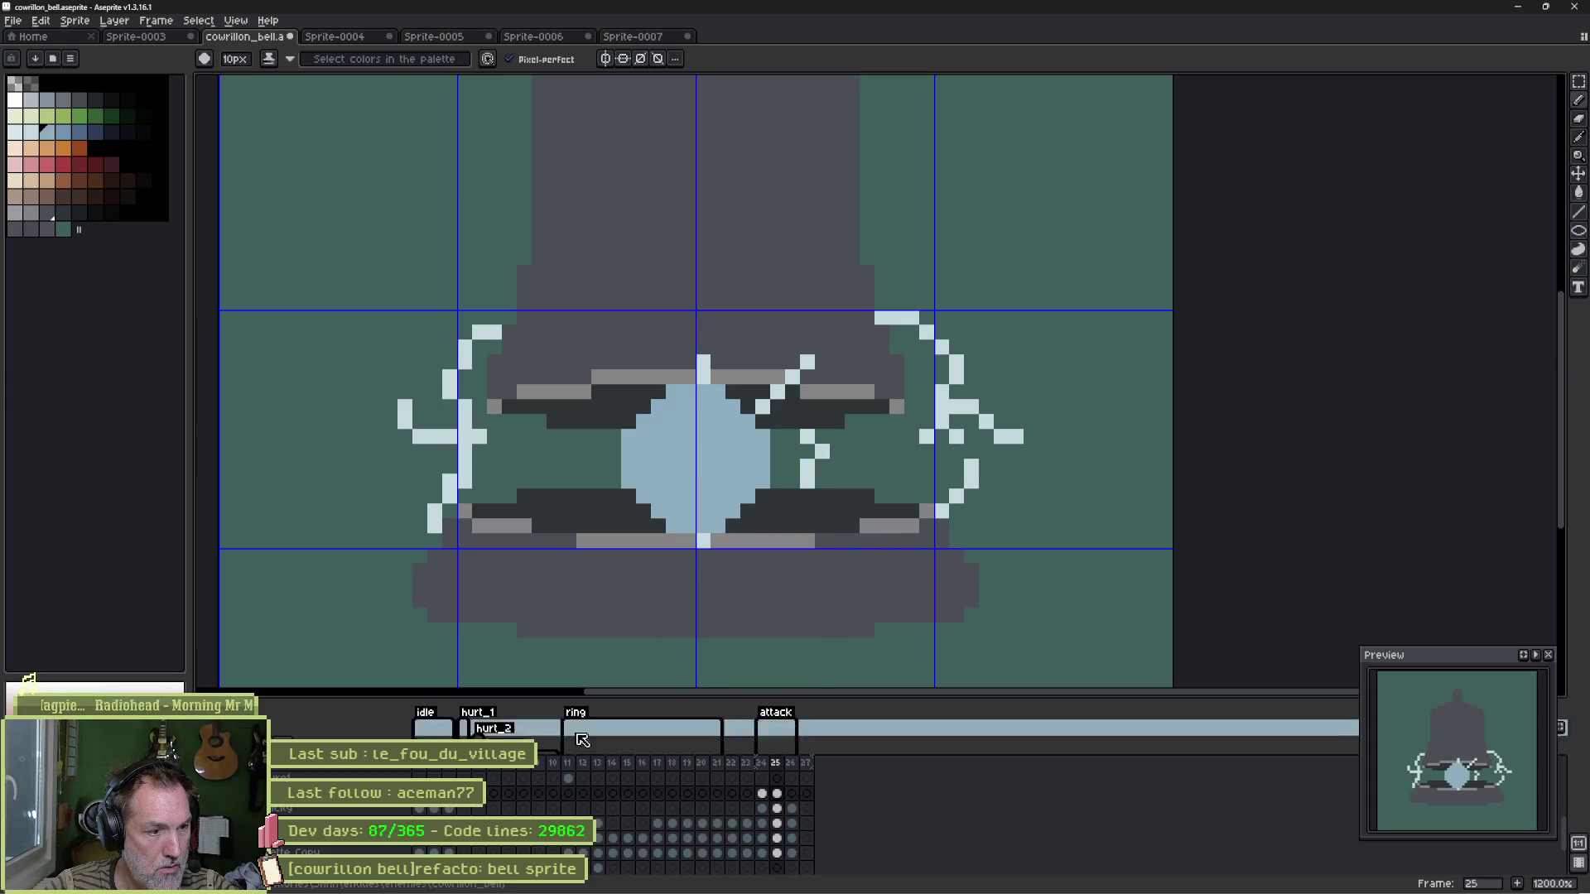
pyautogui.doubleClick(83, 793)
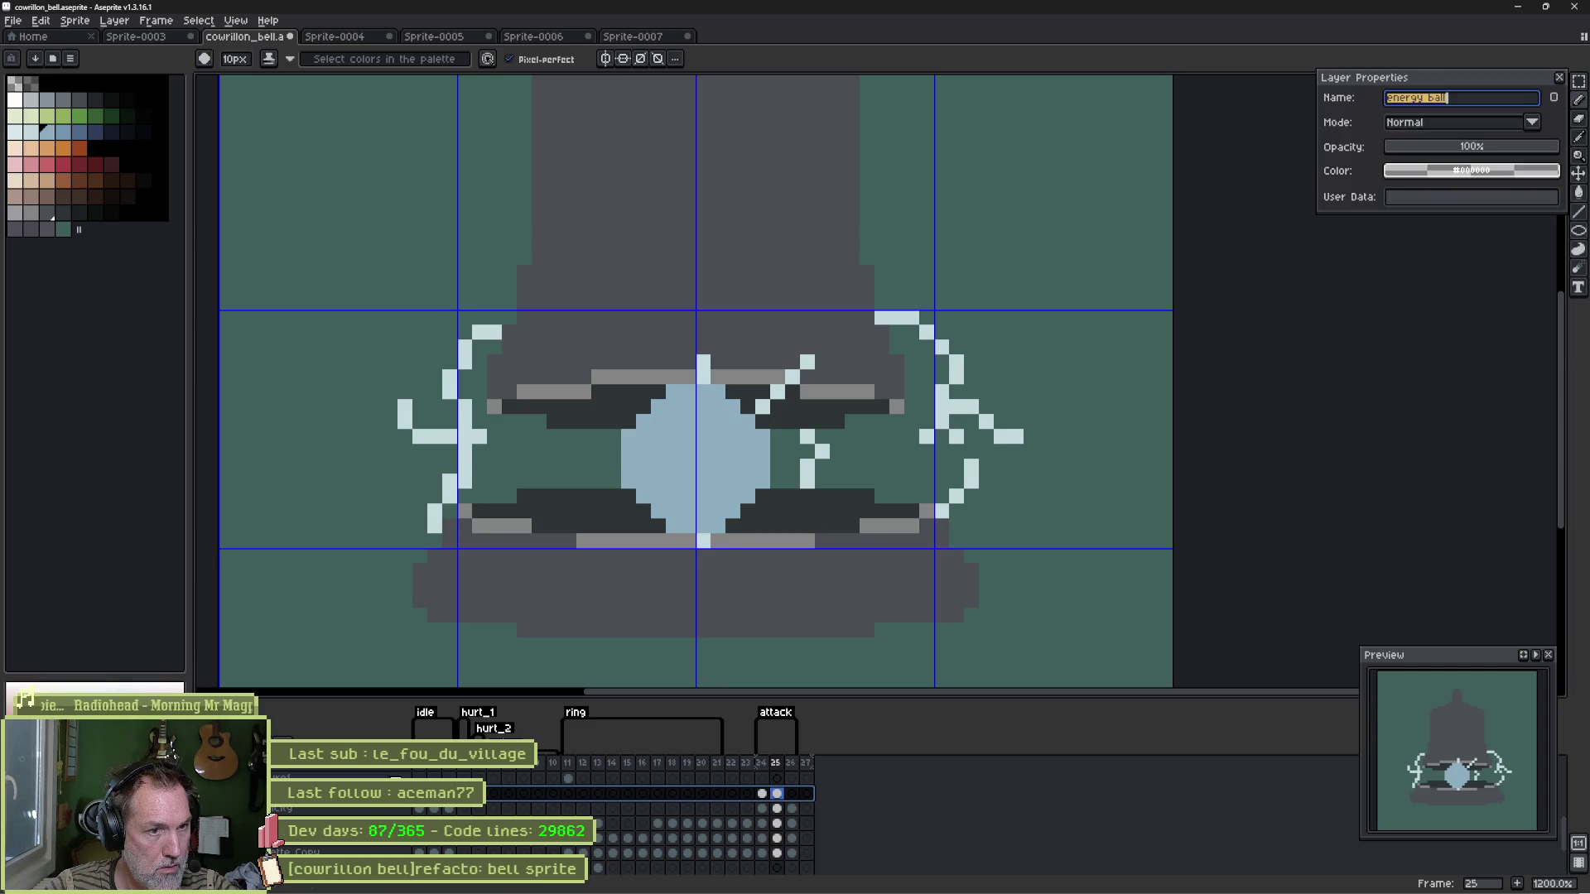
# - Set the energy ball layer to 75% opacity and pencil a diagonal light streak across the ball
pyautogui.click(1511, 151)
pyautogui.moveTo(1511, 152); pyautogui.dragTo(1516, 151)
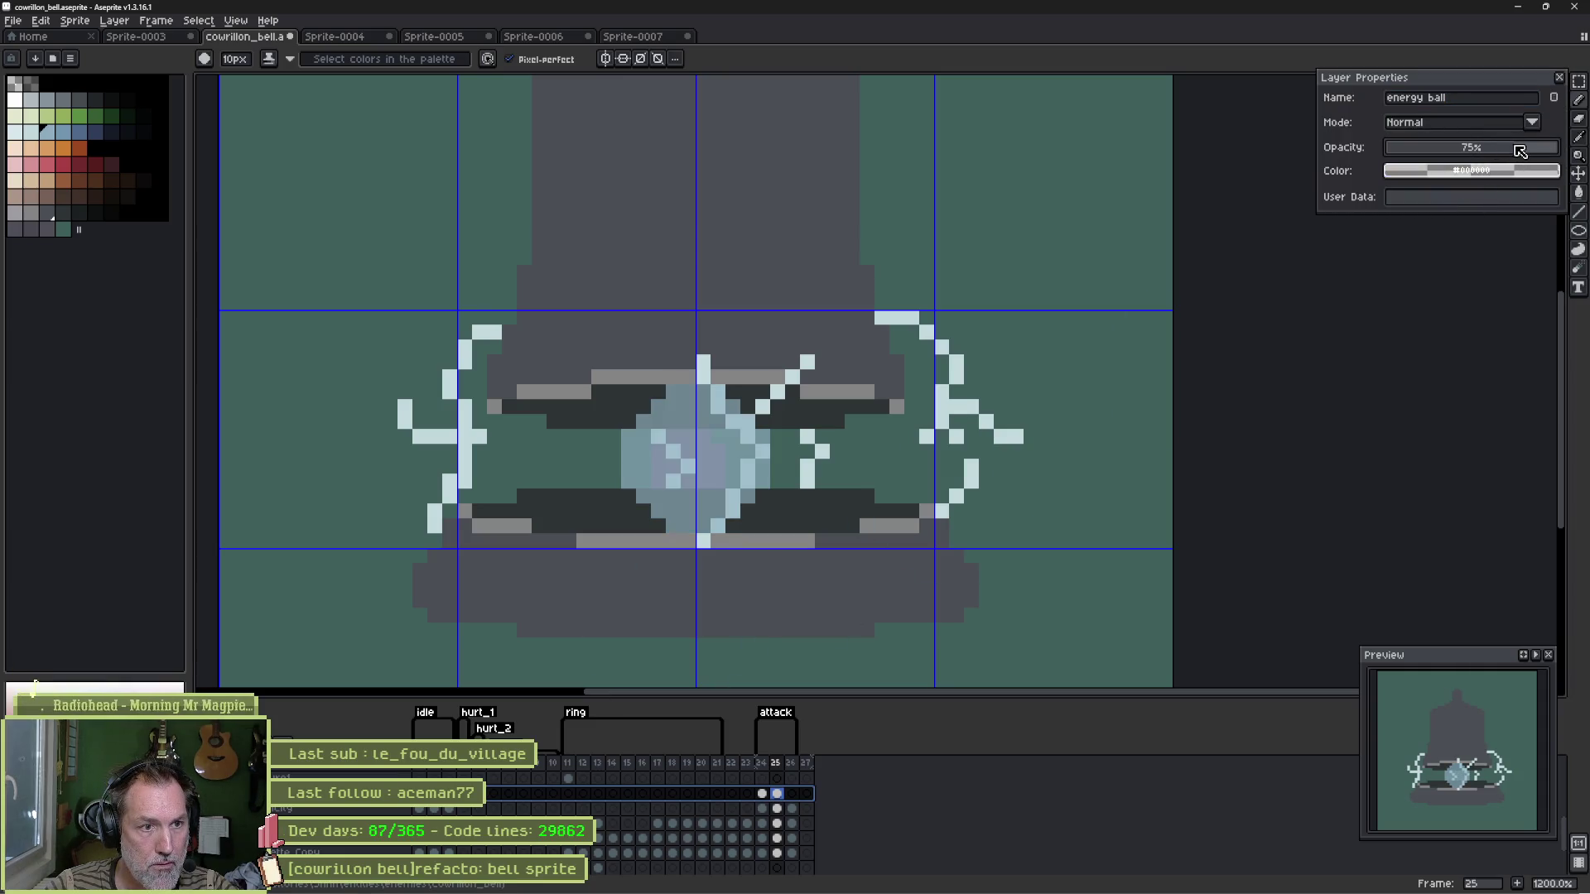
pyautogui.scroll(3, 707, 453)
pyautogui.scroll(1, 708, 453)
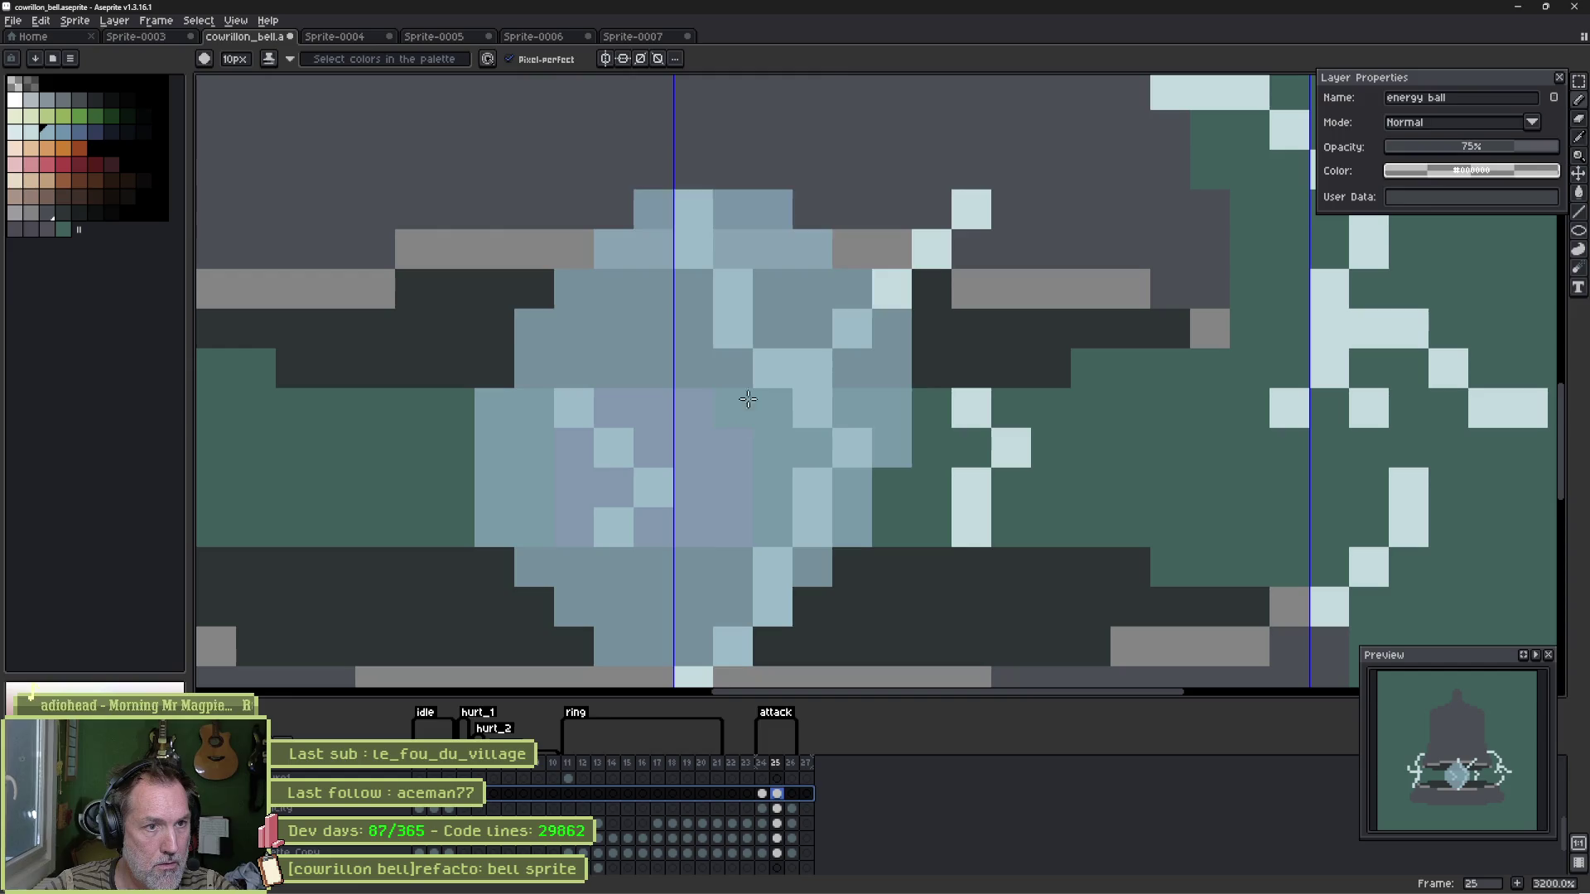
pyautogui.press('b')
pyautogui.moveTo(746, 294)
pyautogui.mouseDown()
pyautogui.moveTo(739, 321)
pyautogui.moveTo(773, 365)
pyautogui.moveTo(806, 369)
pyautogui.moveTo(839, 448)
pyautogui.mouseUp()
pyautogui.click(839, 447)
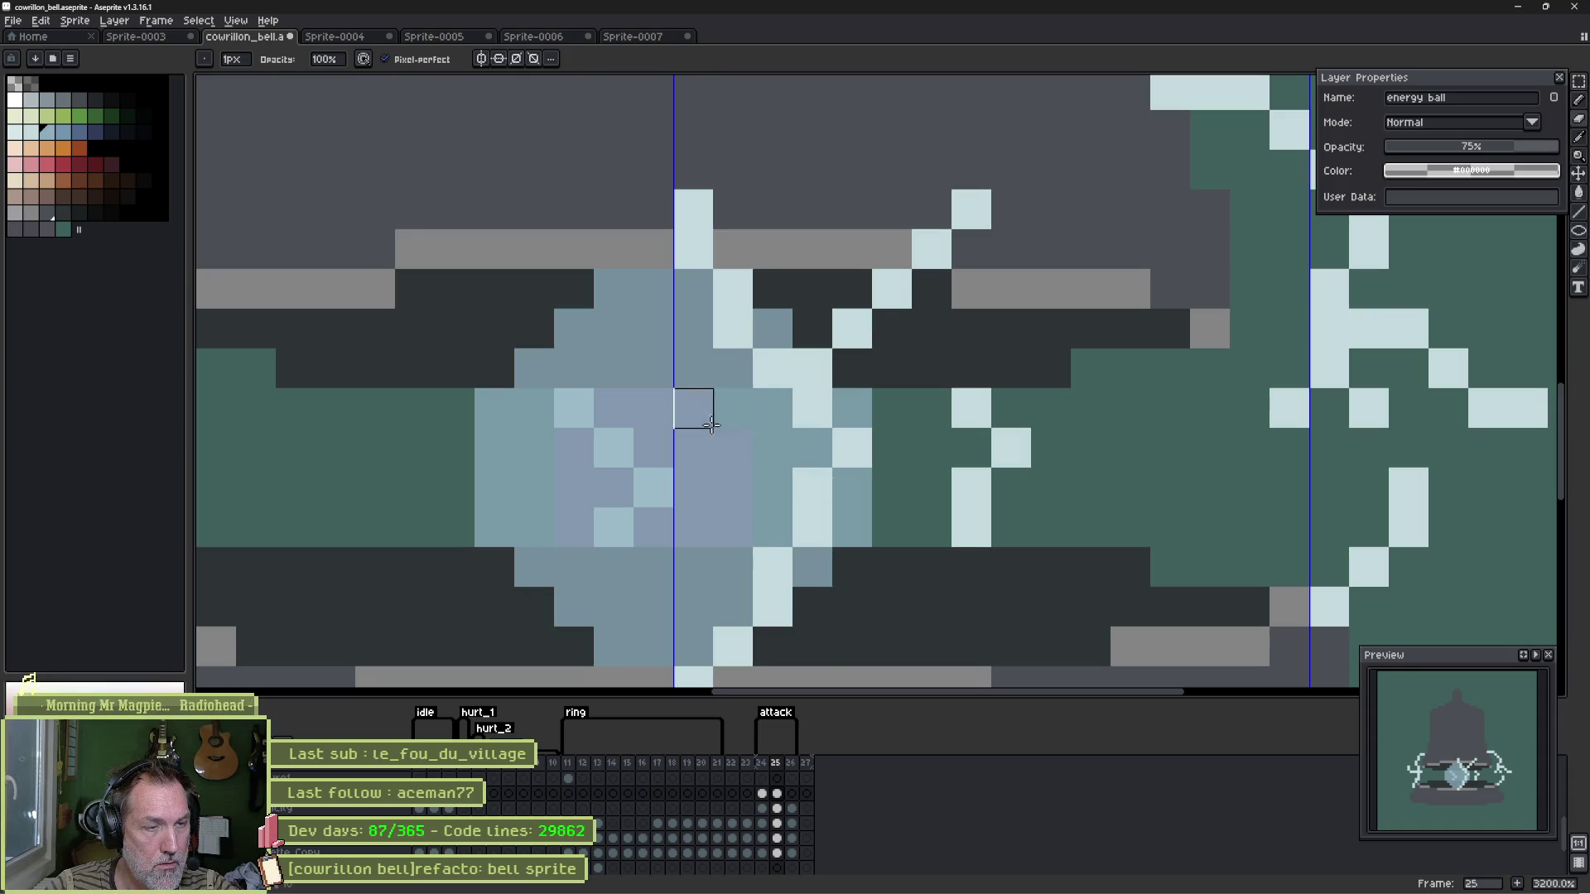
pyautogui.scroll(-3, 724, 423)
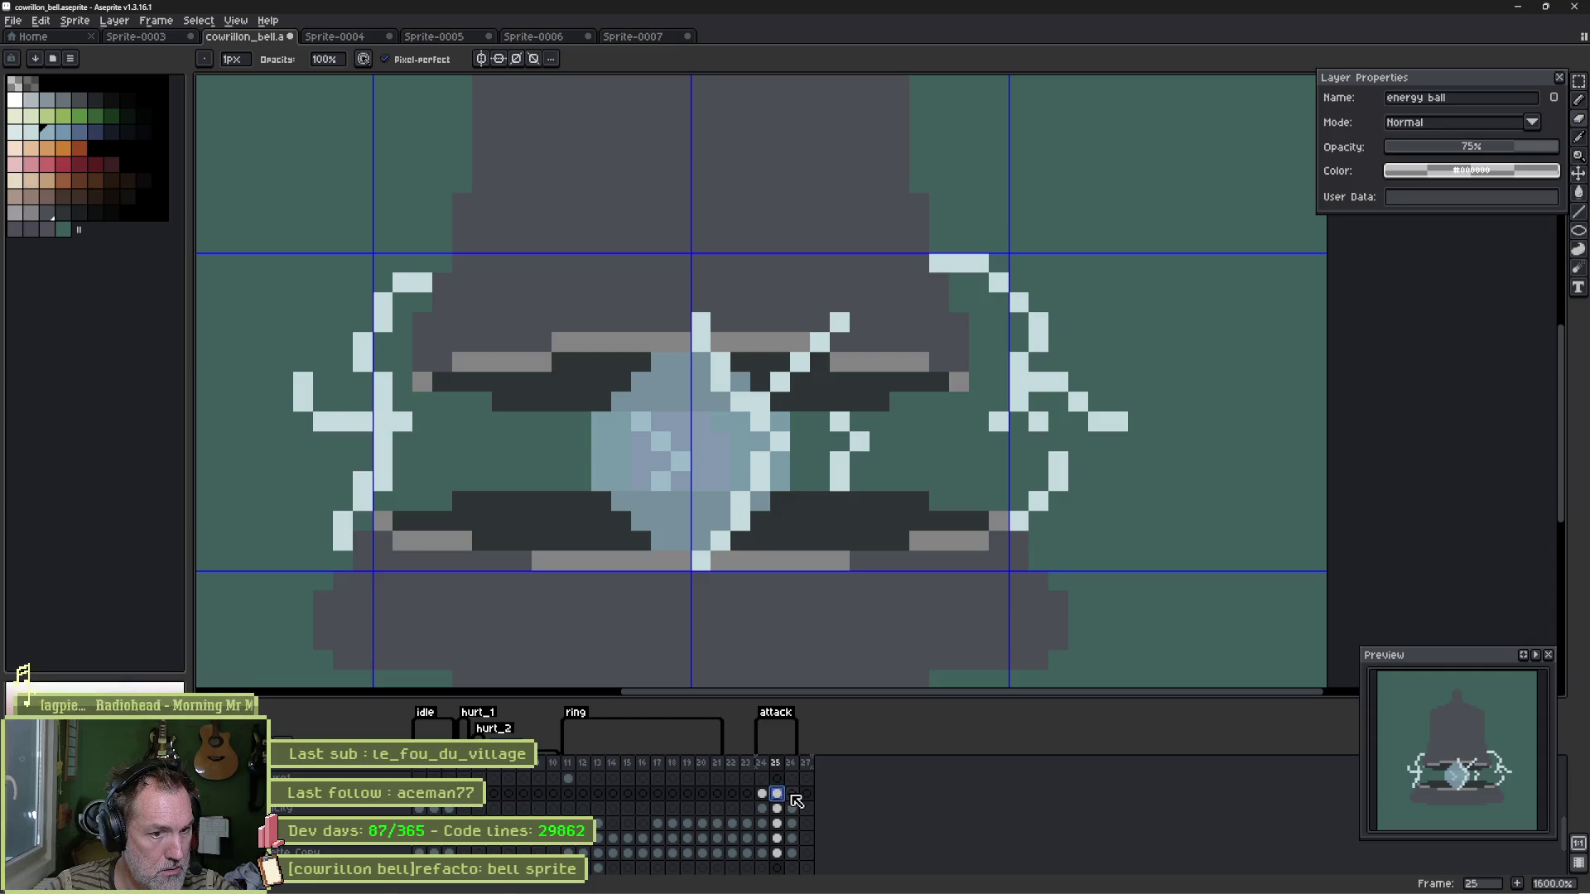
# - On frame 26, paint a wide energy ball with a 17px brush and reshape its top edge with the Pencil
pyautogui.click(791, 795)
pyautogui.press('e')
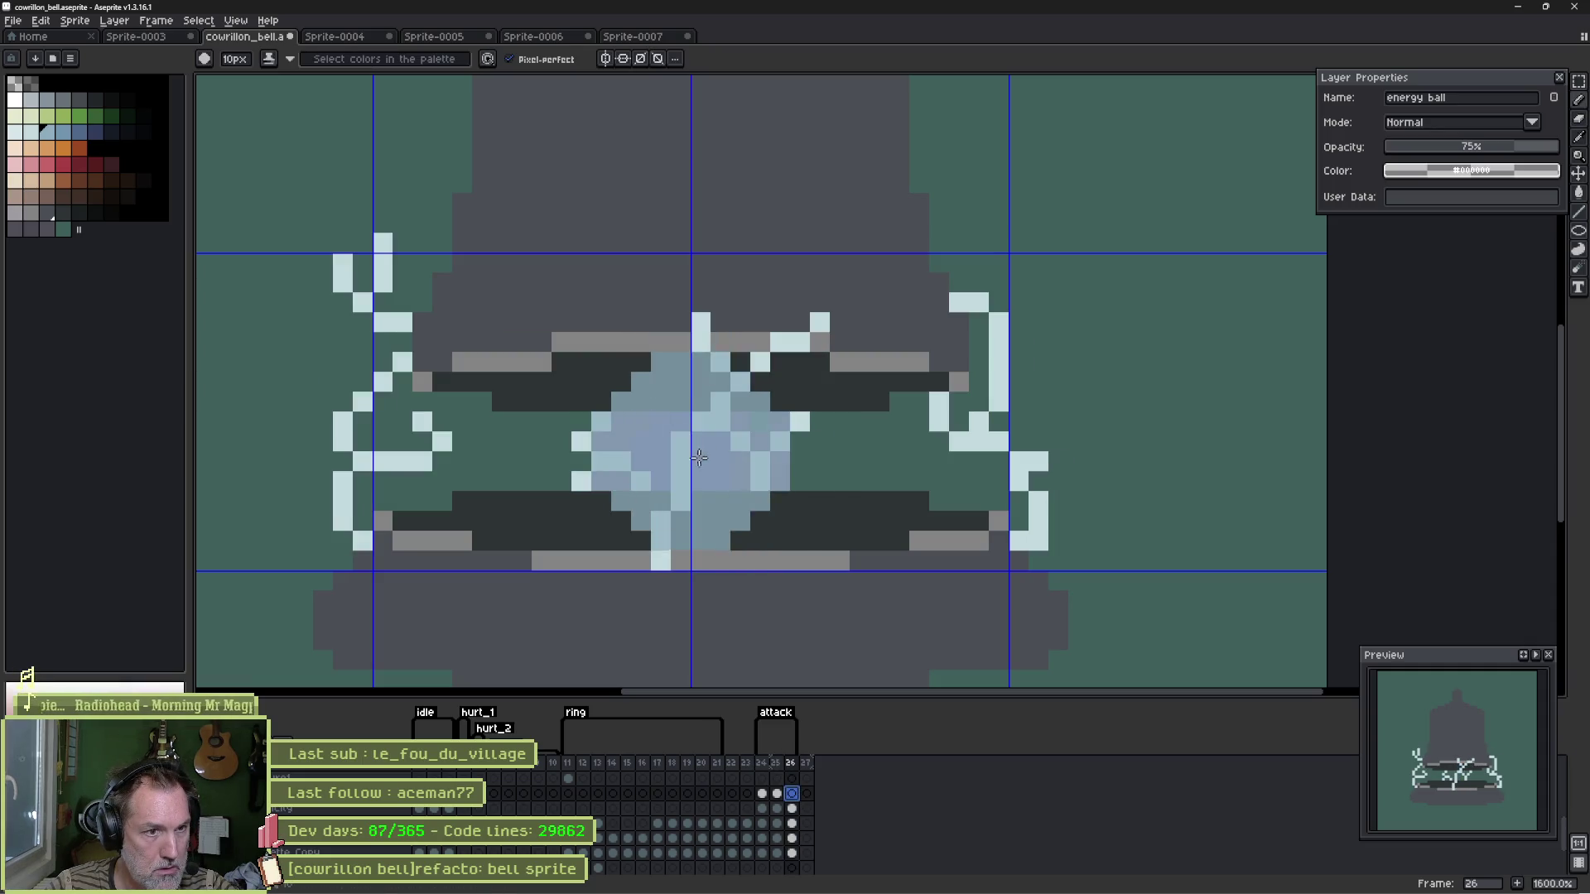
pyautogui.press('+')
pyautogui.press('+')
pyautogui.press('+')
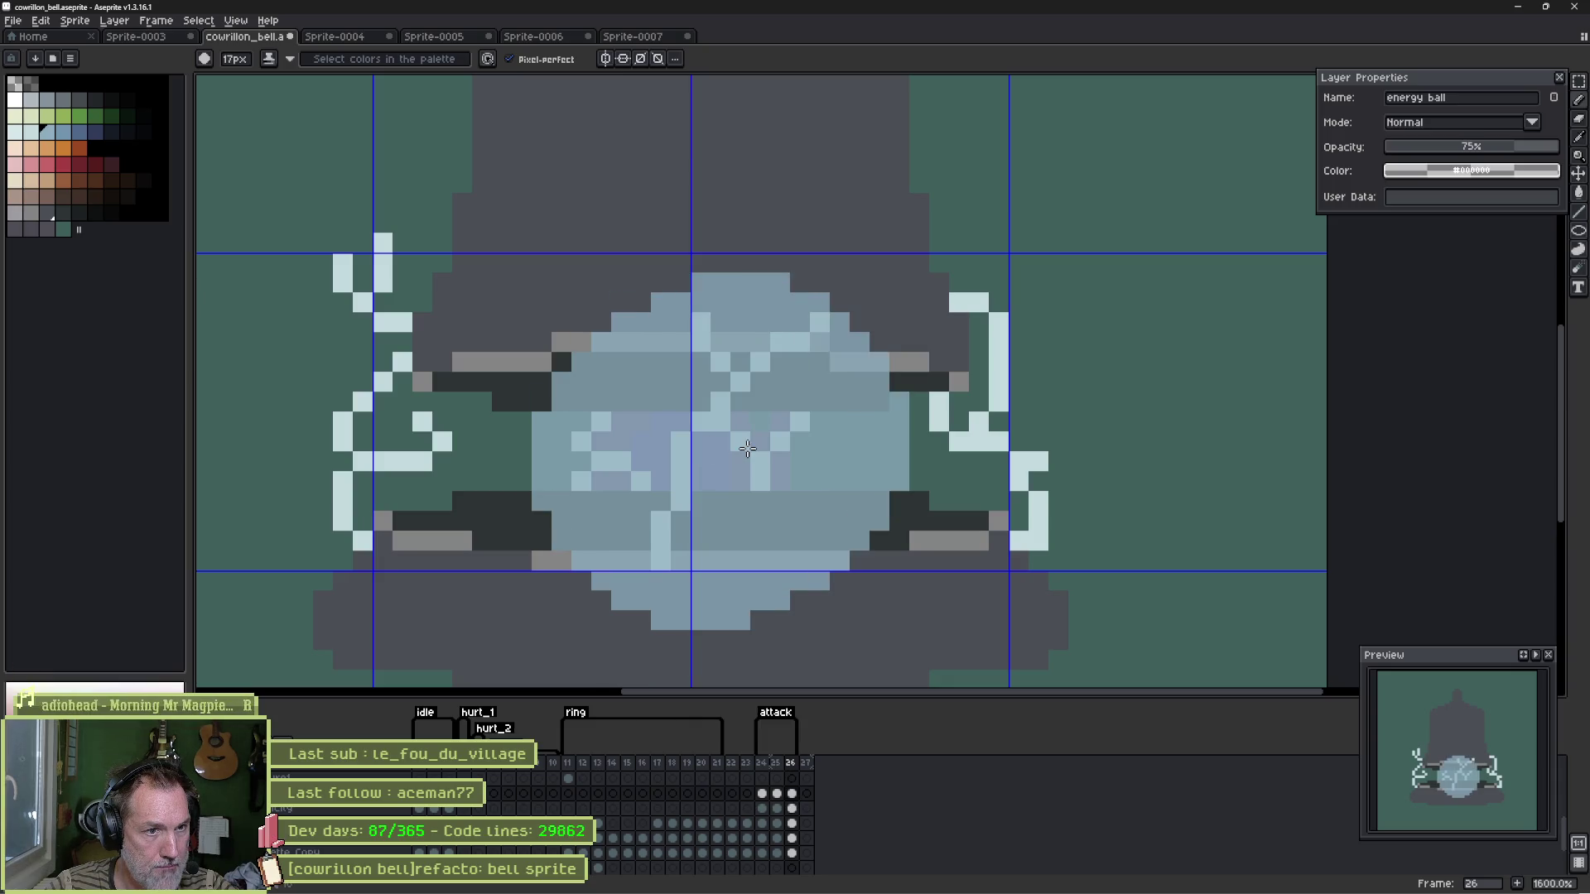
pyautogui.press('b')
pyautogui.moveTo(644, 300)
pyautogui.mouseDown()
pyautogui.moveTo(798, 312)
pyautogui.moveTo(578, 322)
pyautogui.moveTo(836, 340)
pyautogui.moveTo(712, 343)
pyautogui.moveTo(747, 377)
pyautogui.moveTo(686, 438)
pyautogui.moveTo(656, 557)
pyautogui.moveTo(579, 571)
pyautogui.moveTo(841, 574)
pyautogui.moveTo(699, 562)
pyautogui.moveTo(640, 579)
pyautogui.moveTo(778, 600)
pyautogui.moveTo(798, 621)
pyautogui.moveTo(582, 571)
pyautogui.moveTo(656, 577)
pyautogui.mouseUp()
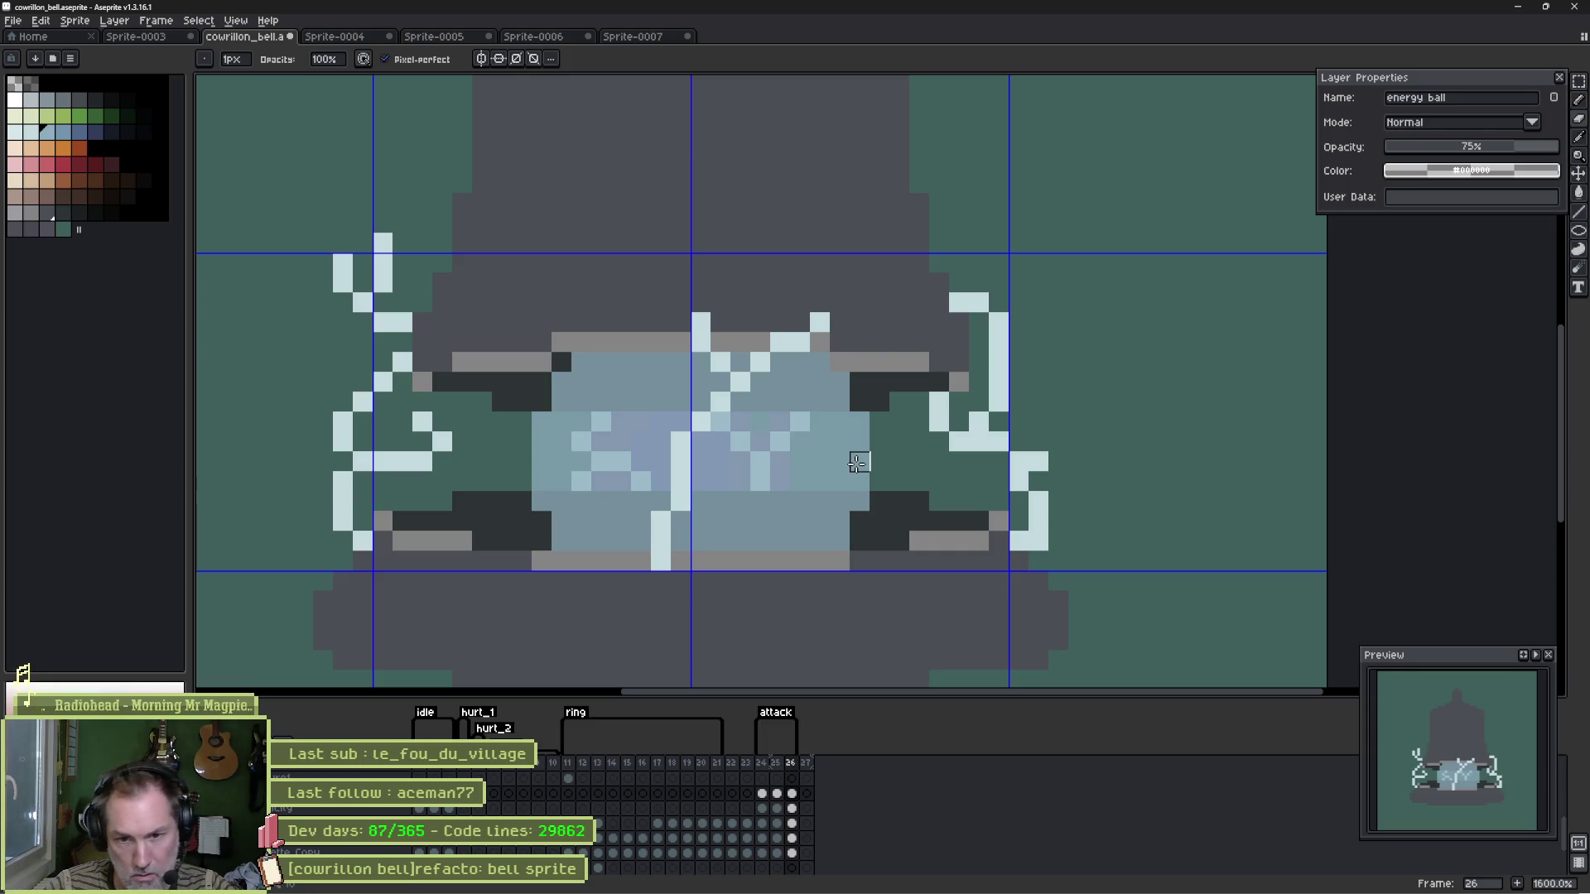
# - Play the animation, select frames 24–26 and raise the energy ball layer to 100% opacity
pyautogui.press('Return')
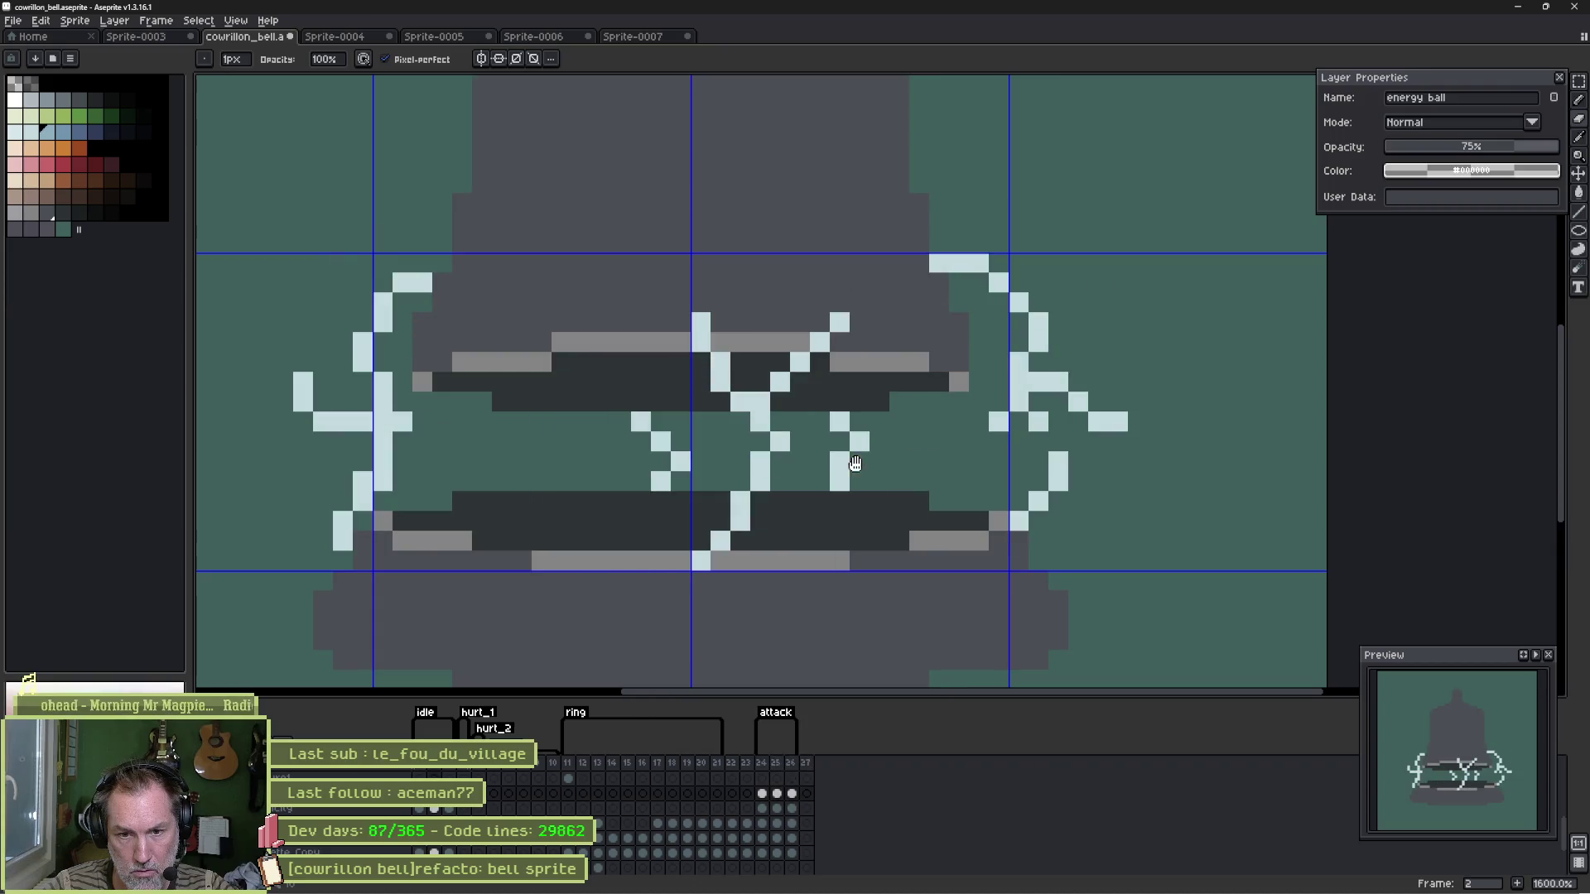
pyautogui.click(770, 765)
pyautogui.moveTo(776, 769); pyautogui.dragTo(801, 775)
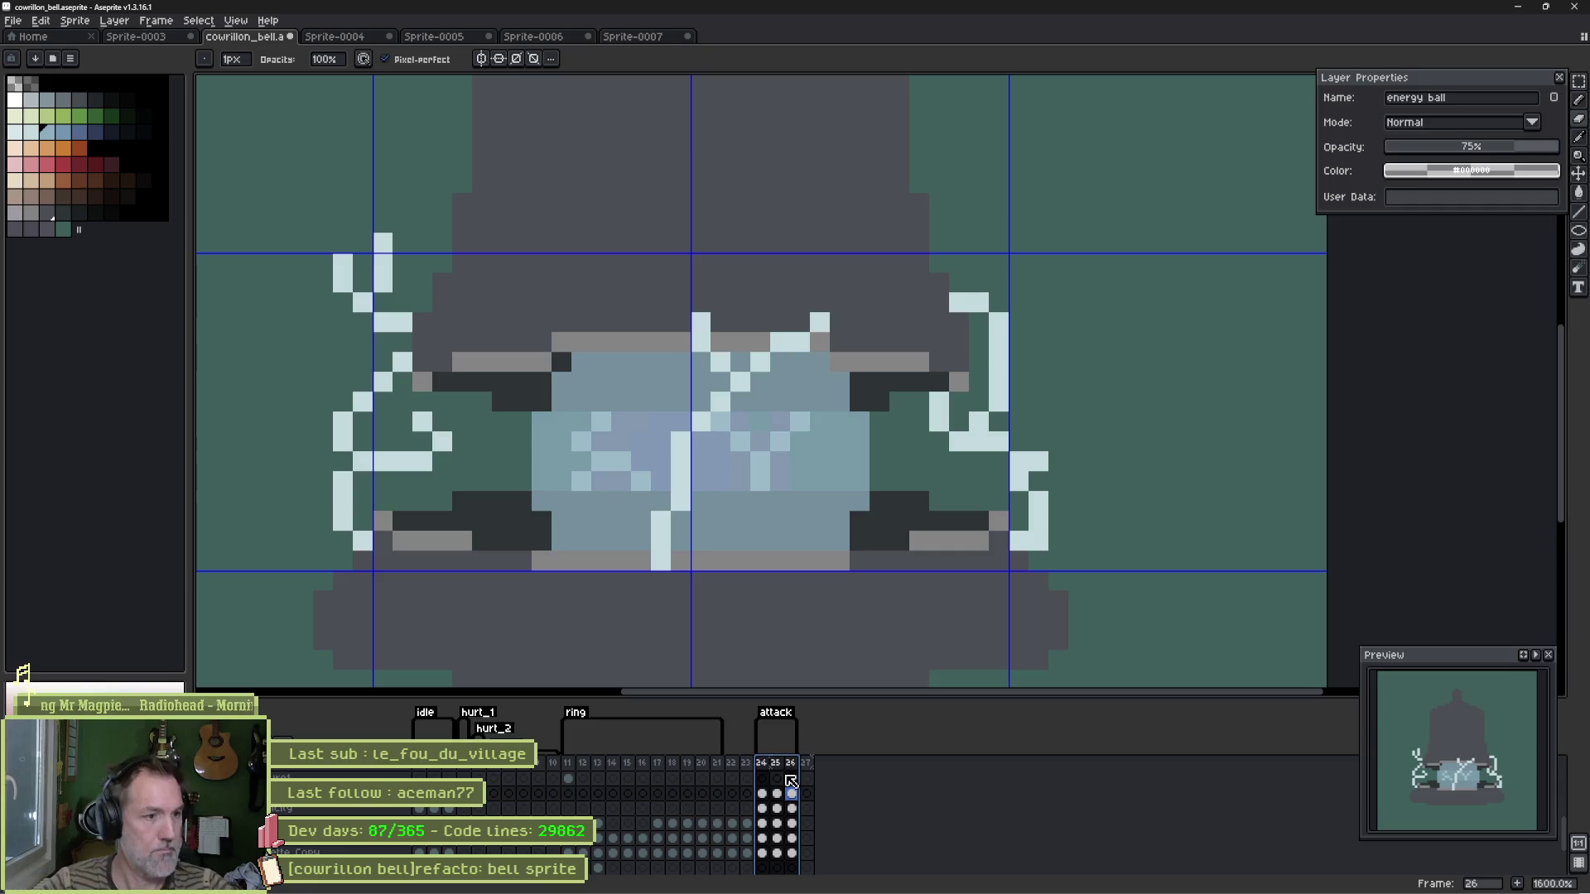
pyautogui.moveTo(1482, 148); pyautogui.dragTo(1573, 149)
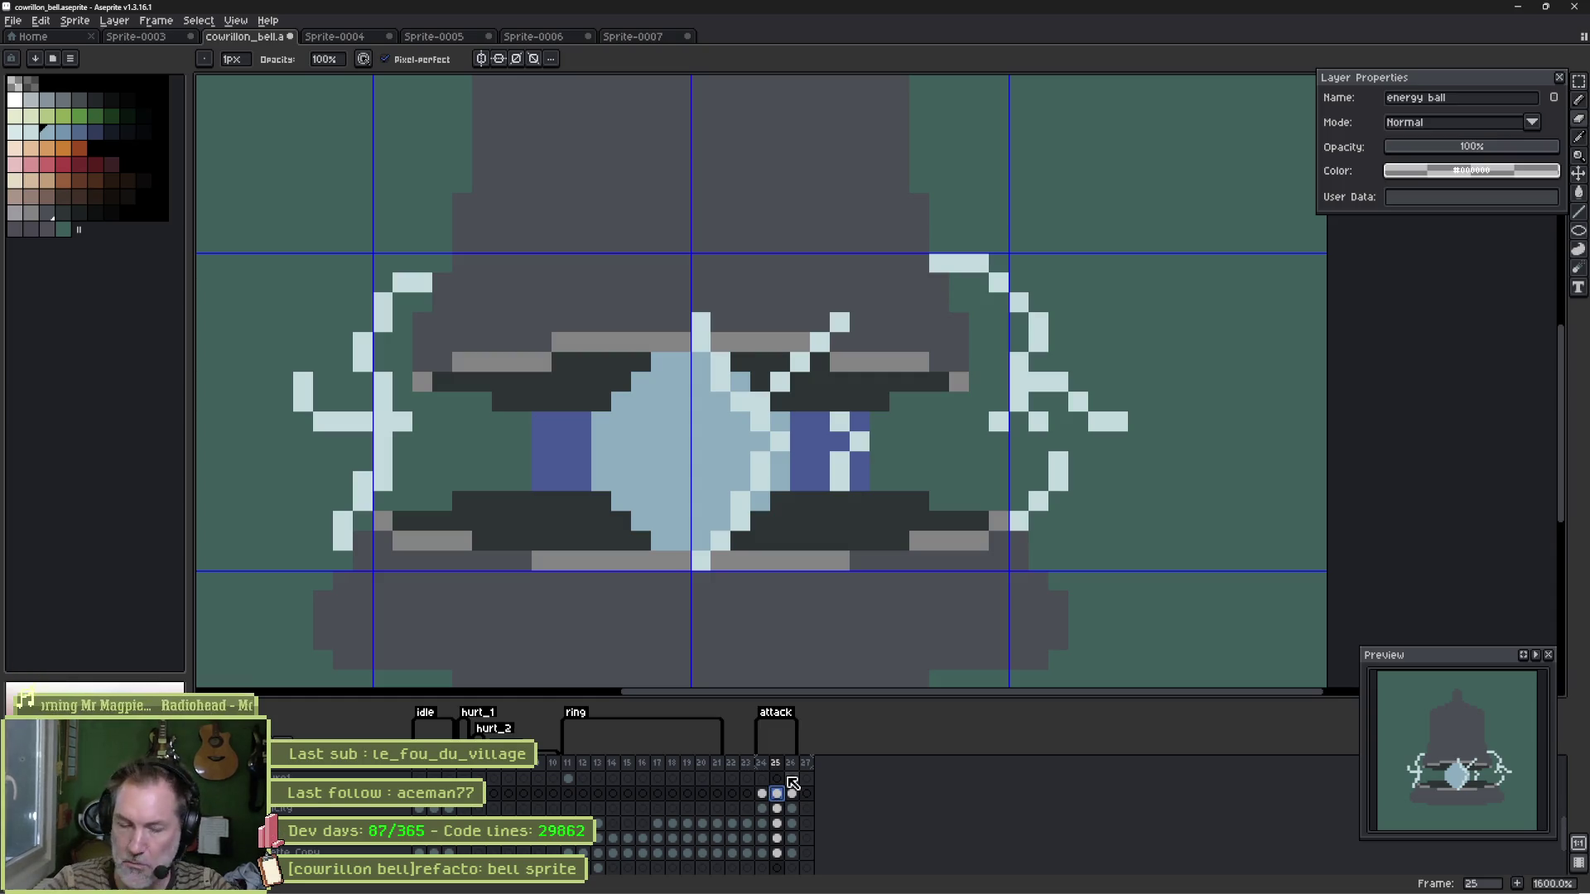
# - Save the bell sprite and close Sprite-0004 through Sprite-0007 without saving
pyautogui.hotkey('ctrl', 's')
pyautogui.middleClick(358, 40)
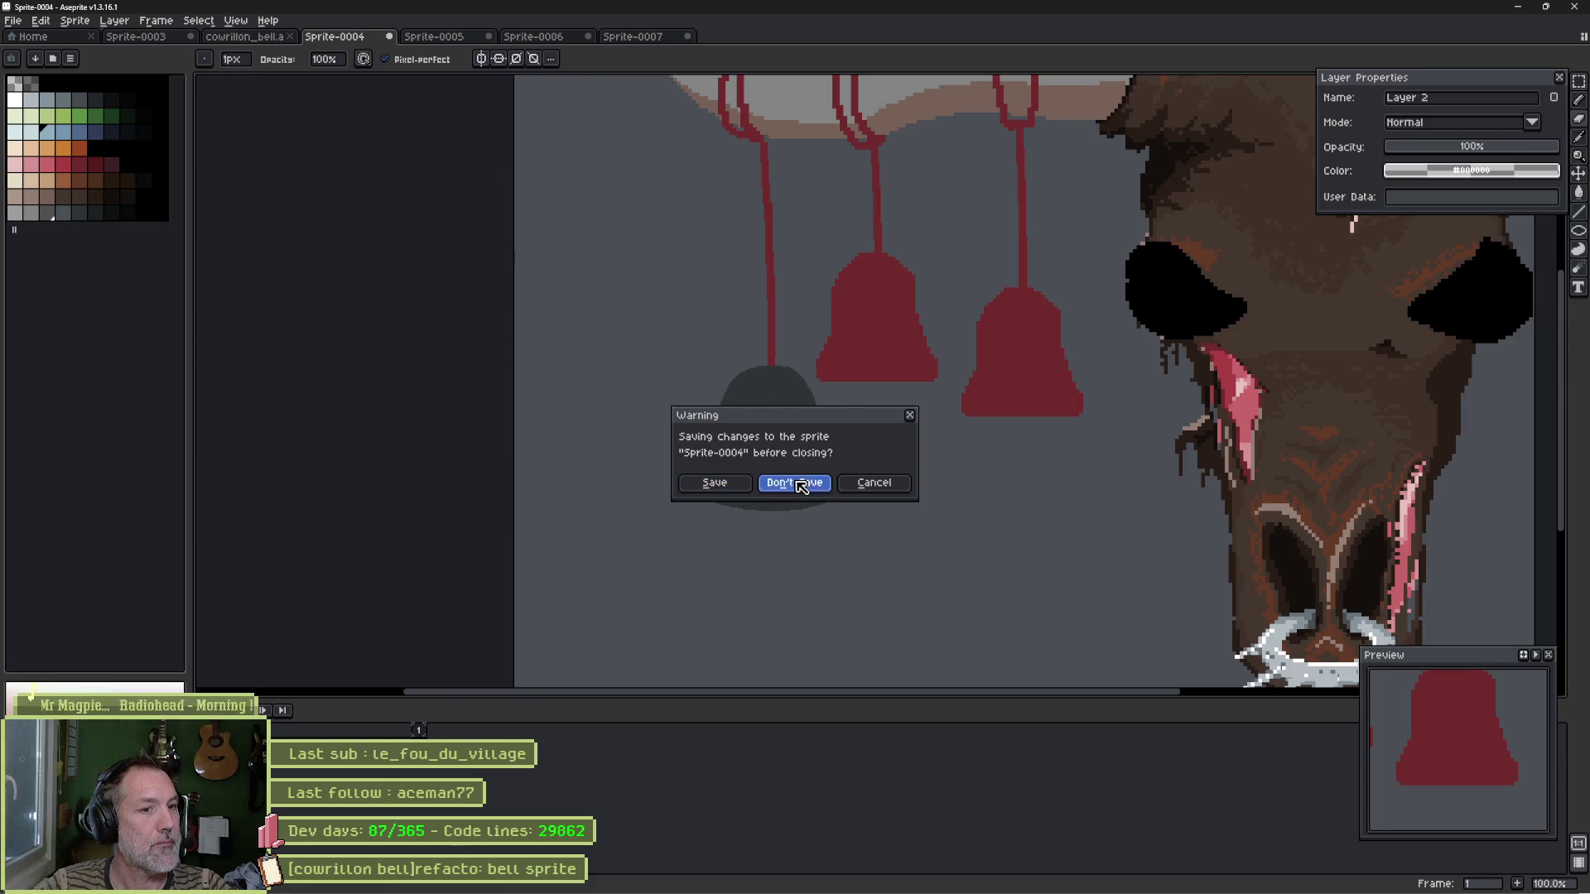
pyautogui.click(792, 479)
pyautogui.middleClick(361, 40)
pyautogui.click(797, 482)
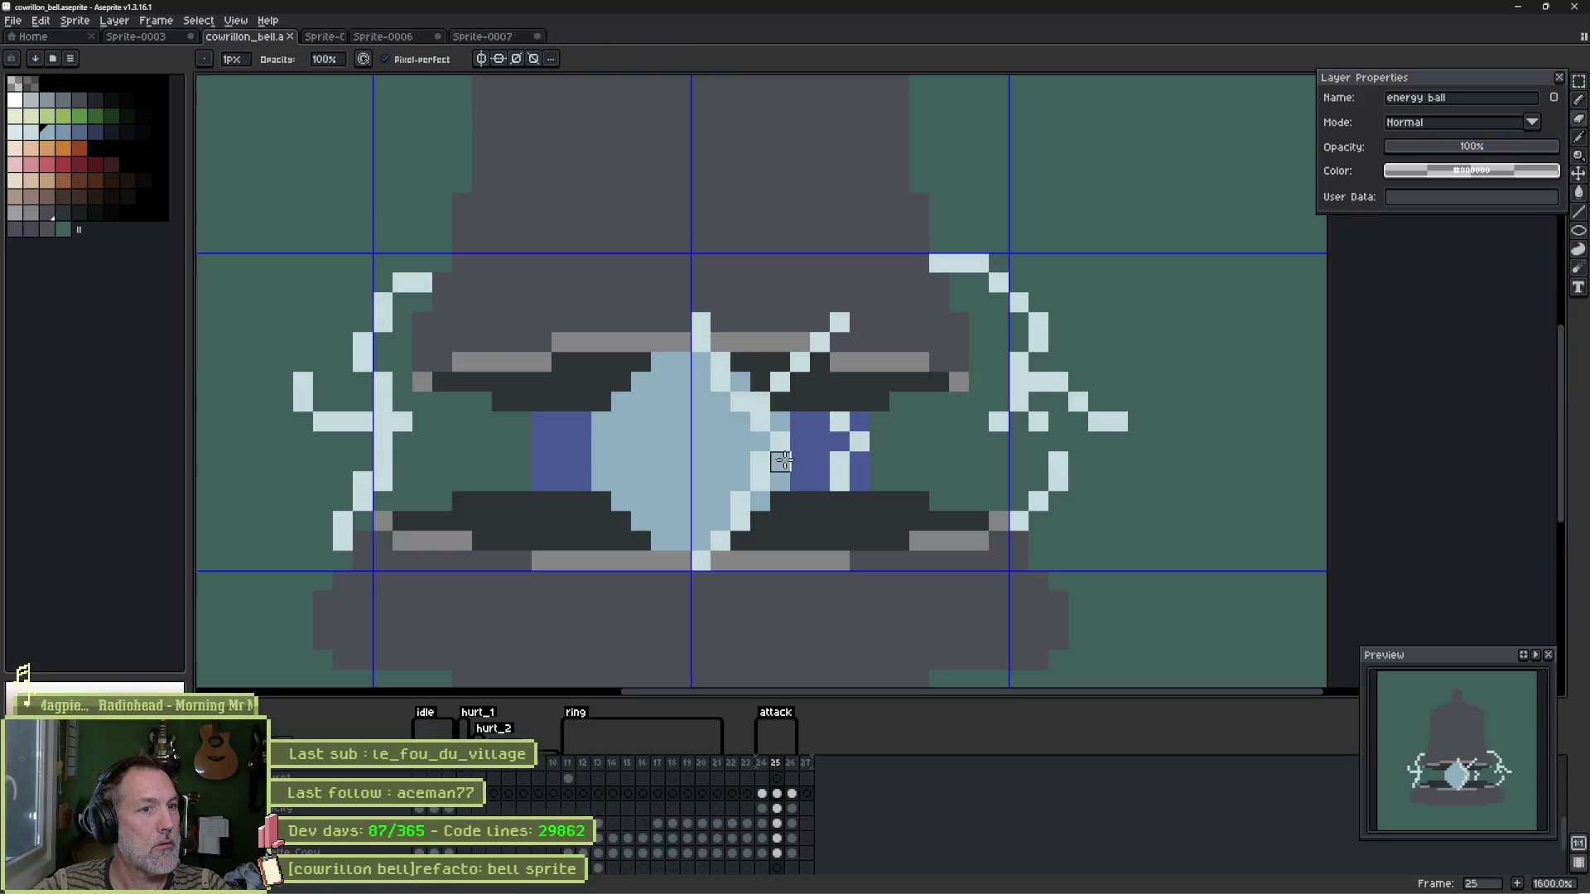
pyautogui.middleClick(358, 38)
pyautogui.click(795, 483)
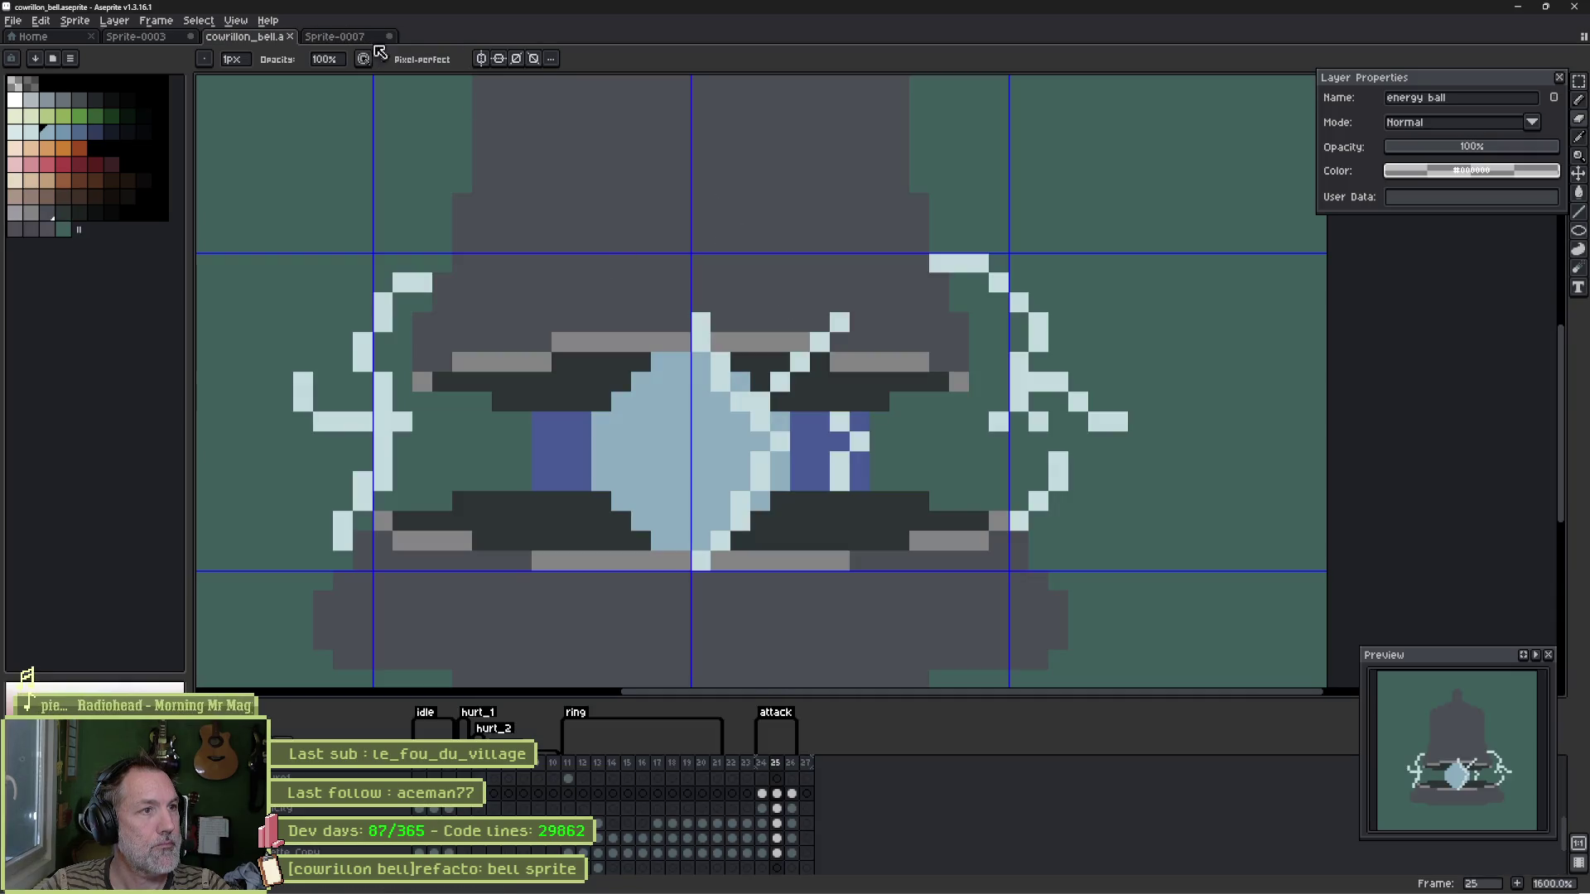
pyautogui.middleClick(347, 36)
pyautogui.click(787, 482)
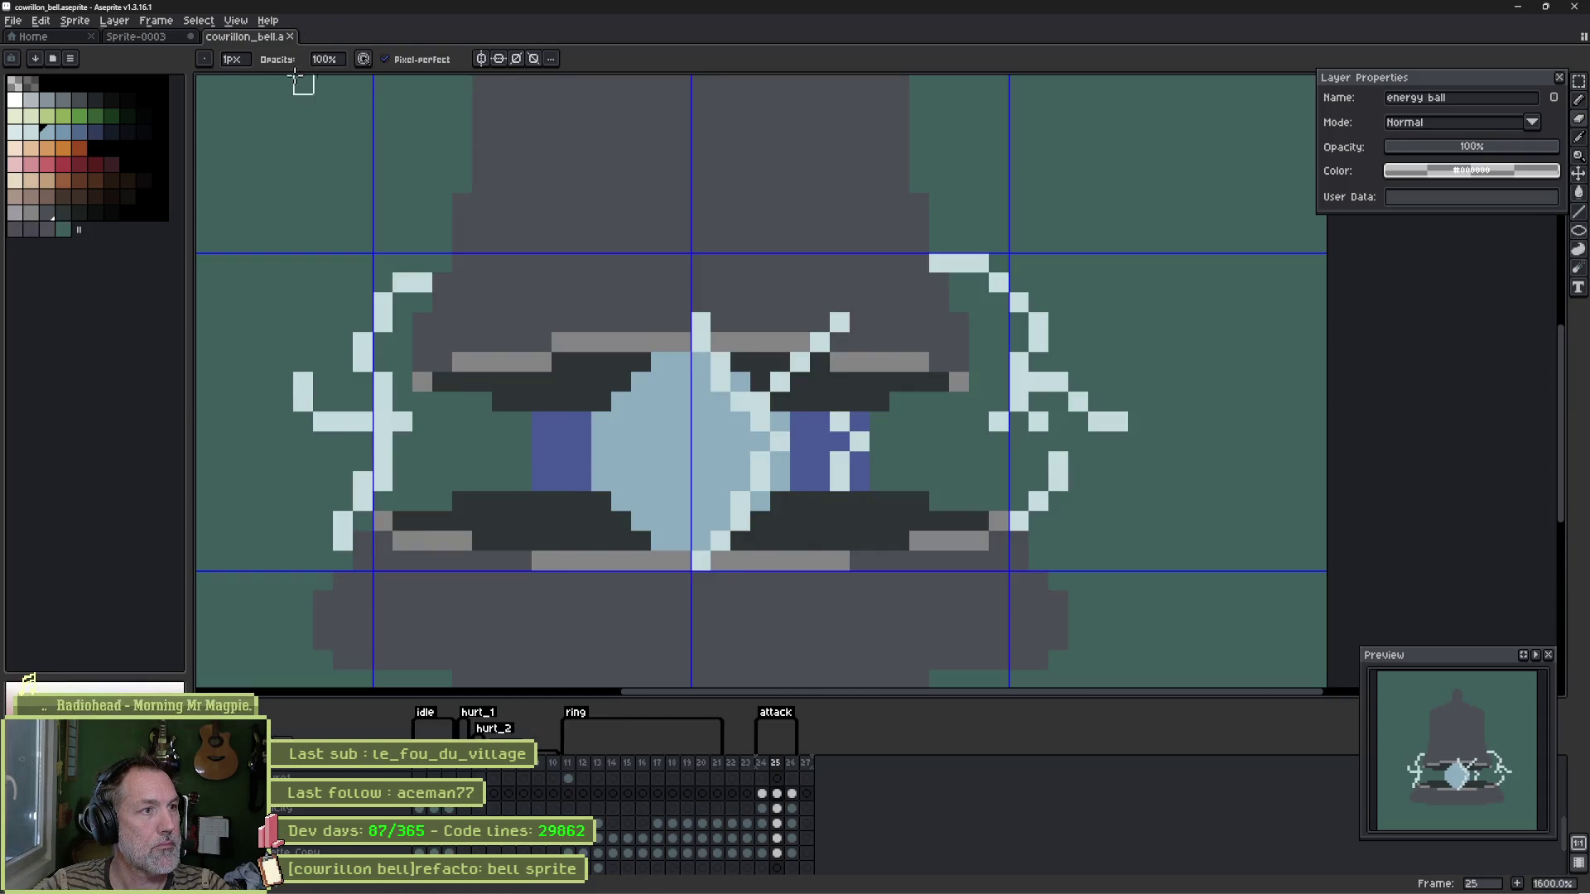
# - Close the bell reference photo discarding changes, and open cowrillon_bell_projectile.aseprite from the start page
pyautogui.click(149, 40)
pyautogui.middleClick(150, 40)
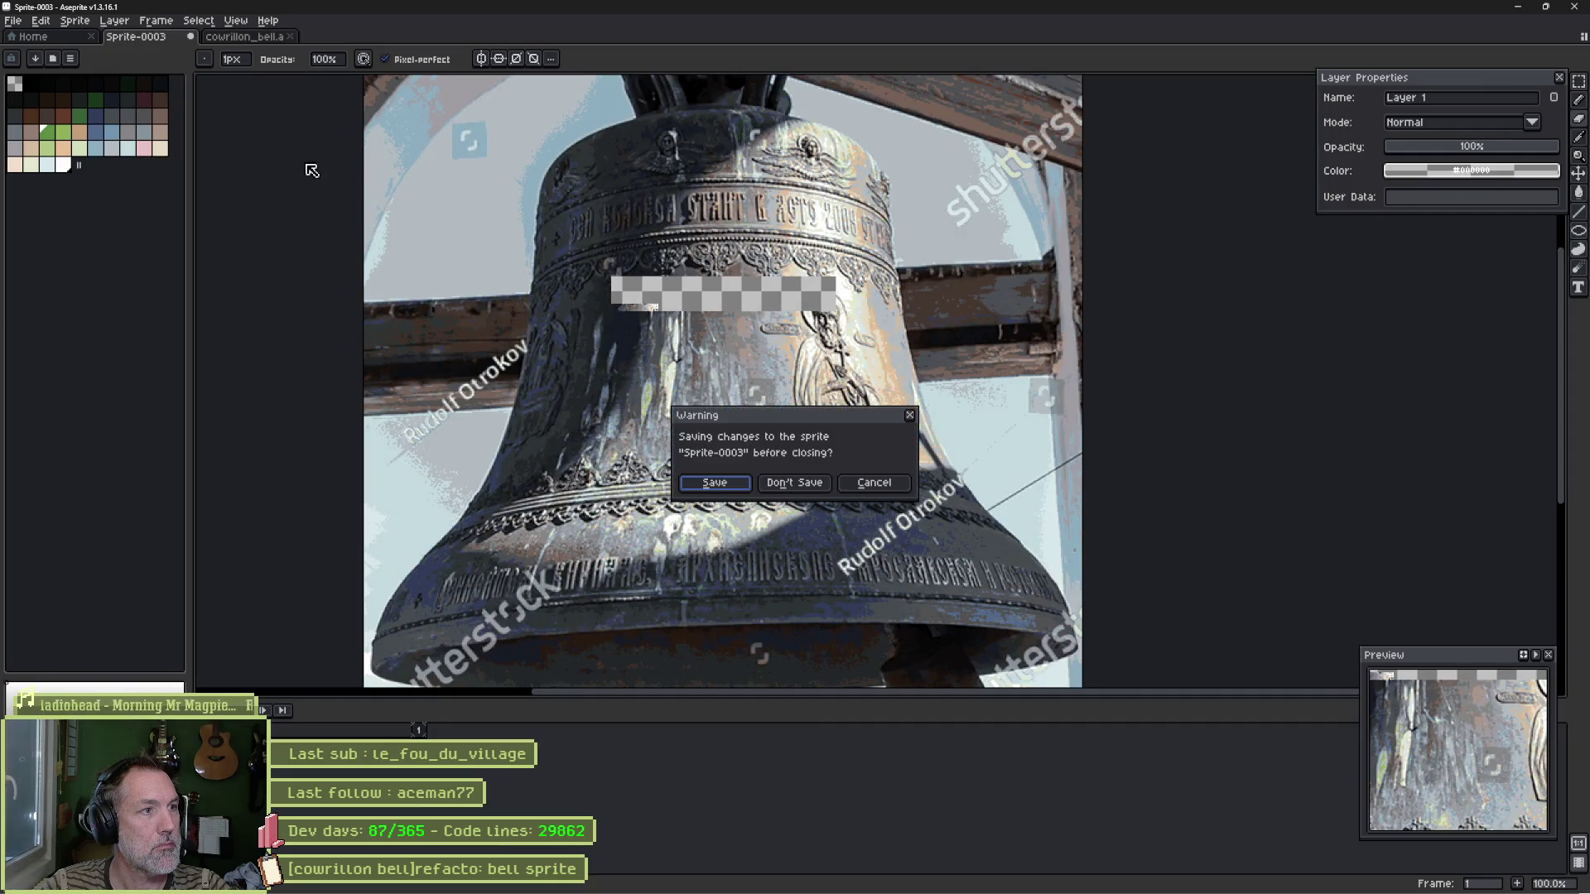
pyautogui.click(793, 483)
pyautogui.click(51, 38)
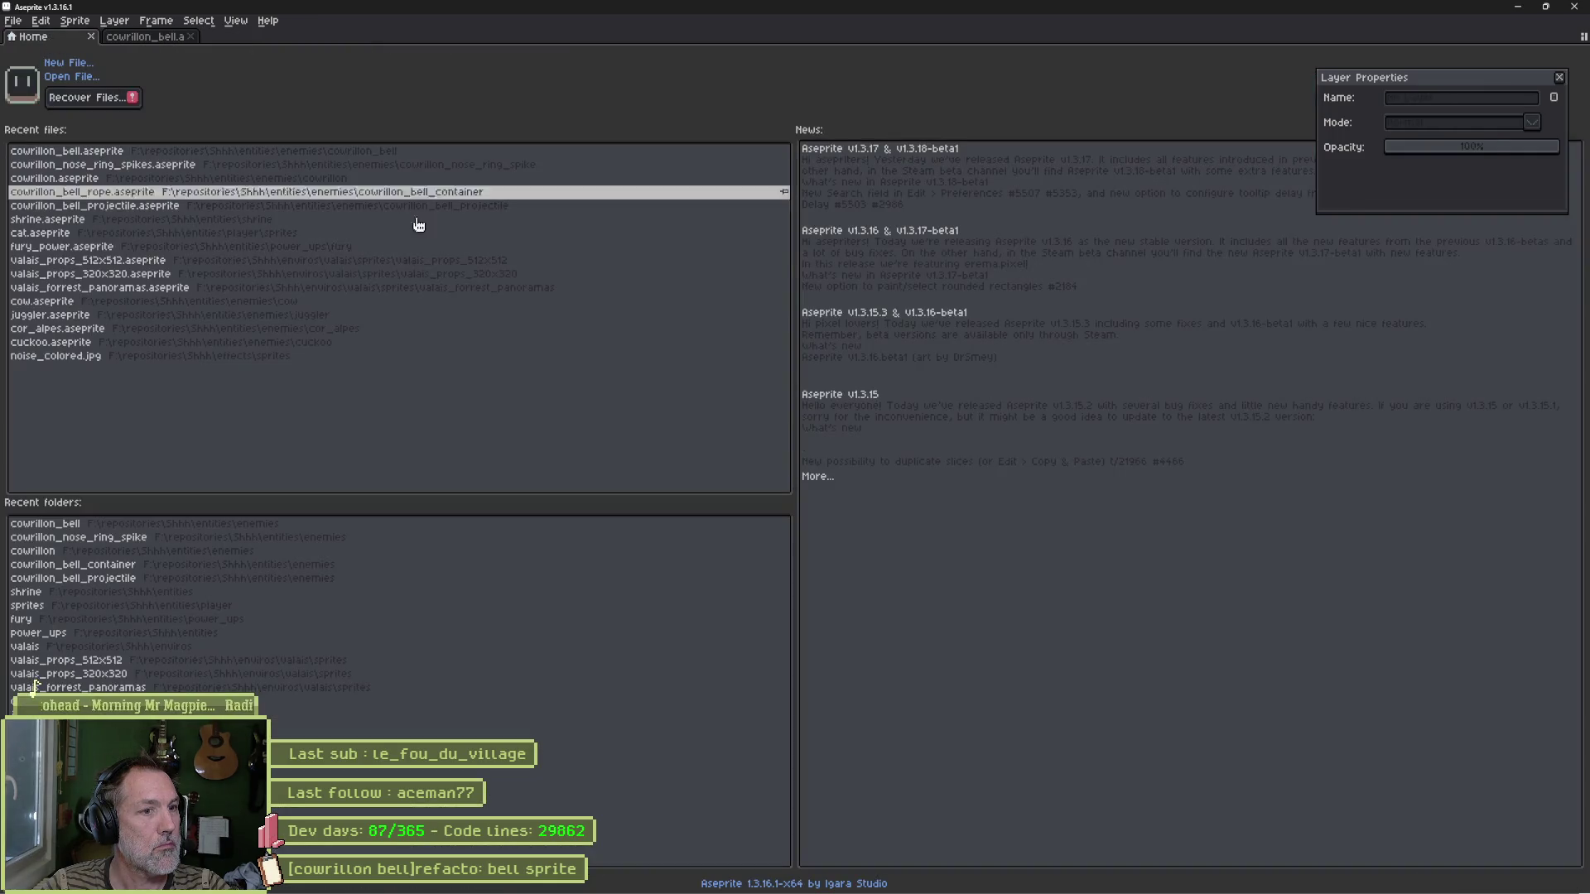
pyautogui.click(133, 206)
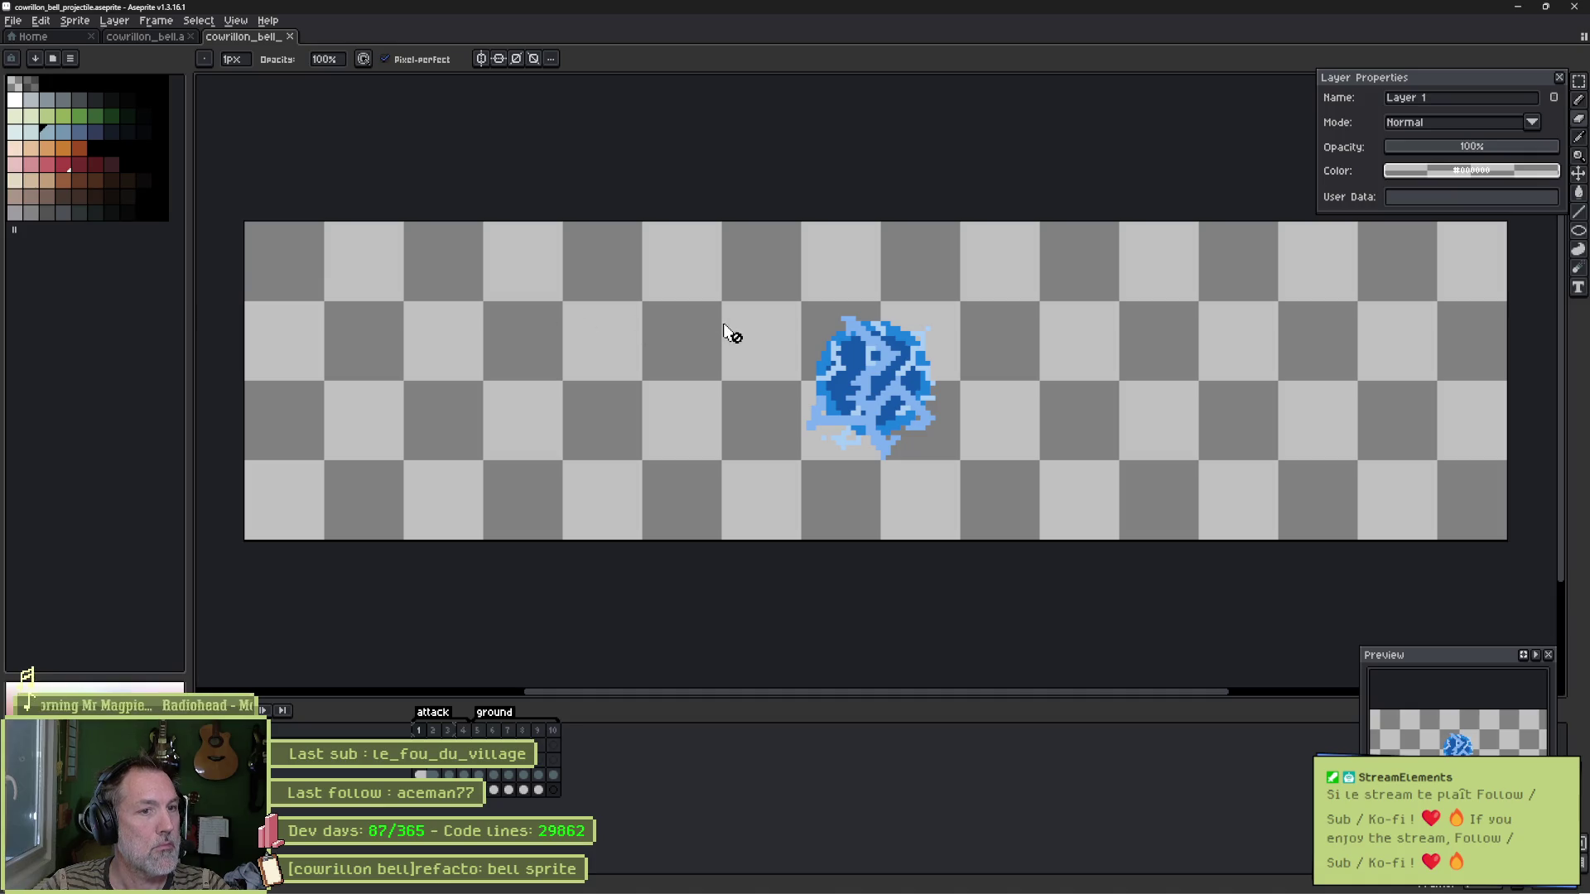
# - Eyedrop the dark and light blues from the projectile's energy ball into the palette
pyautogui.press('e')
pyautogui.press('i')
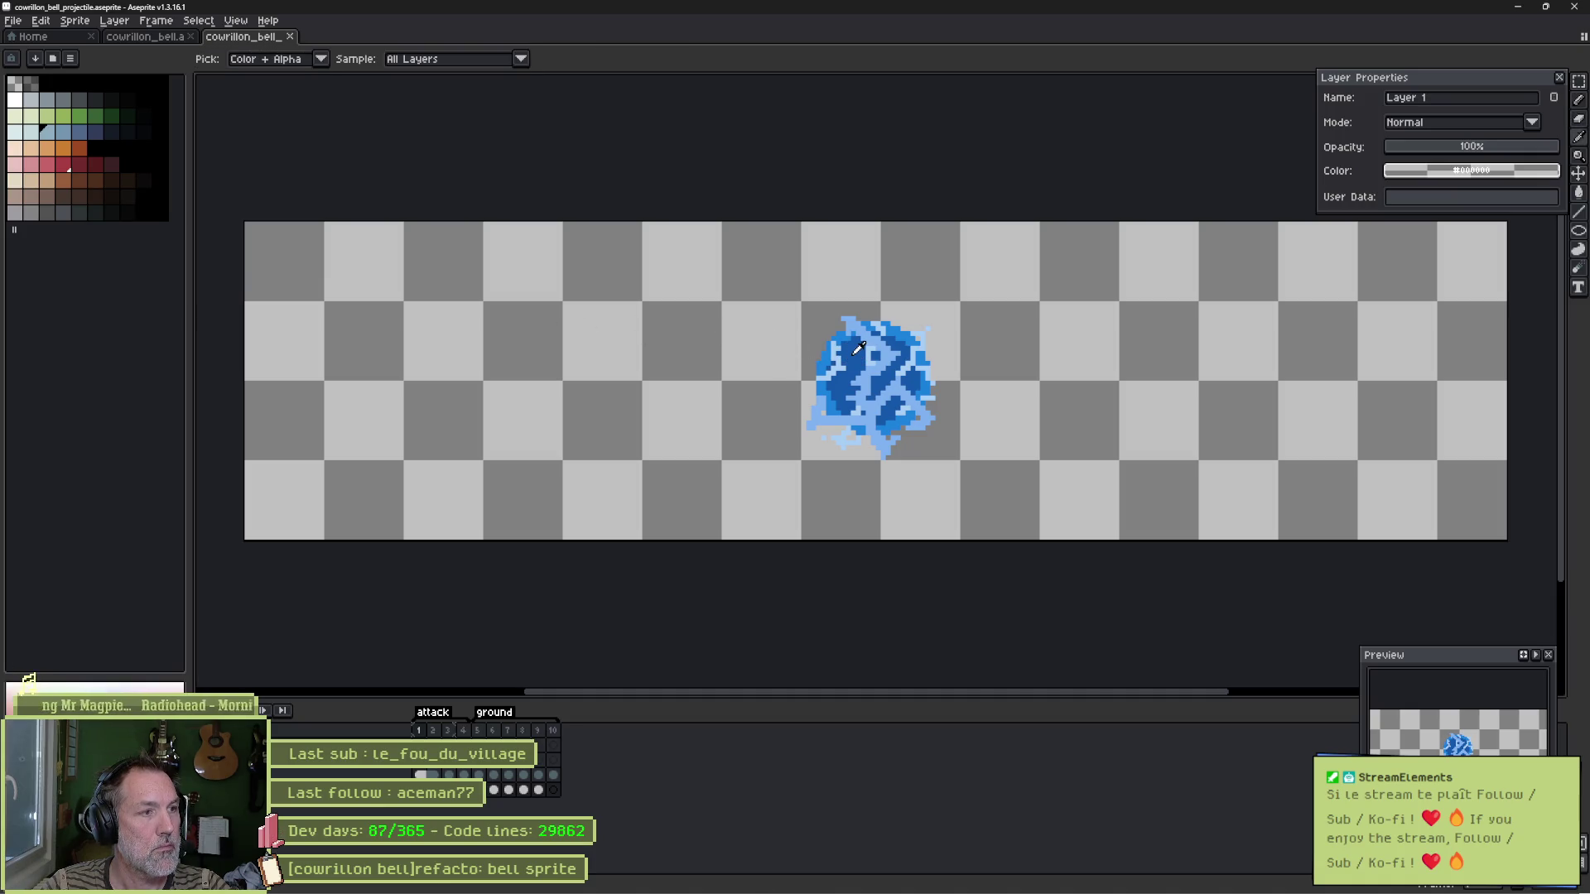
pyautogui.press('e')
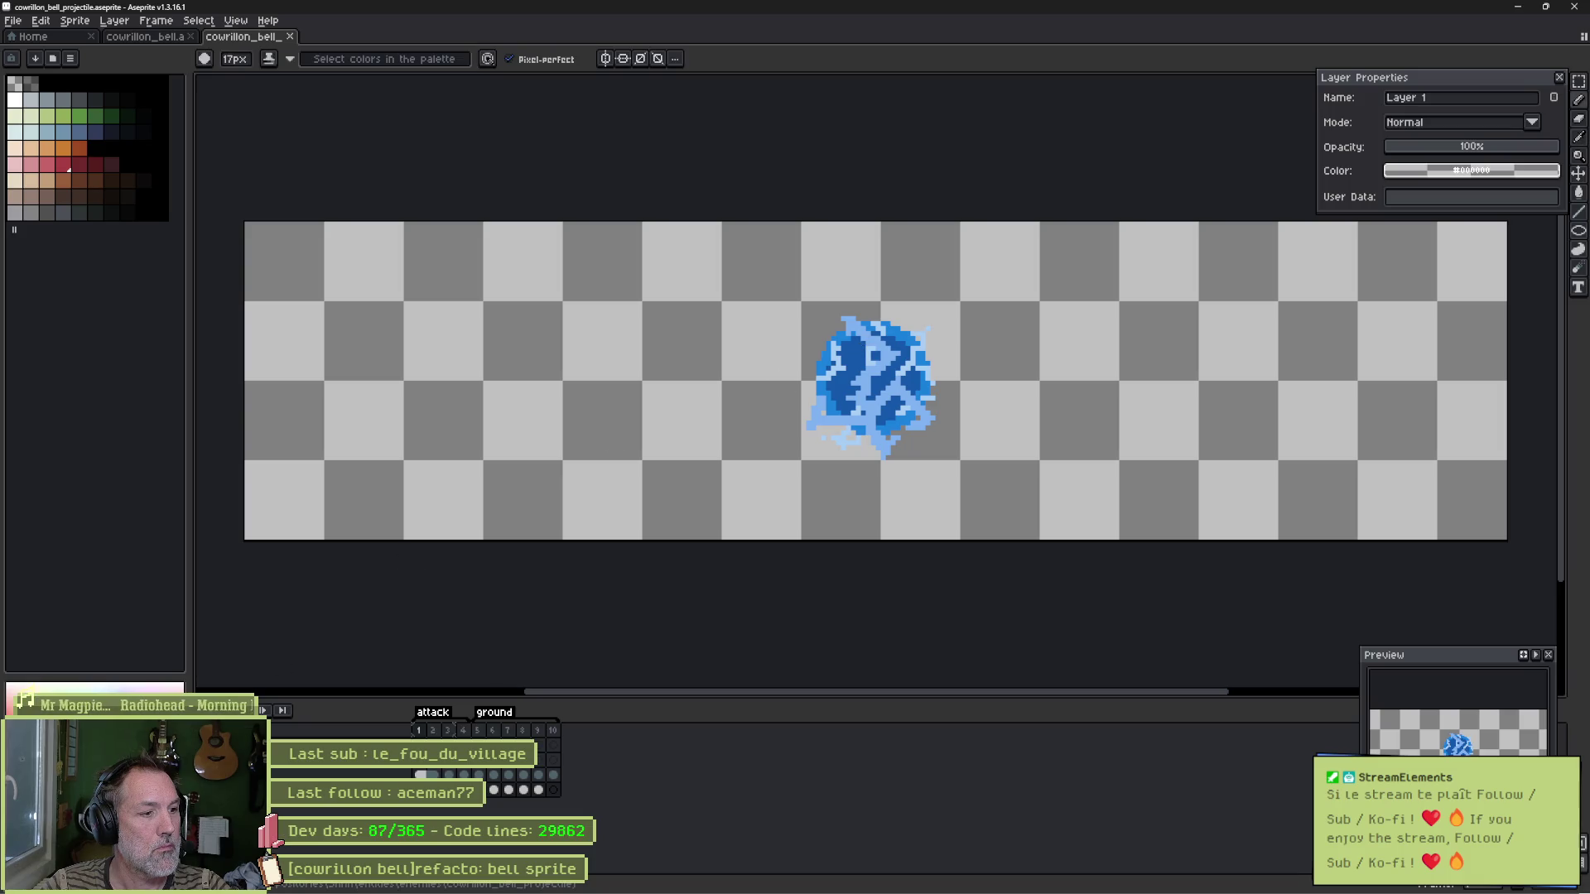
pyautogui.press('i')
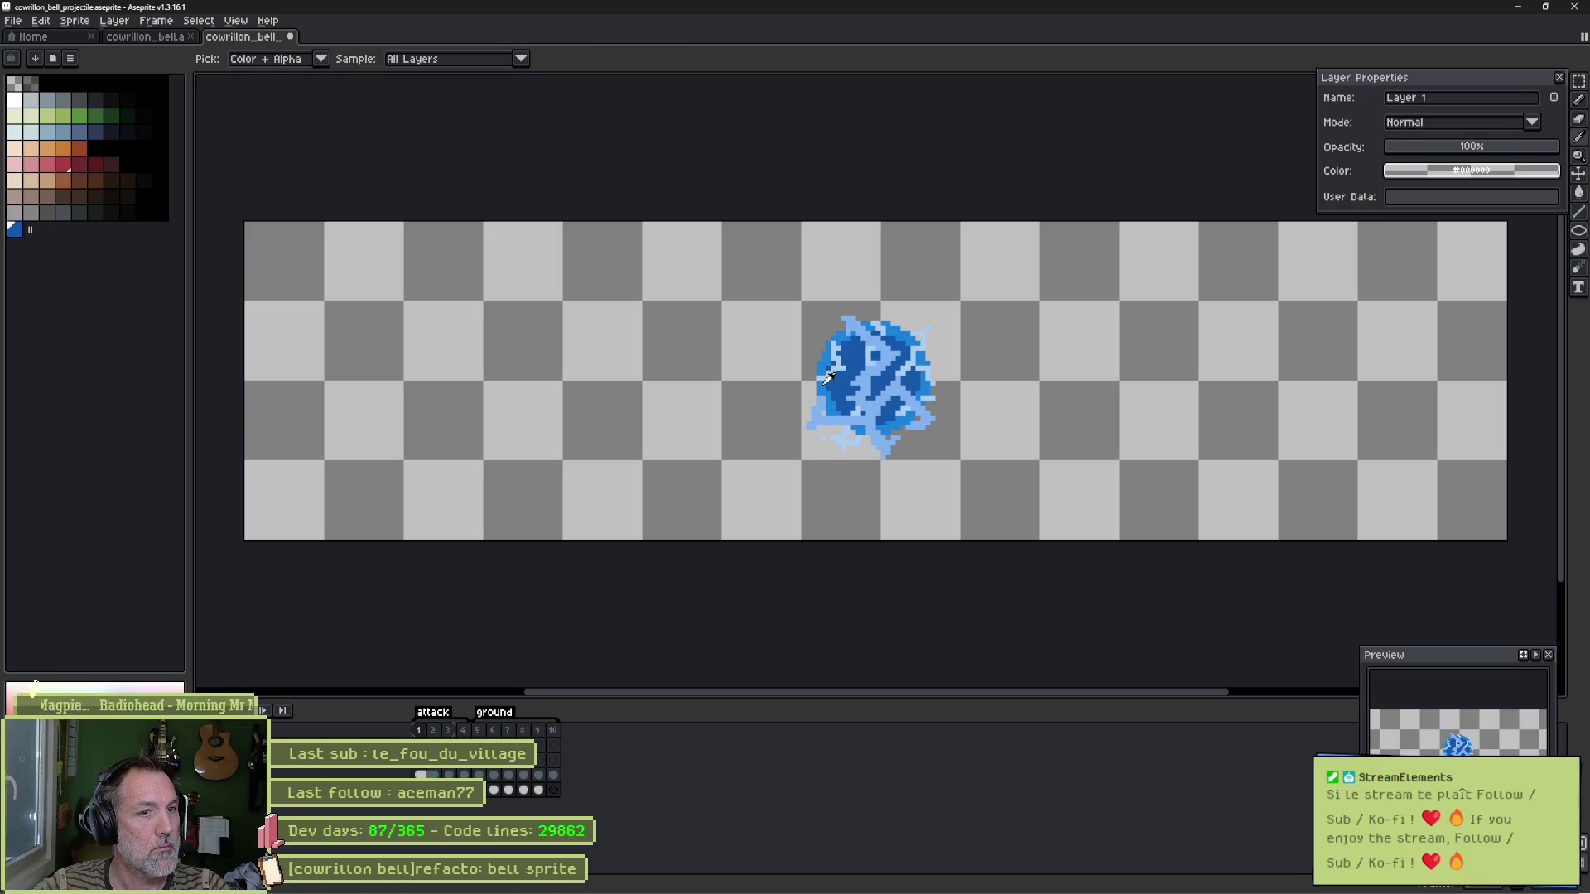
pyautogui.click(828, 379)
pyautogui.press('e')
pyautogui.press('i')
pyautogui.click(869, 364)
pyautogui.press('e')
pyautogui.press('i')
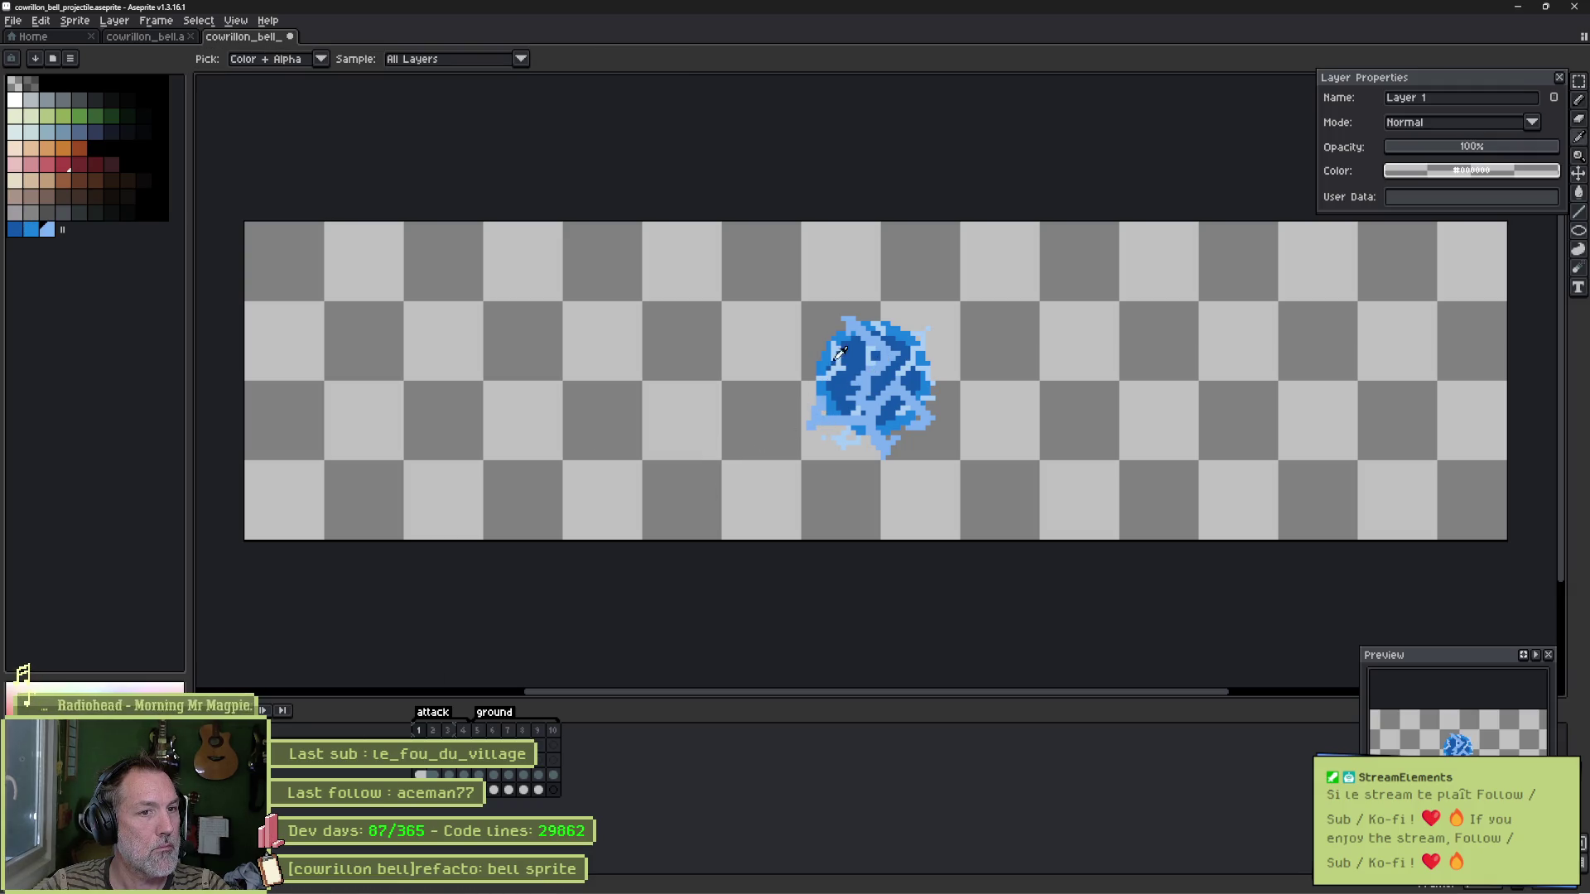
pyautogui.press('e')
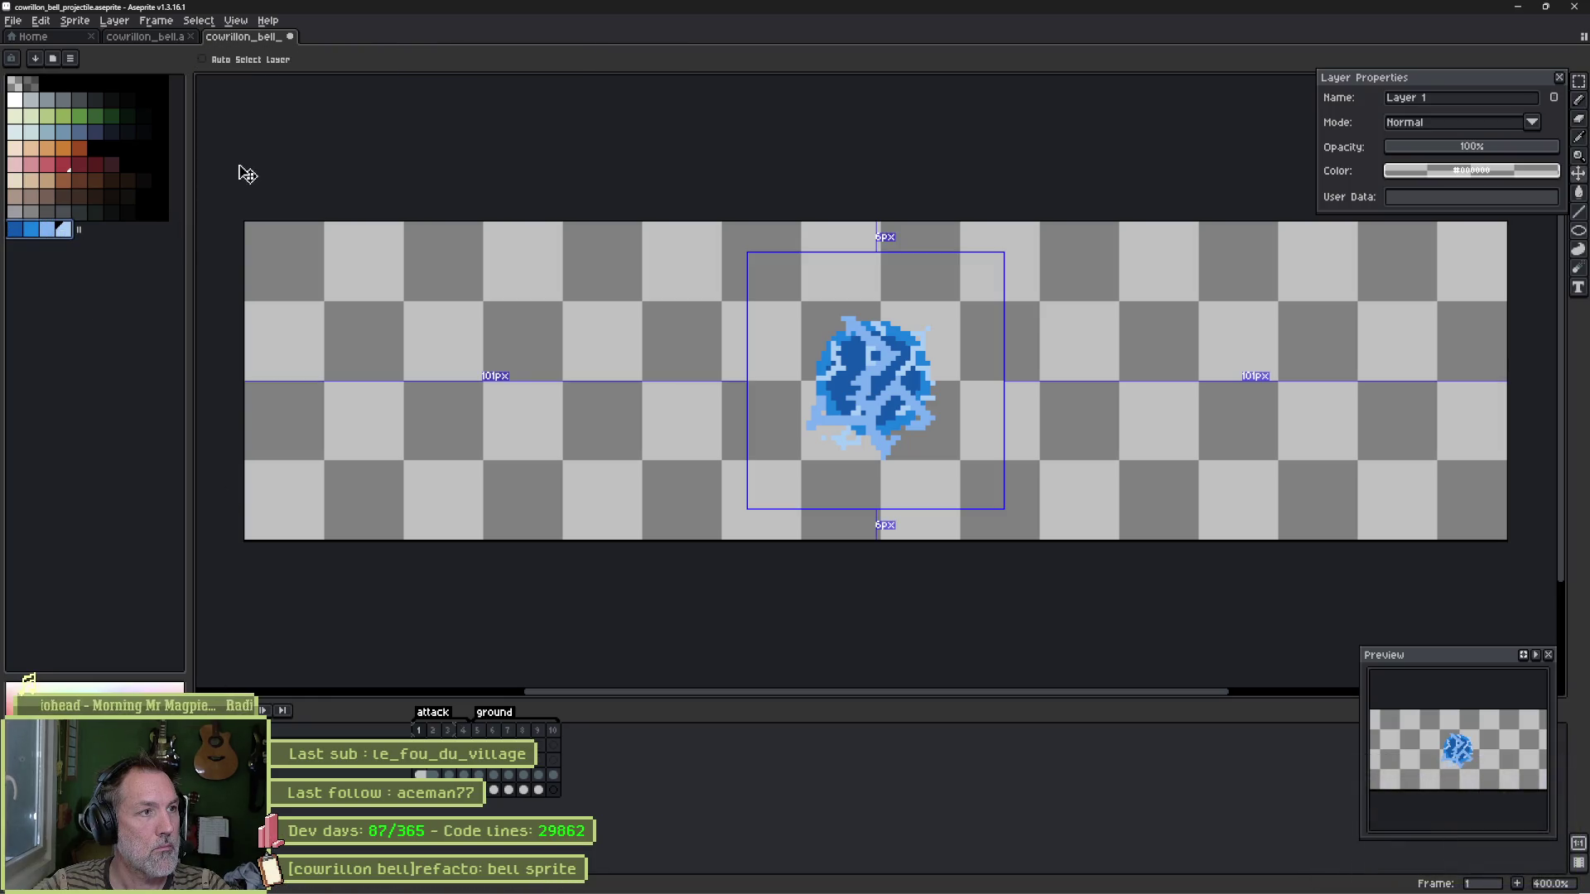
# - In the cowrillon_bell sprite, add a new palette row and paste the four blues into it
pyautogui.hotkey('ctrl', 'shift', 'Tab')
pyautogui.moveTo(79, 229); pyautogui.dragTo(111, 279)
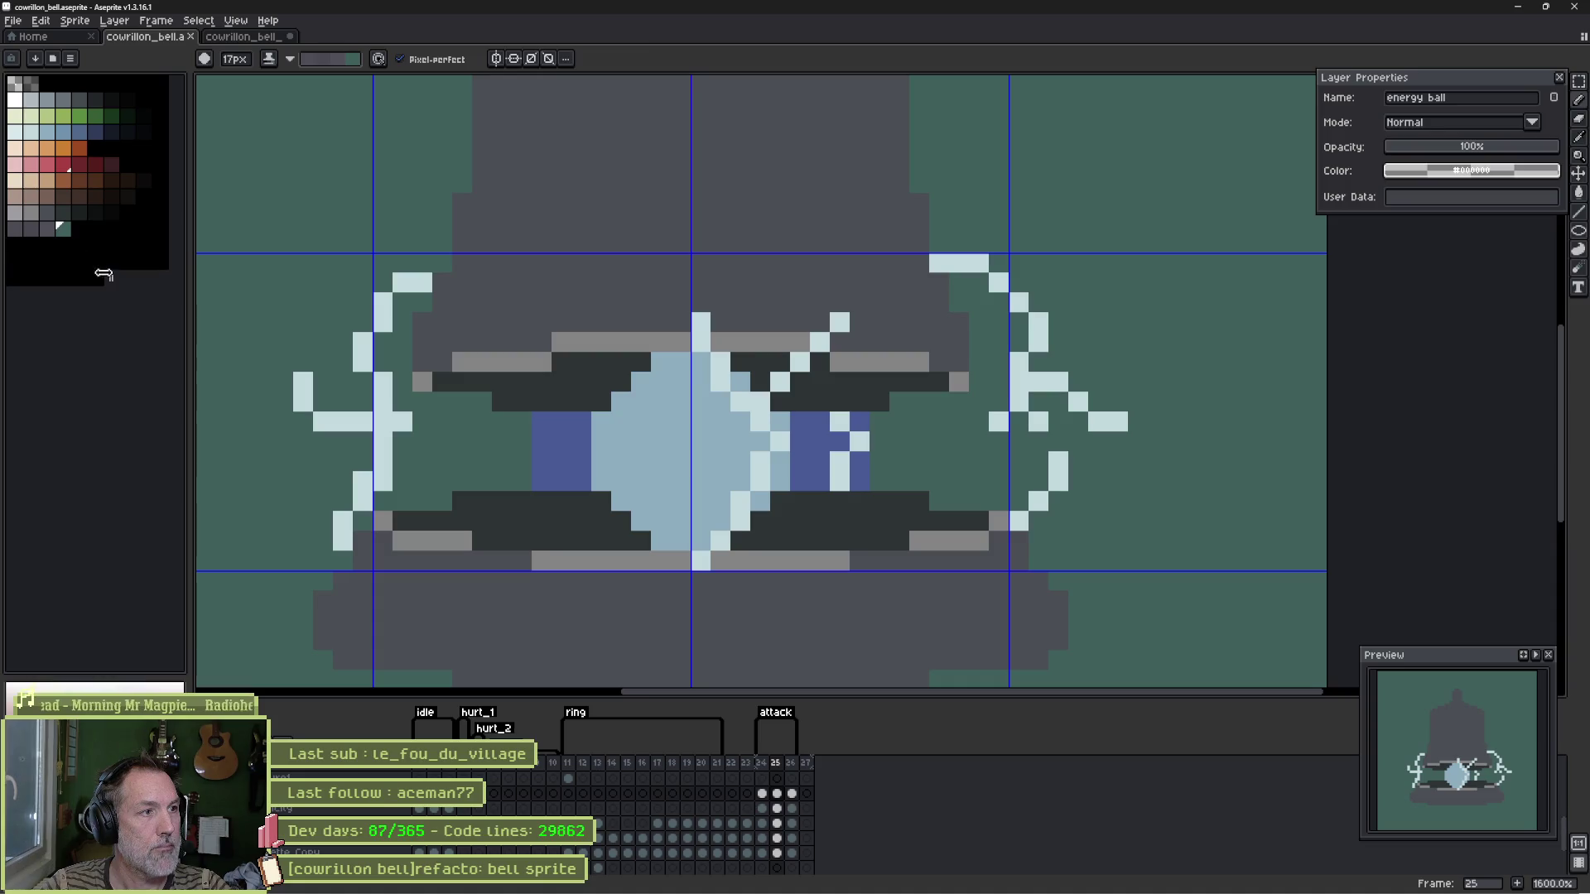
pyautogui.hotkey('ctrl', 'v')
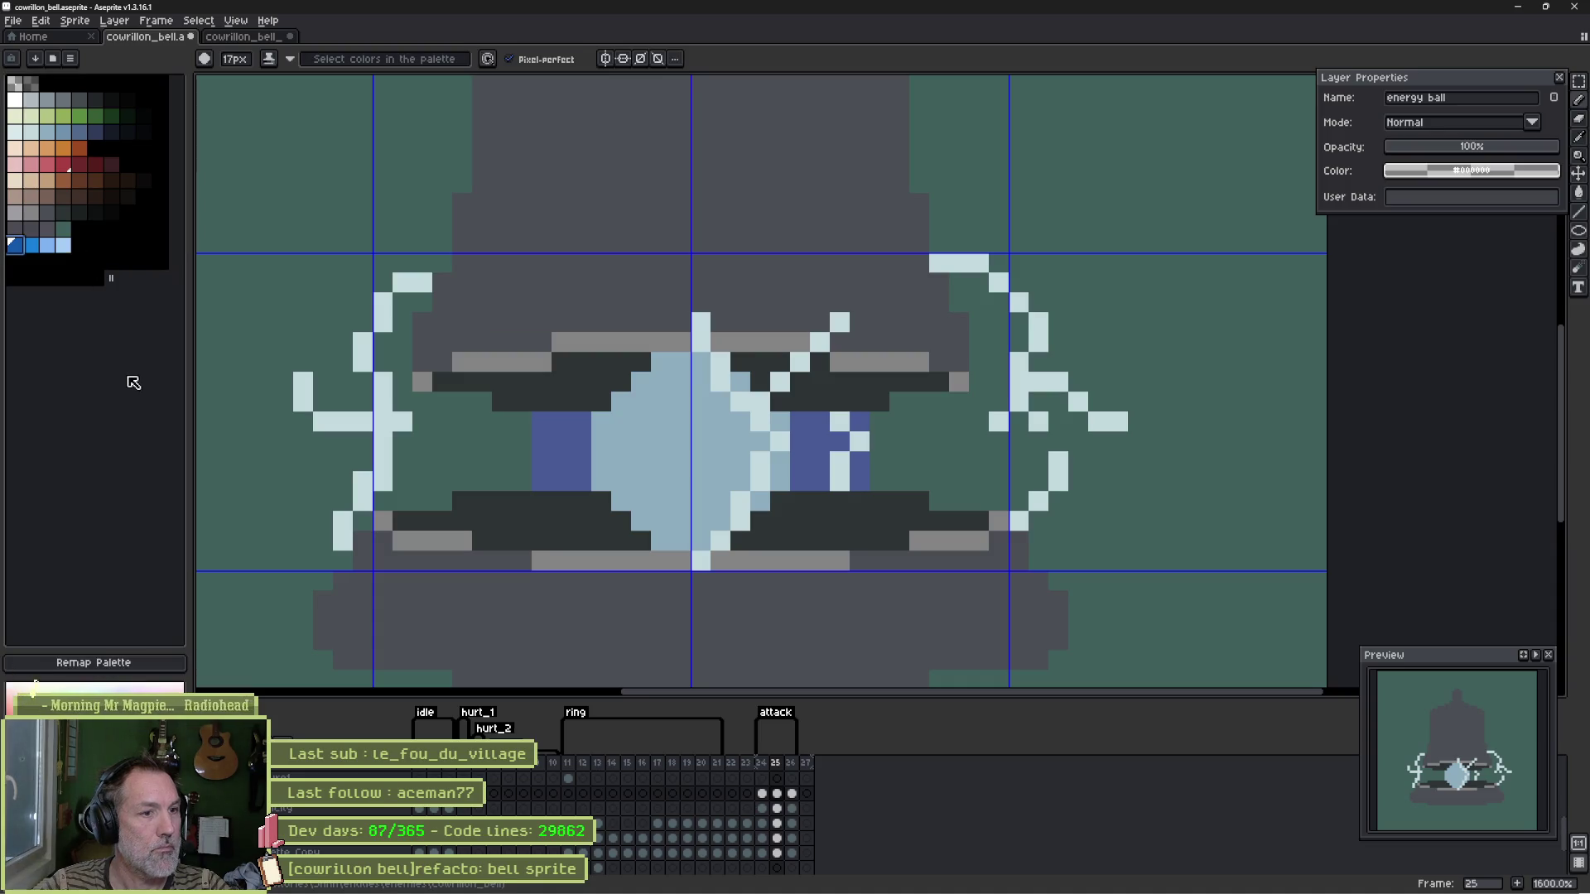
# - Fill the energy ball dark blue on frames 25, 24 and 26 of the bell sprite
pyautogui.click(242, 38)
pyautogui.click(149, 37)
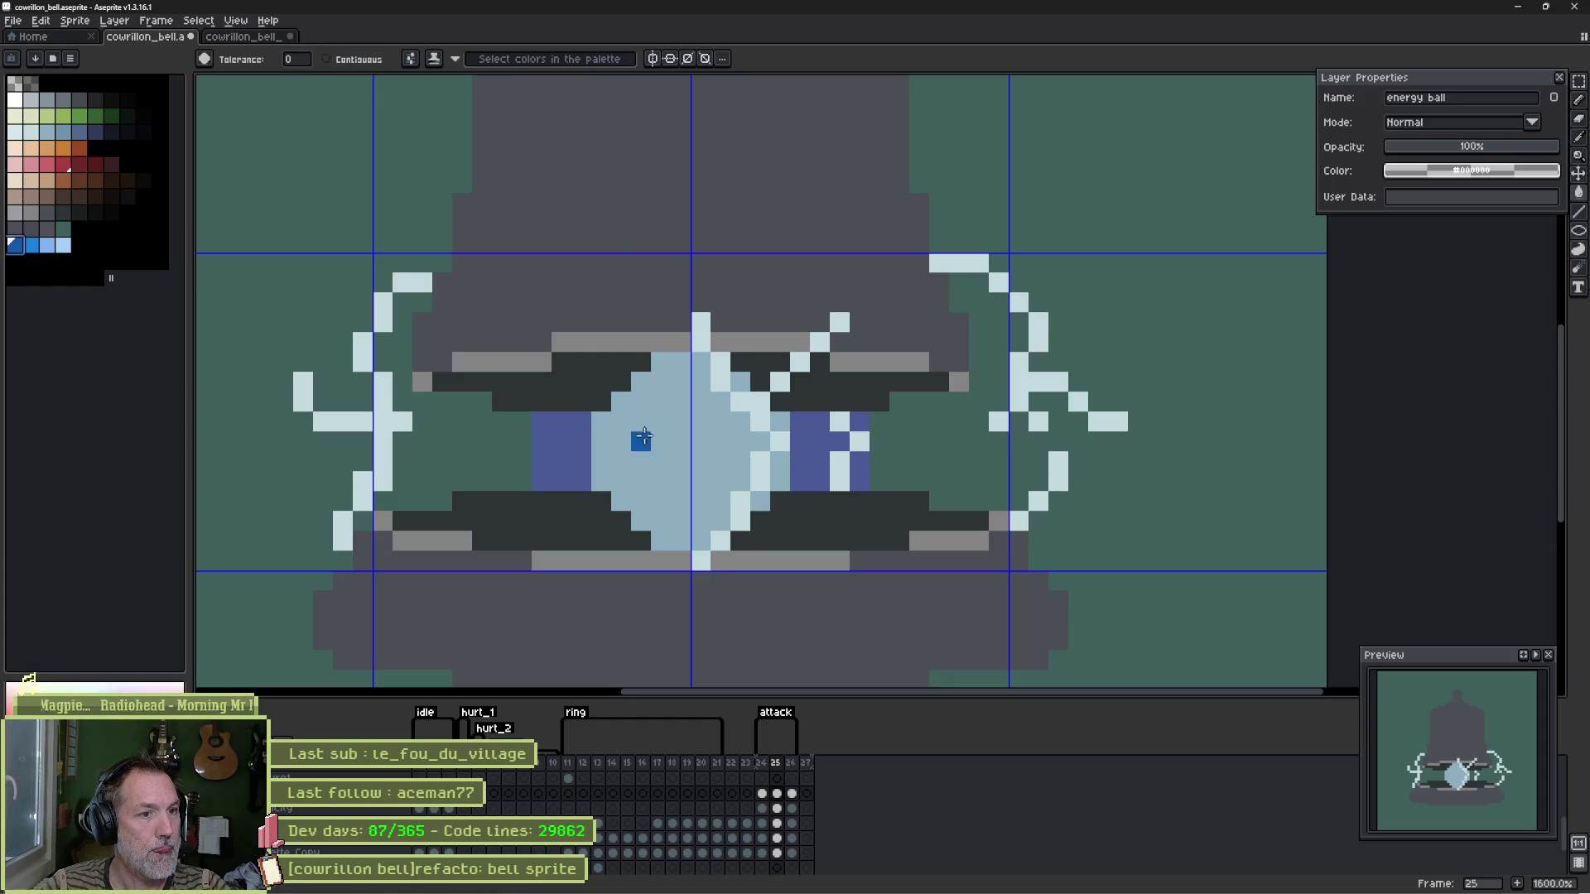
pyautogui.click(656, 441)
pyautogui.press('Left')
pyautogui.click(656, 441)
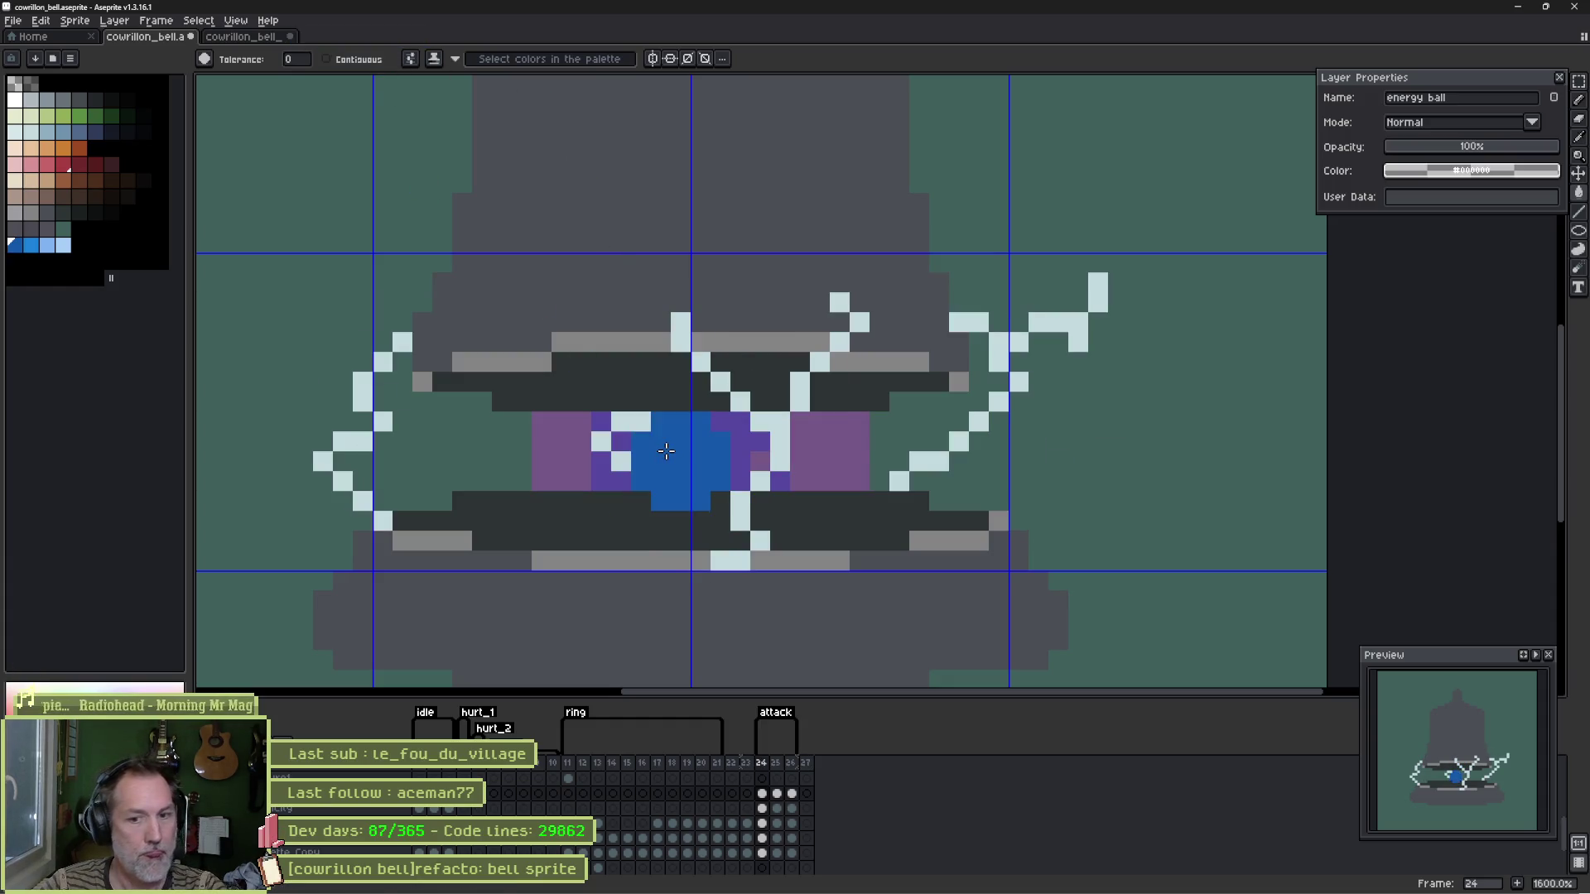
pyautogui.press('Right')
pyautogui.press('Right')
pyautogui.click(622, 430)
# - Select two neighbouring blues and paint a lighter blue area on the ball with a 12px brush
pyautogui.press('0')
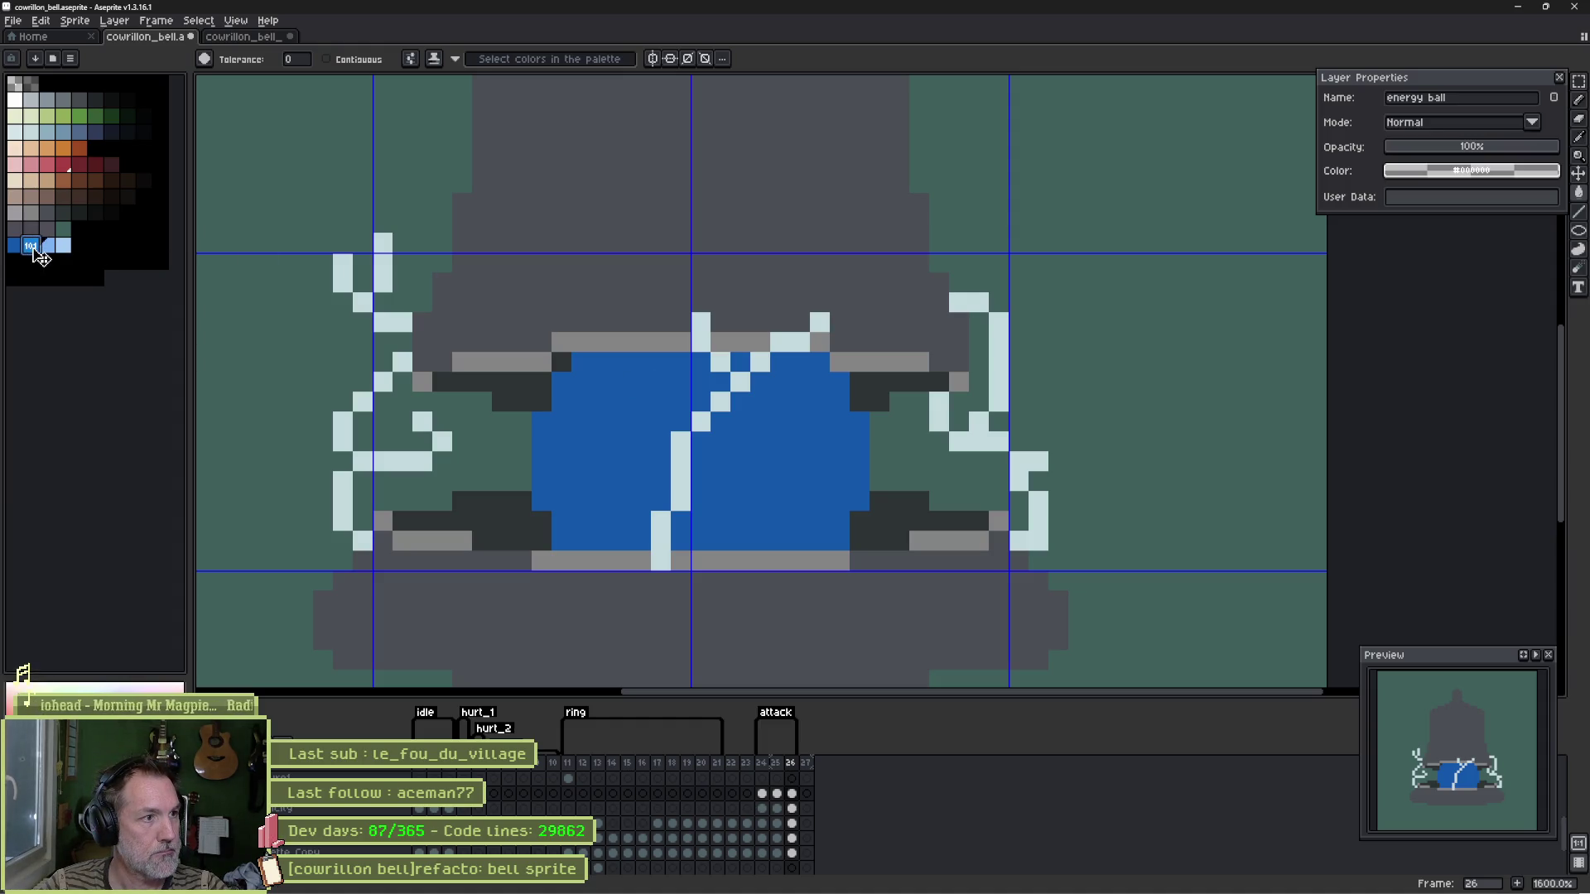
pyautogui.moveTo(37, 257); pyautogui.dragTo(17, 247)
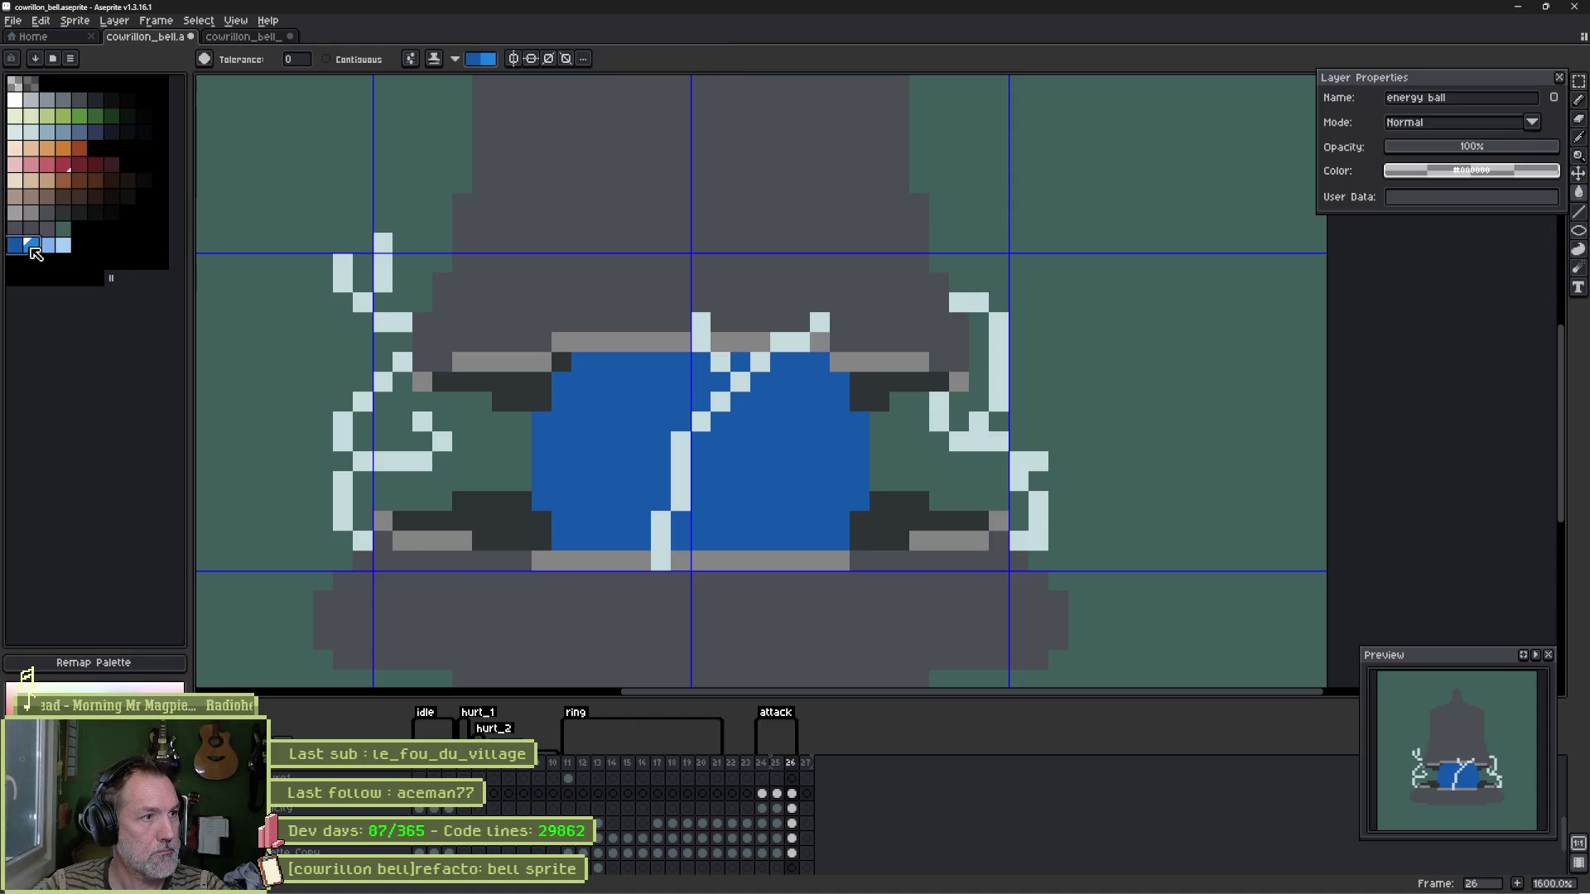
pyautogui.press('b')
pyautogui.click(614, 424)
pyautogui.press('-')
pyautogui.press('-')
pyautogui.press('-')
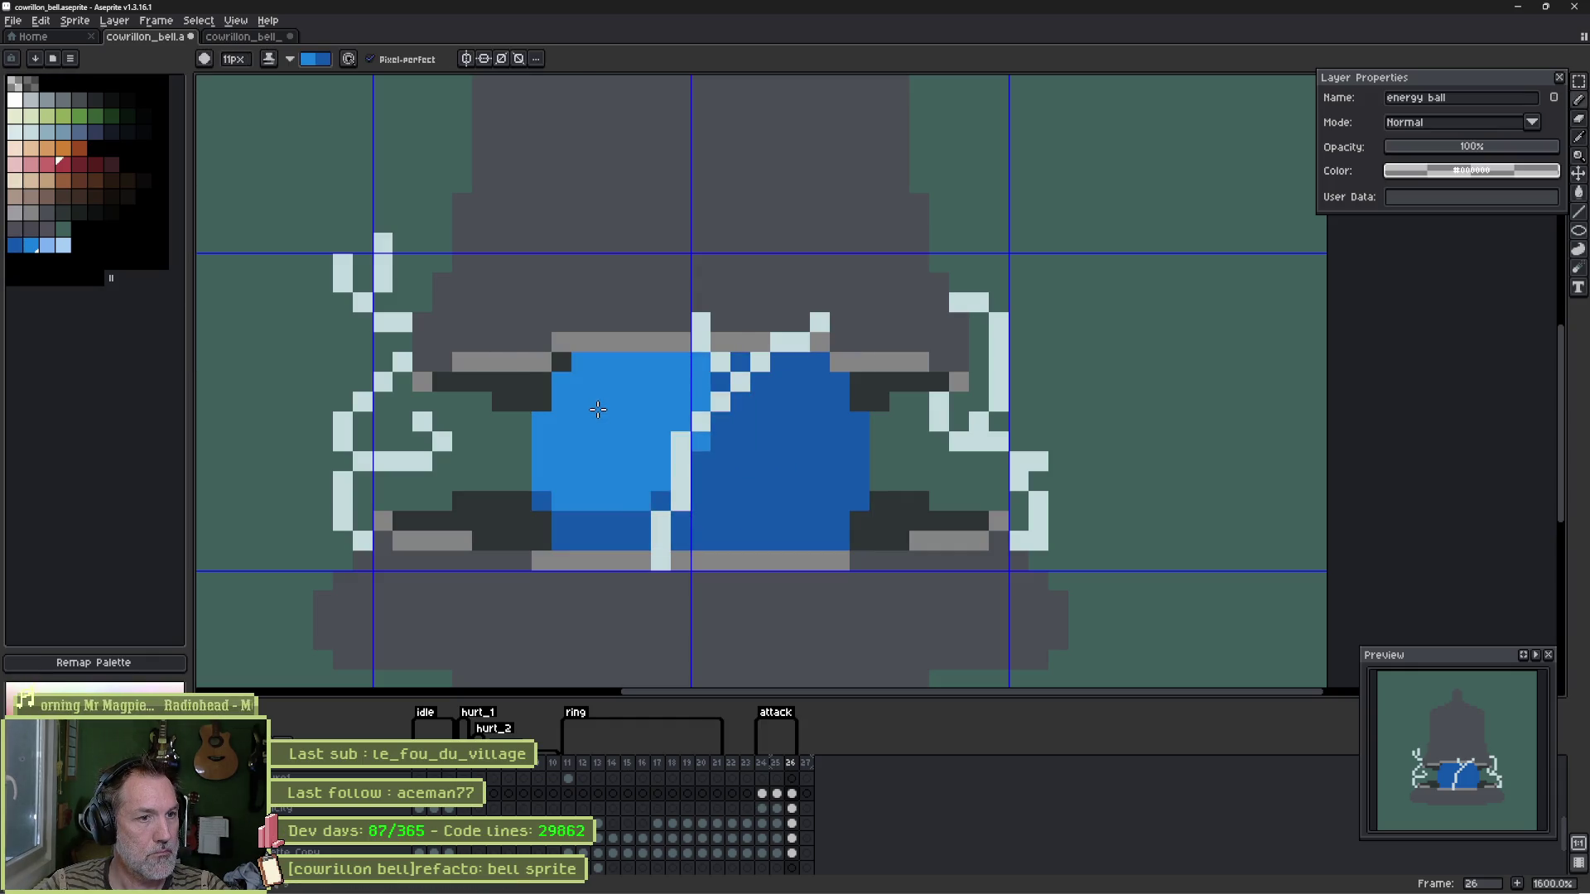
pyautogui.press('+')
pyautogui.press('+')
pyautogui.press('+')
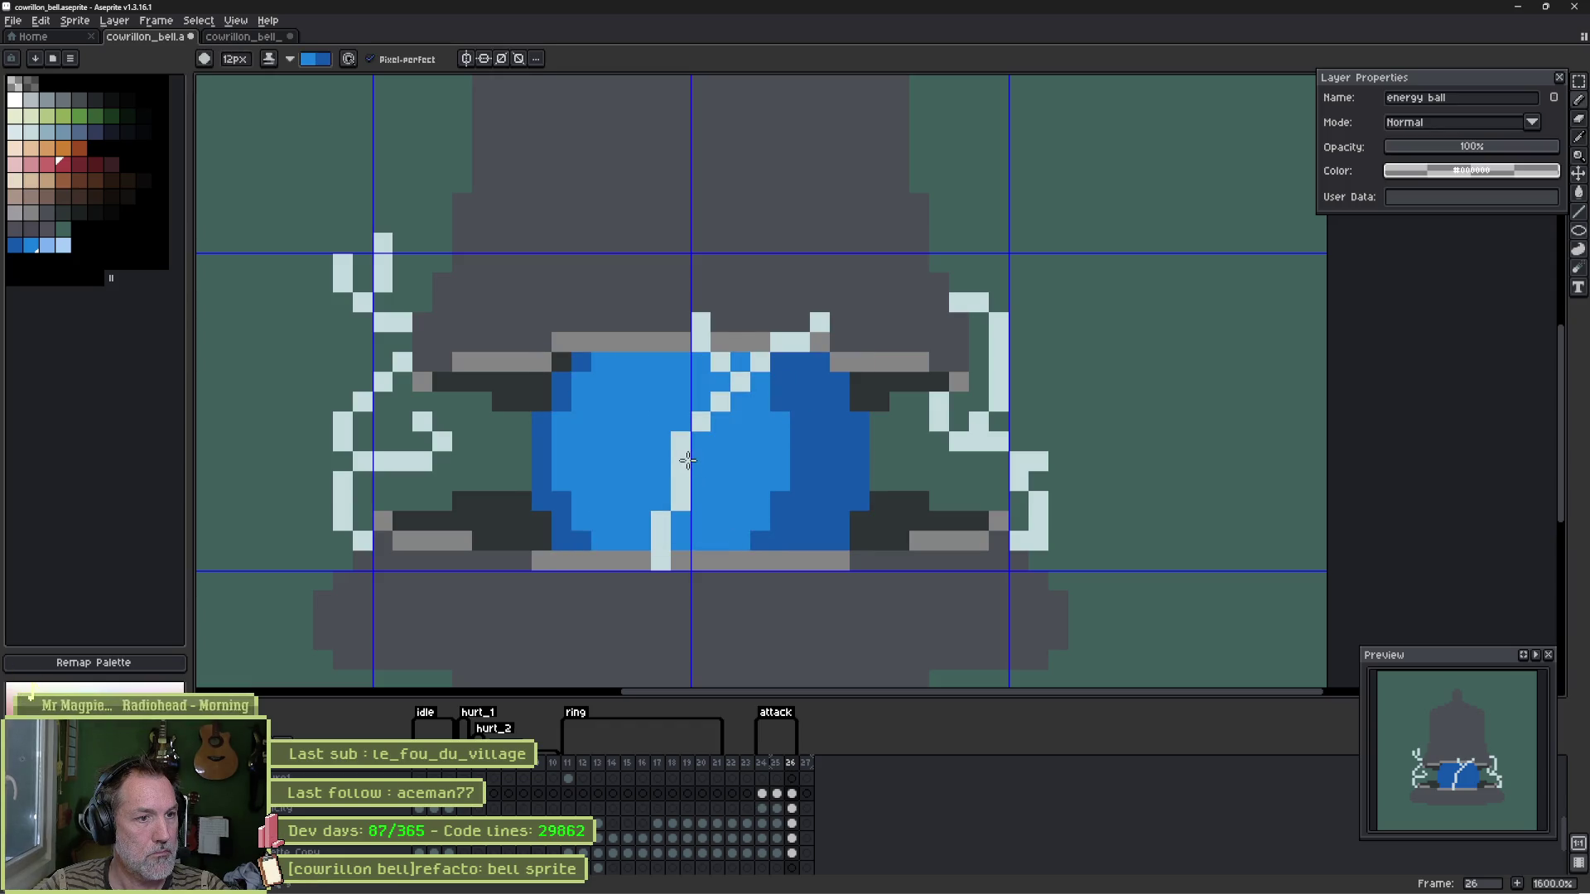
pyautogui.press('v')
pyautogui.press('b')
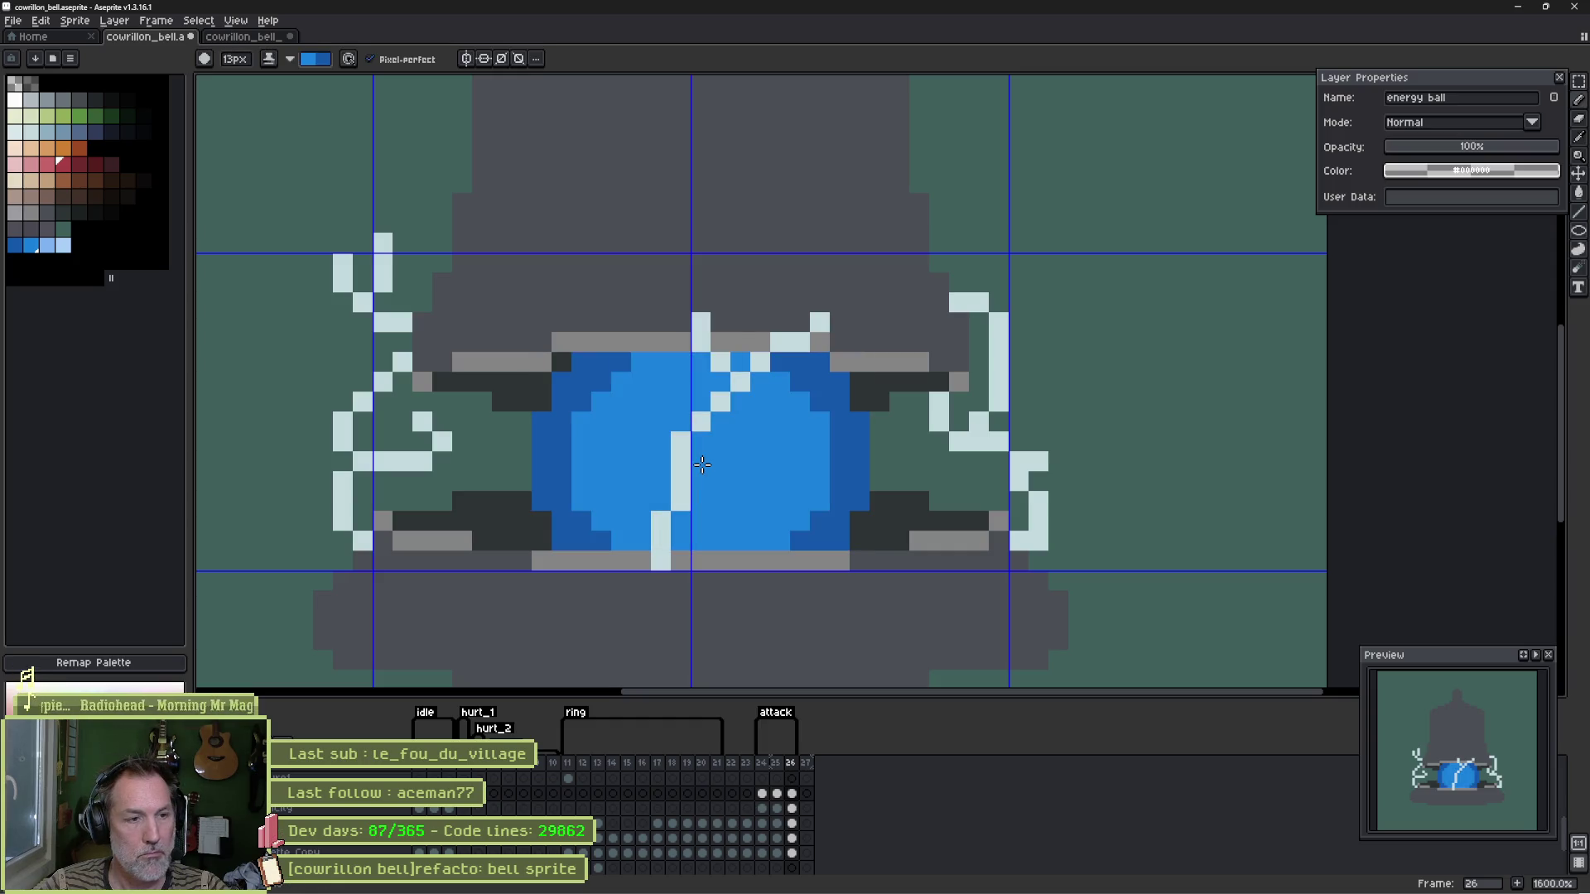
# - Step through frames 24–26 adjusting the brush between 1px and 6px and choose the light highlight blue
pyautogui.press(',')
pyautogui.press('-')
pyautogui.press('-')
pyautogui.press('-')
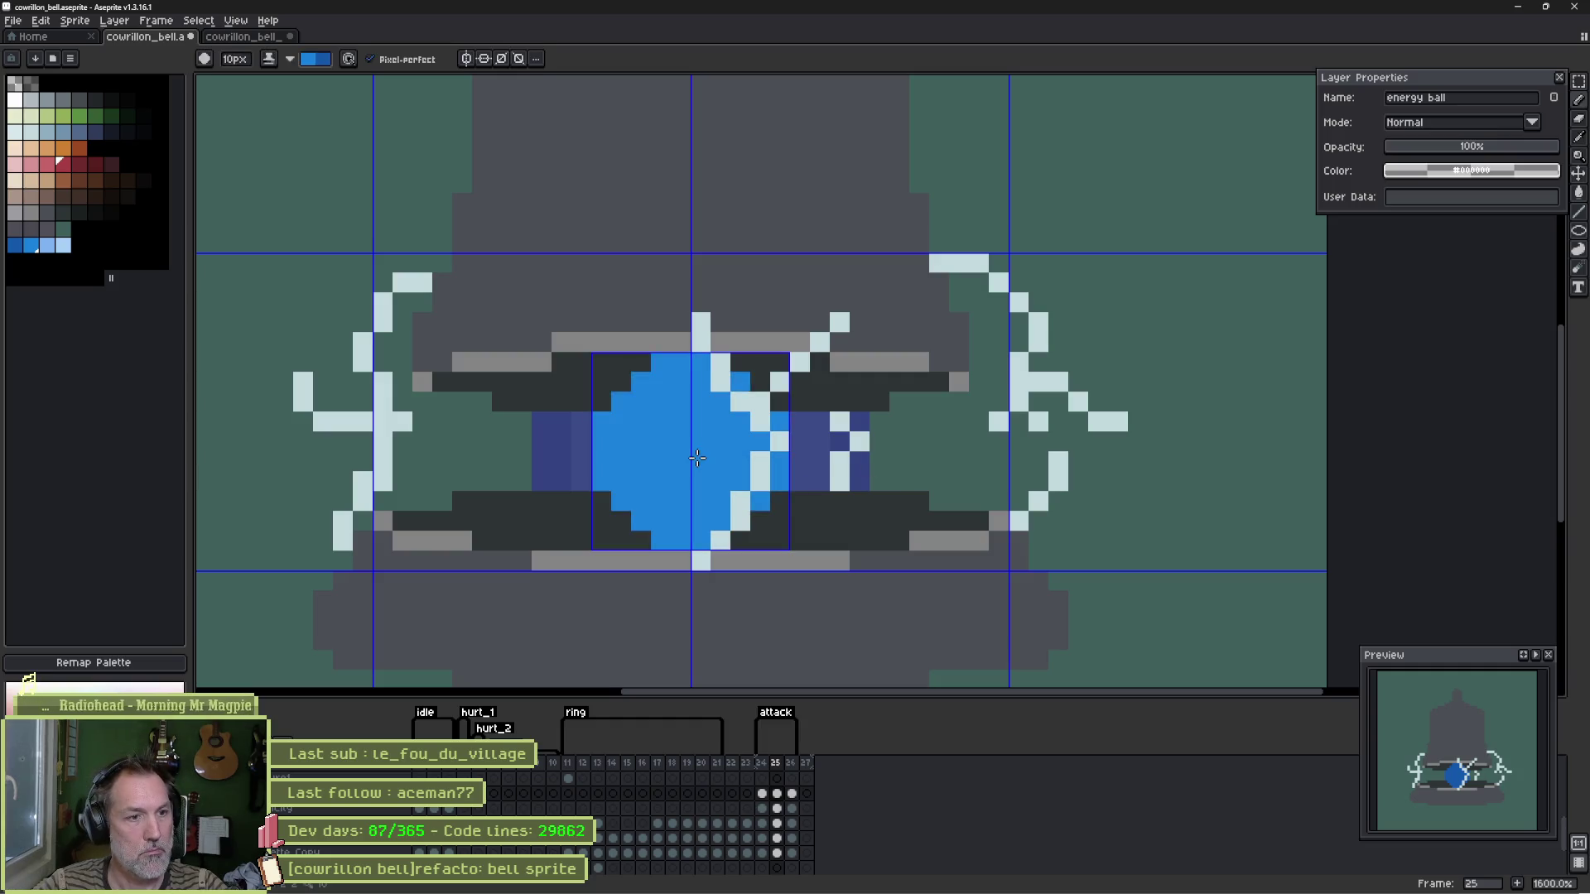
pyautogui.press('+')
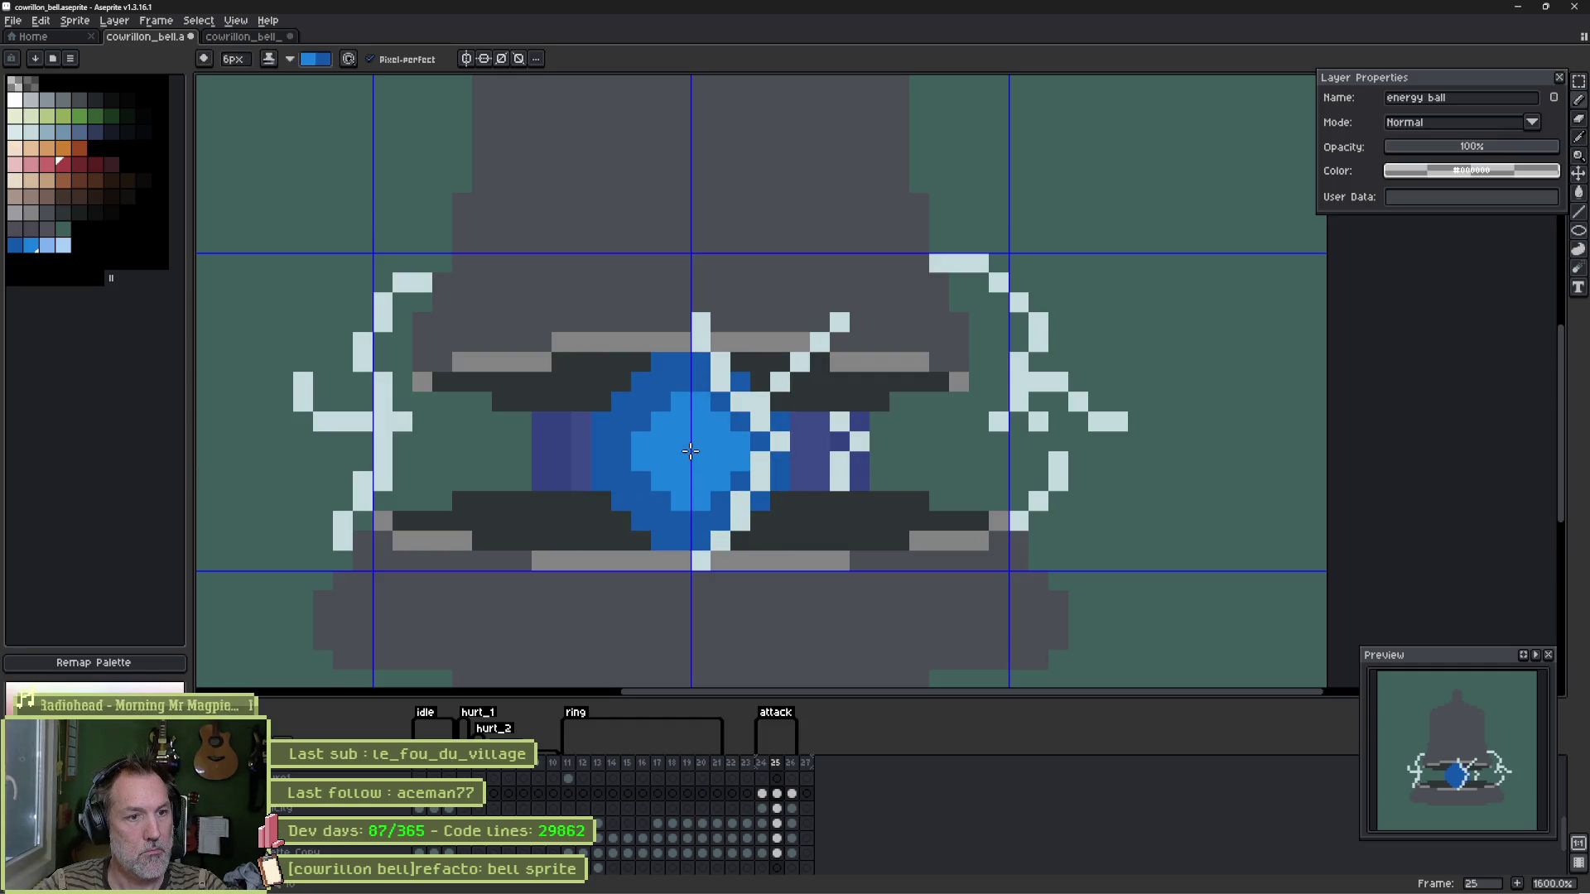
pyautogui.press('.')
pyautogui.press('.')
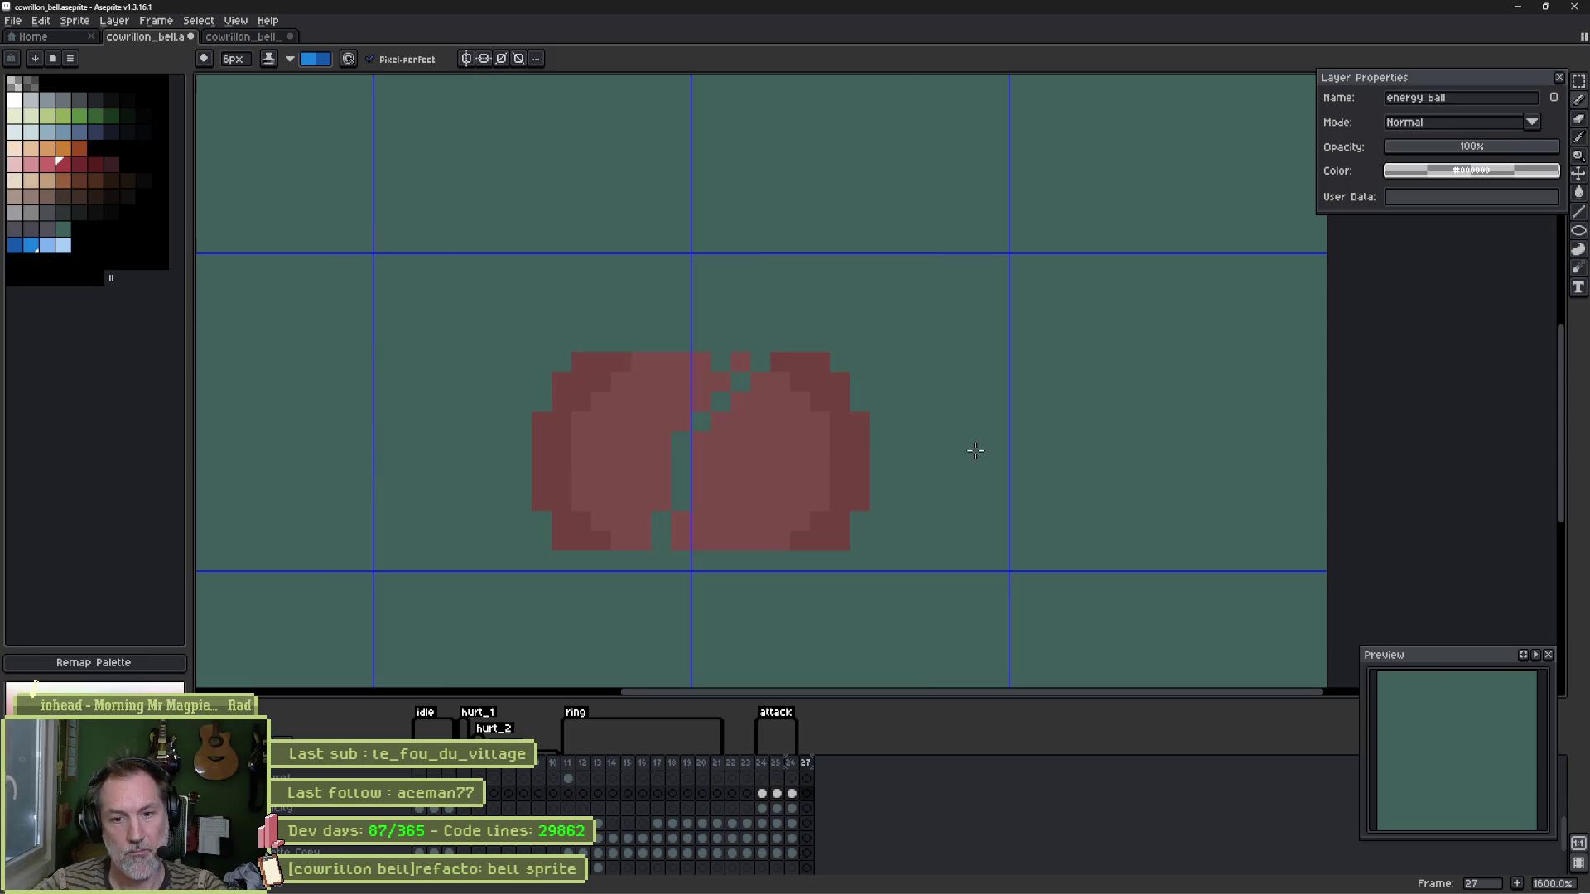
pyautogui.press(',')
pyautogui.press(',')
pyautogui.press(',')
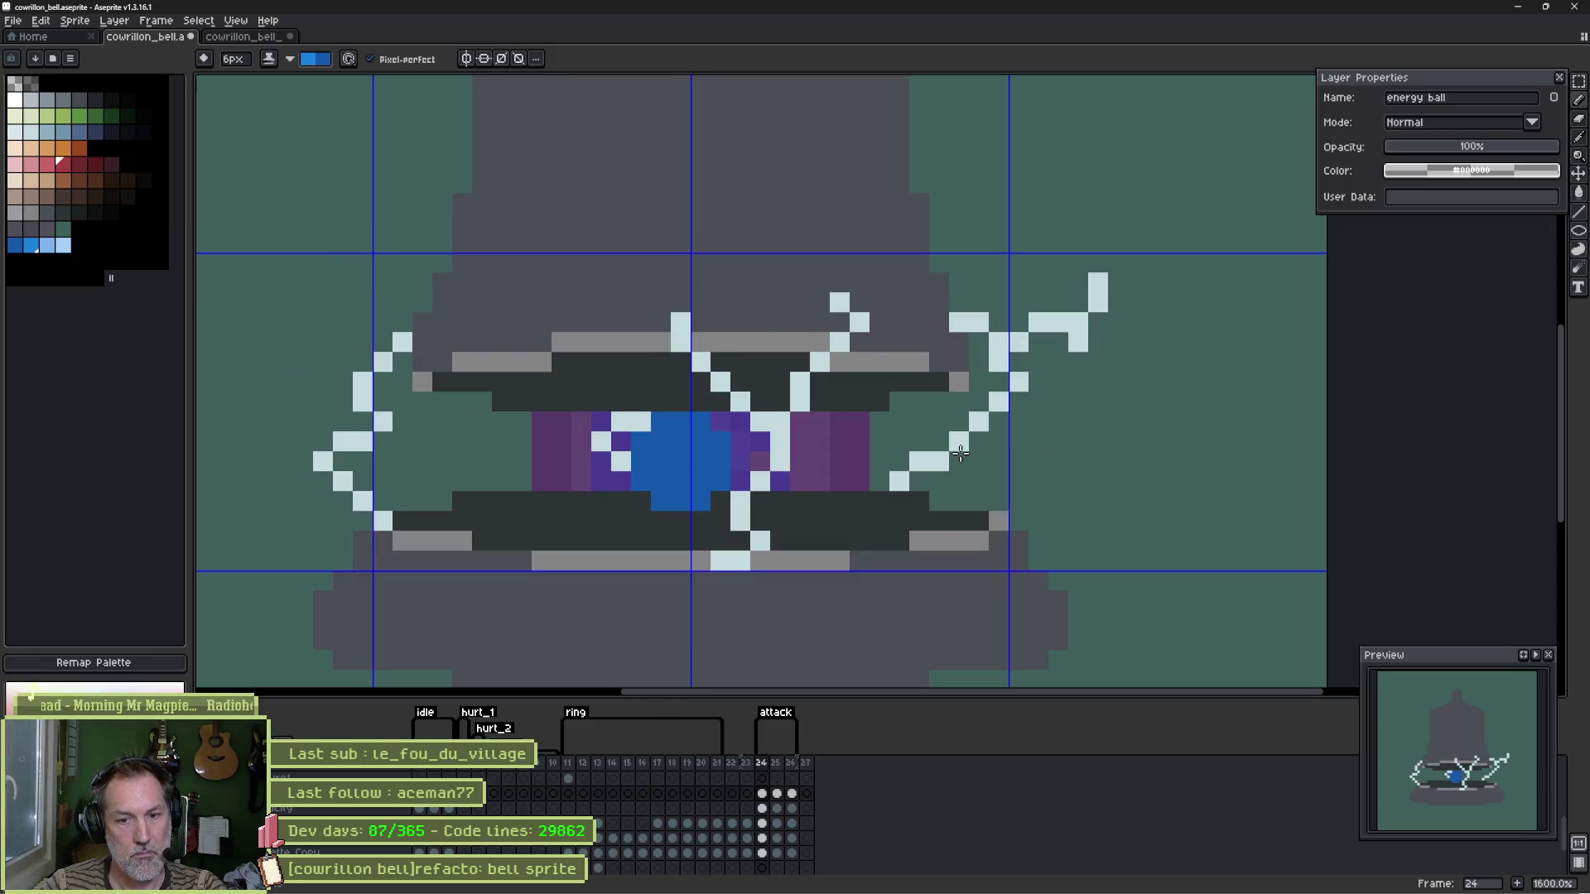
pyautogui.press('-')
pyautogui.press('-')
pyautogui.press('-')
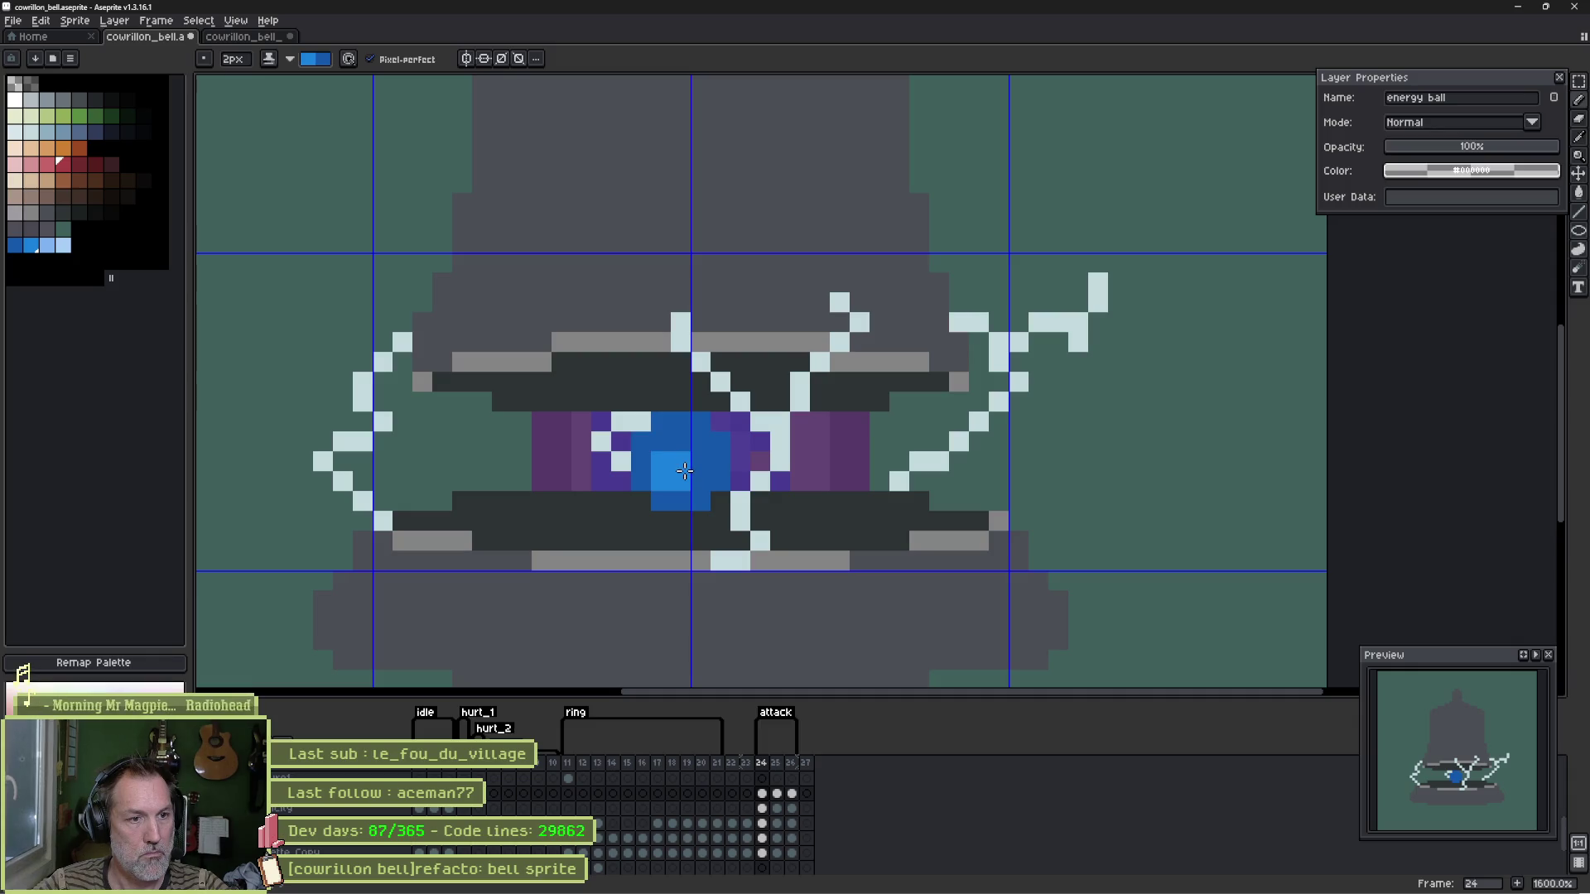
pyautogui.press('-')
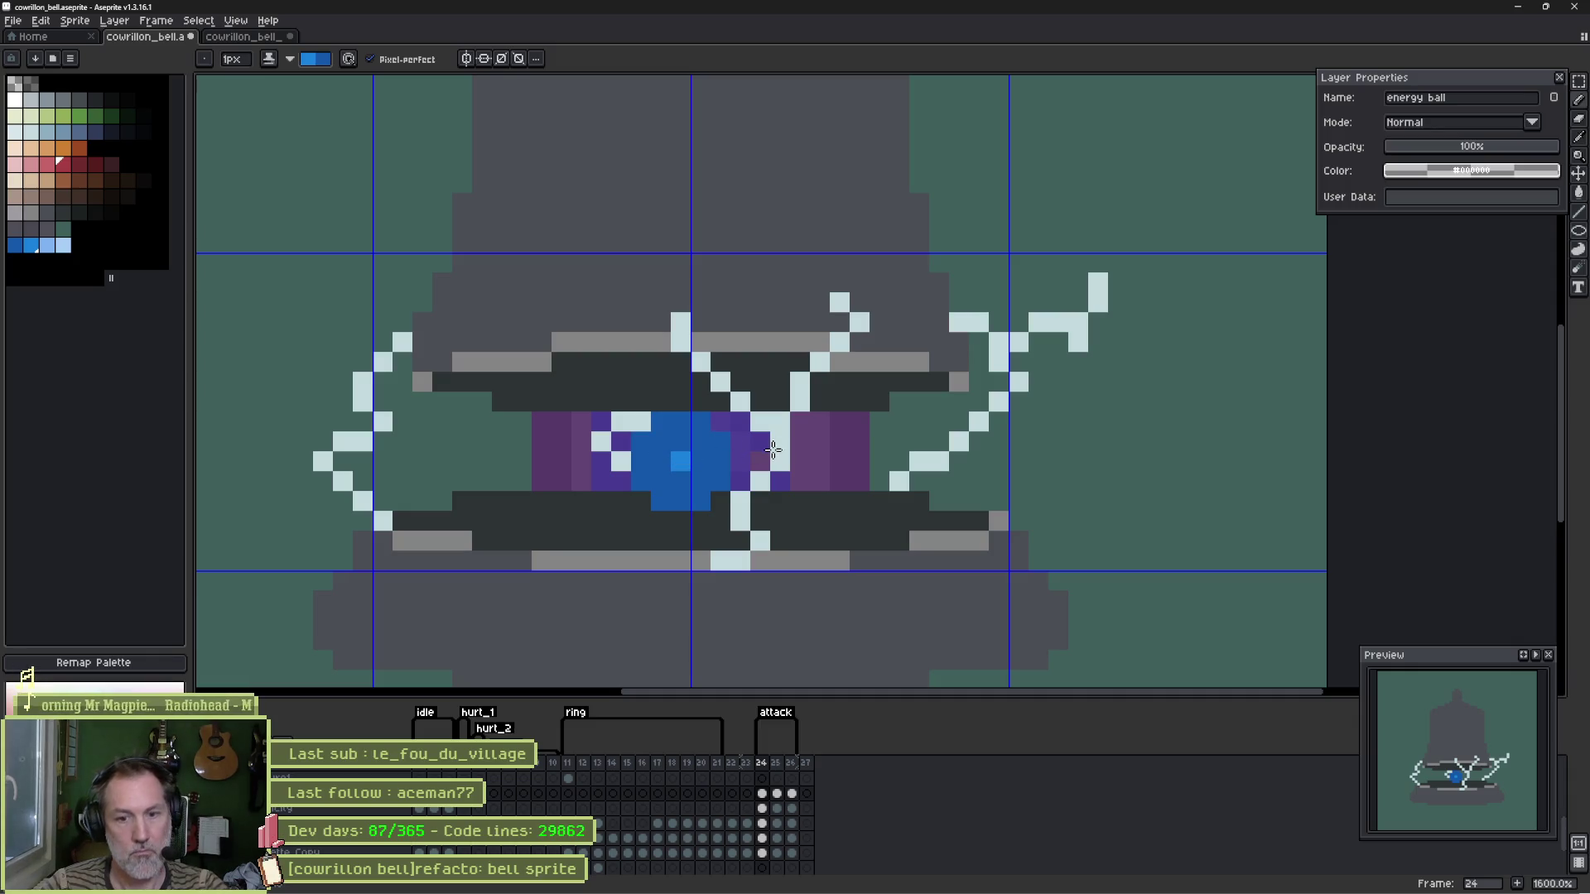
pyautogui.press('+')
pyautogui.press('+')
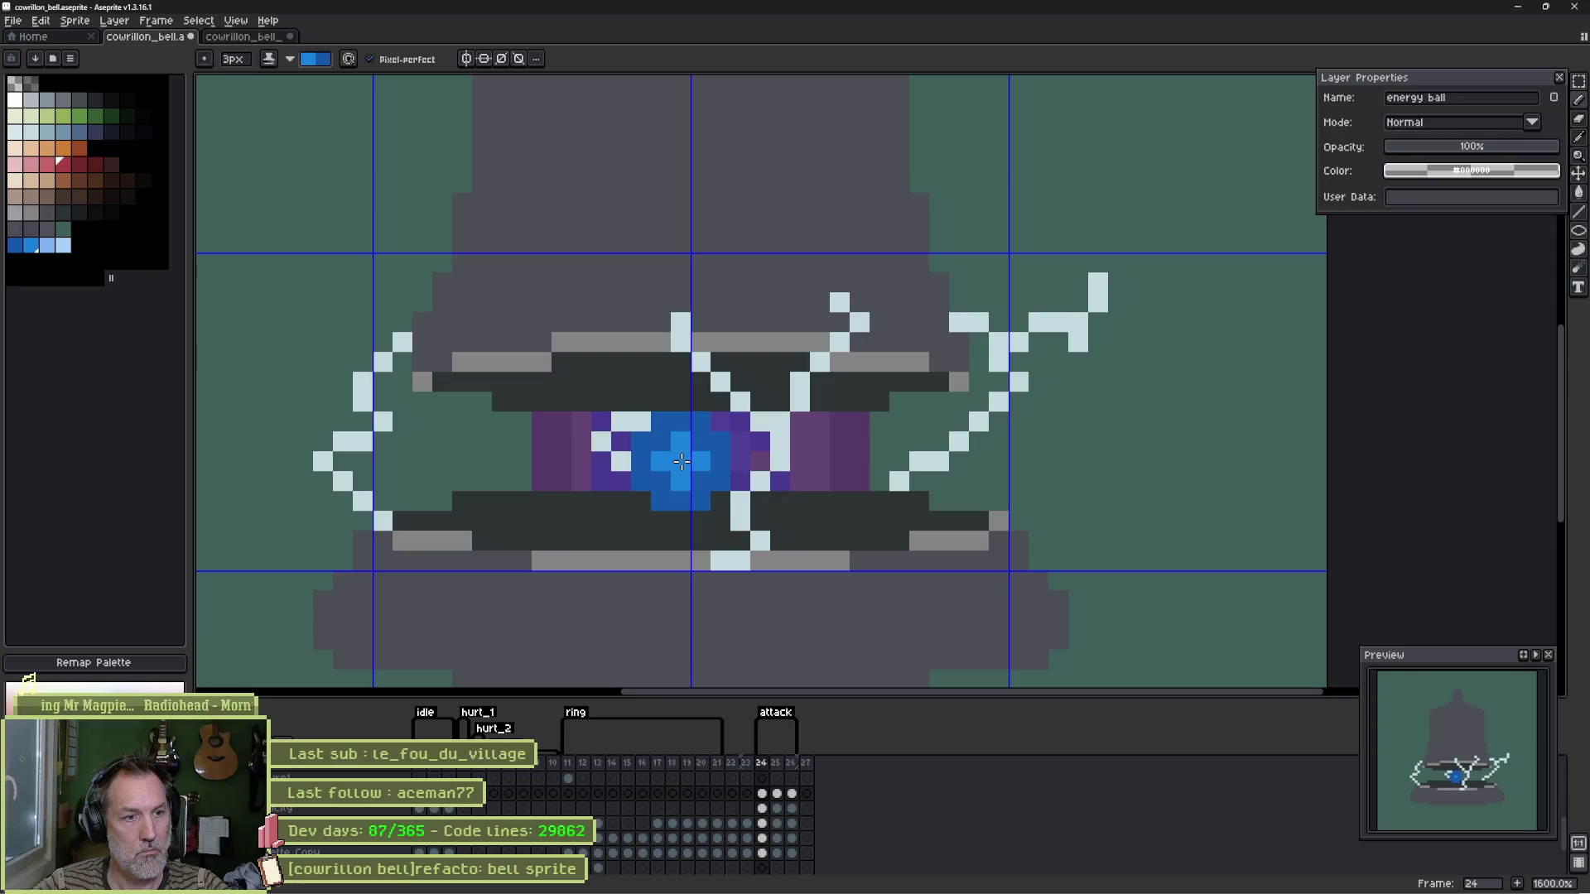
pyautogui.click(51, 247)
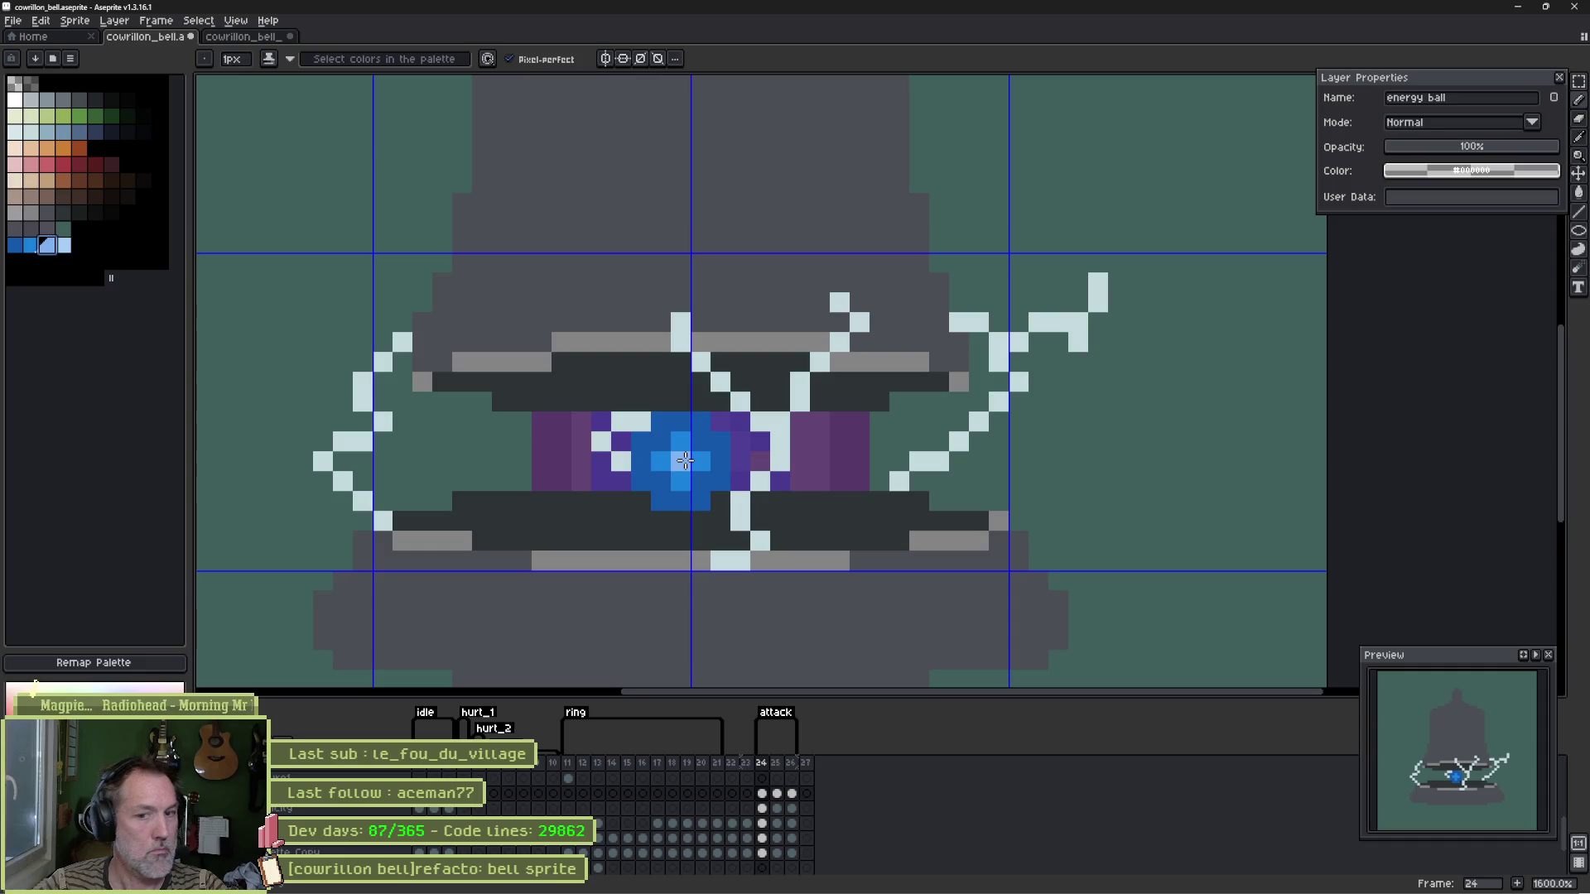
pyautogui.press('Right')
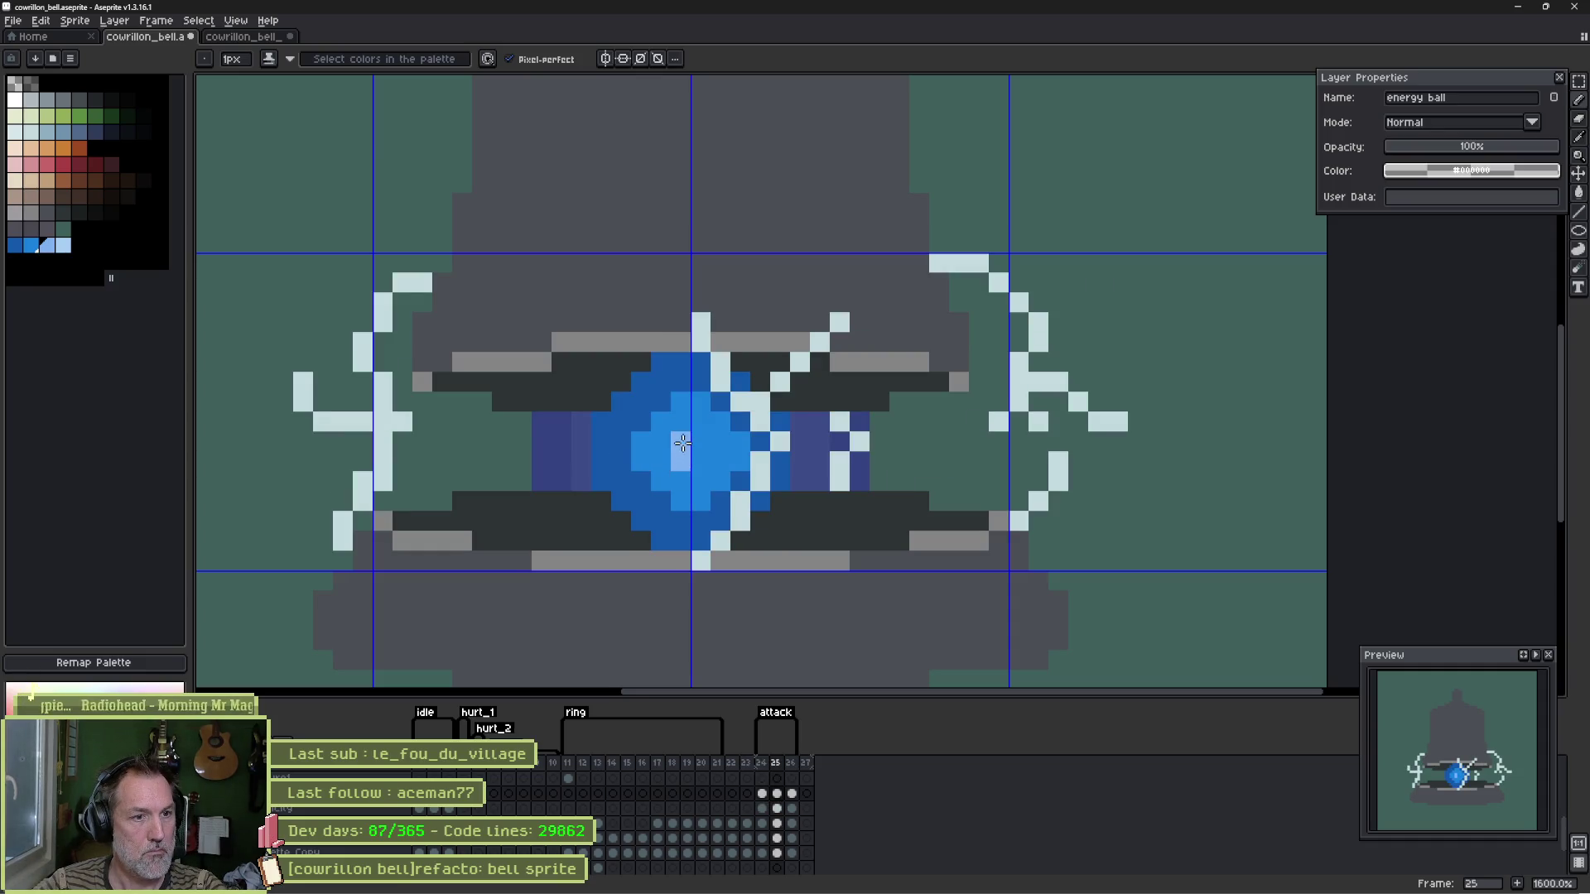
pyautogui.press('Right')
pyautogui.press('+')
pyautogui.press('+')
pyautogui.press('+')
pyautogui.press('+')
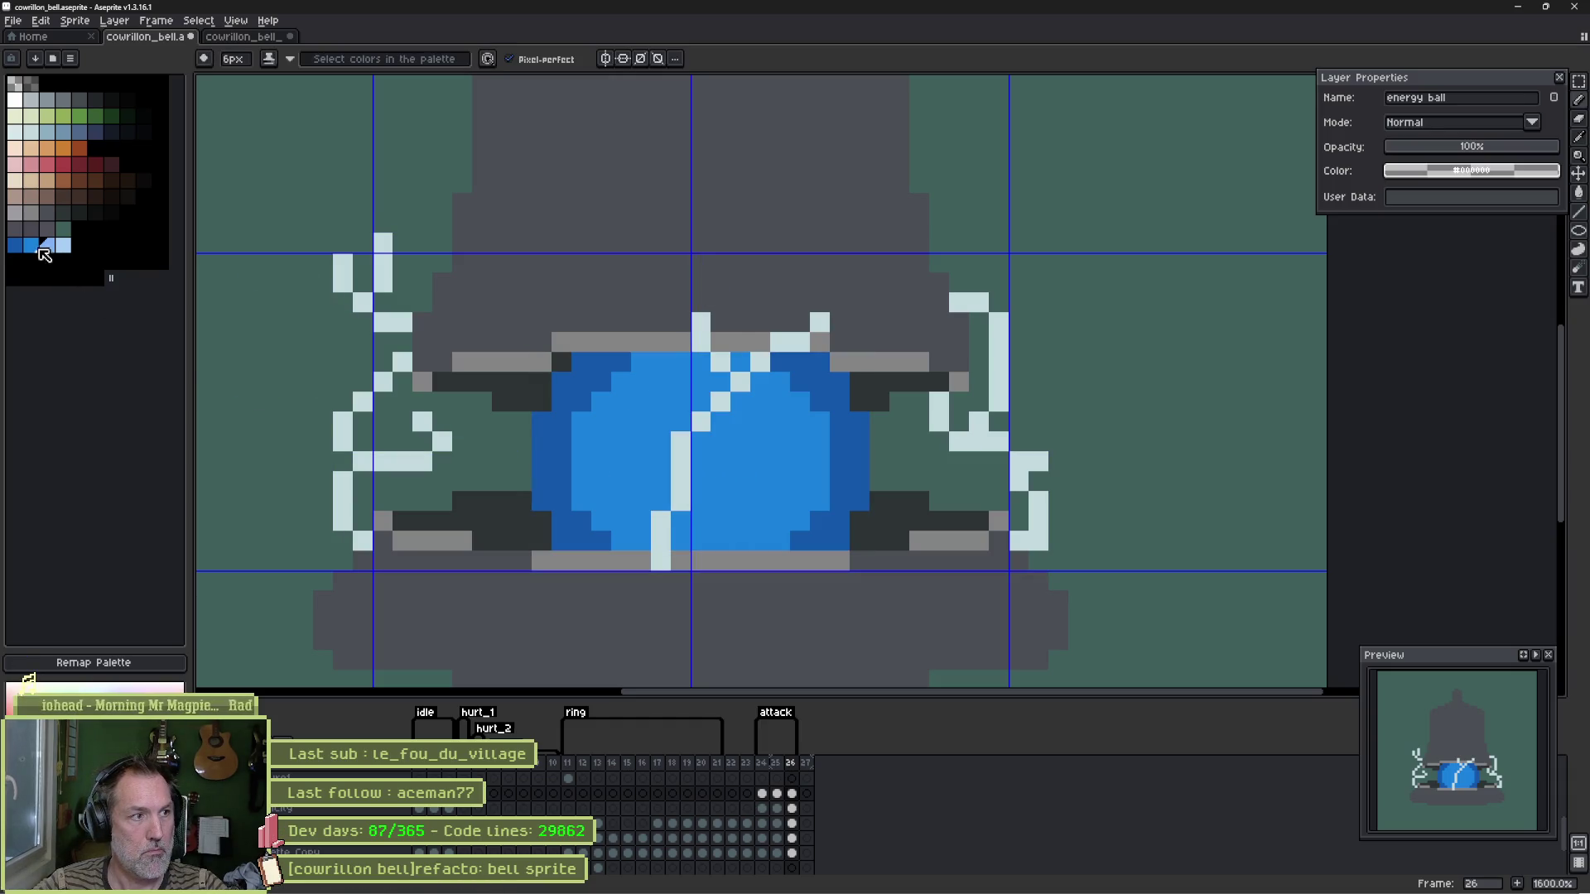
# - Paint a light-blue highlight in the ball's centre, extend it up-right with a 7px brush, and preview the animation
pyautogui.moveTo(33, 247); pyautogui.dragTo(48, 252)
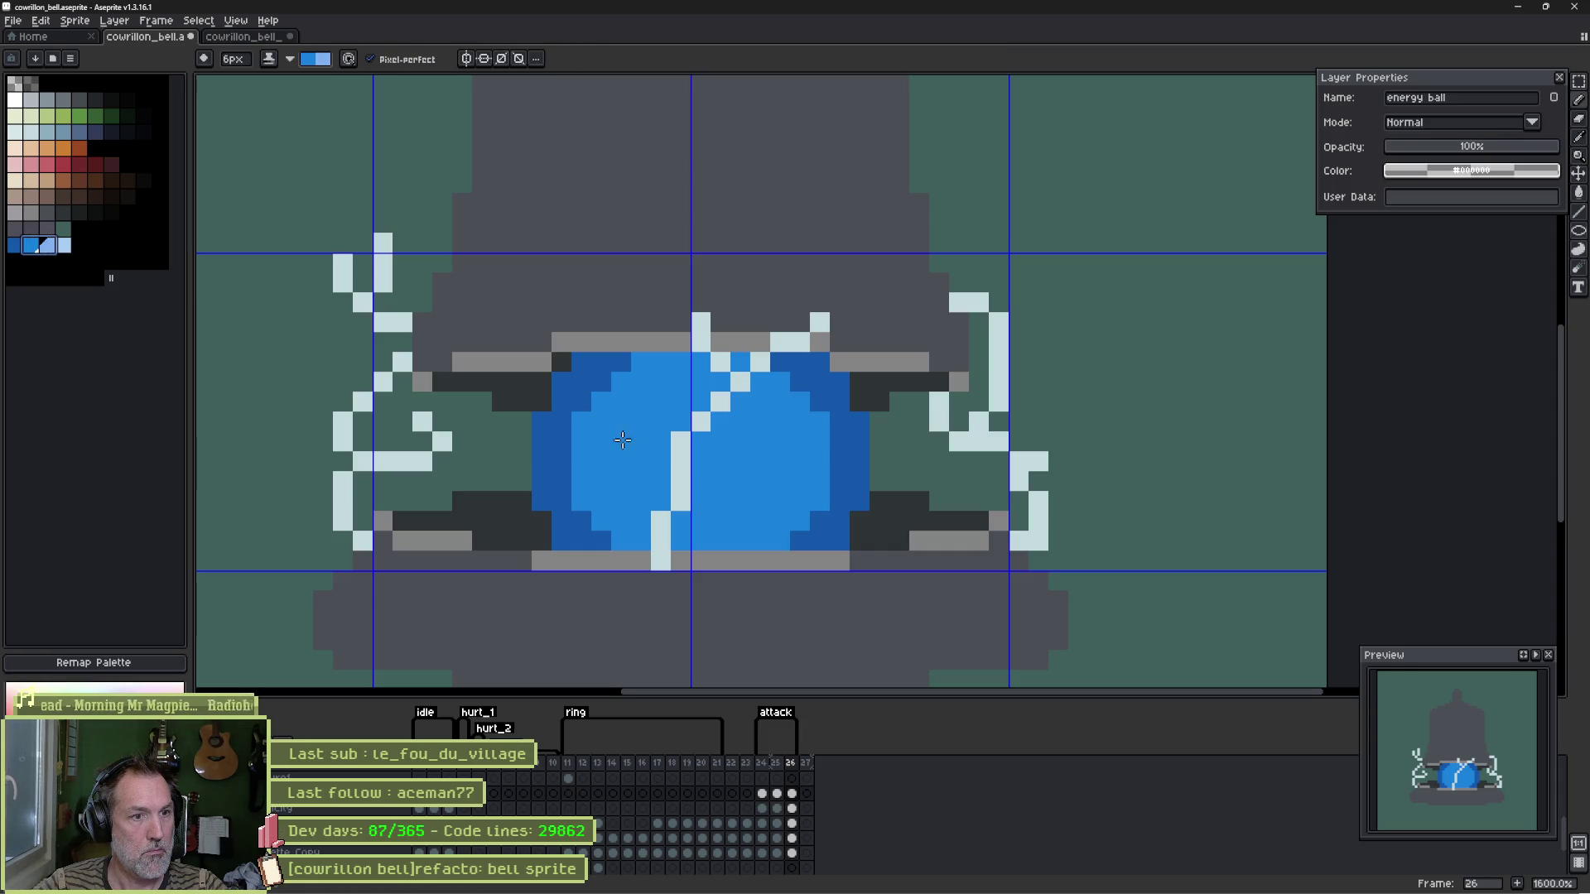
pyautogui.click(710, 452)
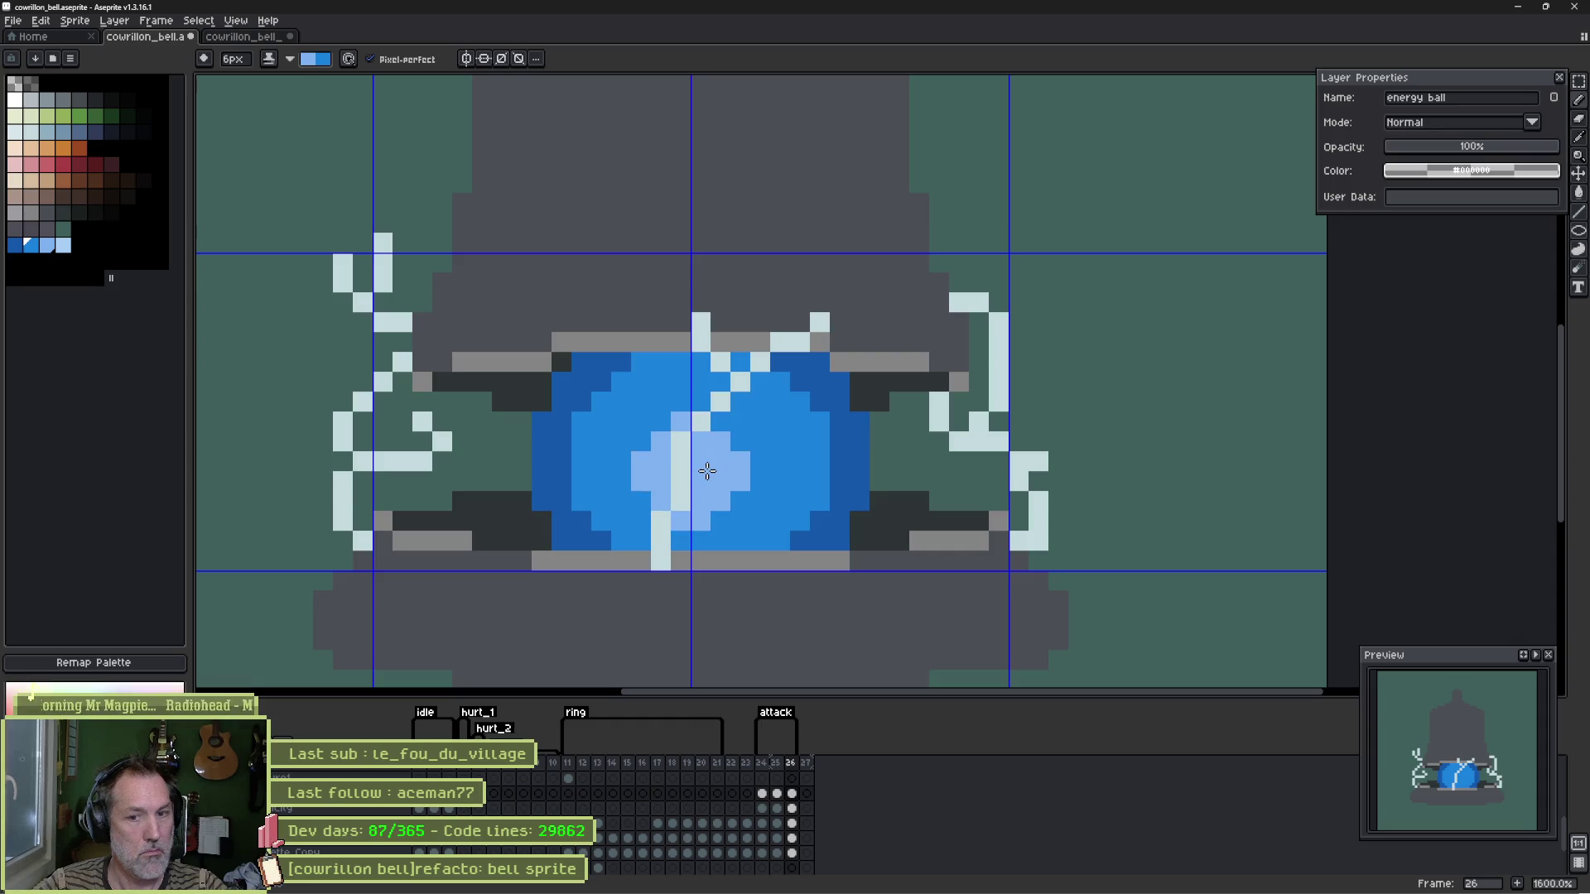
pyautogui.press('+')
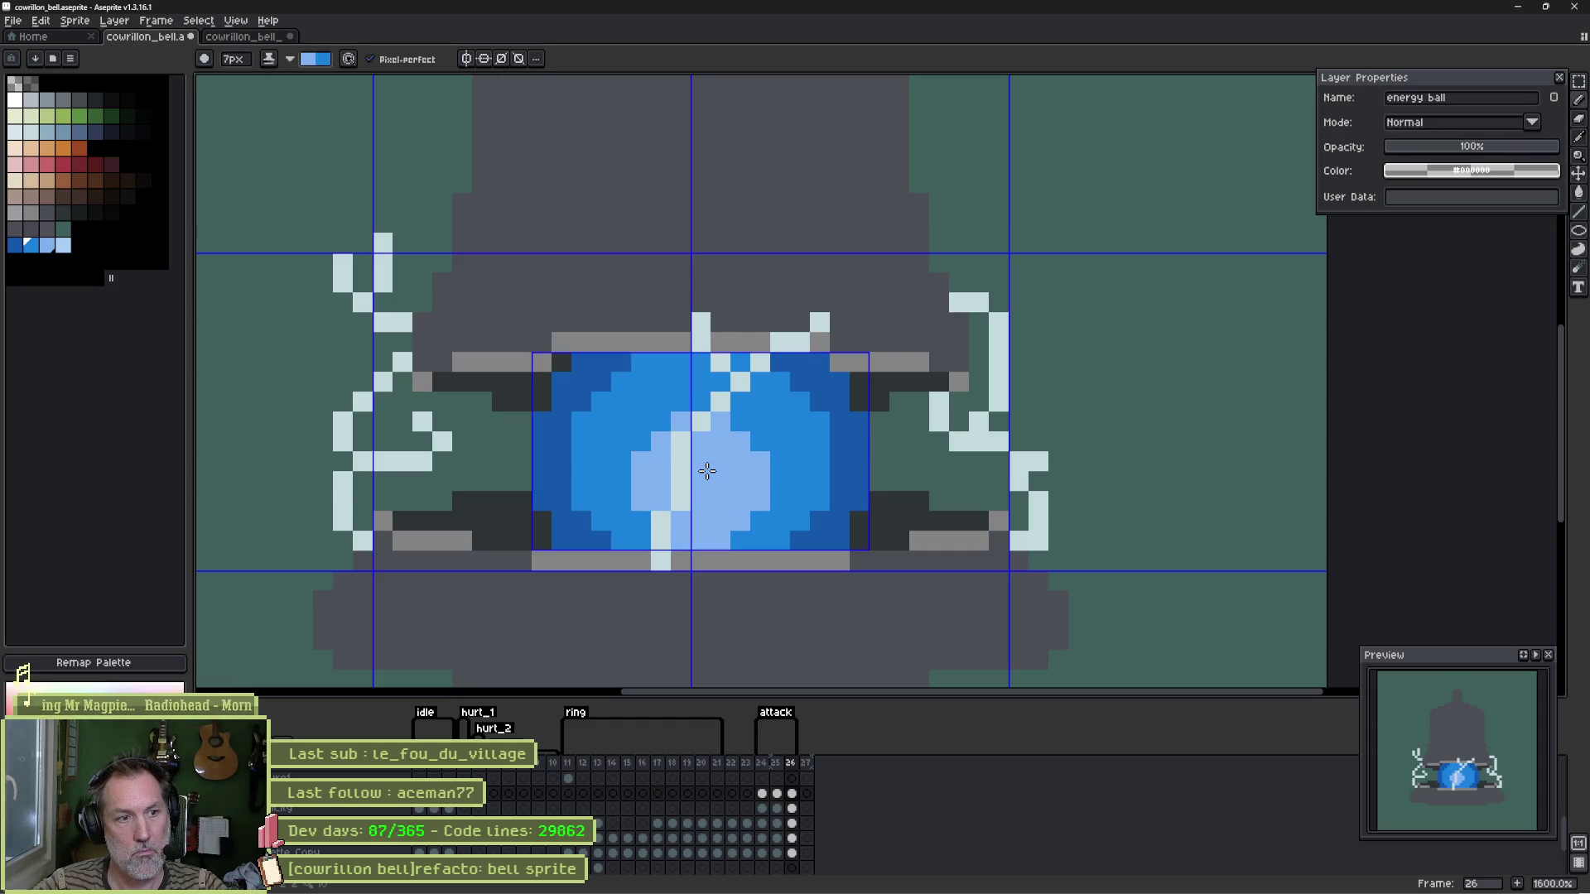
pyautogui.moveTo(706, 462); pyautogui.dragTo(784, 436)
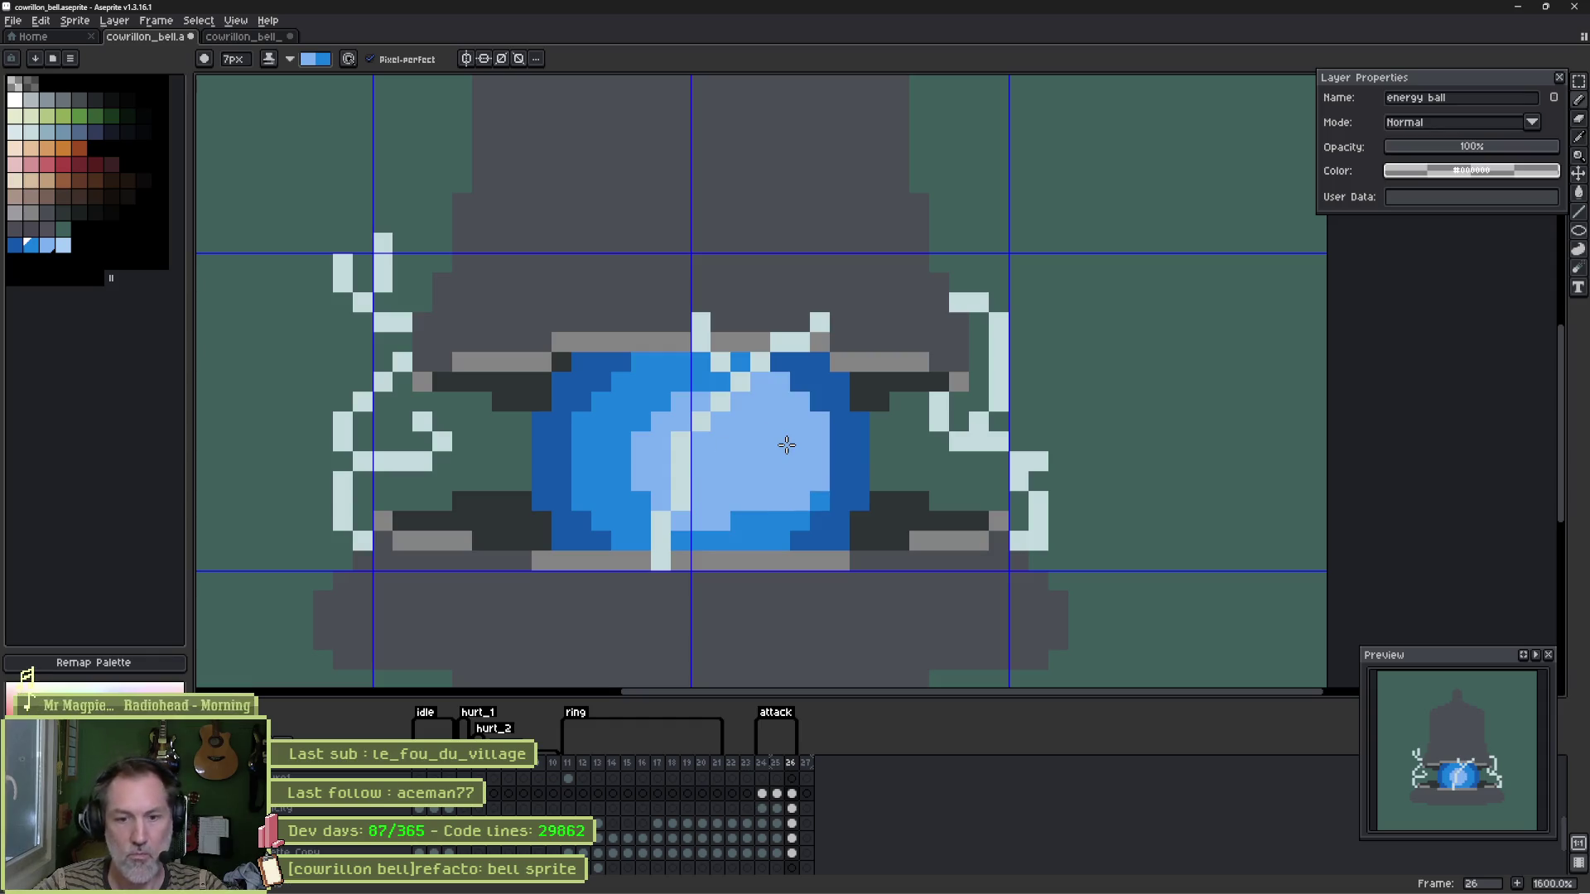
pyautogui.press('Return')
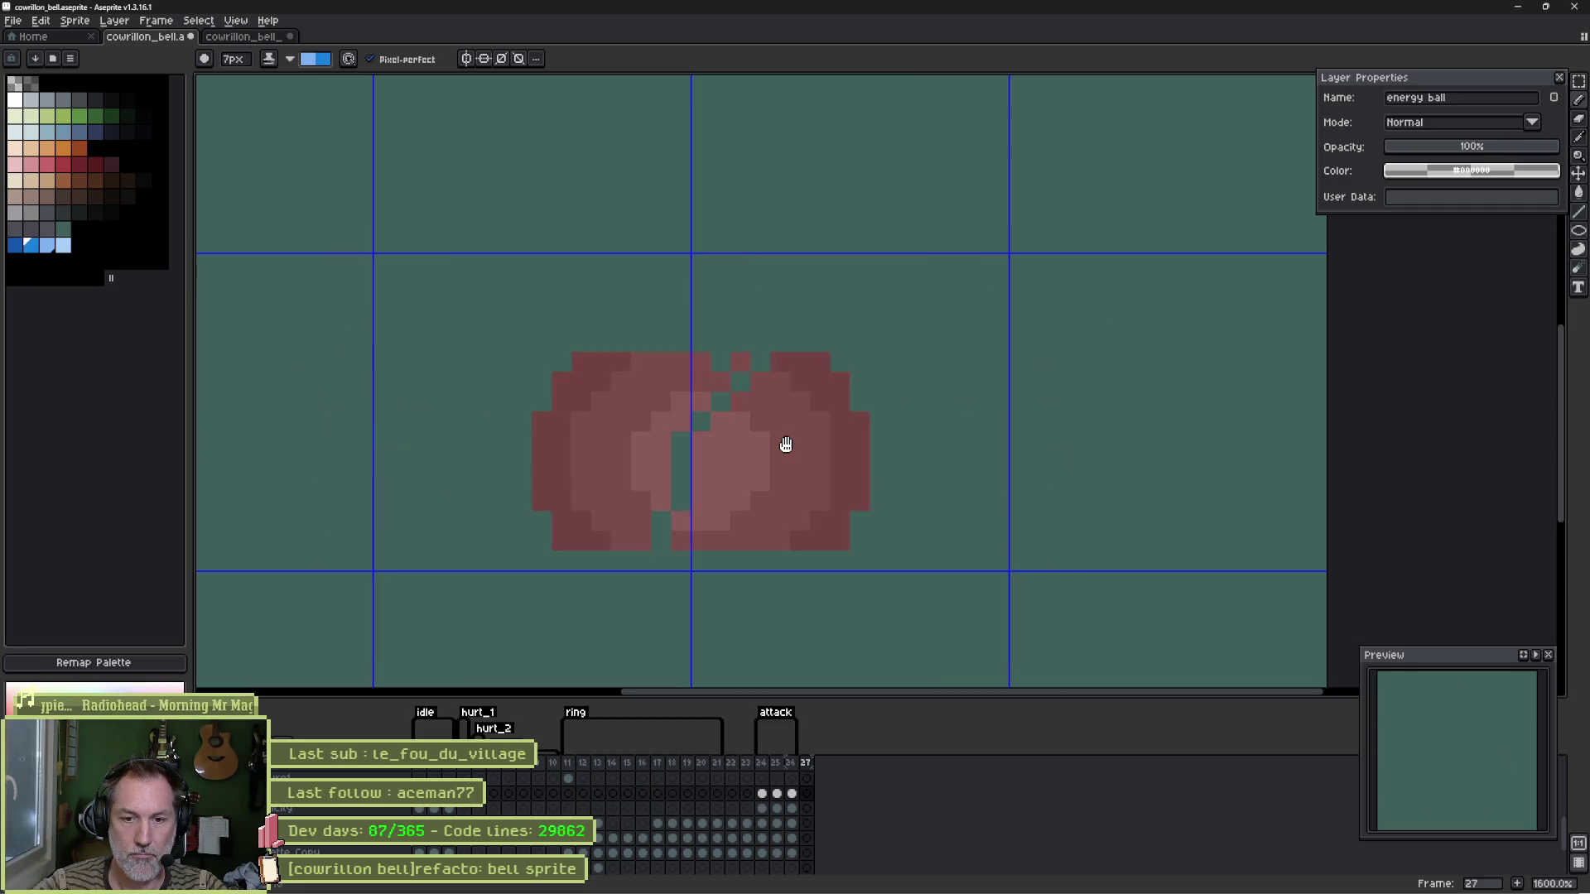
pyautogui.press('Return')
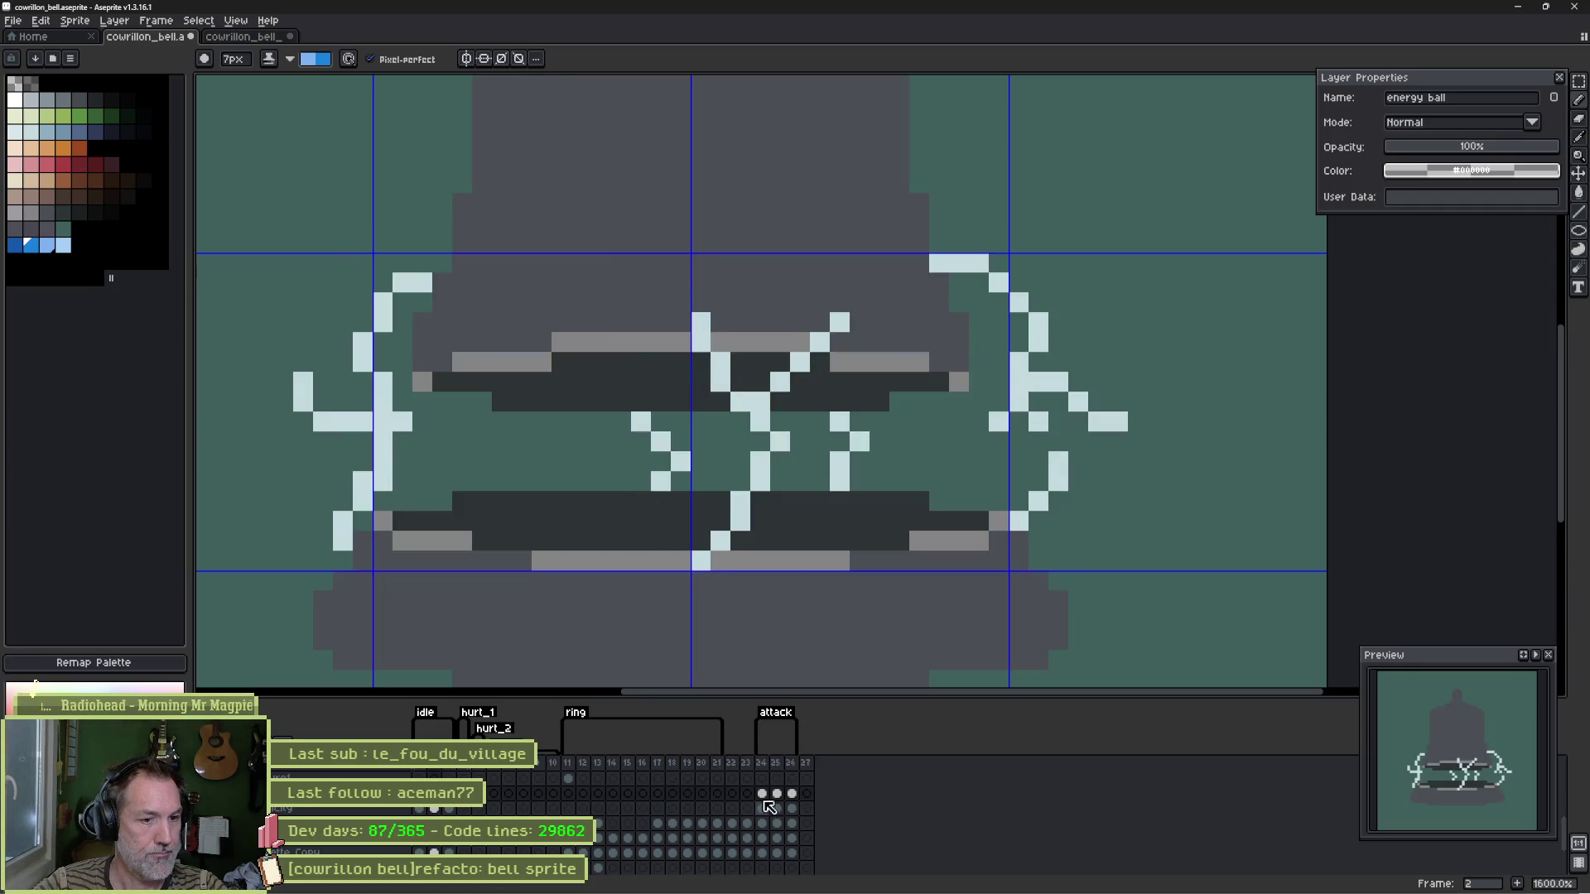
# - On frame 25, dot 1px mid-blue highlights and draw two crackle lines across the ball
pyautogui.click(763, 794)
pyautogui.click(777, 794)
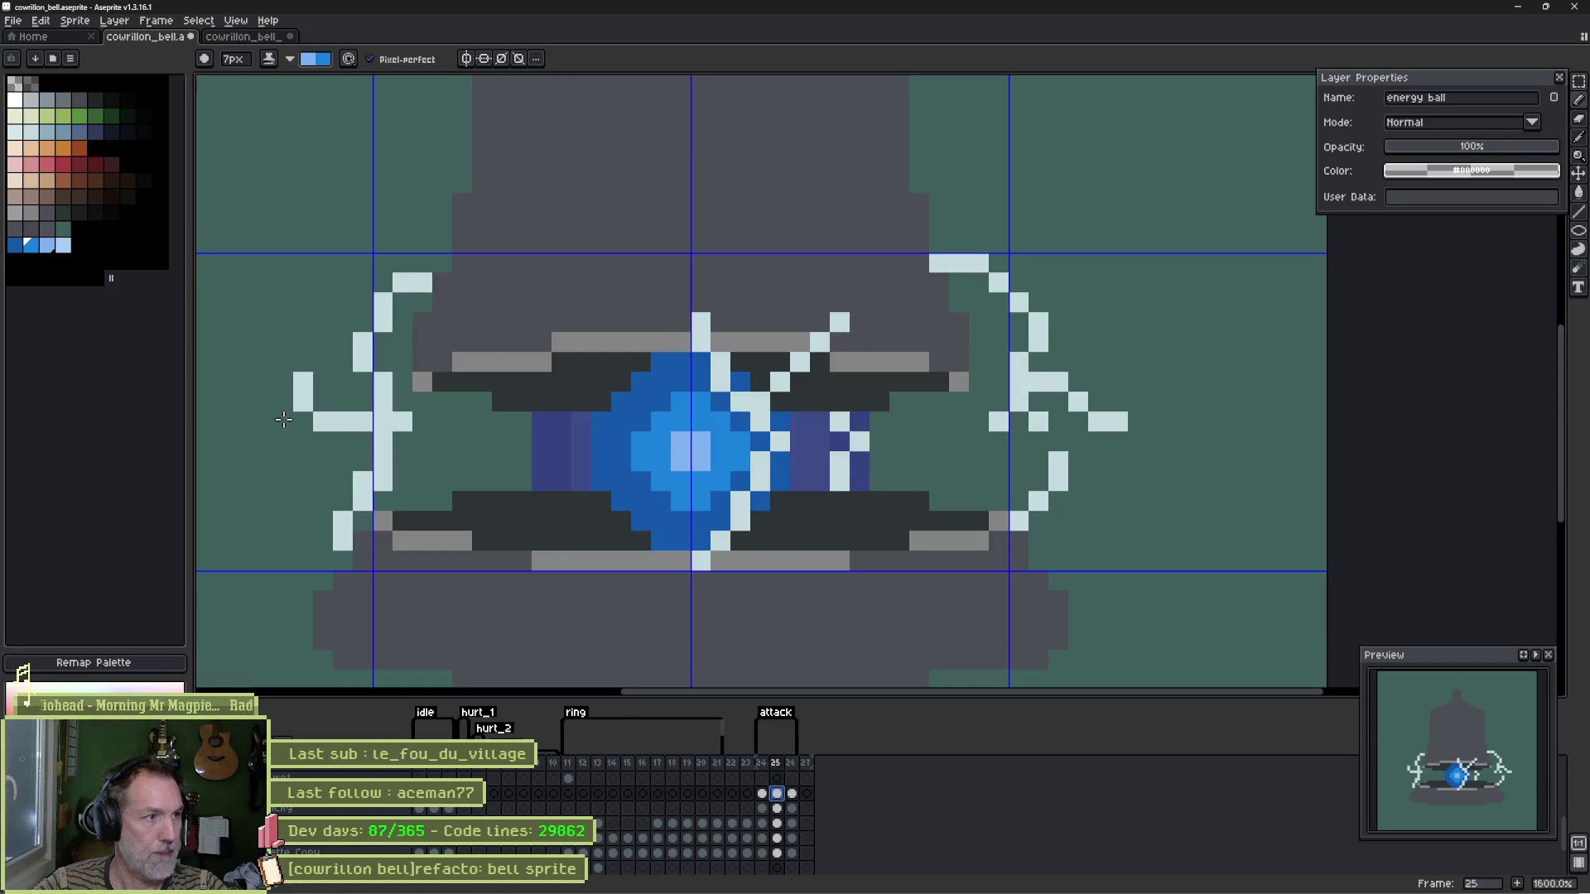
pyautogui.click(48, 246)
pyautogui.press('-')
pyautogui.press('-')
pyautogui.press('-')
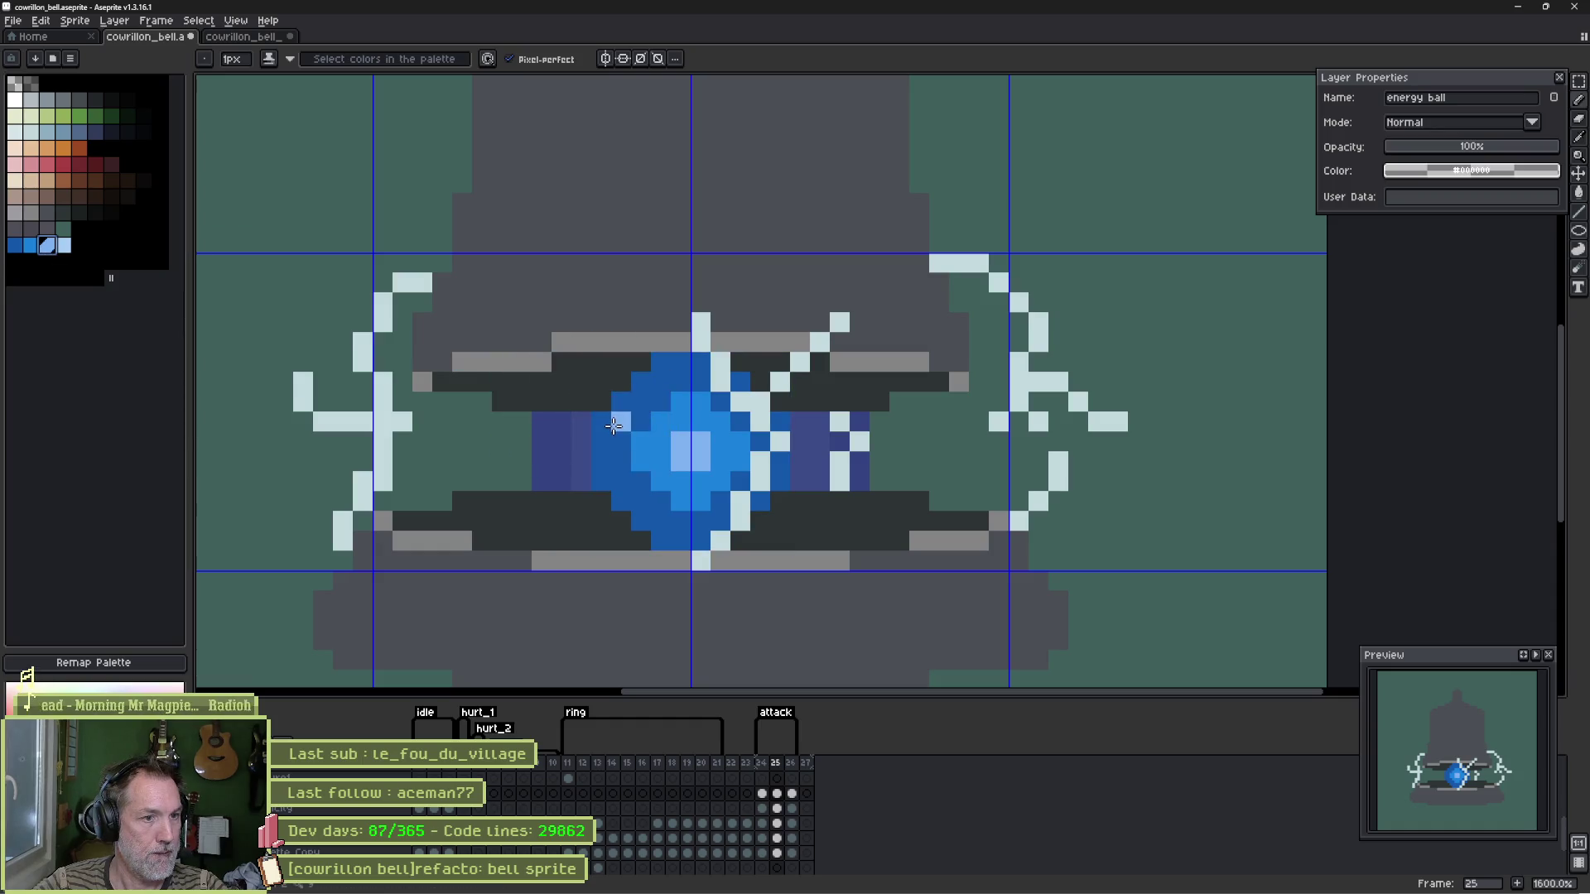
pyautogui.click(581, 382)
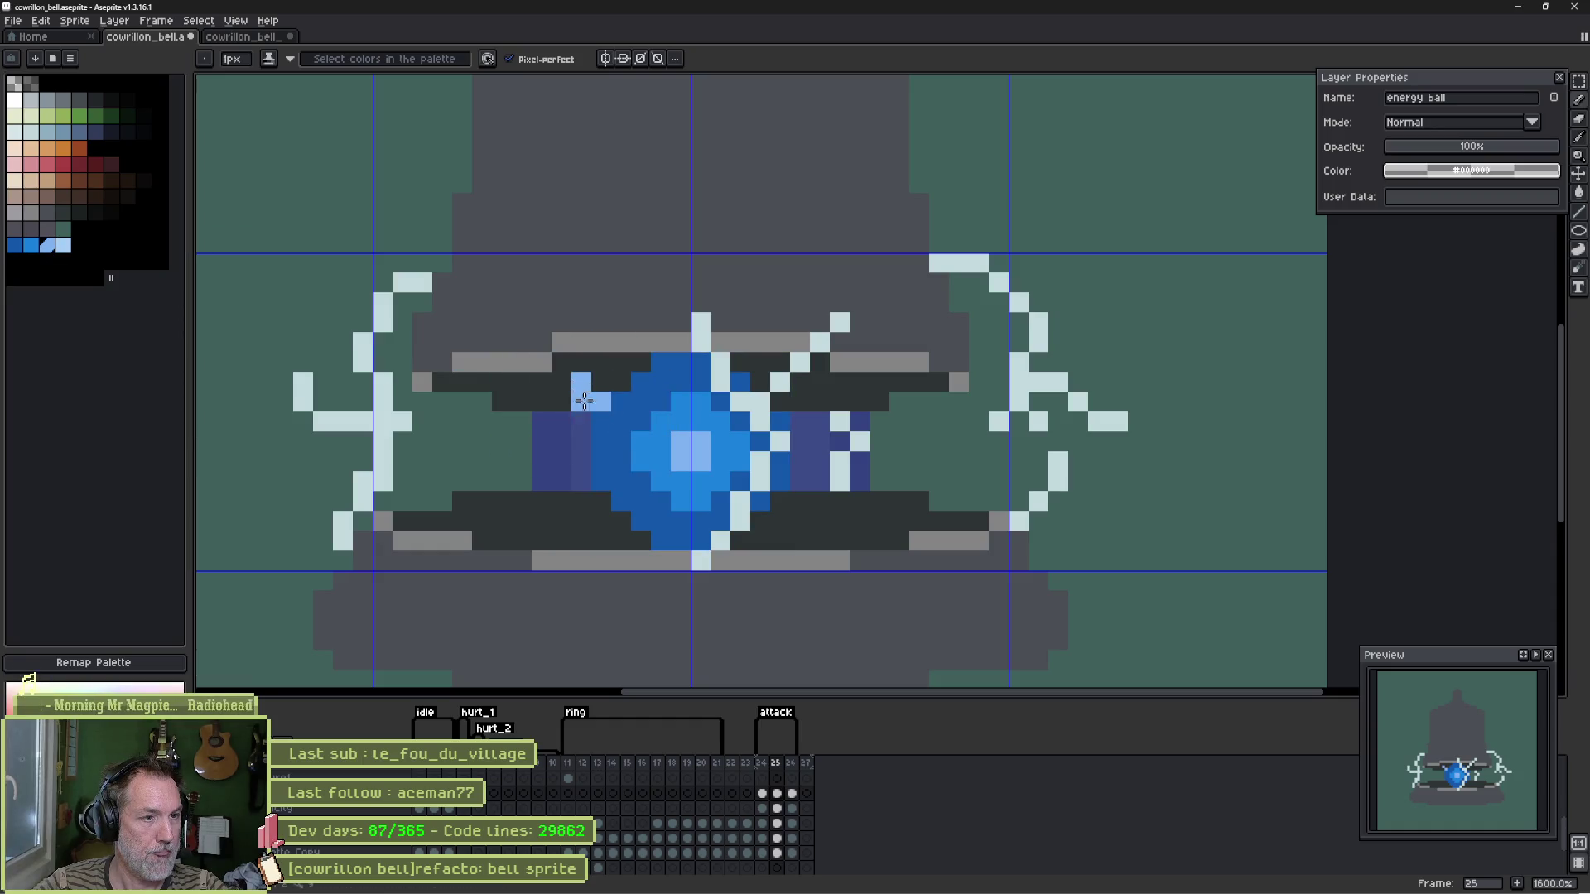
pyautogui.click(621, 441)
pyautogui.moveTo(646, 461)
pyautogui.mouseDown()
pyautogui.moveTo(755, 522)
pyautogui.moveTo(800, 522)
pyautogui.moveTo(805, 495)
pyautogui.moveTo(820, 540)
pyautogui.mouseUp()
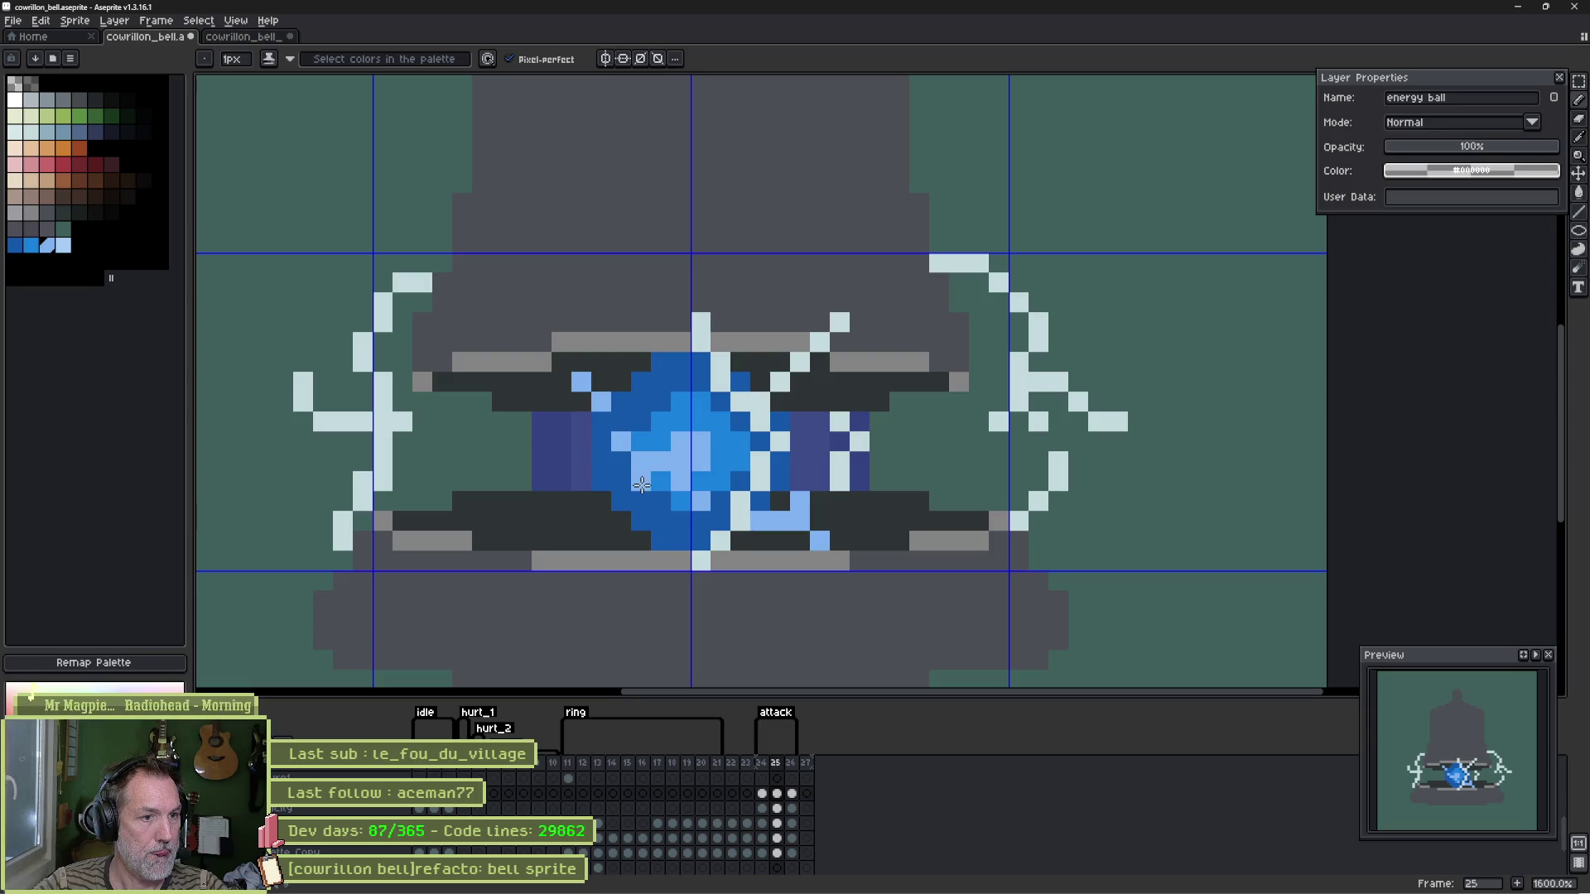
pyautogui.moveTo(621, 478)
pyautogui.mouseDown()
pyautogui.moveTo(557, 512)
pyautogui.moveTo(562, 484)
pyautogui.mouseUp()
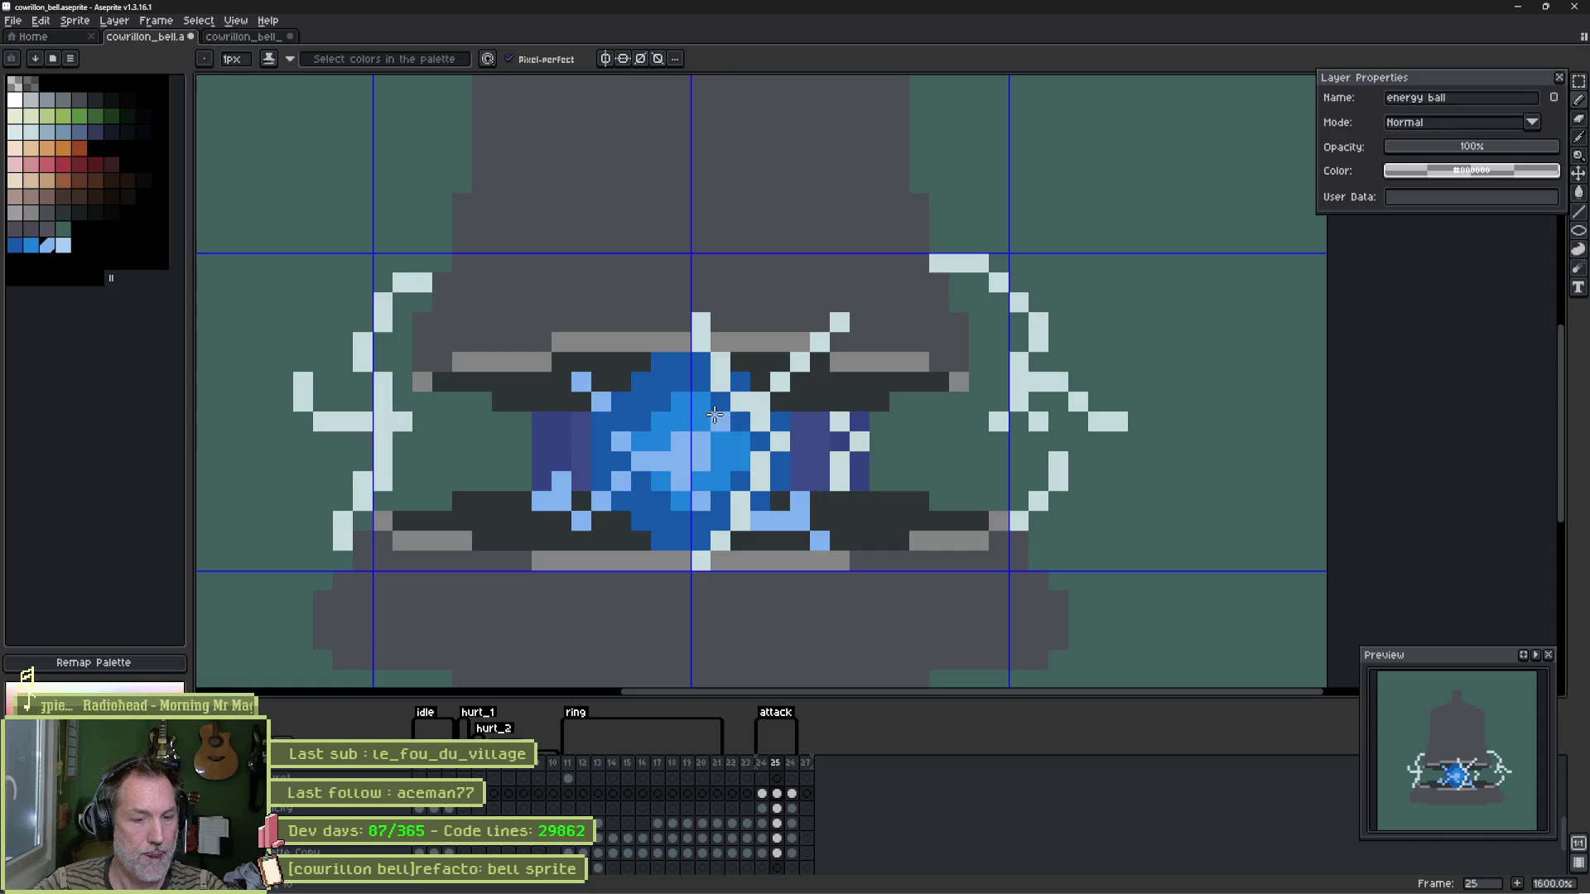
# - On frame 26, draw a light-blue highlight row, scattered pixels and streaks across the energy ball
pyautogui.click(791, 793)
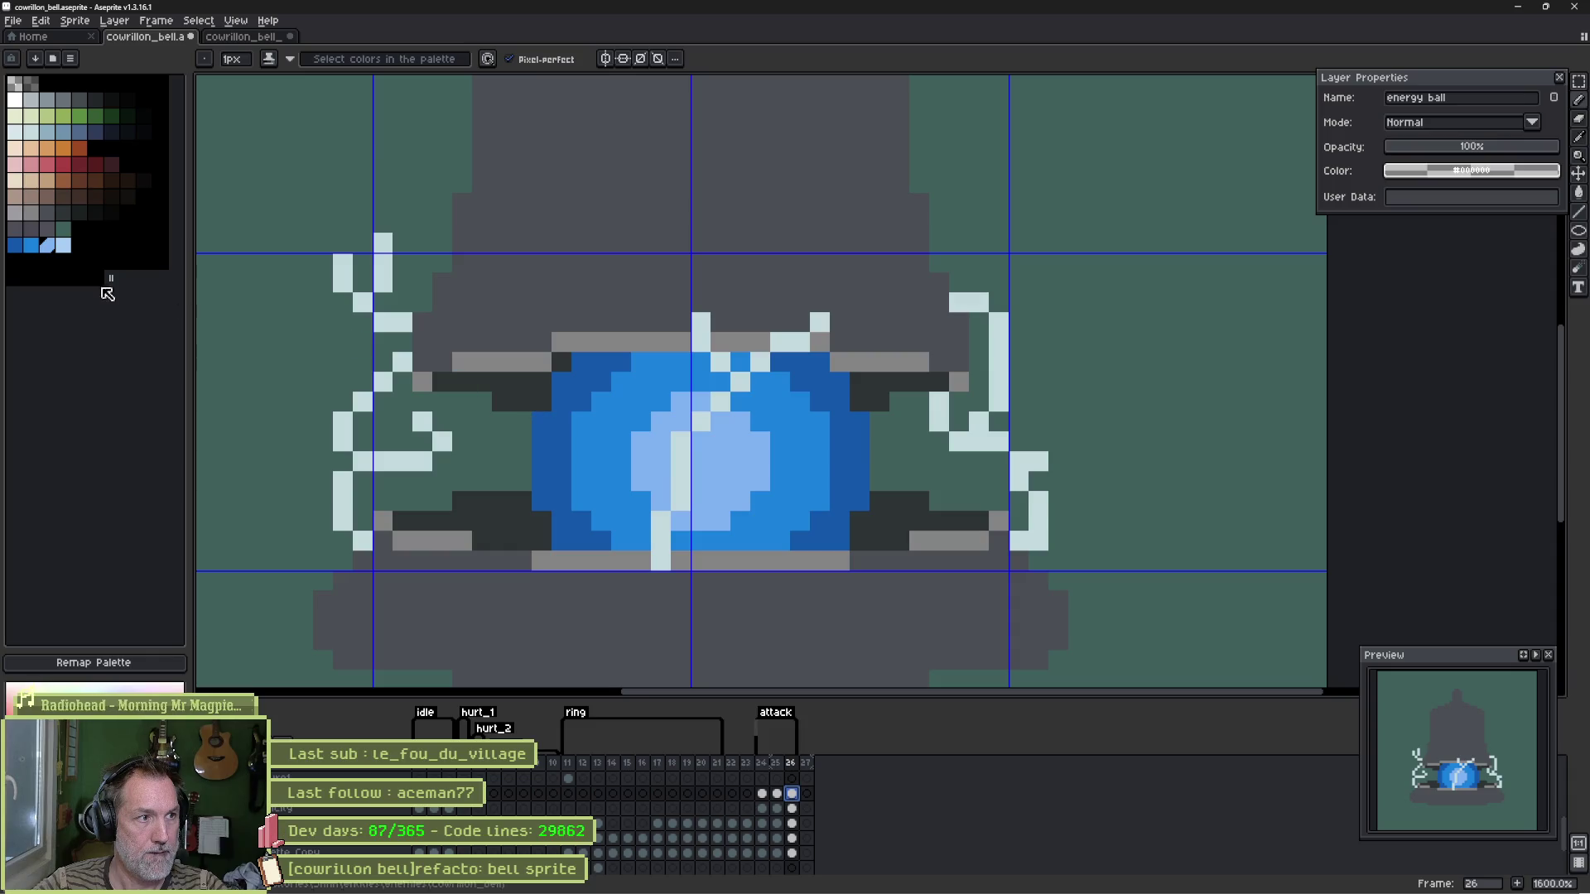
pyautogui.click(62, 245)
pyautogui.moveTo(520, 422)
pyautogui.mouseDown()
pyautogui.moveTo(586, 423)
pyautogui.moveTo(644, 476)
pyautogui.moveTo(804, 521)
pyautogui.moveTo(890, 466)
pyautogui.mouseUp()
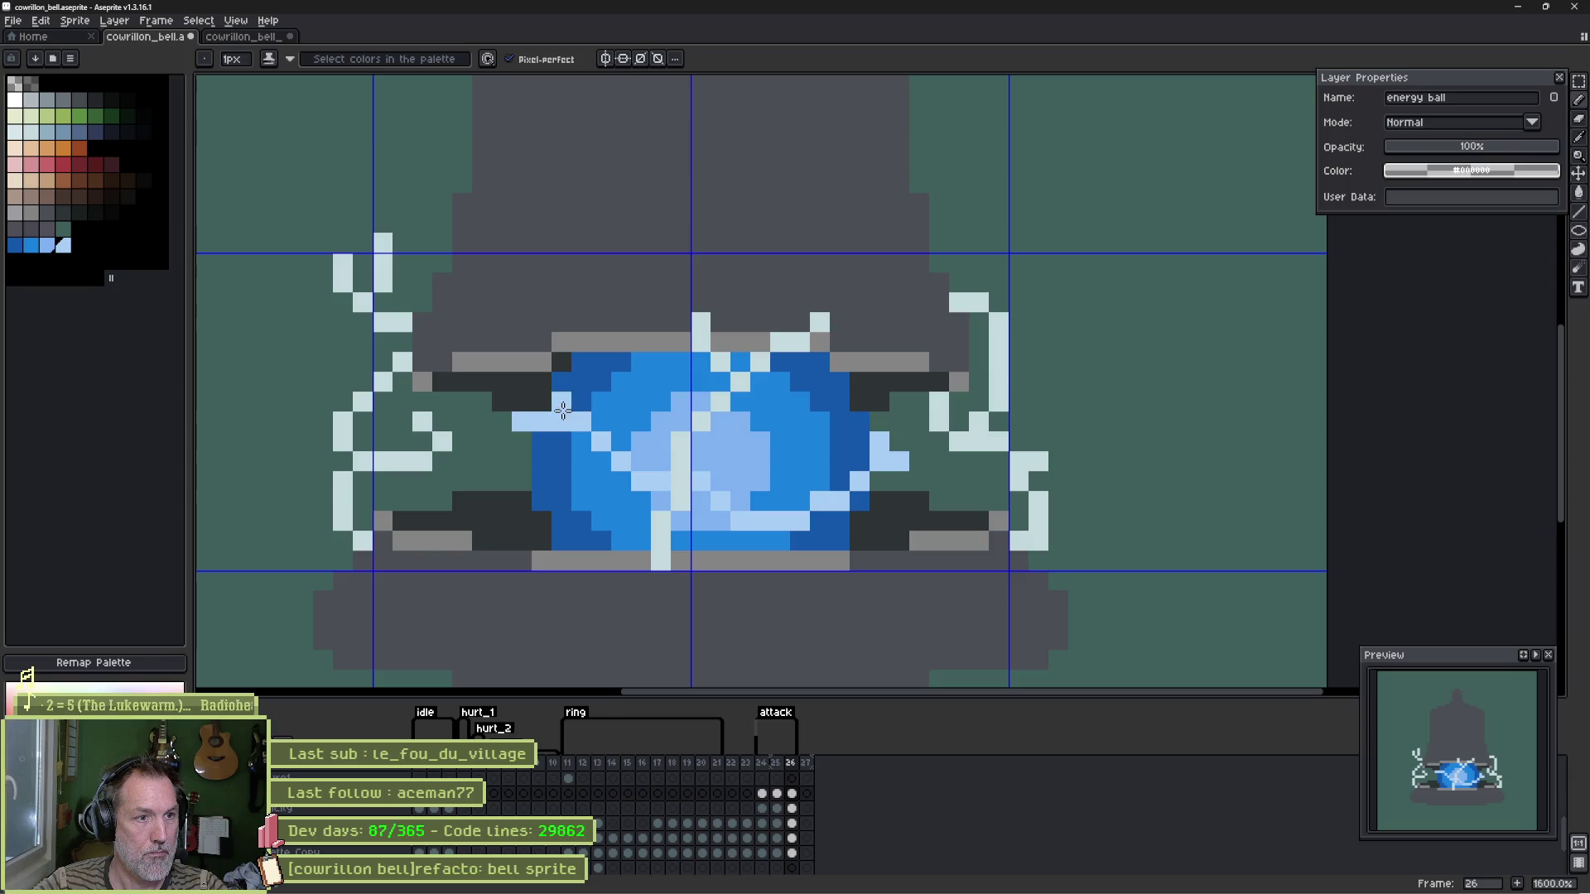
pyautogui.hotkey('ctrl', 'z')
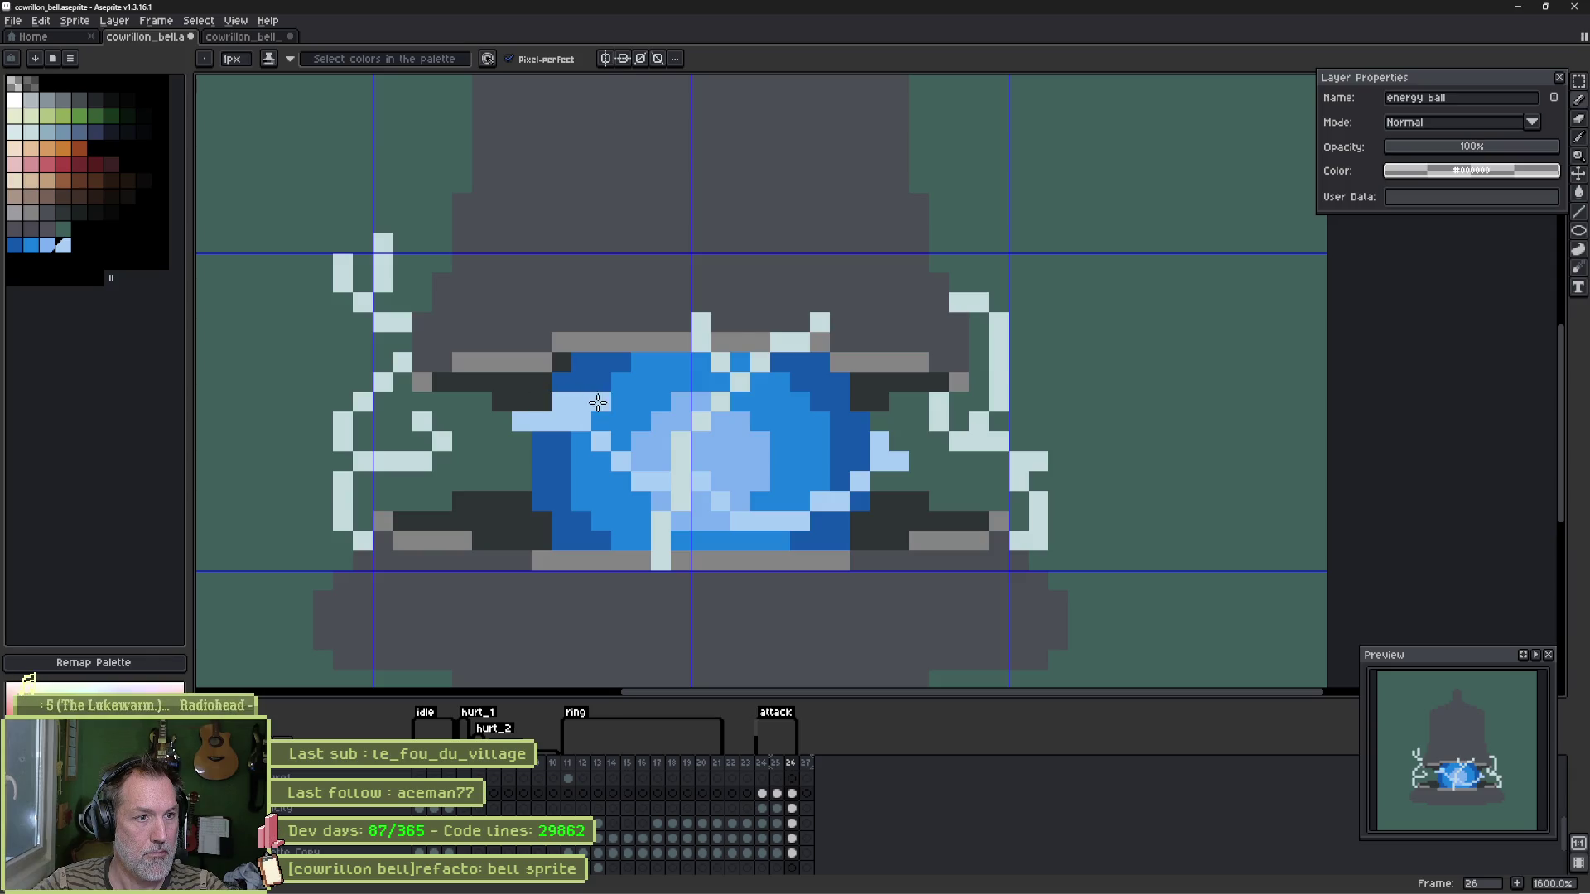
pyautogui.click(505, 415)
pyautogui.hotkey('ctrl', 'z')
pyautogui.click(502, 402)
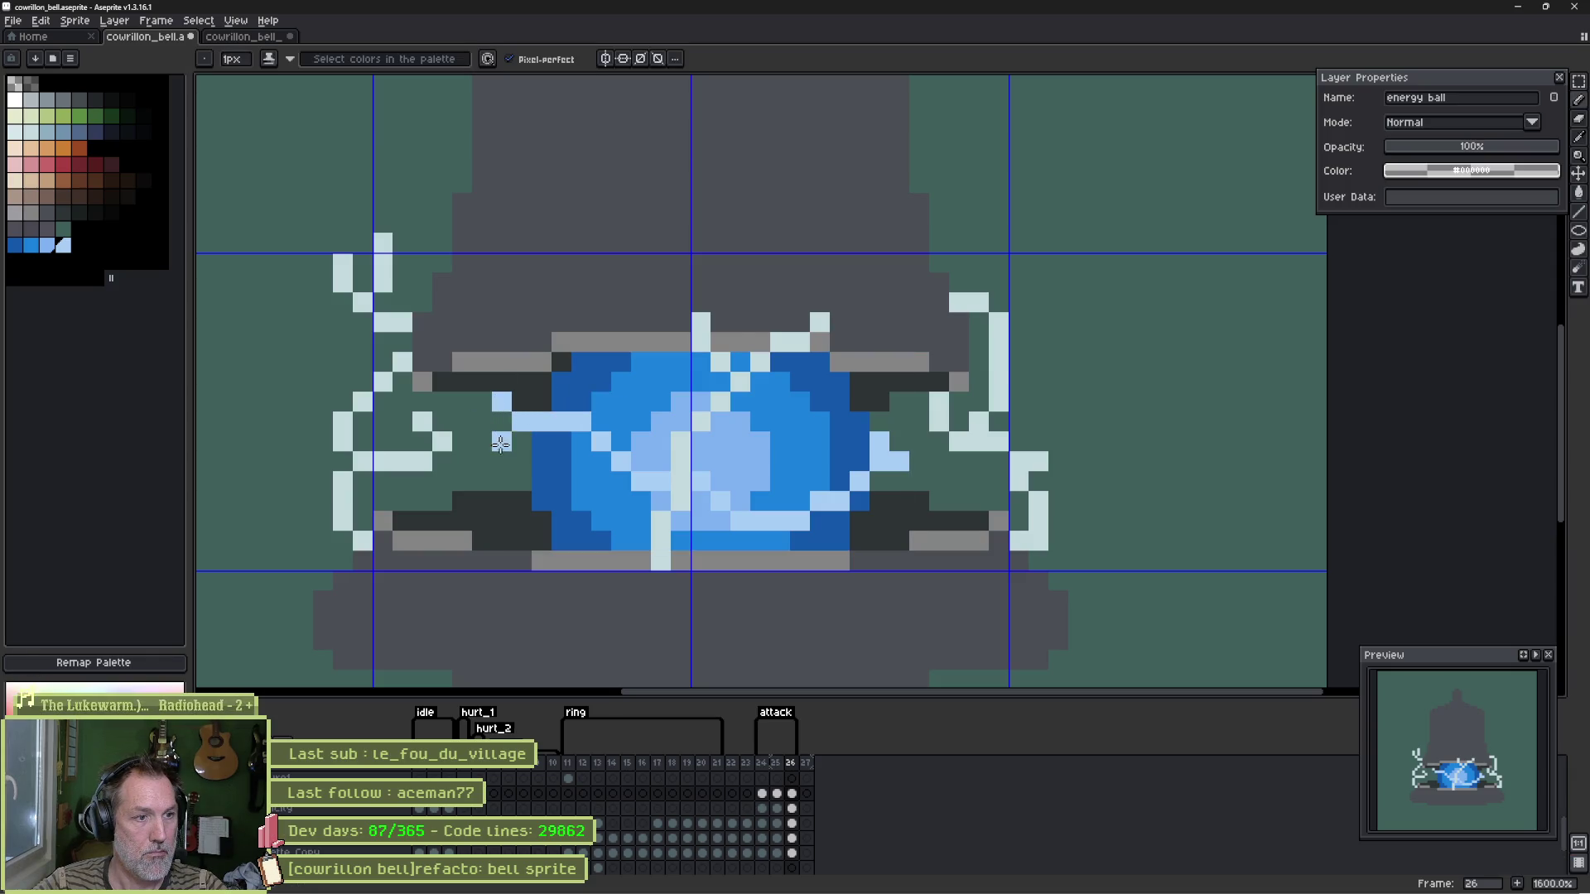
pyautogui.moveTo(542, 441); pyautogui.dragTo(489, 475)
pyautogui.click(542, 402)
pyautogui.click(601, 480)
pyautogui.moveTo(555, 517); pyautogui.dragTo(515, 519)
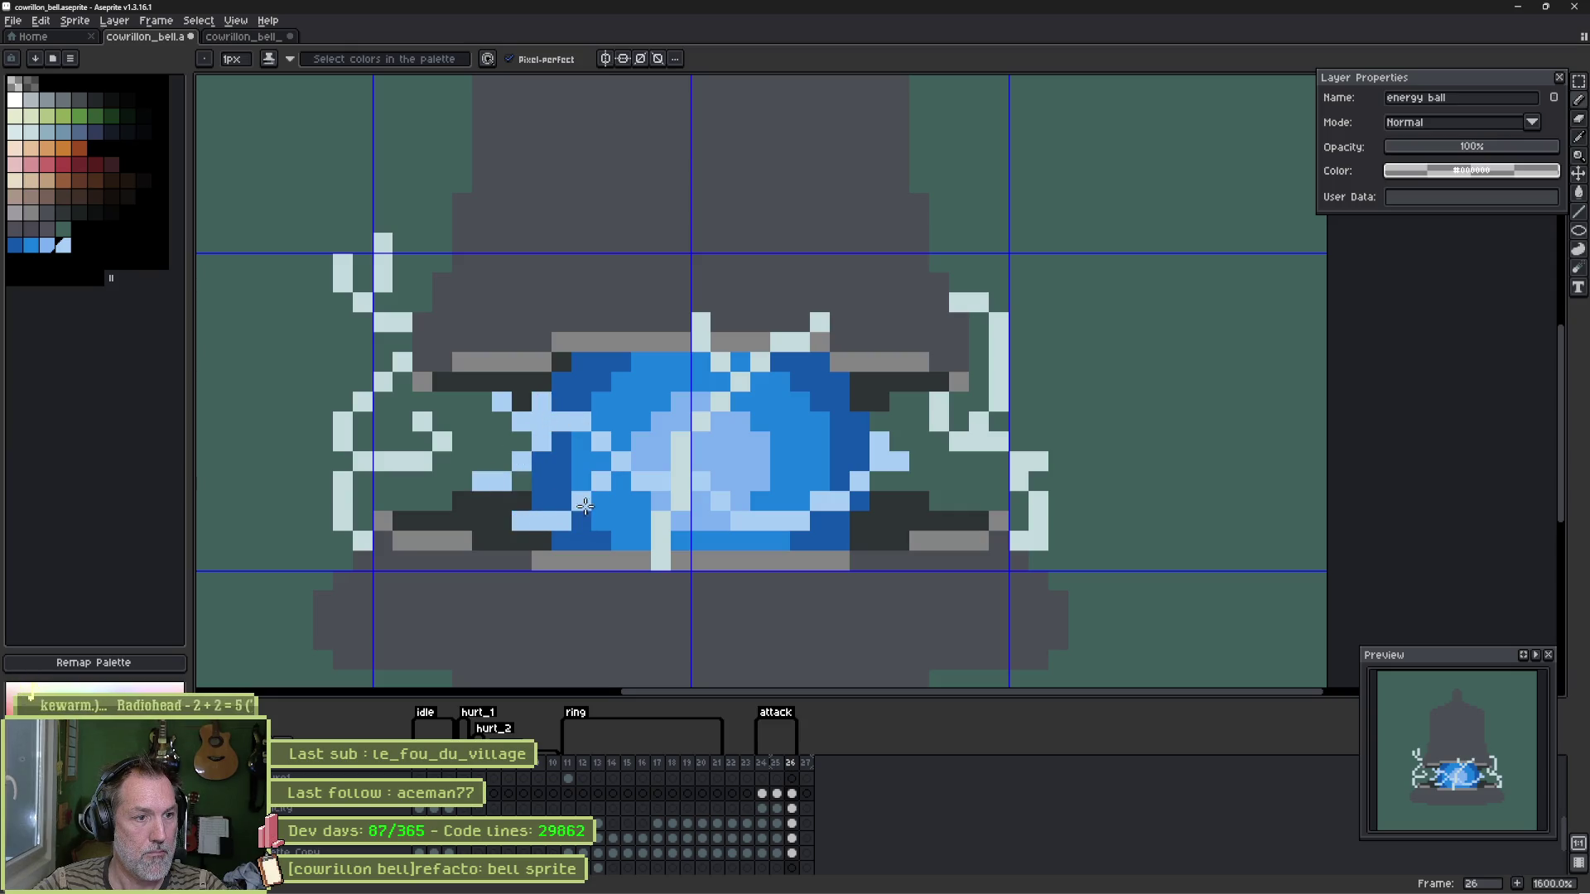
pyautogui.moveTo(841, 406); pyautogui.dragTo(760, 441)
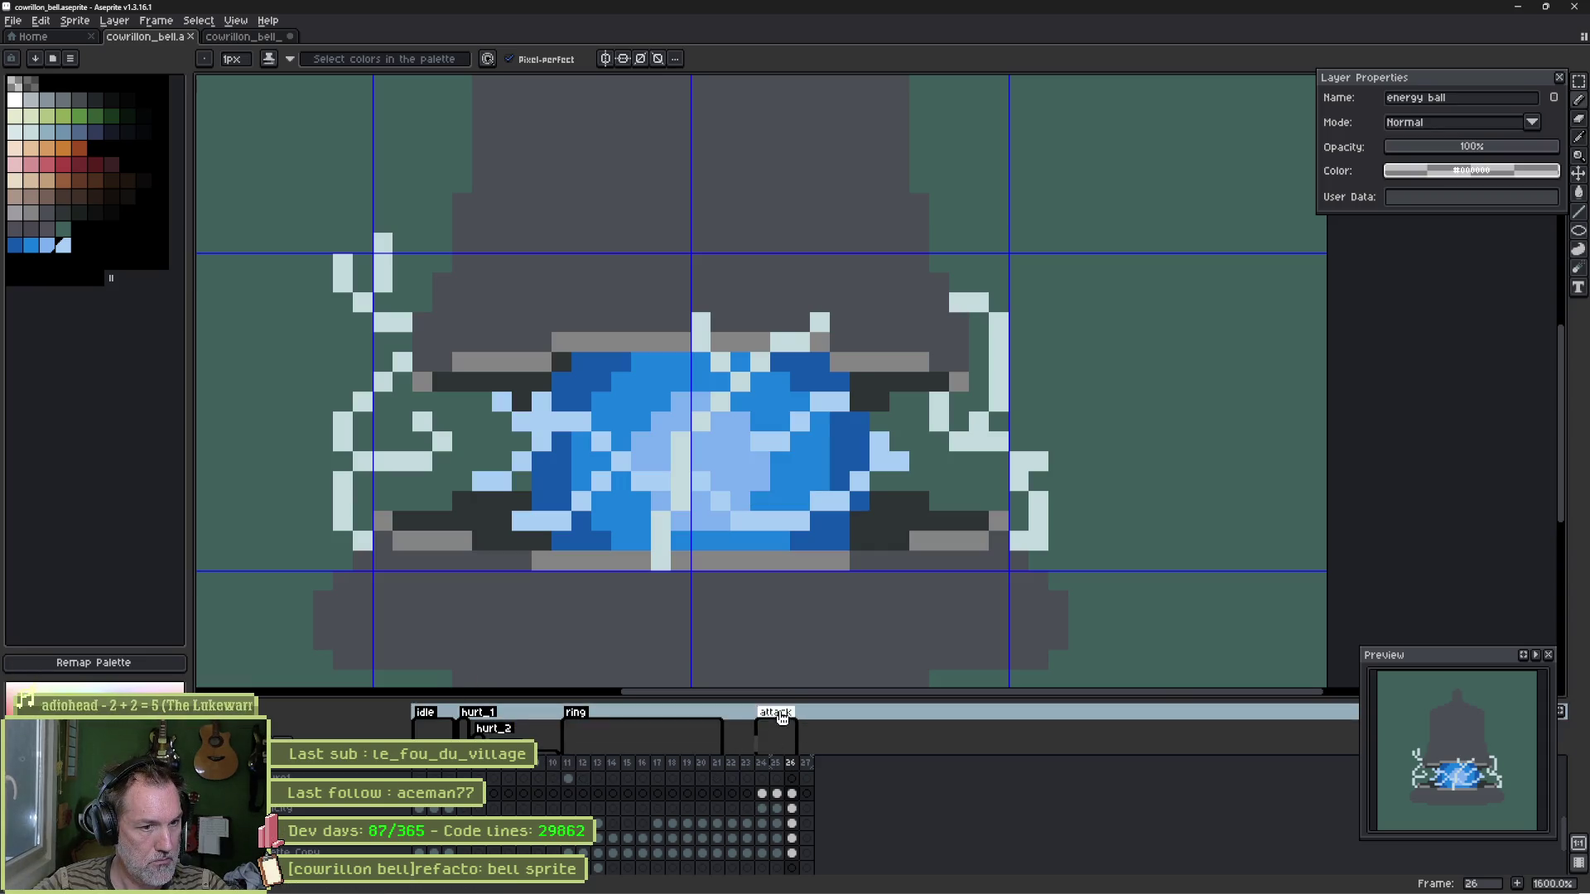
# - Check the attack tag's properties and play the attack animation from frame 24
pyautogui.doubleClick(777, 712)
pyautogui.click(798, 560)
pyautogui.click(765, 766)
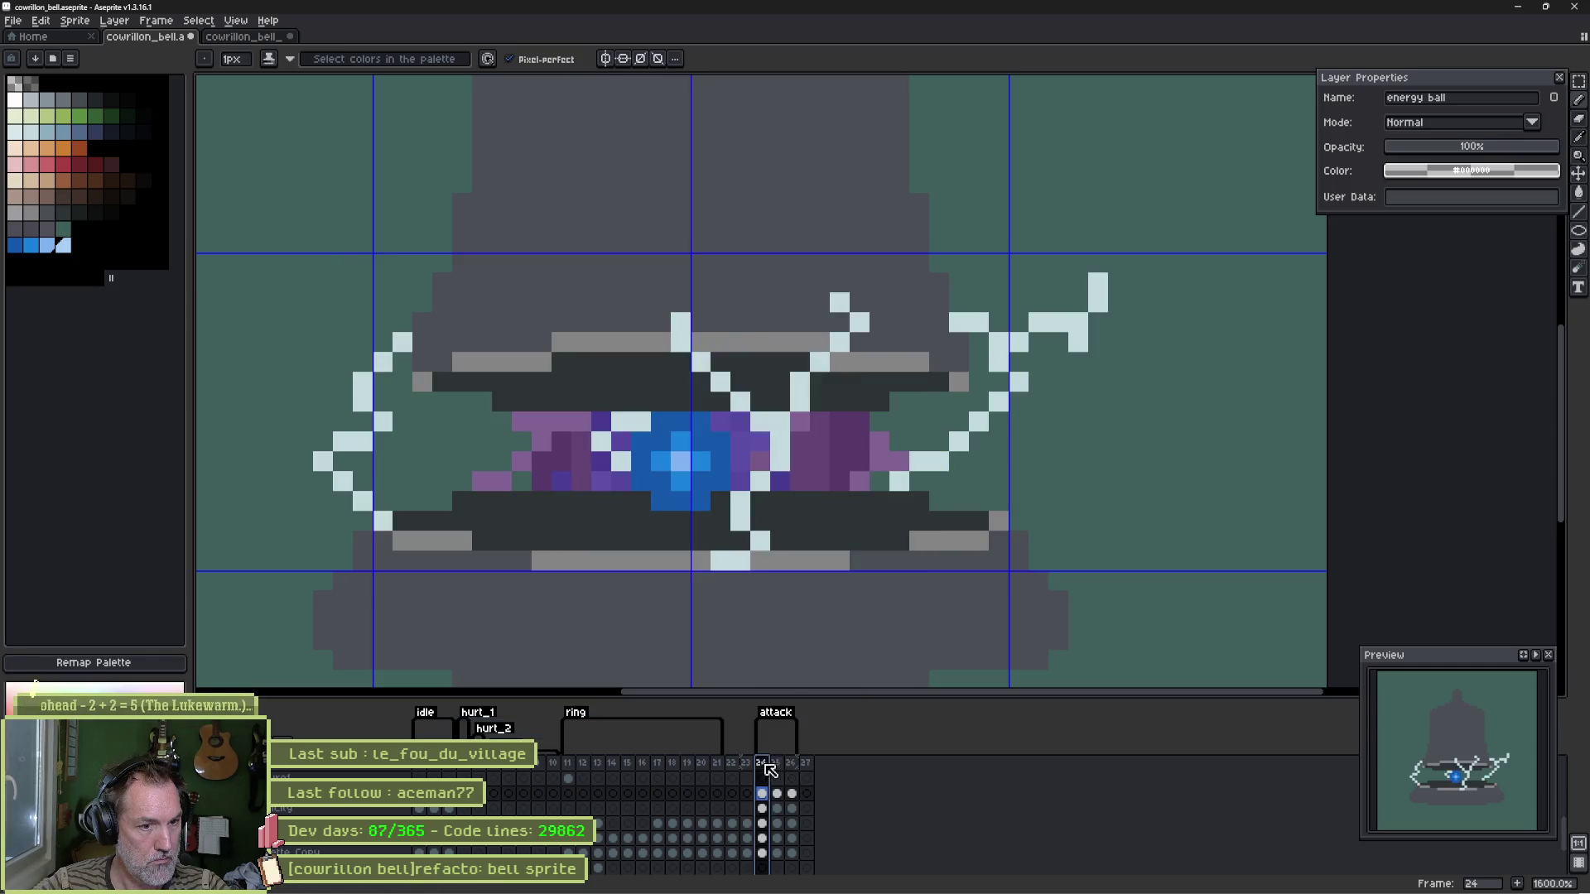
pyautogui.press('Return')
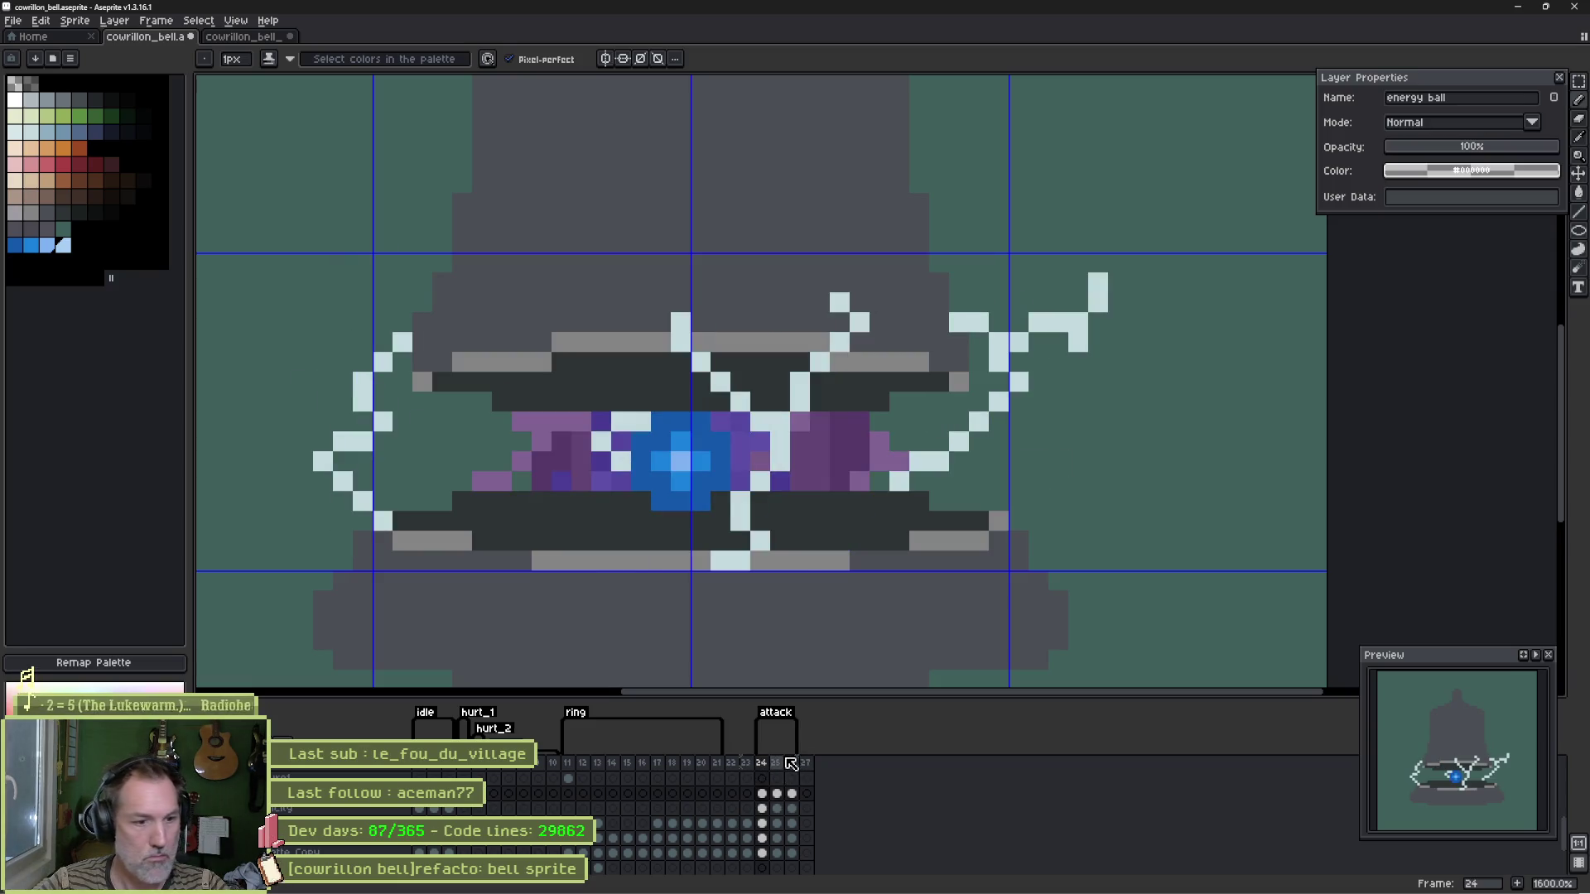
# - Paste the frame 26 energy ball into ring frames 11 and 12, deleting the extra paste from frame 13
pyautogui.click(791, 795)
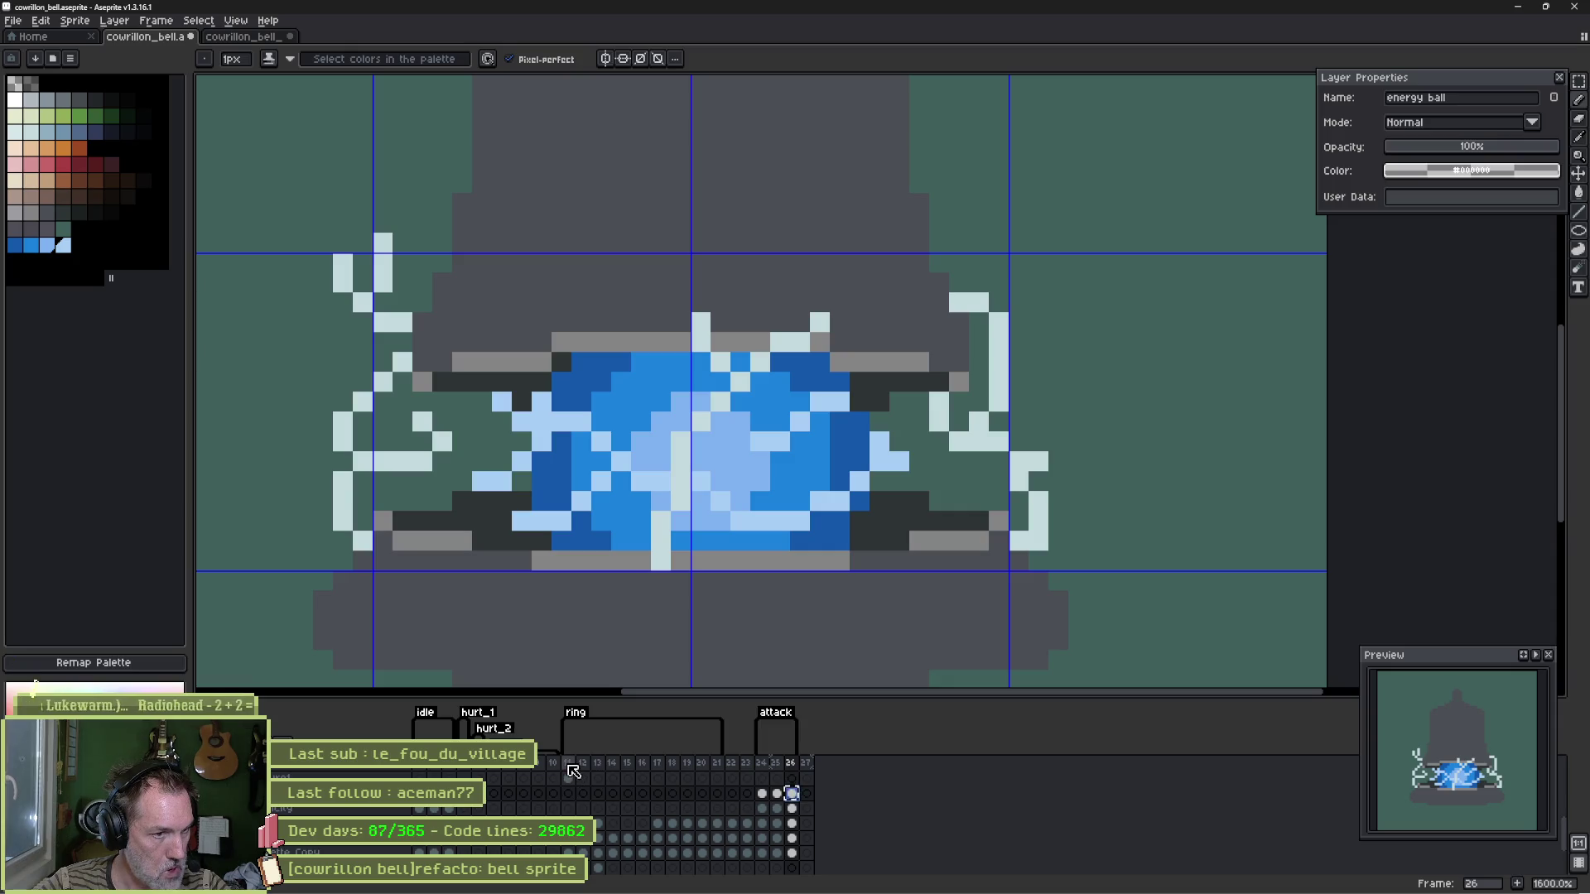
pyautogui.moveTo(568, 766)
pyautogui.mouseDown()
pyautogui.moveTo(597, 764)
pyautogui.moveTo(574, 767)
pyautogui.mouseUp()
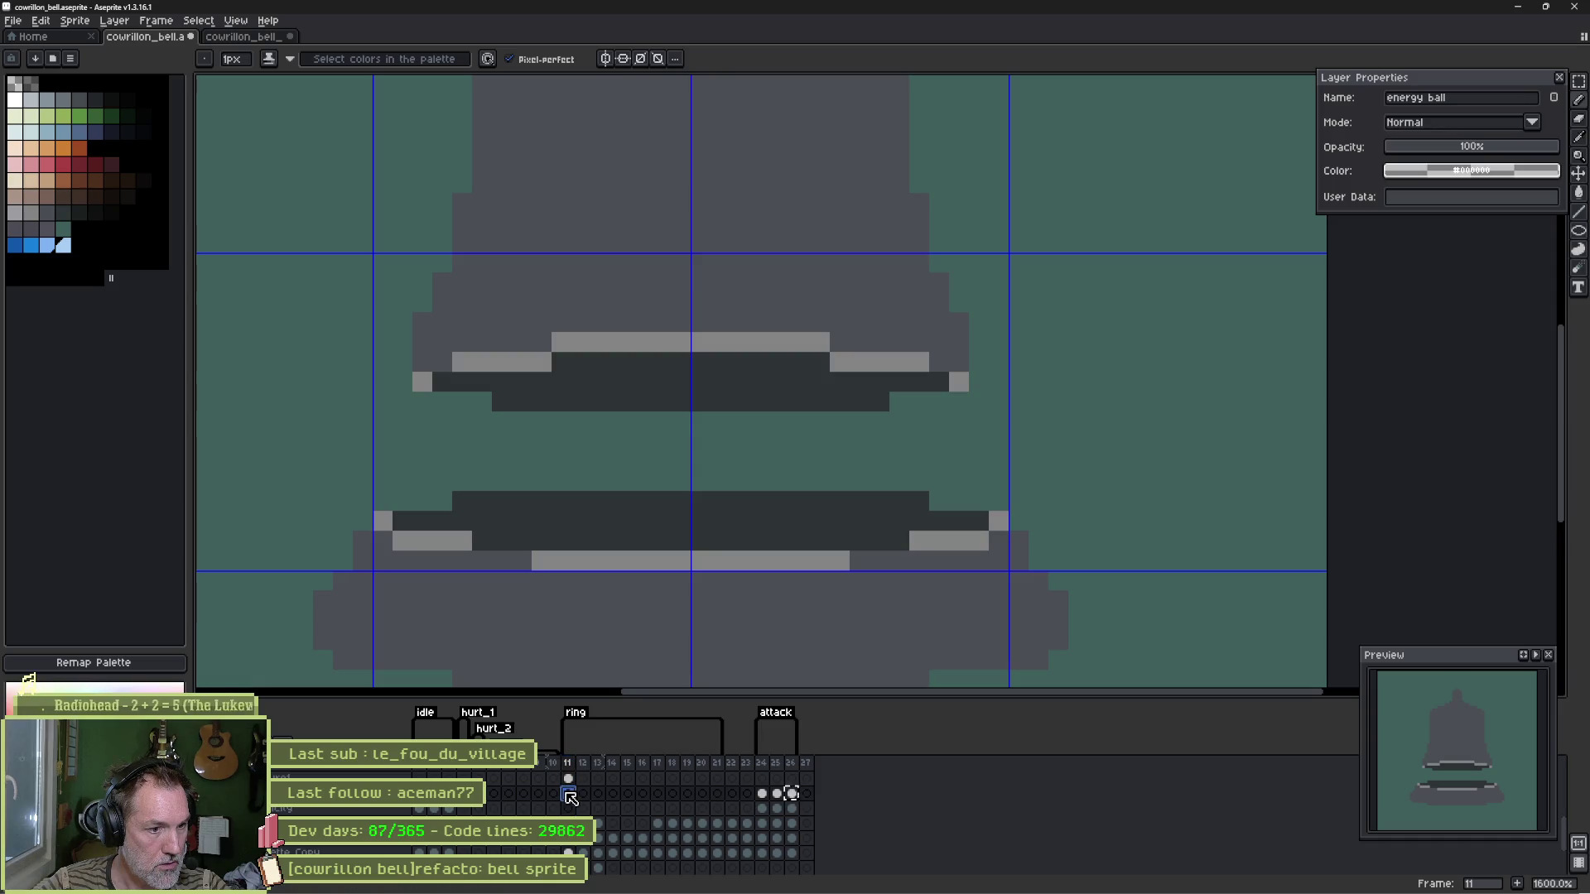
pyautogui.hotkey('ctrl', 'v')
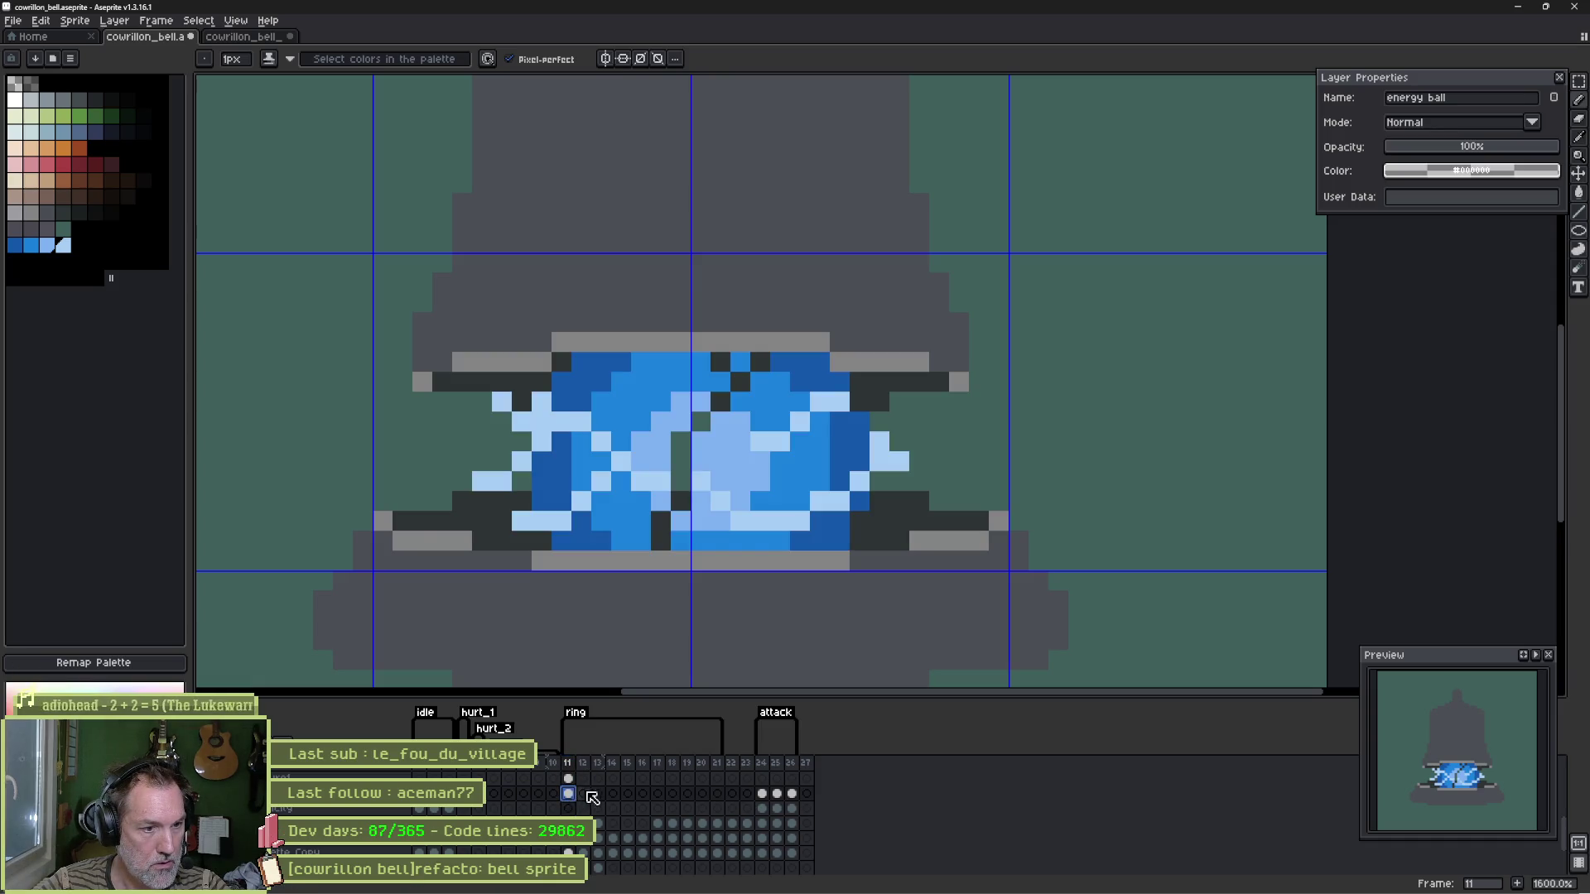
pyautogui.click(584, 794)
pyautogui.hotkey('ctrl', 'v')
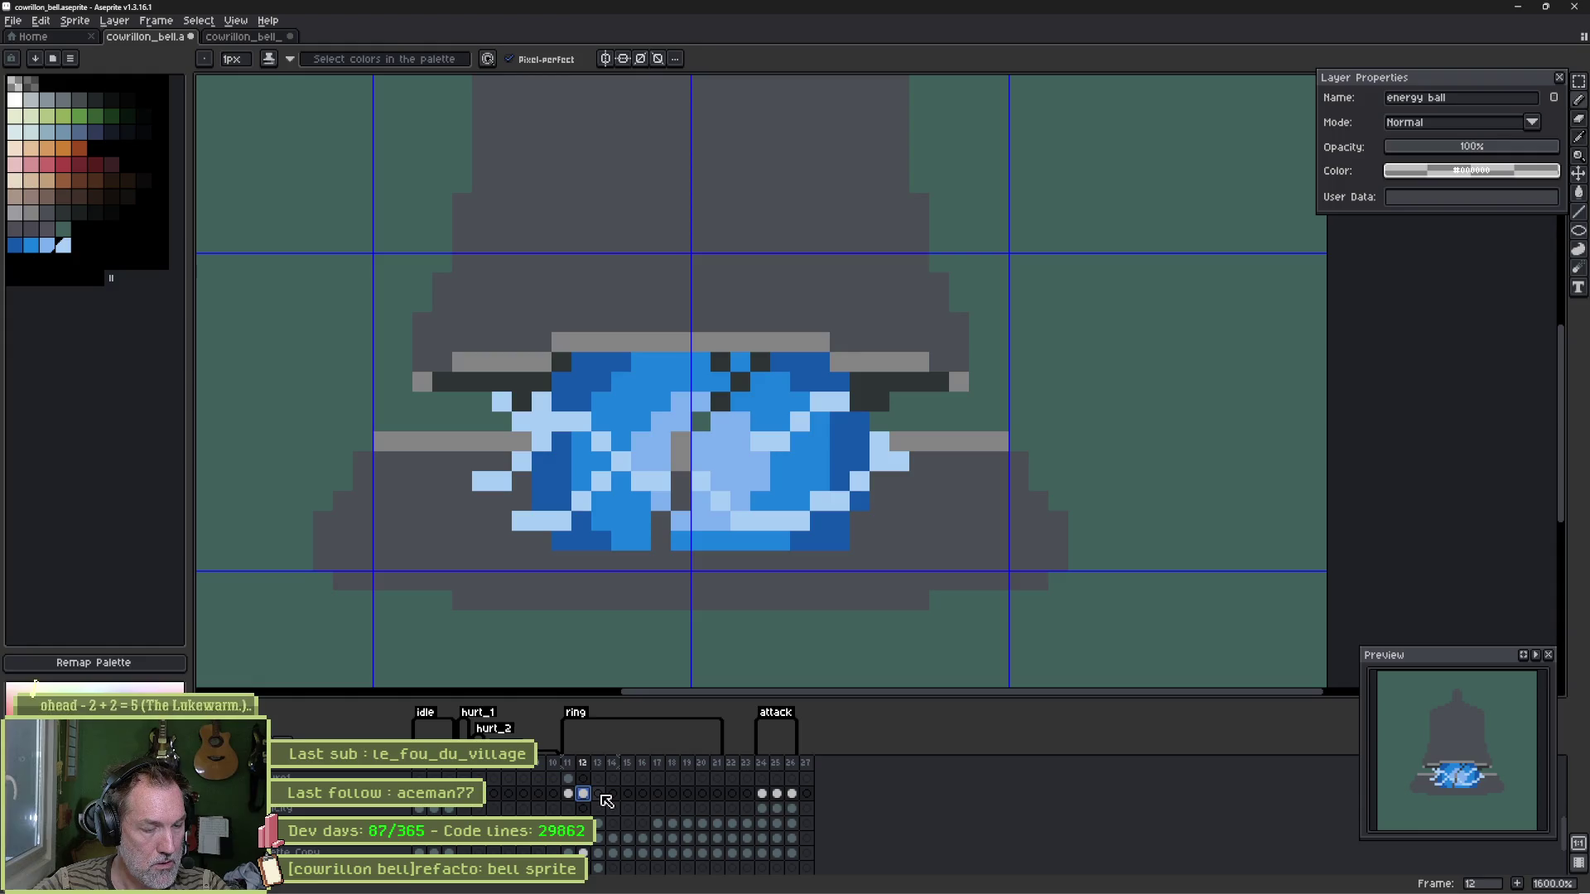
pyautogui.click(598, 794)
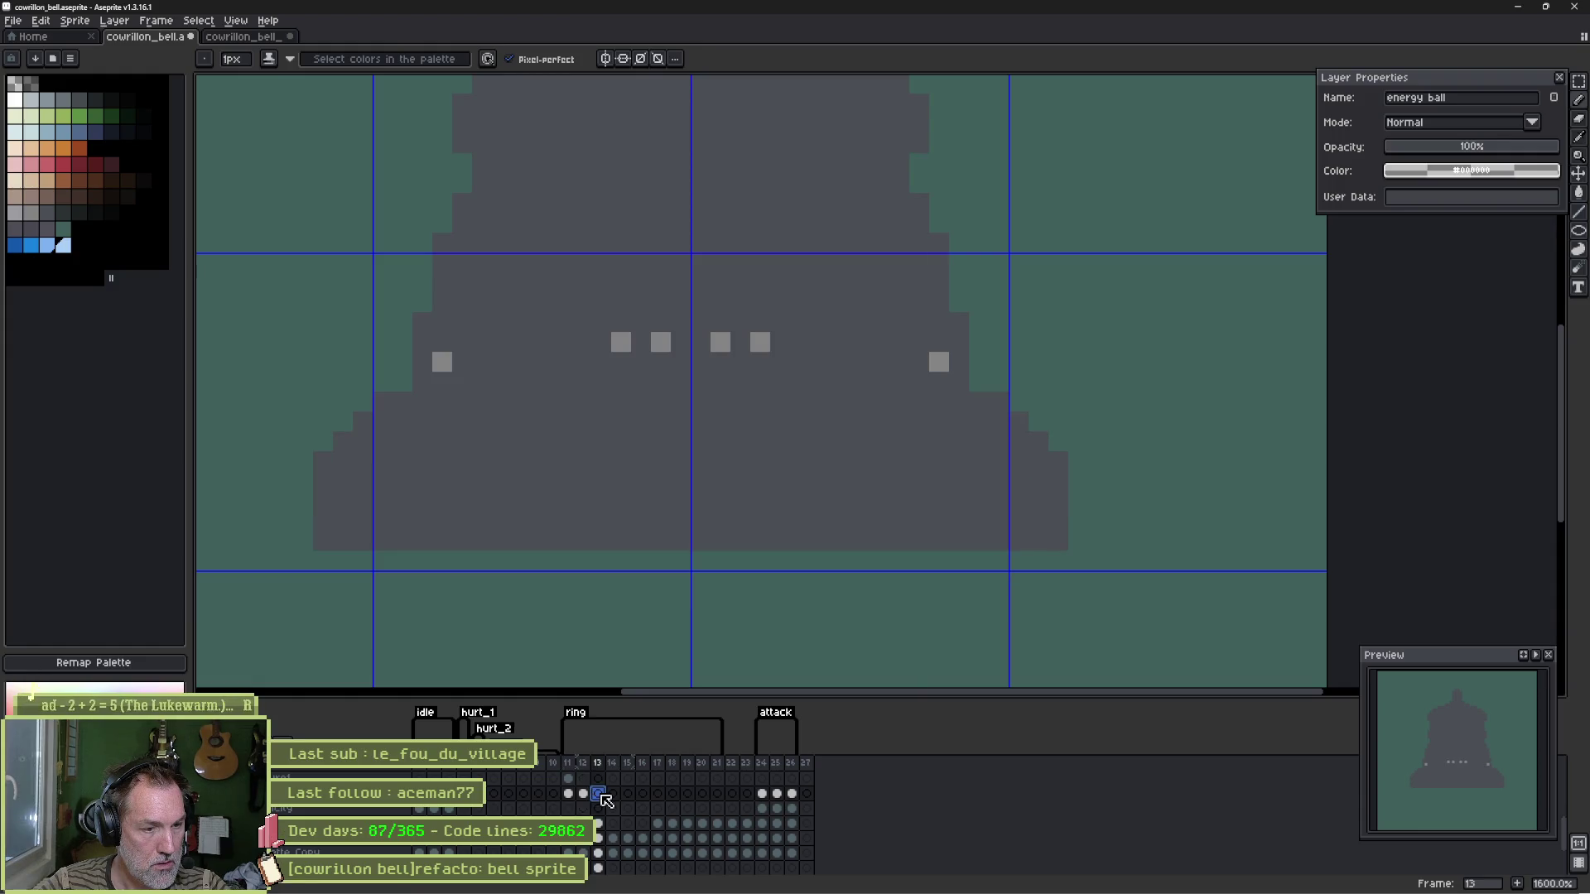
pyautogui.hotkey('ctrl', 'v')
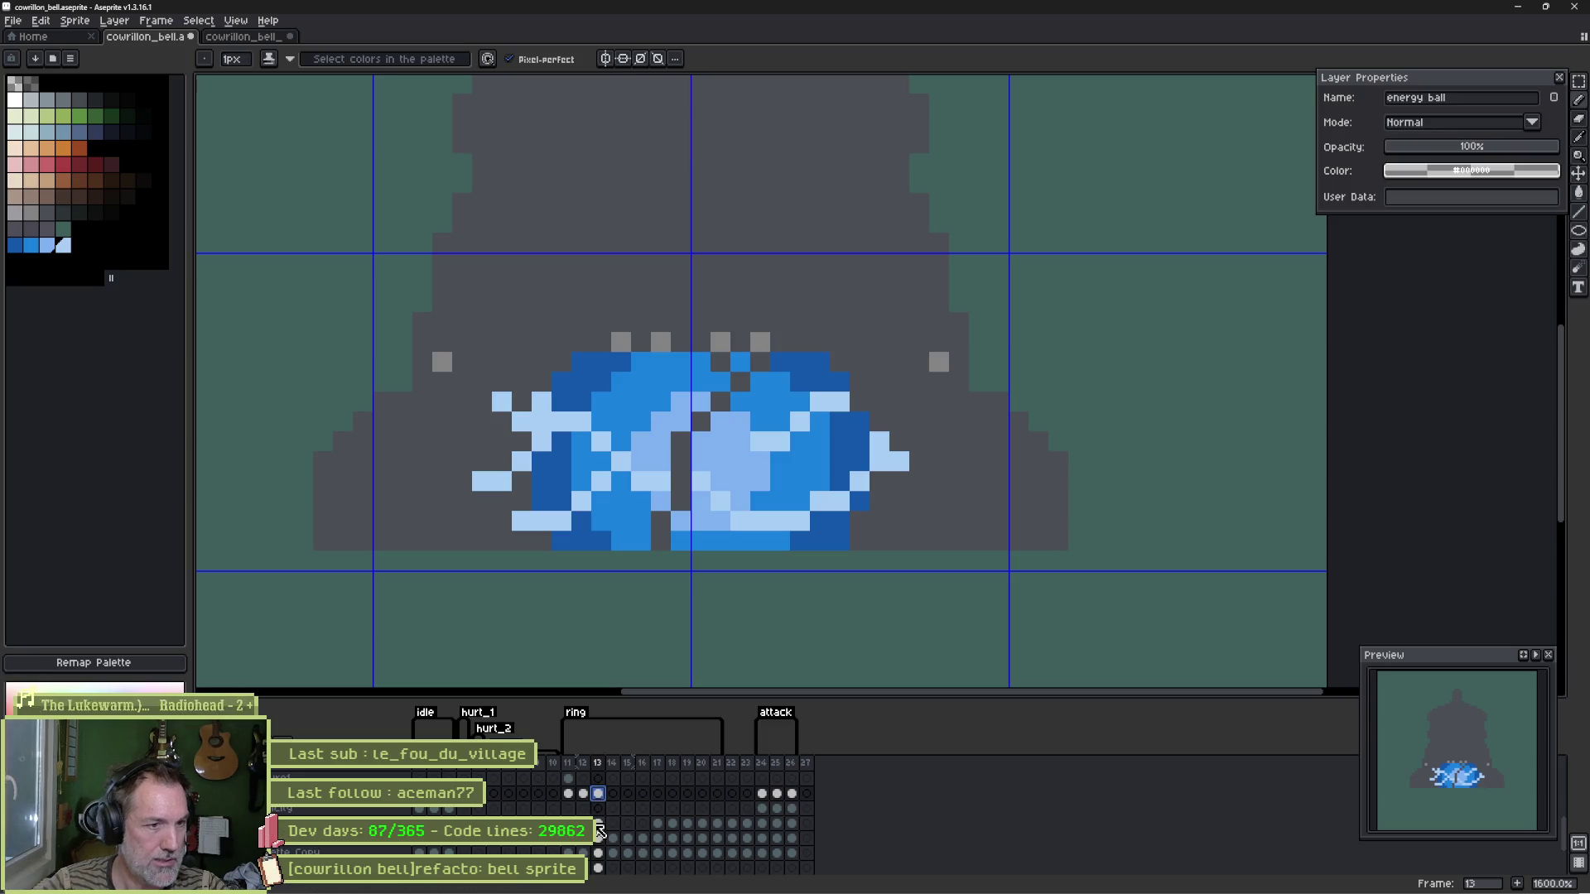
pyautogui.press('Delete')
pyautogui.click(584, 794)
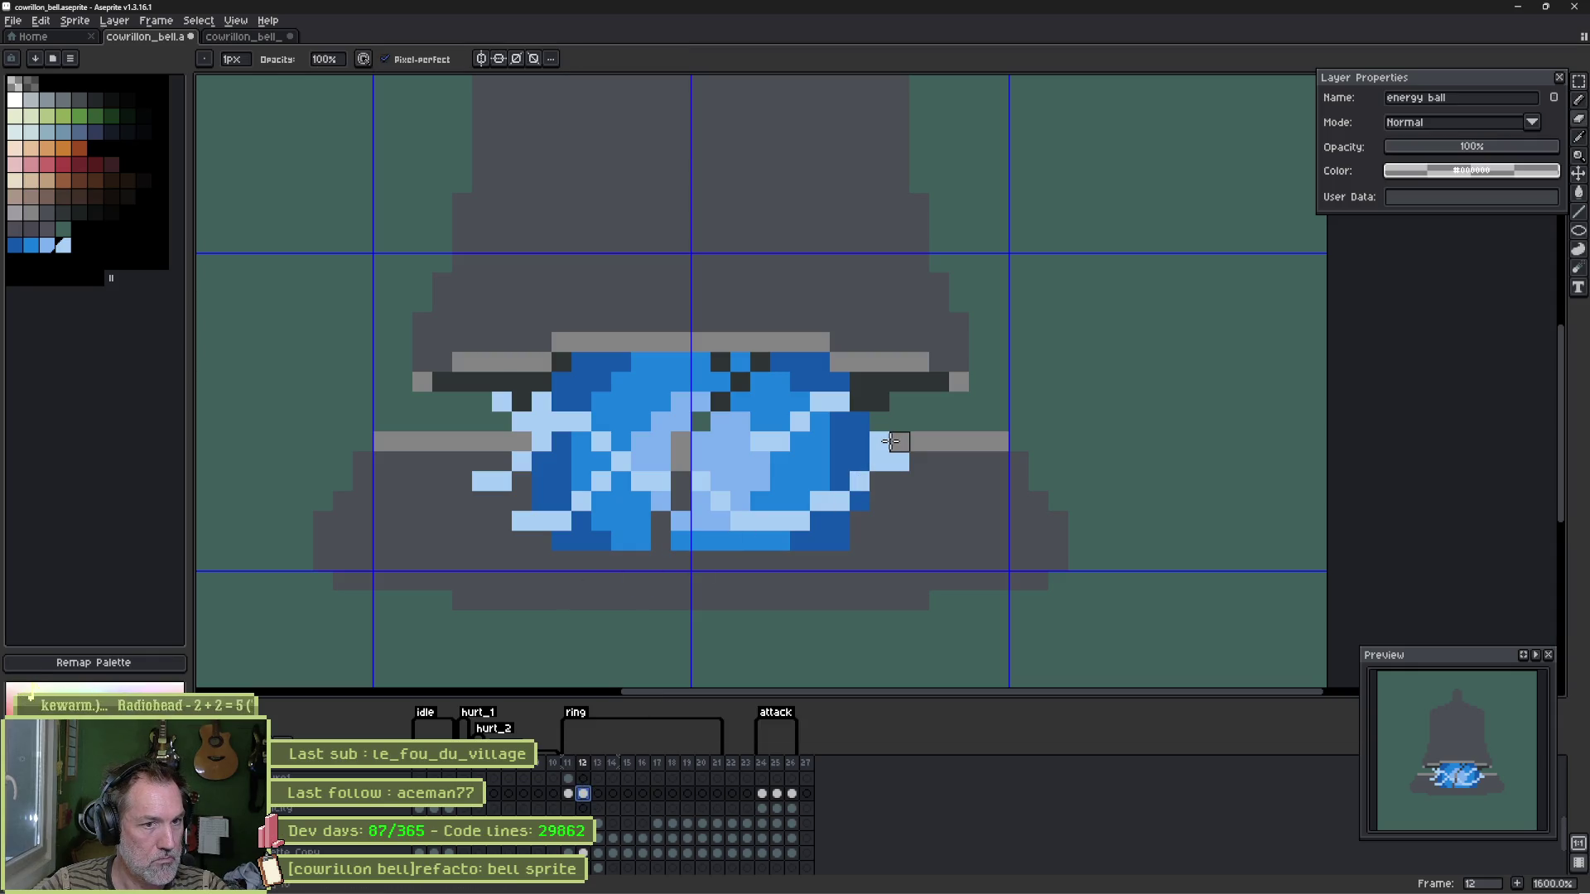
# - Cover the ball's lower half on frame 12 with bell grey using a 5 px brush, then sample the ball's light, medium and dark blues
pyautogui.moveTo(863, 441)
pyautogui.mouseDown()
pyautogui.moveTo(513, 444)
pyautogui.moveTo(497, 505)
pyautogui.moveTo(866, 486)
pyautogui.moveTo(547, 543)
pyautogui.mouseUp()
pyautogui.press('+')
pyautogui.press('+')
pyautogui.press('+')
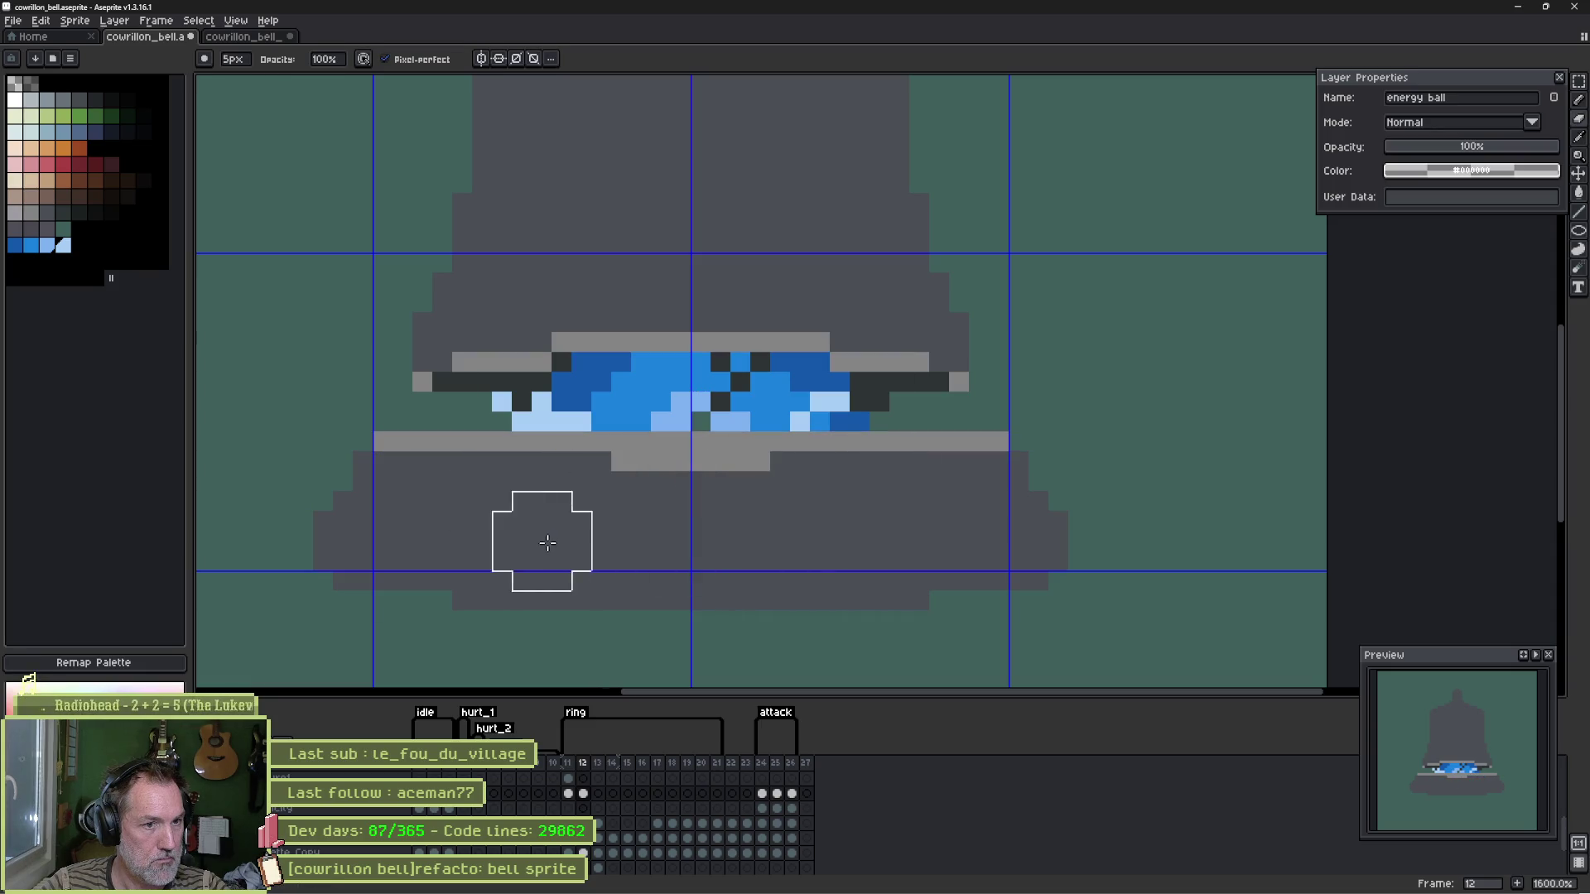
pyautogui.press('i')
pyautogui.click(697, 414)
pyautogui.press('b')
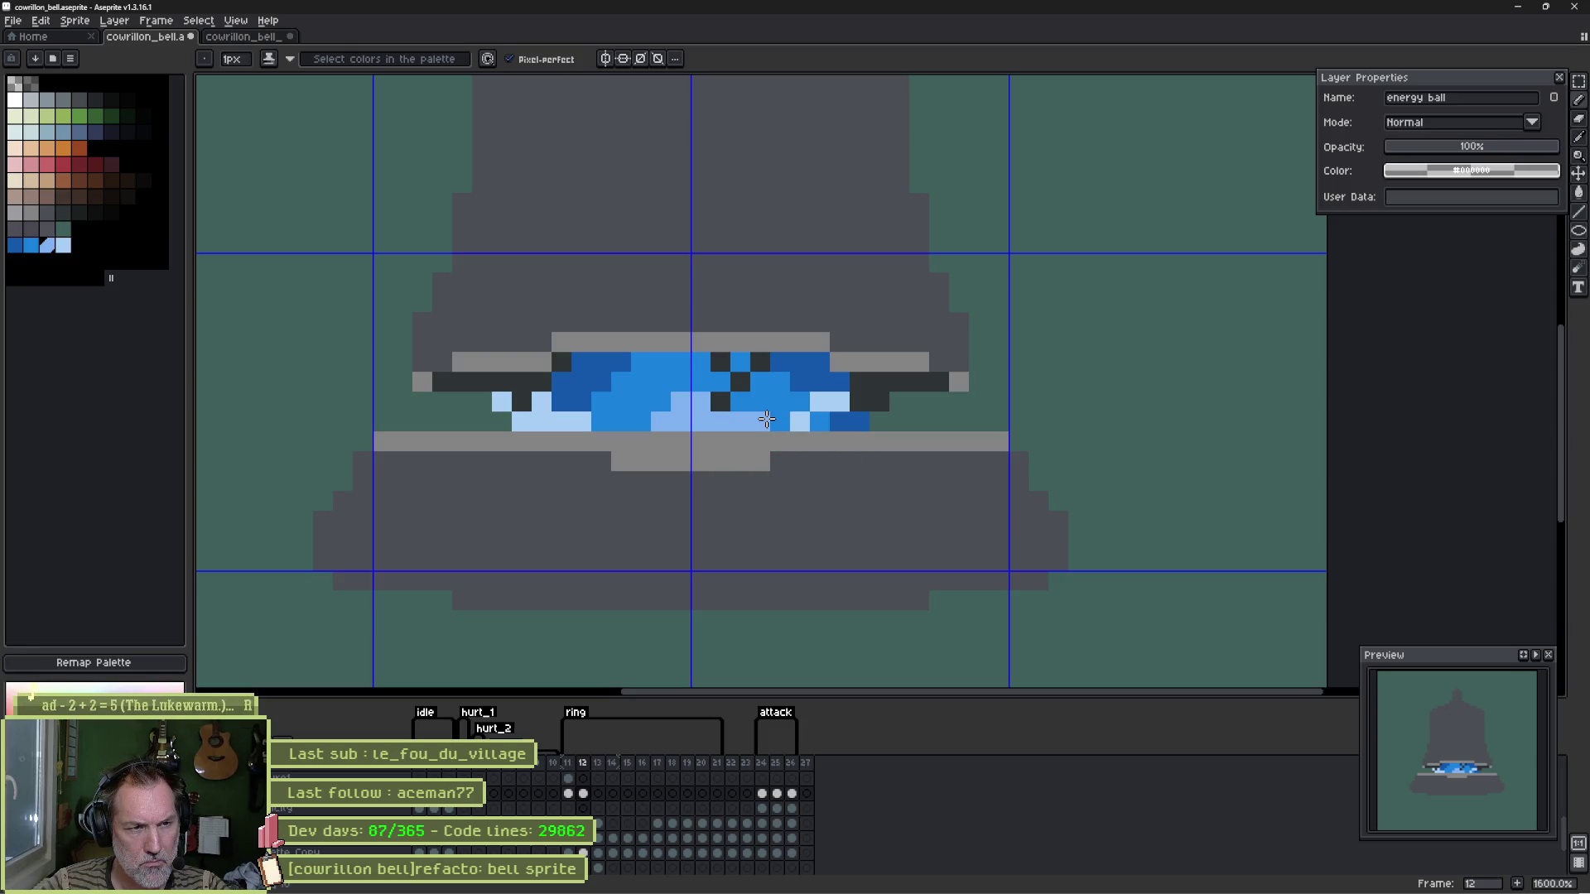
pyautogui.keyDown('alt'); pyautogui.click(738, 384); pyautogui.keyUp('alt')
pyautogui.keyDown('alt'); pyautogui.click(778, 361); pyautogui.keyUp('alt')
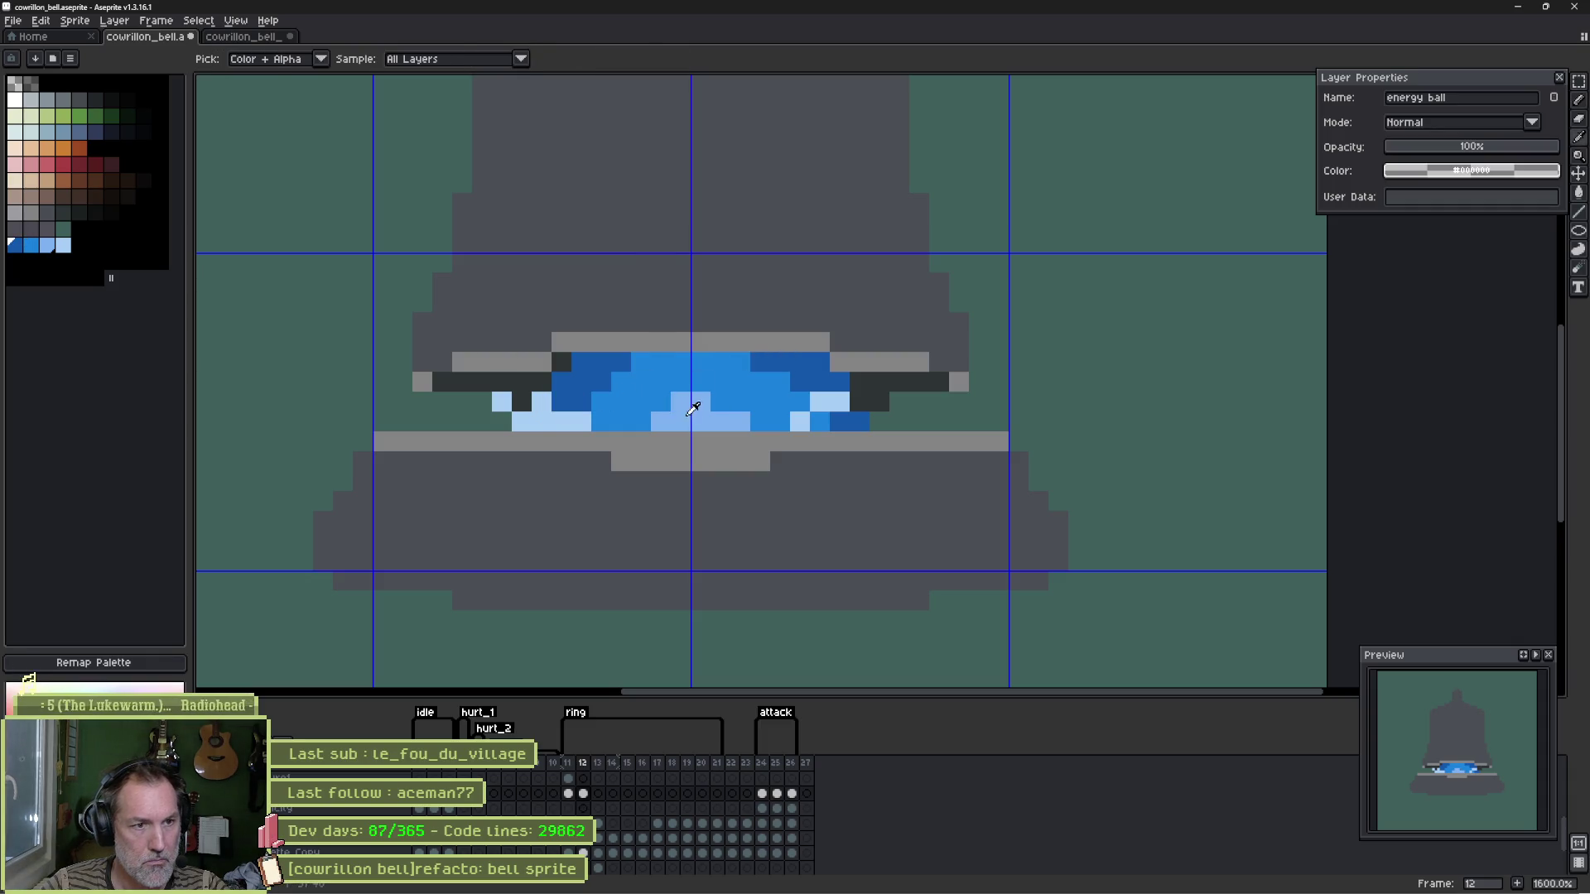
# - On ring frame 11, fill dark gap pixels in the ball's centre with light blue
pyautogui.click(597, 764)
pyautogui.click(582, 763)
pyautogui.click(614, 766)
pyautogui.click(568, 772)
pyautogui.click(553, 773)
pyautogui.click(570, 774)
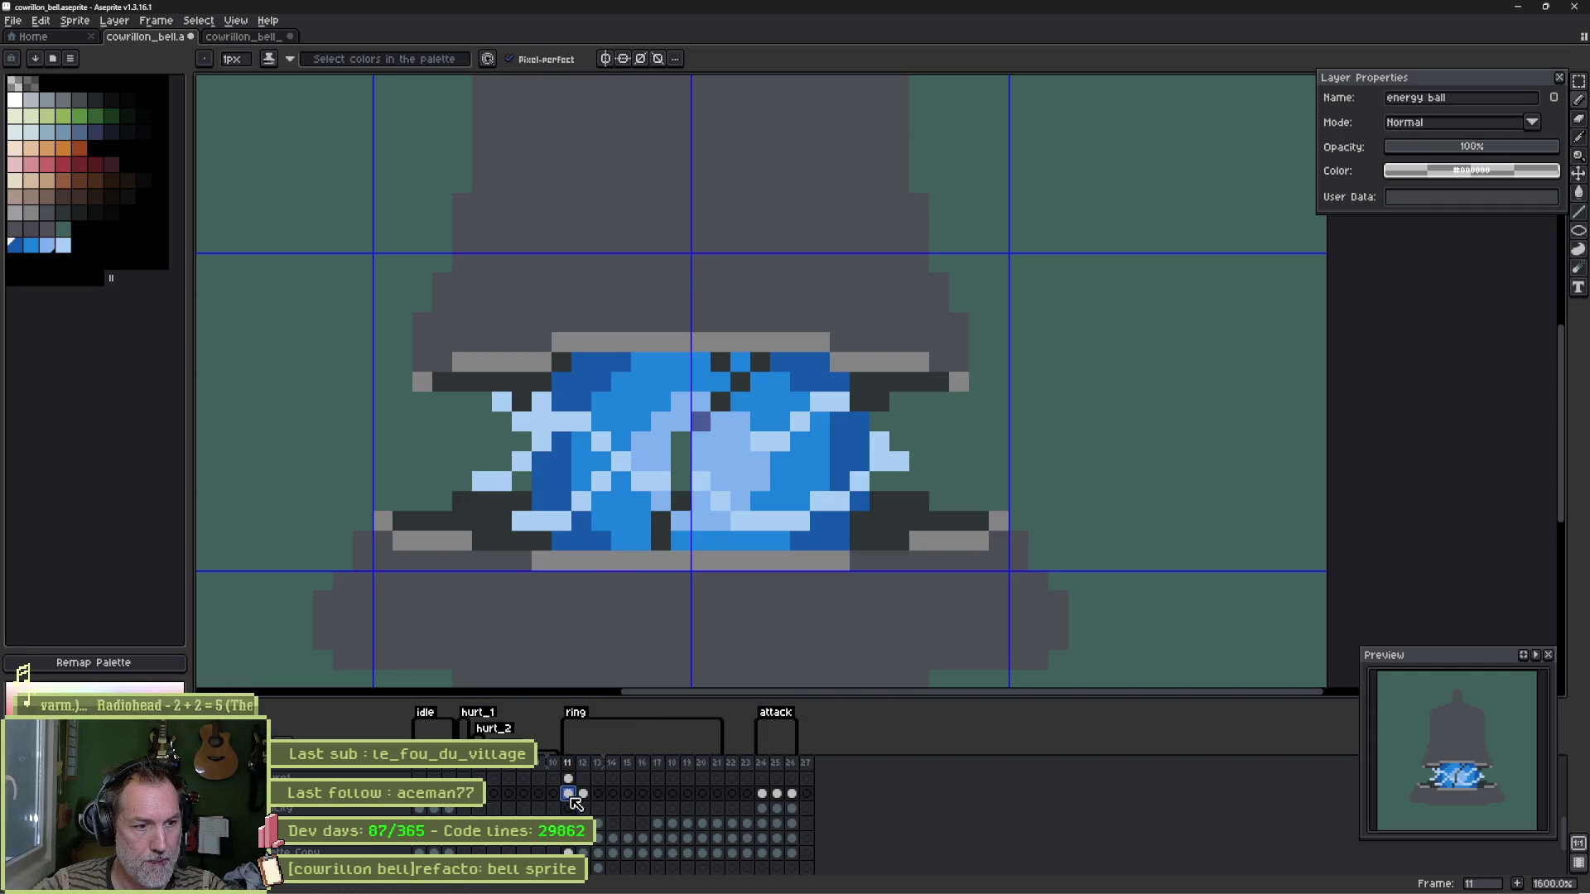
pyautogui.keyDown('alt'); pyautogui.click(708, 457); pyautogui.keyUp('alt')
pyautogui.click(689, 457)
pyautogui.click(690, 439)
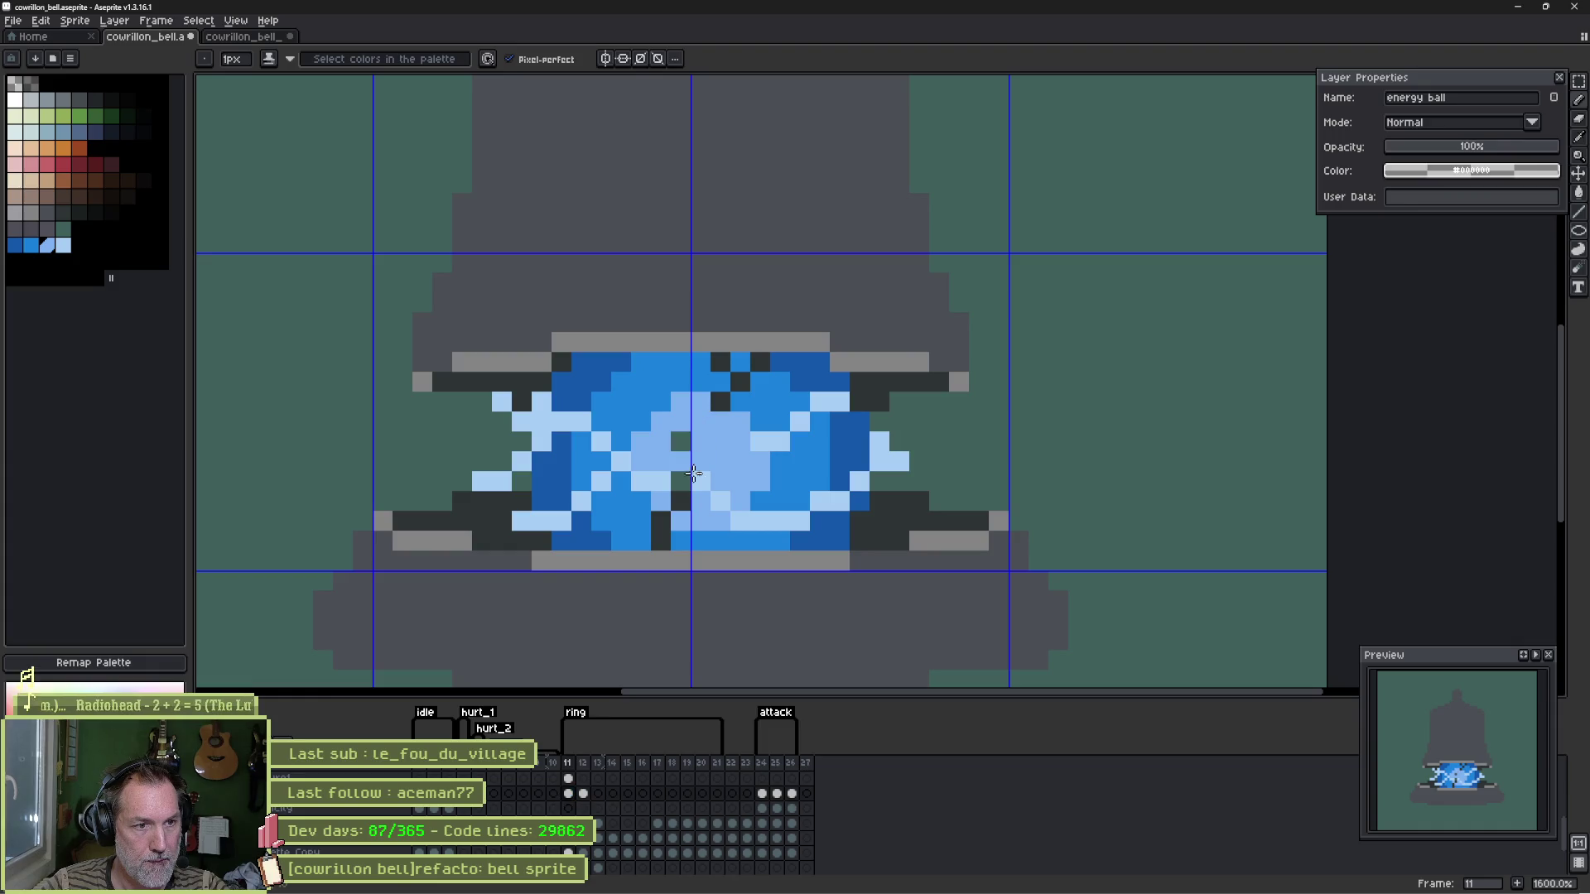
# - Fill the ball's top gaps with mid blue and its remaining dark gaps with light blue
pyautogui.keyDown('alt'); pyautogui.click(660, 529); pyautogui.keyUp('alt')
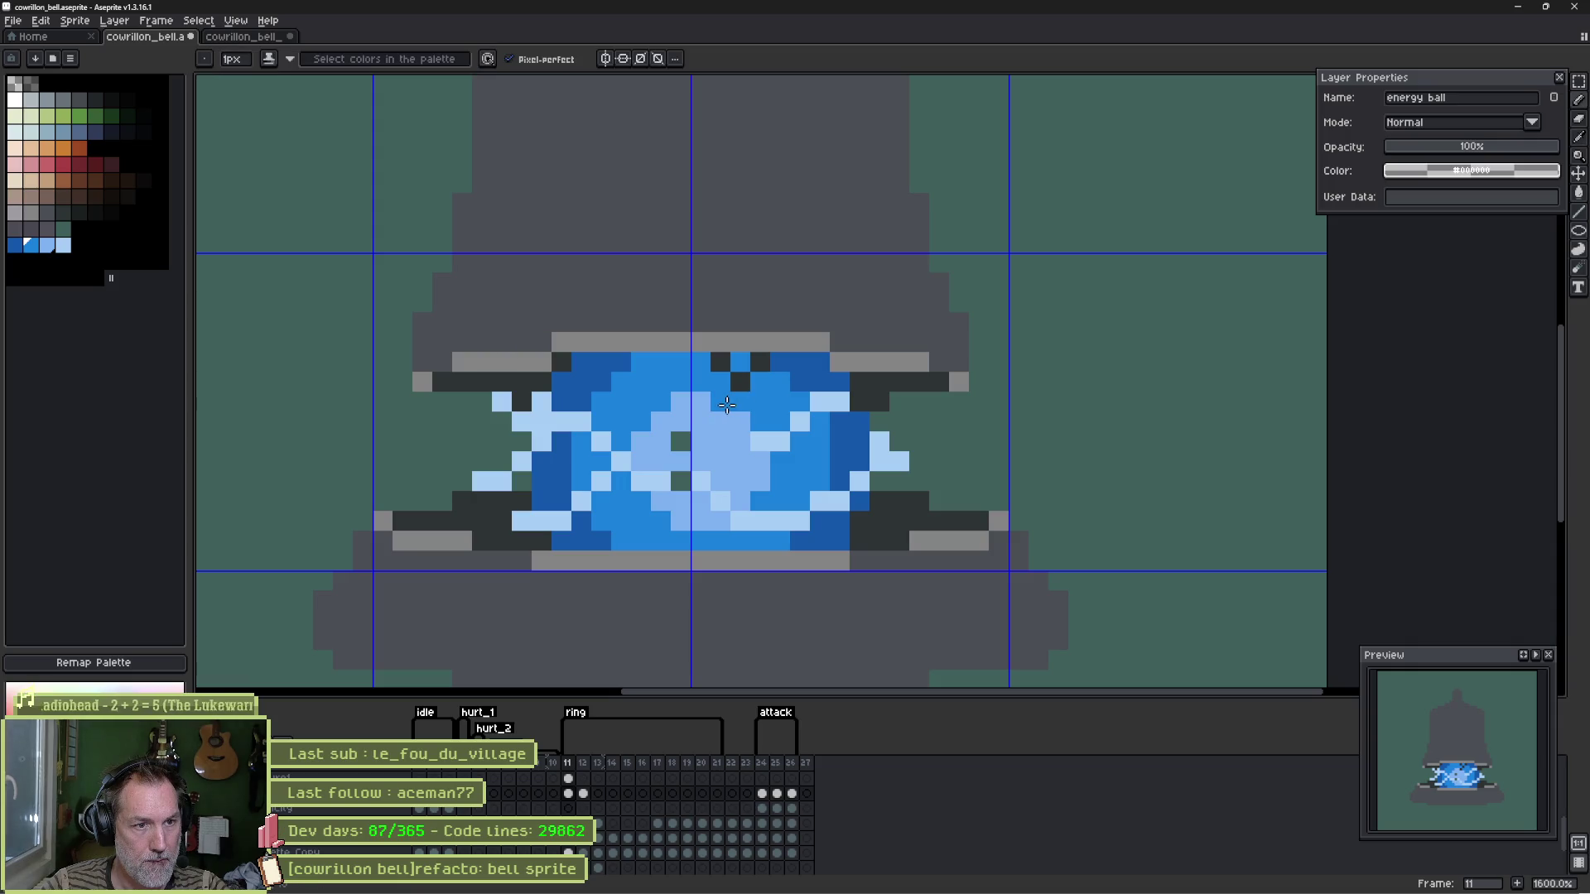
pyautogui.click(739, 381)
pyautogui.click(724, 367)
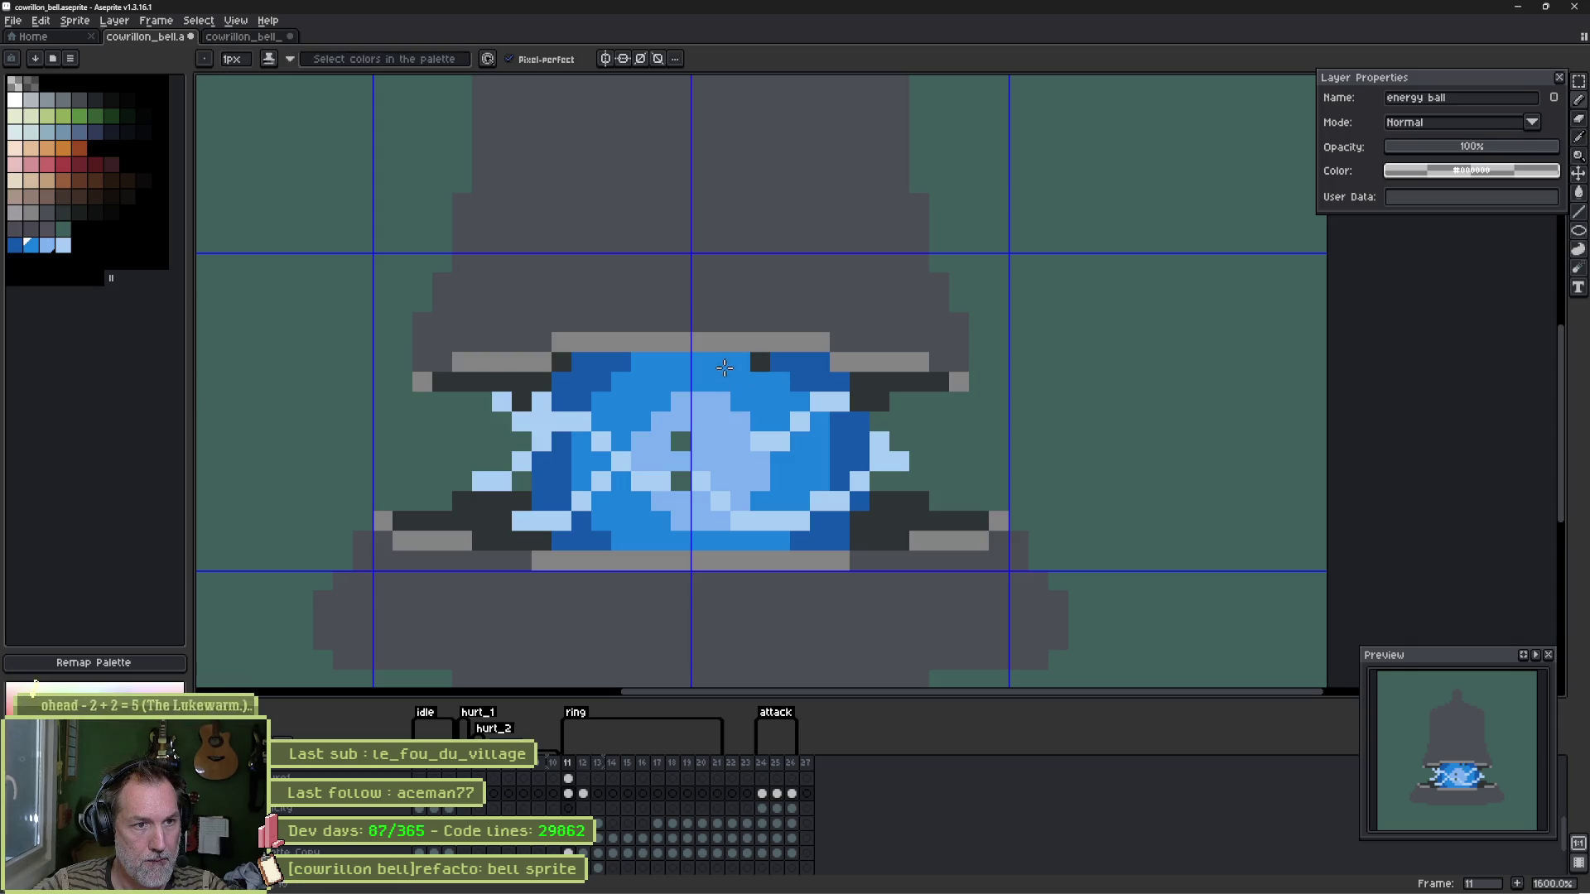
pyautogui.keyDown('alt'); pyautogui.click(803, 361); pyautogui.keyUp('alt')
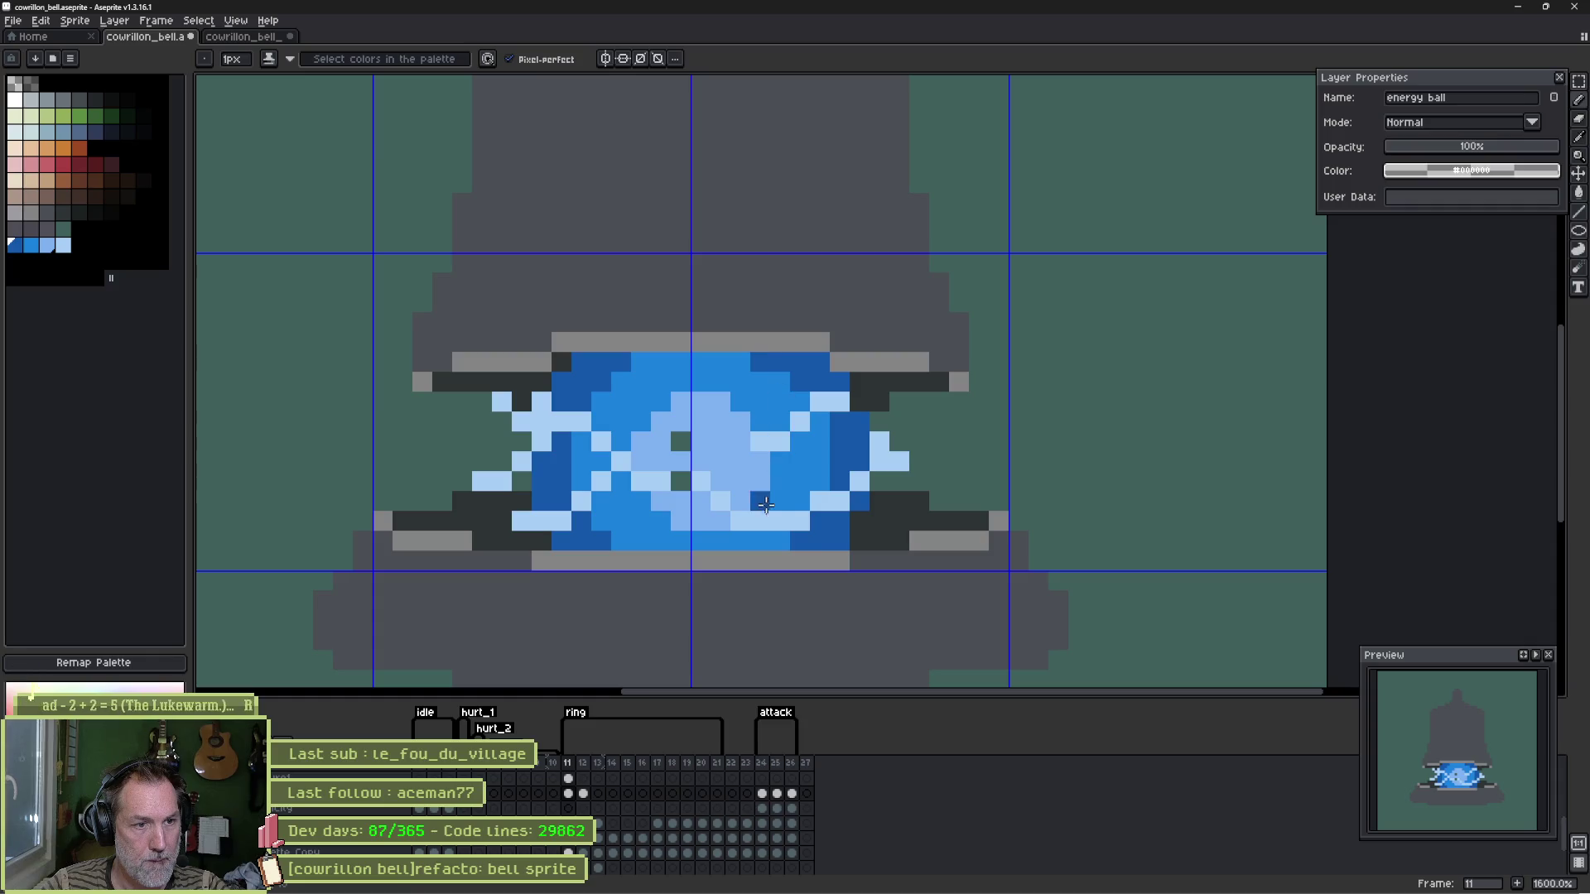
pyautogui.keyDown('alt'); pyautogui.click(698, 438); pyautogui.keyUp('alt')
pyautogui.click(680, 442)
pyautogui.click(686, 473)
pyautogui.keyDown('alt'); pyautogui.click(698, 472); pyautogui.keyUp('alt')
pyautogui.click(687, 482)
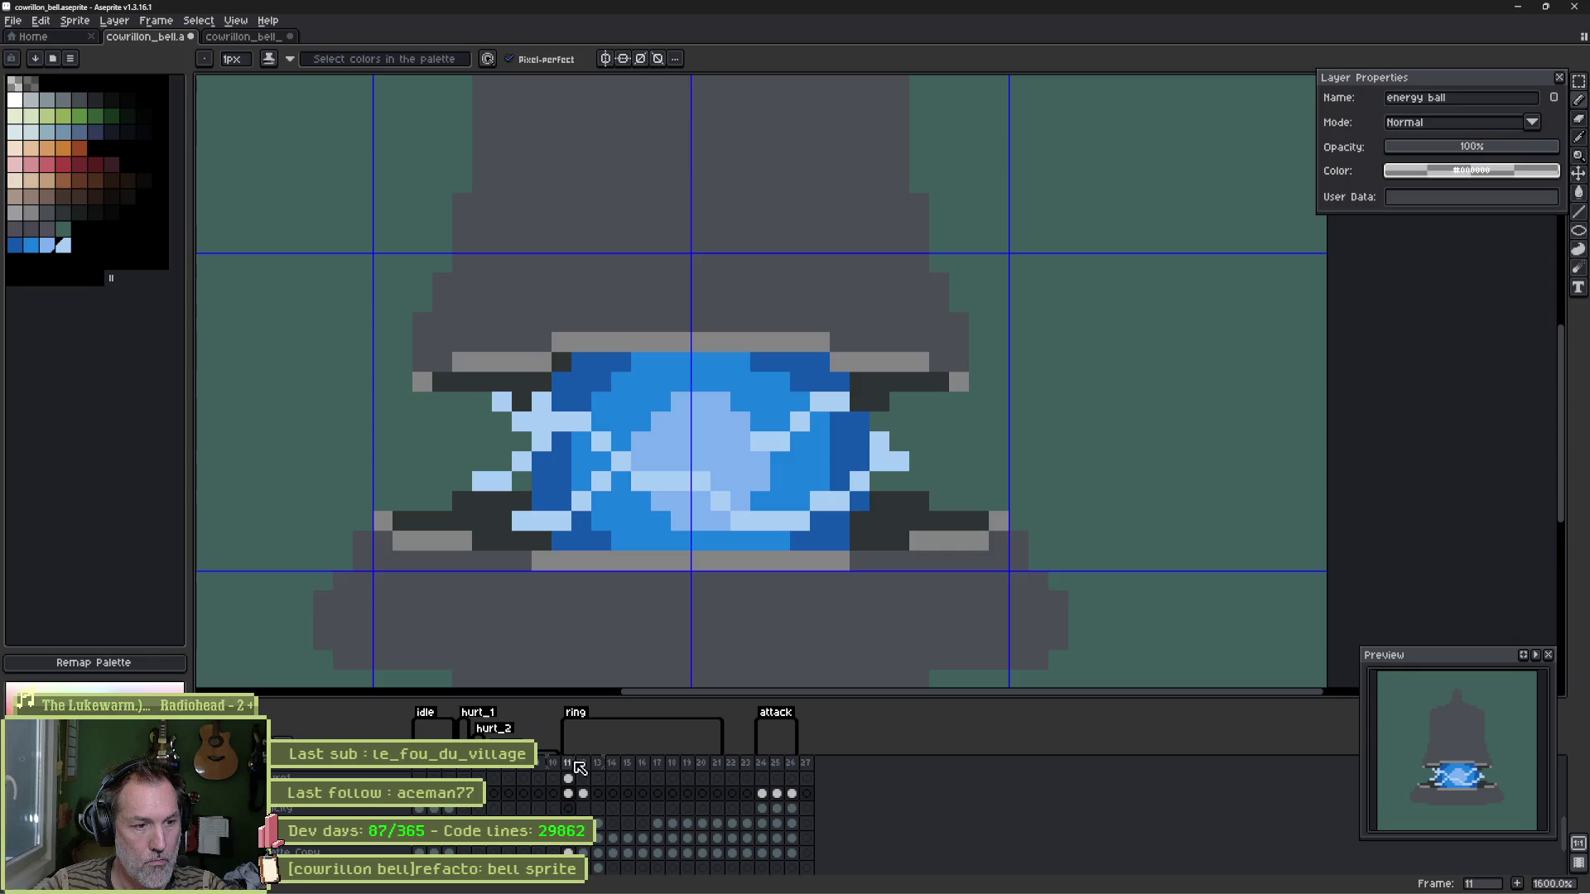
pyautogui.moveTo(574, 770)
pyautogui.mouseDown()
pyautogui.moveTo(602, 773)
pyautogui.moveTo(569, 771)
pyautogui.moveTo(583, 772)
pyautogui.mouseUp()
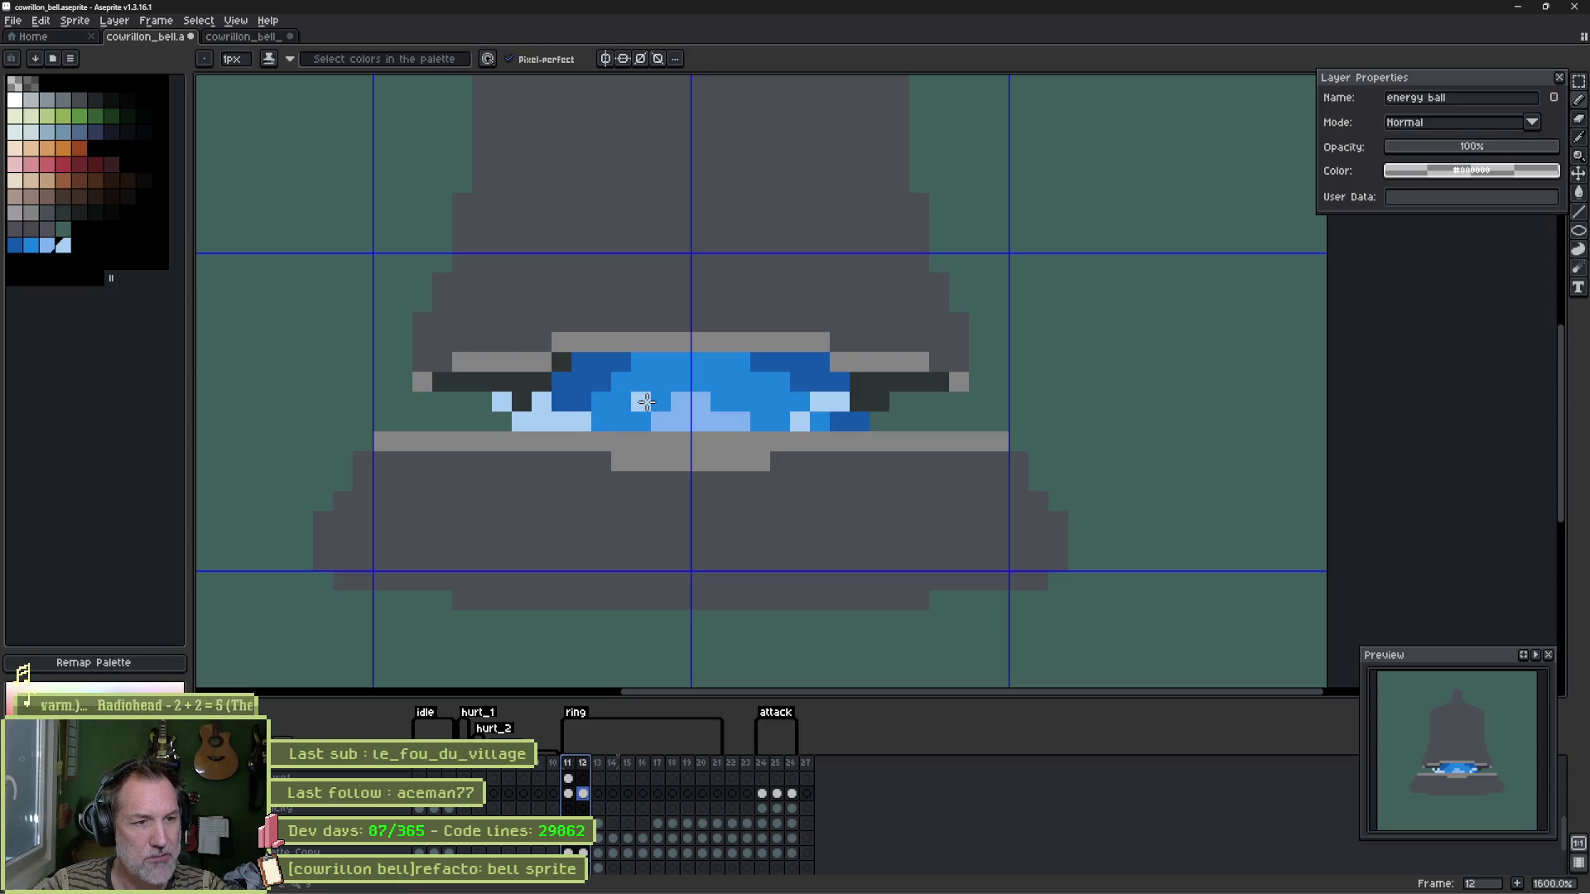
# - Recolour part of frame 12's ball strip pale blue and shade its pixels with mid and dark blue
pyautogui.click(659, 362)
pyautogui.moveTo(683, 422); pyautogui.dragTo(799, 374)
pyautogui.keyDown('alt'); pyautogui.click(820, 422); pyautogui.keyUp('alt')
pyautogui.click(800, 422)
pyautogui.click(820, 403)
pyautogui.keyDown('alt'); pyautogui.click(839, 422); pyautogui.keyUp('alt')
pyautogui.click(839, 403)
pyautogui.click(735, 405)
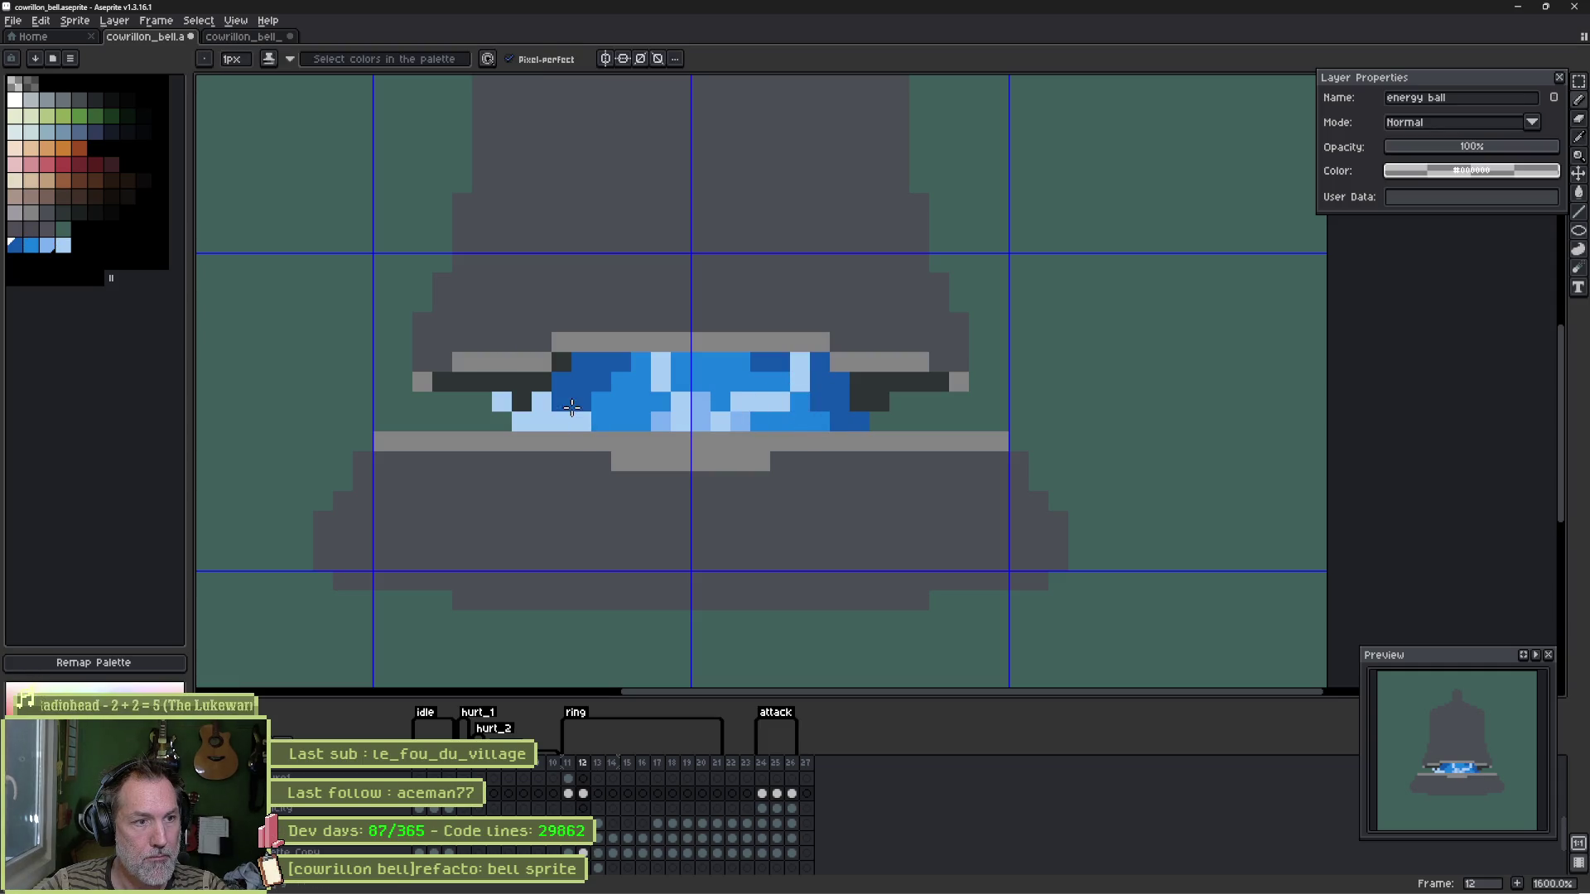
# - Sample a drawing colour and scrub the timeline back to frame 11
pyautogui.press('e')
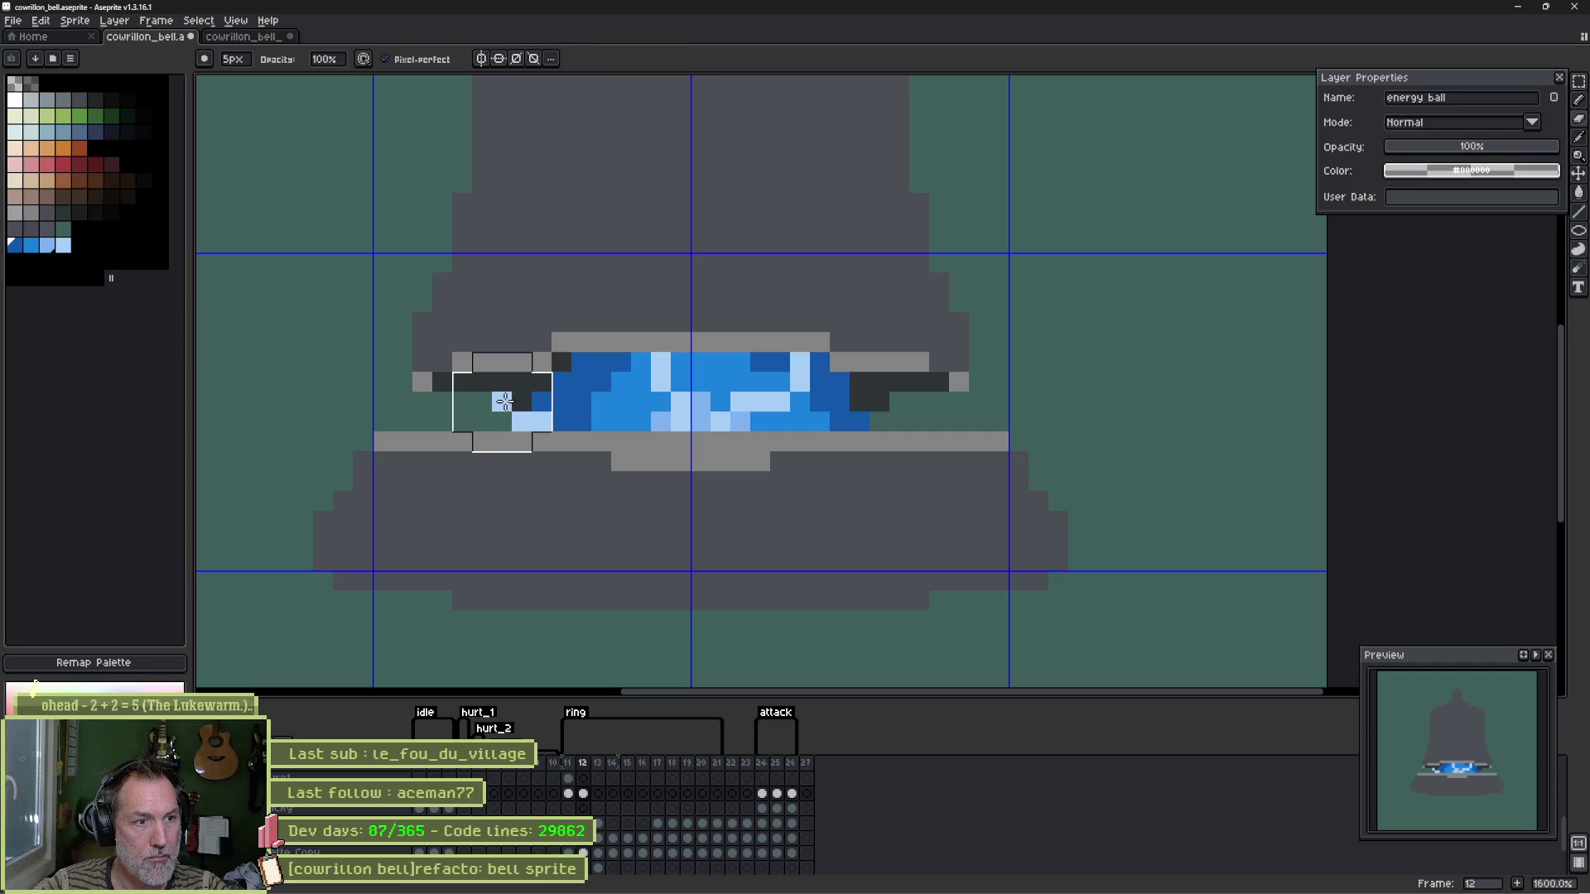
pyautogui.press('b')
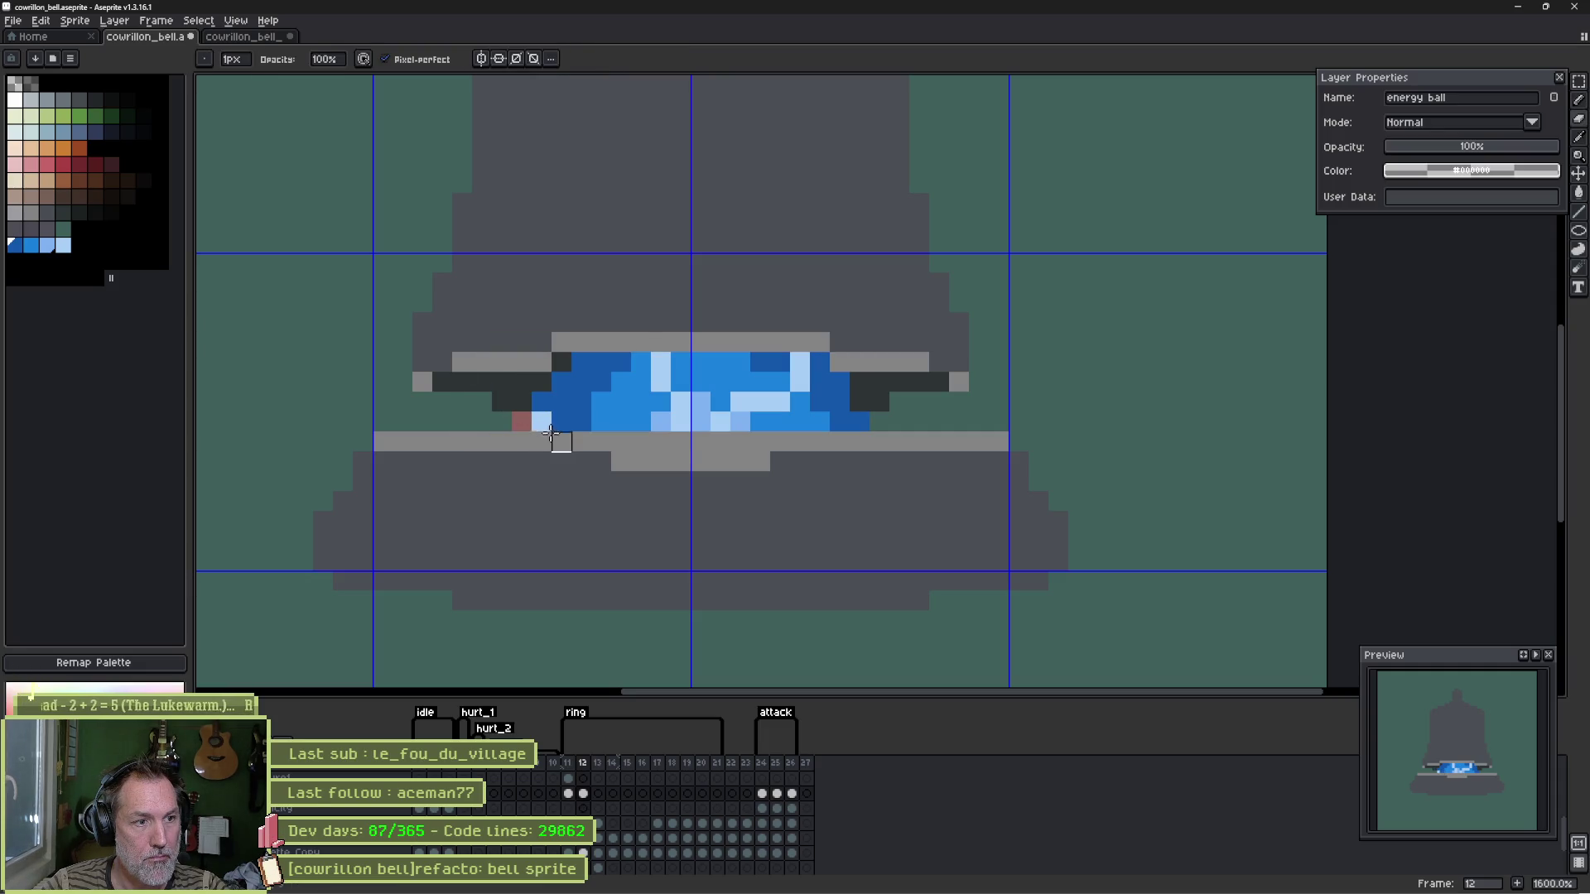
pyautogui.keyDown('alt'); pyautogui.click(550, 418); pyautogui.keyUp('alt')
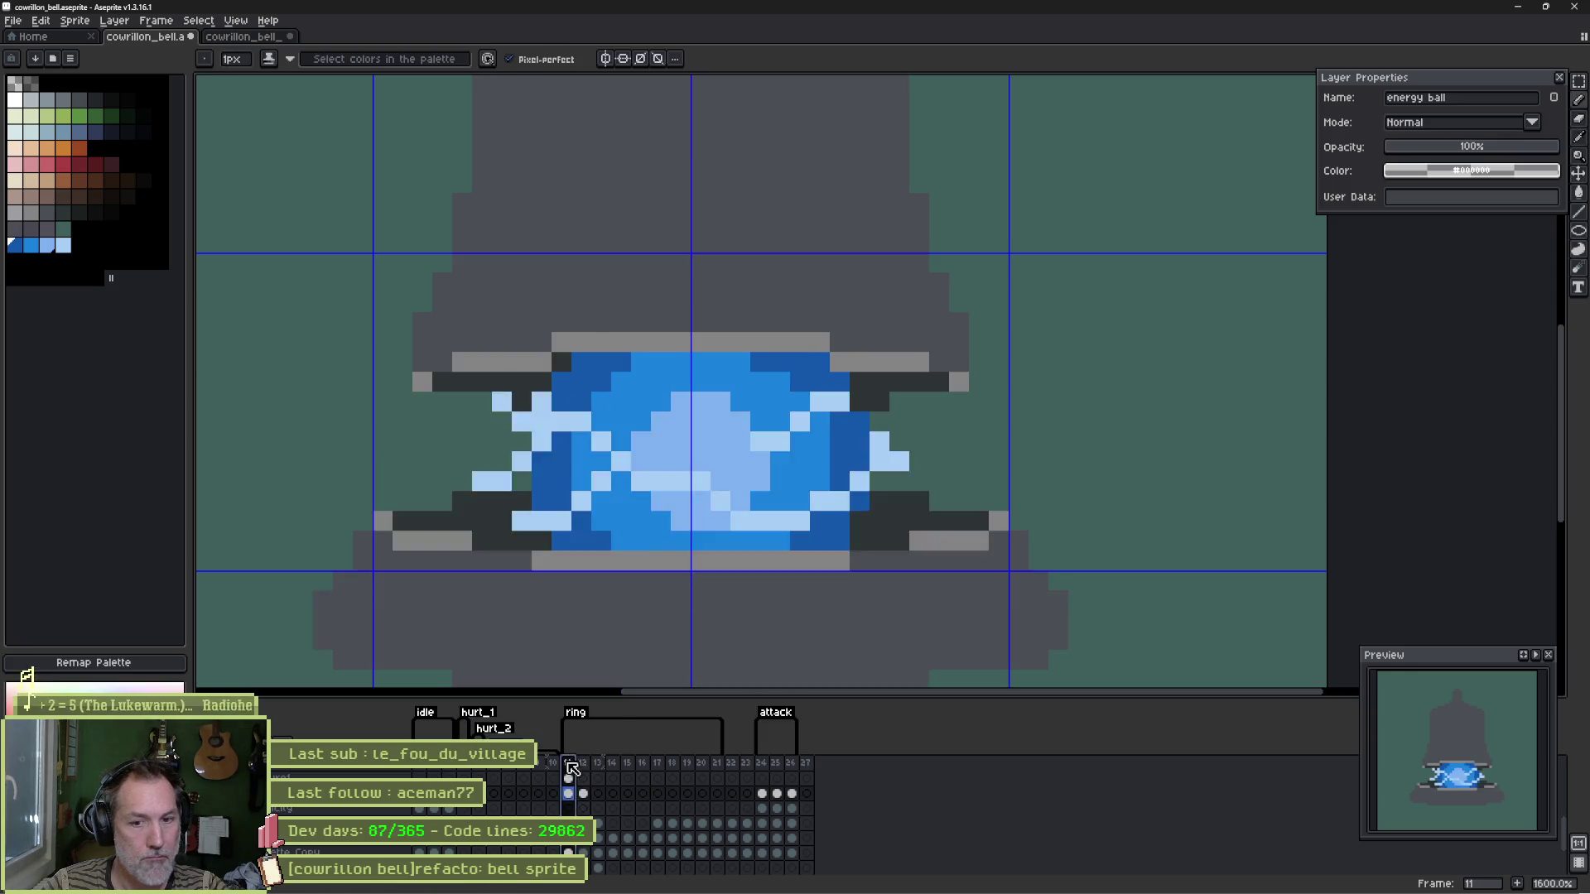
pyautogui.click(597, 762)
pyautogui.moveTo(599, 765)
pyautogui.mouseDown()
pyautogui.moveTo(722, 768)
pyautogui.moveTo(577, 776)
pyautogui.mouseUp()
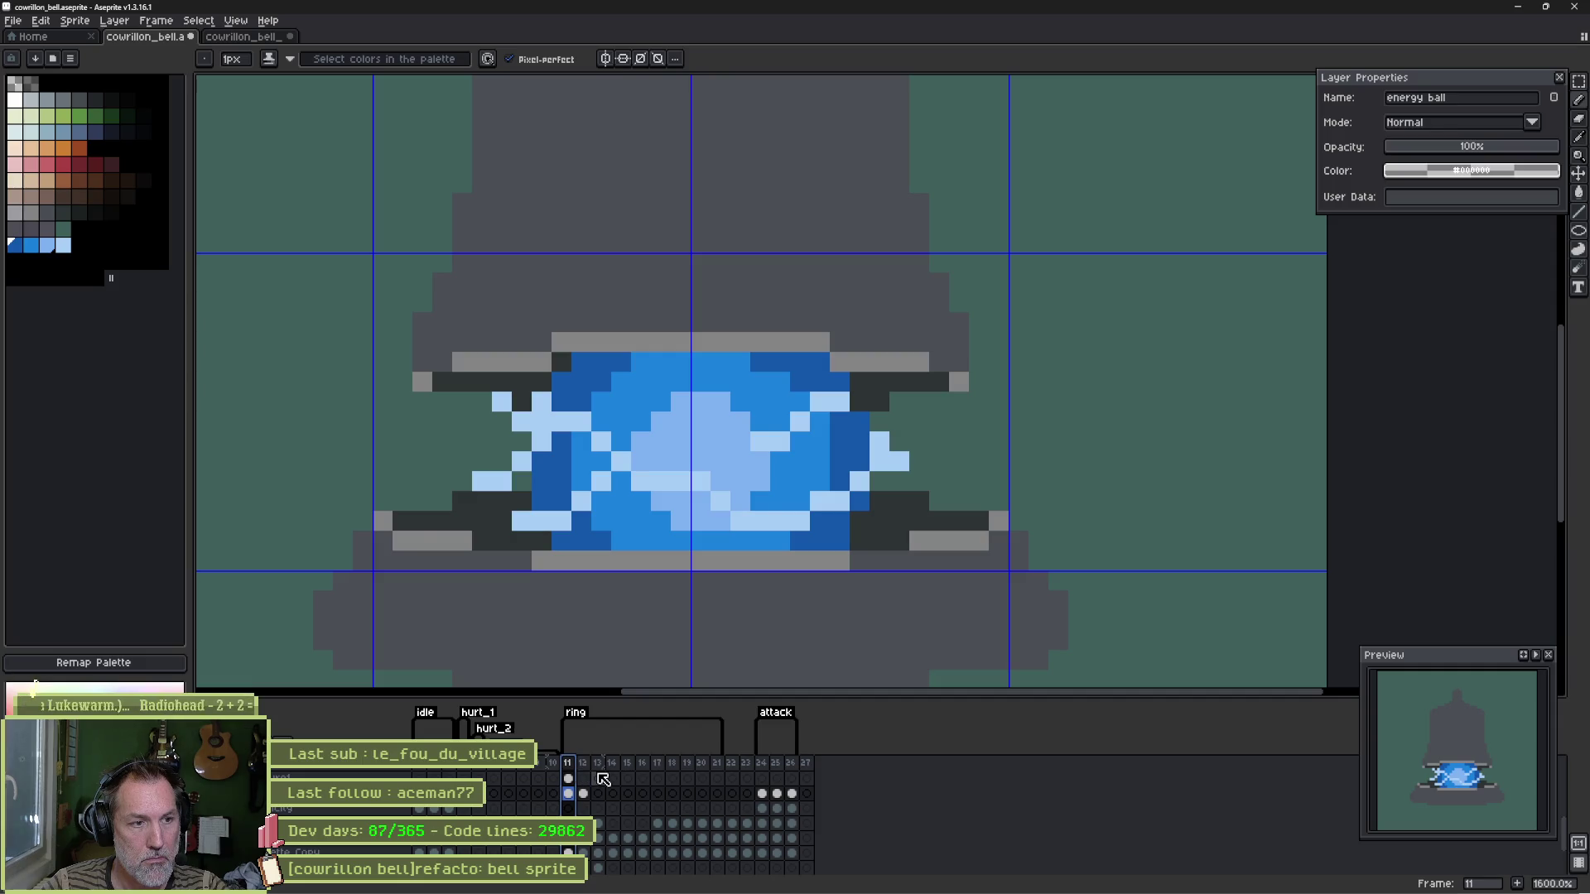
# - Check the electricity cels on frames 24 and 26, then erase frame 12's stray lightning around the bell
pyautogui.click(762, 810)
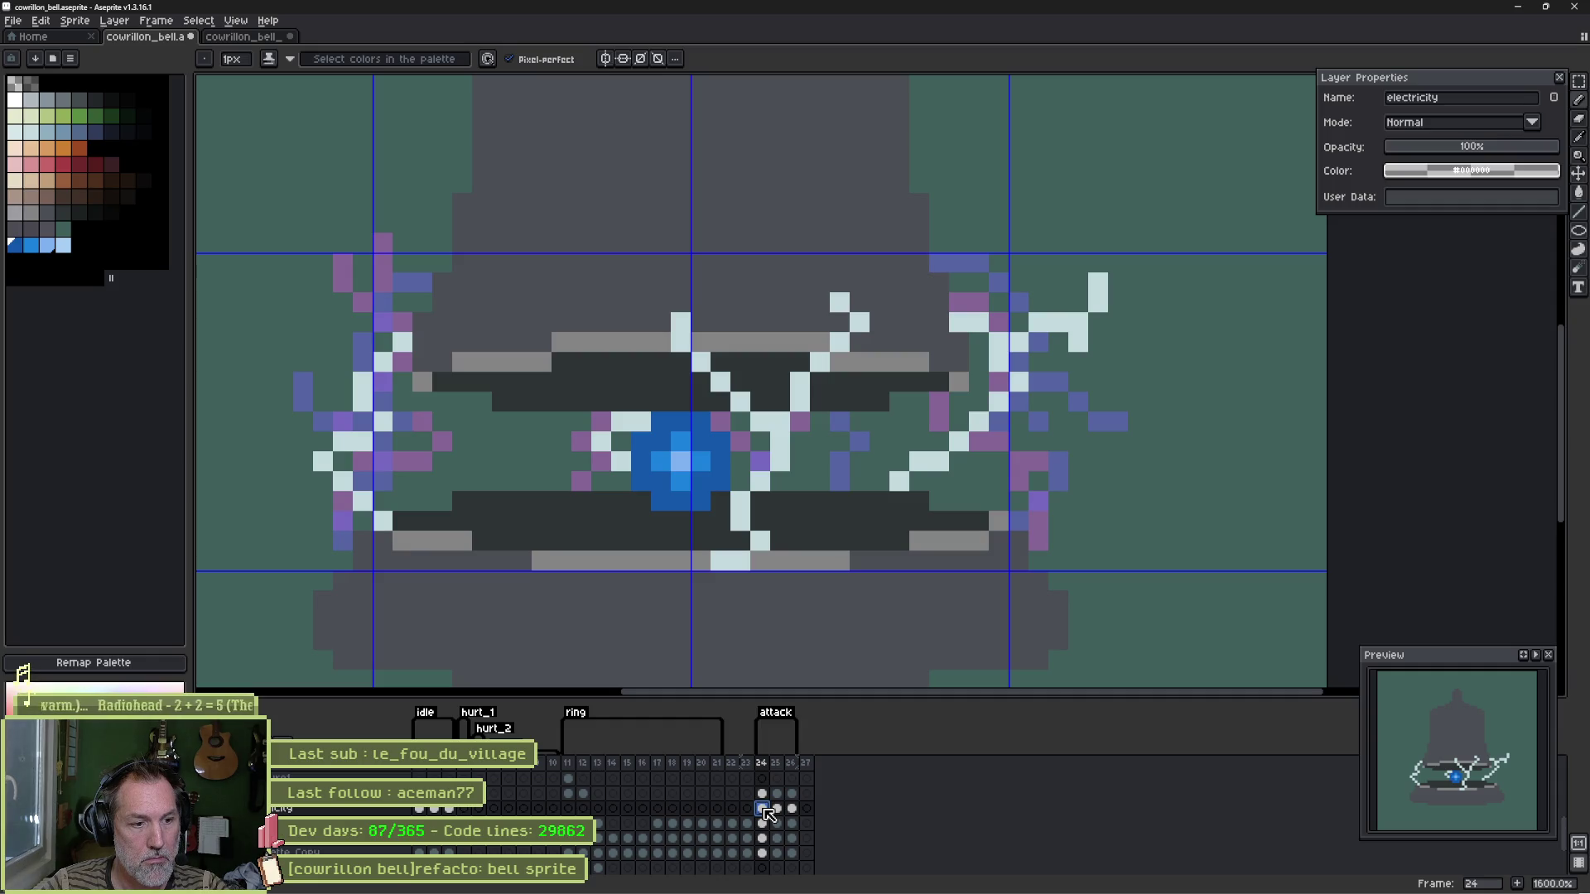
pyautogui.click(793, 809)
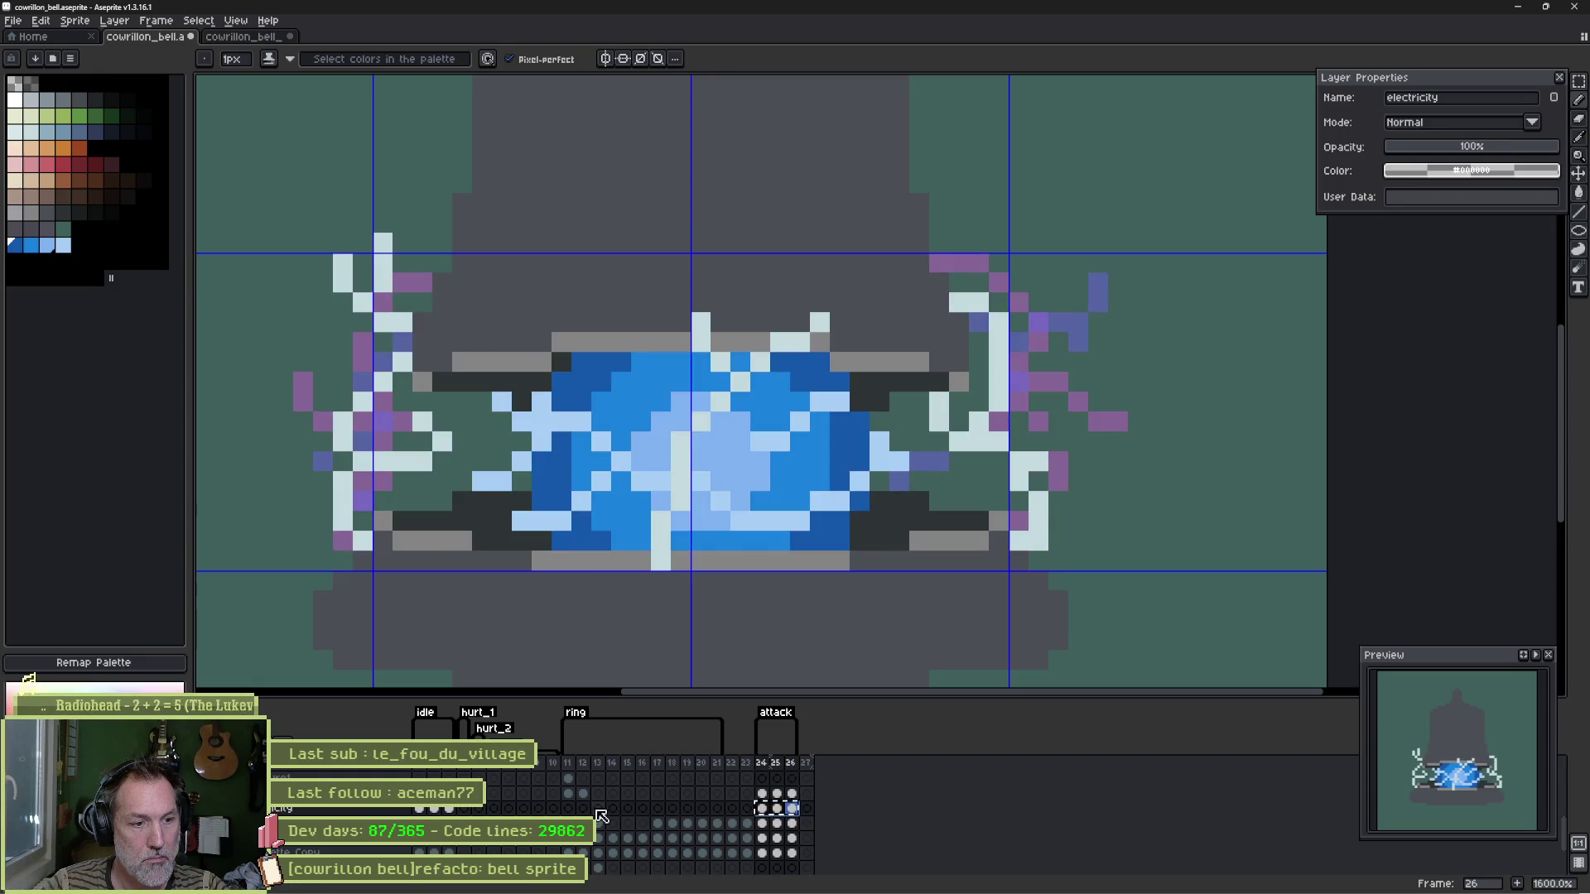
pyautogui.click(587, 765)
pyautogui.press('e')
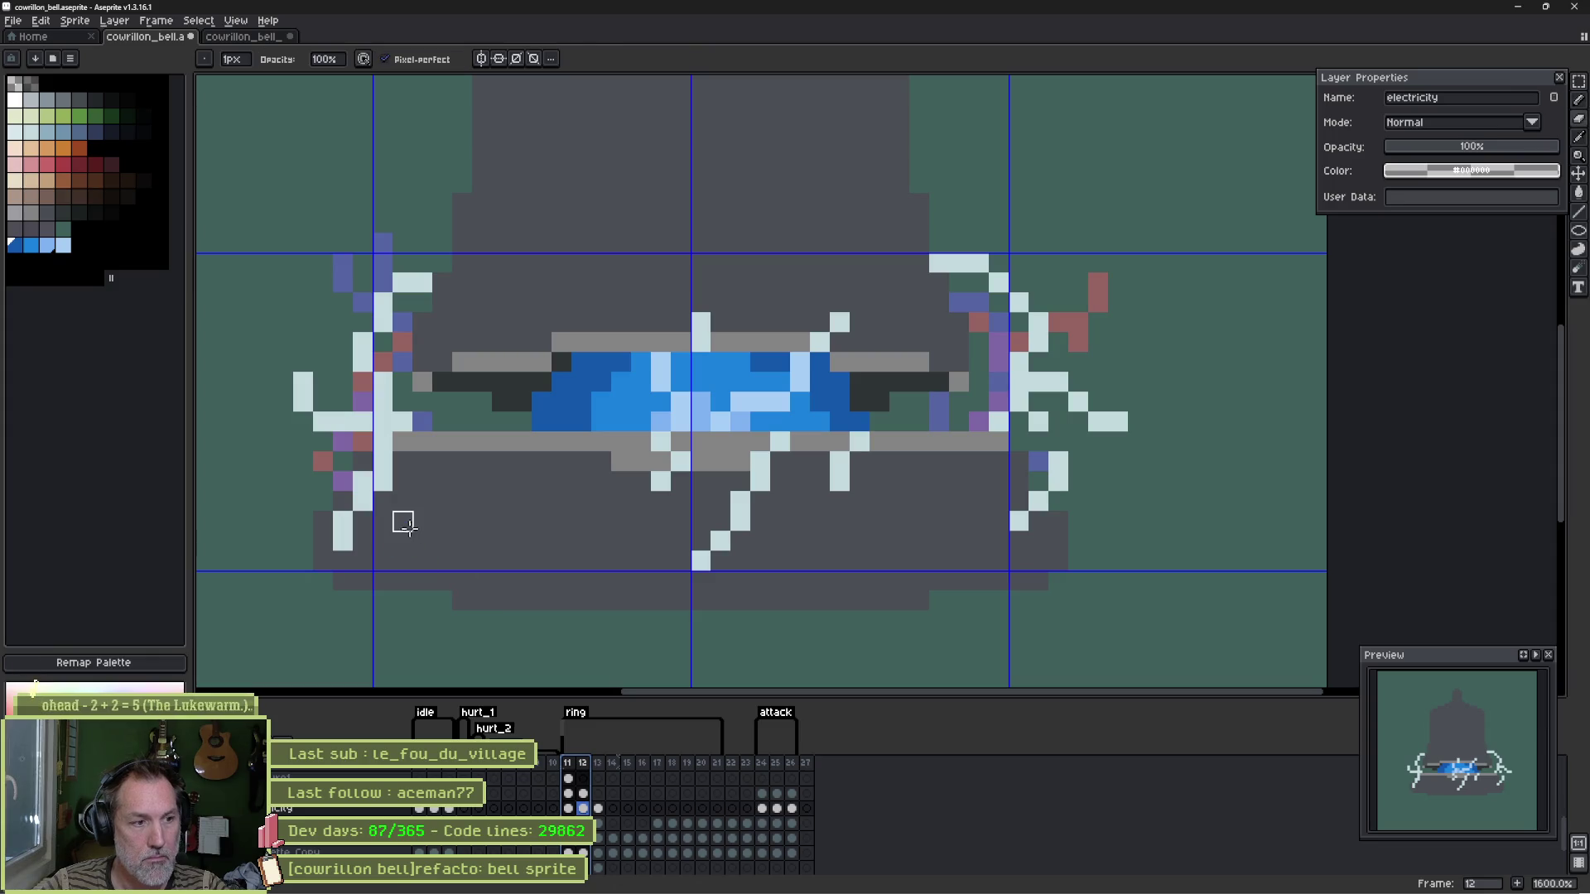
pyautogui.moveTo(354, 556); pyautogui.dragTo(383, 479)
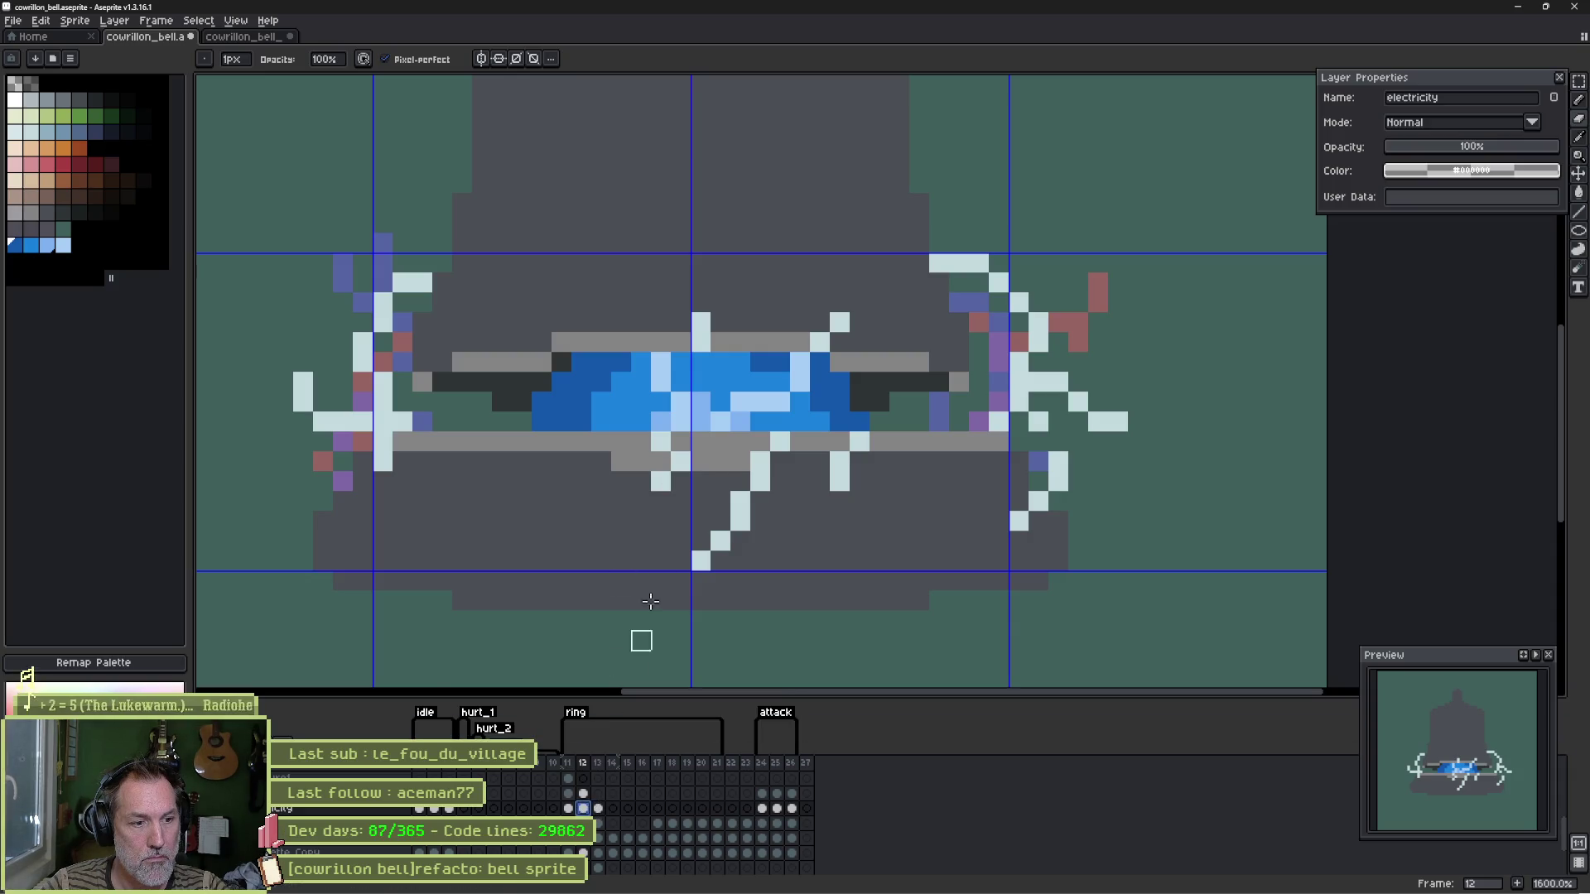
pyautogui.moveTo(665, 474)
pyautogui.mouseDown()
pyautogui.moveTo(657, 461)
pyautogui.moveTo(766, 494)
pyautogui.moveTo(840, 463)
pyautogui.mouseUp()
pyautogui.moveTo(979, 520)
pyautogui.mouseDown()
pyautogui.moveTo(1041, 495)
pyautogui.moveTo(1020, 522)
pyautogui.mouseUp()
pyautogui.click(385, 59)
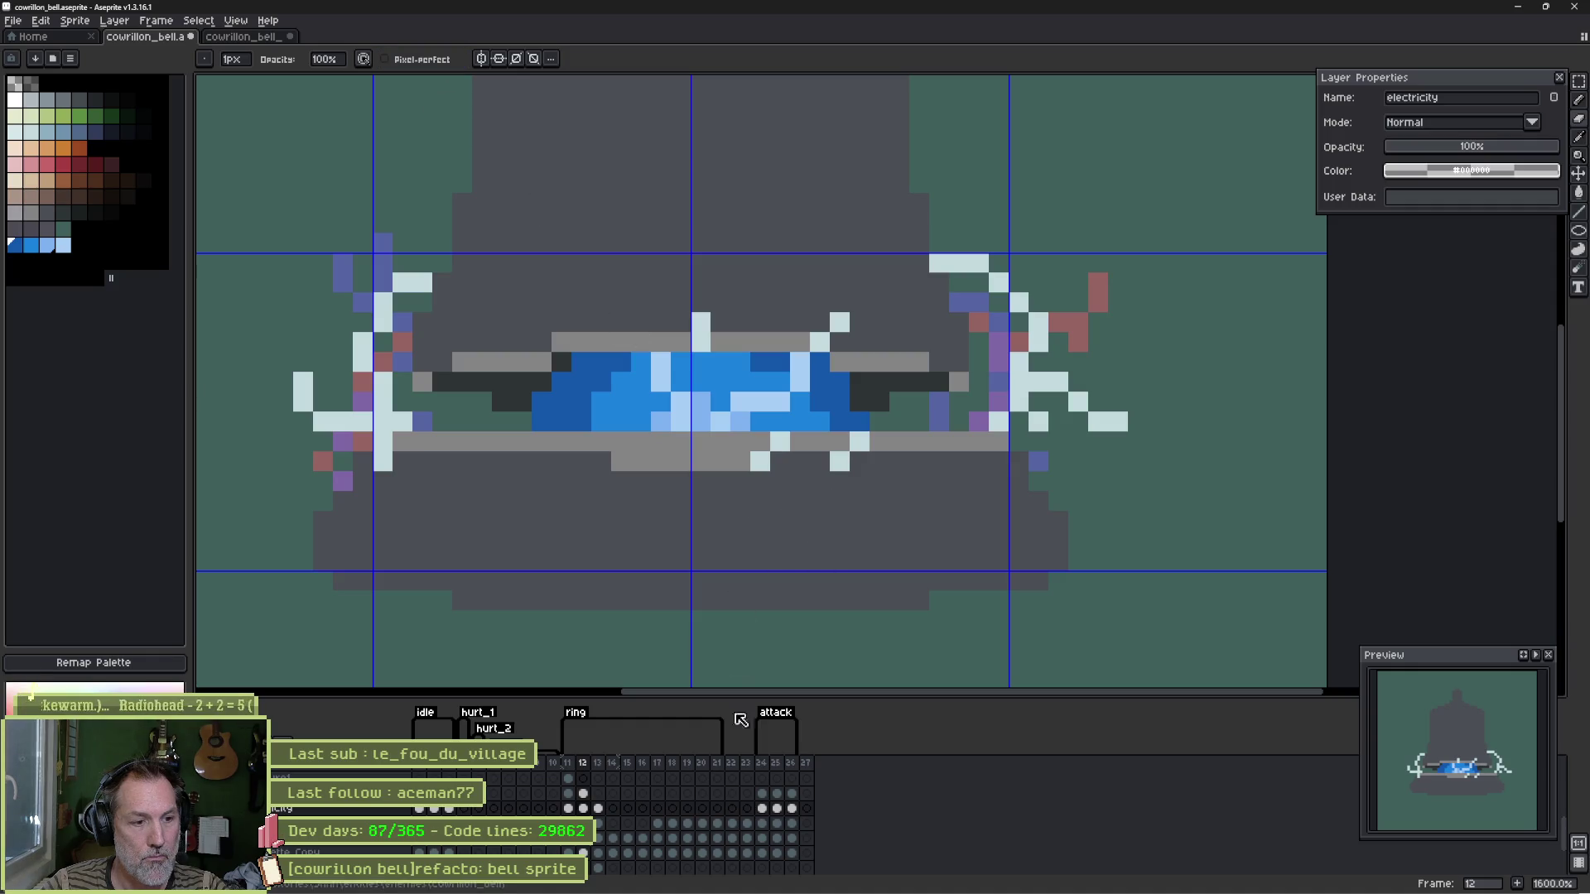
# - Erase frame 13's lightning on the bell's left side and centre, using a 3 px eraser
pyautogui.click(599, 810)
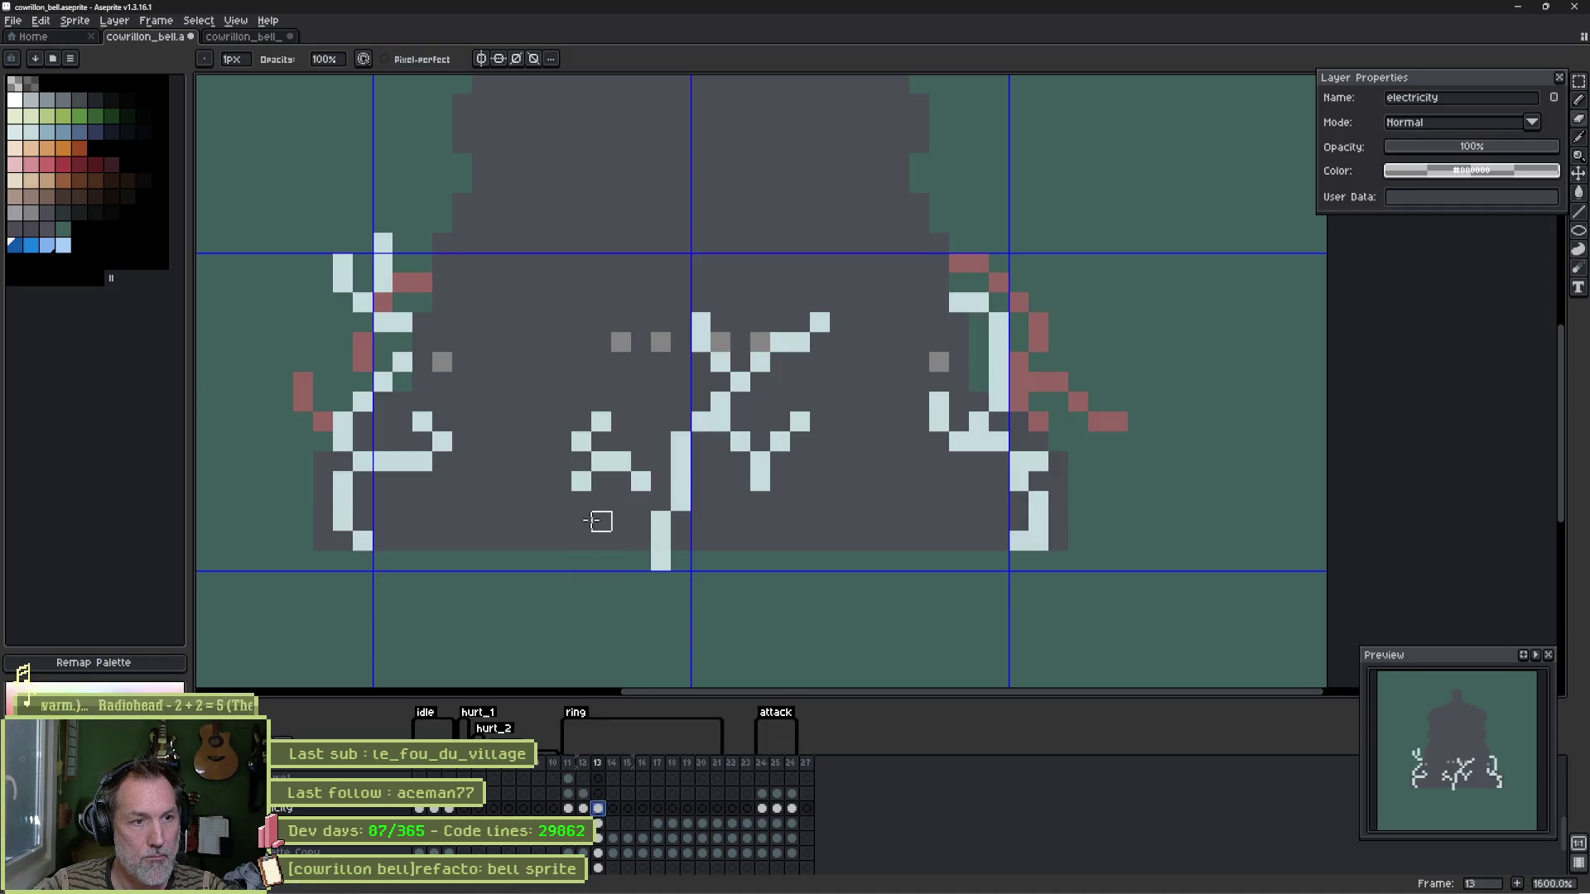
pyautogui.moveTo(462, 542)
pyautogui.mouseDown()
pyautogui.moveTo(302, 479)
pyautogui.moveTo(390, 460)
pyautogui.moveTo(339, 447)
pyautogui.mouseUp()
pyautogui.moveTo(419, 263)
pyautogui.mouseDown()
pyautogui.moveTo(380, 265)
pyautogui.moveTo(479, 281)
pyautogui.moveTo(607, 441)
pyautogui.moveTo(579, 518)
pyautogui.moveTo(660, 550)
pyautogui.mouseUp()
pyautogui.press('+')
pyautogui.press('+')
pyautogui.moveTo(621, 500)
pyautogui.mouseDown()
pyautogui.moveTo(846, 496)
pyautogui.moveTo(1072, 557)
pyautogui.moveTo(816, 440)
pyautogui.moveTo(720, 440)
pyautogui.moveTo(802, 313)
pyautogui.moveTo(1001, 273)
pyautogui.moveTo(951, 397)
pyautogui.moveTo(997, 383)
pyautogui.moveTo(997, 477)
pyautogui.mouseUp()
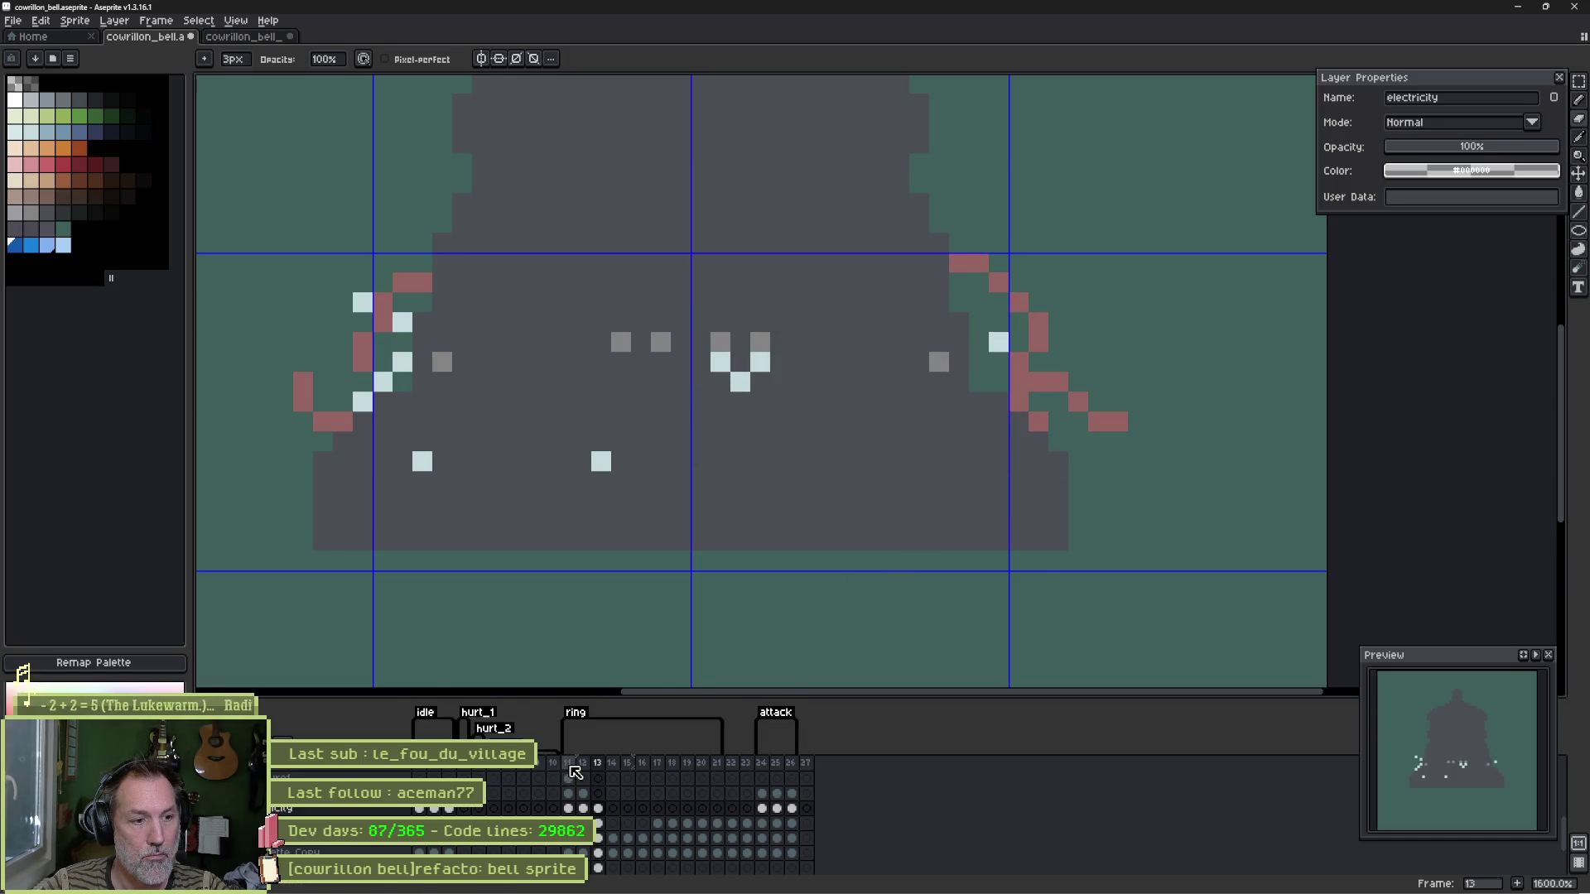
# - Step back through the frames to ring frame 17 and bring up the ring tag's properties
pyautogui.click(570, 765)
pyautogui.press('Left')
pyautogui.press('Left')
pyautogui.press('Left')
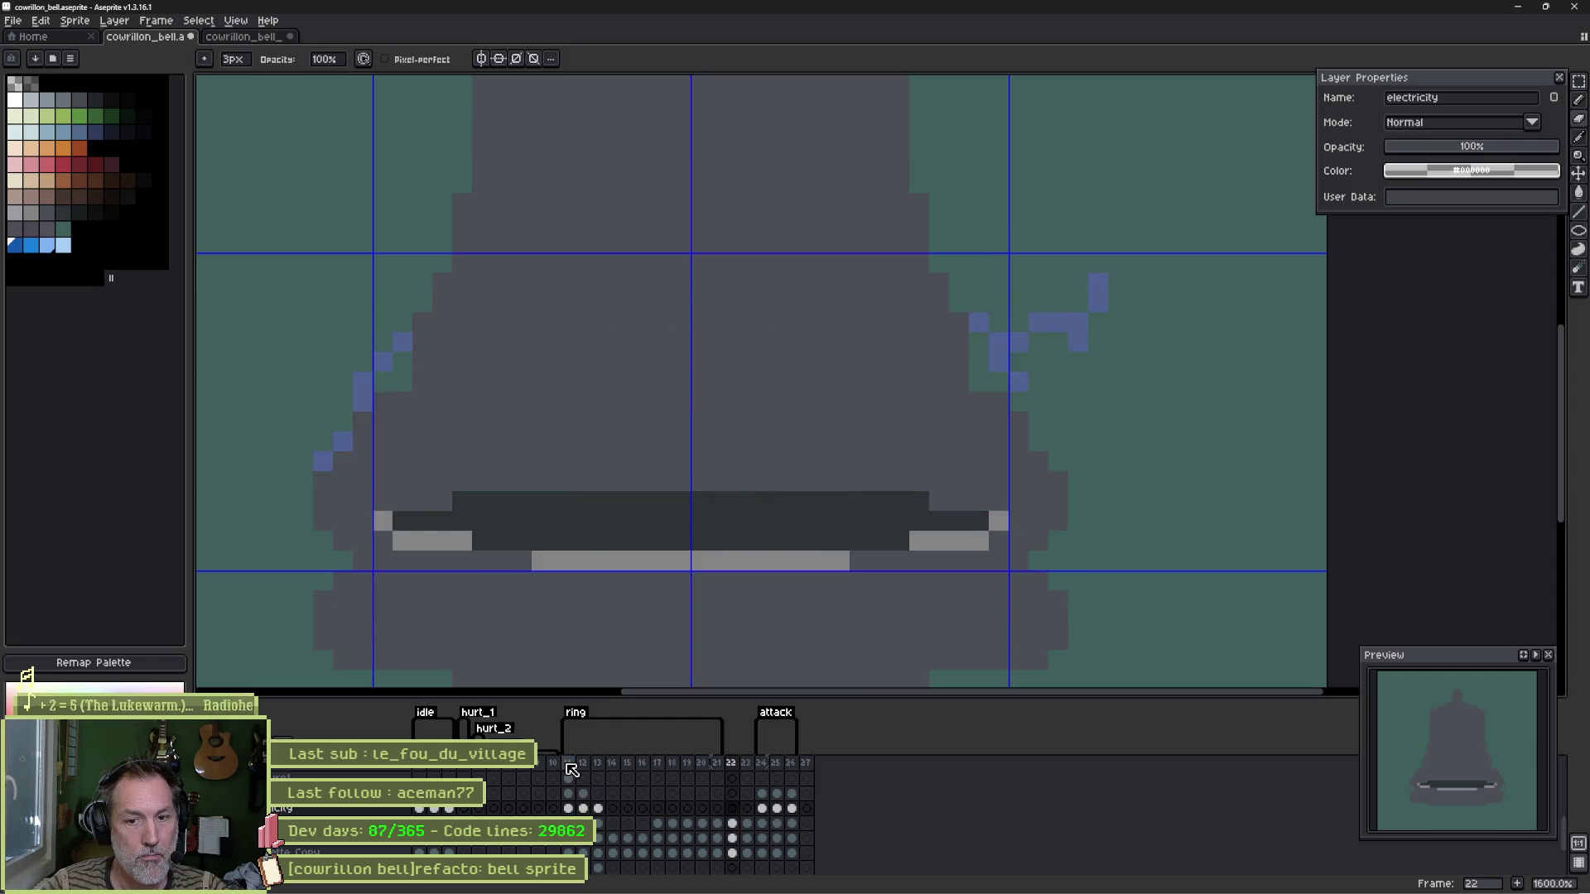
pyautogui.press('Left')
pyautogui.press('Left')
pyautogui.press('Left')
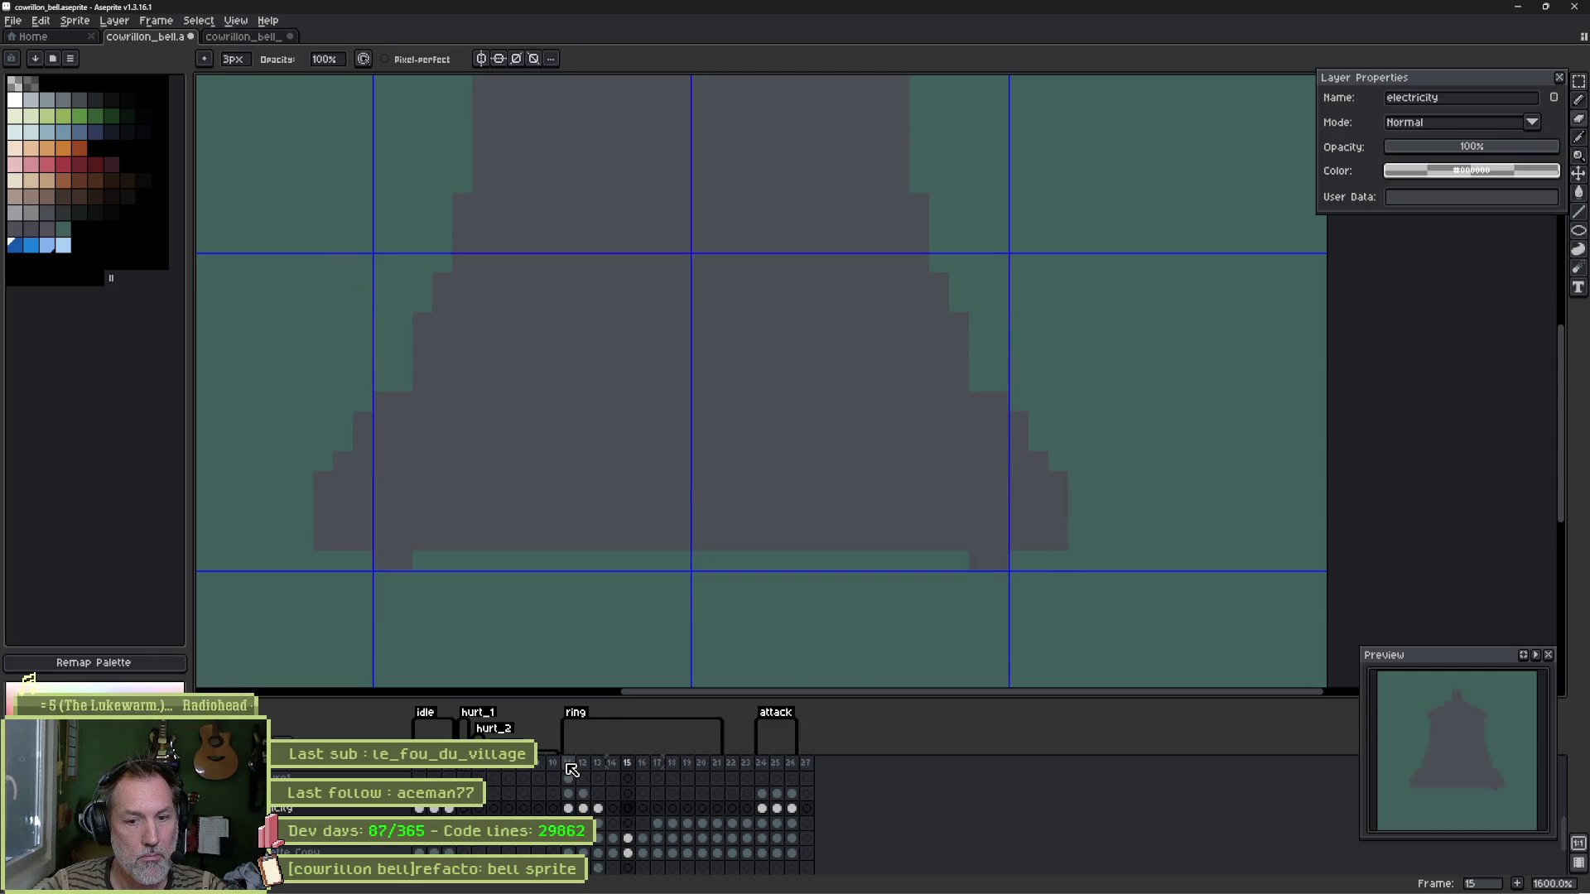
pyautogui.press('Left')
pyautogui.press('Left')
pyautogui.press('Left')
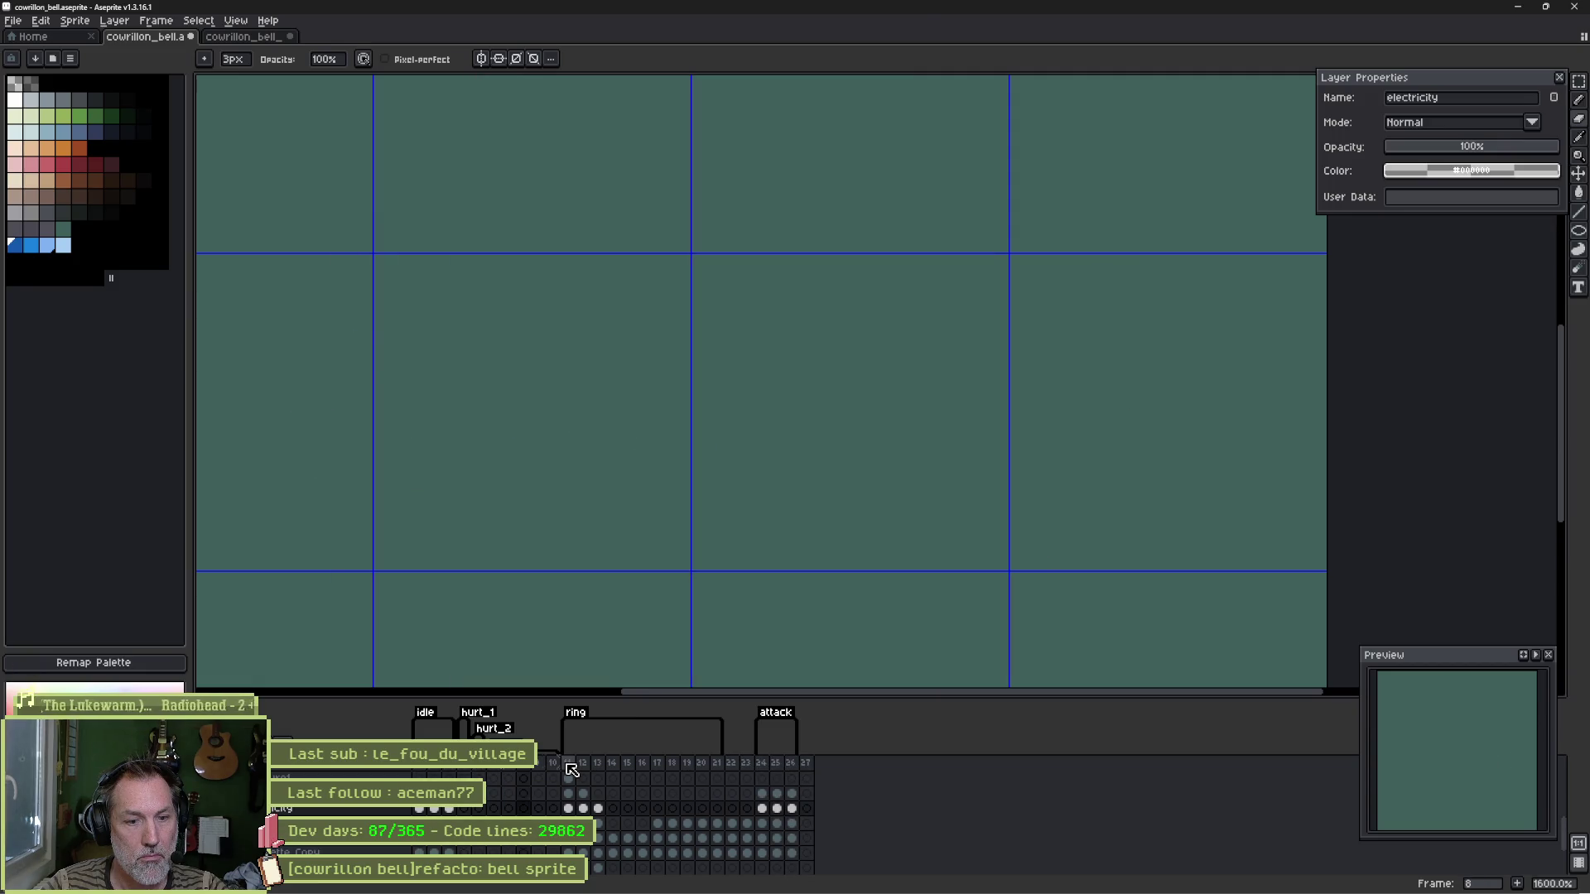
pyautogui.doubleClick(576, 713)
# - Close the ring tag dialog and play the animation from frame 16 to preview it
pyautogui.click(798, 560)
pyautogui.click(569, 763)
pyautogui.press('Right')
pyautogui.press('Right')
pyautogui.press('Right')
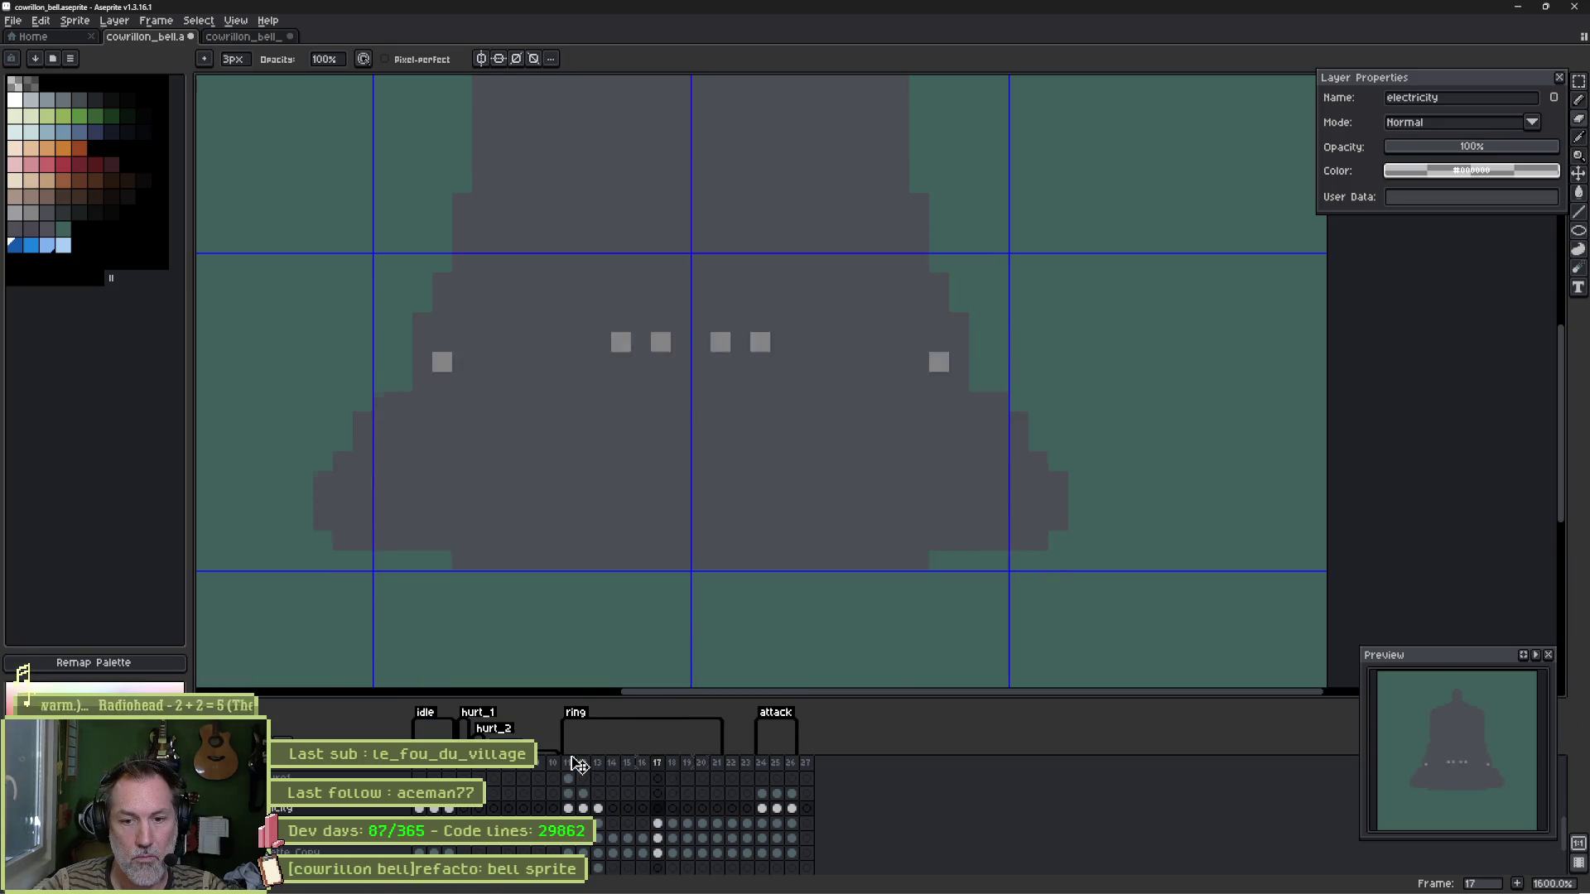
pyautogui.press('Return')
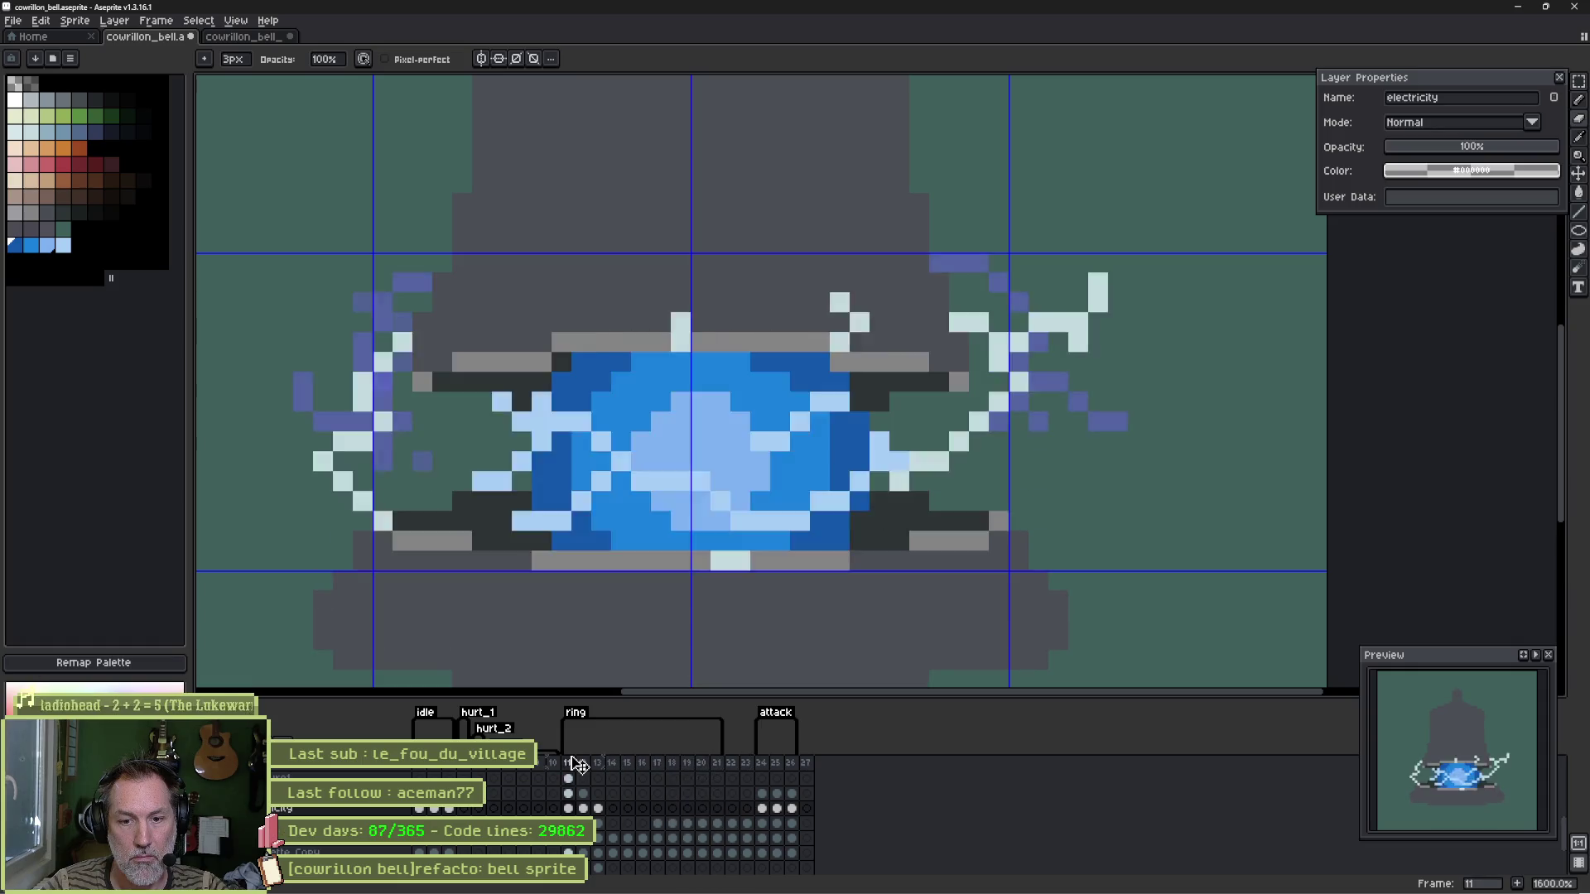
# - Toggle the ring tag's repeat option and set the attack tag to repeat only once
pyautogui.doubleClick(576, 712)
pyautogui.click(729, 454)
pyautogui.click(810, 565)
pyautogui.doubleClick(775, 712)
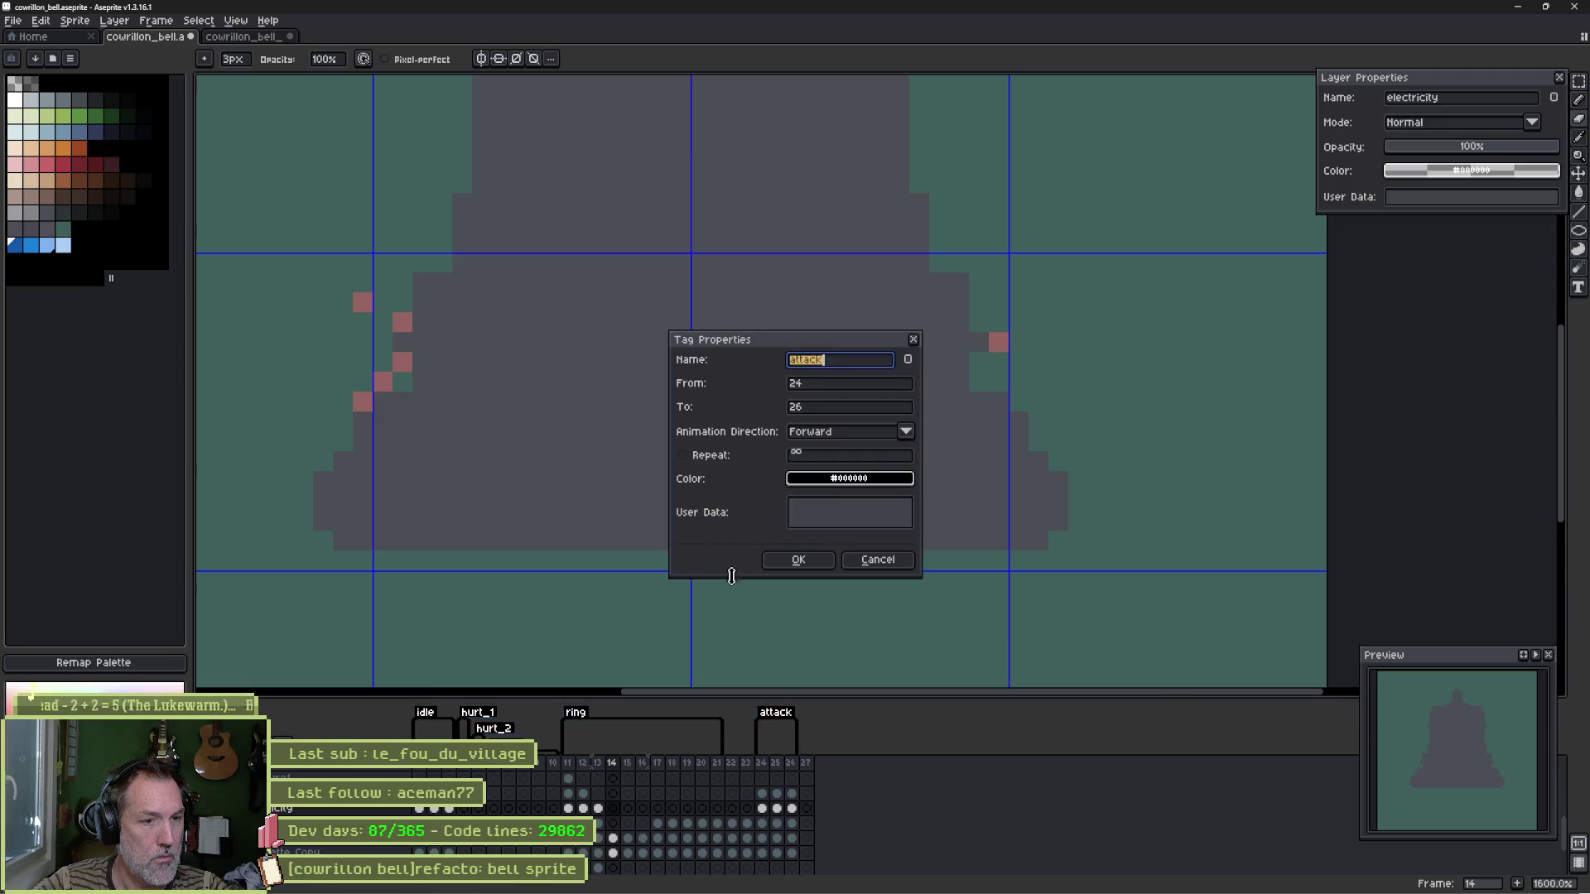
pyautogui.click(702, 458)
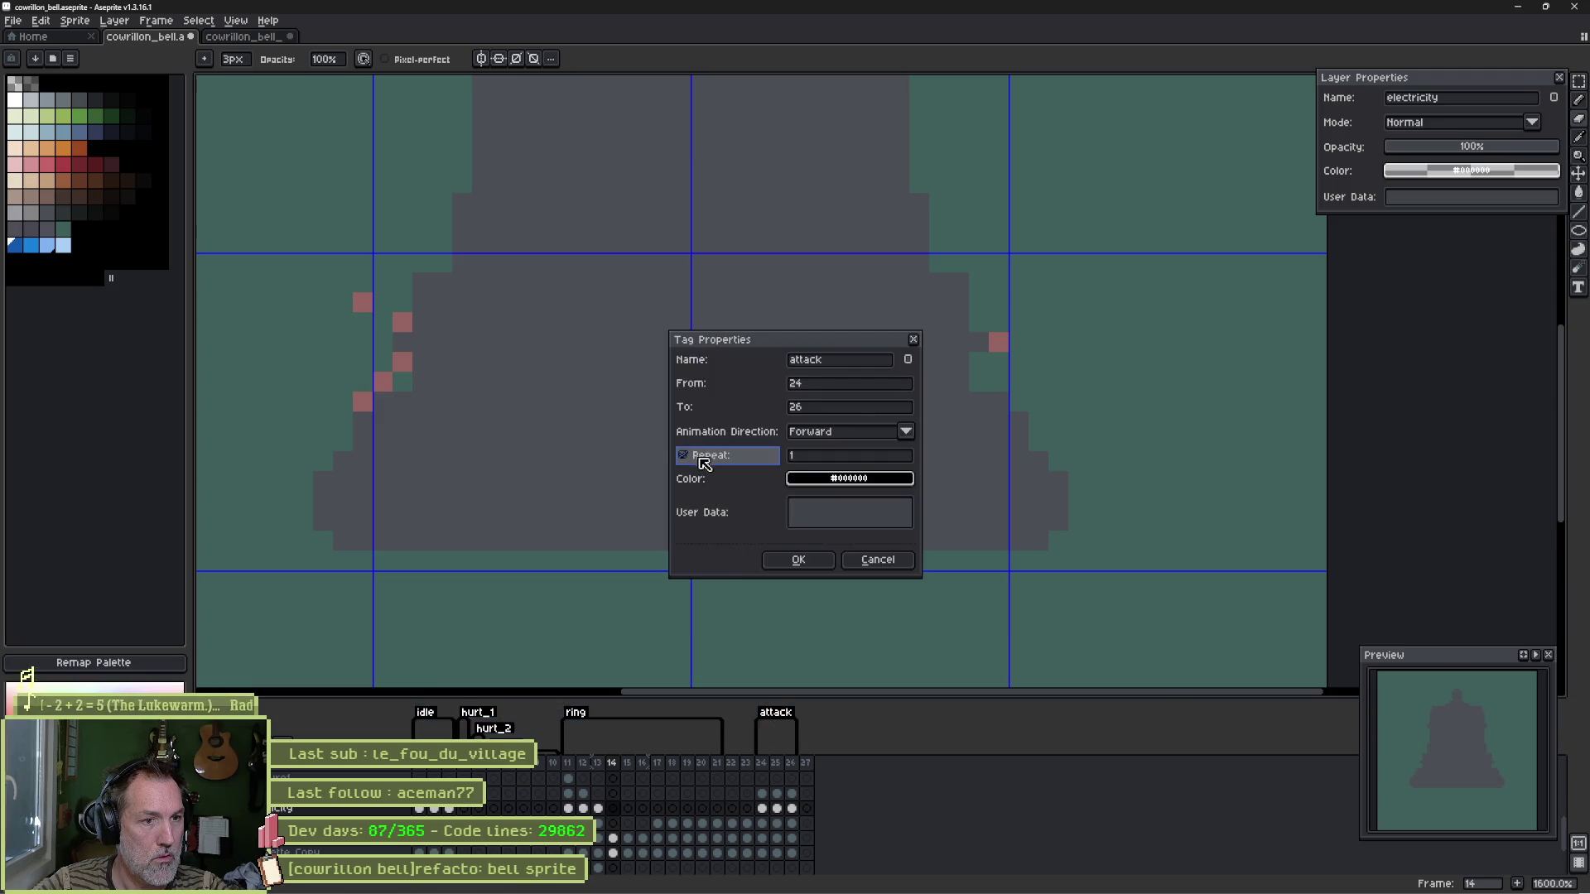
pyautogui.click(797, 560)
# - Switch over to the Godot editor from the taskbar
pyautogui.moveTo(813, 893)
pyautogui.moveTo(904, 879)
pyautogui.click(904, 807)
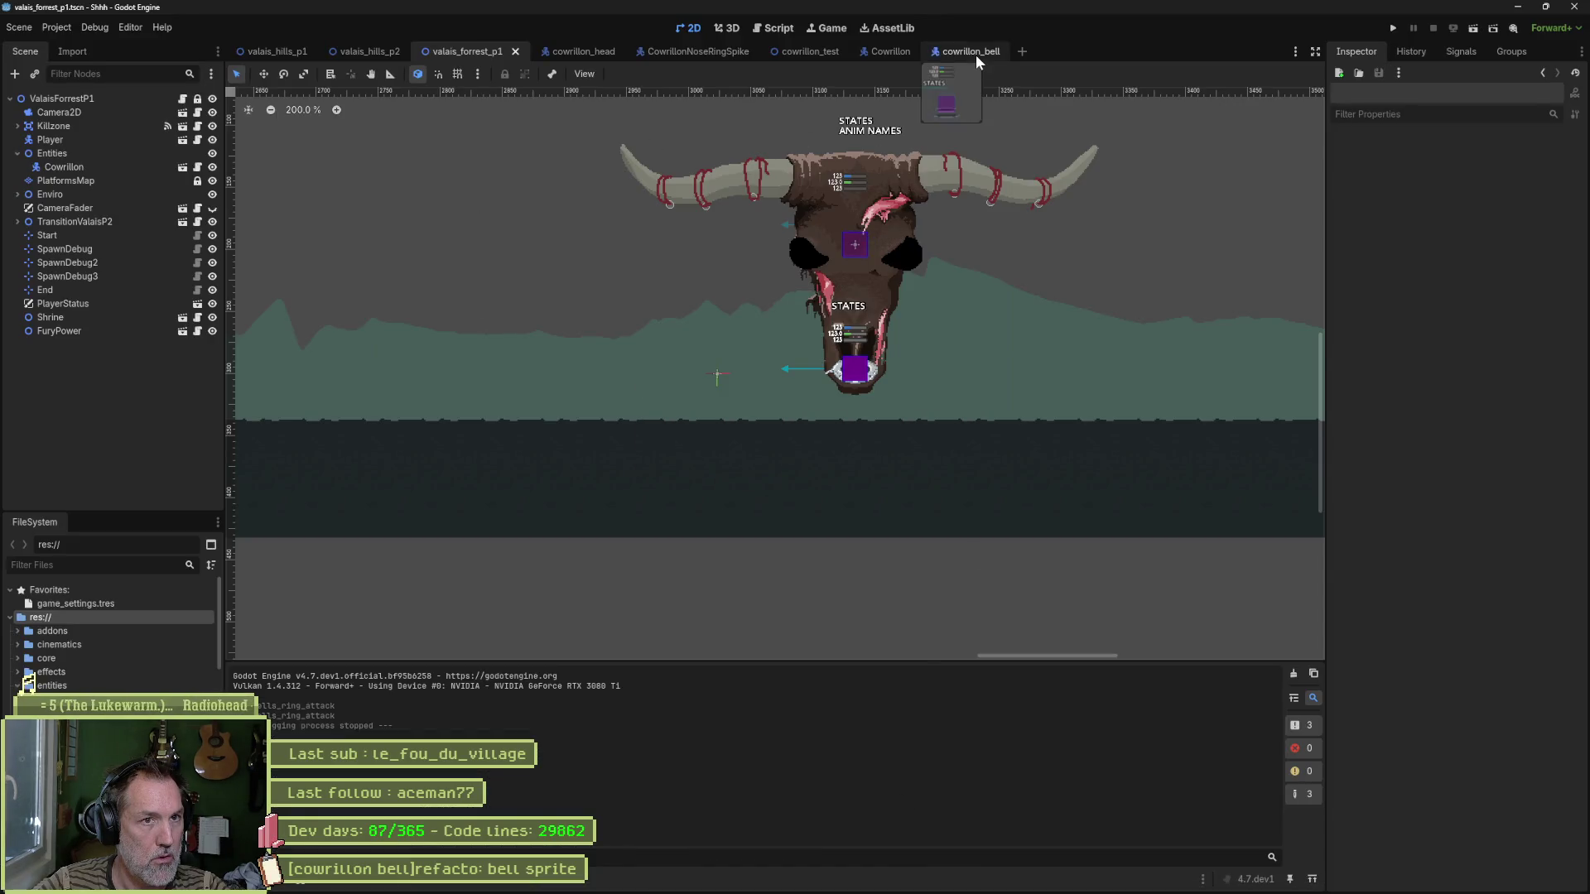
# - Reimport the updated bell sprite in the cowrillon_bell scene's Aseprite import section
pyautogui.click(975, 54)
pyautogui.scroll(-1, 1458, 745)
pyautogui.click(1469, 876)
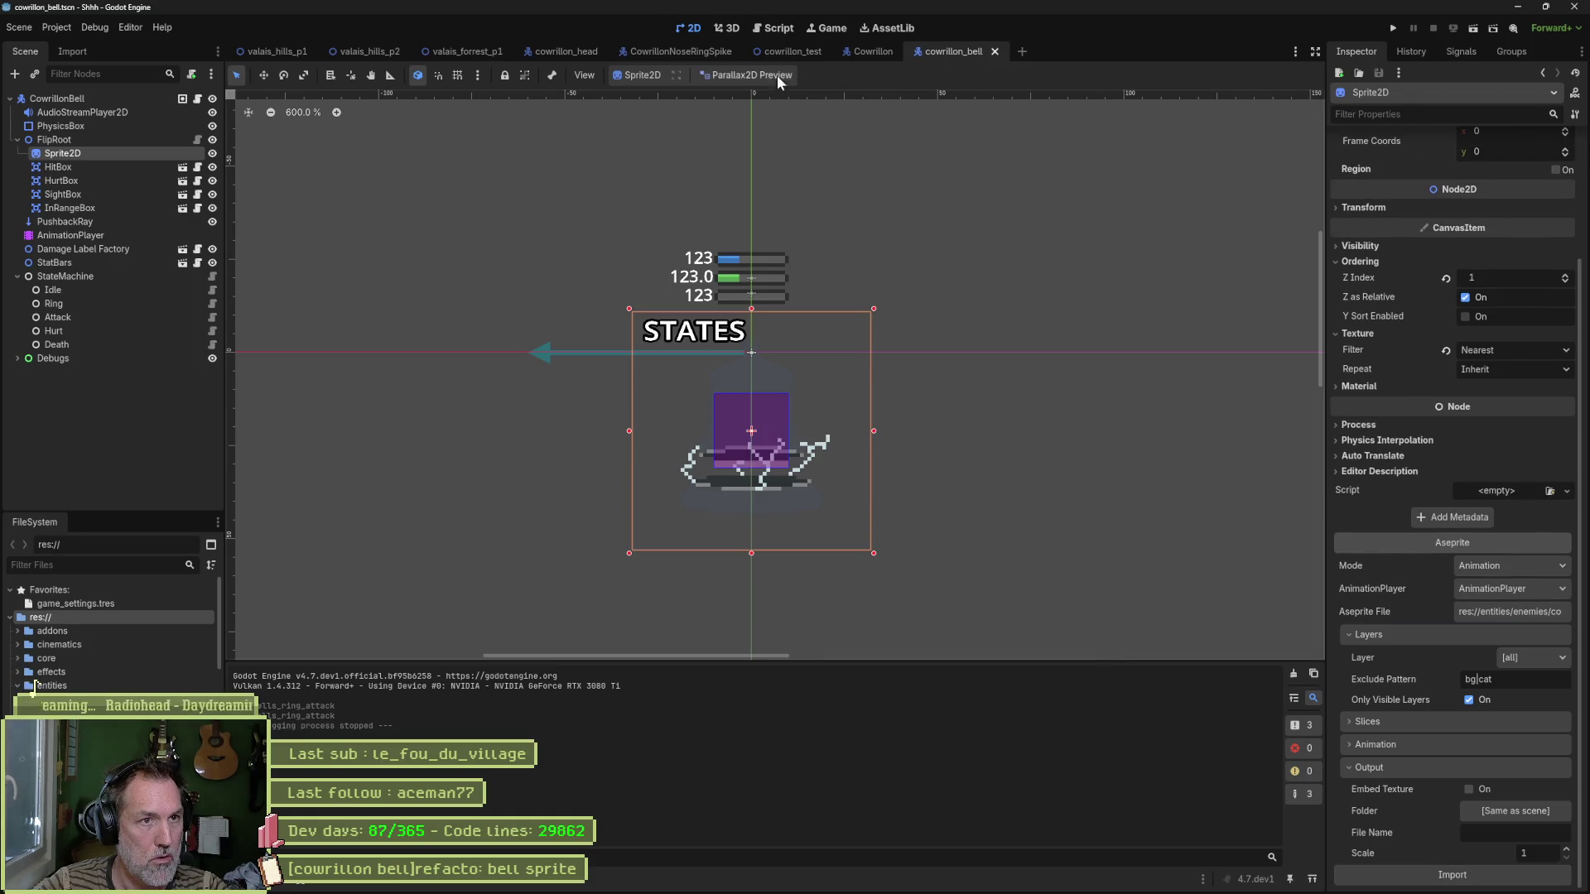
# - Run the valais_forrest_p1 level, trigger Bells Ring Attack on the running Cowrillon, then stop the game
pyautogui.click(469, 53)
pyautogui.press('F6')
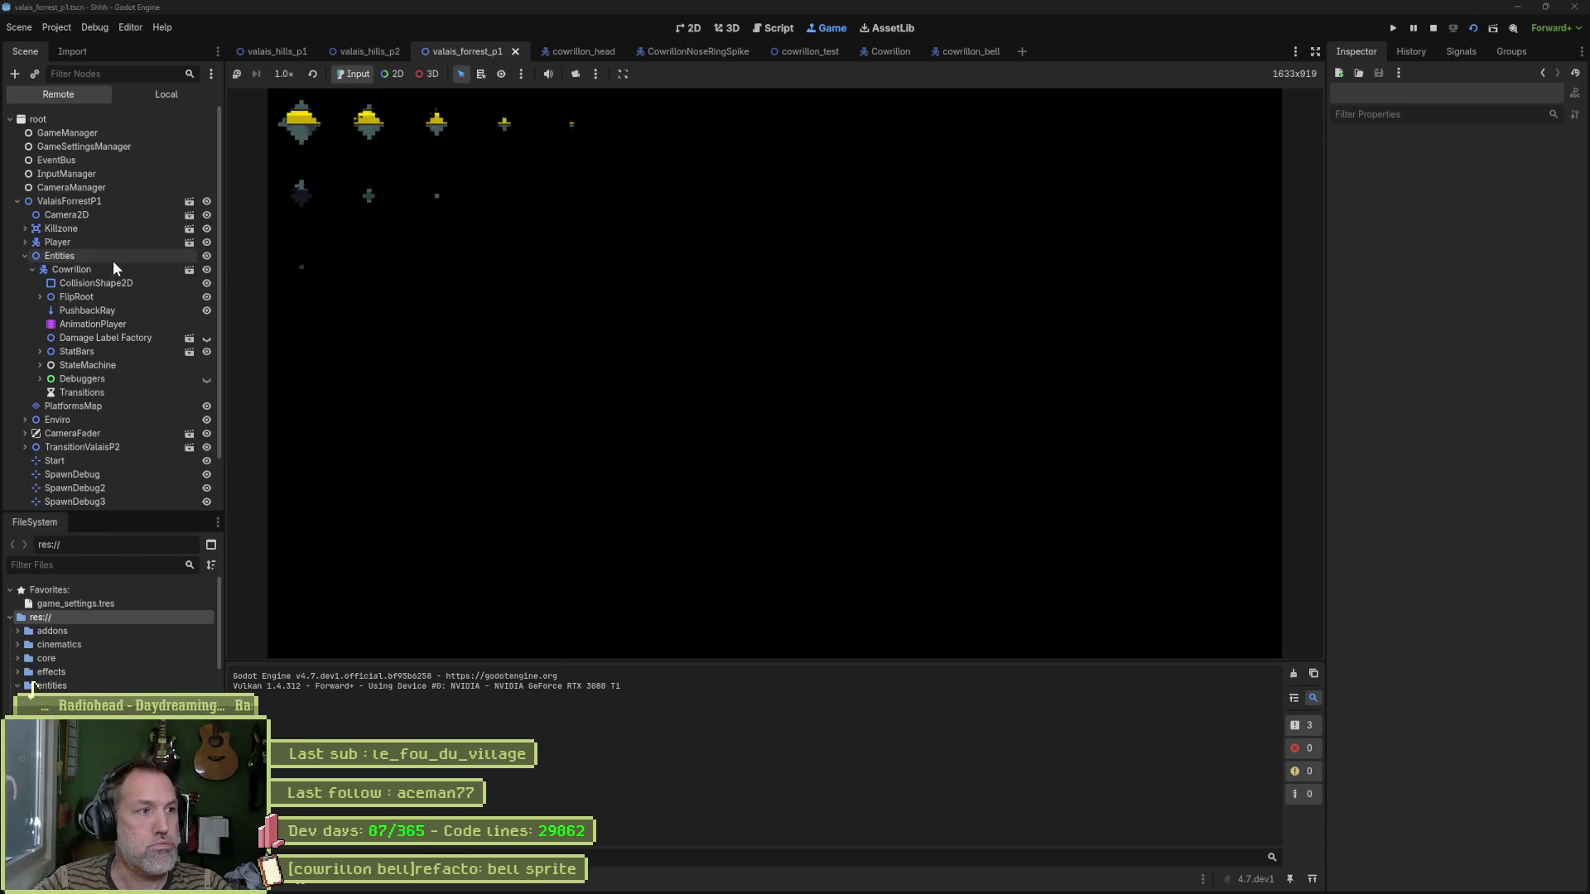
pyautogui.click(113, 265)
pyautogui.scroll(-5, 1424, 605)
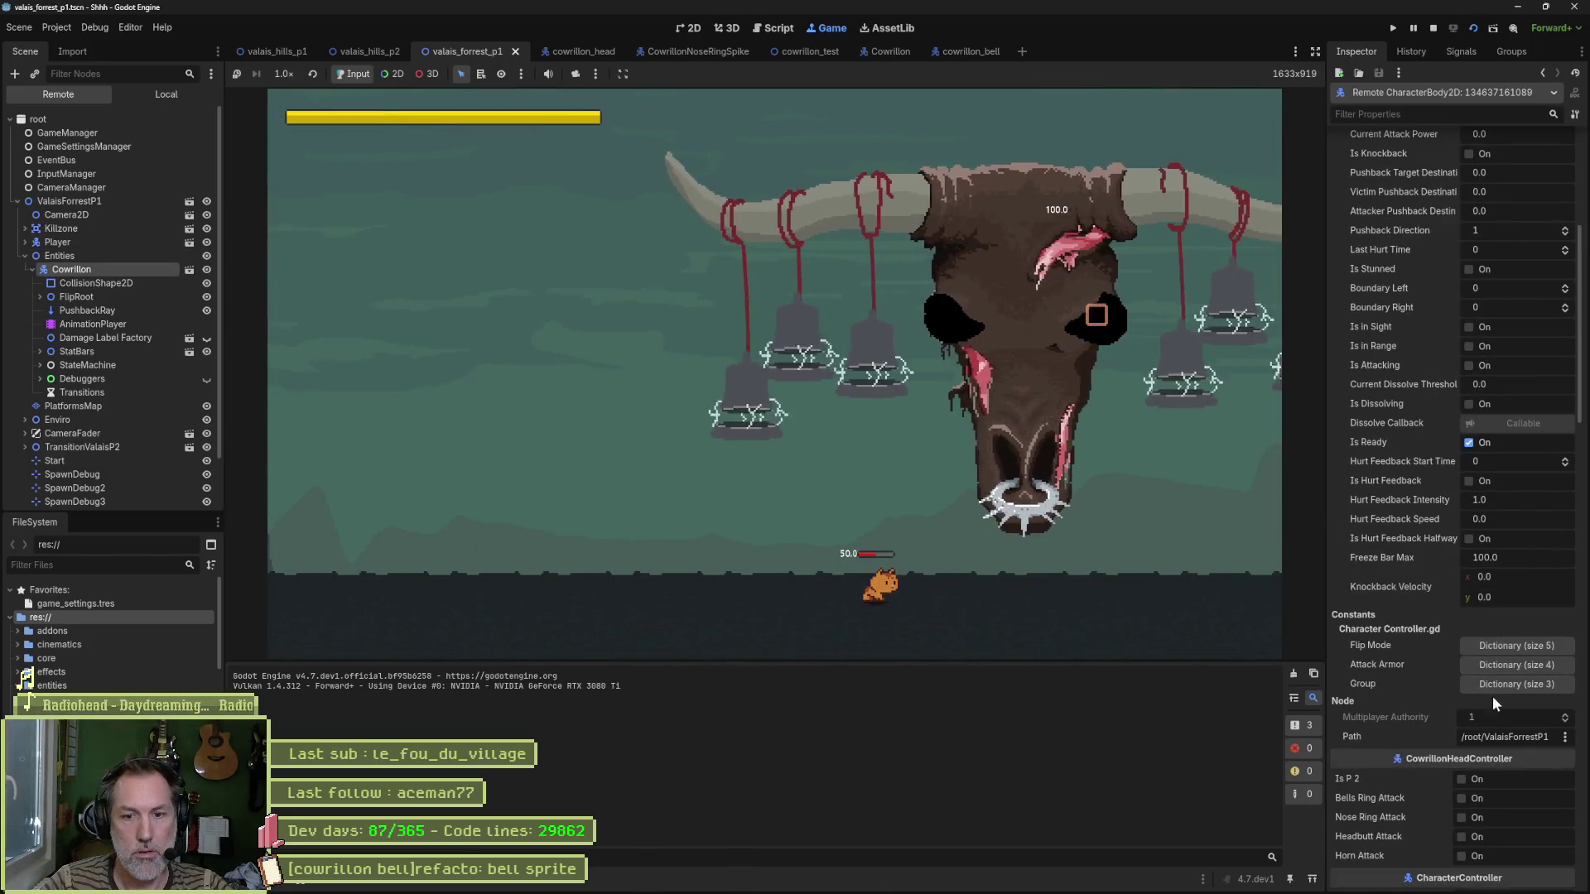
pyautogui.click(1463, 793)
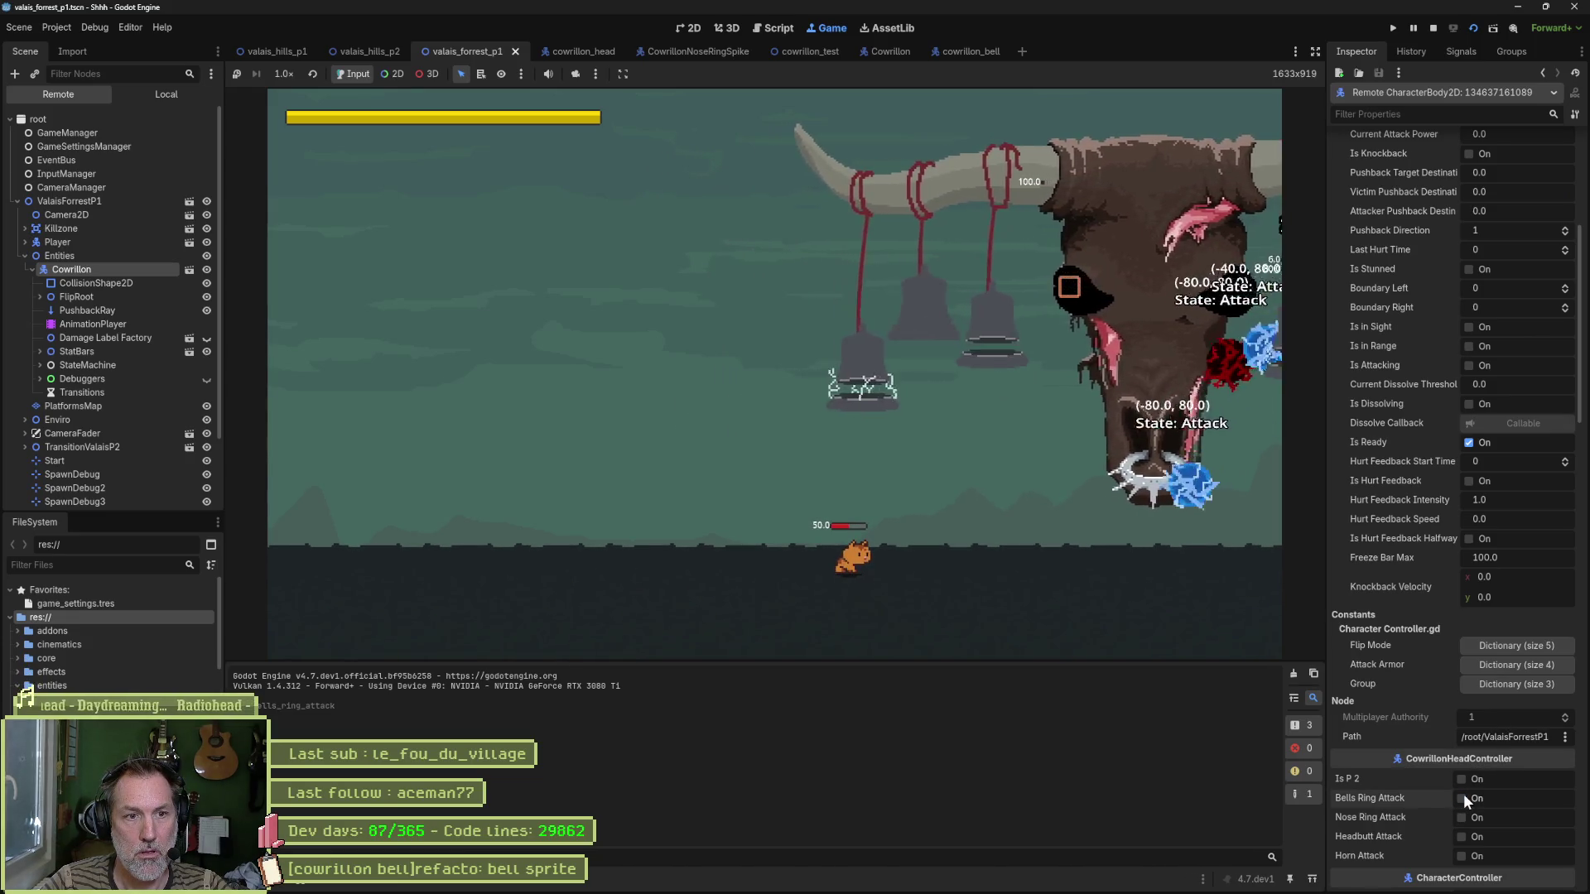
pyautogui.click(1435, 26)
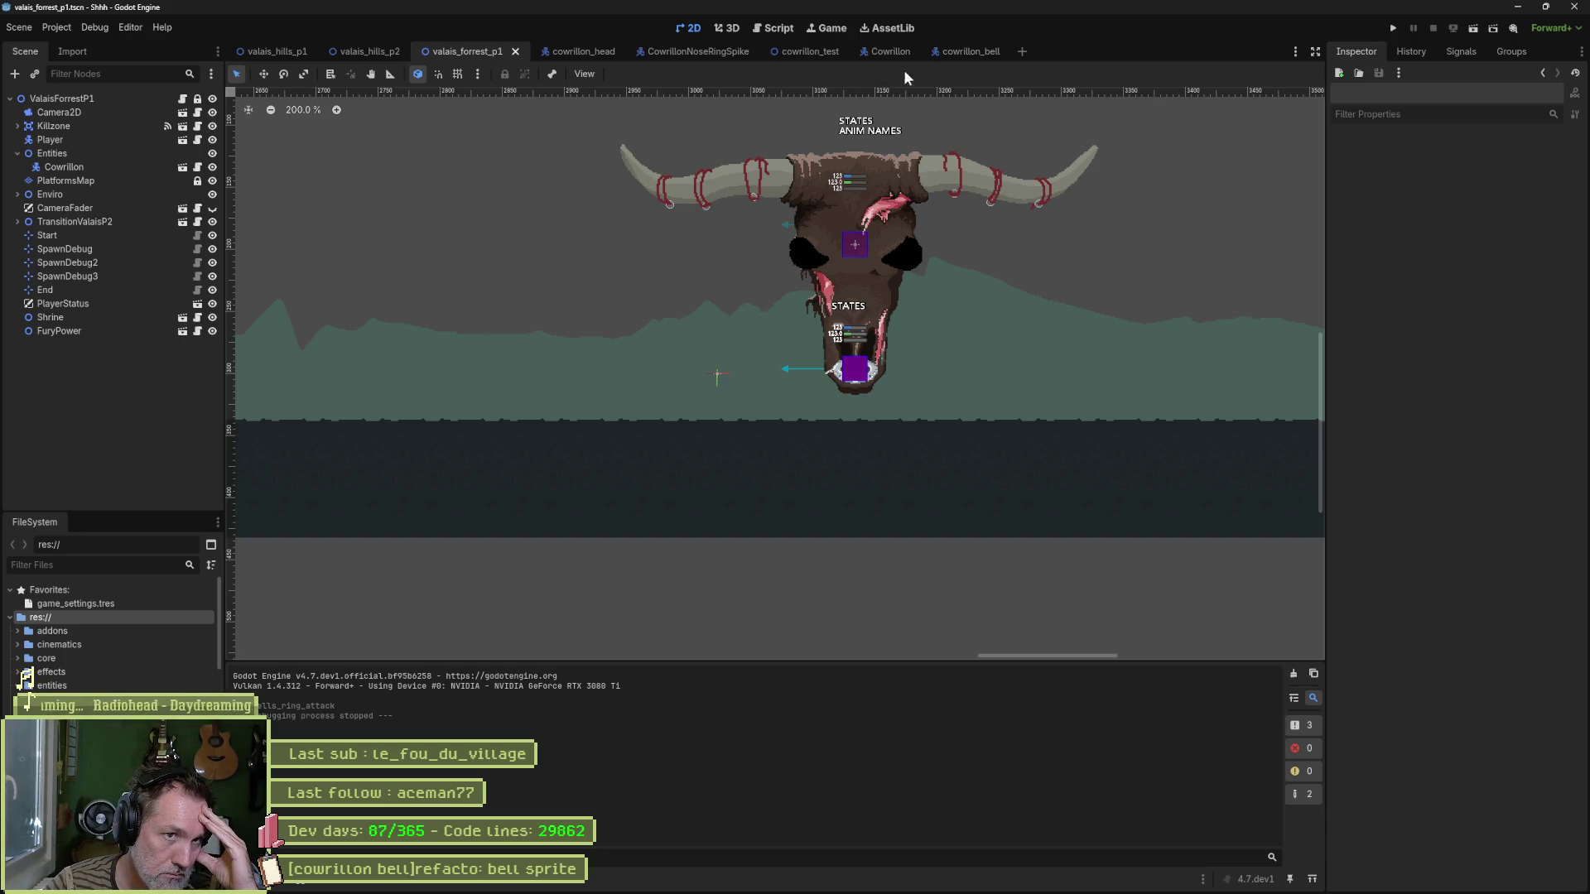
# - In cowrillon_bell, inspect the Attack and AnimationPlayer nodes, then open cowrillon_bell_ring_state.gd
pyautogui.click(979, 54)
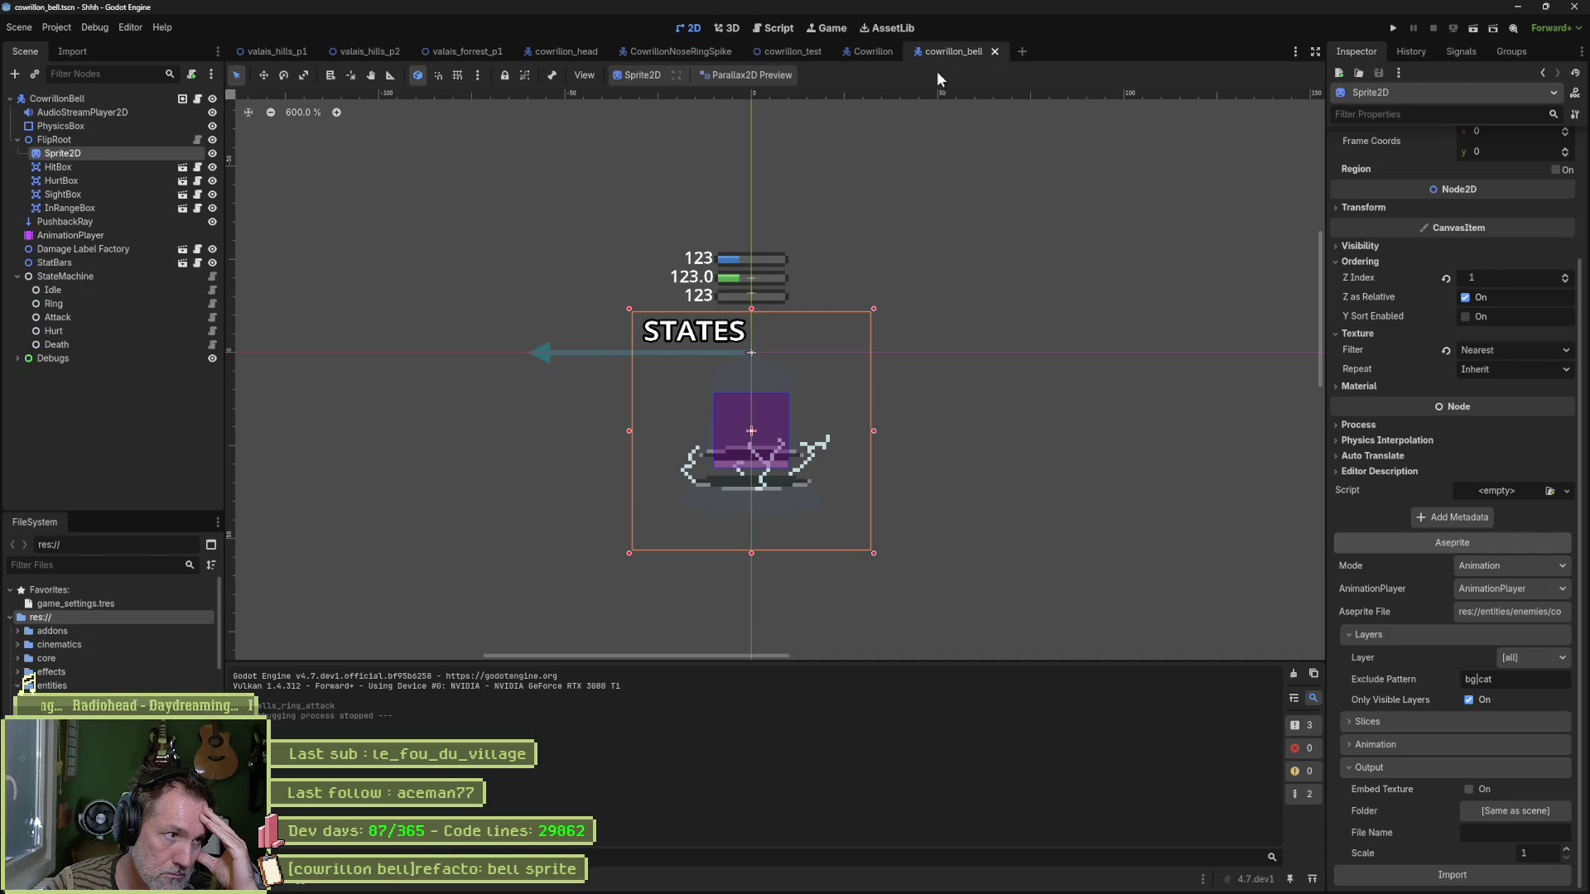
pyautogui.click(97, 317)
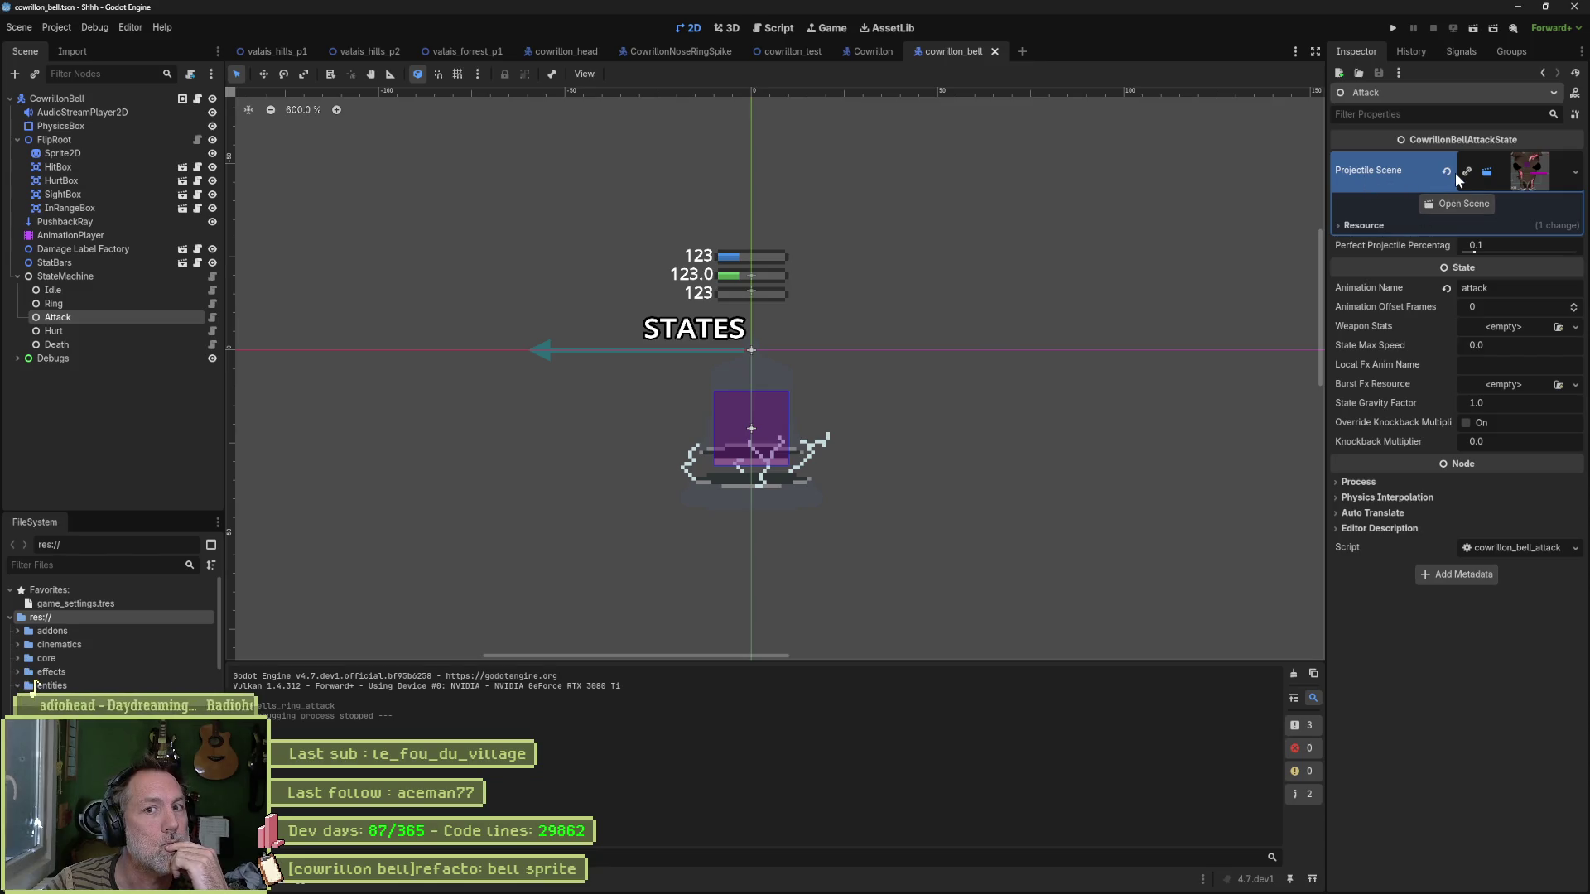
pyautogui.click(83, 236)
pyautogui.click(213, 305)
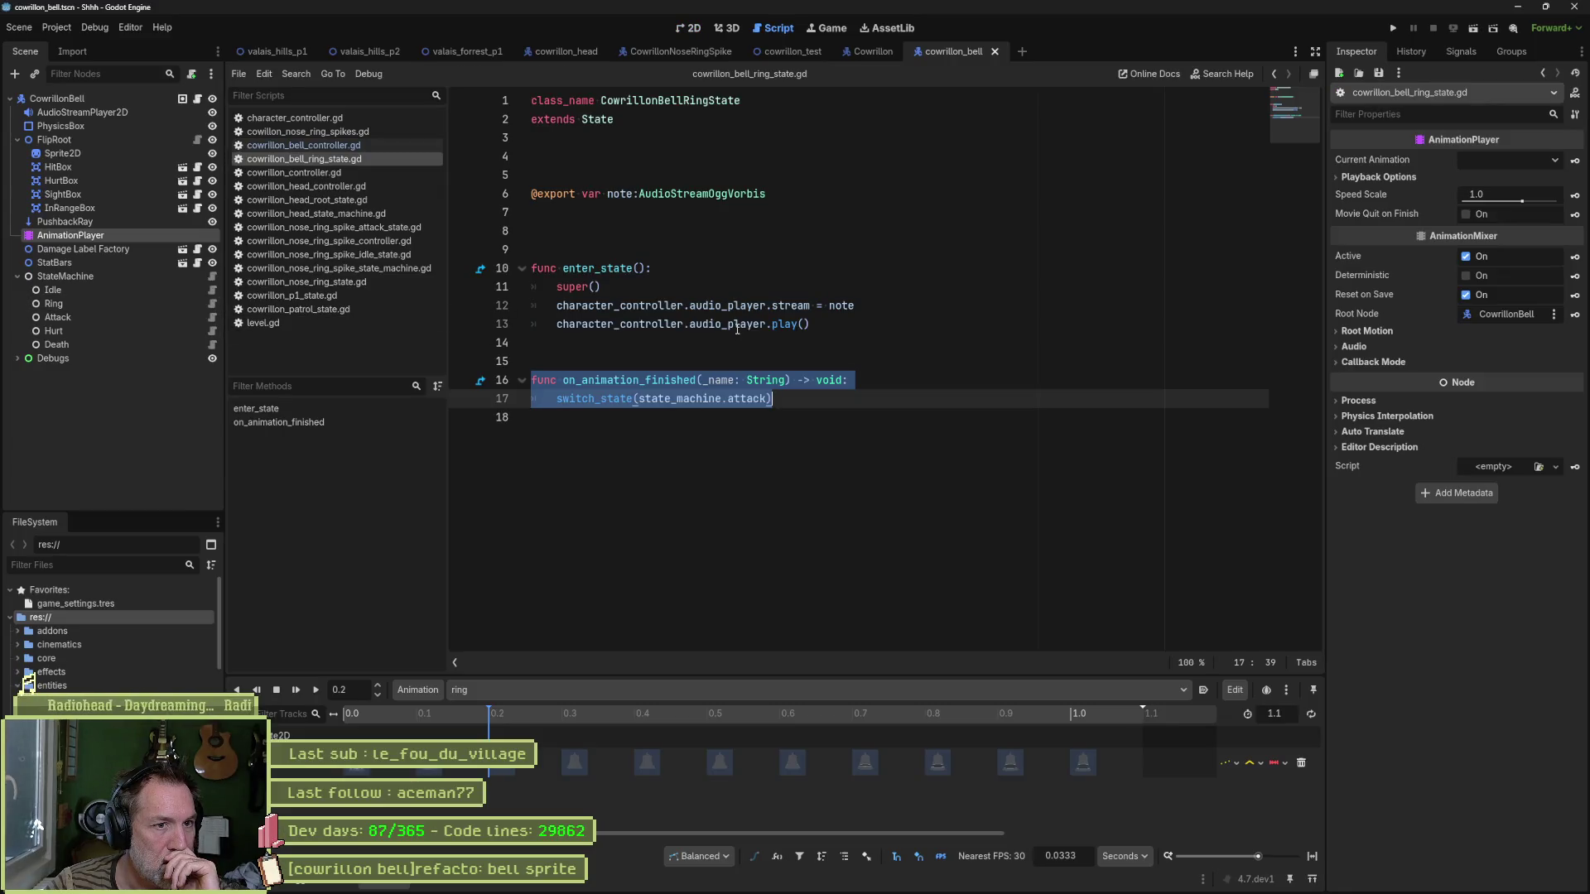
pyautogui.click(759, 399)
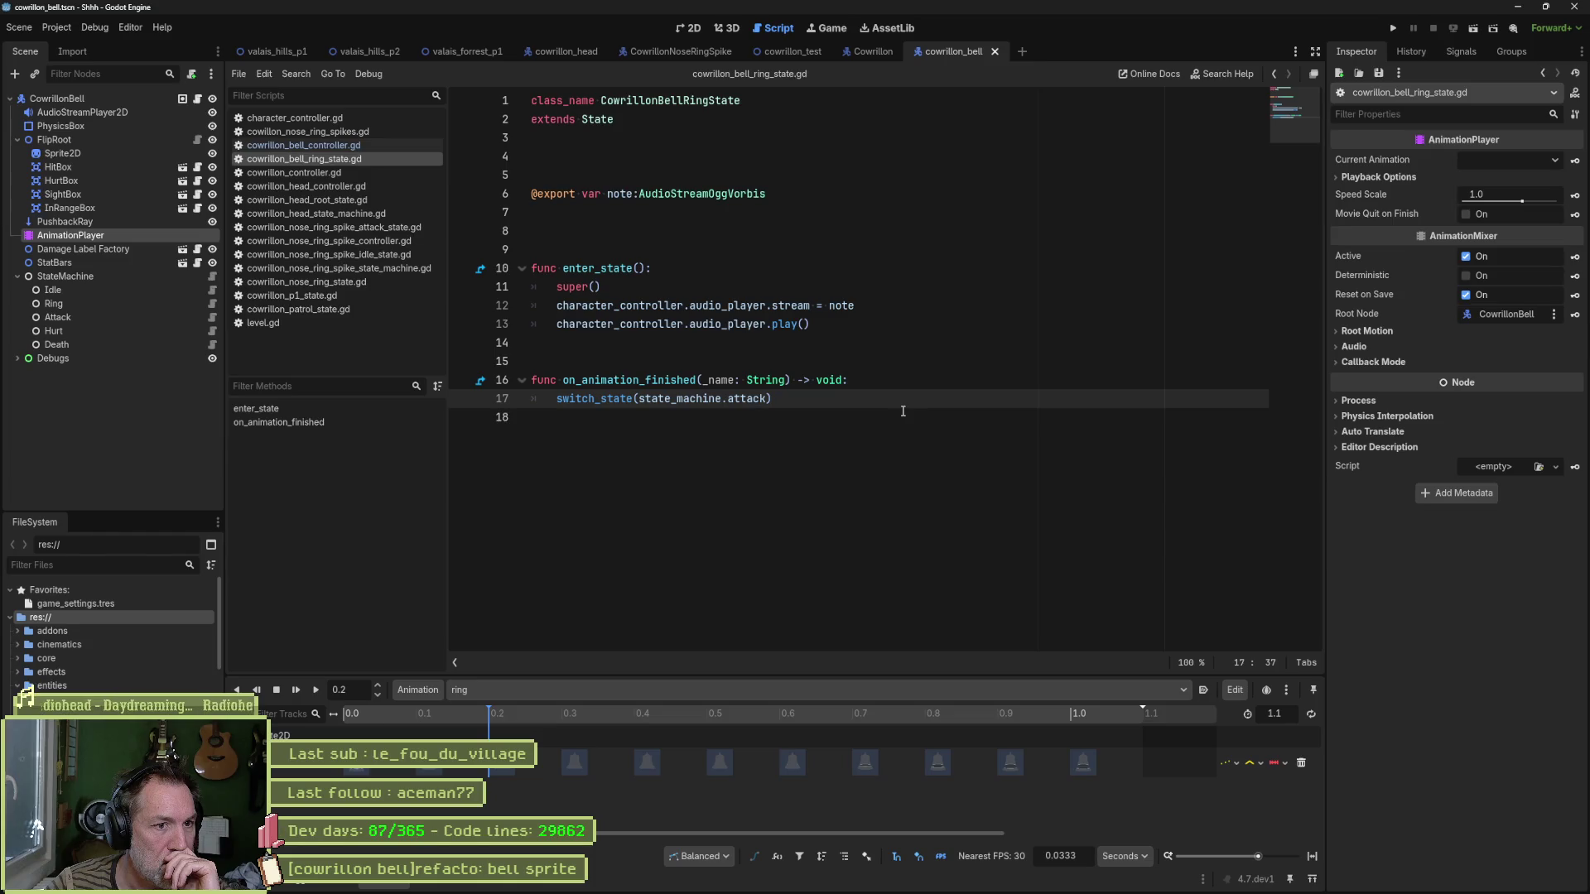
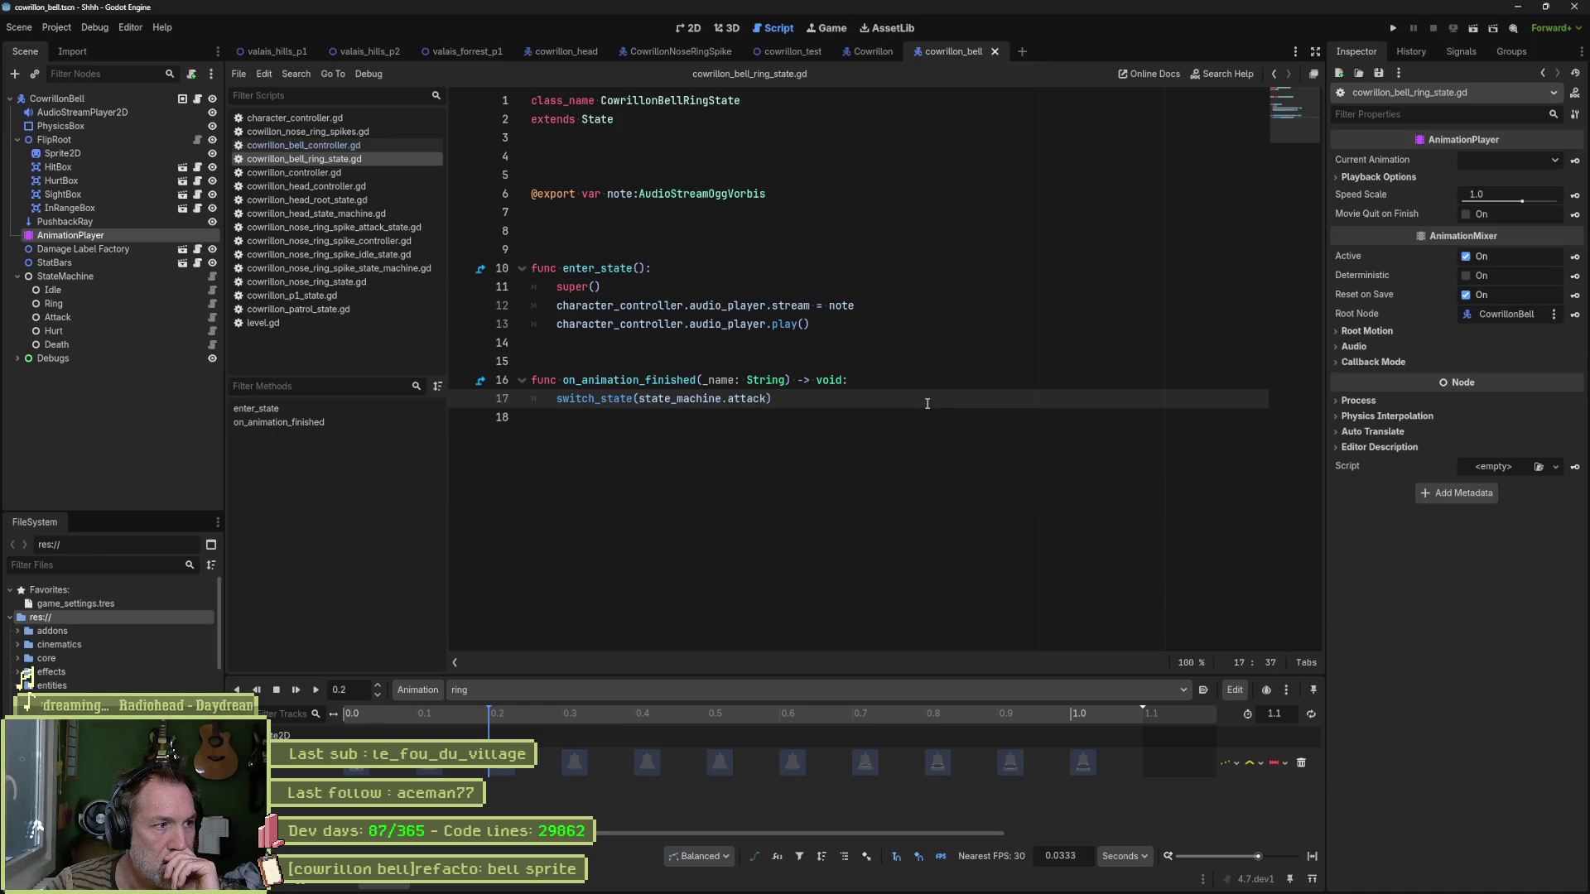
# - Switch from the Godot ring-state script to the cowrillon_bell sprite in Aseprite
pyautogui.moveTo(1042, 886)
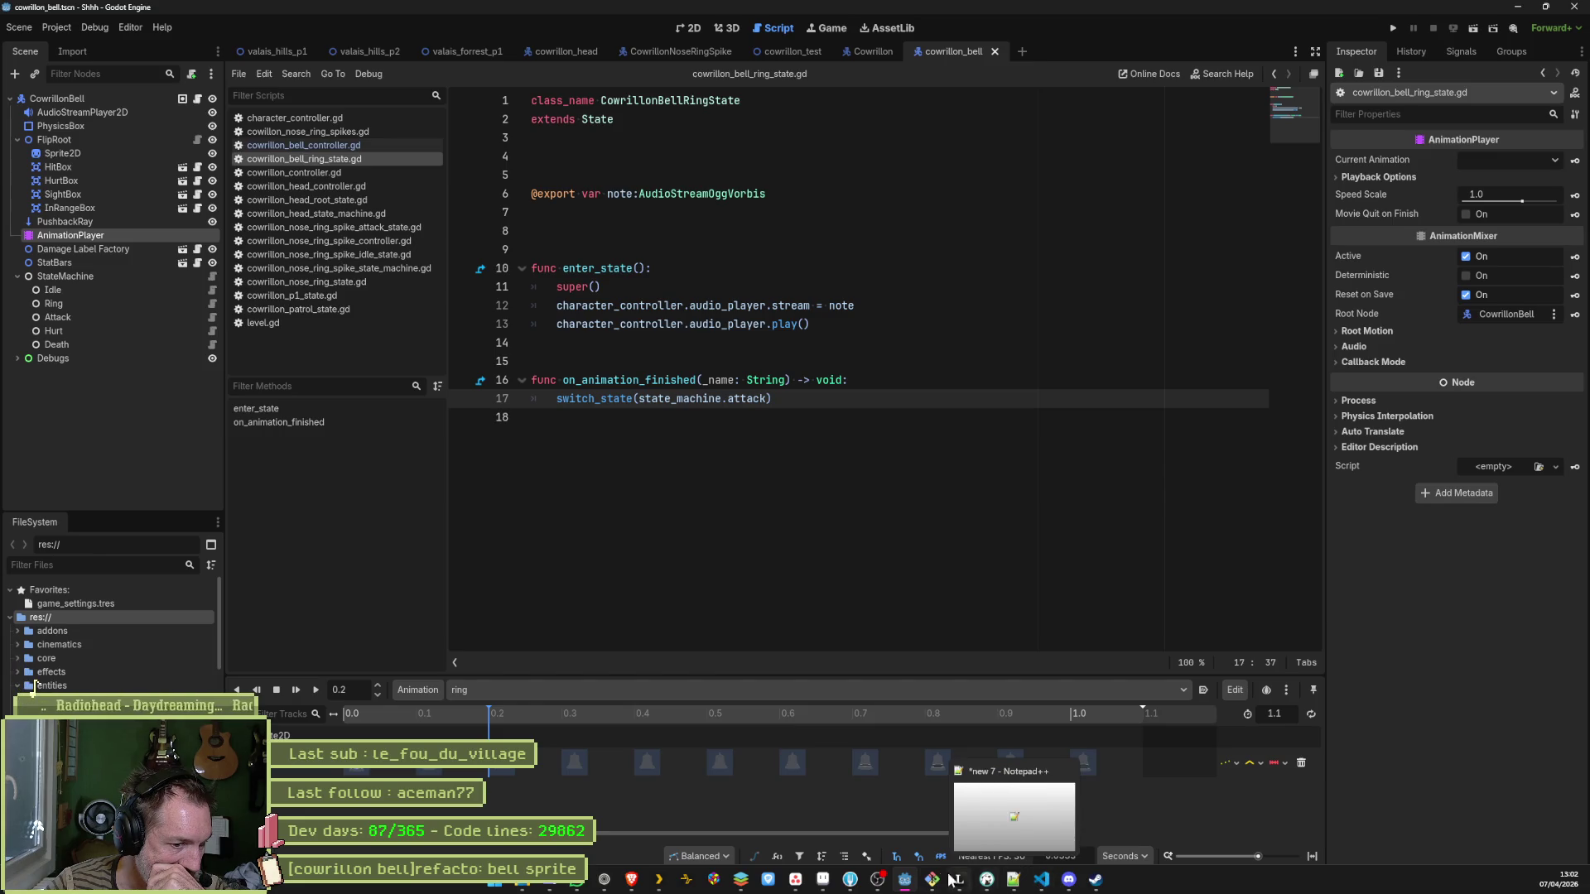
pyautogui.click(822, 879)
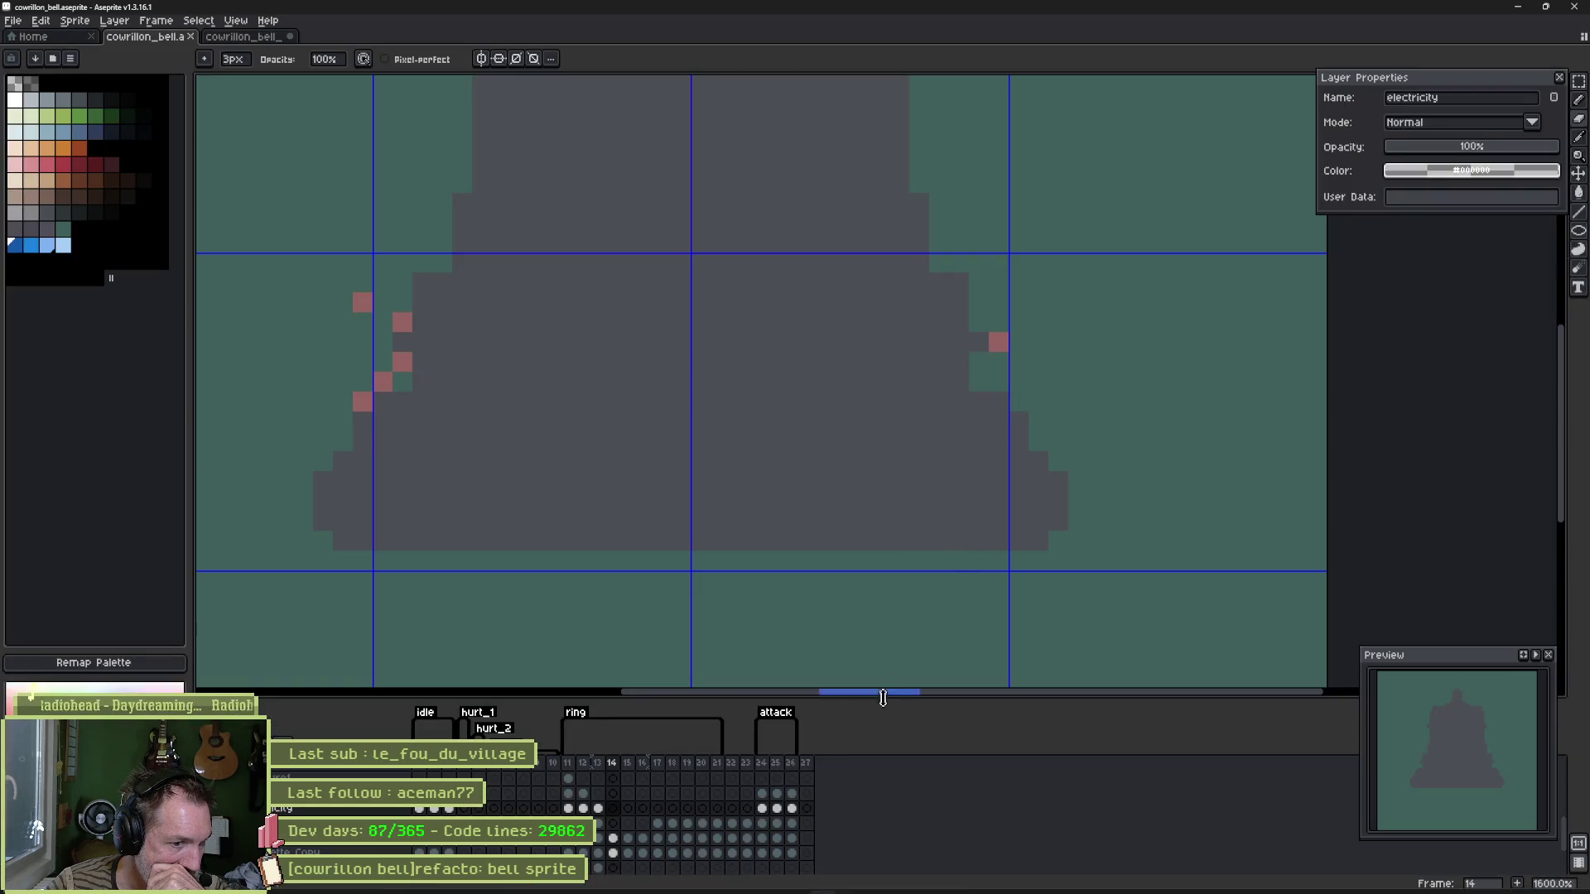
# - Select frames 24–26 and move them earlier in the timeline toward frame 11
pyautogui.moveTo(761, 766); pyautogui.dragTo(805, 766)
pyautogui.moveTo(572, 770)
pyautogui.mouseDown()
pyautogui.moveTo(819, 763)
pyautogui.moveTo(765, 766)
pyautogui.moveTo(797, 768)
pyautogui.mouseUp()
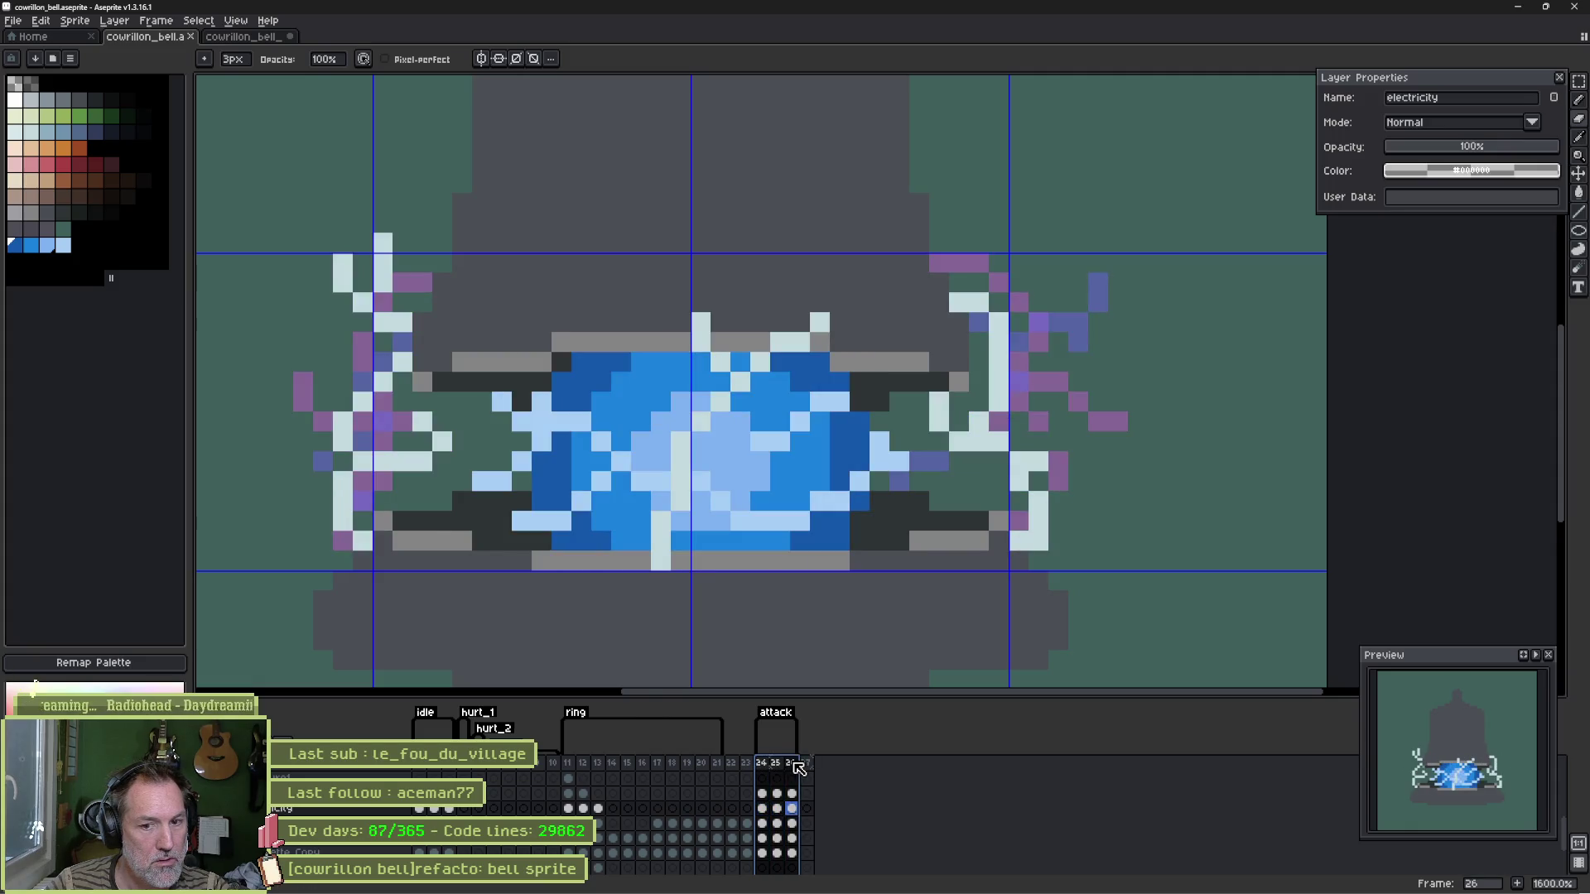
pyautogui.moveTo(797, 768)
pyautogui.mouseDown()
pyautogui.moveTo(577, 773)
pyautogui.moveTo(666, 771)
pyautogui.mouseUp()
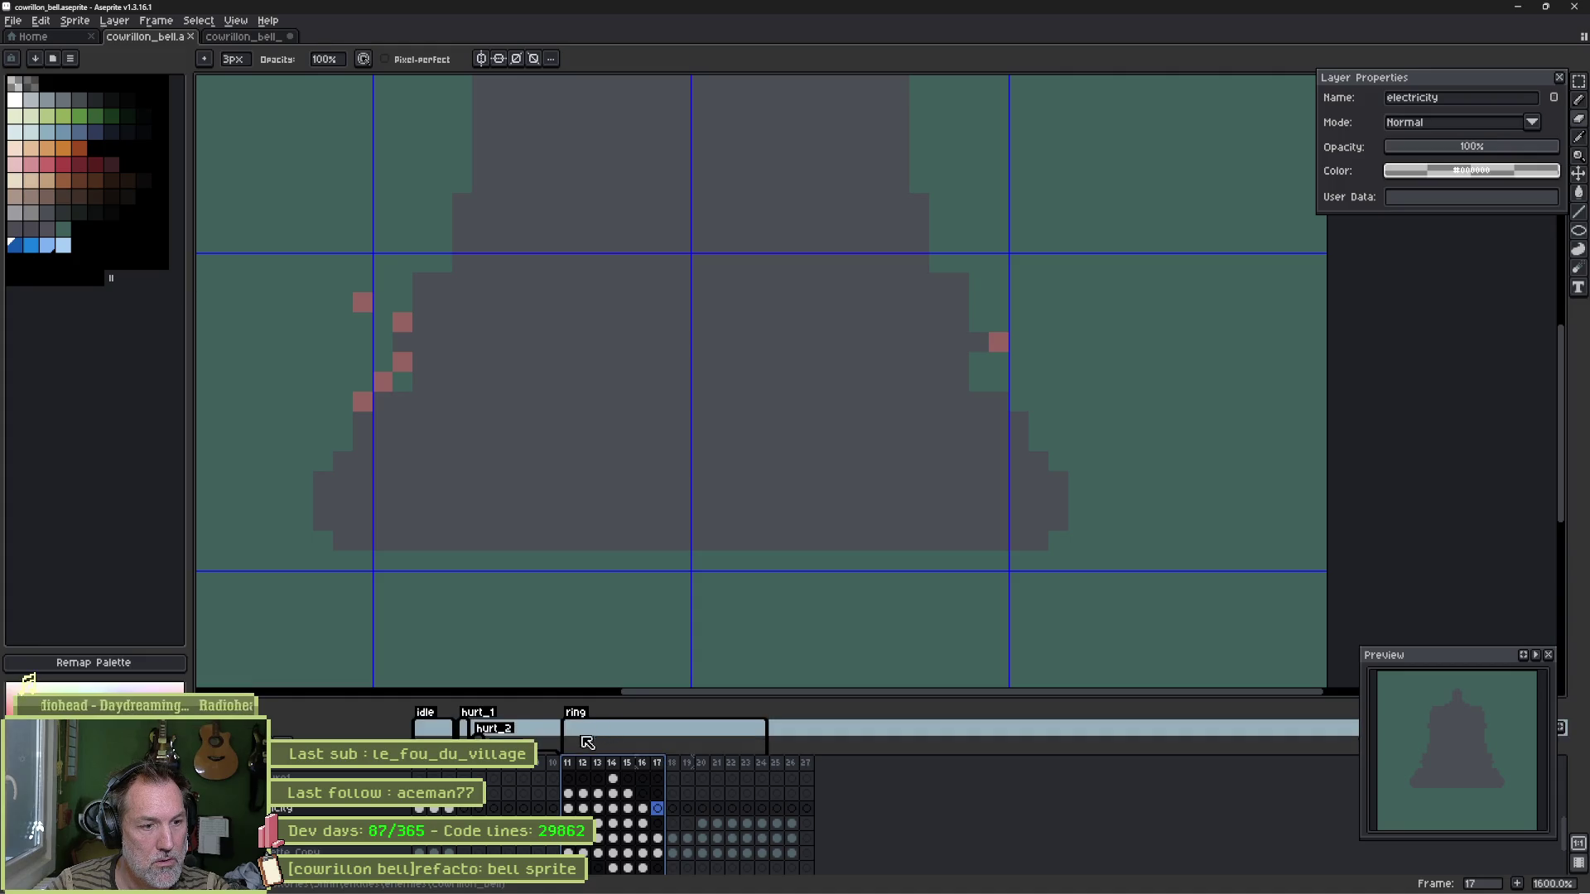
pyautogui.click(582, 779)
pyautogui.press('Return')
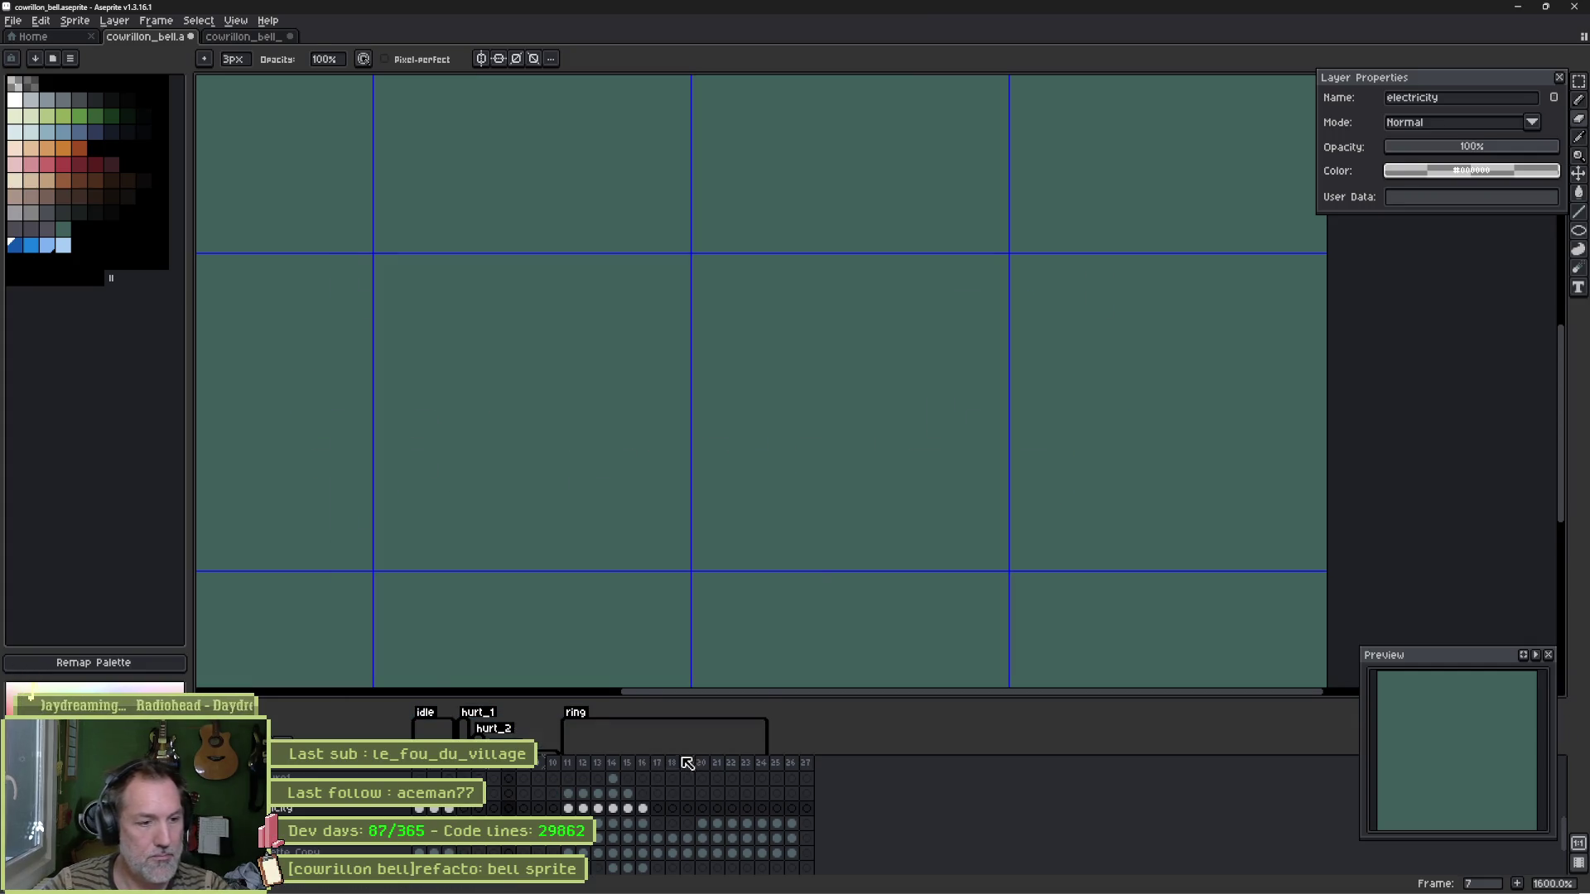
# - Rename the ring tag to 'attack' and save the bell sprite
pyautogui.doubleClick(575, 714)
pyautogui.write('attack')
pyautogui.press('Return')
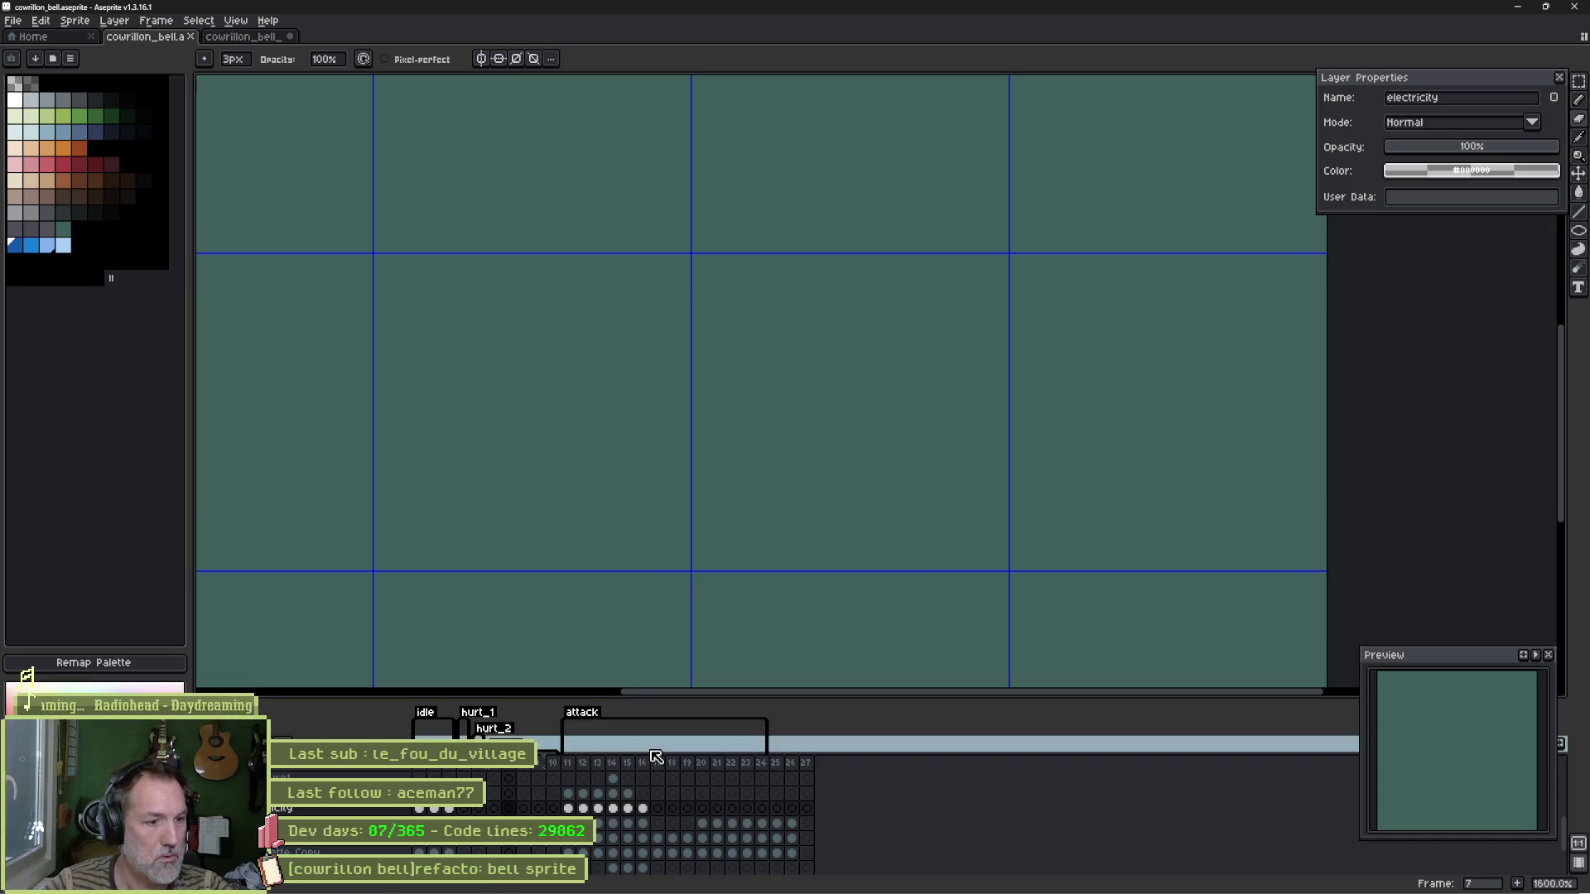
pyautogui.hotkey('ctrl', 's')
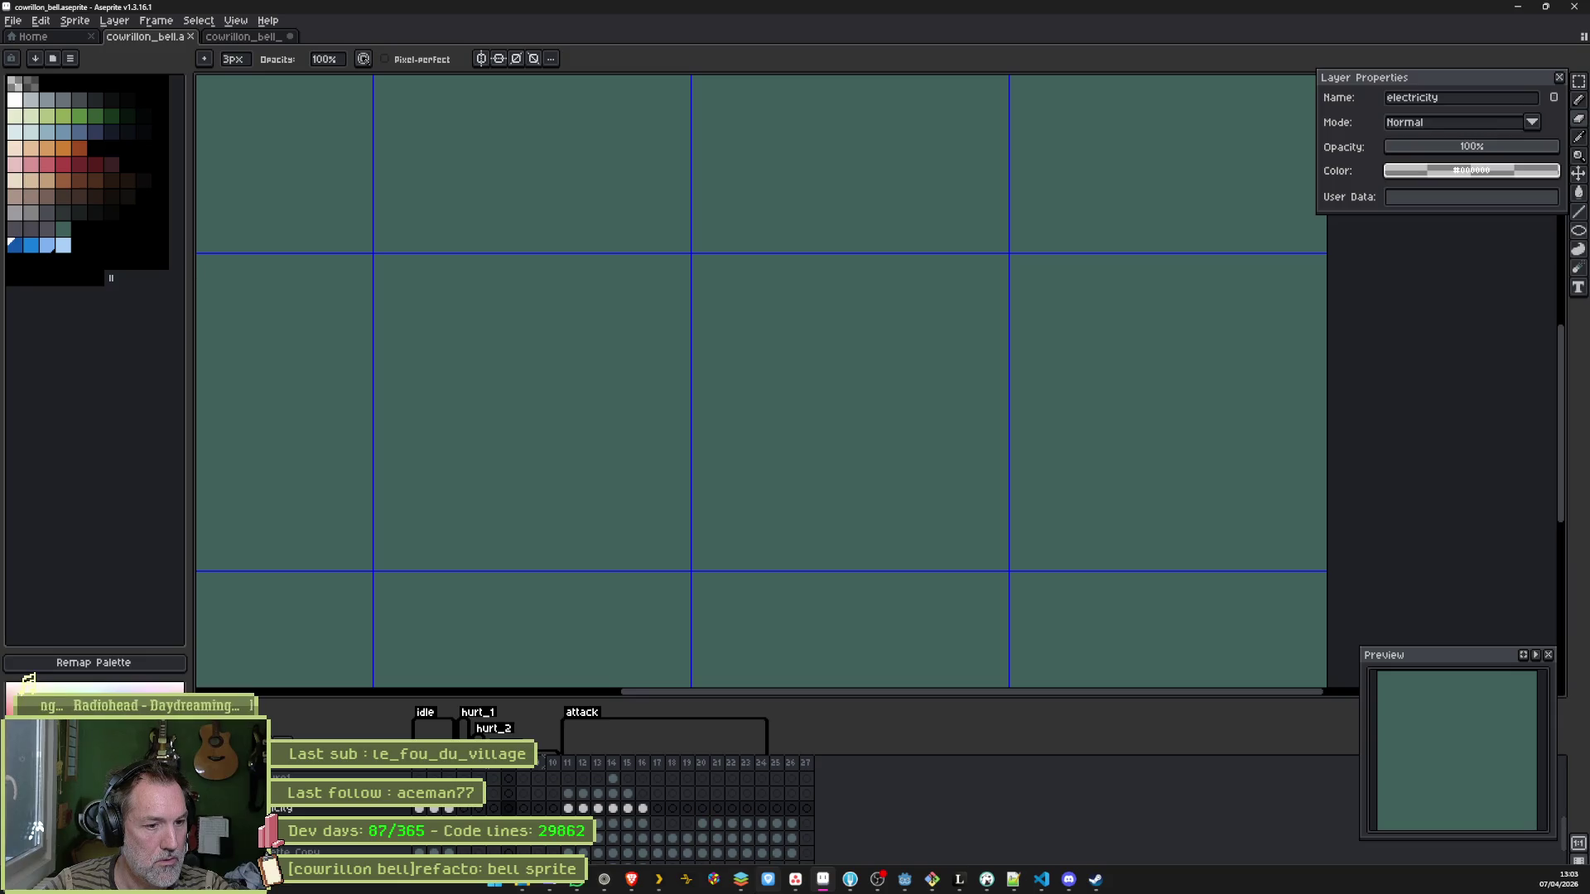
pyautogui.moveTo(603, 762); pyautogui.dragTo(763, 774)
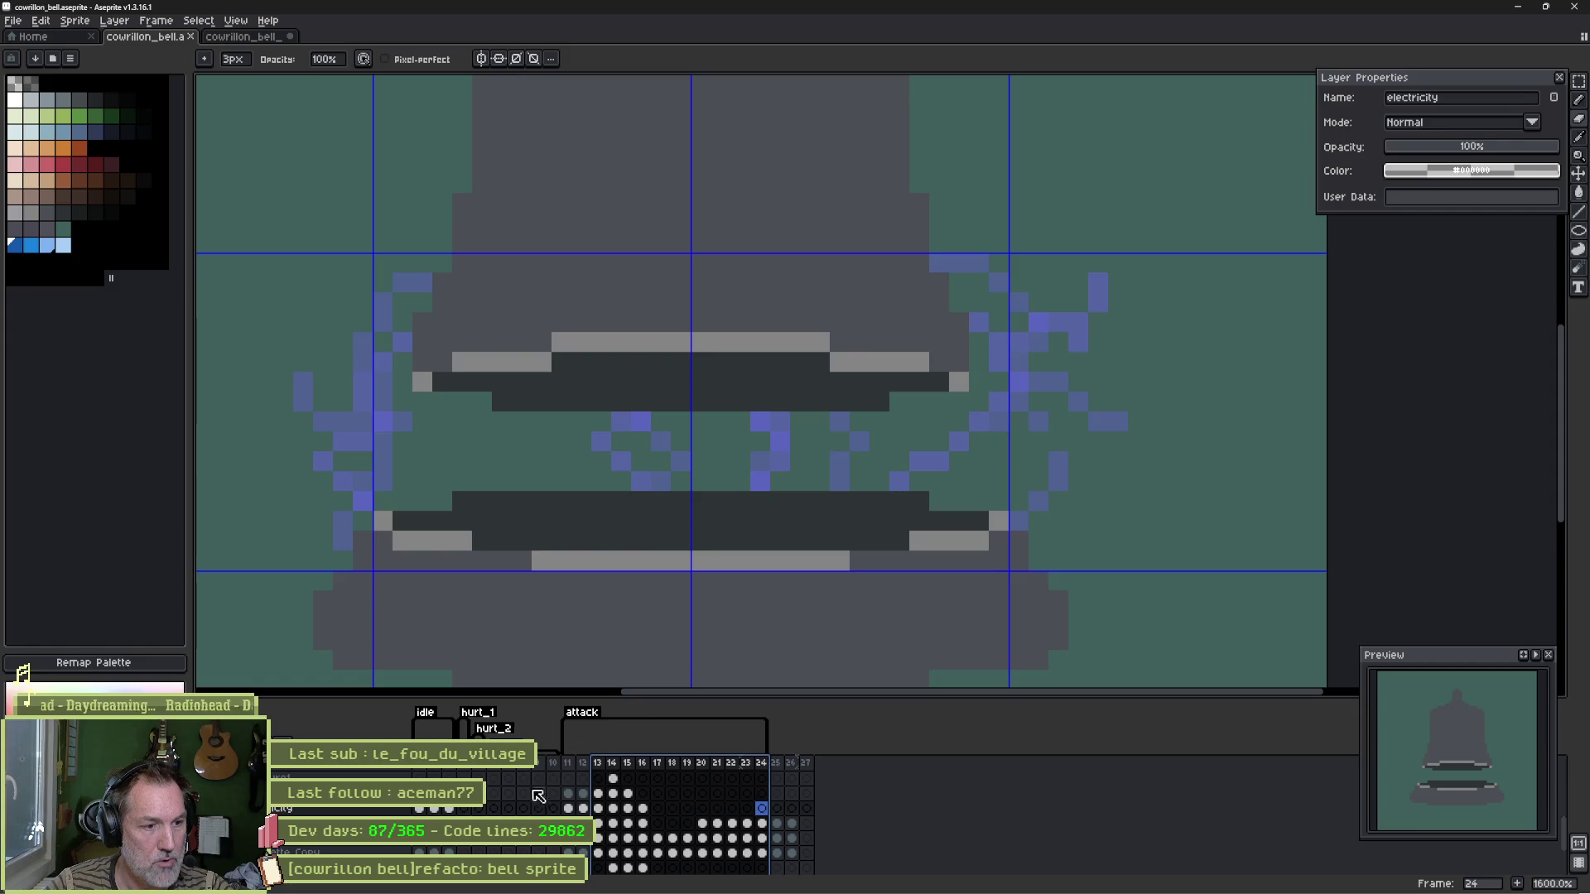
# - Step through frames 11–22 and frame 3 to review the electricity animation
pyautogui.click(568, 808)
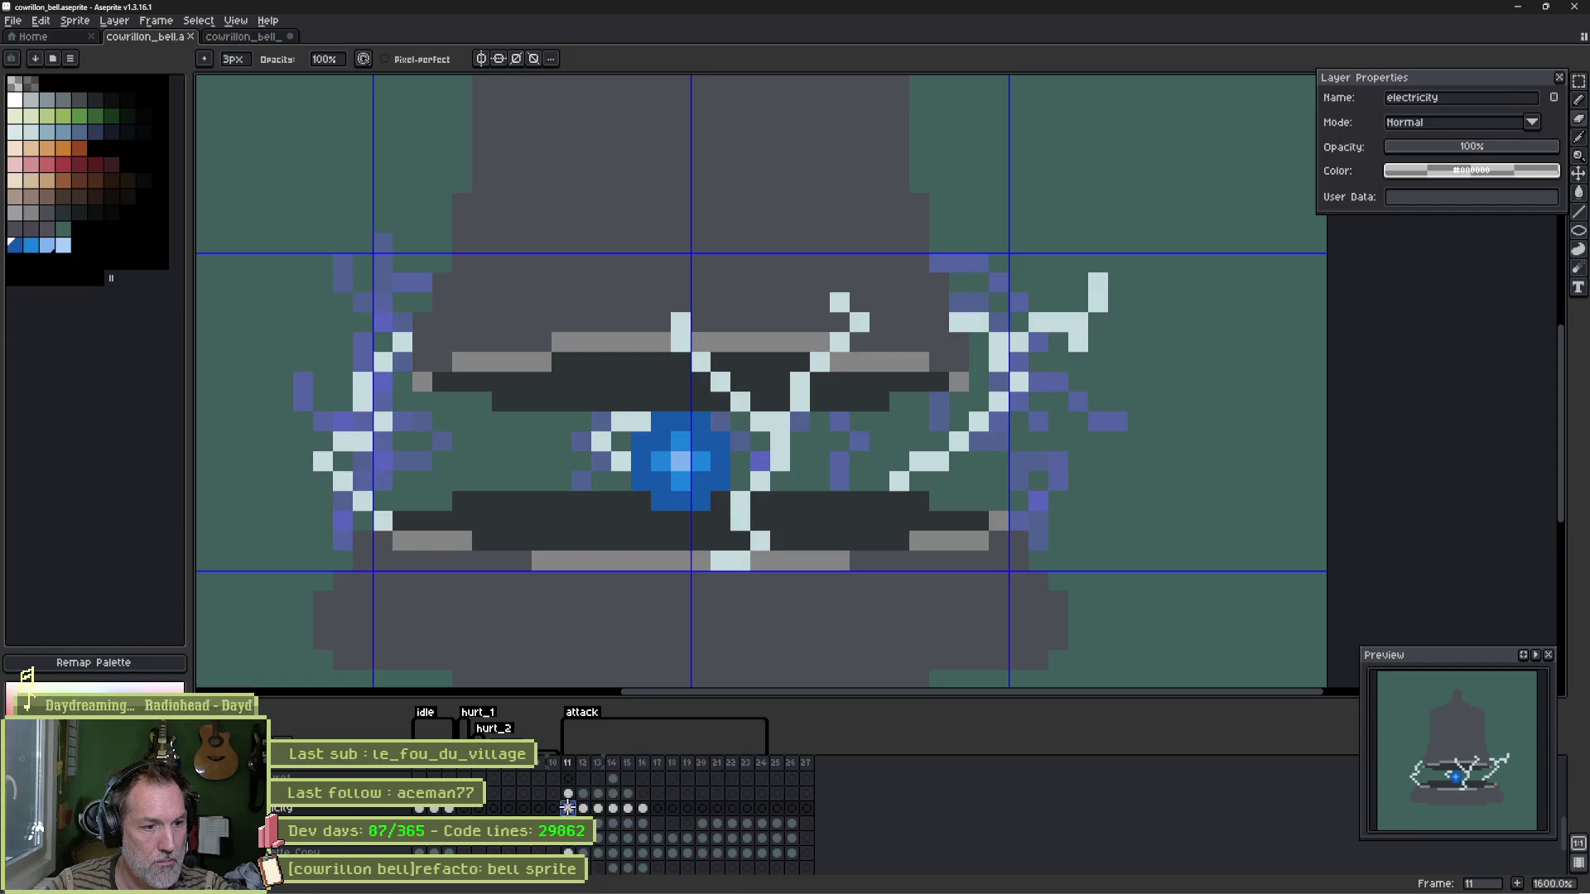
pyautogui.moveTo(568, 808); pyautogui.dragTo(644, 814)
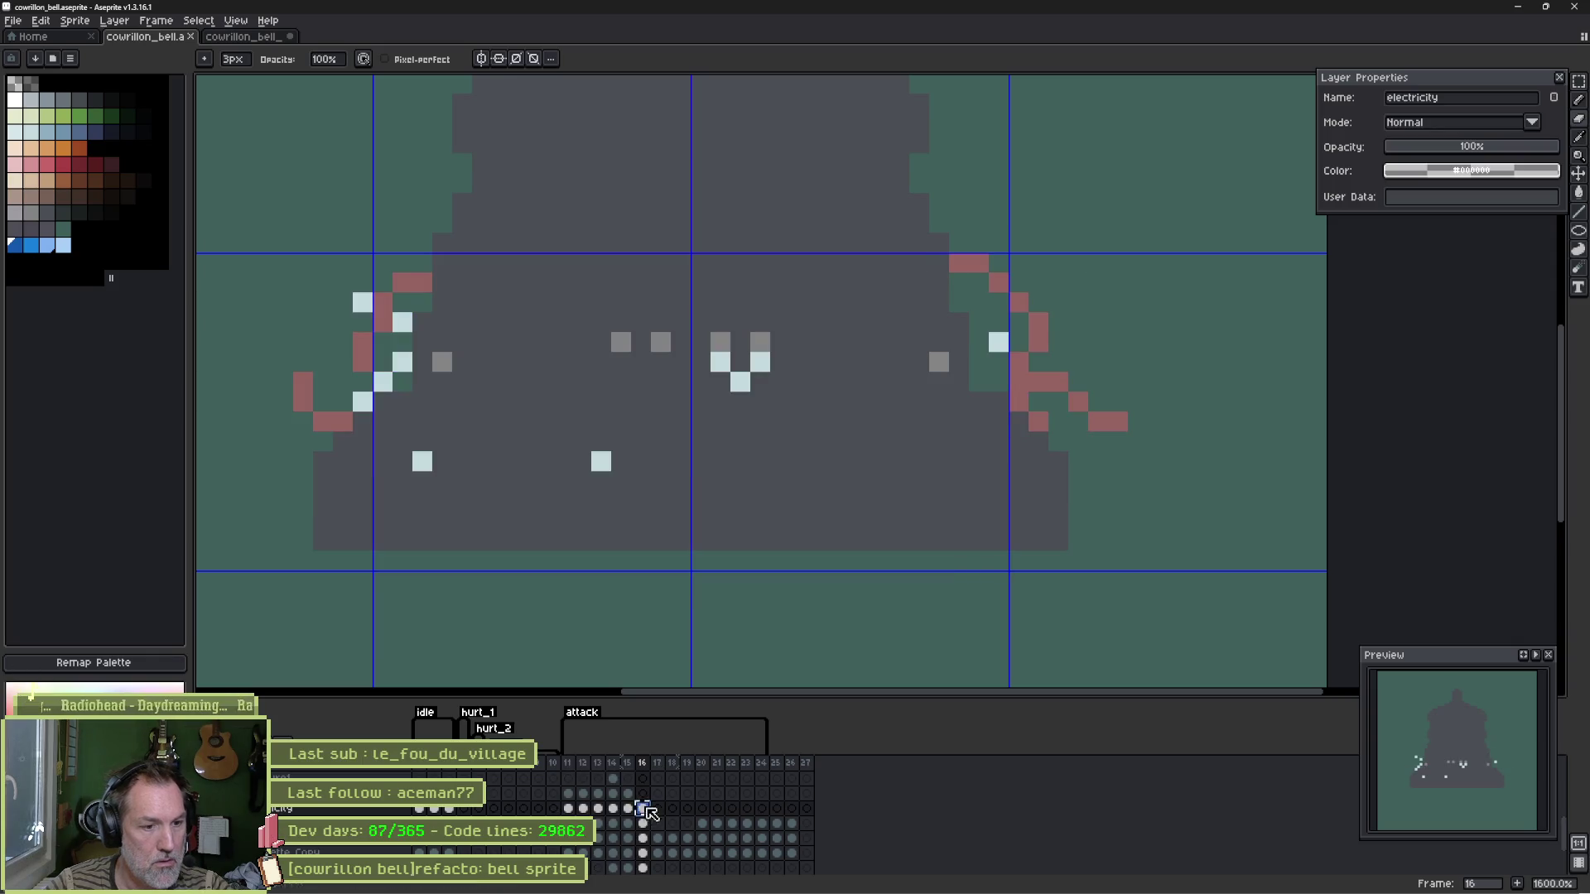
pyautogui.click(717, 808)
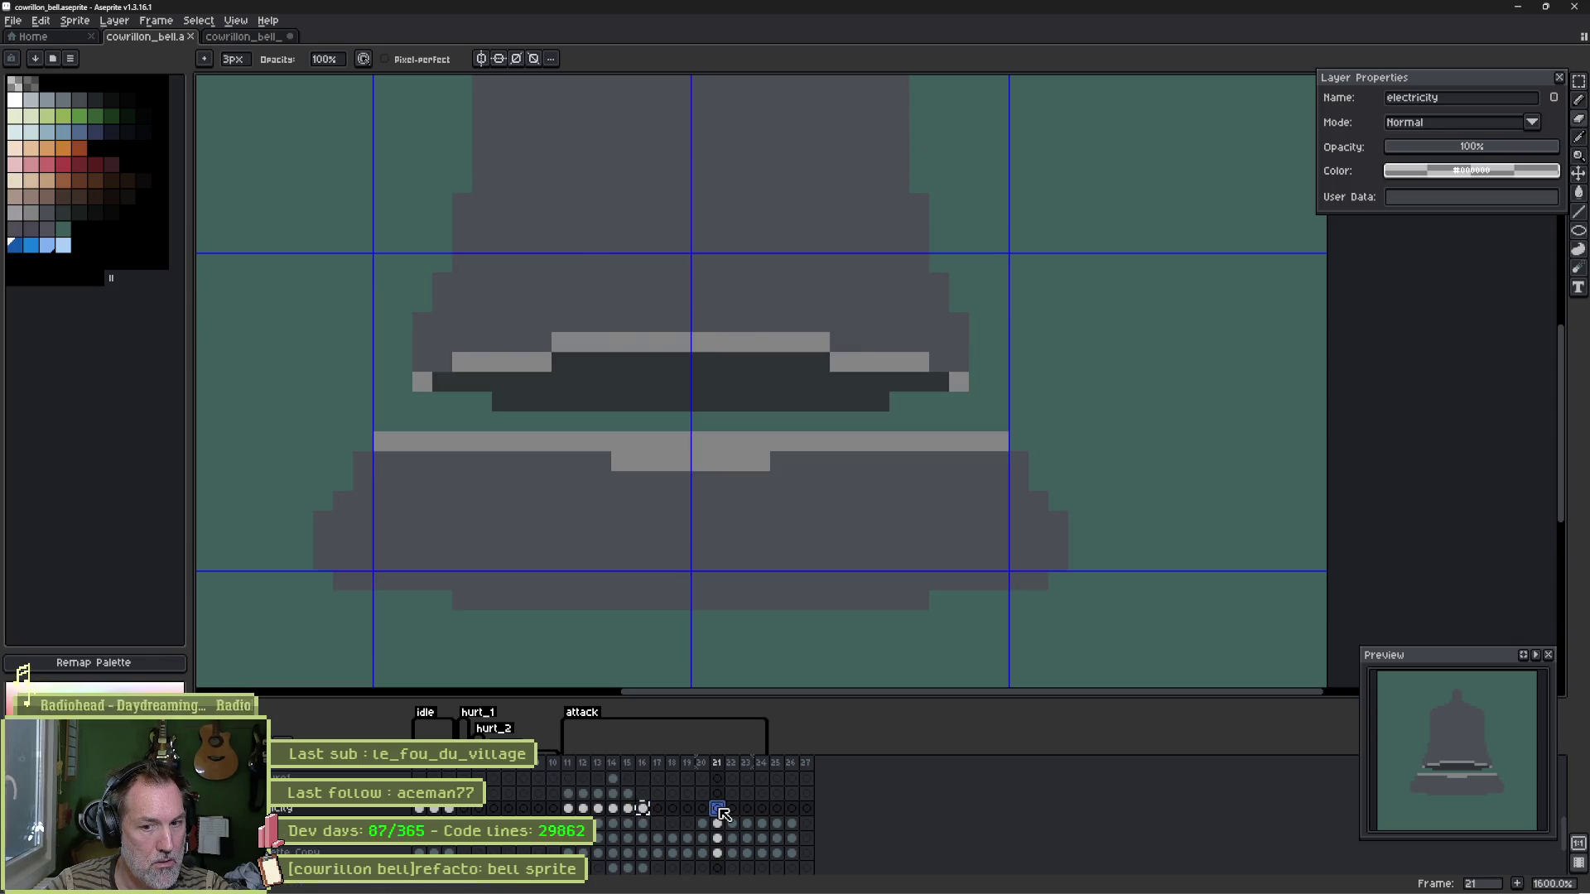
pyautogui.click(706, 810)
pyautogui.click(642, 809)
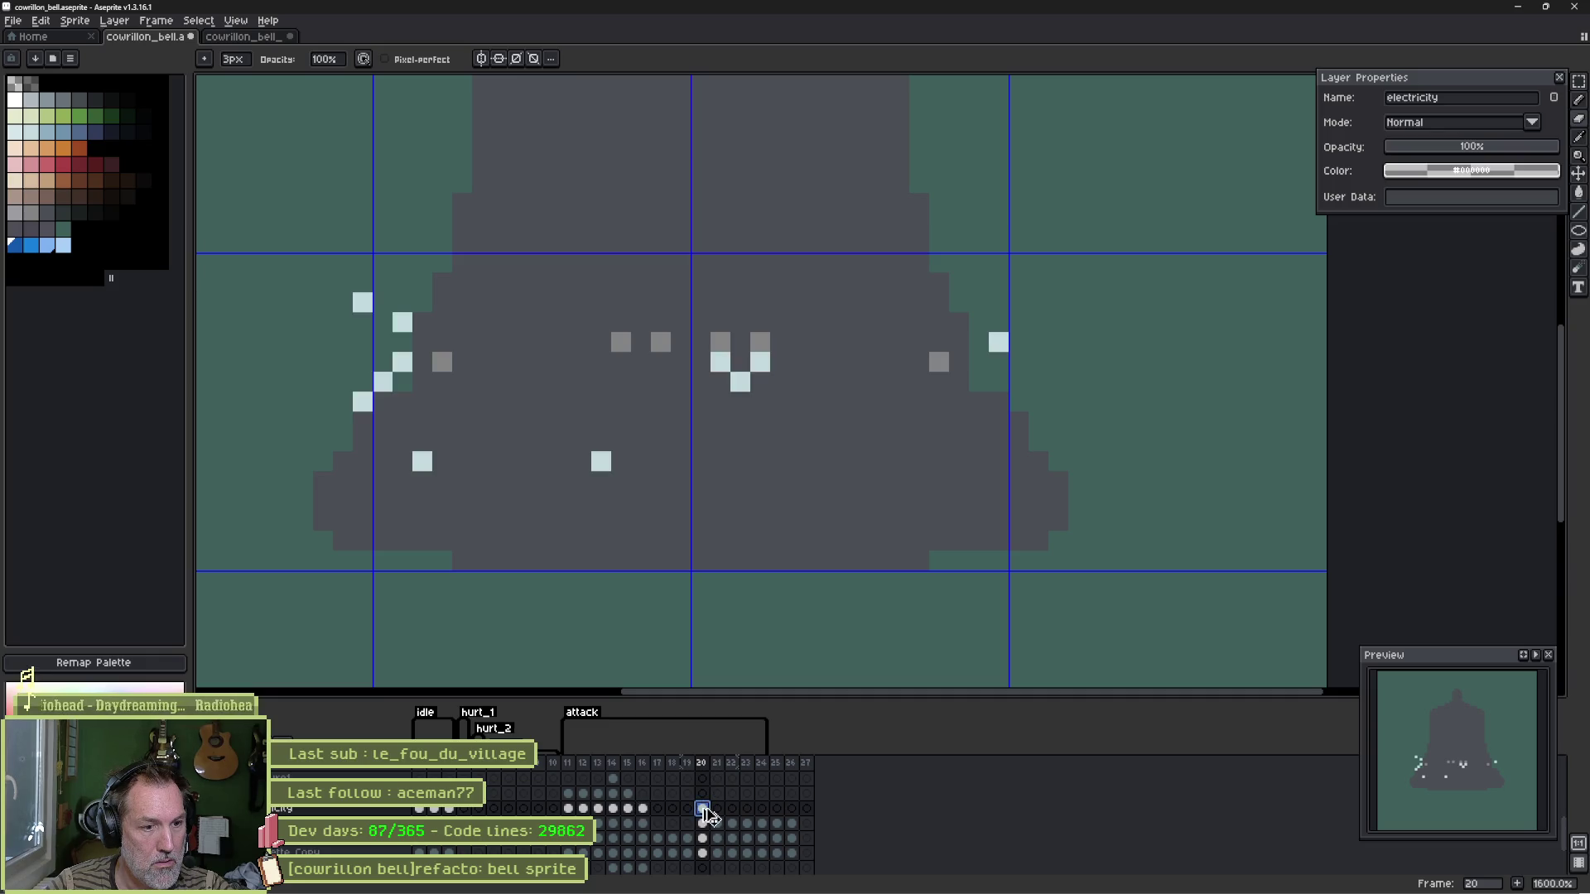
pyautogui.click(628, 808)
pyautogui.click(703, 808)
pyautogui.click(657, 809)
pyautogui.click(613, 808)
pyautogui.click(717, 808)
pyautogui.click(732, 808)
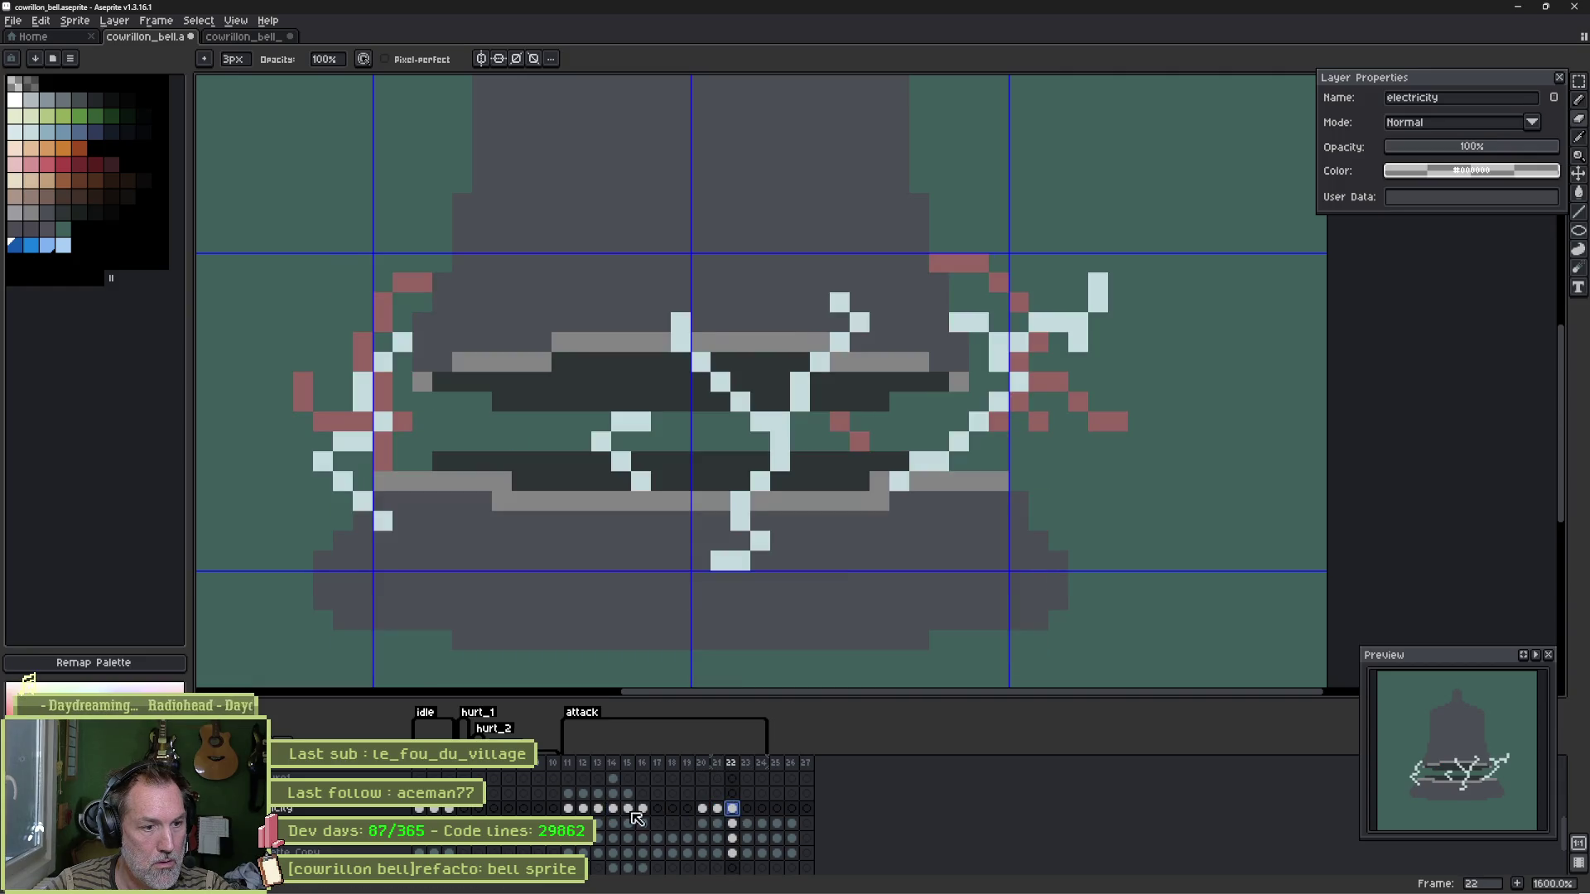
pyautogui.click(583, 808)
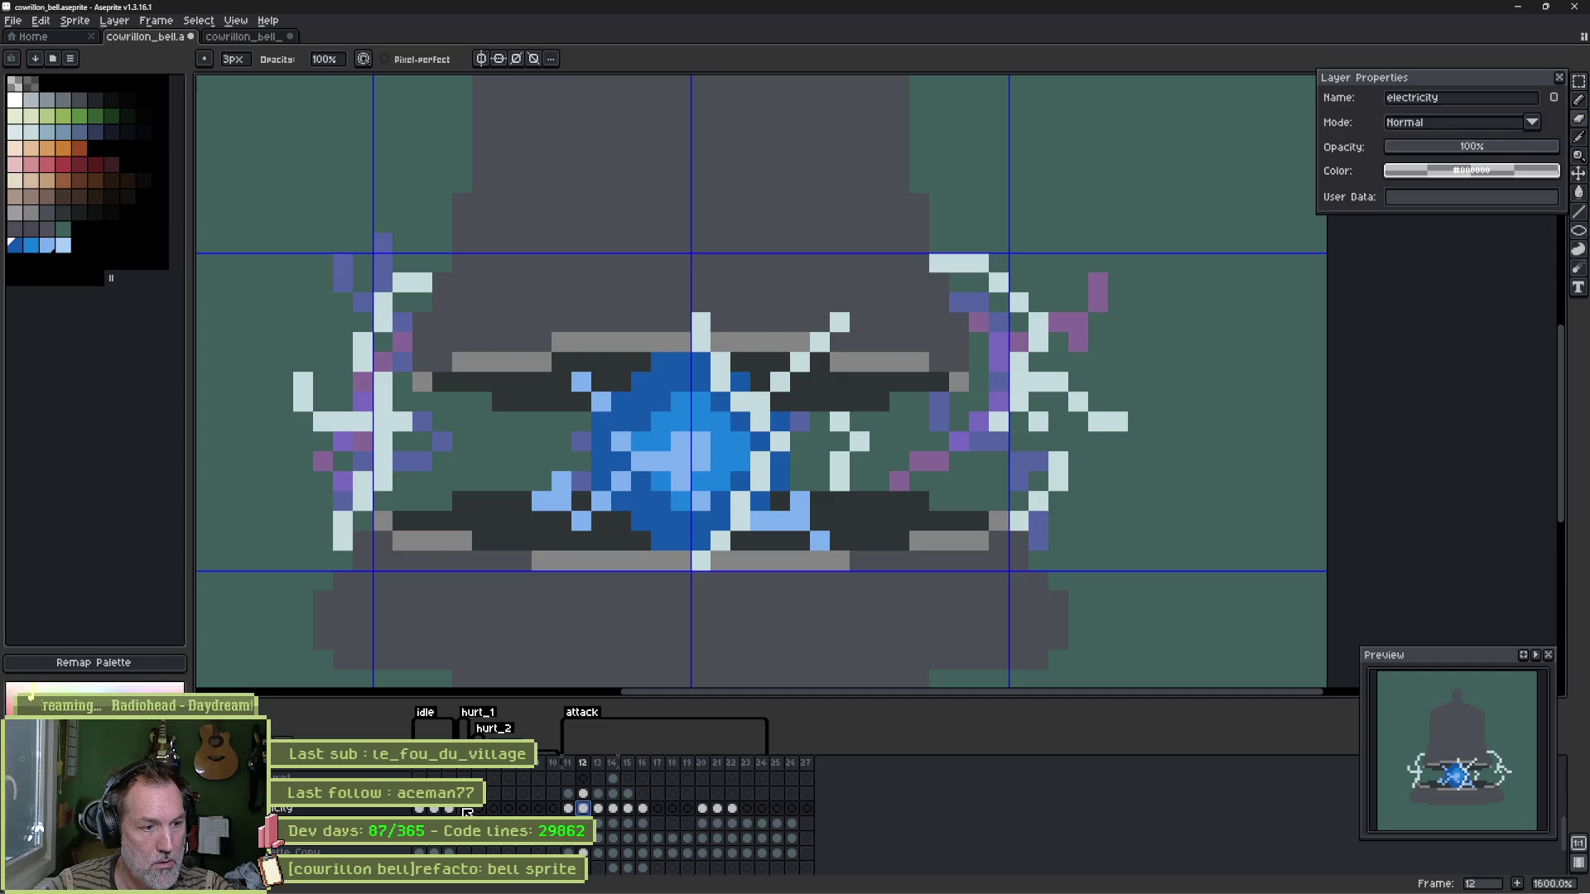
pyautogui.click(451, 808)
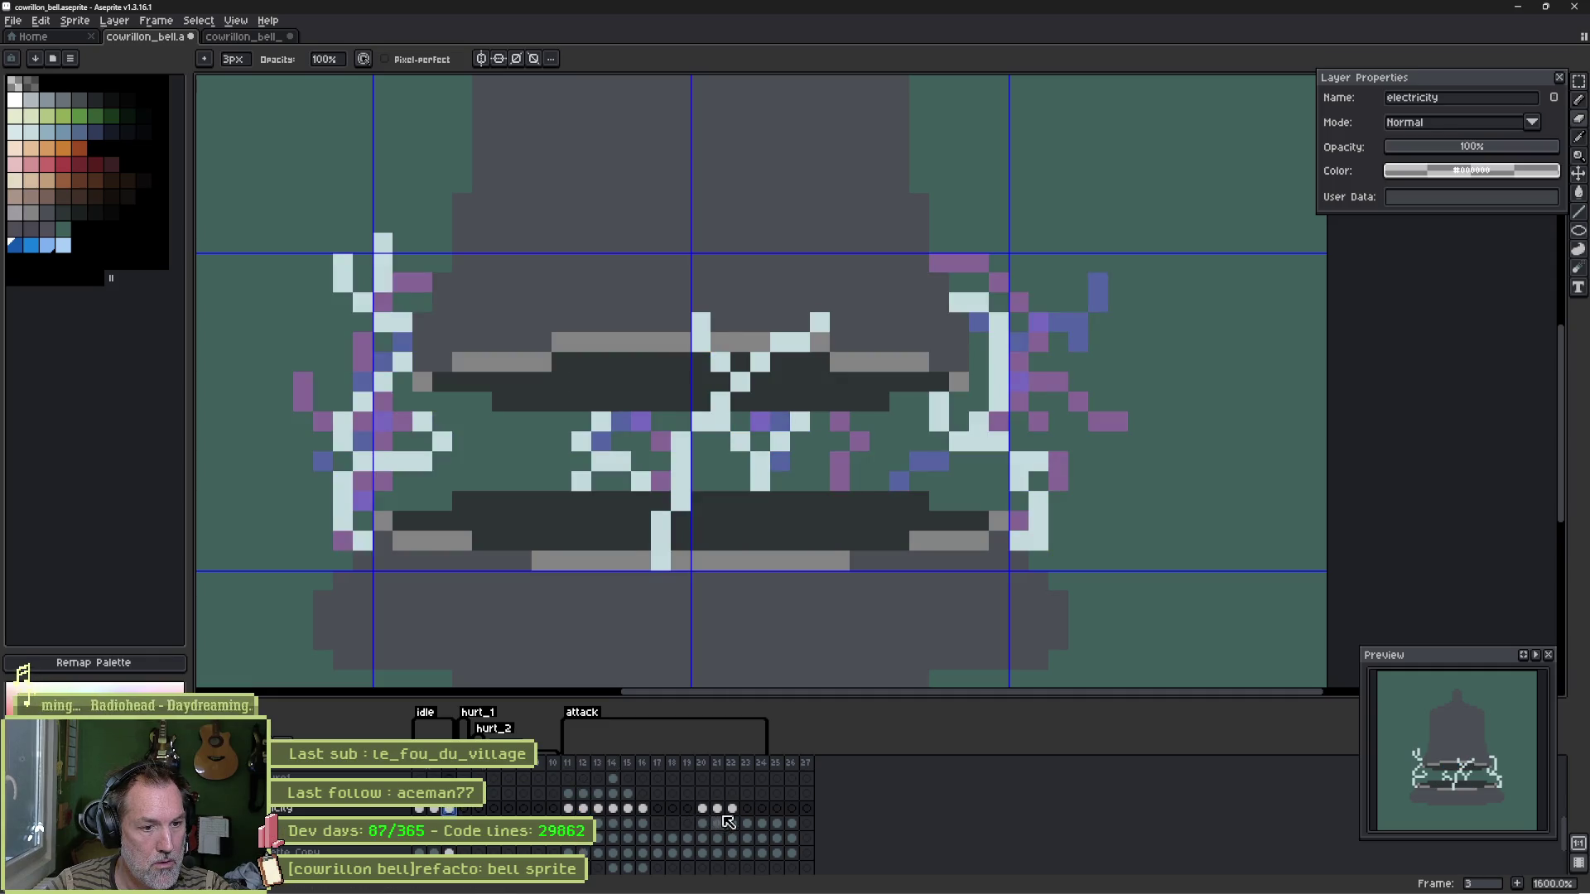
# - Review frames 23, 24, 14, 7 and 20 of the attack electricity
pyautogui.click(746, 808)
pyautogui.click(451, 808)
pyautogui.click(732, 808)
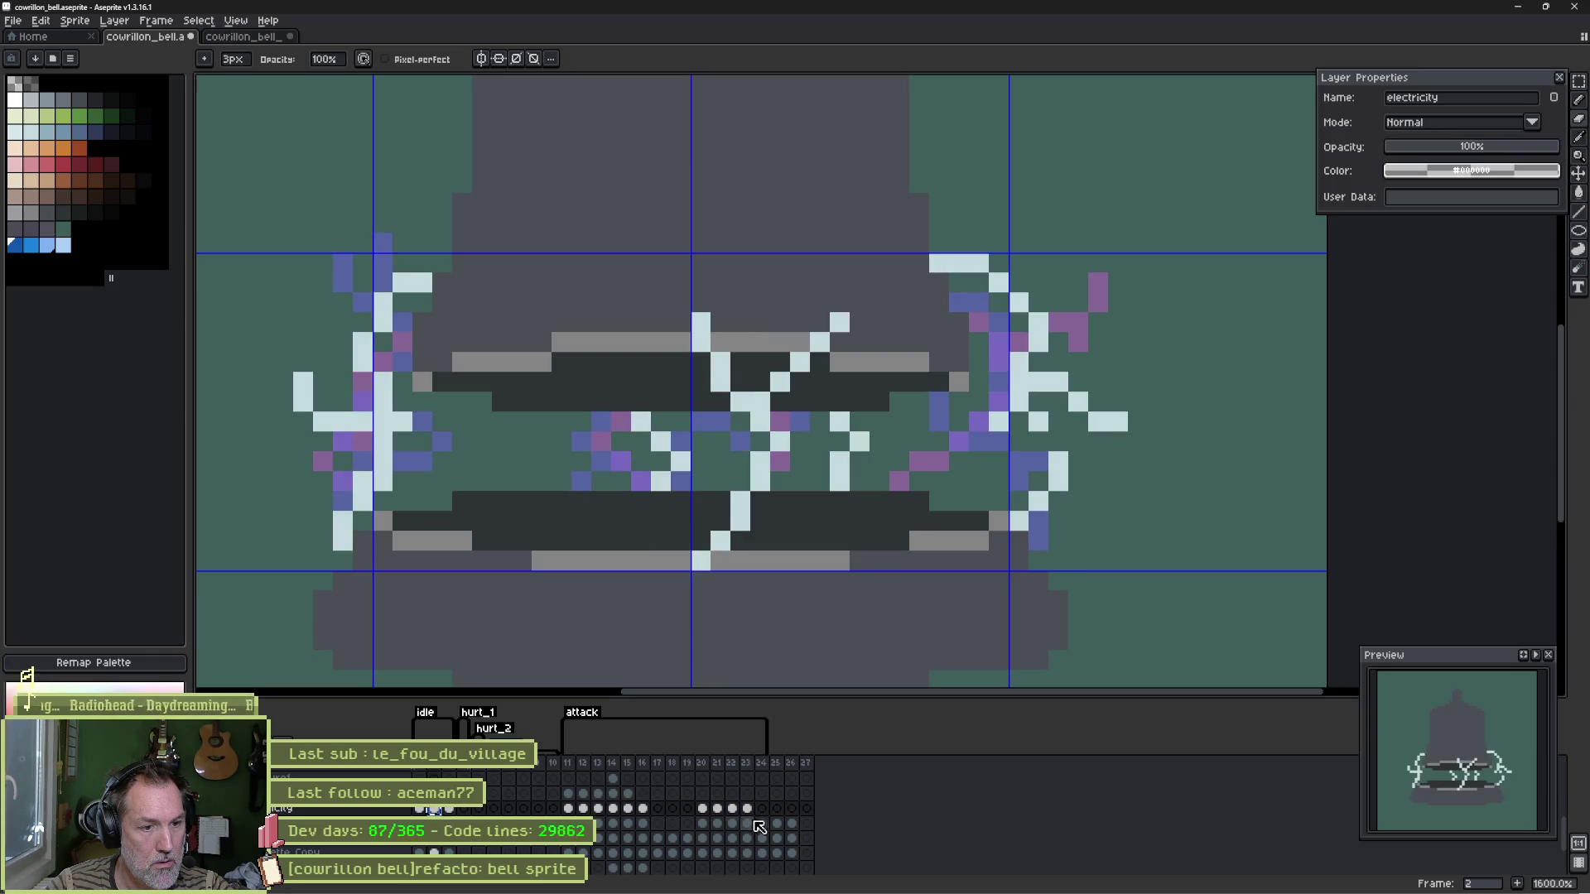
pyautogui.click(762, 809)
pyautogui.click(598, 808)
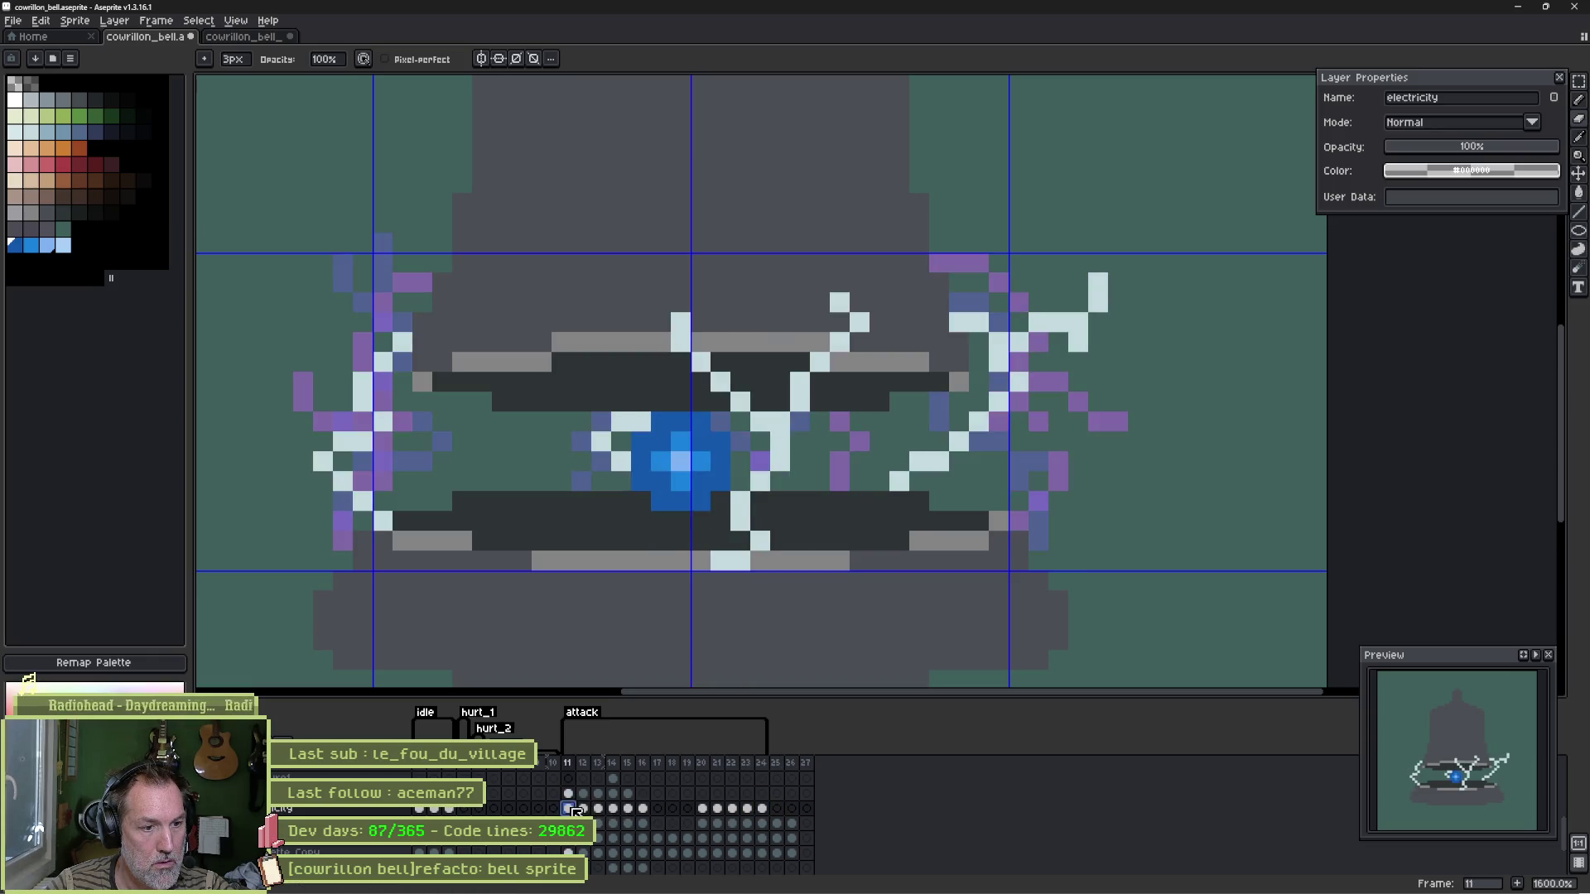
pyautogui.click(613, 808)
pyautogui.click(746, 808)
pyautogui.click(761, 808)
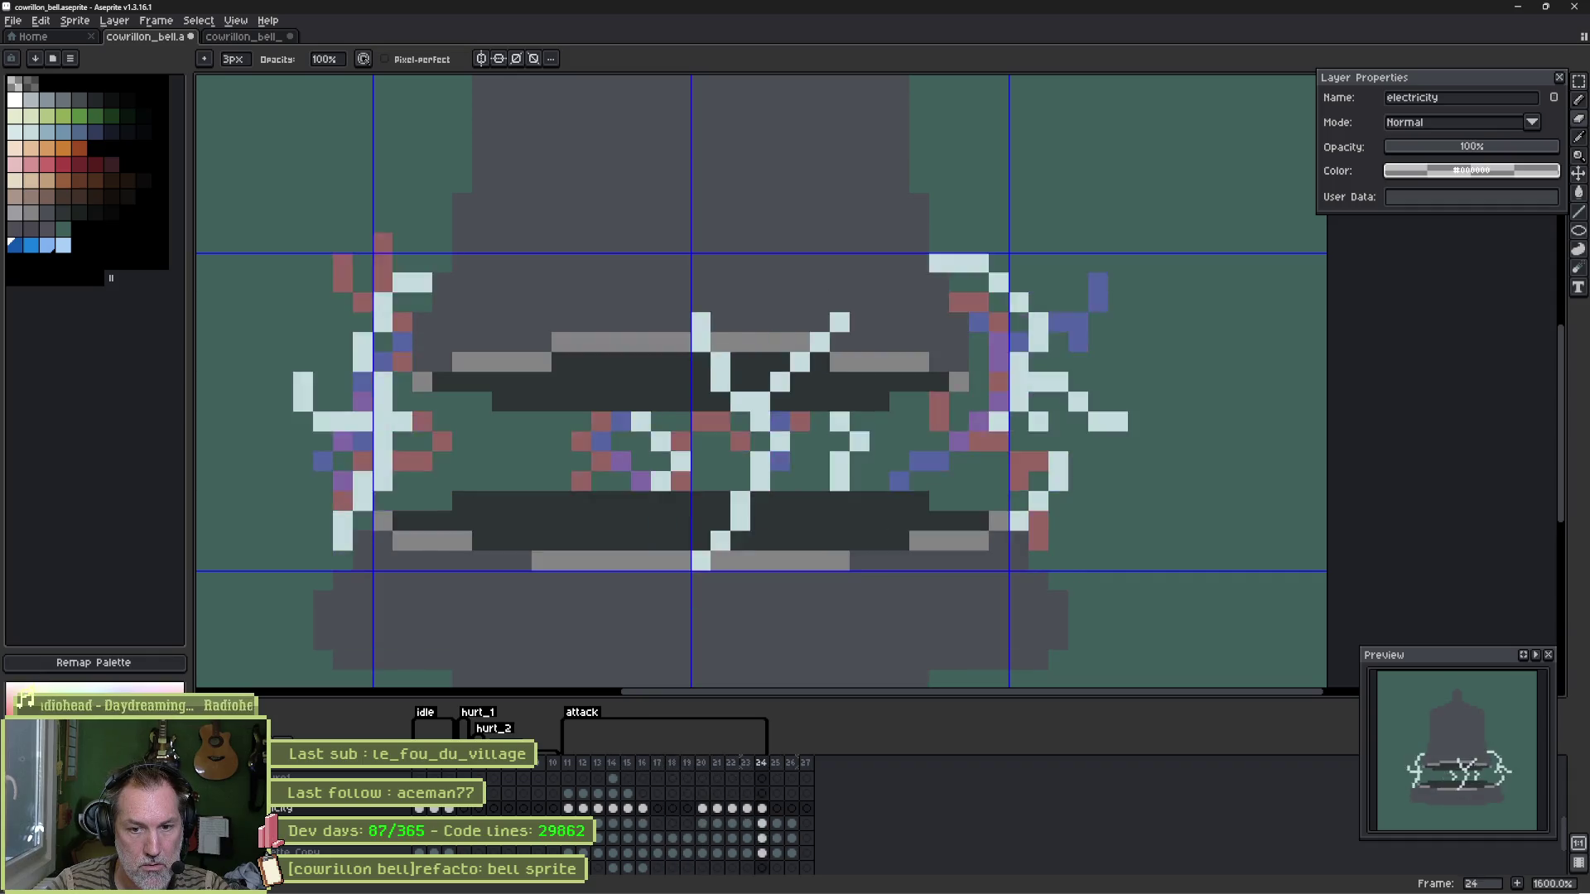
pyautogui.click(507, 808)
pyautogui.click(732, 808)
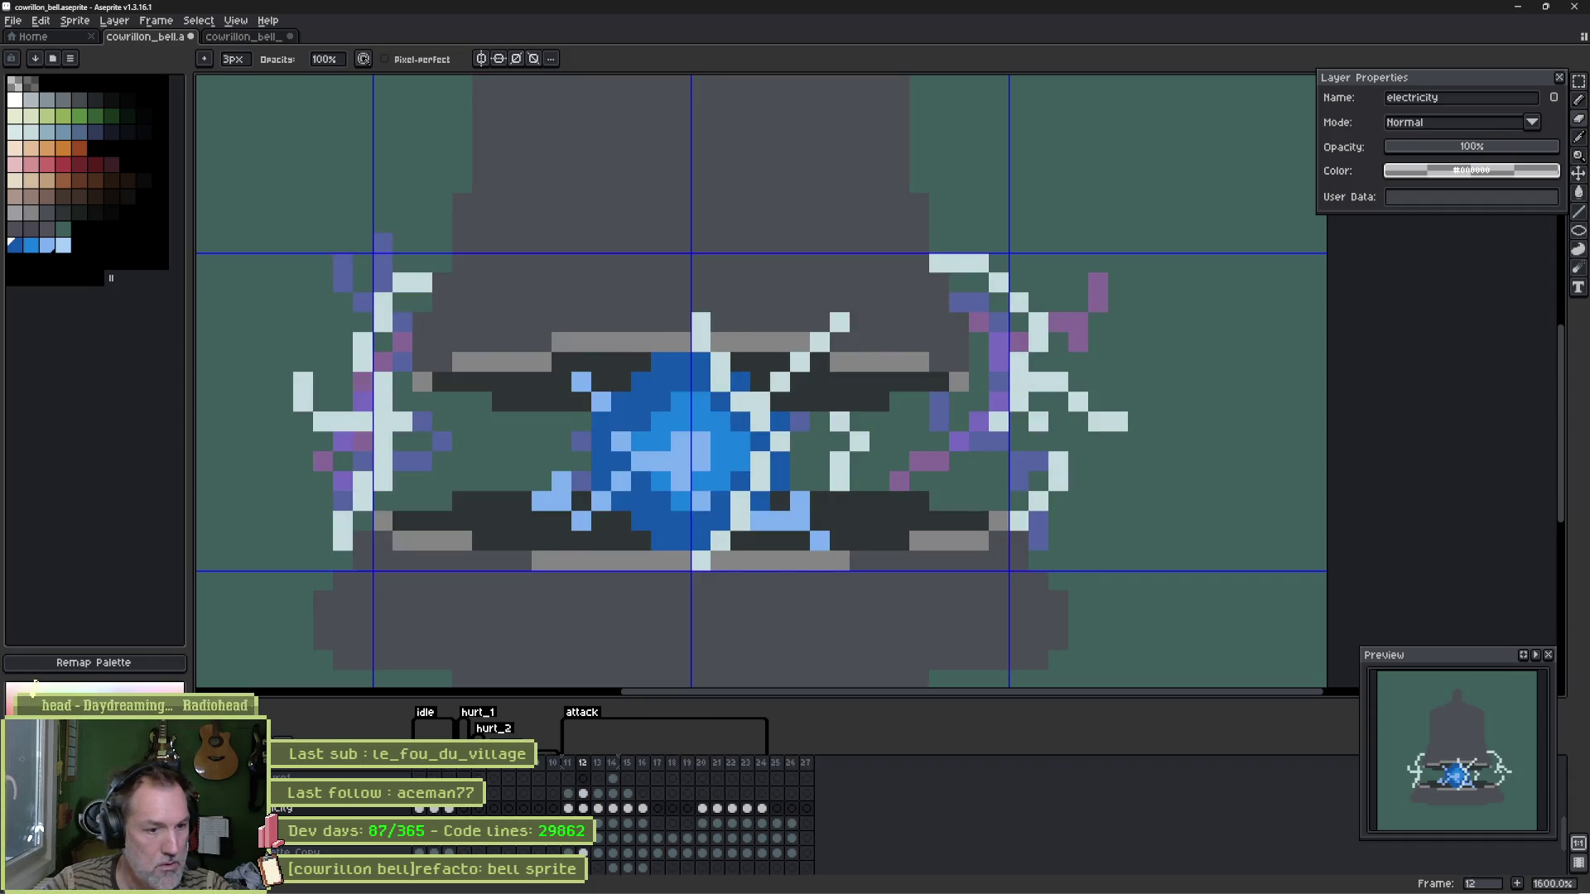
pyautogui.click(703, 764)
# - Select frames 20–24 and 11–21, check frame 3, and save the bell sprite
pyautogui.moveTo(703, 764); pyautogui.dragTo(764, 770)
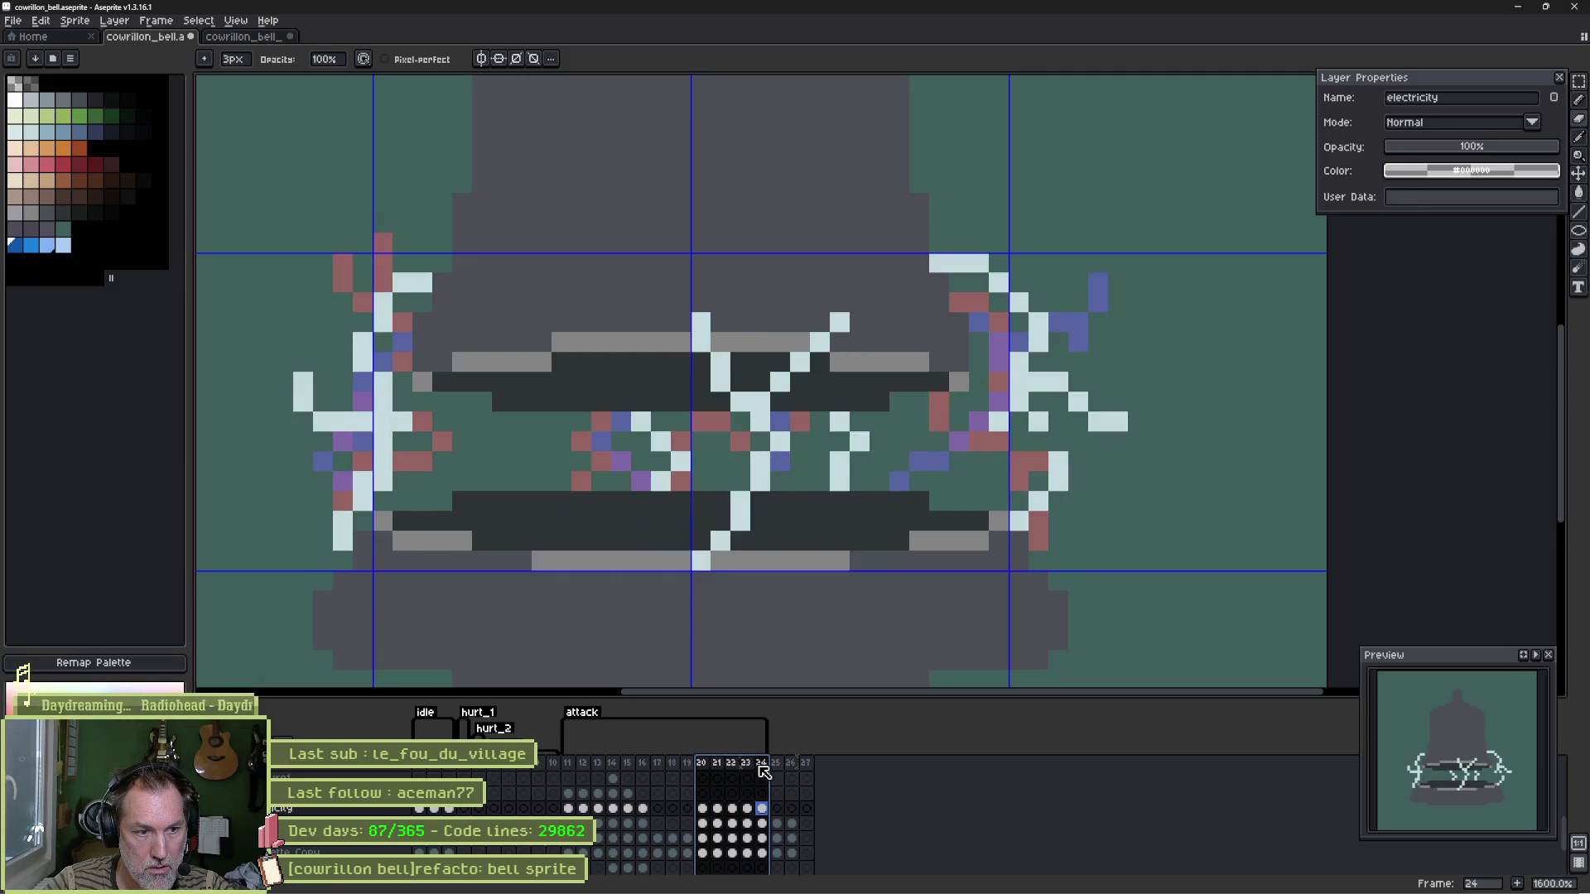
pyautogui.click(568, 762)
pyautogui.moveTo(568, 762); pyautogui.dragTo(763, 776)
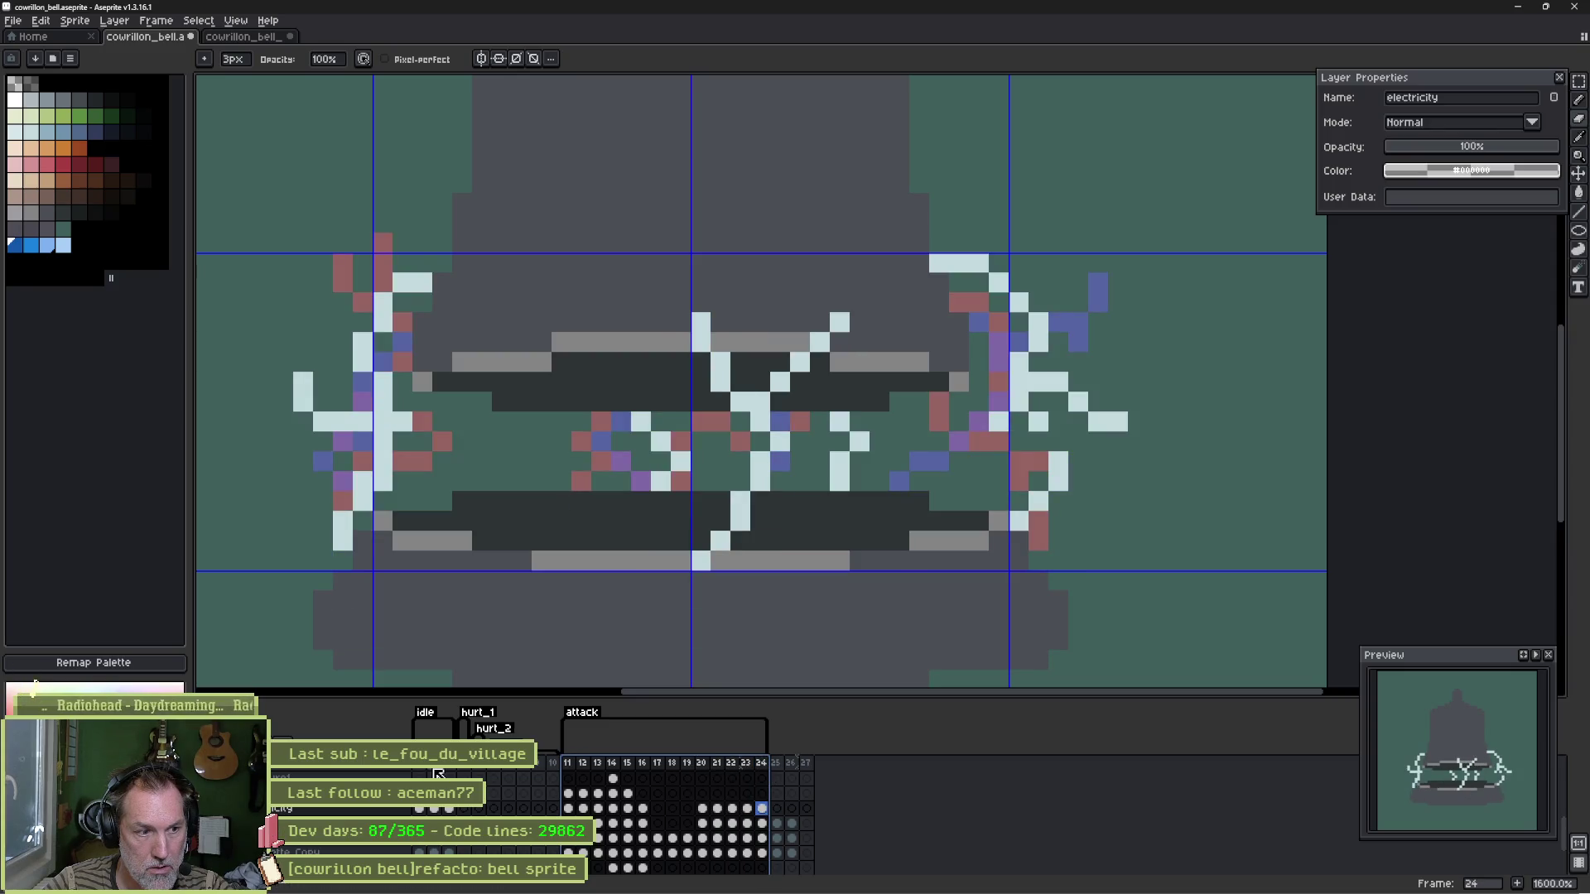
pyautogui.click(448, 774)
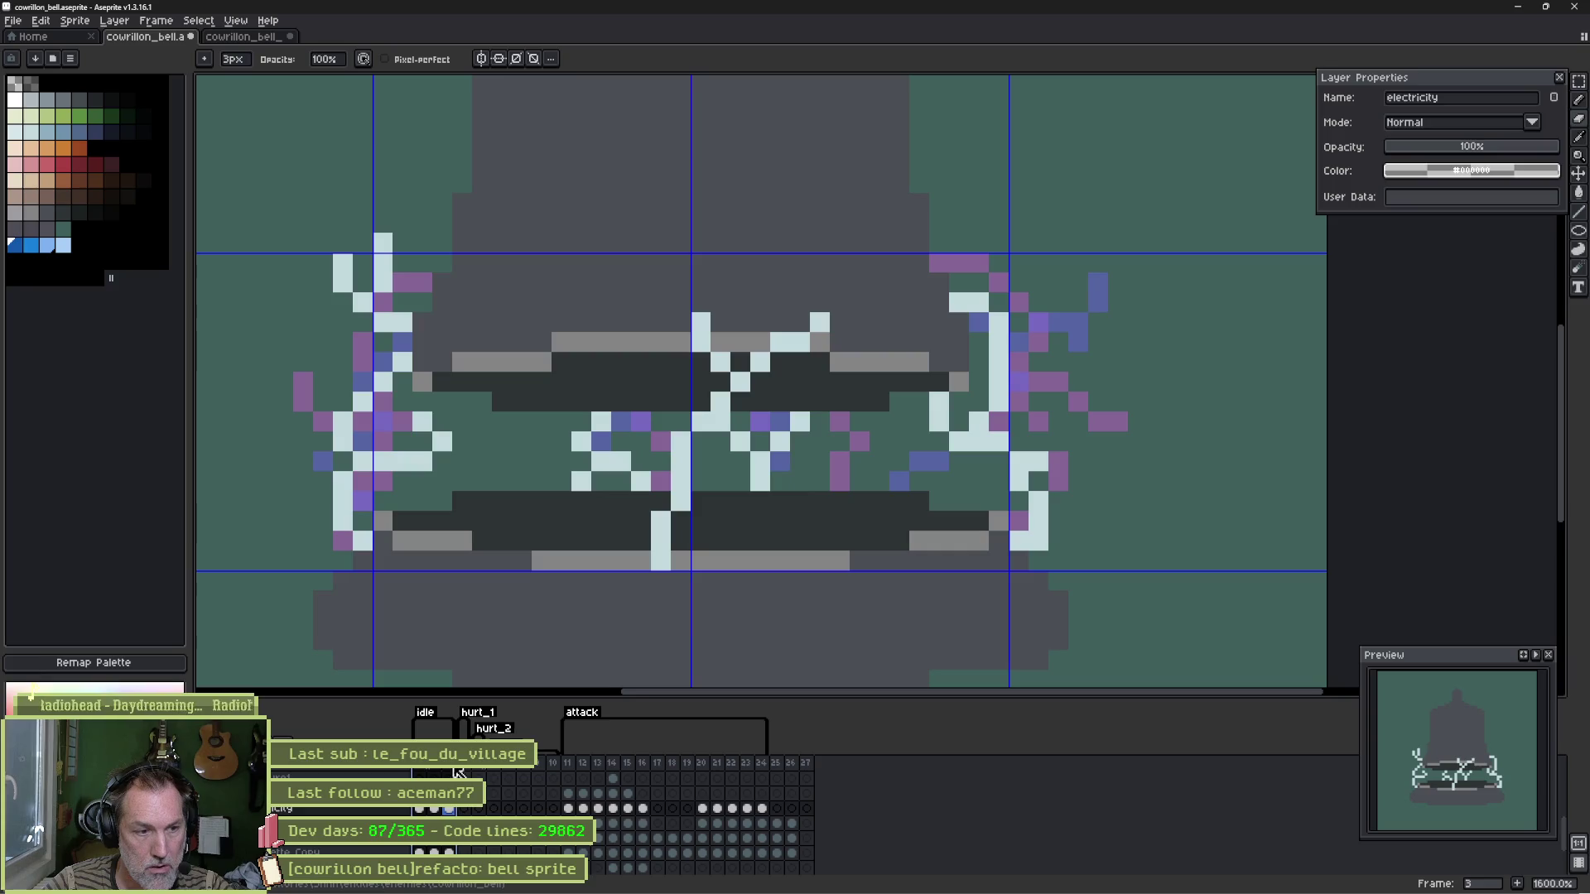
pyautogui.hotkey('ctrl', 's')
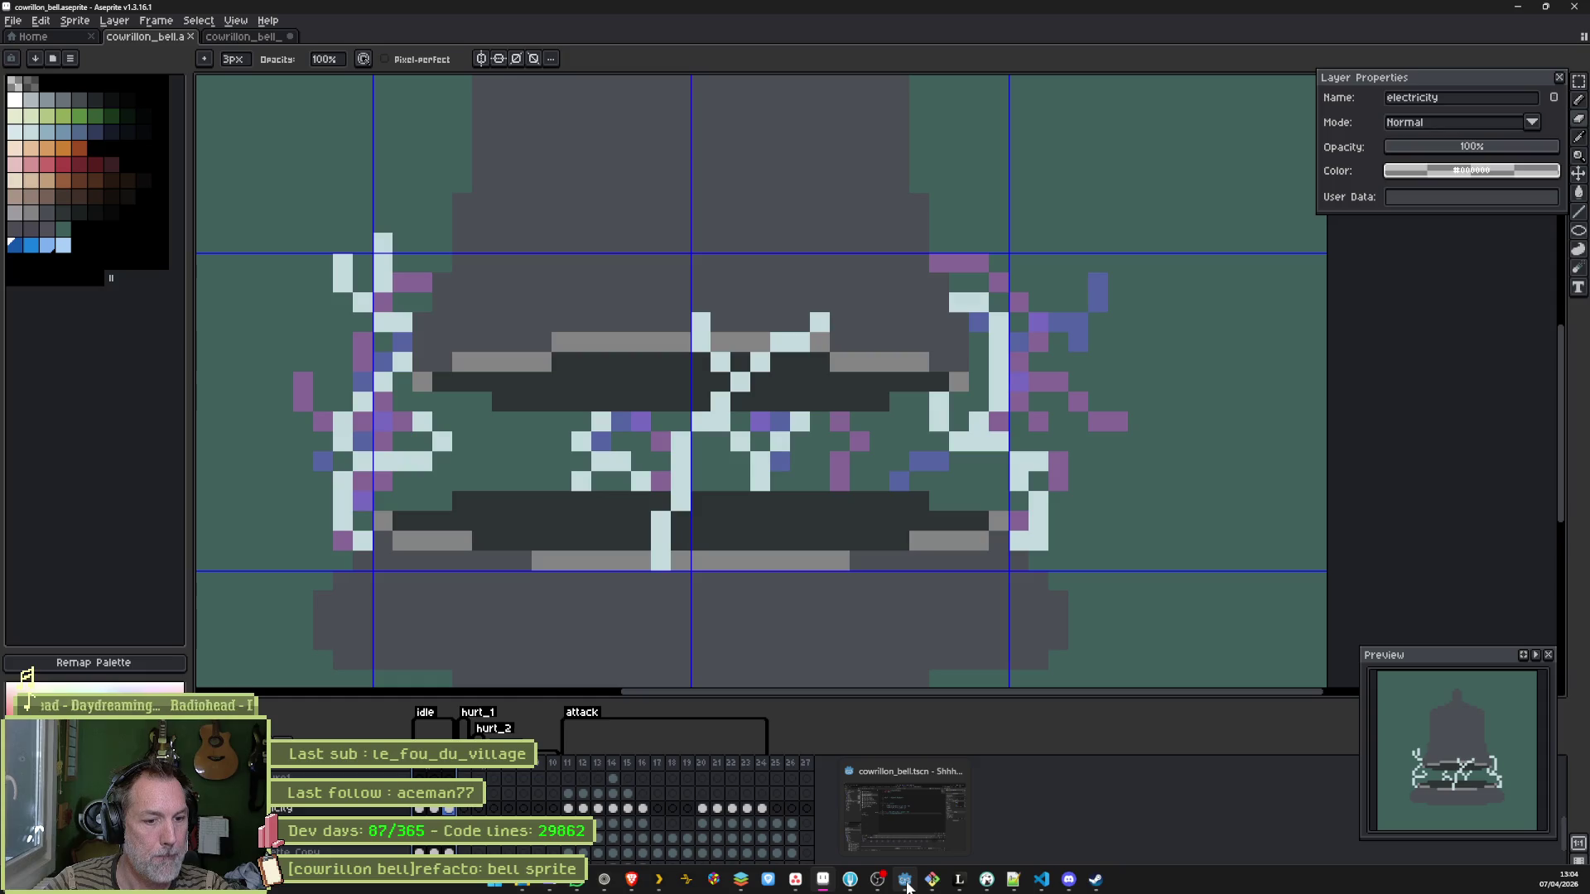
pyautogui.click(905, 881)
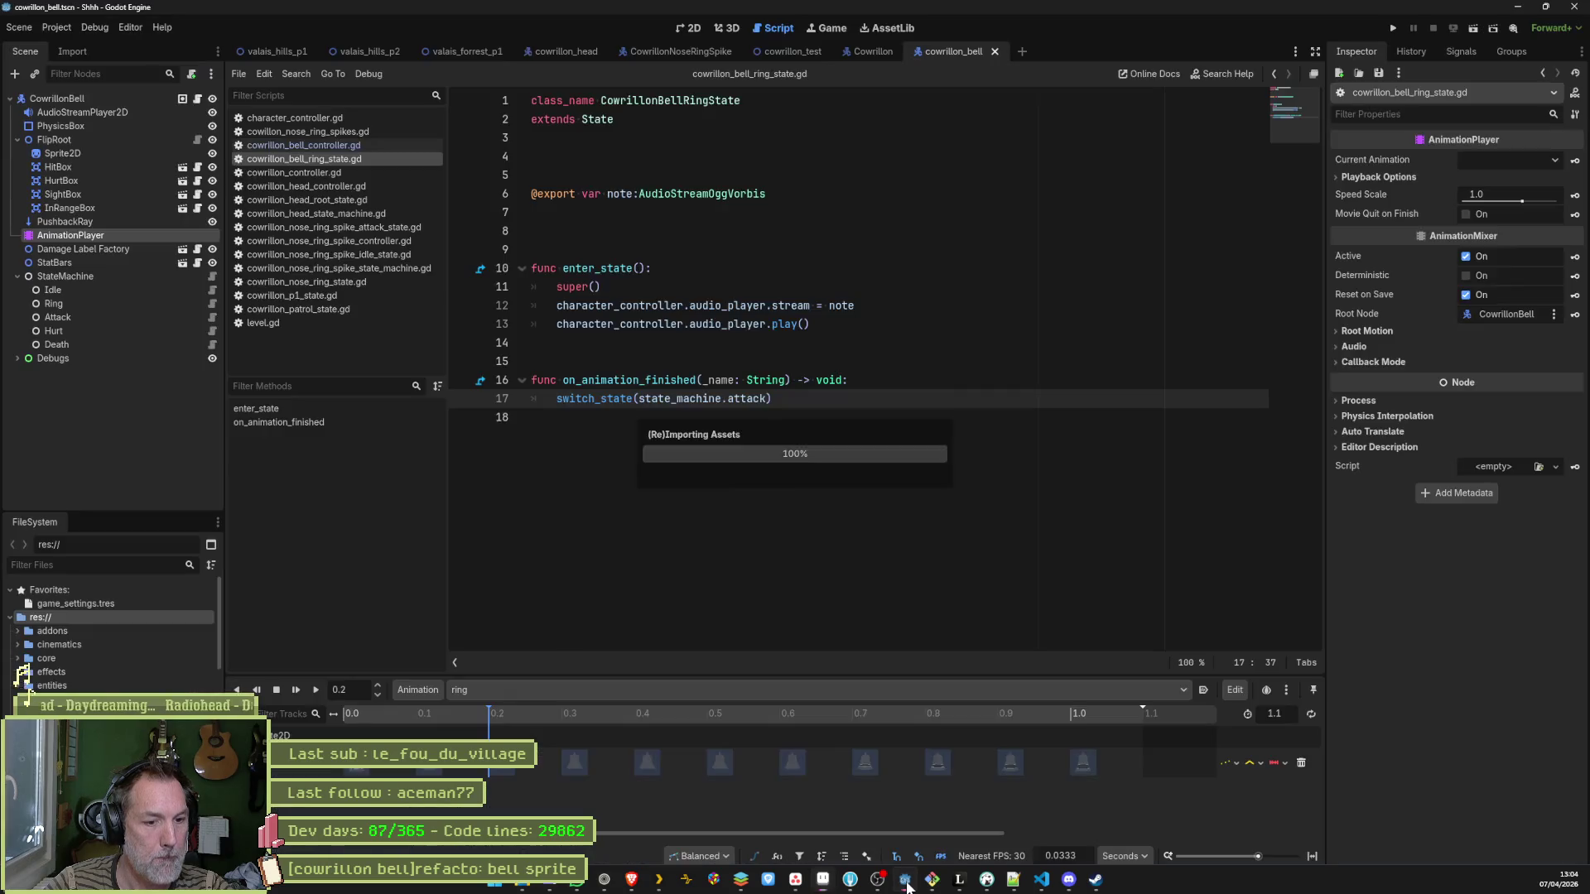
# - Add a blank line after line 4 in the Idle state script and view the bell controller script
pyautogui.click(212, 292)
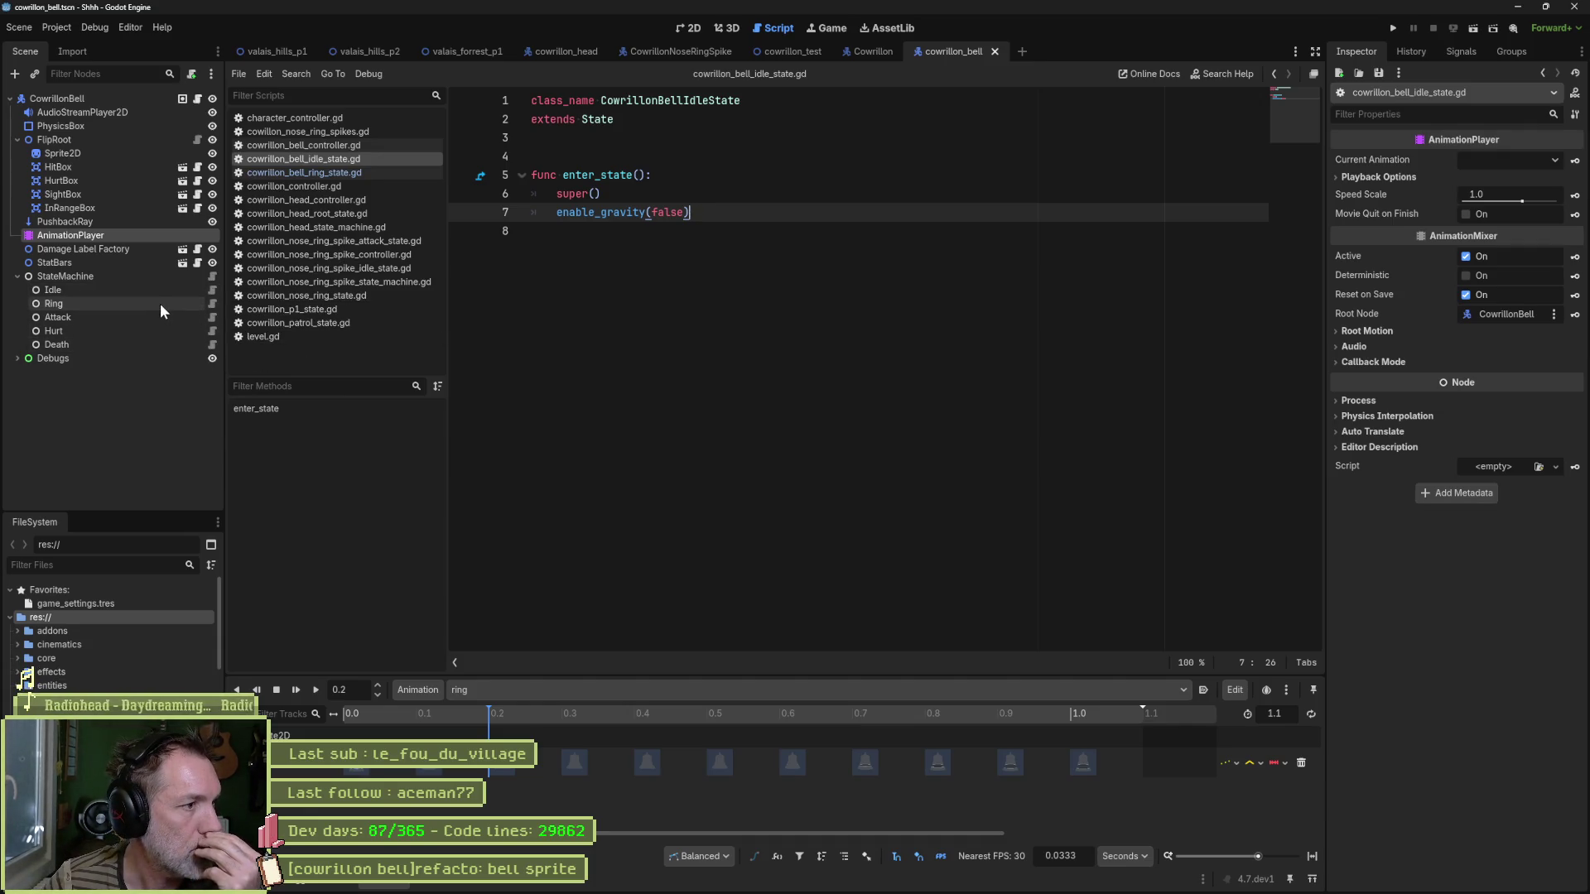
pyautogui.click(584, 149)
pyautogui.press('Return')
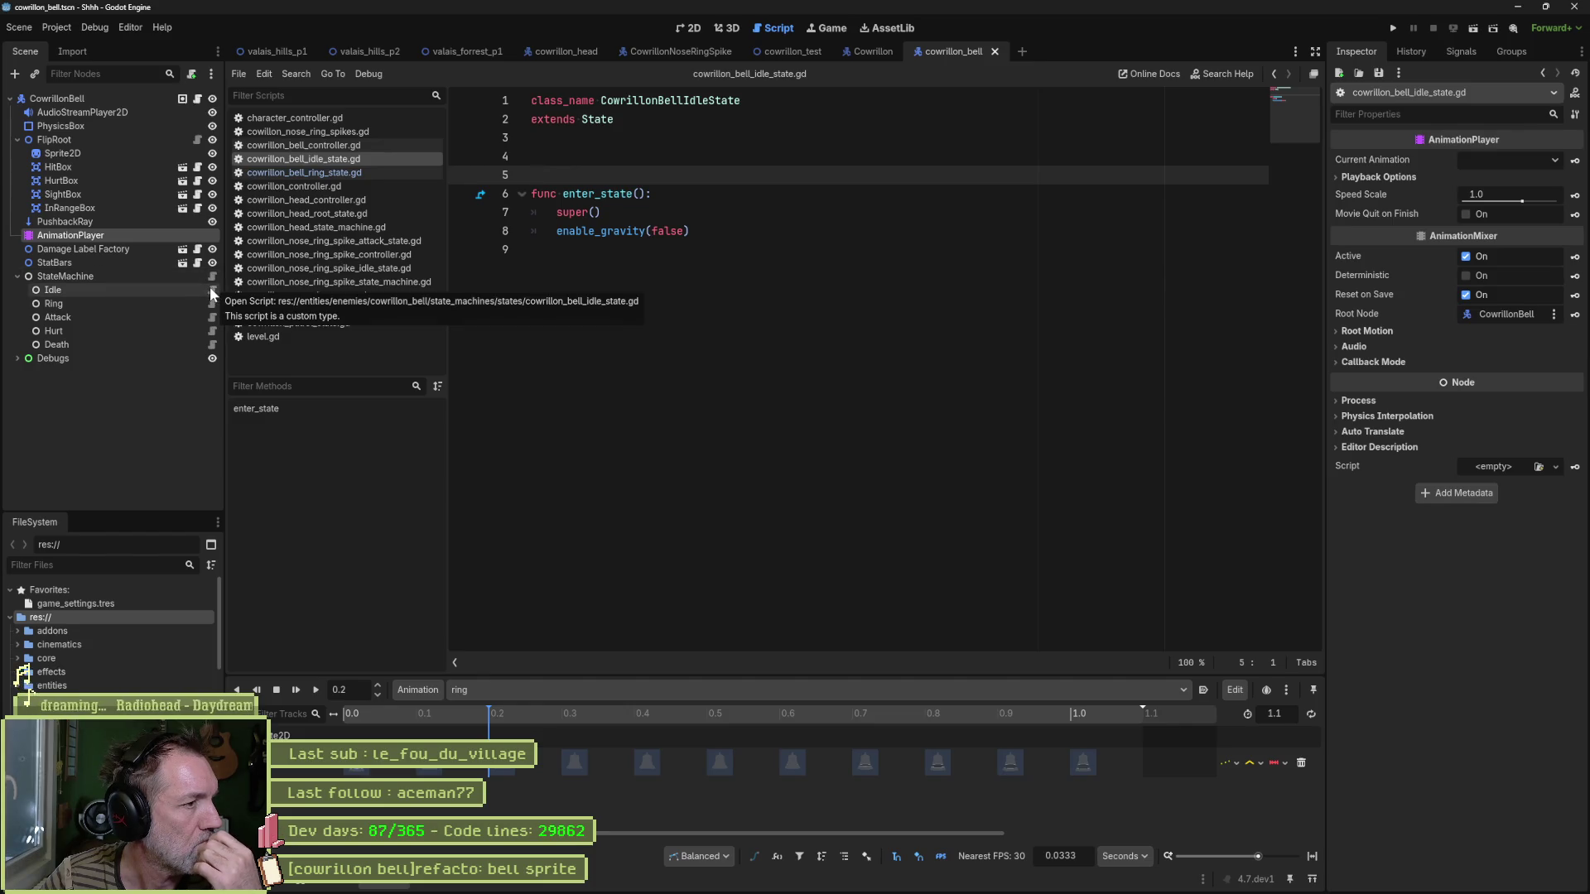
pyautogui.click(198, 99)
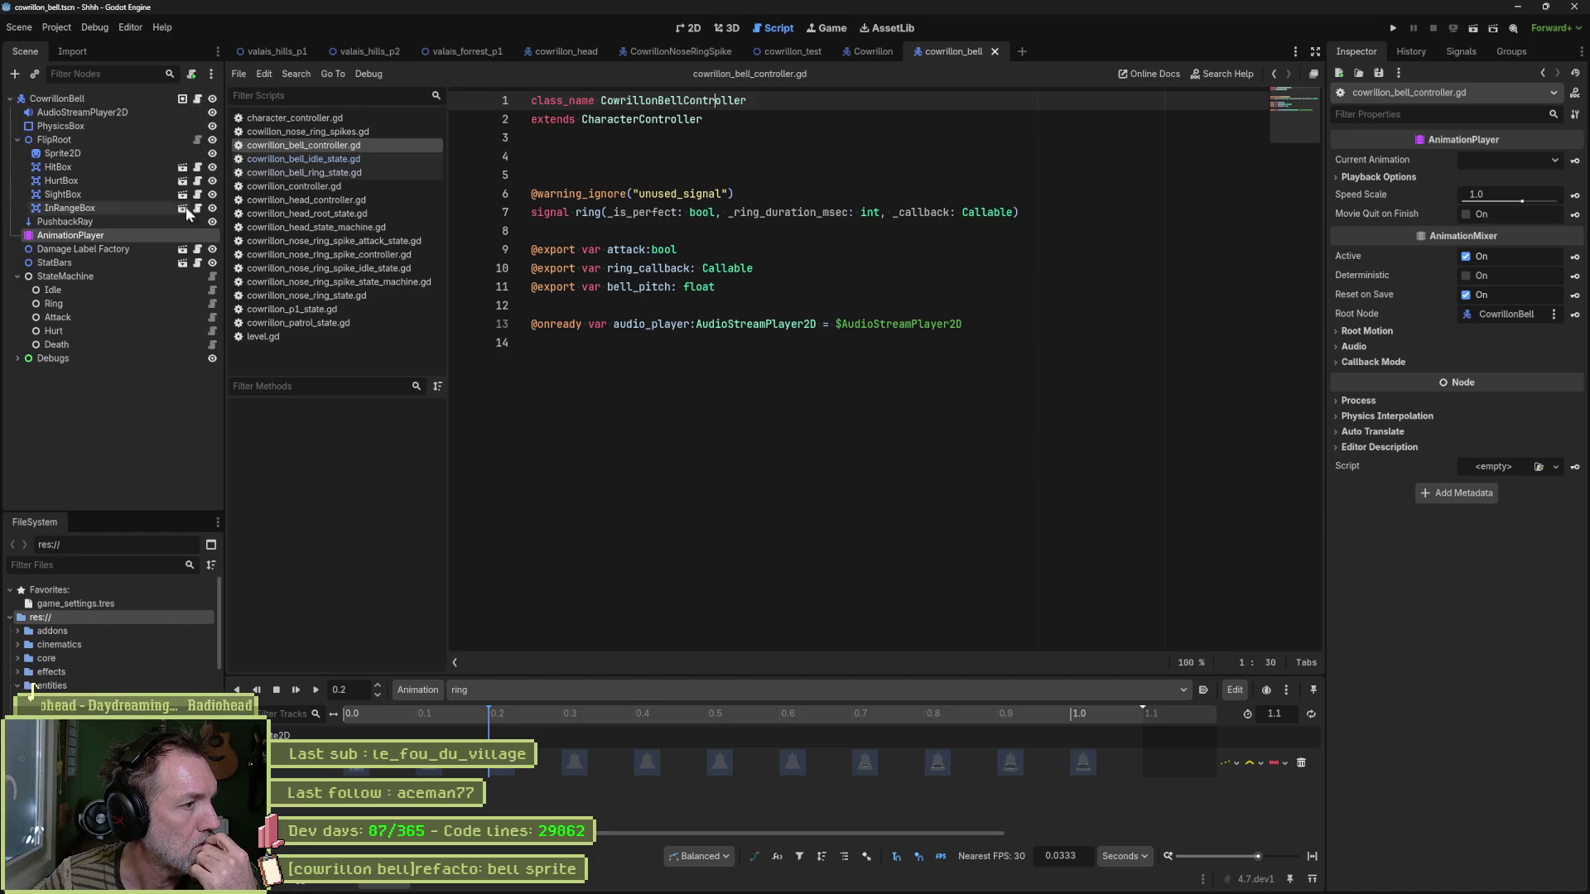
# - Change switch_state(ring) to switch_state(attack) in cowrillon_bell_state_machine.gd and save it
pyautogui.click(212, 276)
pyautogui.scroll(-3, 893, 492)
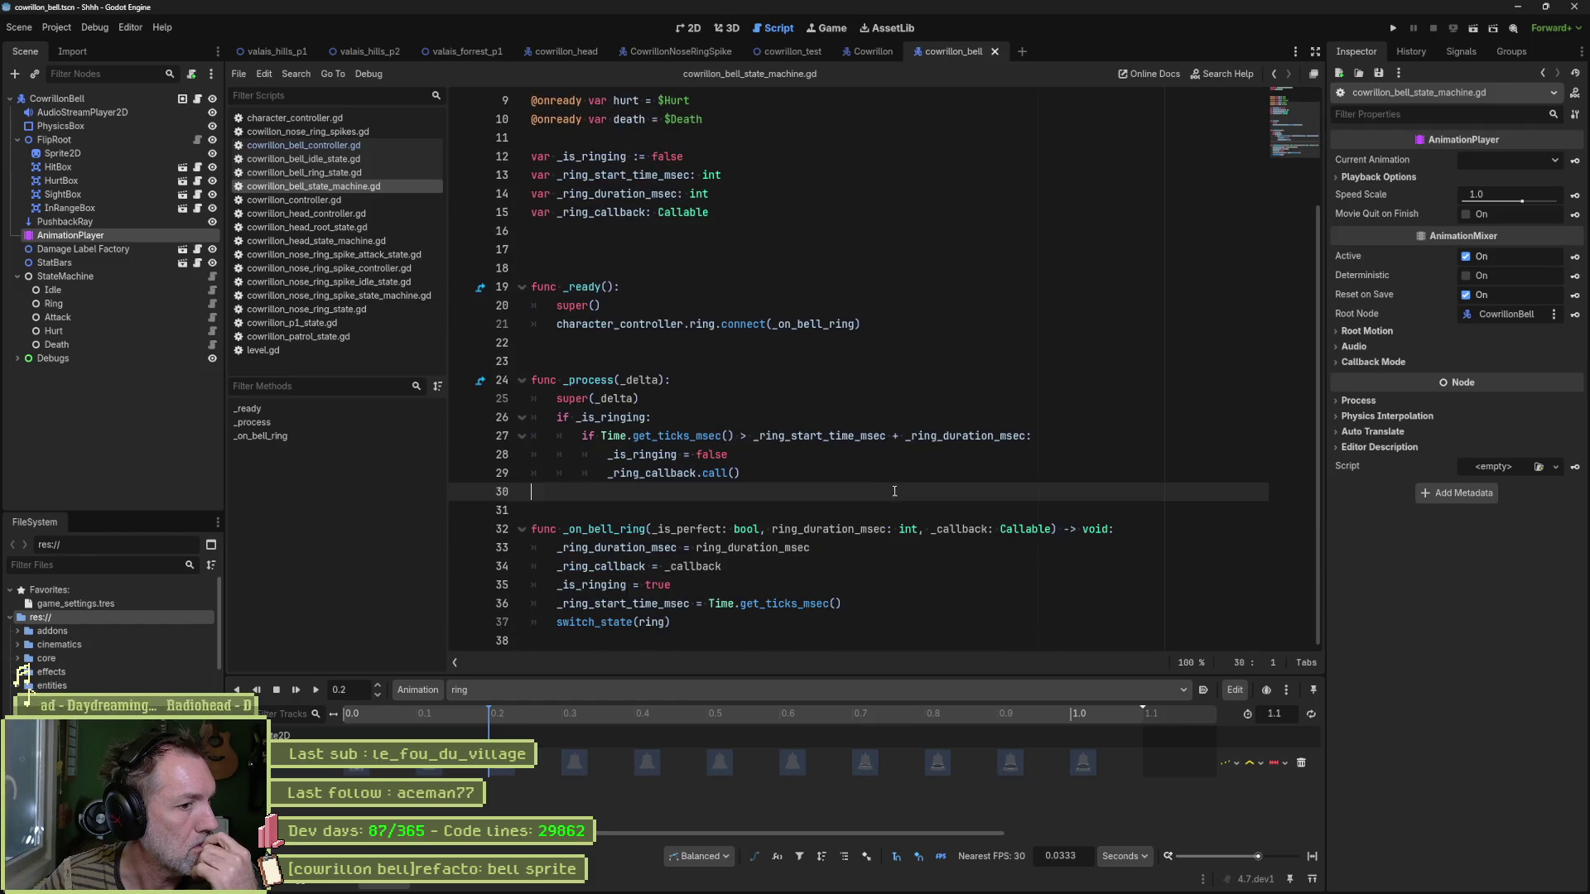
pyautogui.doubleClick(650, 621)
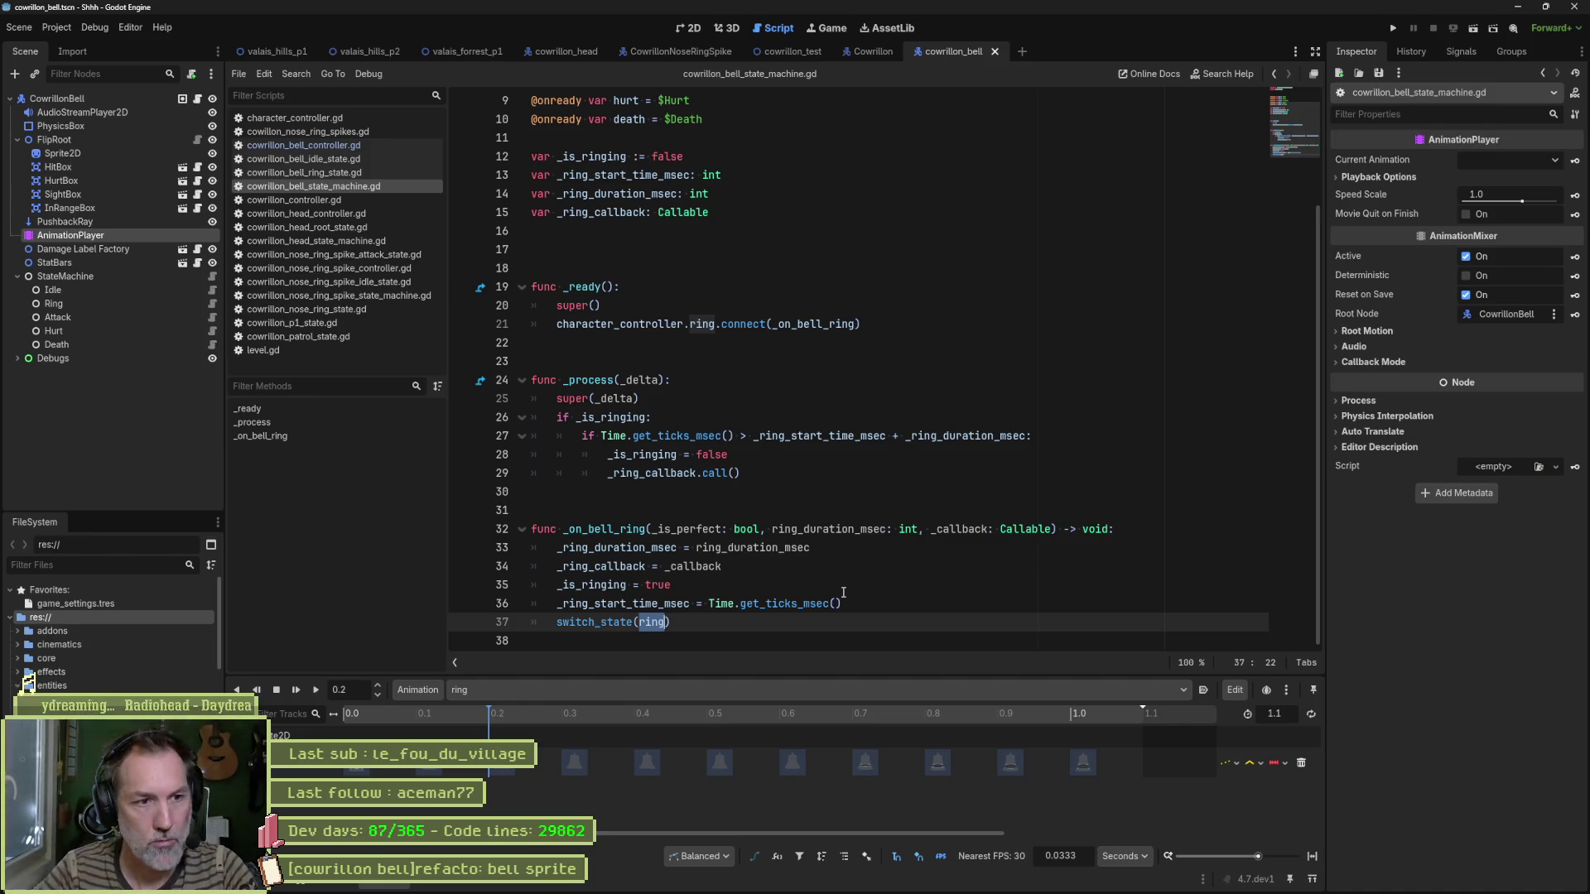
pyautogui.write('attack')
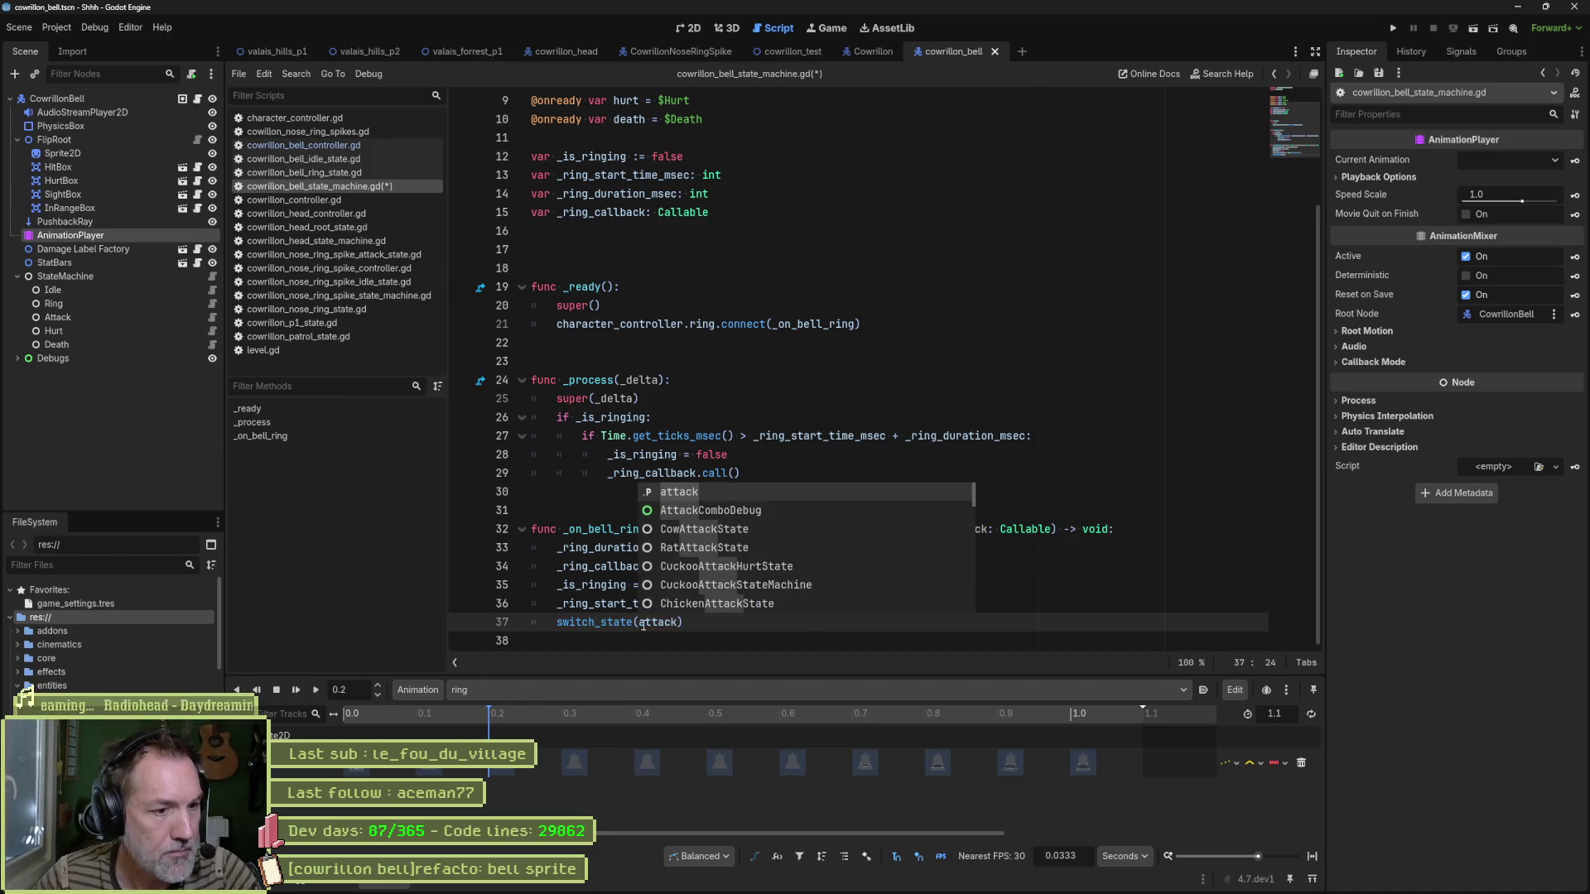
pyautogui.doubleClick(643, 621)
pyautogui.doubleClick(702, 324)
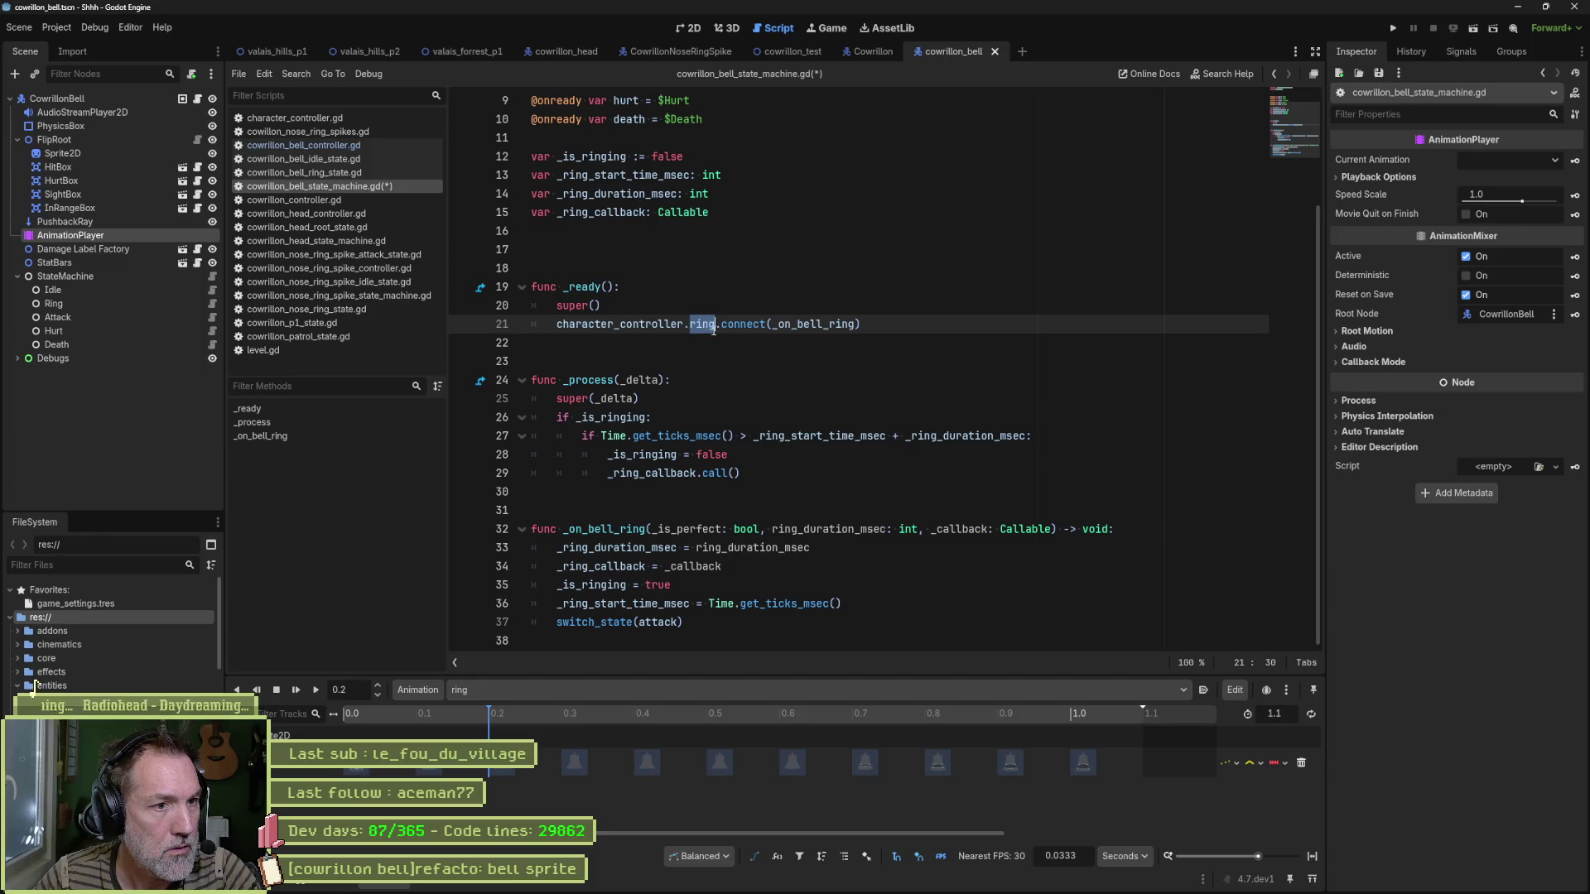
pyautogui.hotkey('ctrl', 's')
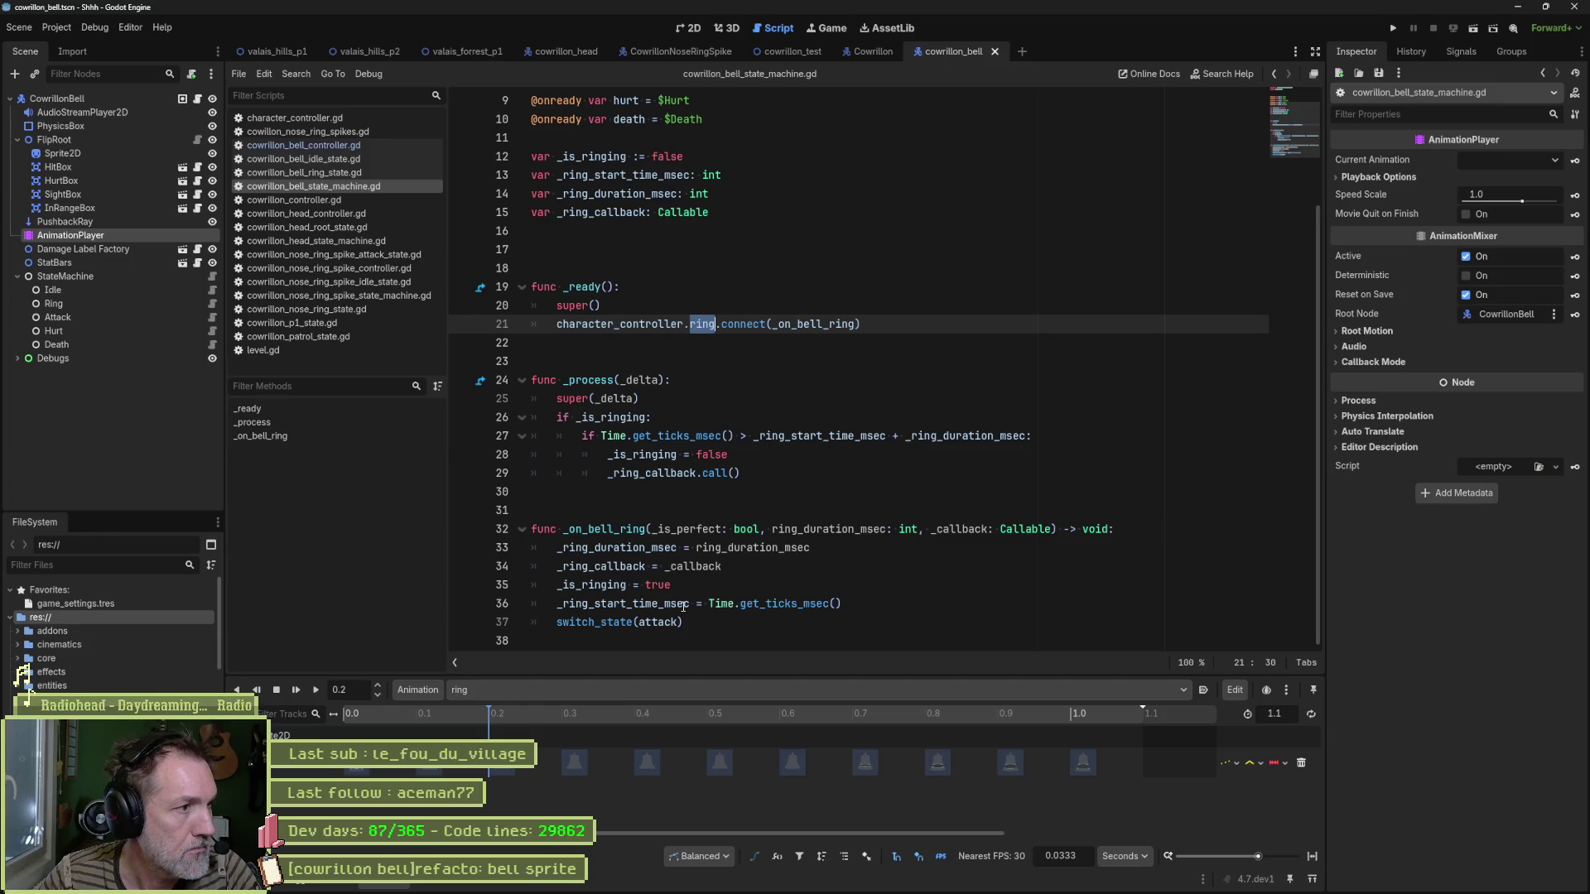
pyautogui.click(105, 316)
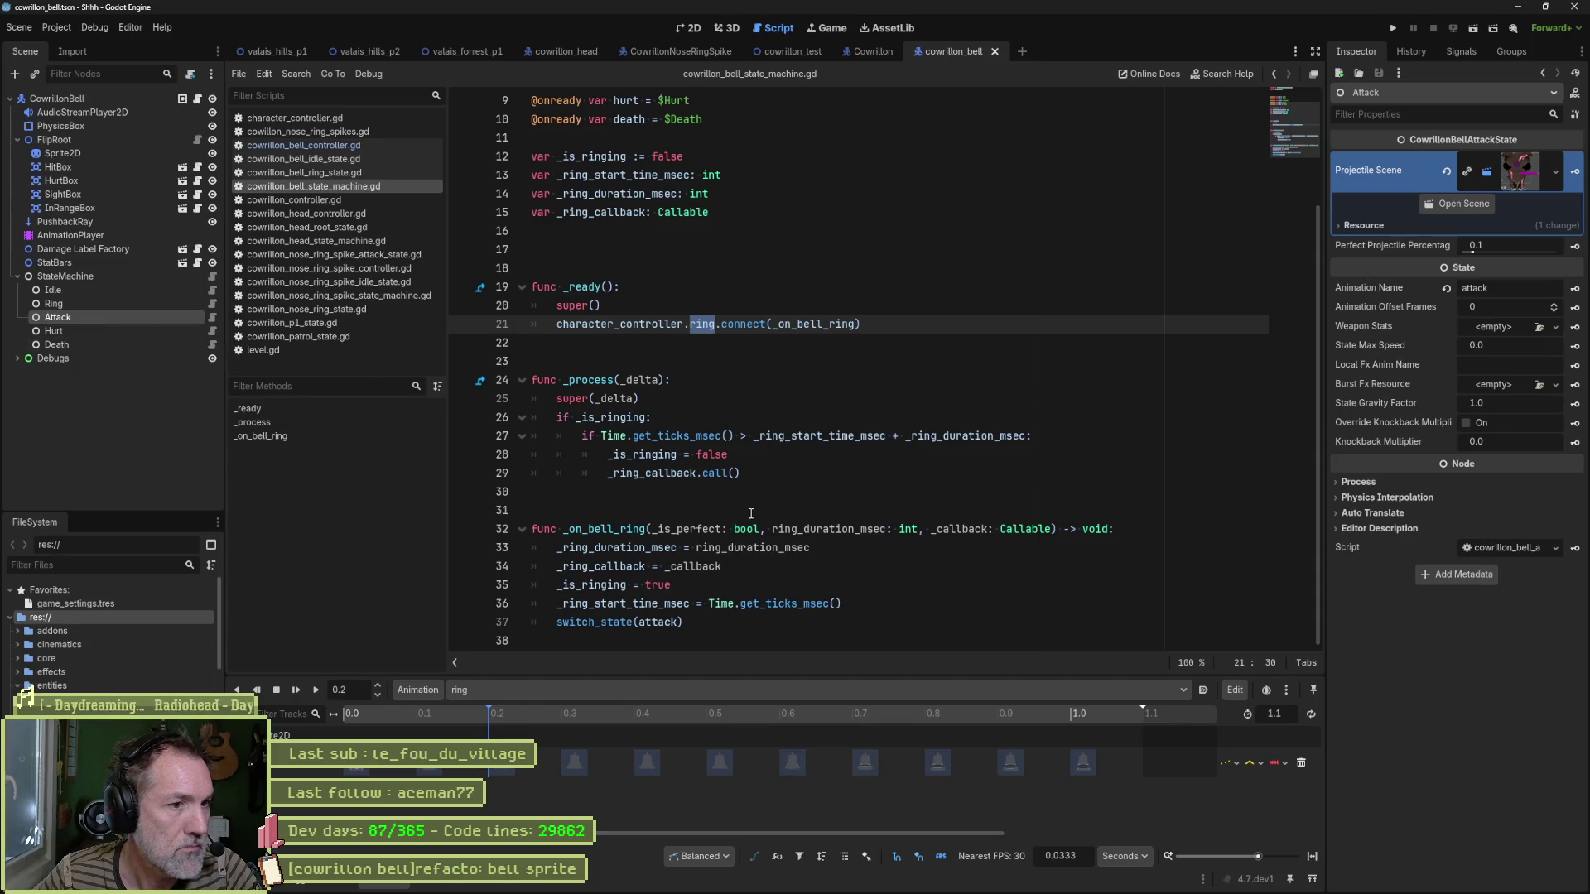
# - Run the cowrillon_test scene briefly, then stop it
pyautogui.click(877, 496)
pyautogui.click(793, 51)
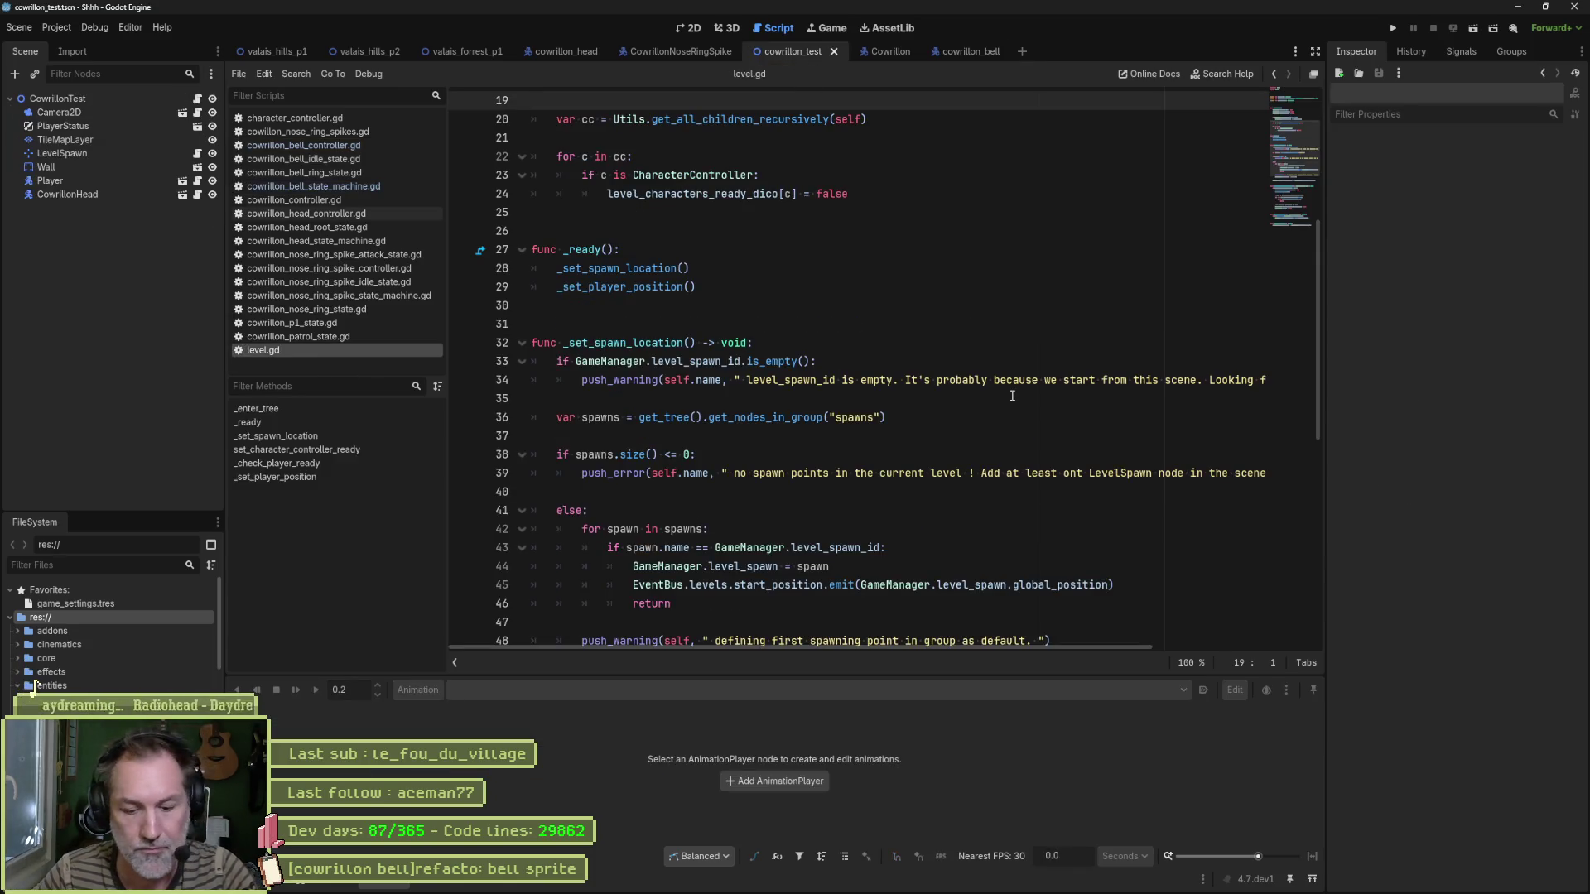
pyautogui.press('F6')
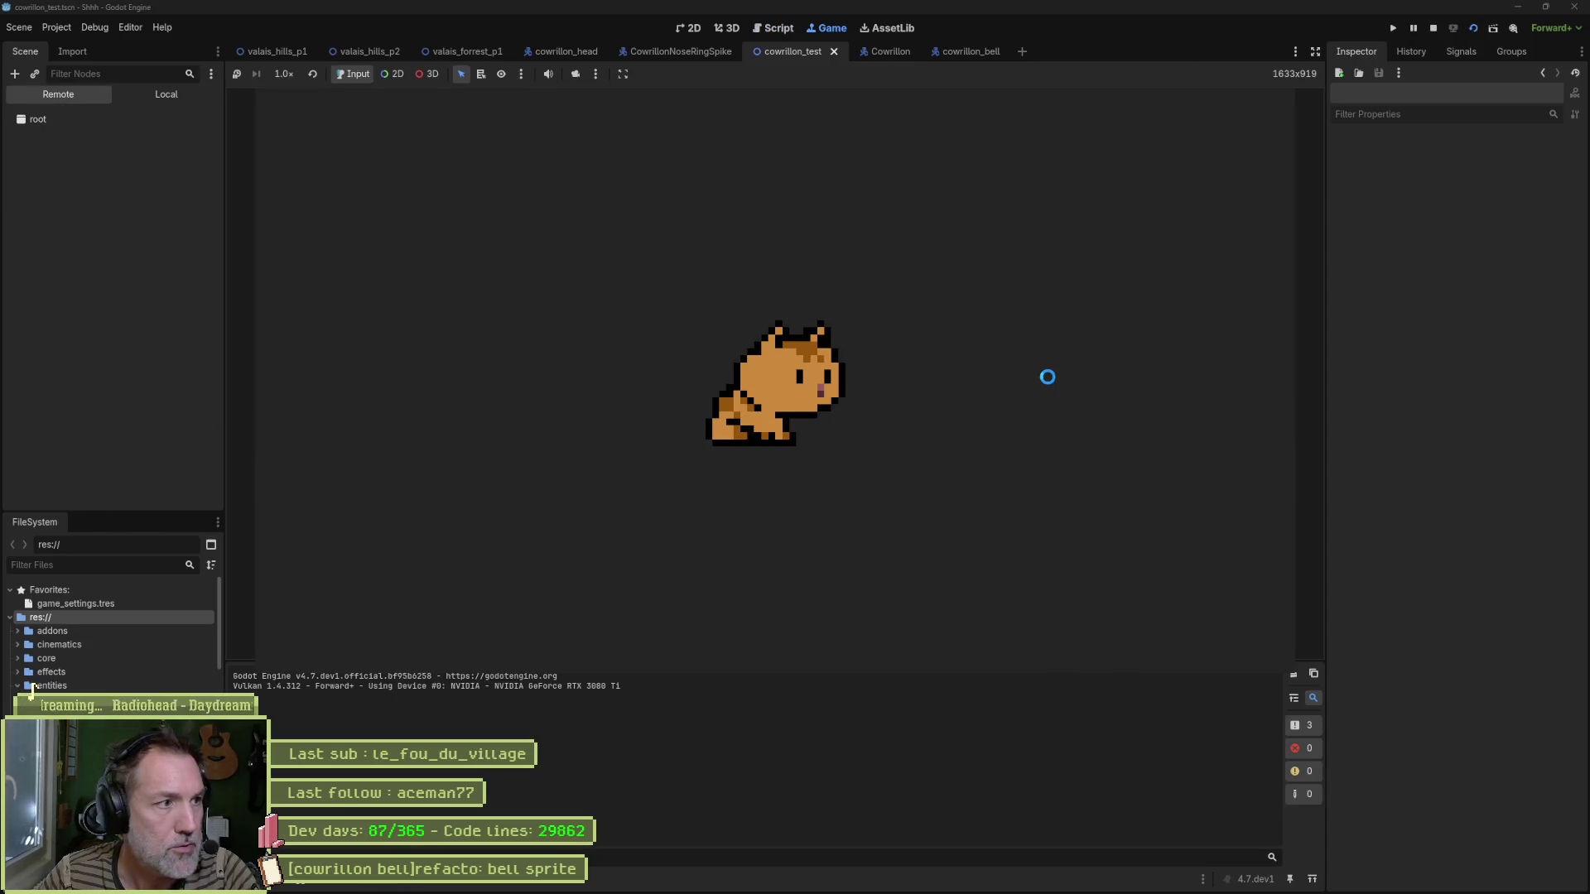
pyautogui.press('F8')
# - Reimport the bell's Sprite2D from its Aseprite file in the cowrillon_bell scene
pyautogui.click(959, 51)
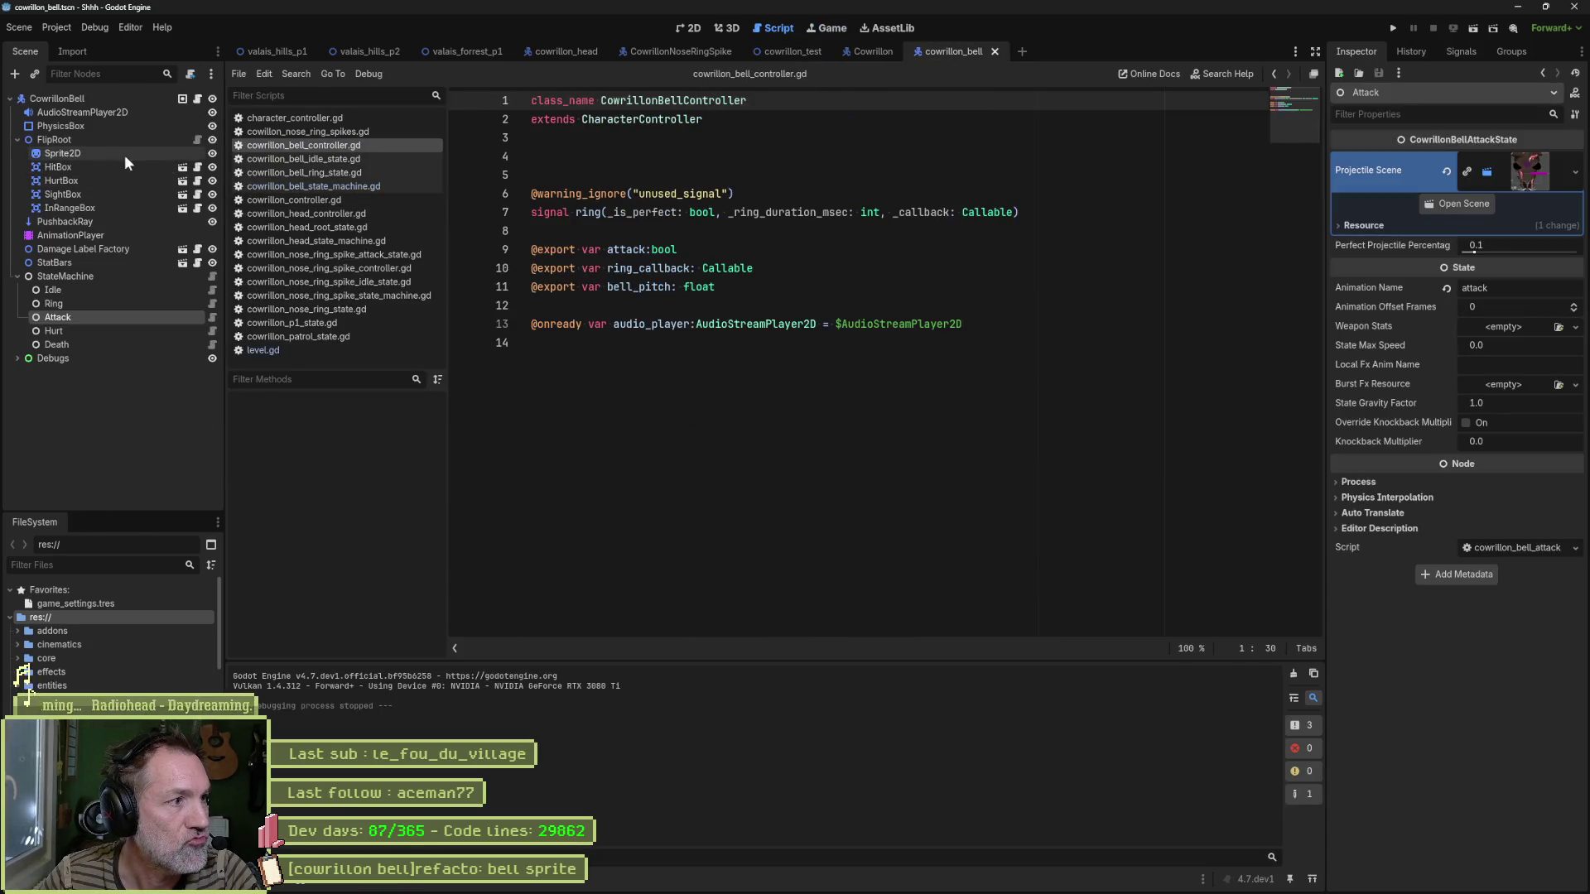
pyautogui.click(62, 153)
pyautogui.scroll(-1, 1474, 779)
pyautogui.click(1452, 875)
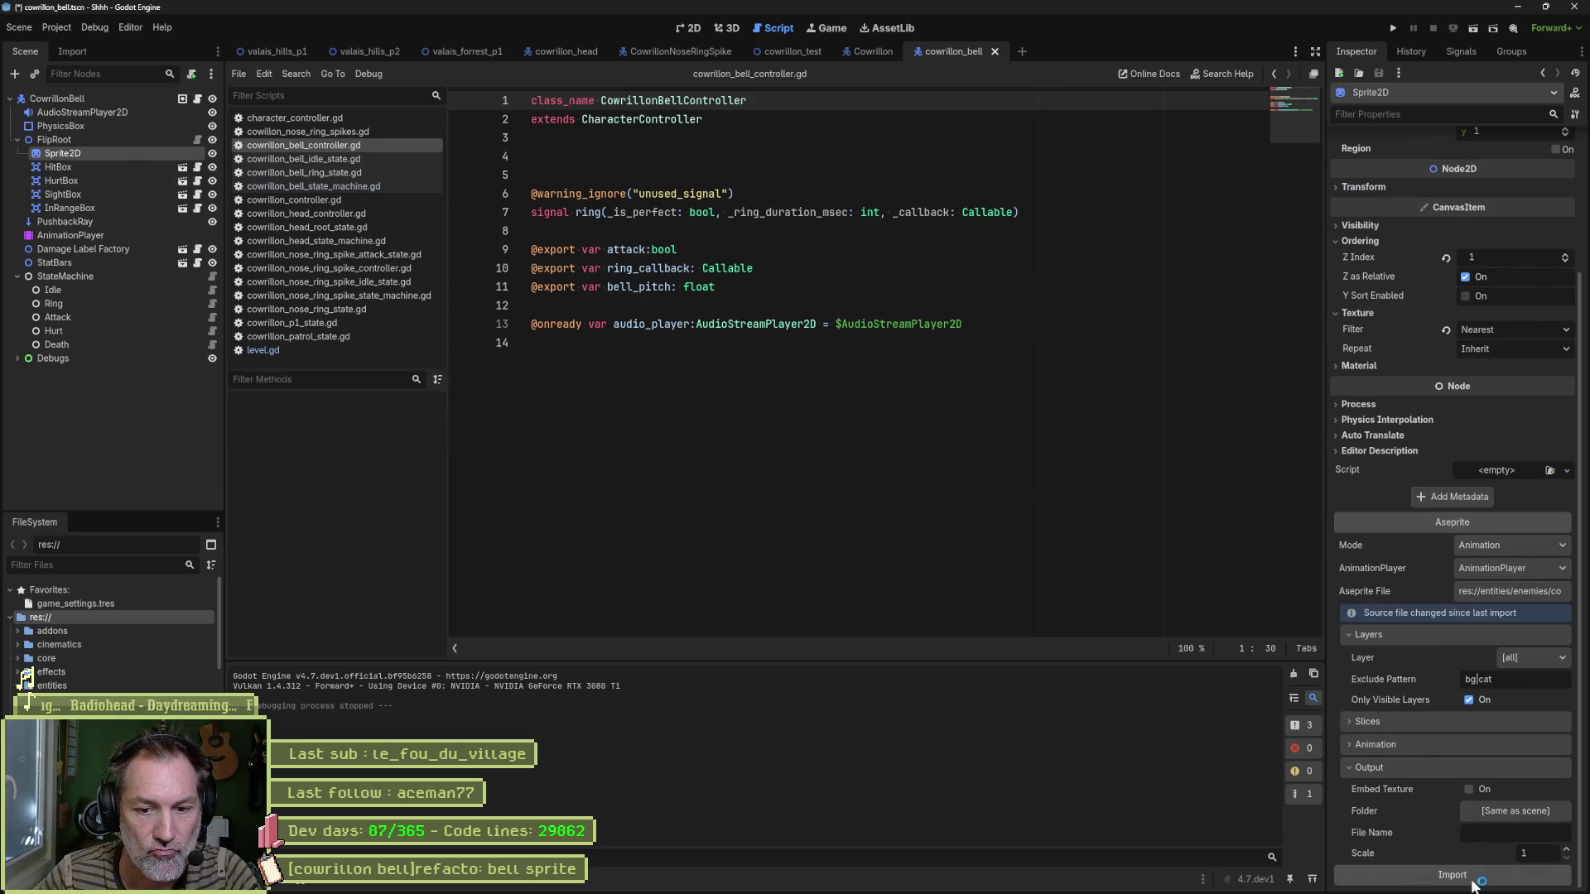
# - Run cowrillon_test again, enable Bells Ring Attack on the remote CowrillonHead, then stop
pyautogui.click(788, 52)
pyautogui.press('F6')
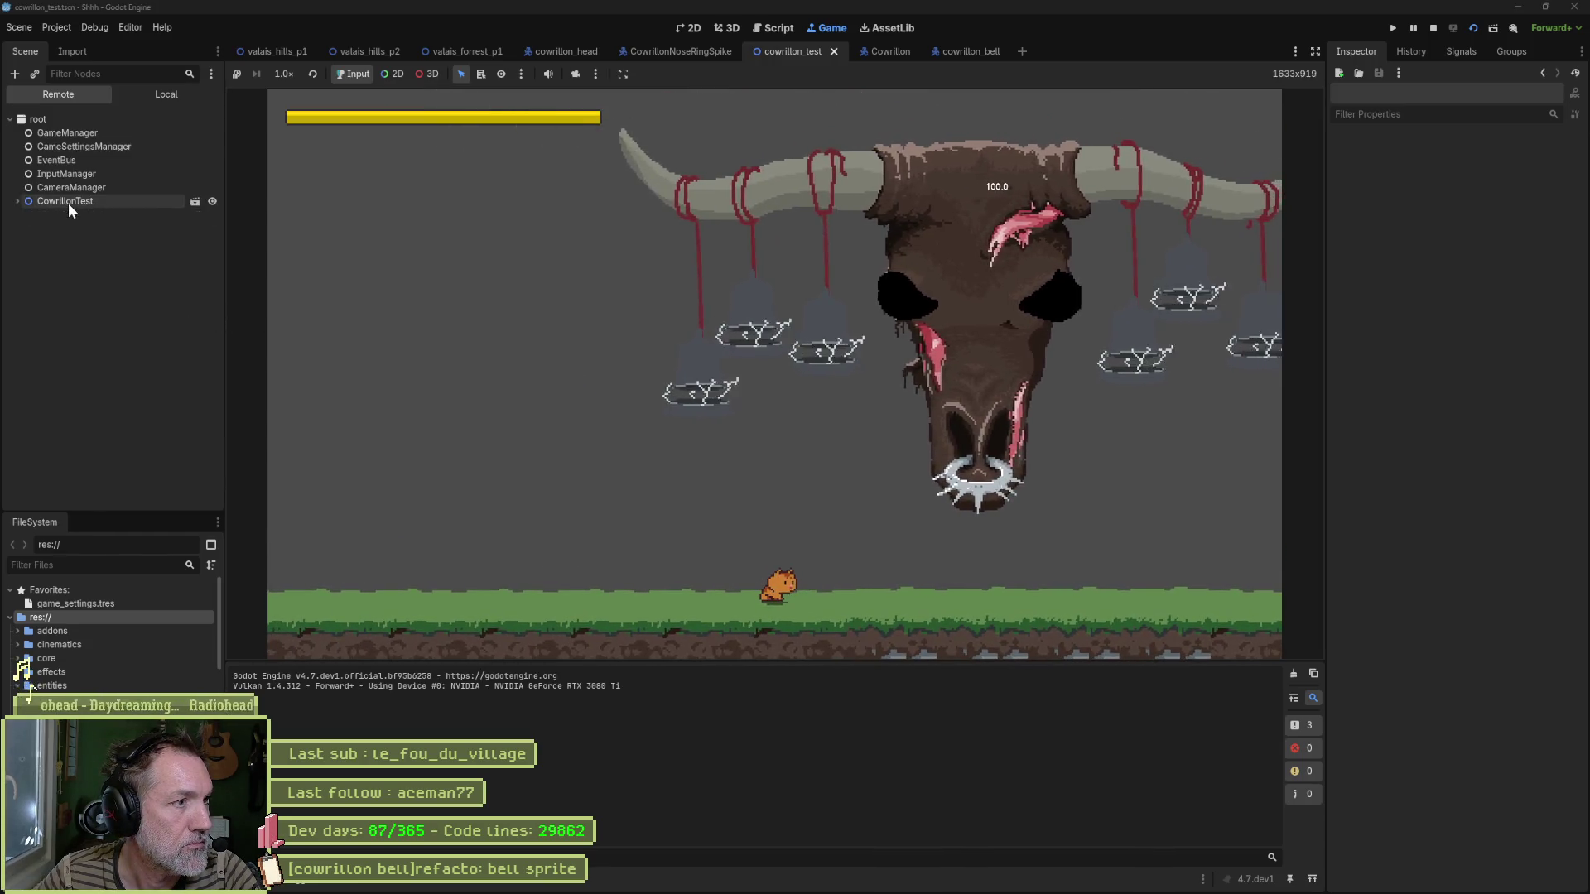
pyautogui.doubleClick(67, 201)
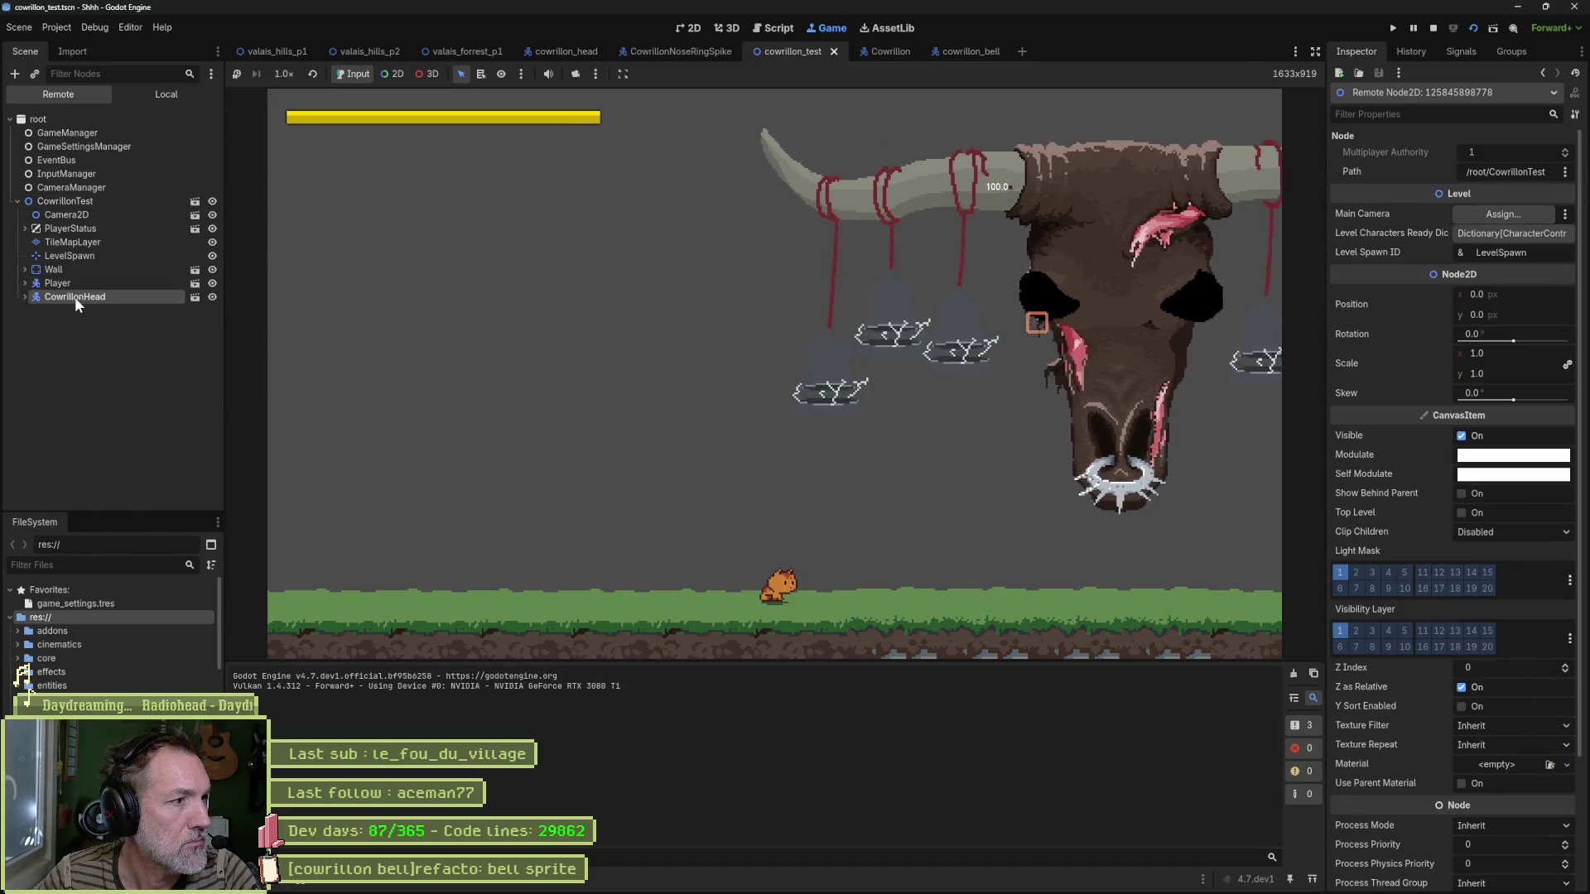
pyautogui.doubleClick(74, 297)
pyautogui.scroll(-5, 1457, 451)
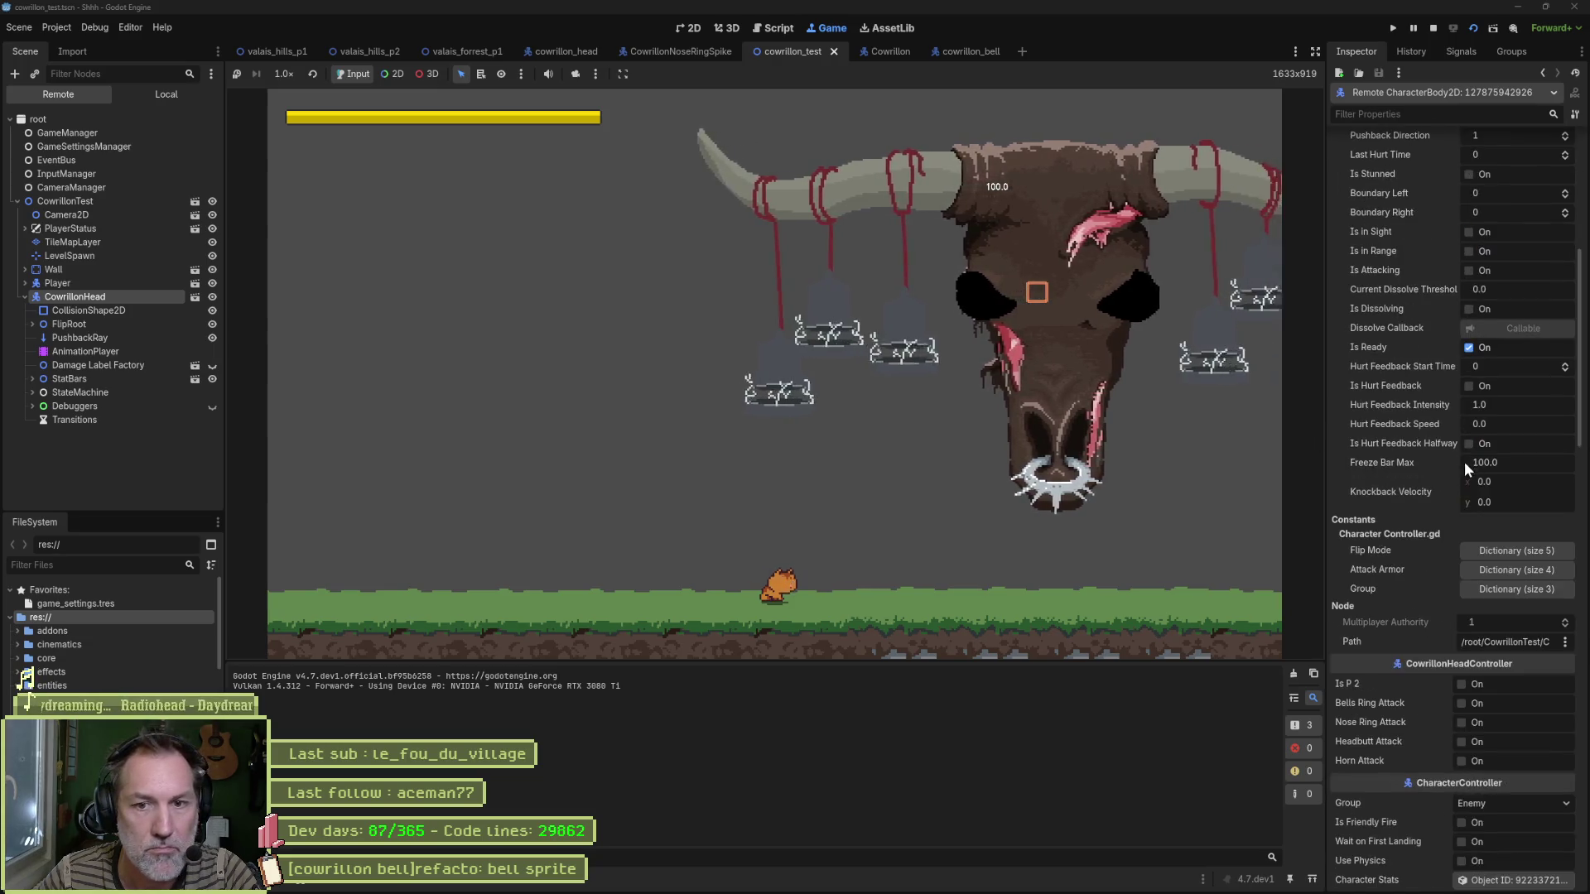
pyautogui.click(1459, 705)
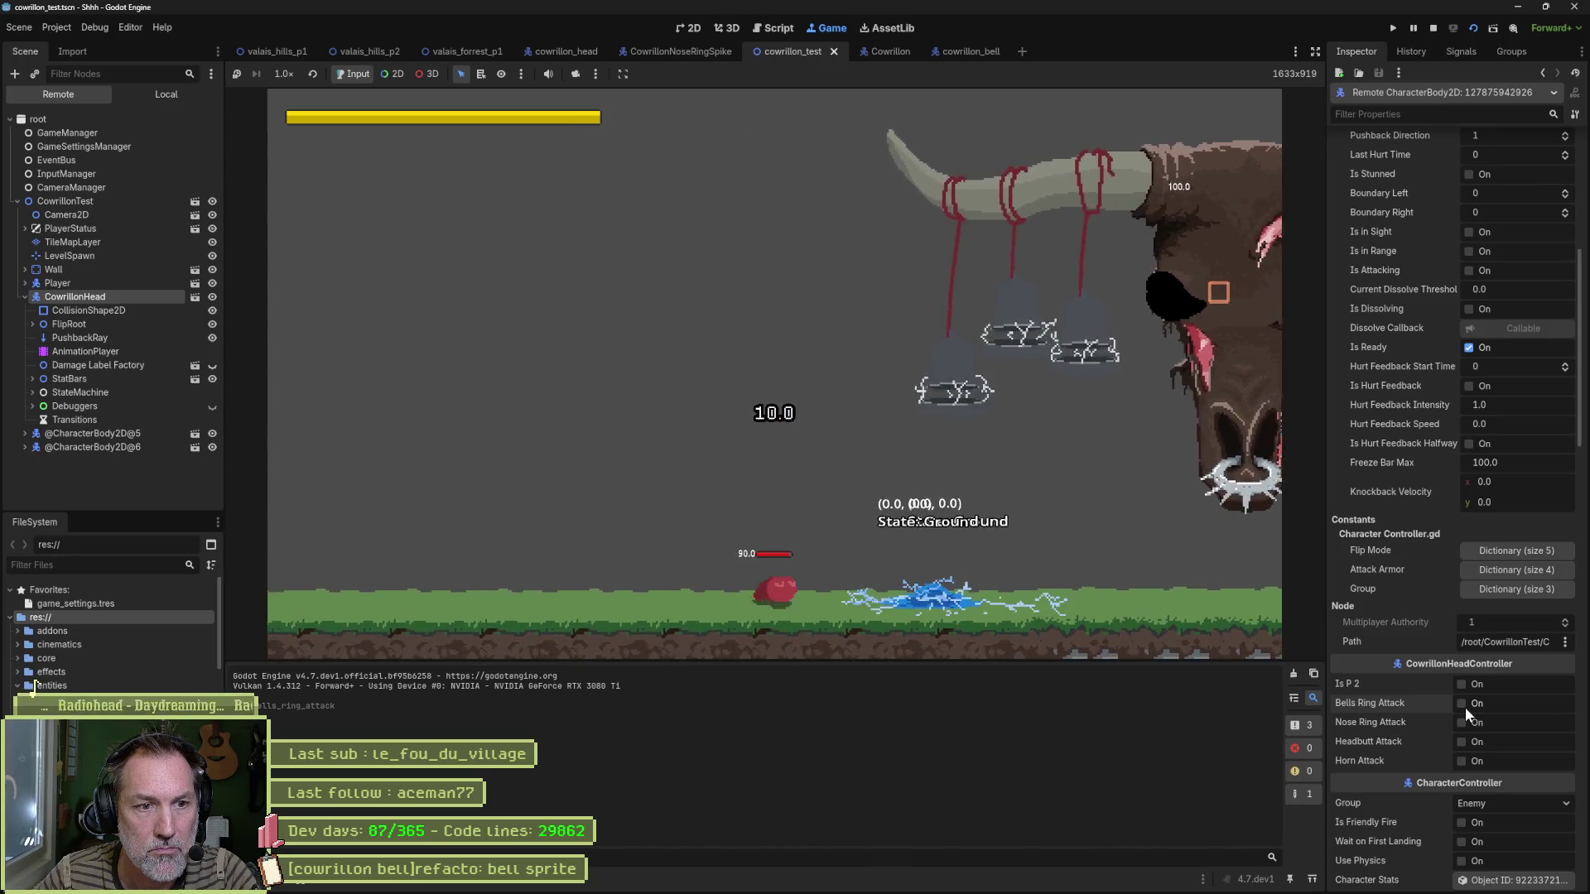
pyautogui.press('F8')
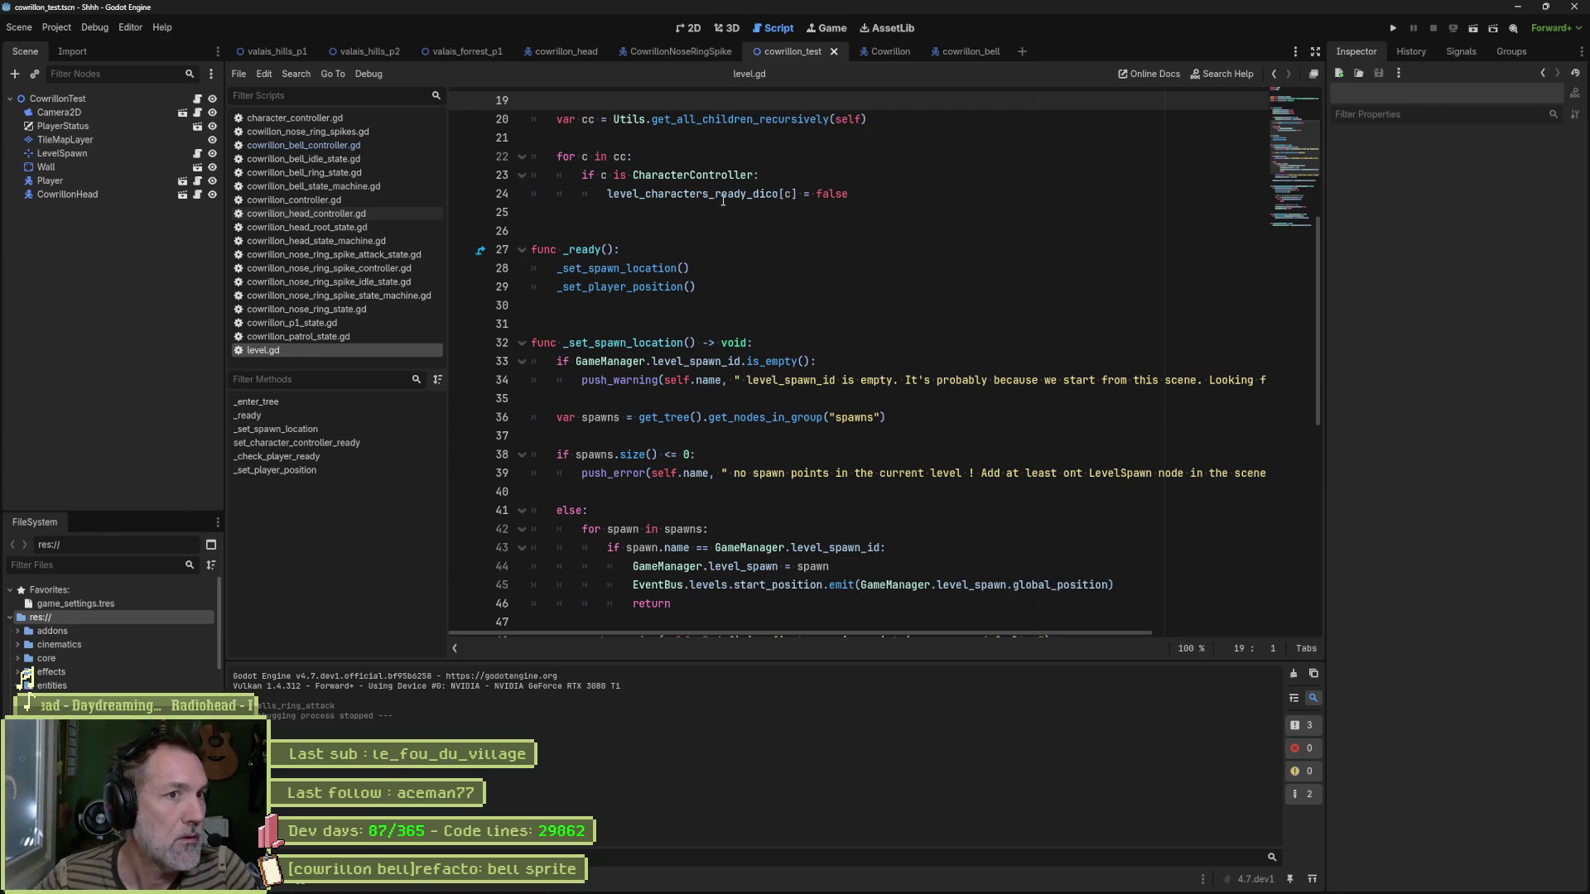
# - In the Ring state script, select the note export and note-playing lines
pyautogui.click(969, 52)
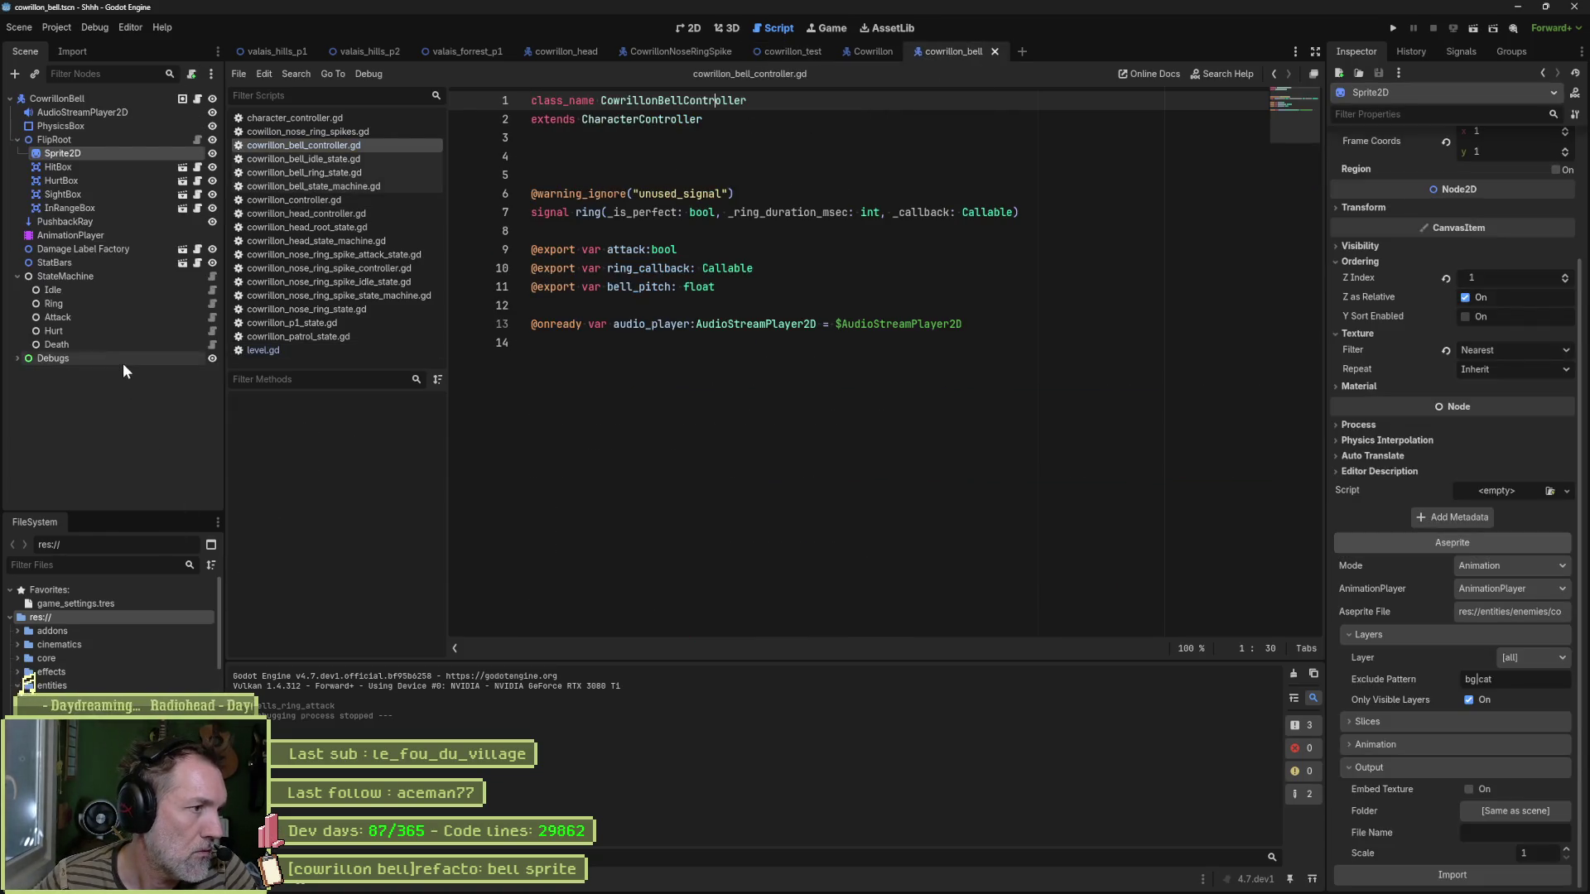
pyautogui.click(157, 306)
pyautogui.click(213, 305)
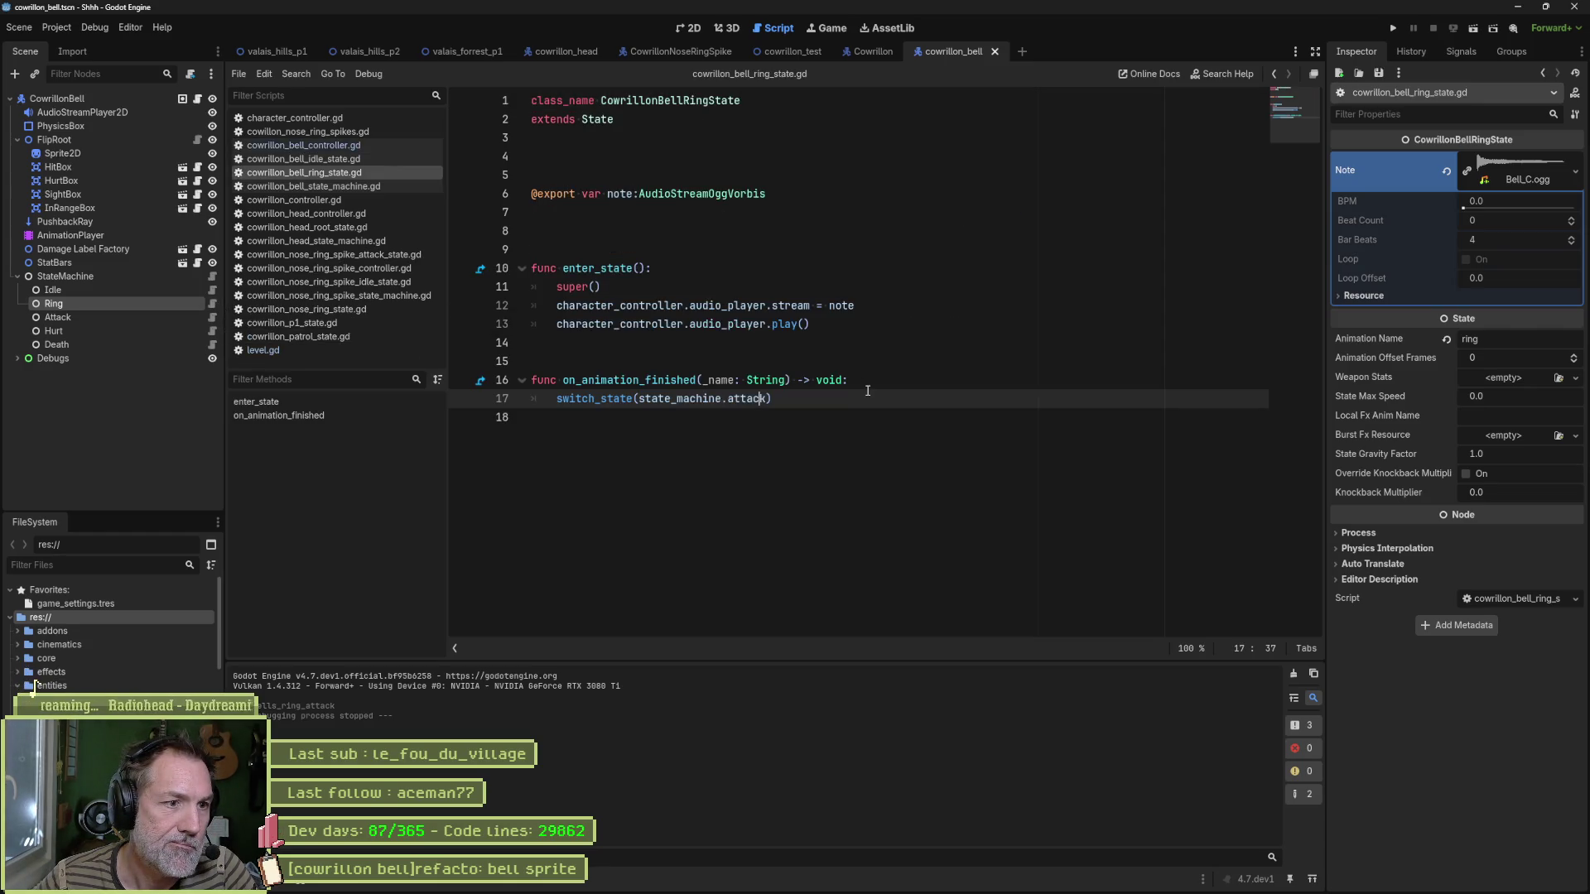
pyautogui.click(834, 324)
pyautogui.moveTo(834, 327); pyautogui.dragTo(841, 291)
pyautogui.moveTo(789, 196); pyautogui.dragTo(795, 176)
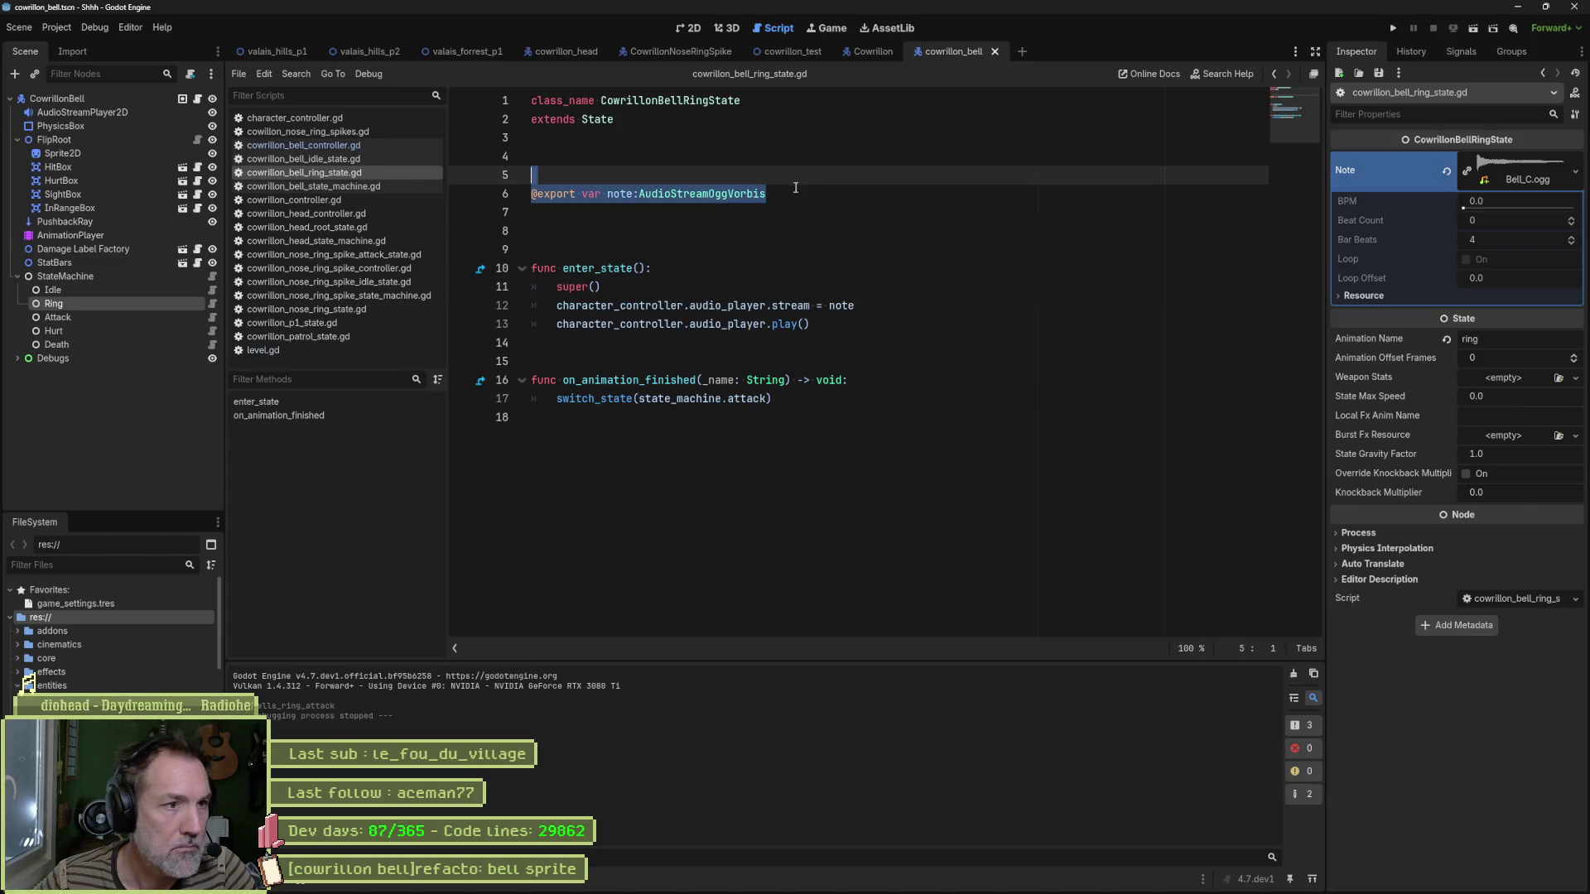
pyautogui.click(210, 314)
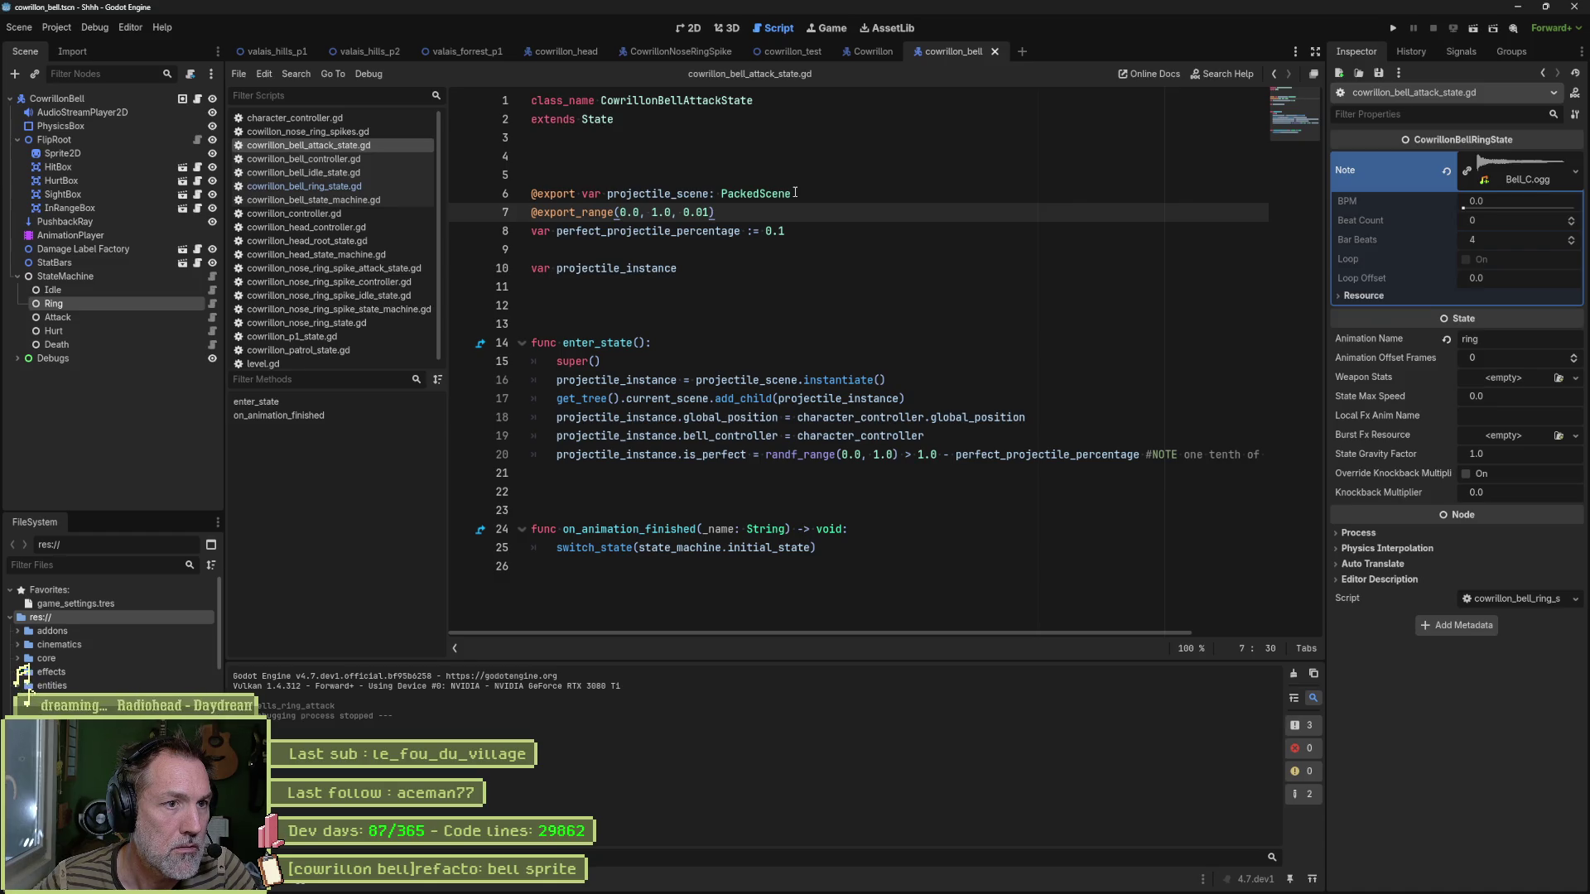
pyautogui.click(801, 228)
pyautogui.press('Return')
pyautogui.write('@export var note:AudioStreamOggVorbis')
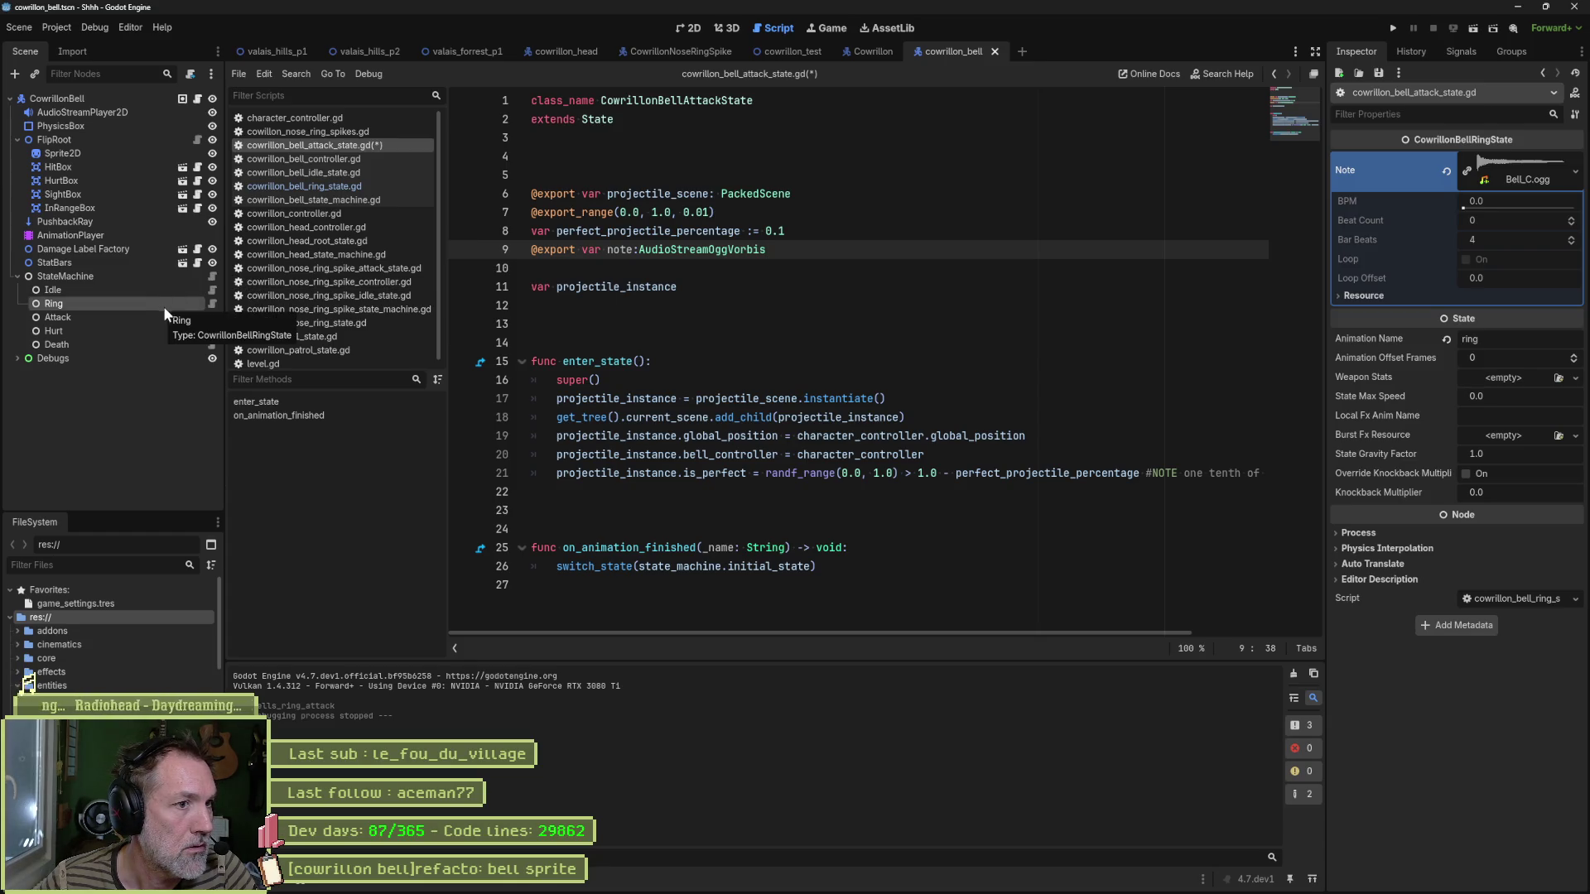
pyautogui.hotkey('alt', 'Up')
pyautogui.hotkey('alt', 'Up')
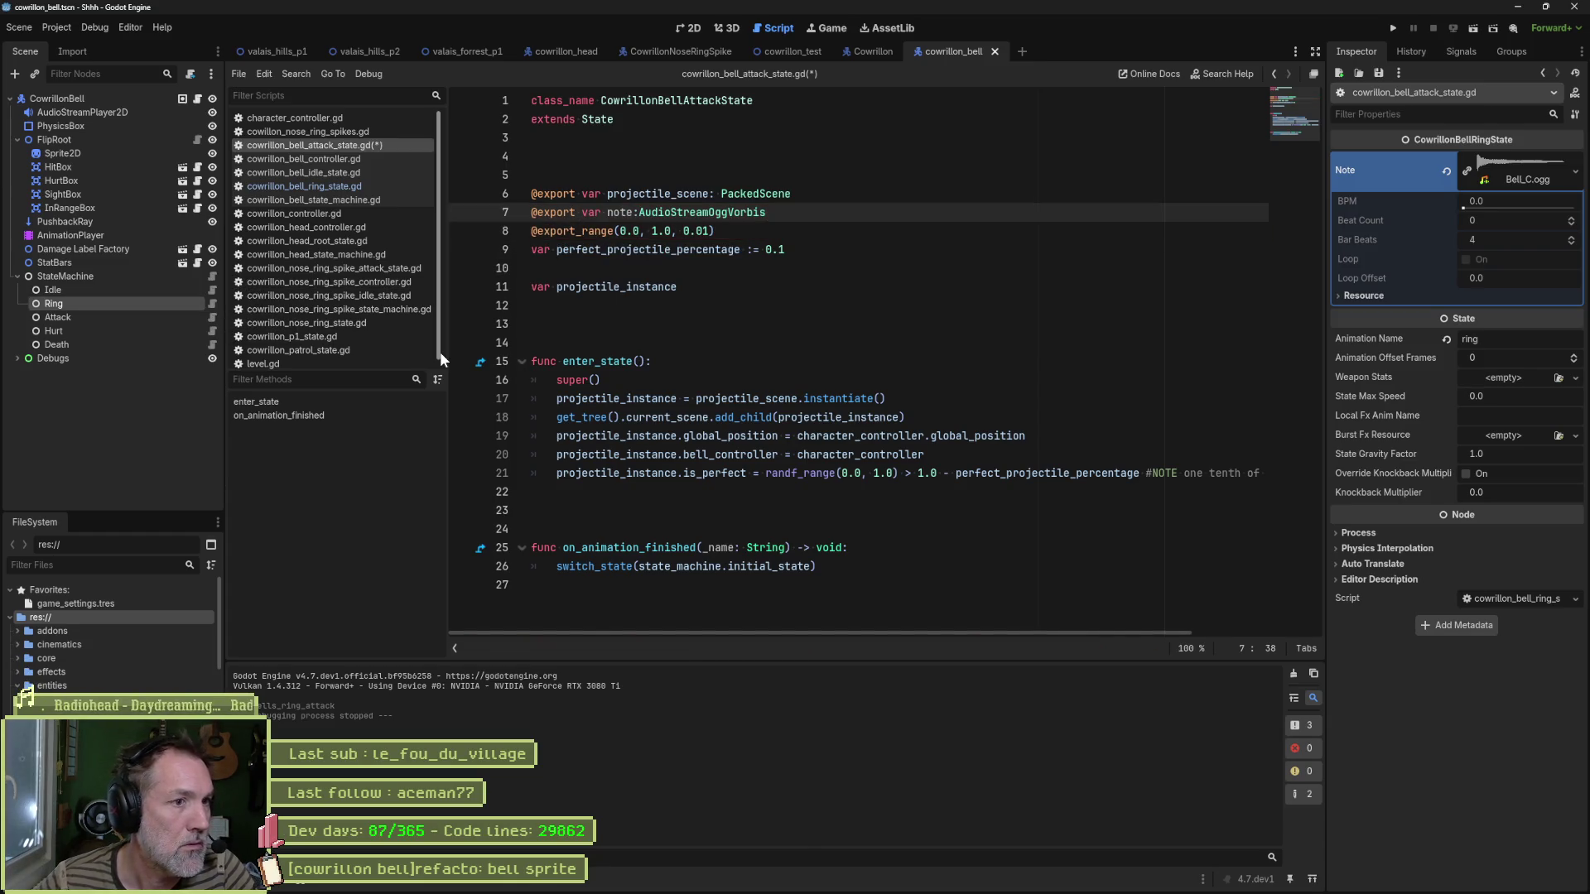
pyautogui.hotkey('alt', 'Down')
pyautogui.hotkey('alt', 'Down')
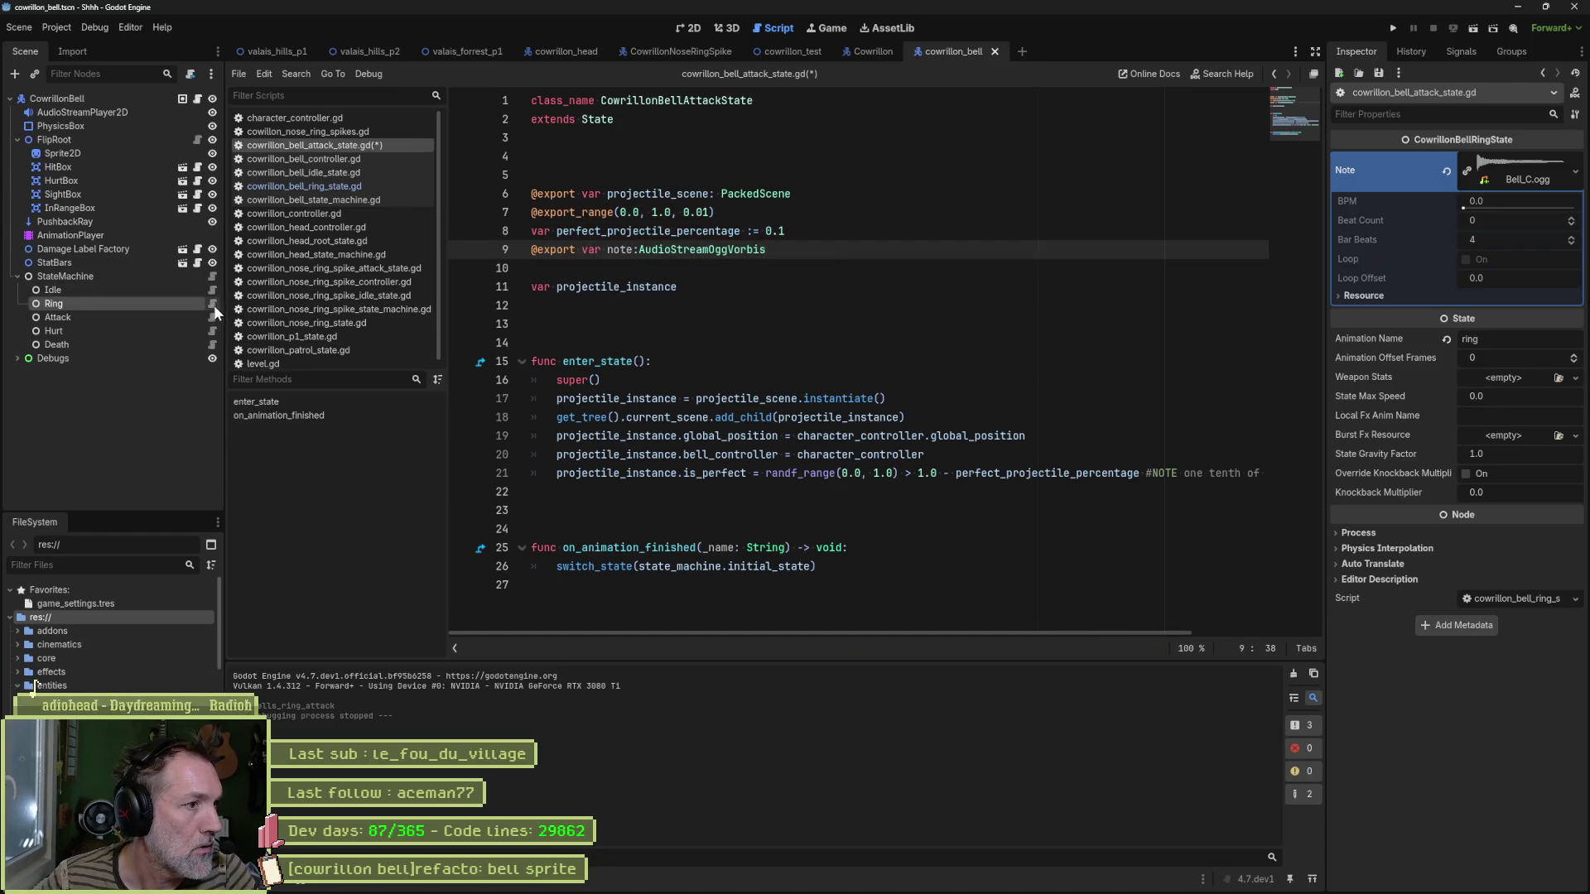
# - Paste the Ring state's note playback lines after super() in the Attack state's enter_state
pyautogui.click(212, 304)
pyautogui.moveTo(815, 324)
pyautogui.mouseDown()
pyautogui.moveTo(546, 304)
pyautogui.moveTo(604, 286)
pyautogui.mouseUp()
pyautogui.hotkey('ctrl', 'c')
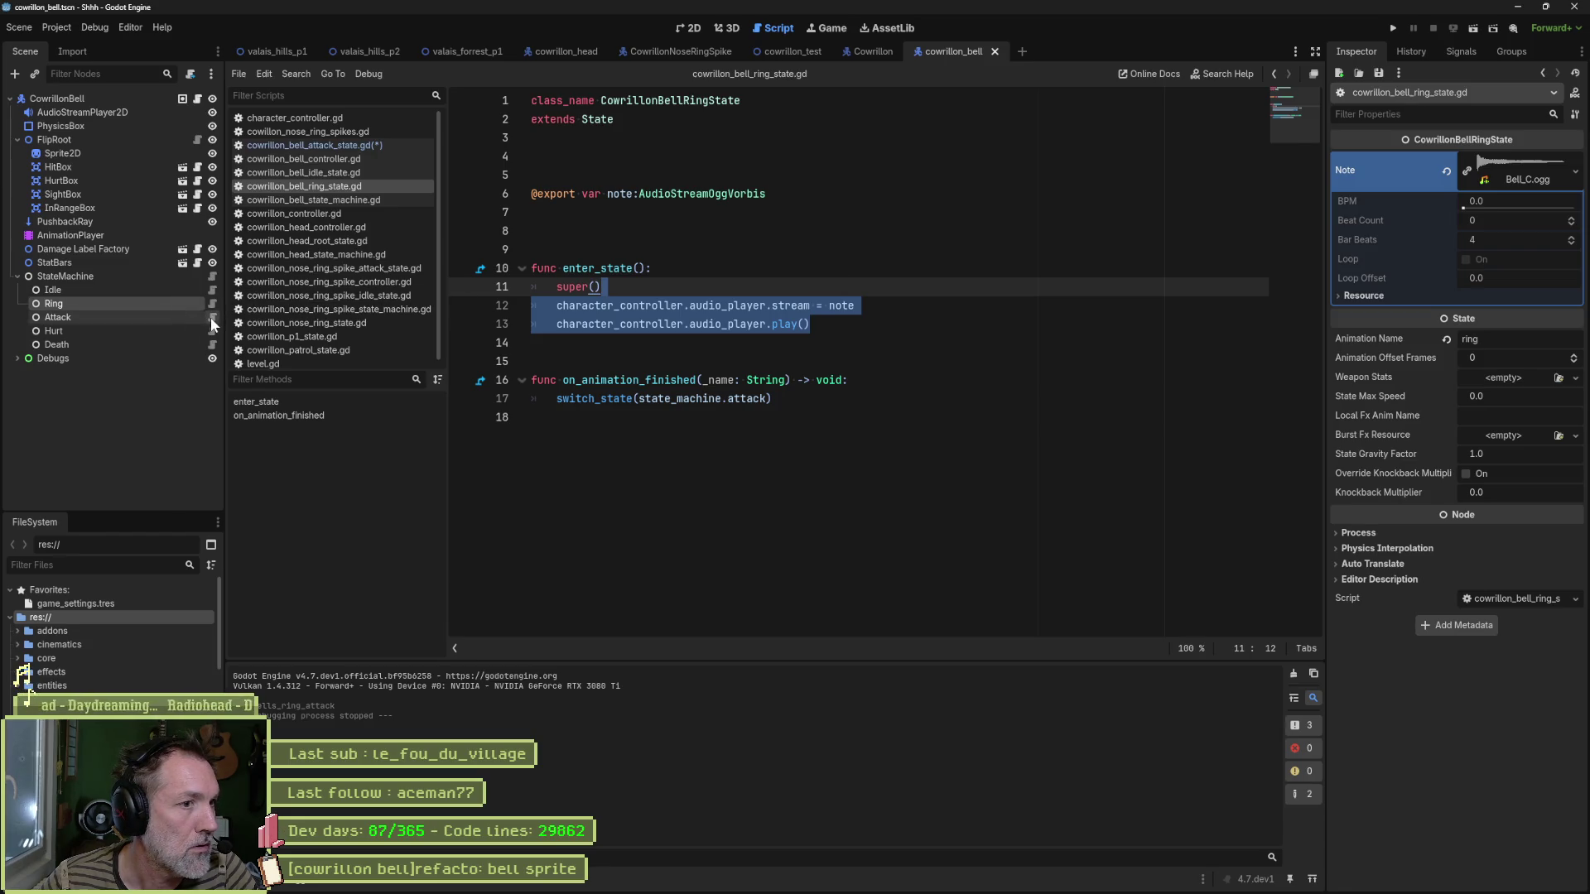
pyautogui.click(212, 317)
pyautogui.click(696, 381)
pyautogui.hotkey('ctrl', 'v')
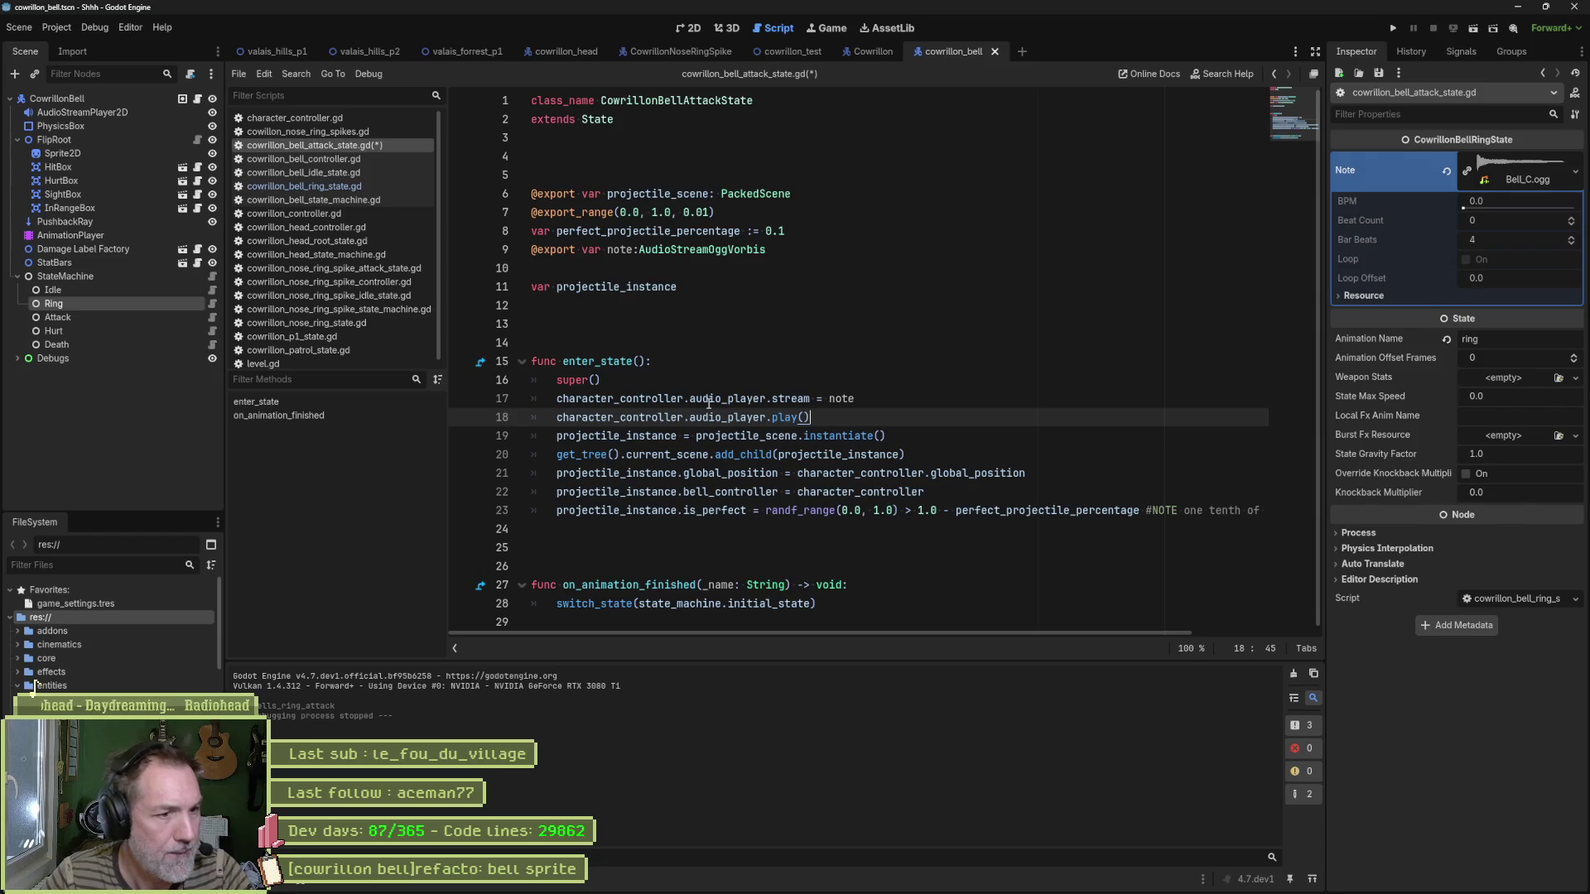
pyautogui.click(215, 302)
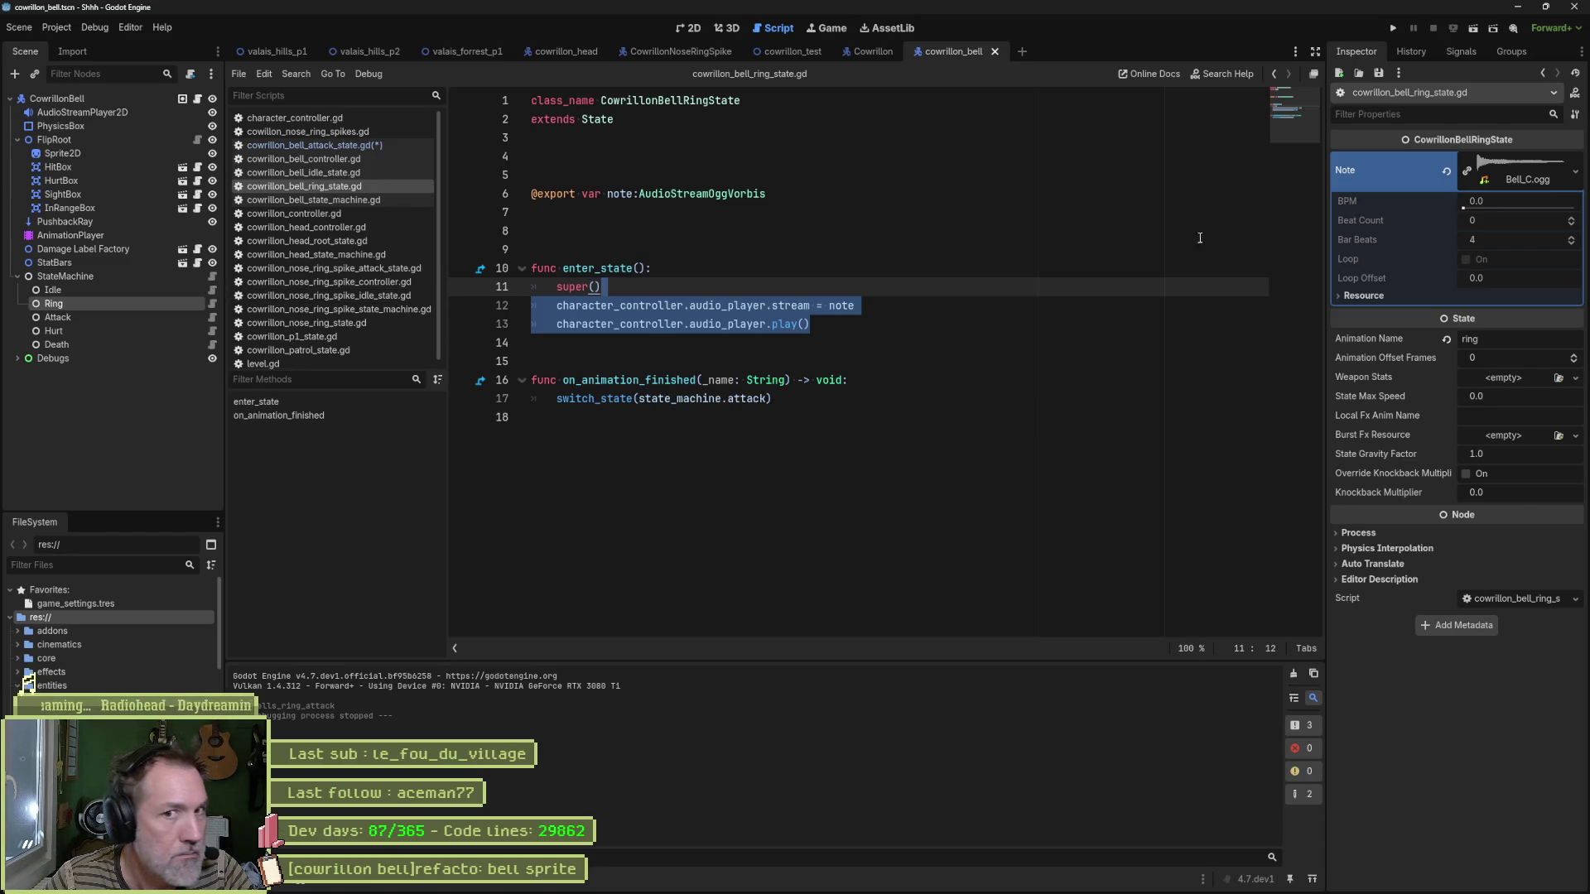
pyautogui.rightClick(1513, 170)
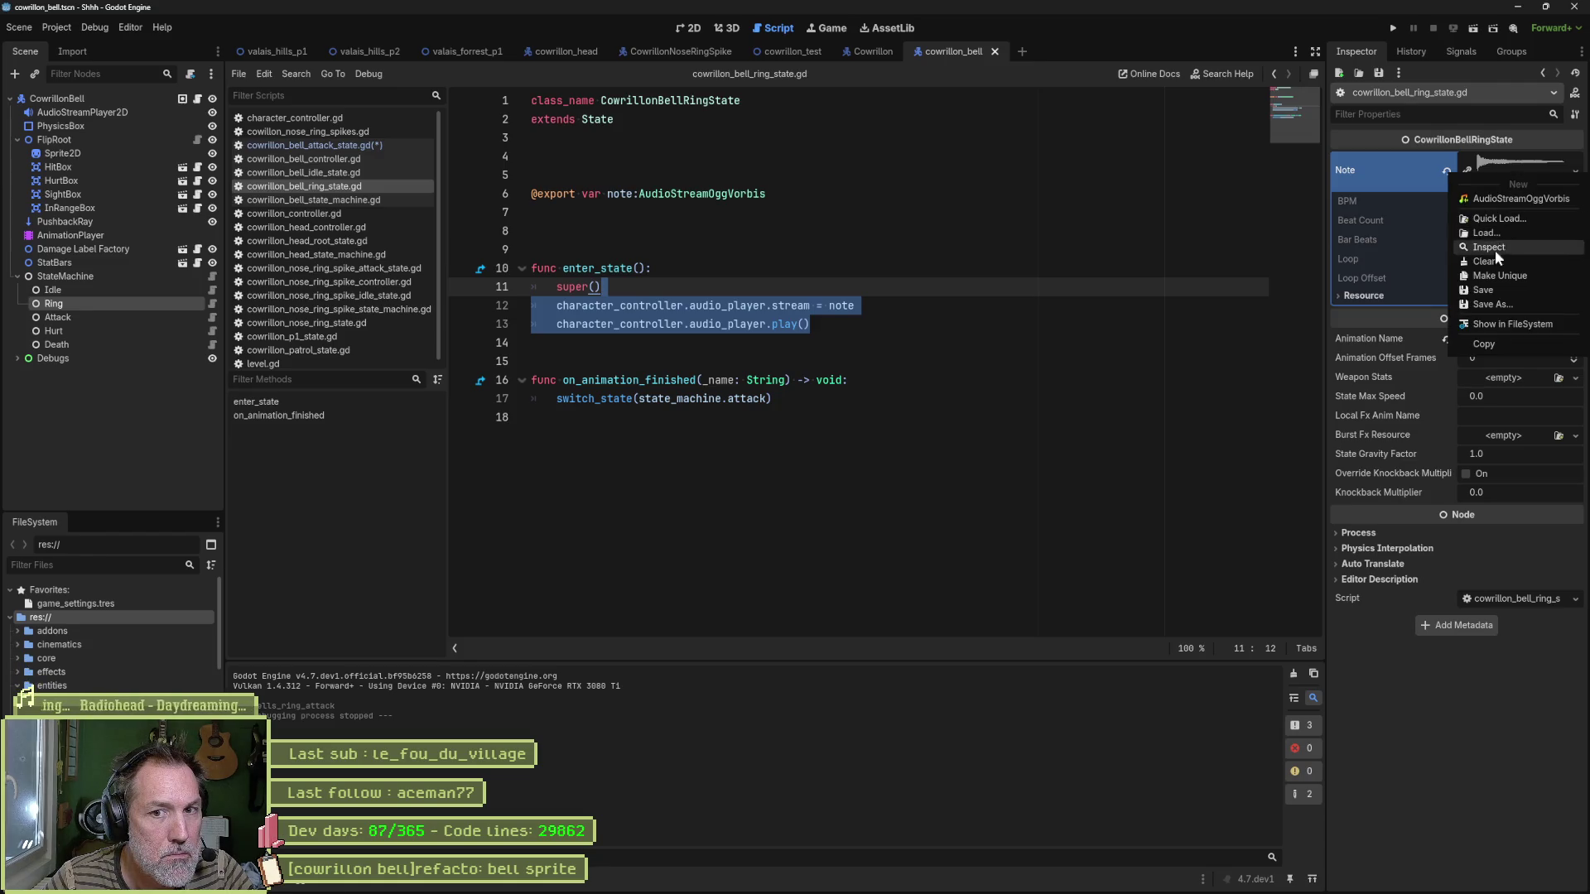
# - Drag Bell_C.ogg onto the Attack node's Note field, save the bell scene, and run cowrillon_test
pyautogui.click(1498, 325)
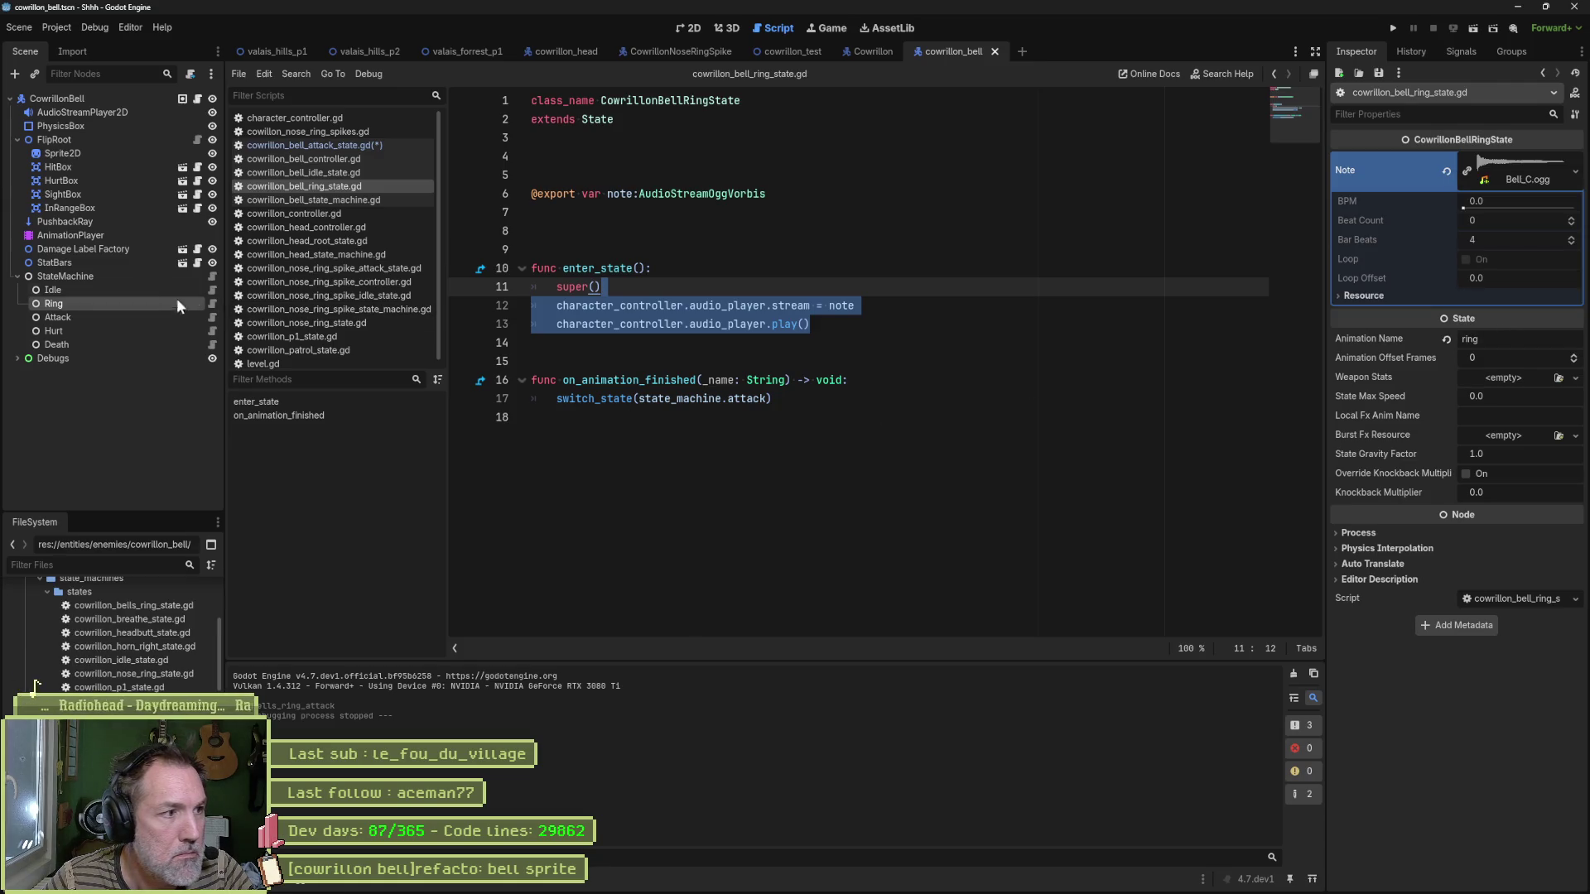
pyautogui.click(132, 318)
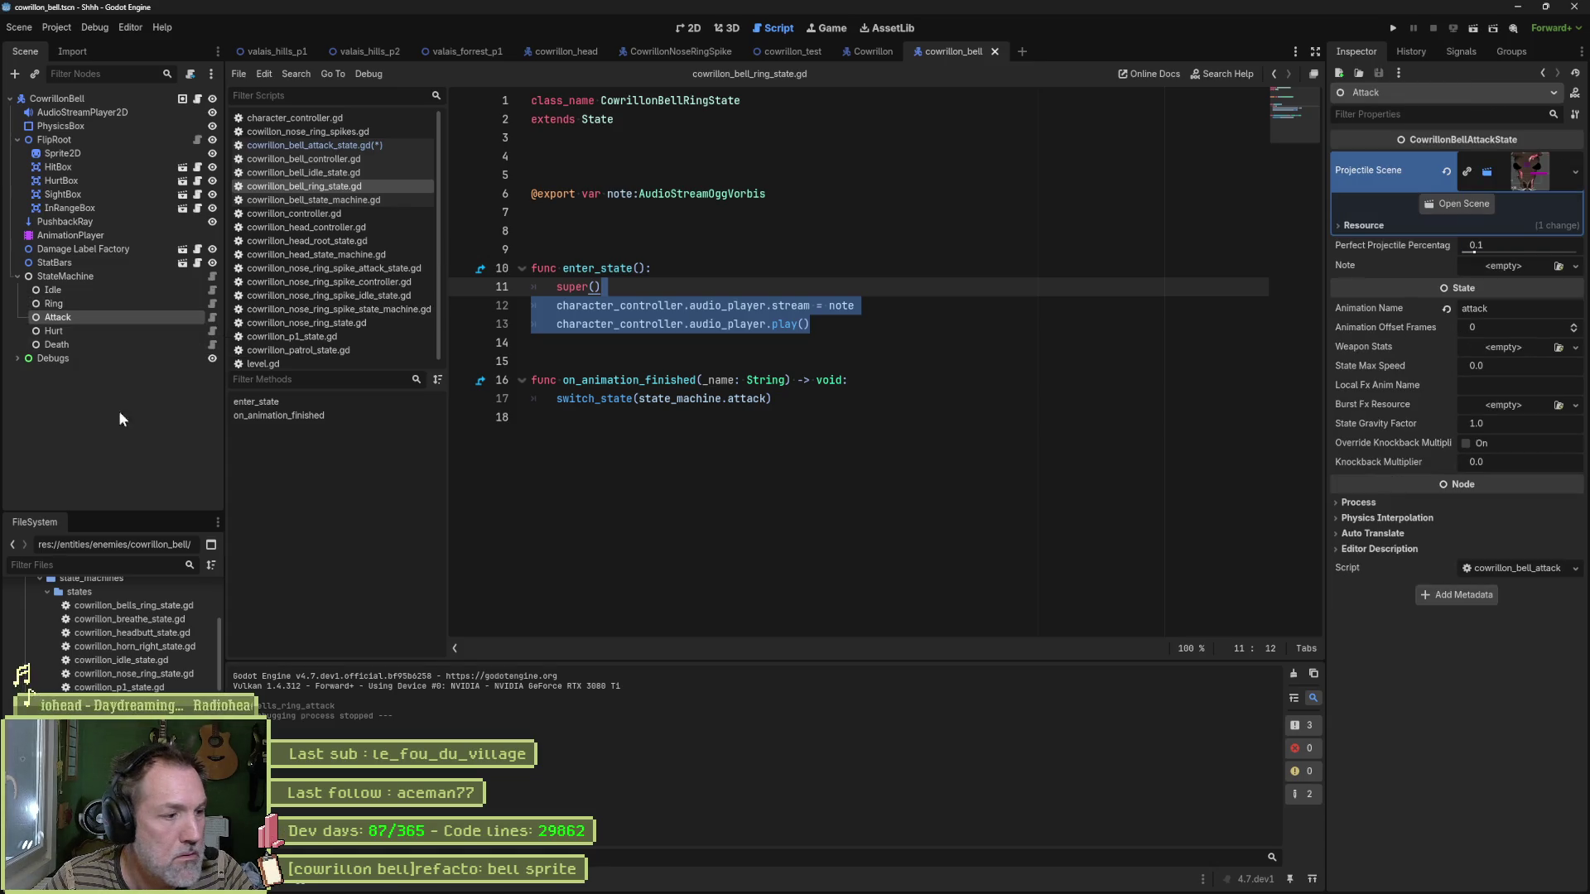
pyautogui.moveTo(116, 712)
pyautogui.mouseDown()
pyautogui.moveTo(1409, 382)
pyautogui.moveTo(1513, 261)
pyautogui.mouseUp()
pyautogui.hotkey('ctrl', 's')
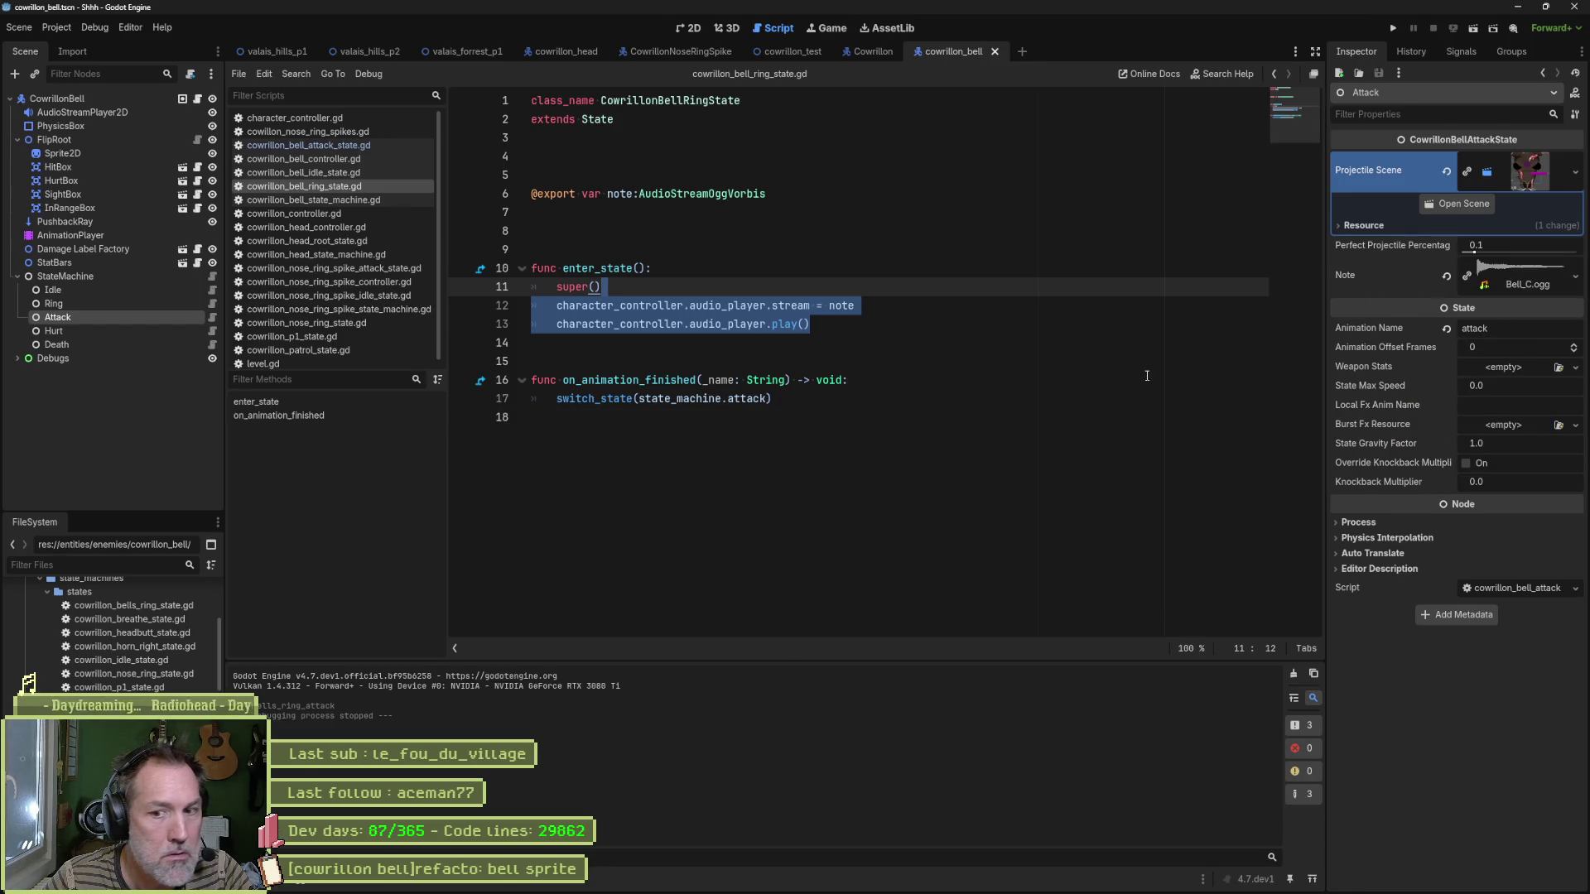
pyautogui.click(994, 380)
pyautogui.click(787, 61)
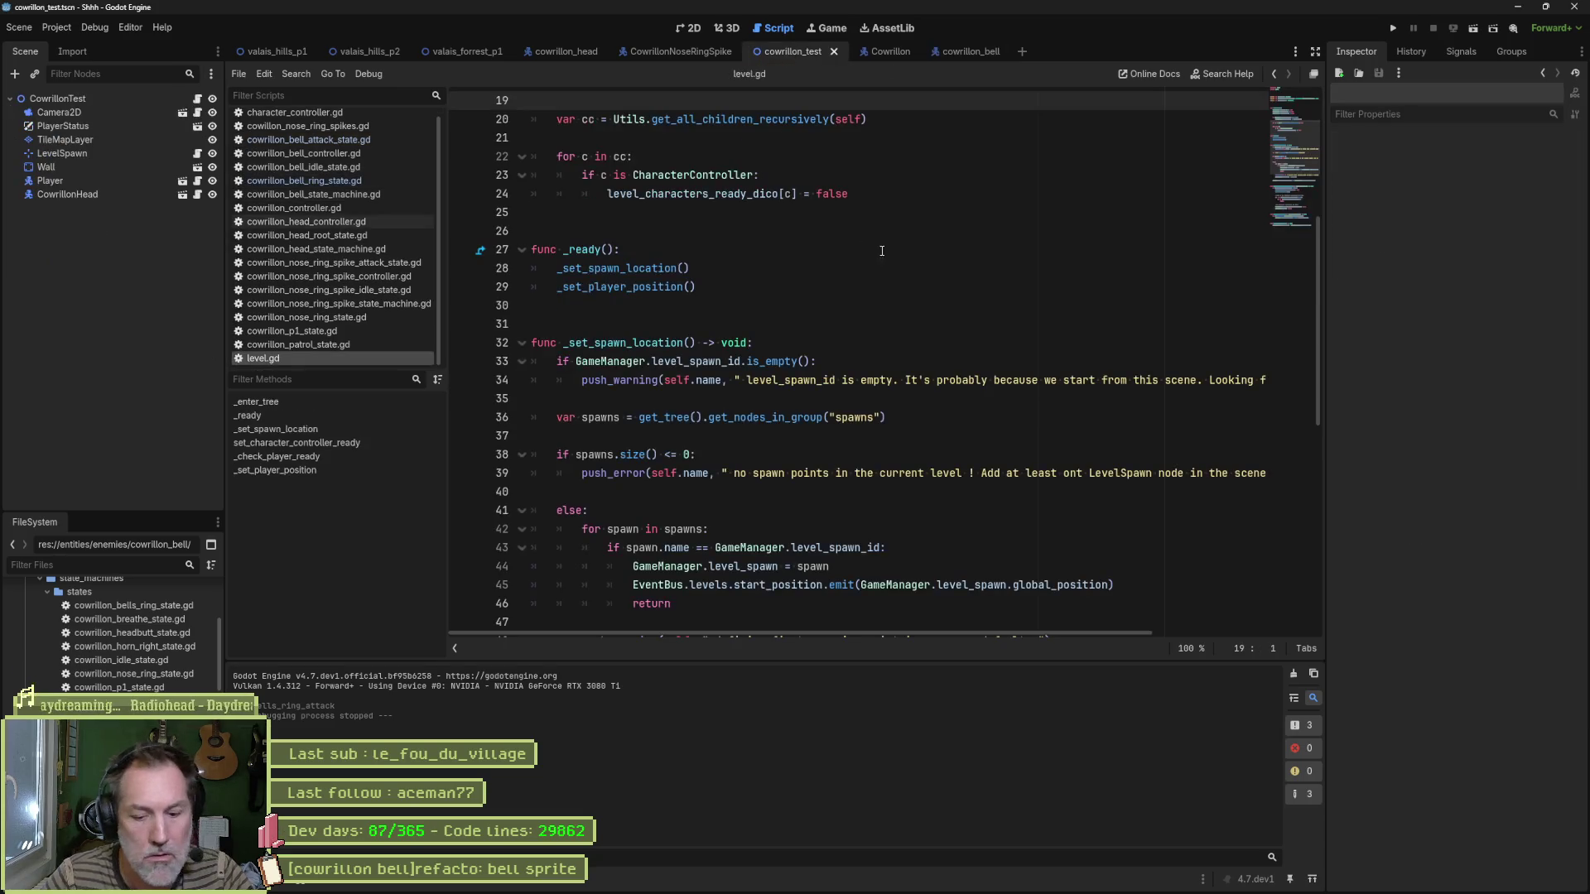
pyautogui.press('F6')
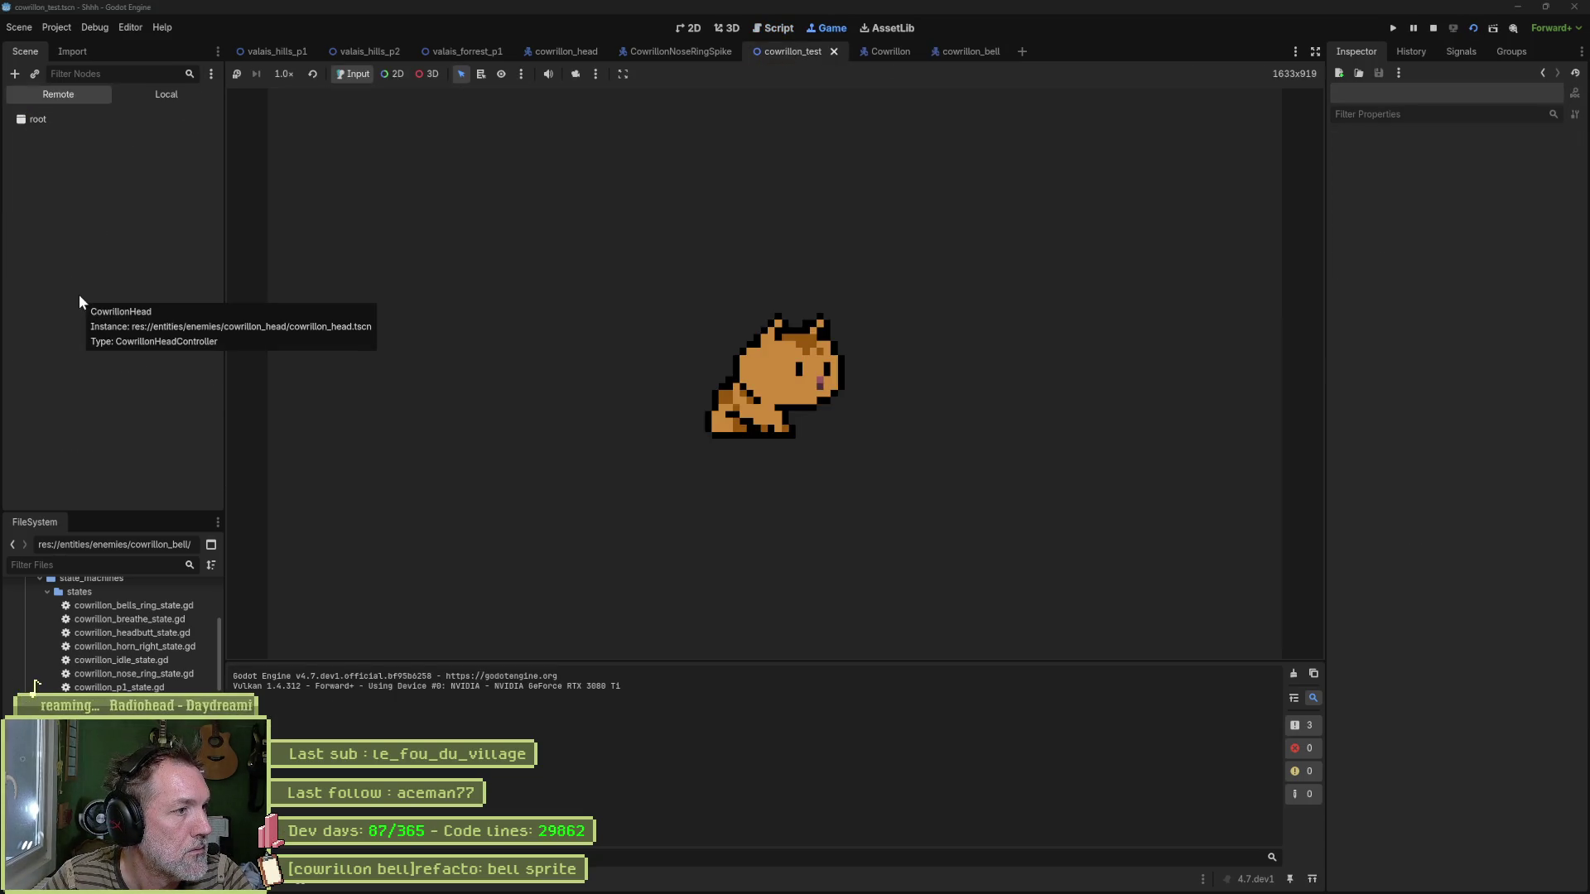
# - Tick Bells Ring Attack on the remote CowrillonHead, restart and stop the game, then select CowrillonHead
pyautogui.scroll(-6, 1424, 563)
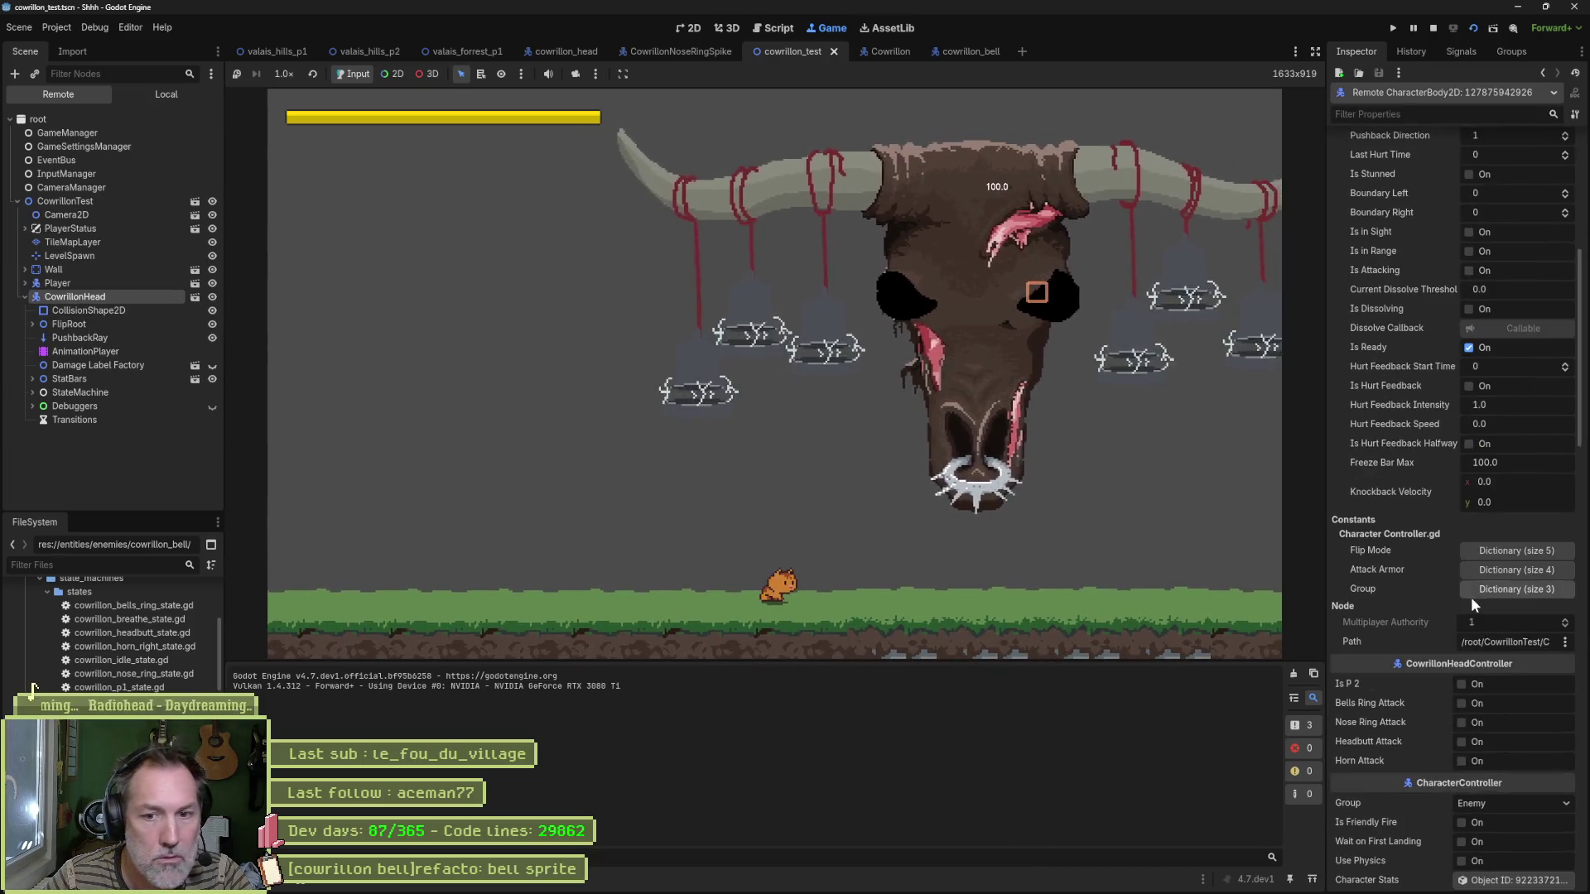
pyautogui.click(1461, 703)
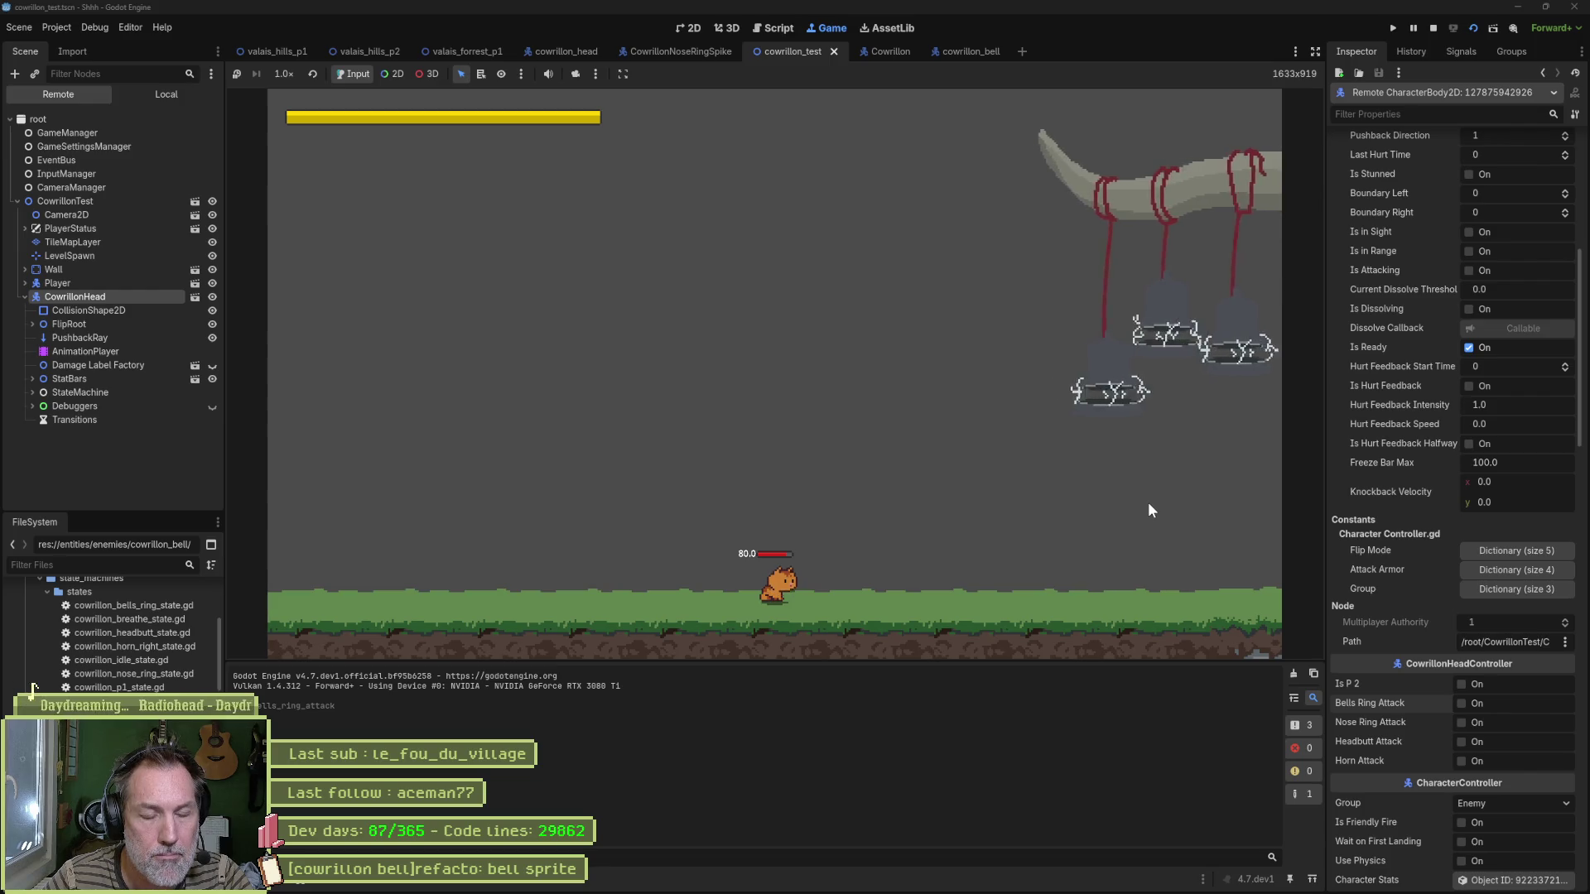
pyautogui.press('F5')
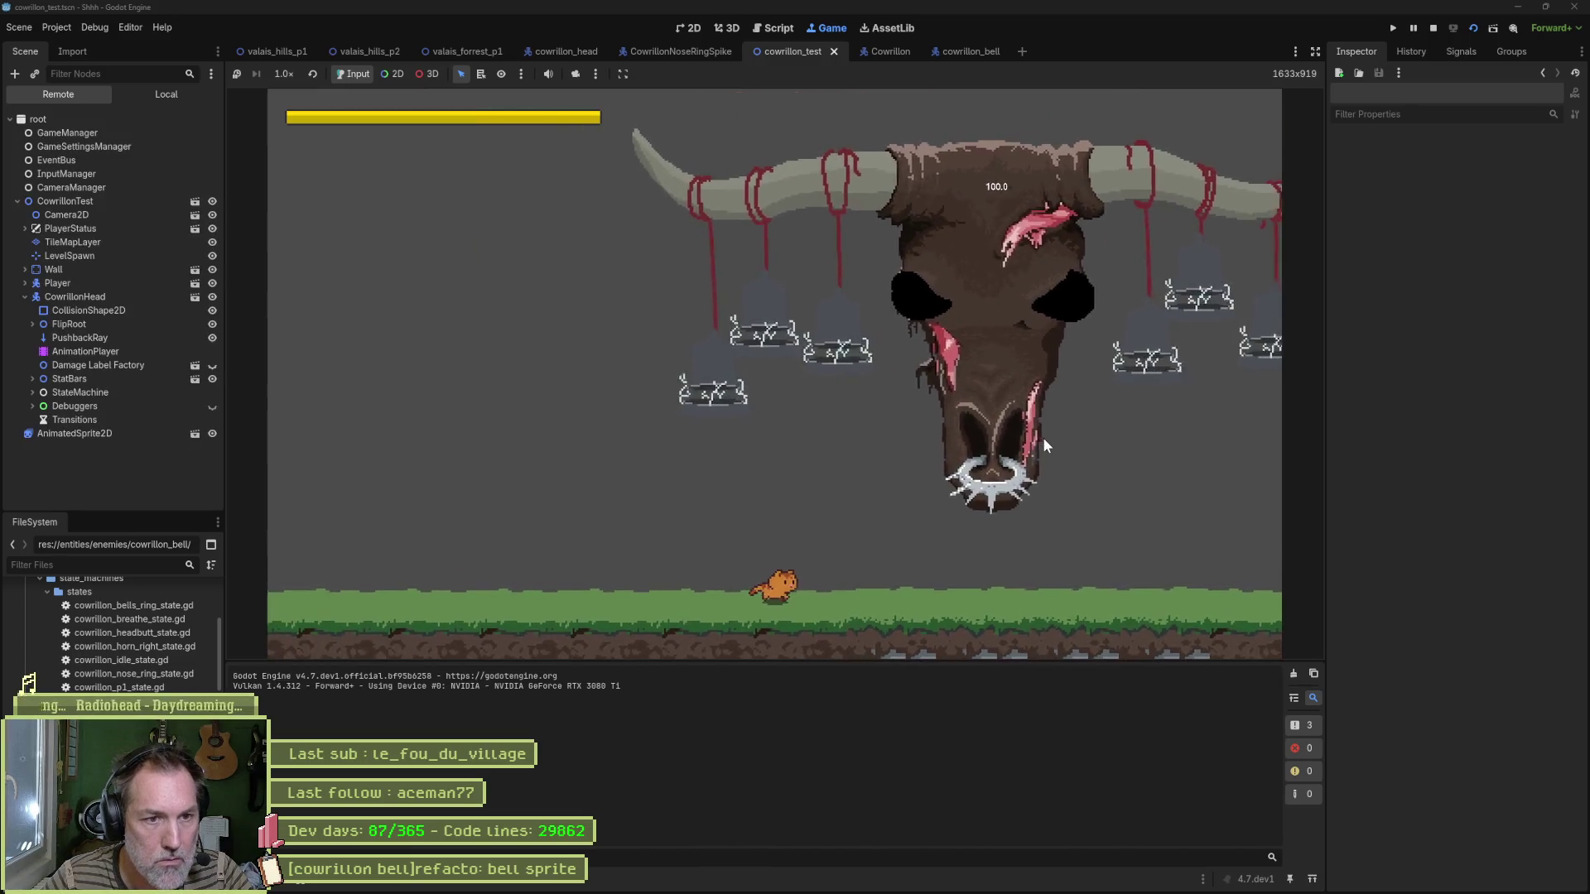
pyautogui.click(1433, 28)
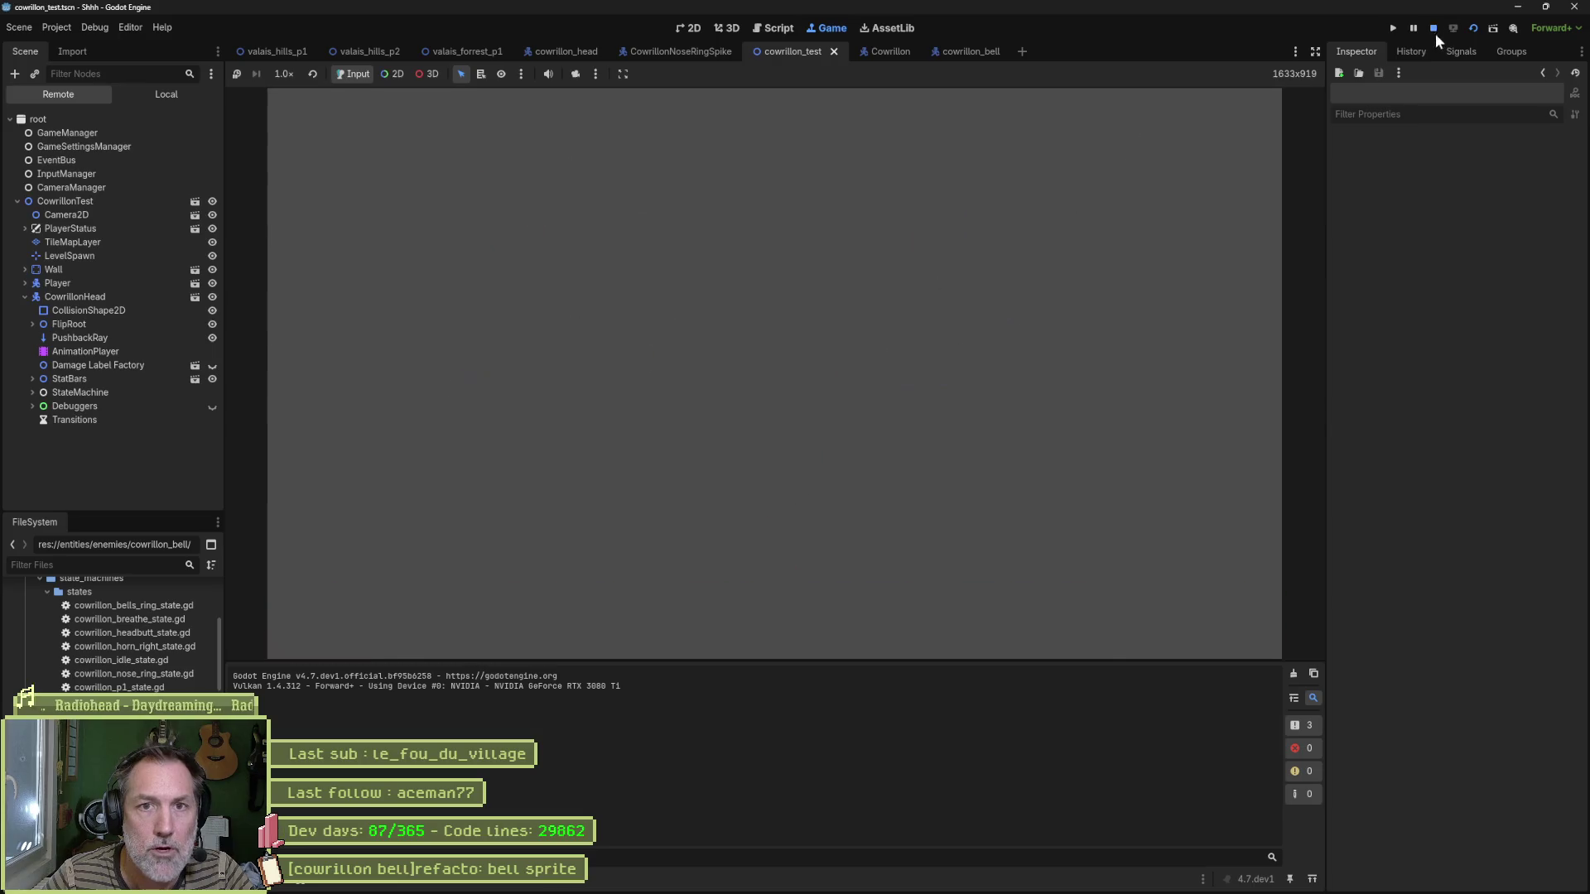
pyautogui.click(146, 192)
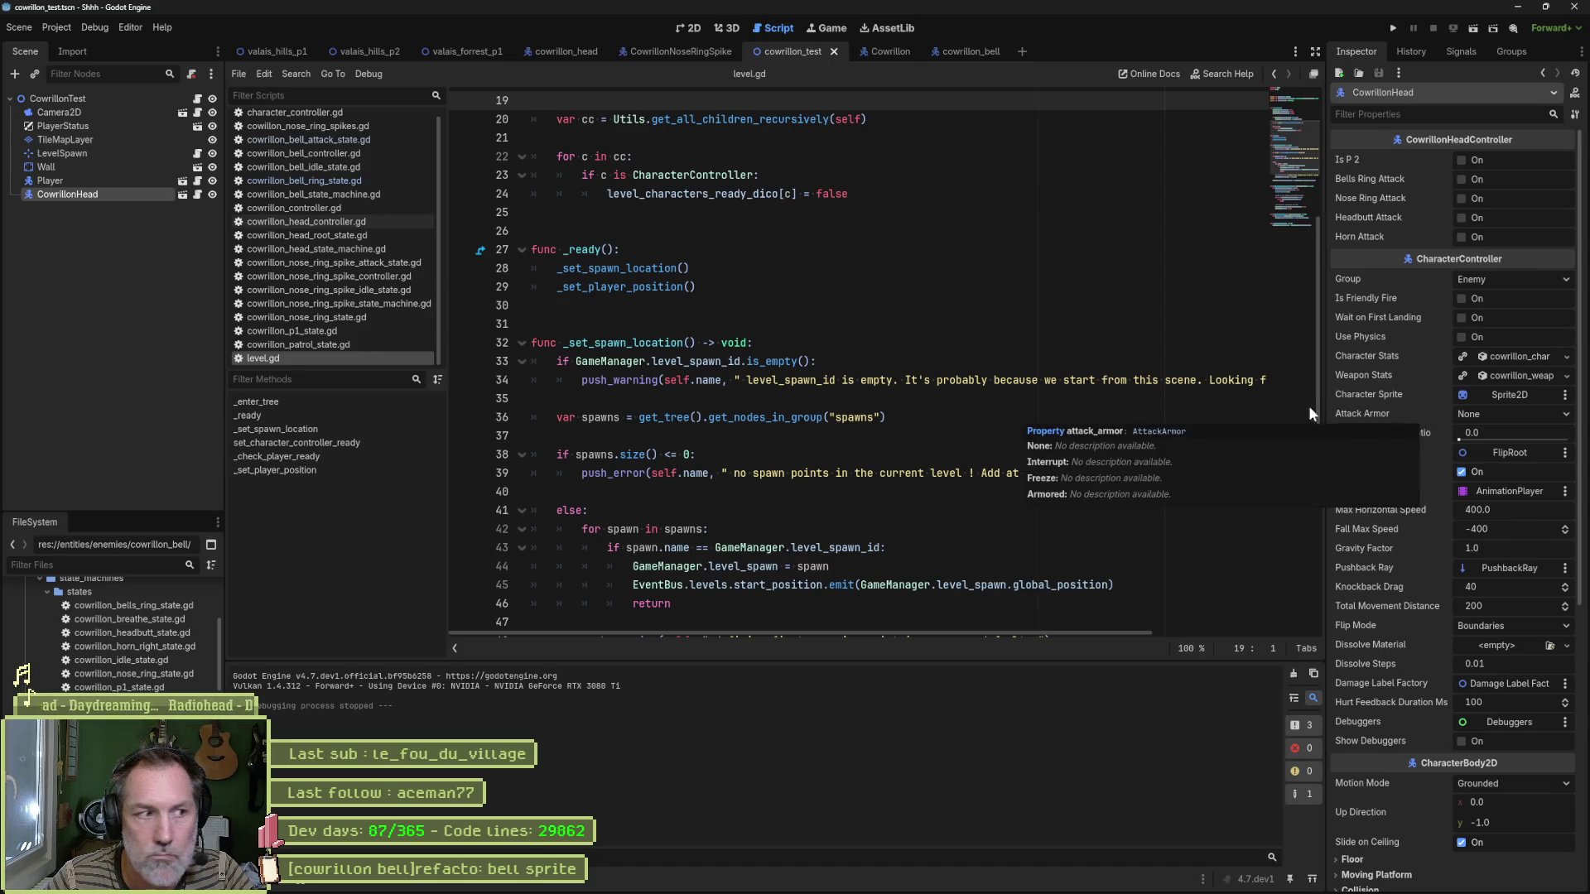
# - Set the cowrillon_head Patrol state's Travel Distance to 0.0, save, and run cowrillon_test
pyautogui.click(182, 196)
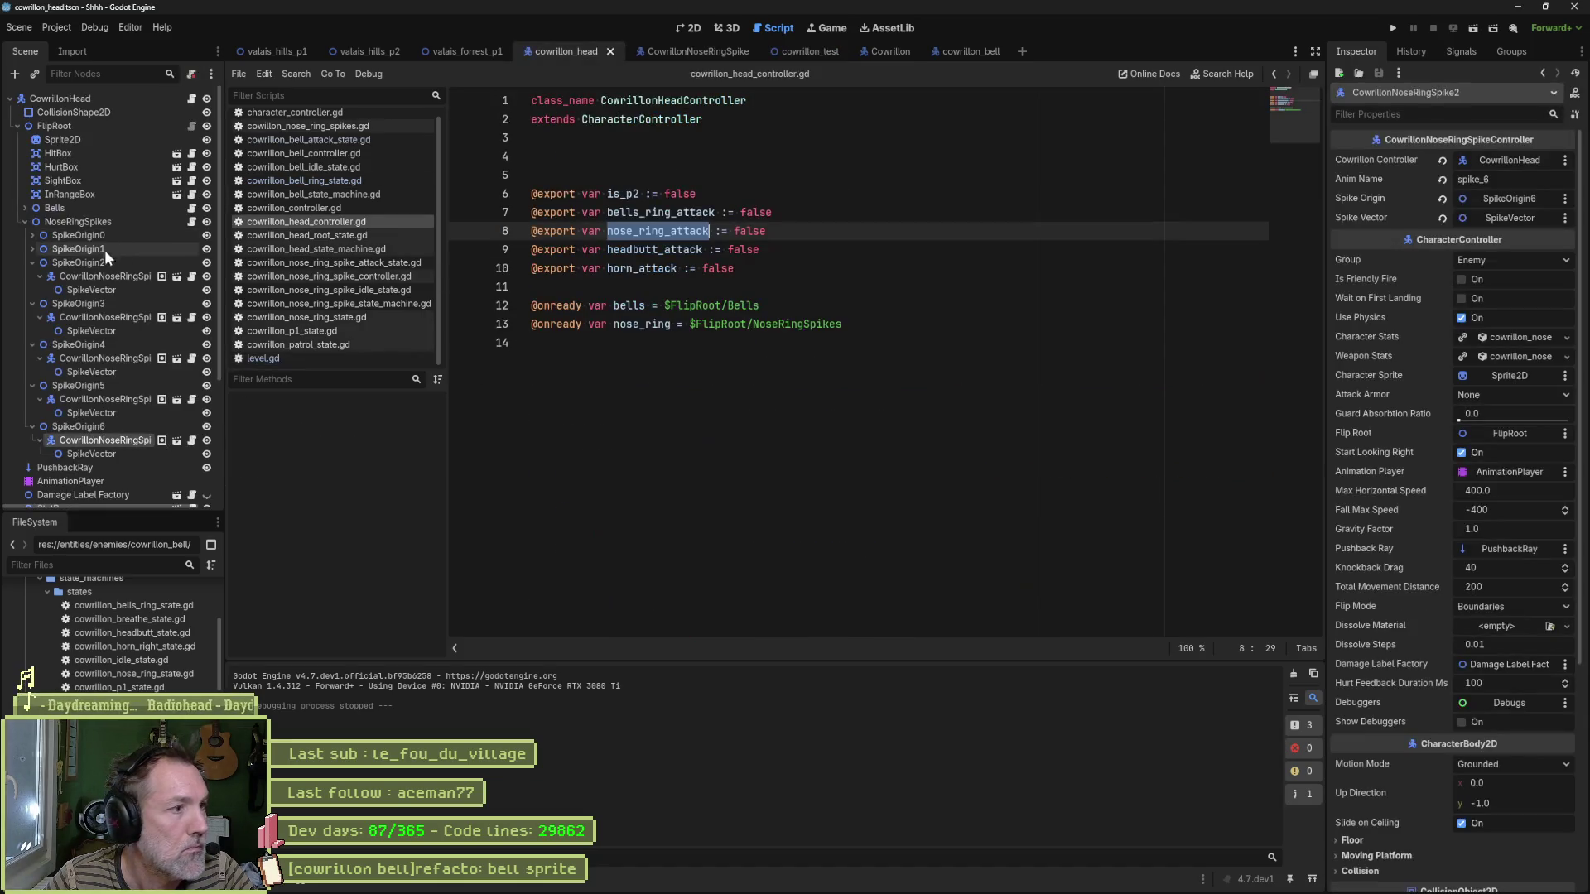
pyautogui.scroll(-3, 77, 364)
pyautogui.click(71, 394)
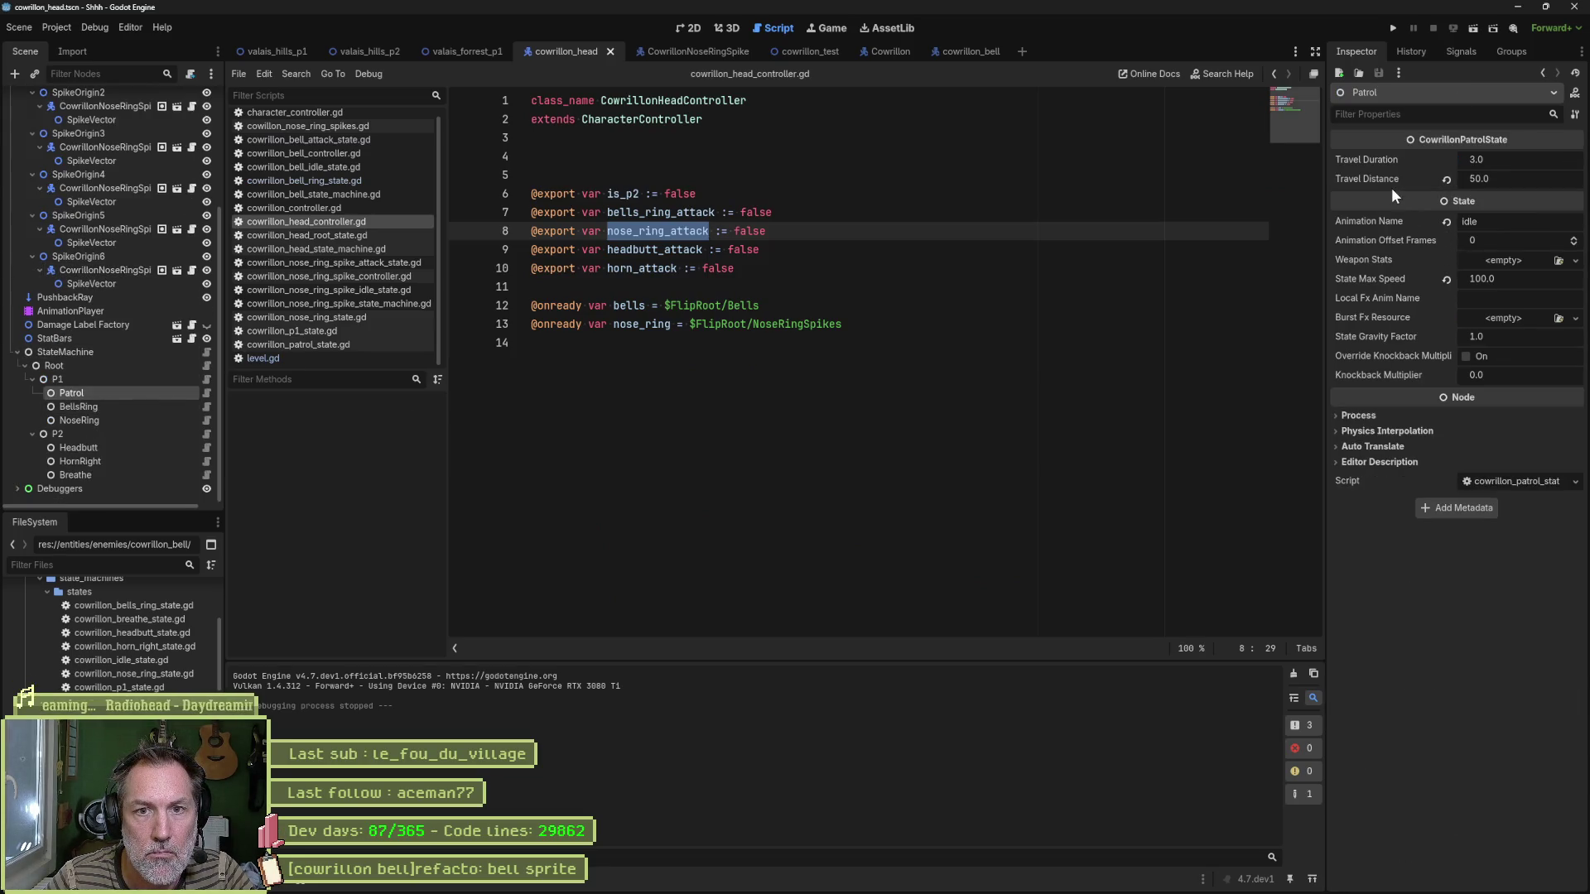
pyautogui.click(1445, 179)
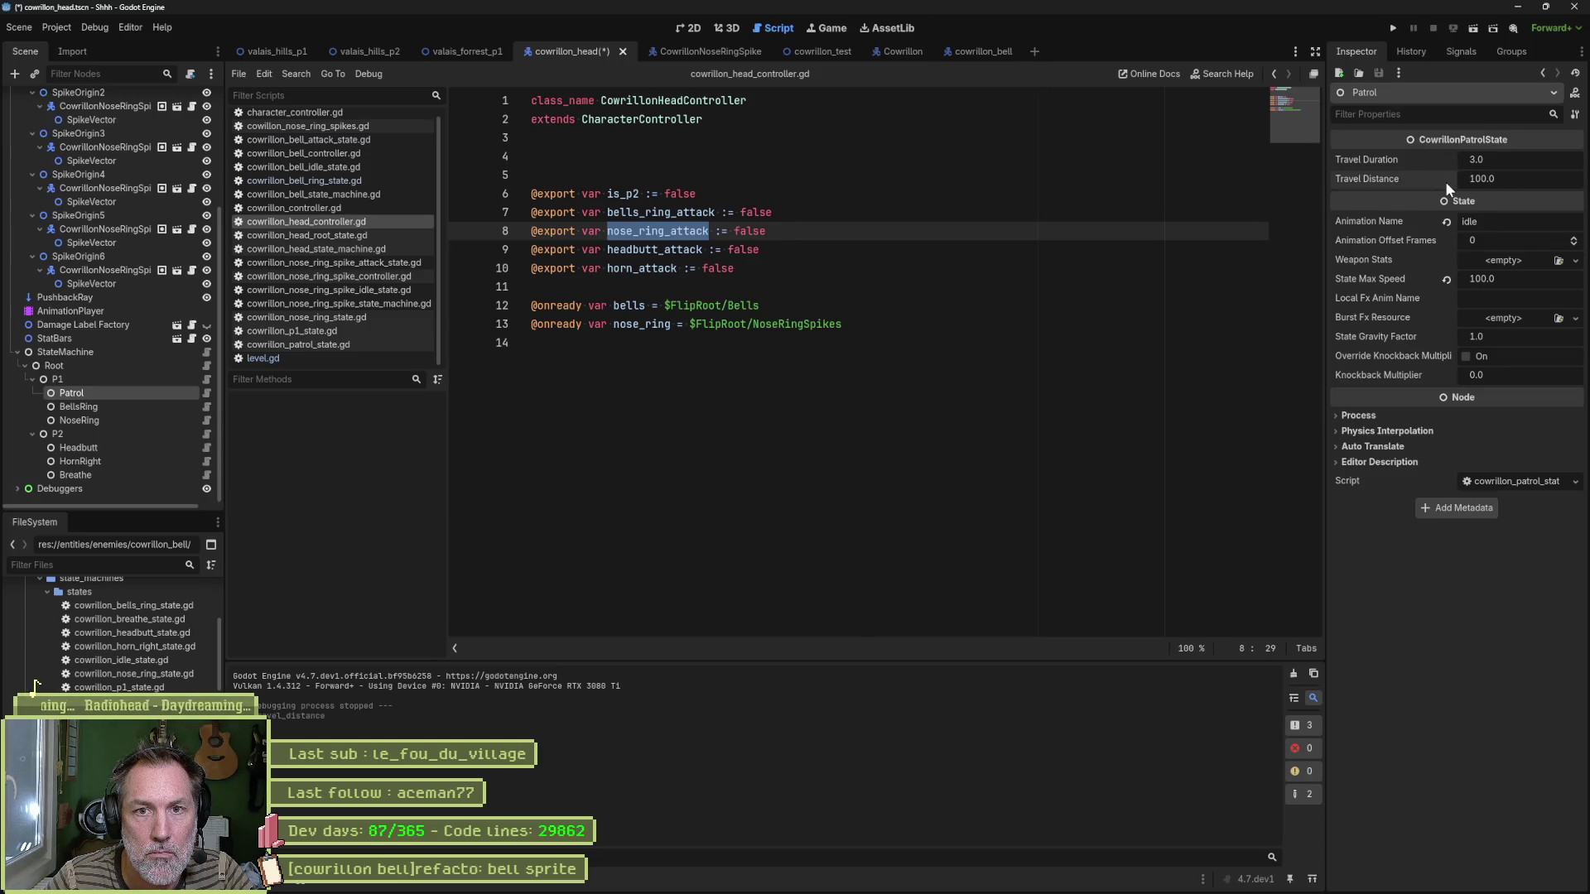
pyautogui.click(1537, 178)
pyautogui.write('0')
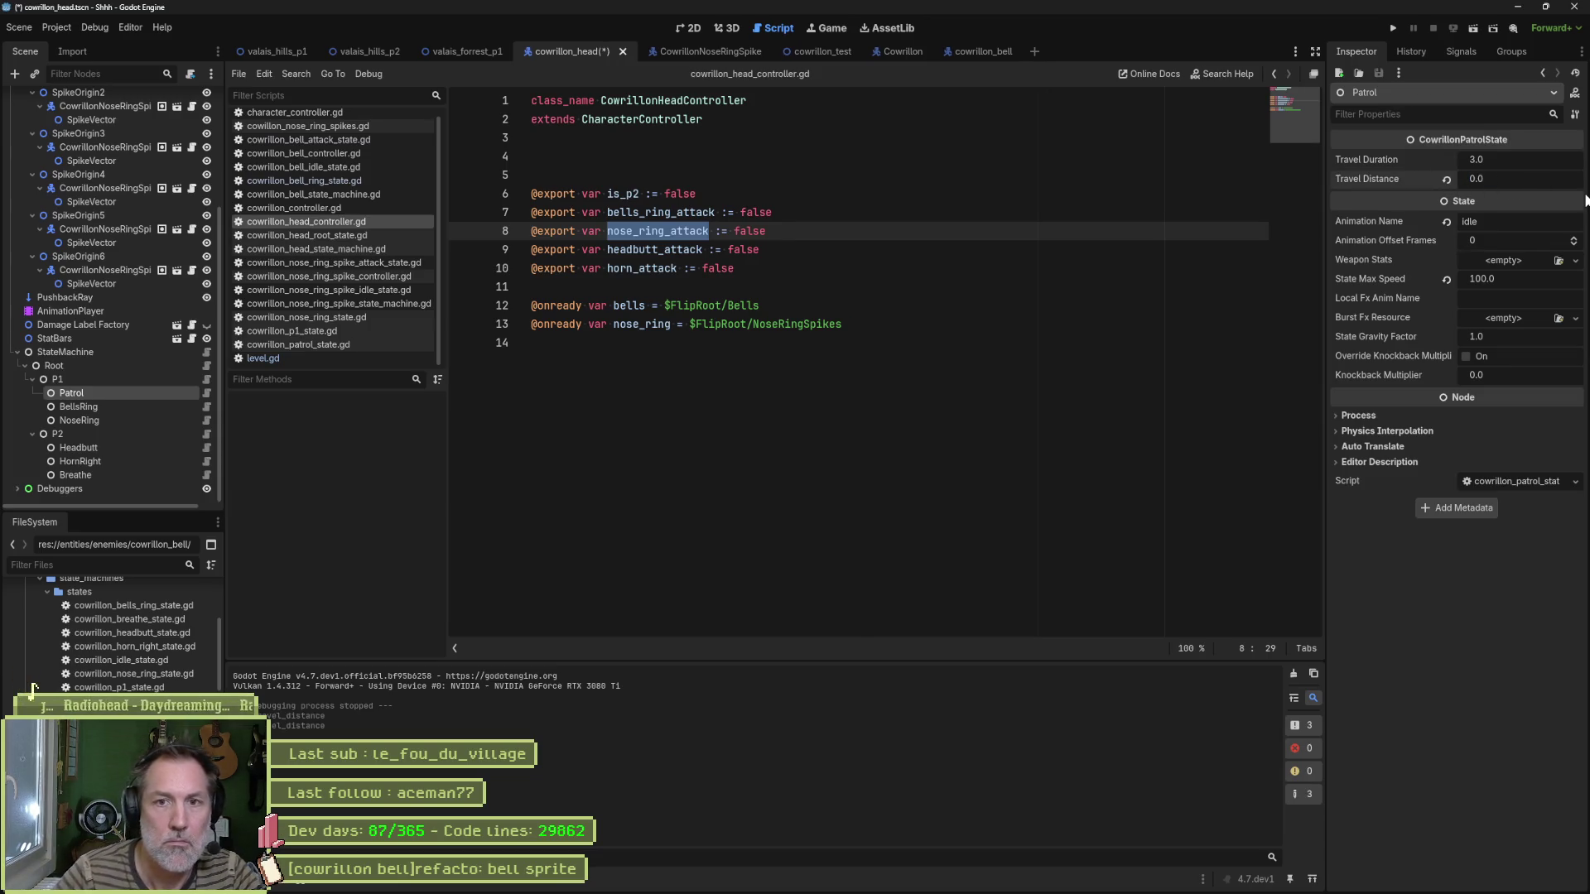
pyautogui.hotkey('ctrl', 's')
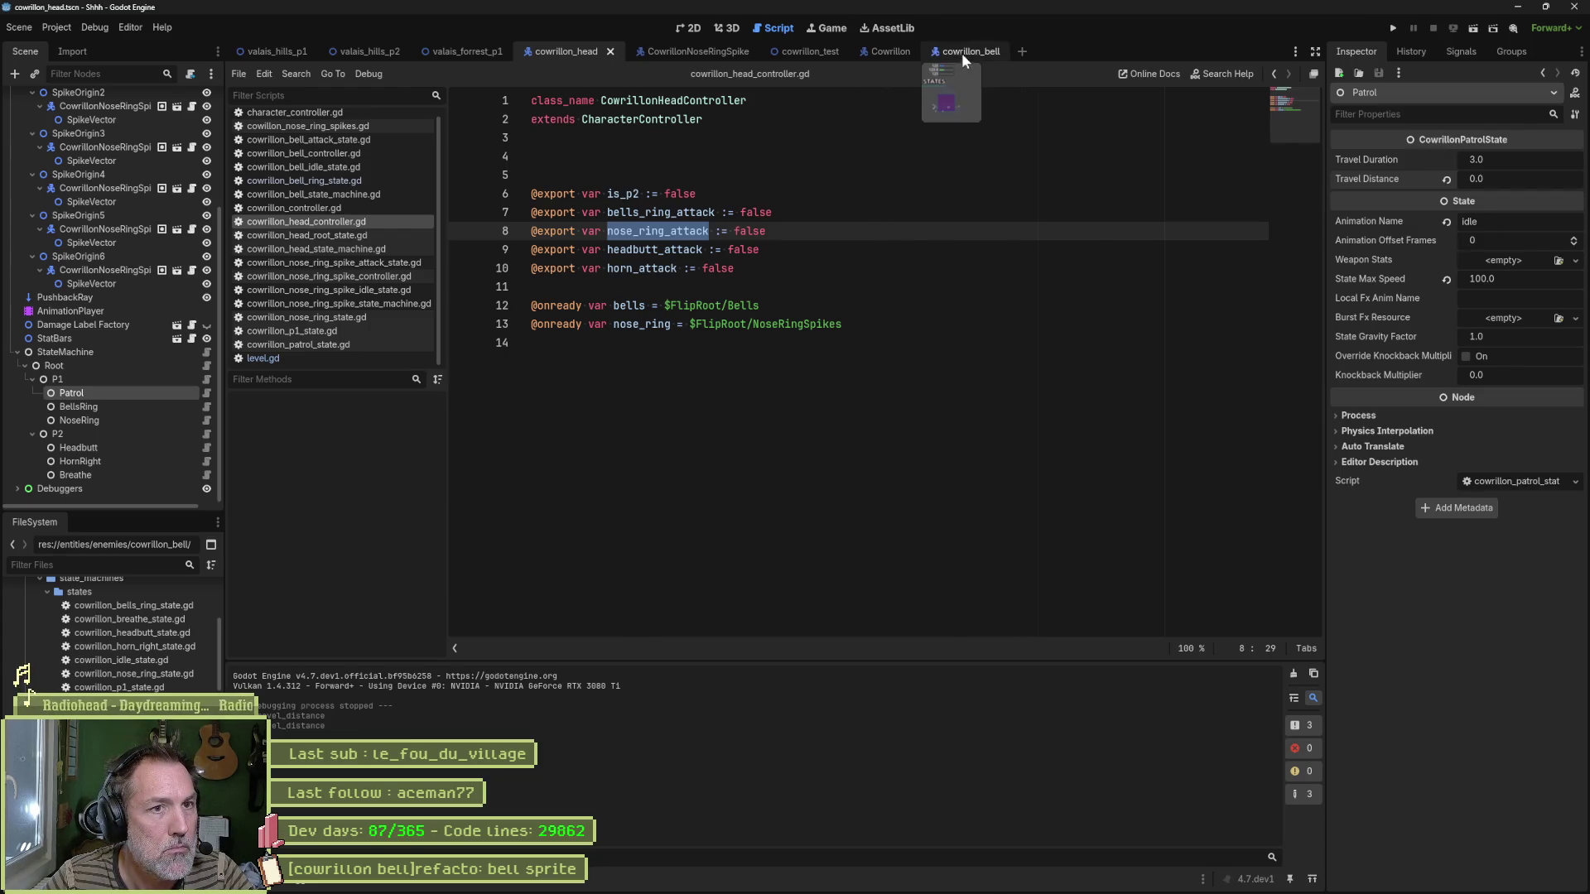
pyautogui.click(811, 53)
pyautogui.press('F6')
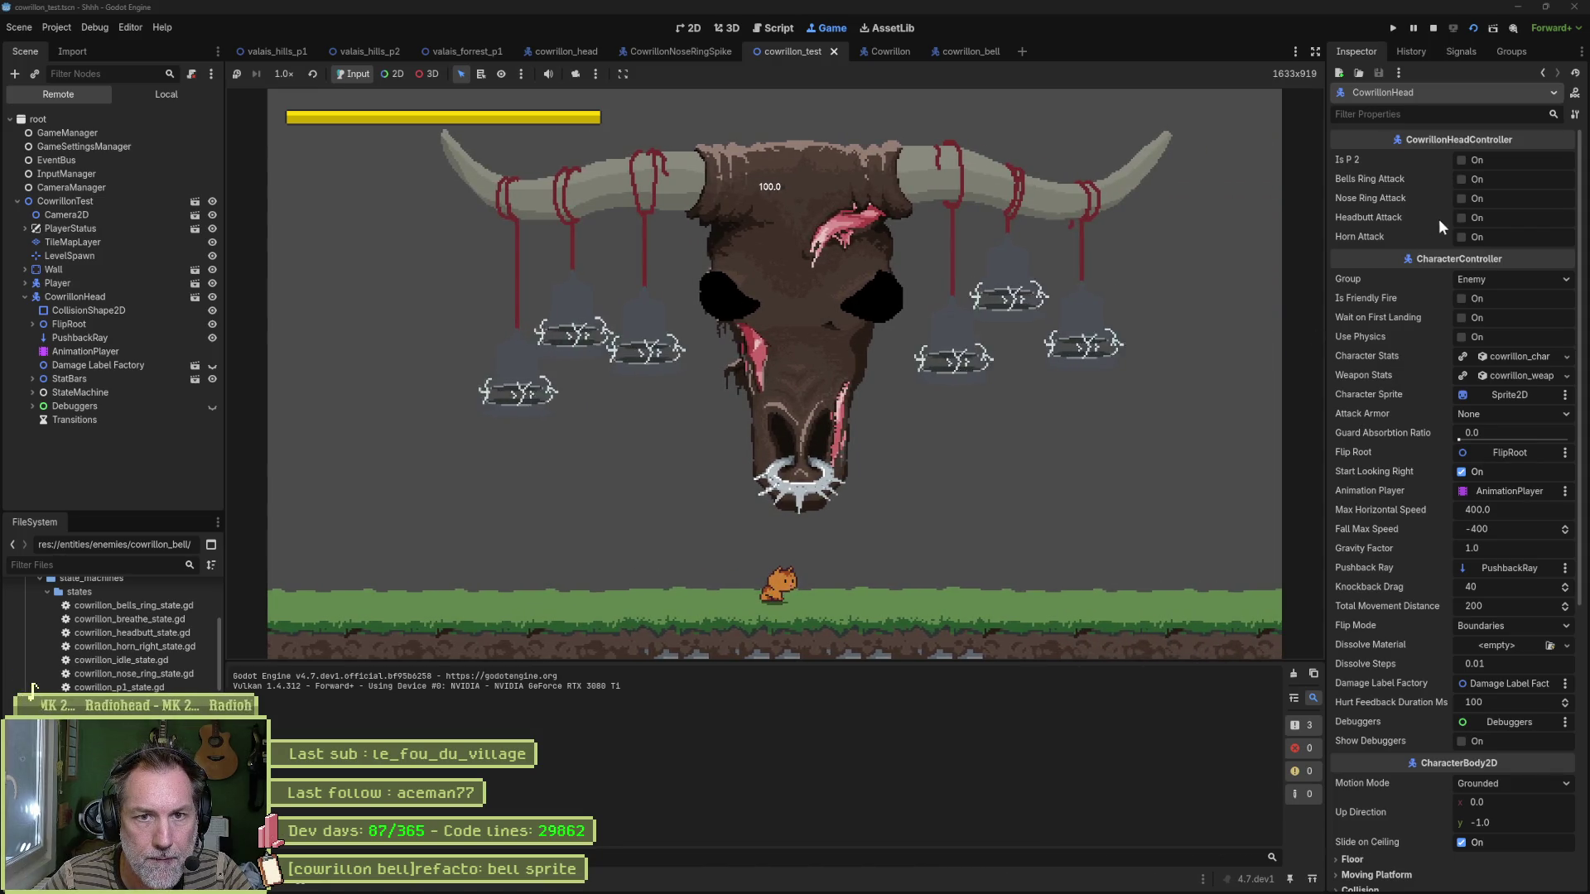
# - Enable Bells Ring Attack in the remote Inspector, watch the bells fire, then stop the game
pyautogui.click(1462, 180)
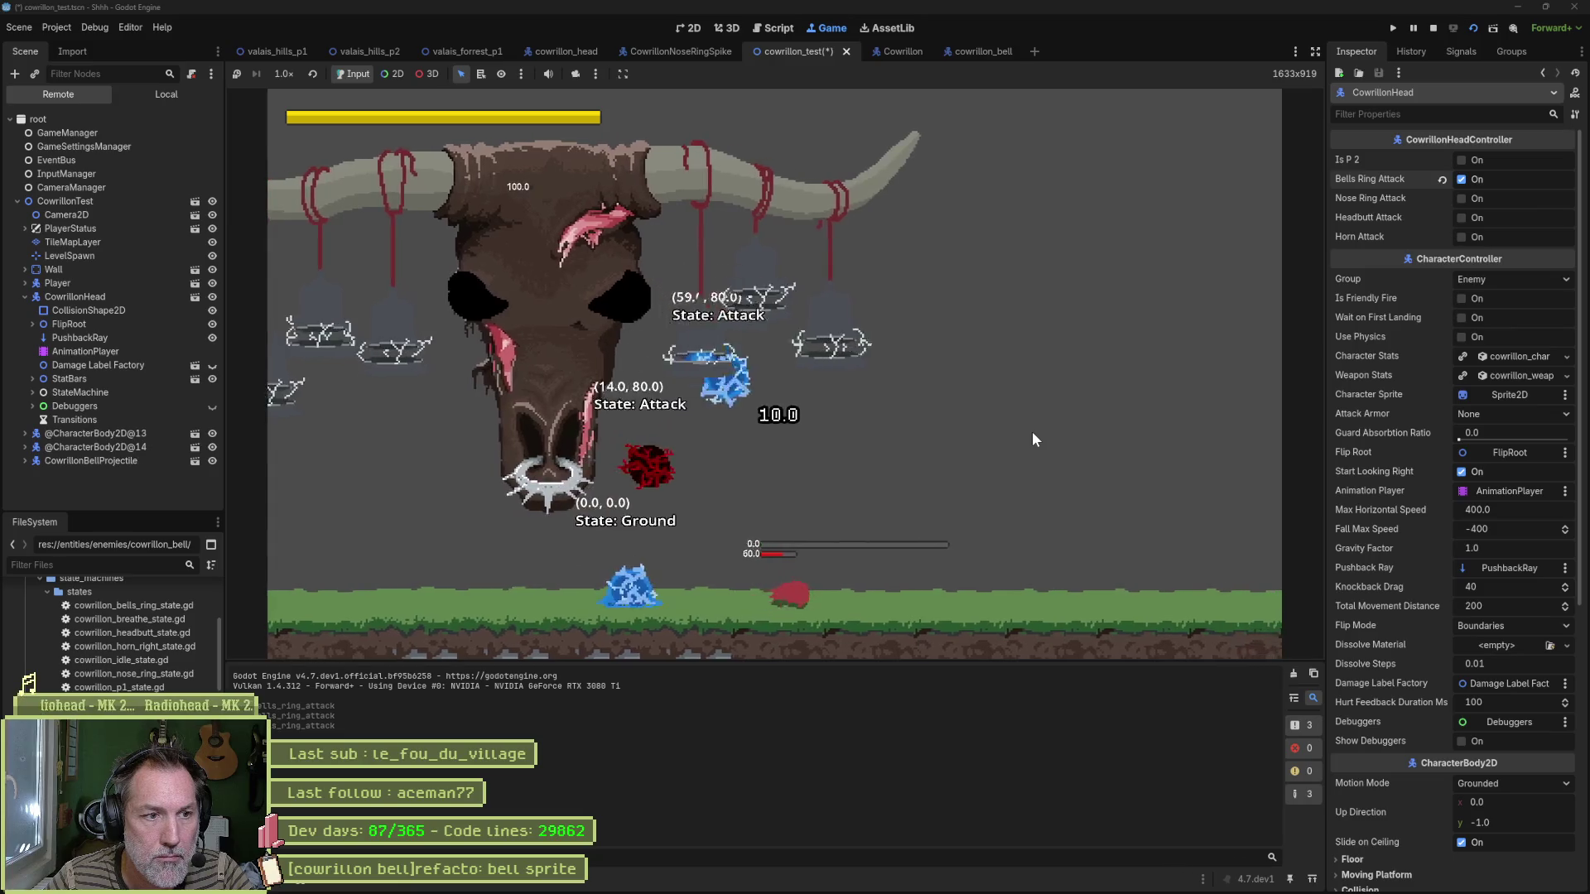
pyautogui.click(1433, 29)
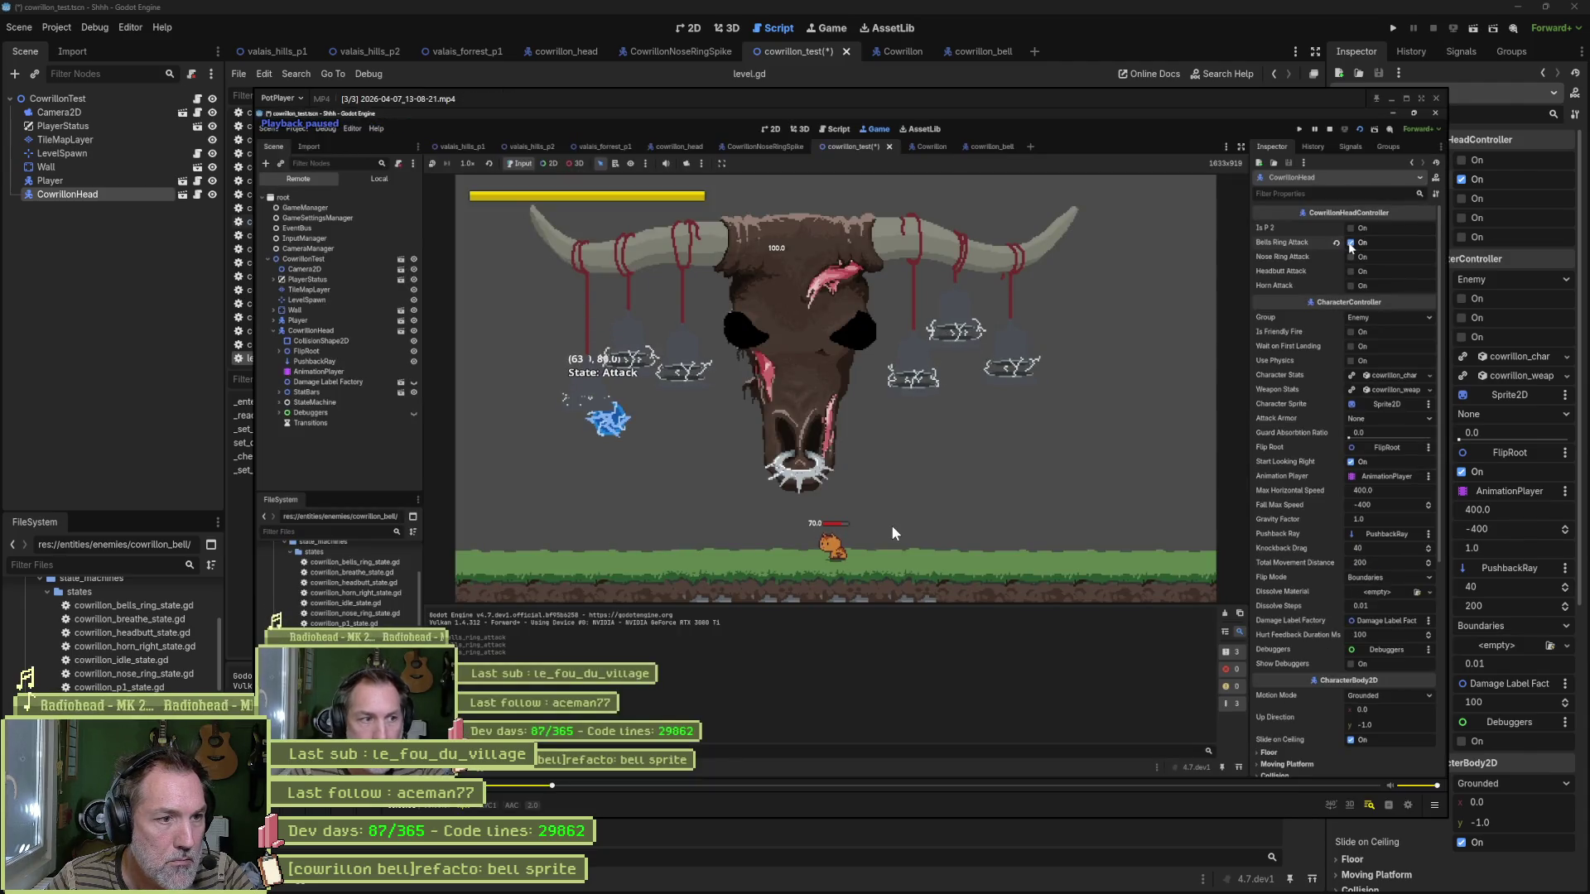
# - Step the bell attack clip back and forward frame by frame, close PotPlayer, and save cowrillon_test
pyautogui.press('d')
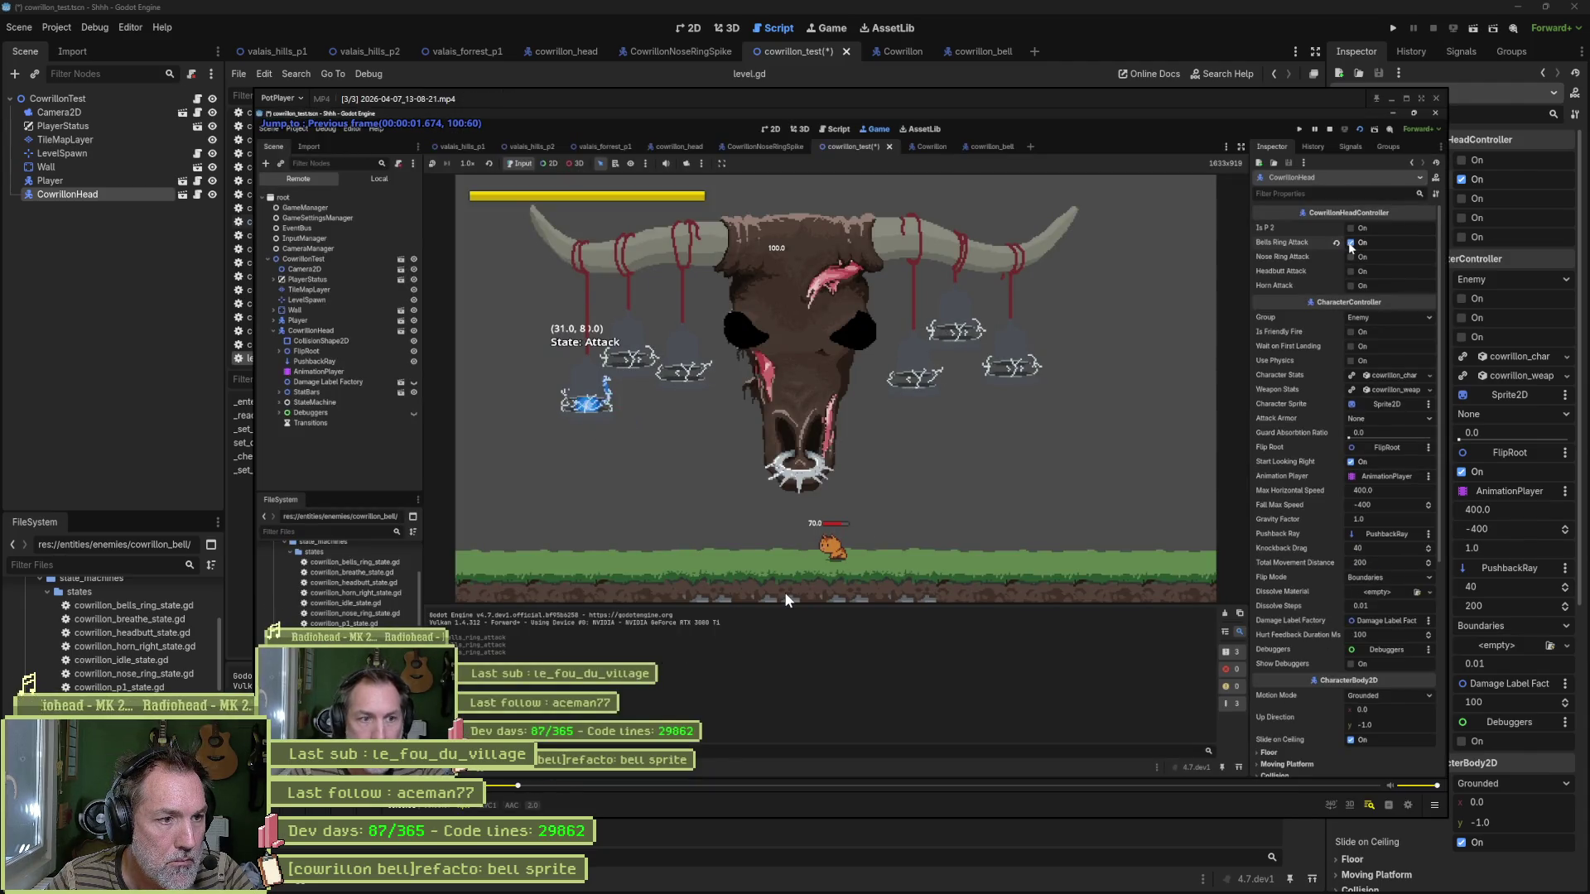
pyautogui.press('d')
pyautogui.press('d')
pyautogui.press('f')
pyautogui.press('f')
pyautogui.press('f')
pyautogui.press('f')
pyautogui.press('f')
pyautogui.press('f')
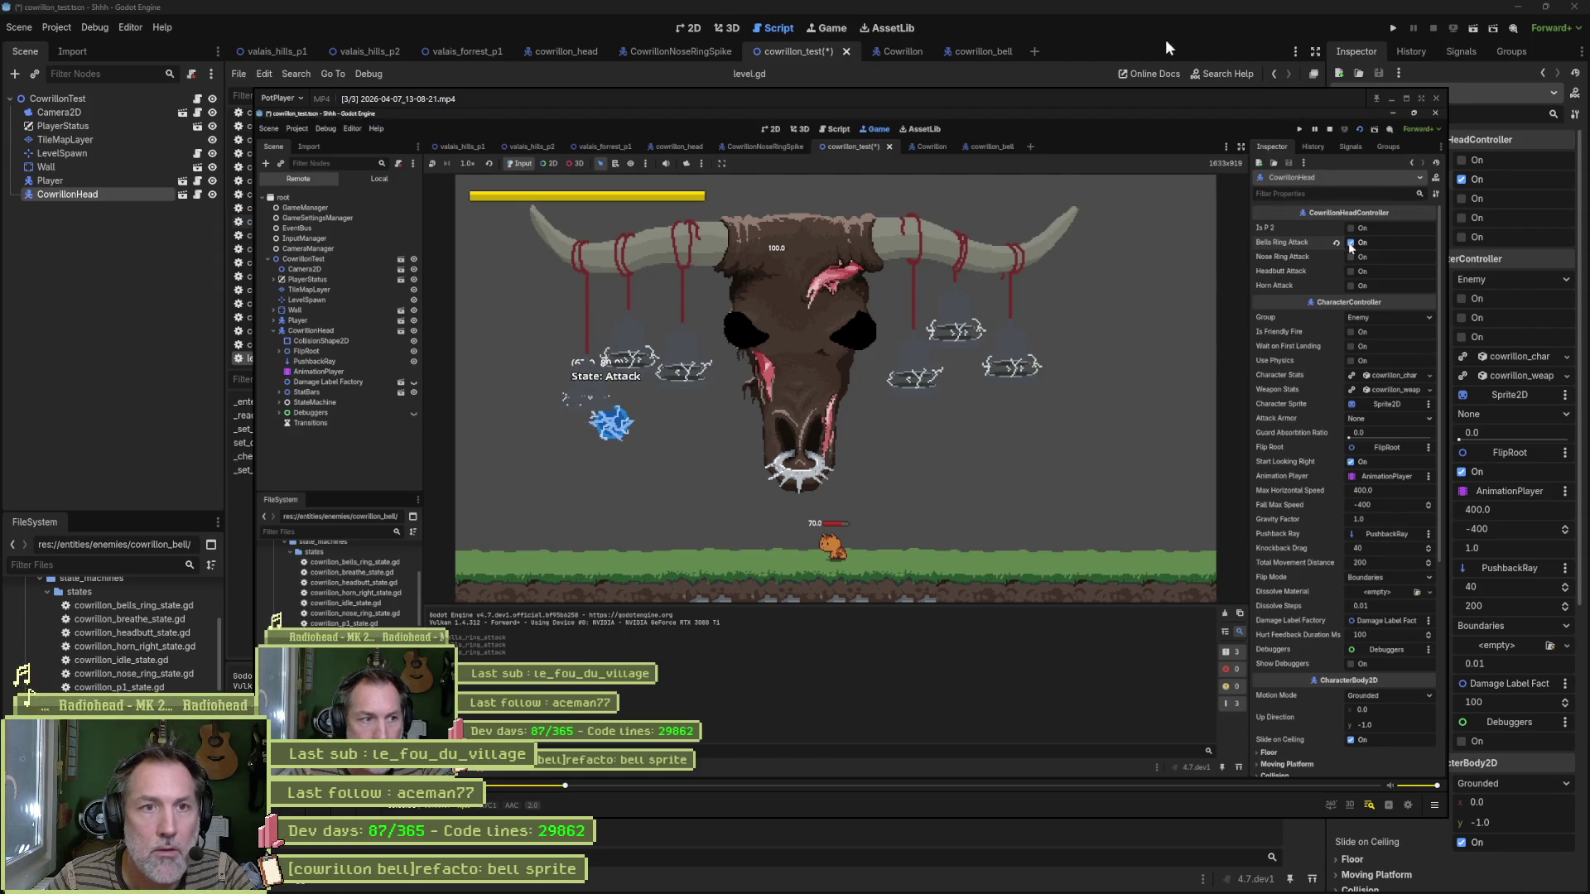
pyautogui.hotkey('alt', 'F4')
pyautogui.hotkey('ctrl', 's')
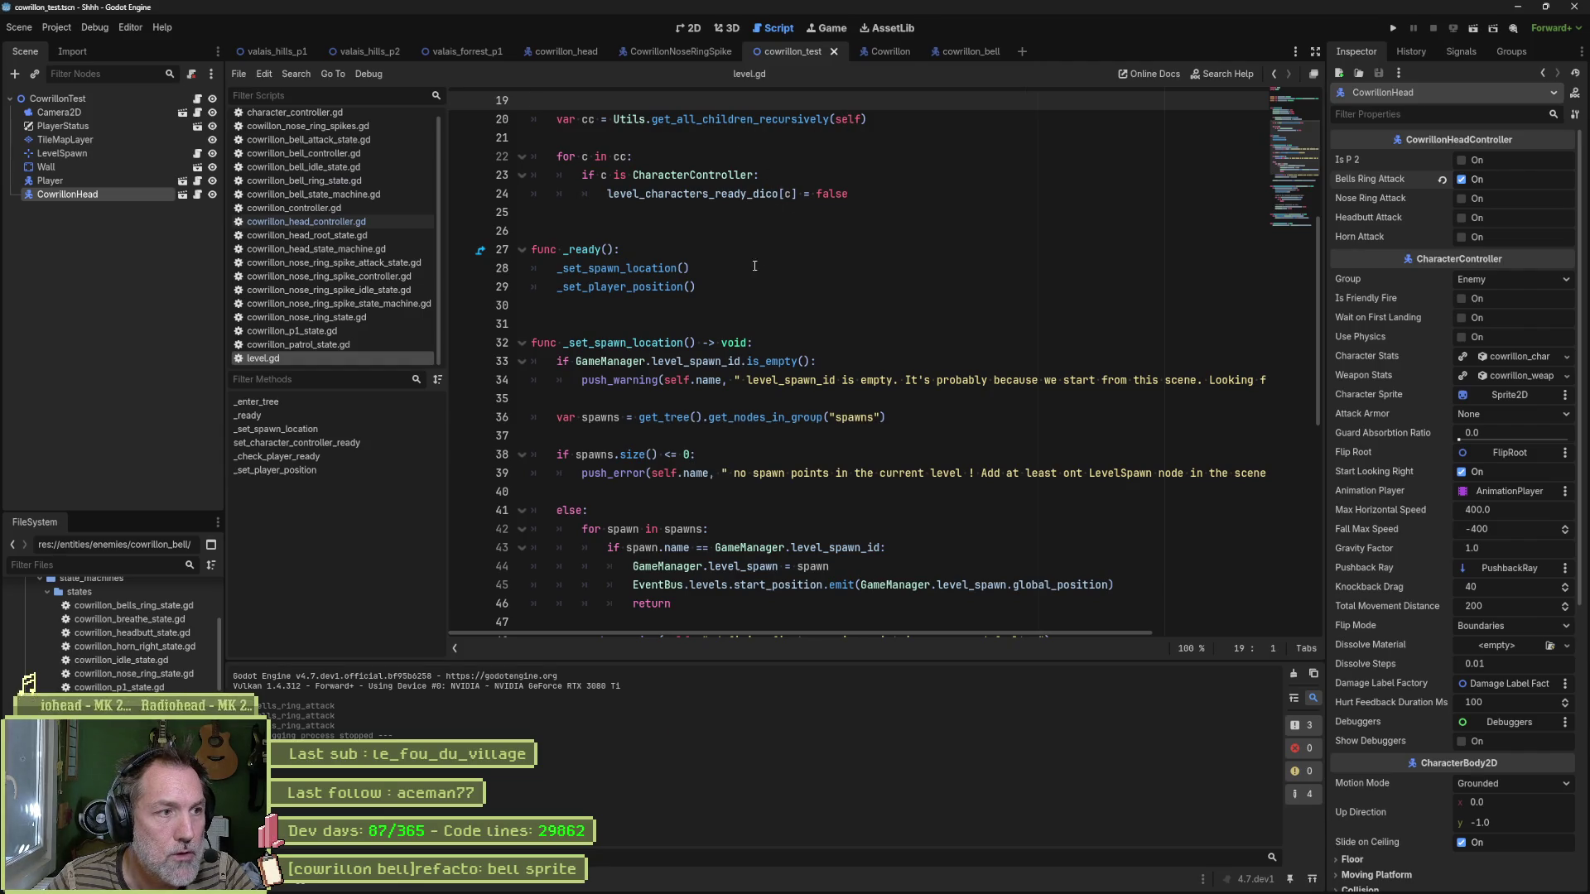
# - Switch to the cowrillon_bell scene and look over its Ring, Attack and controller scripts
pyautogui.hotkey('ctrl', 'Tab')
pyautogui.hotkey('ctrl', 'Tab')
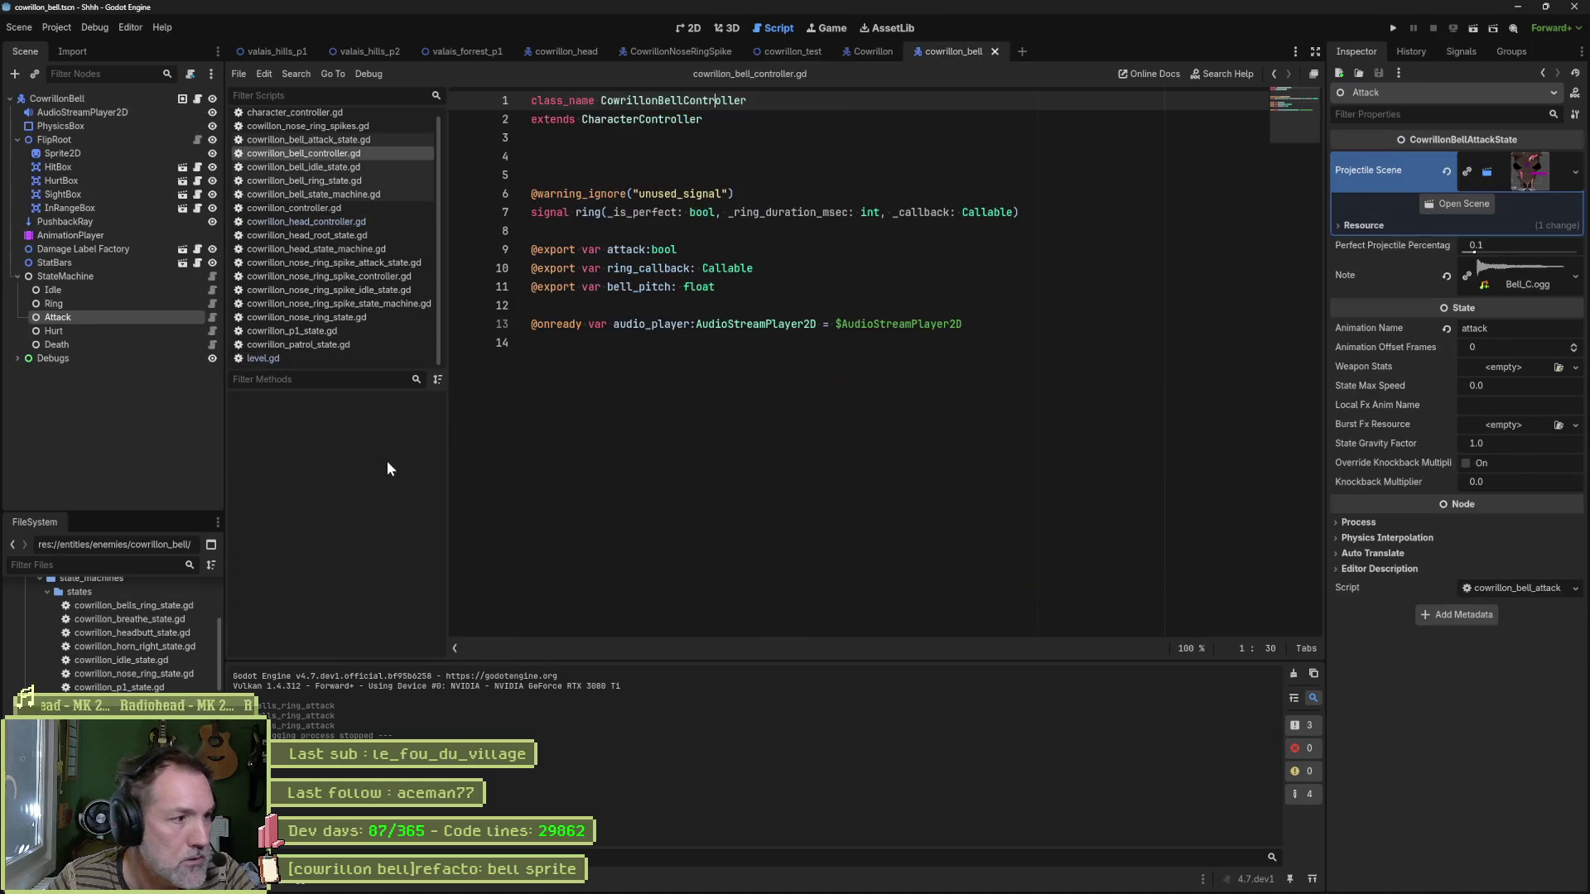
pyautogui.click(211, 303)
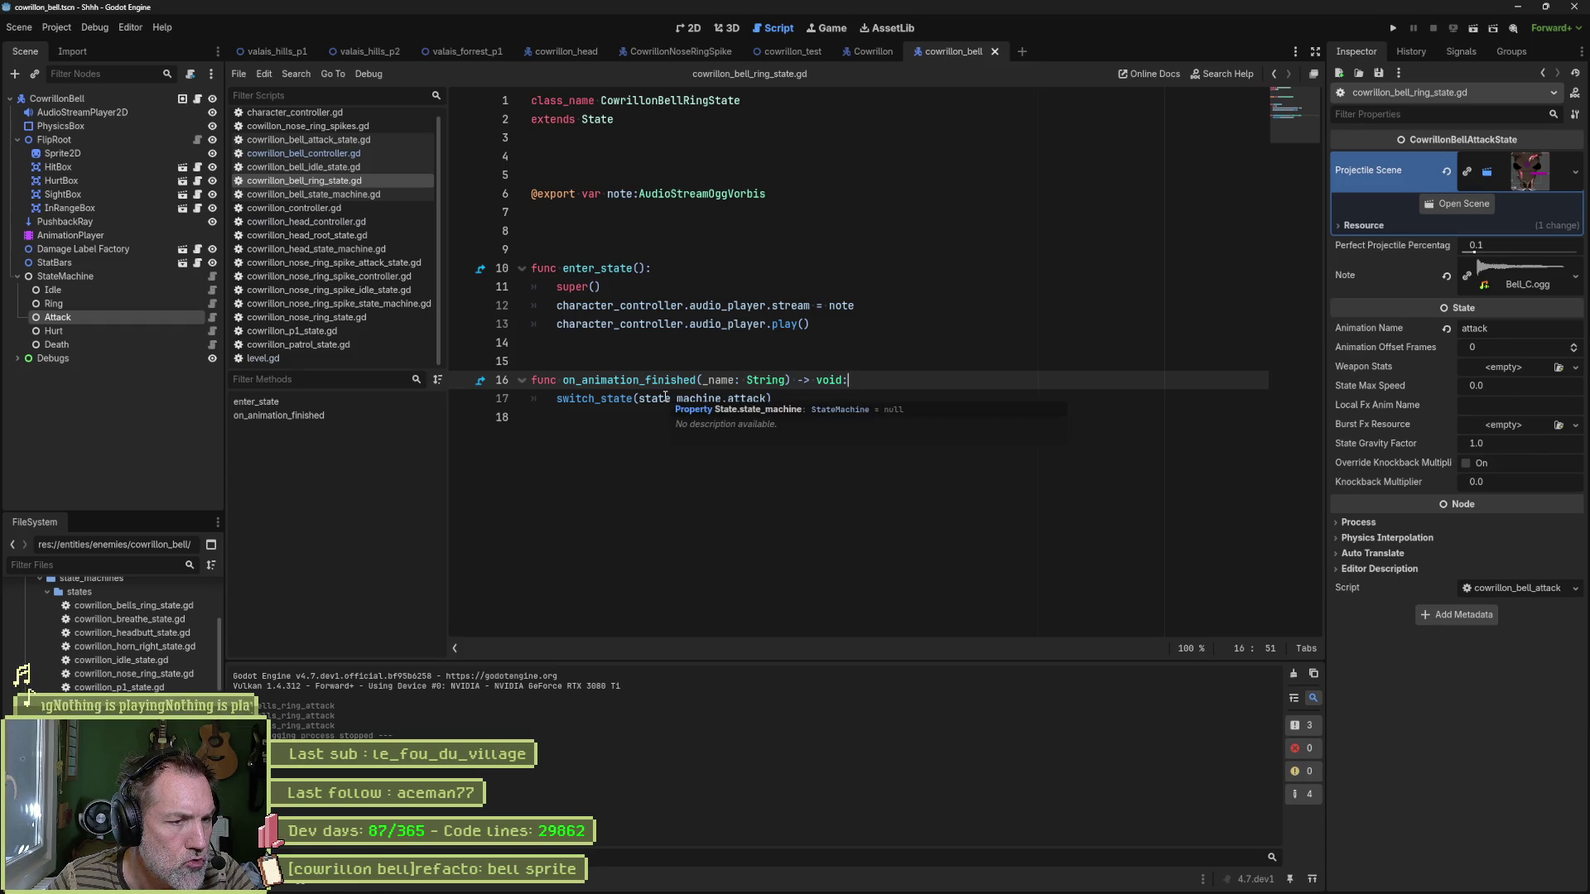
pyautogui.click(639, 446)
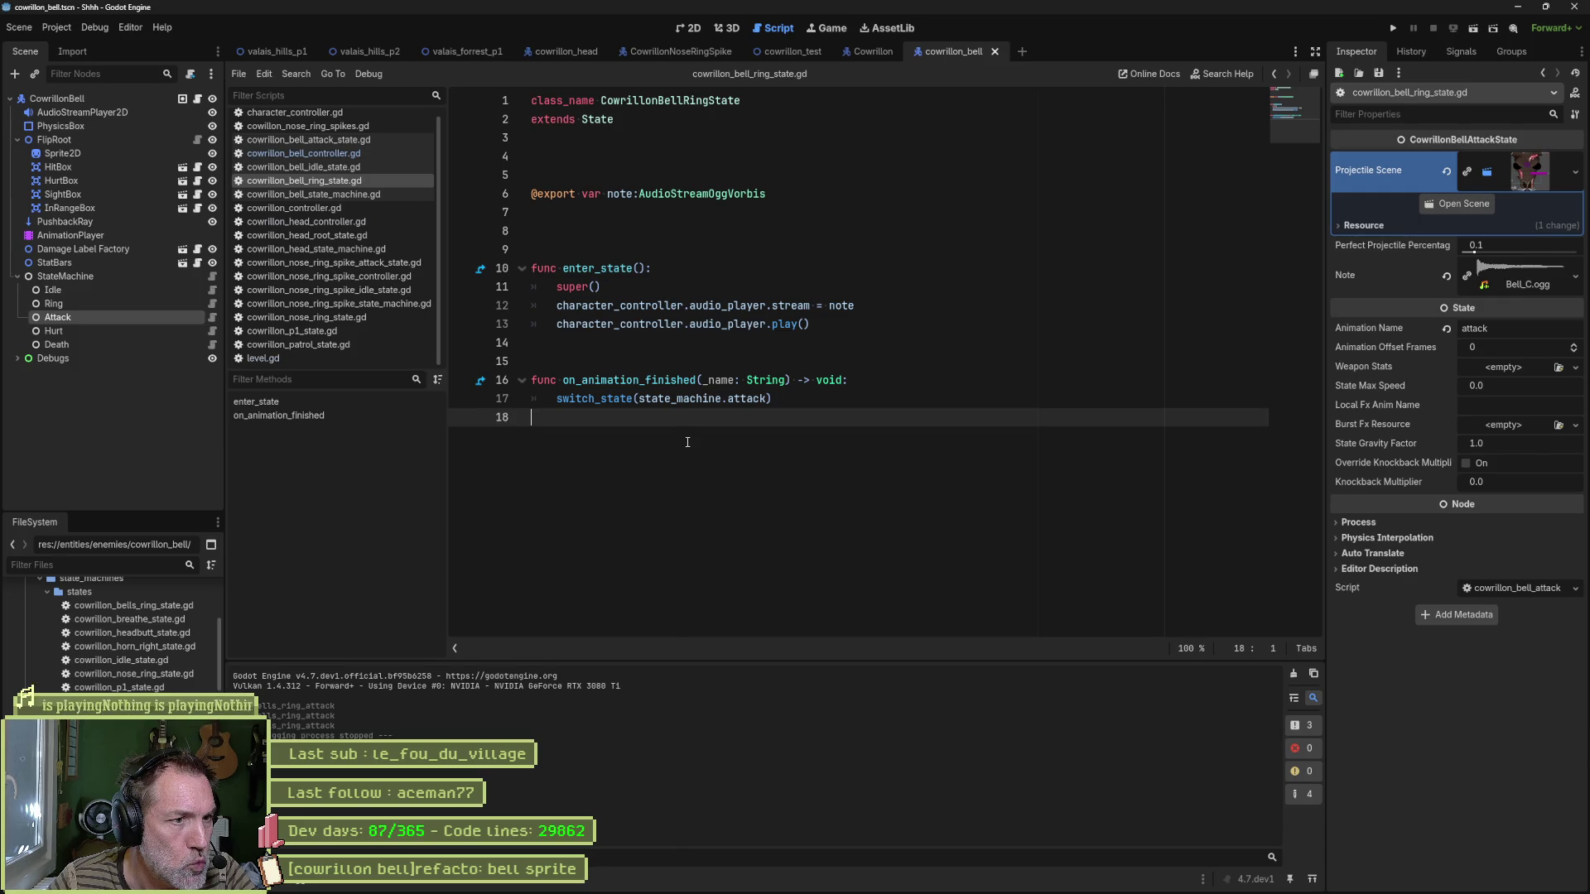
pyautogui.click(212, 318)
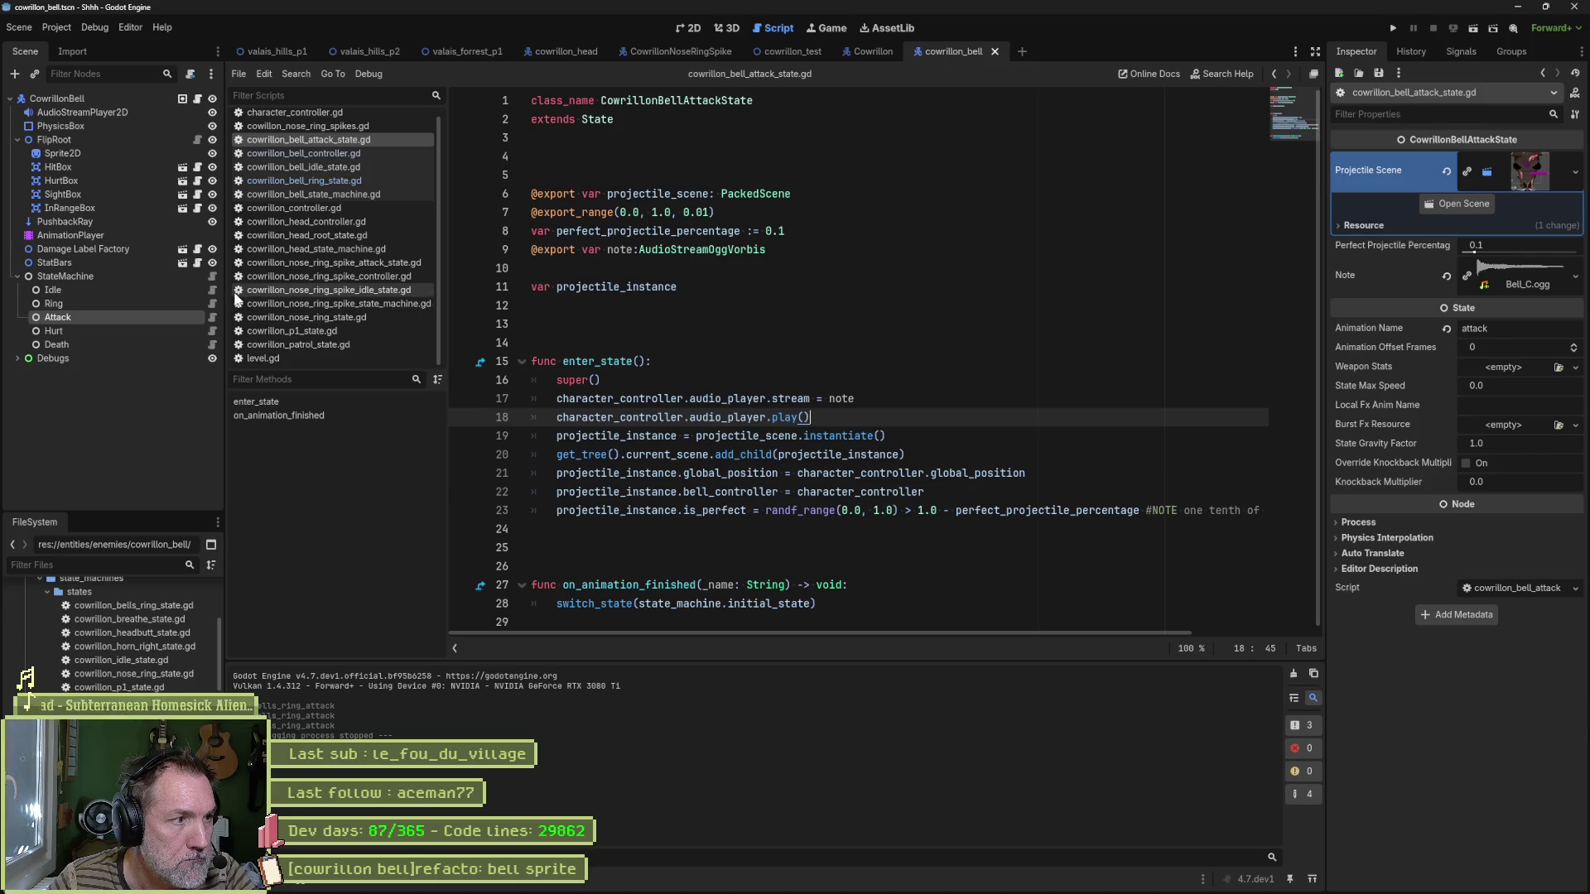
pyautogui.click(197, 99)
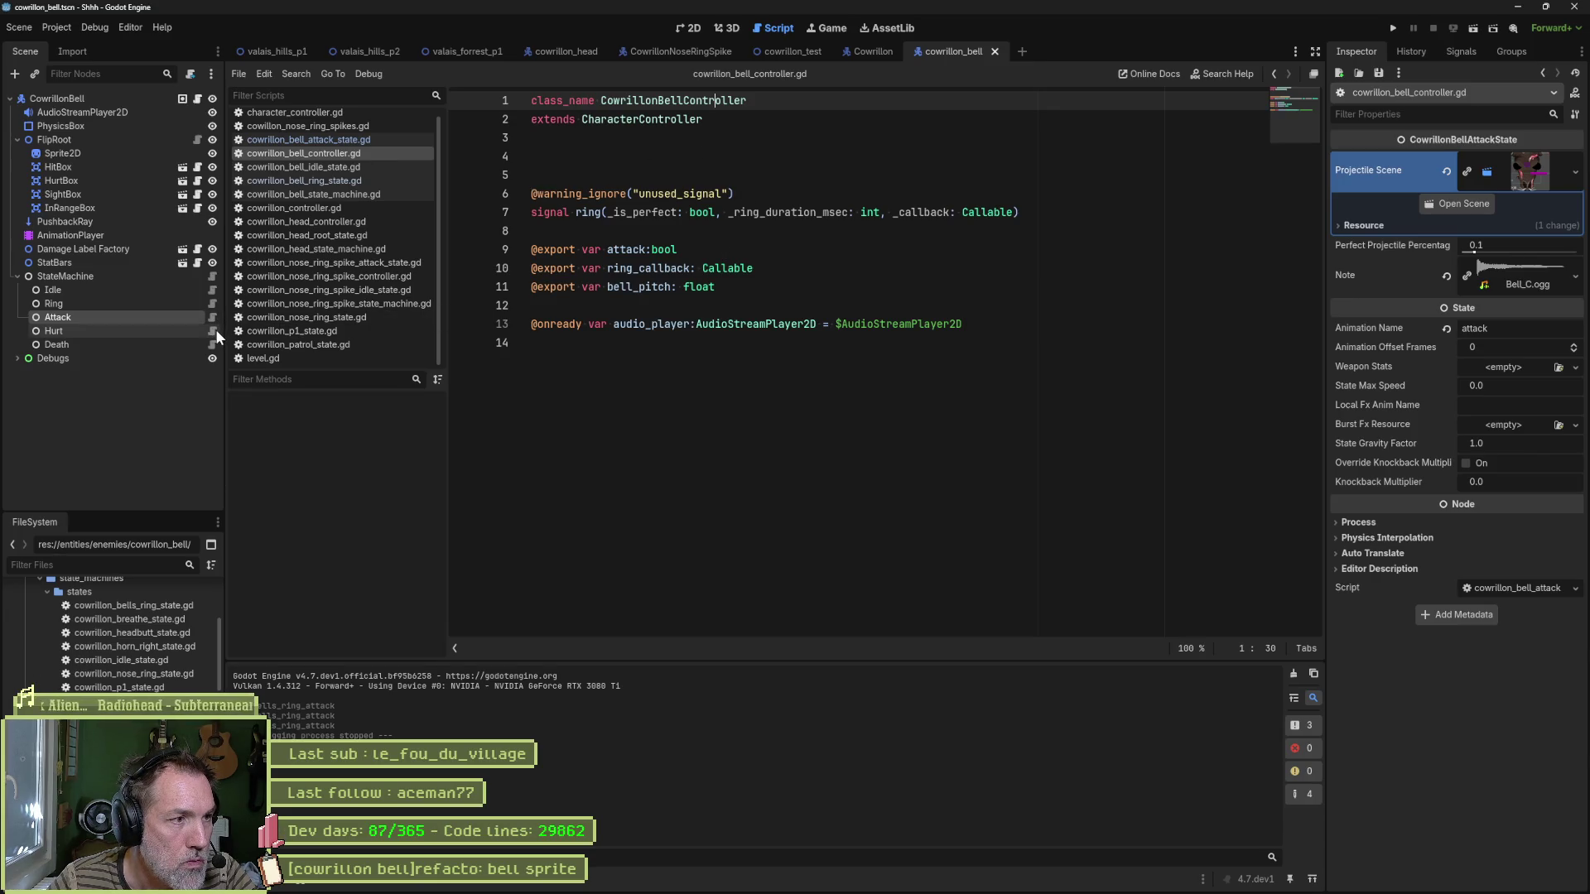
# - Review the Idle, Ring and state machine scripts, checking where _is_ringing is used, ending on the controller
pyautogui.click(212, 291)
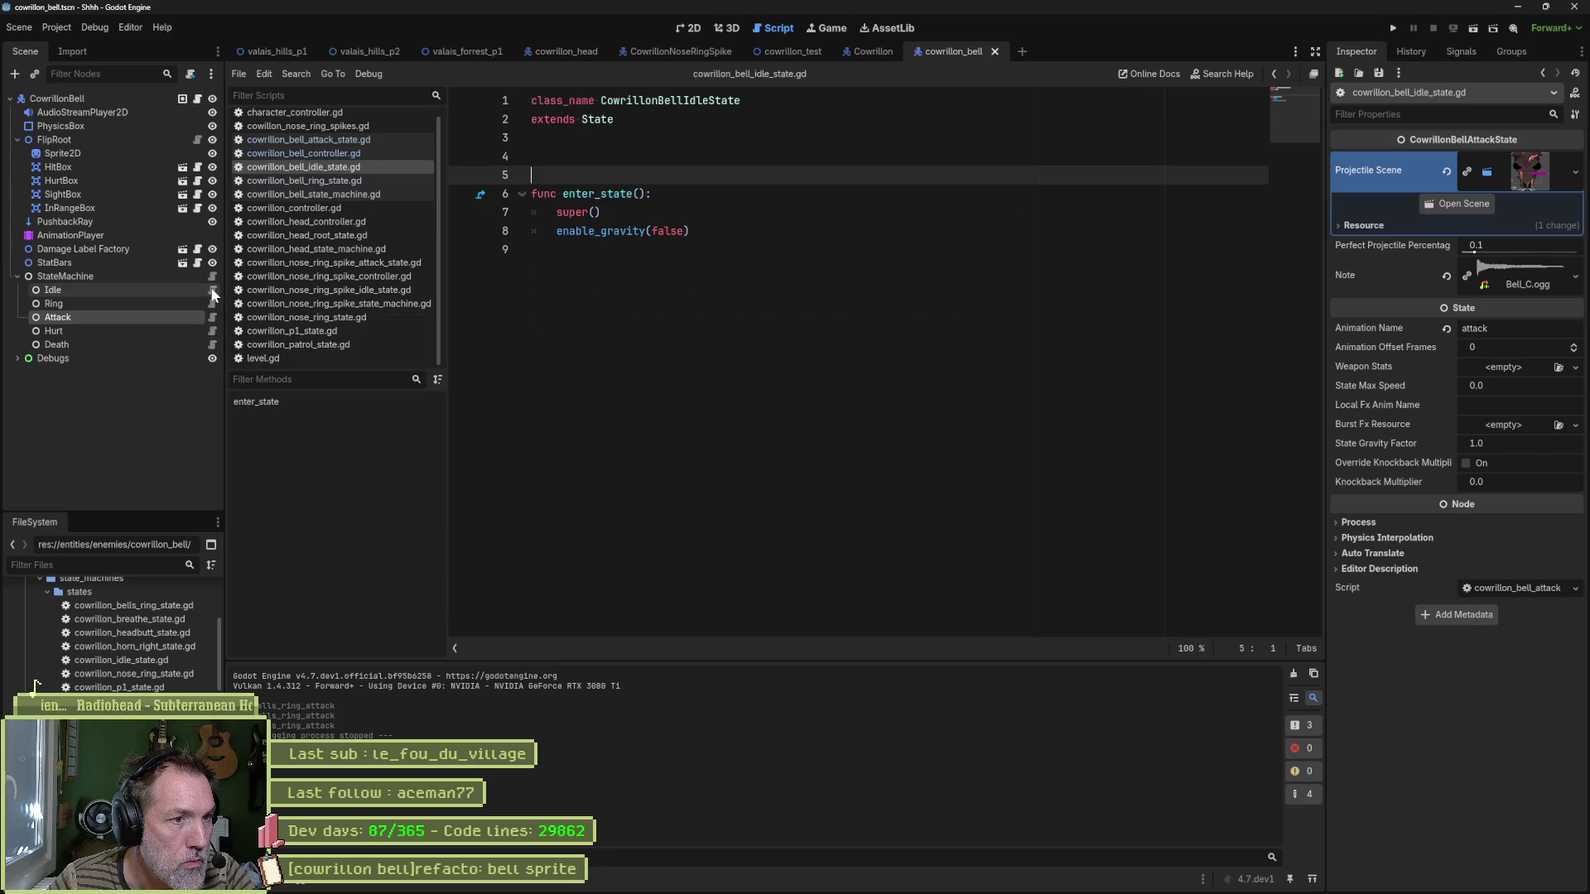
pyautogui.click(213, 304)
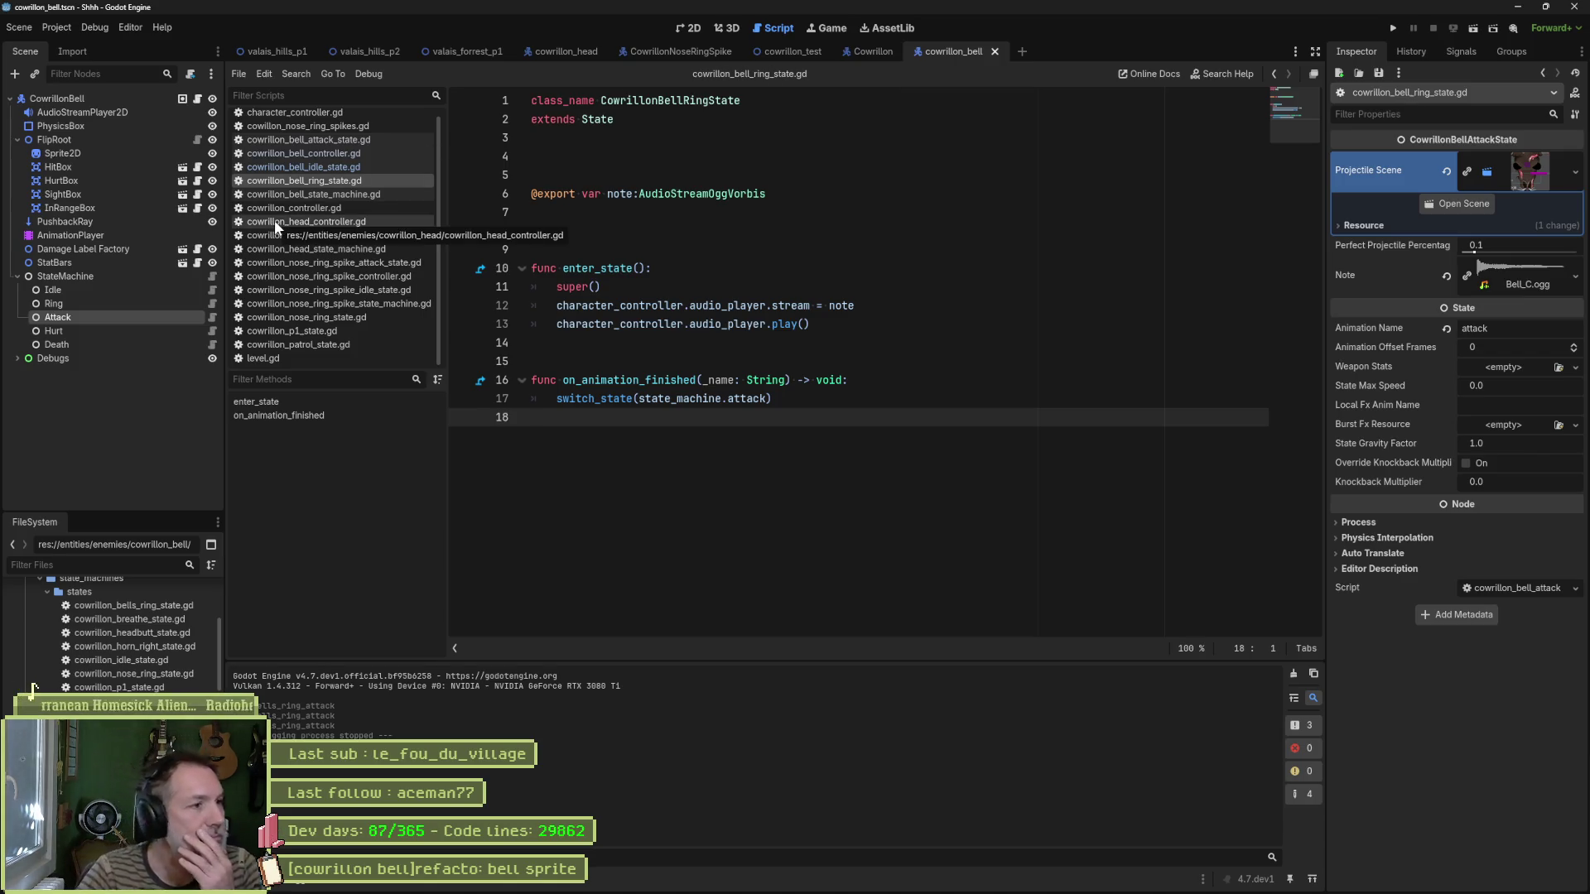
pyautogui.click(213, 276)
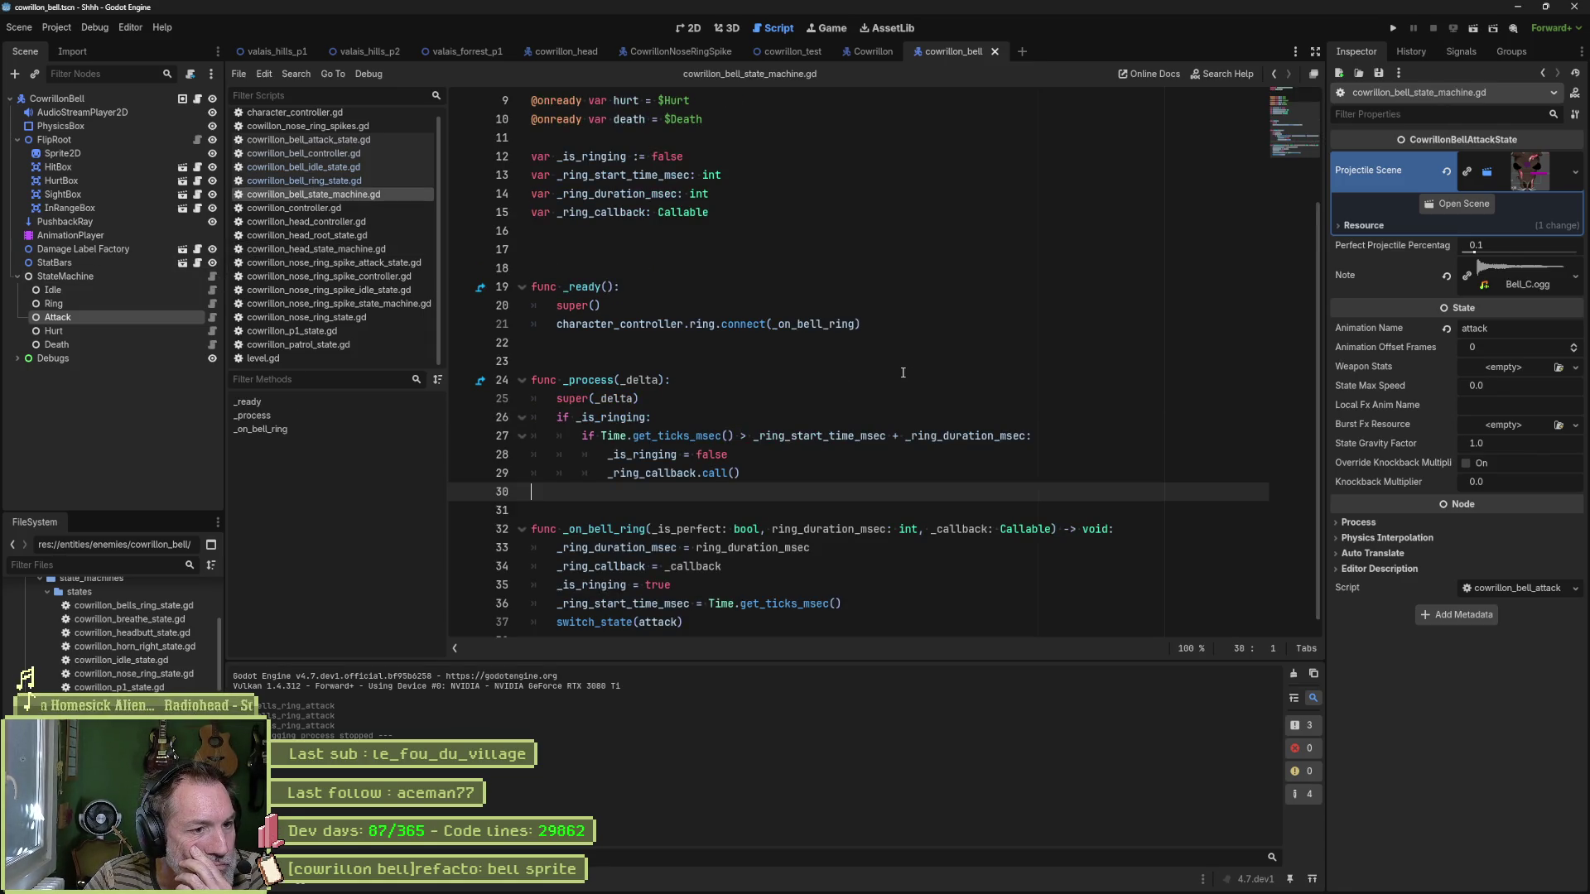
pyautogui.scroll(-1, 903, 373)
pyautogui.moveTo(755, 569); pyautogui.dragTo(762, 554)
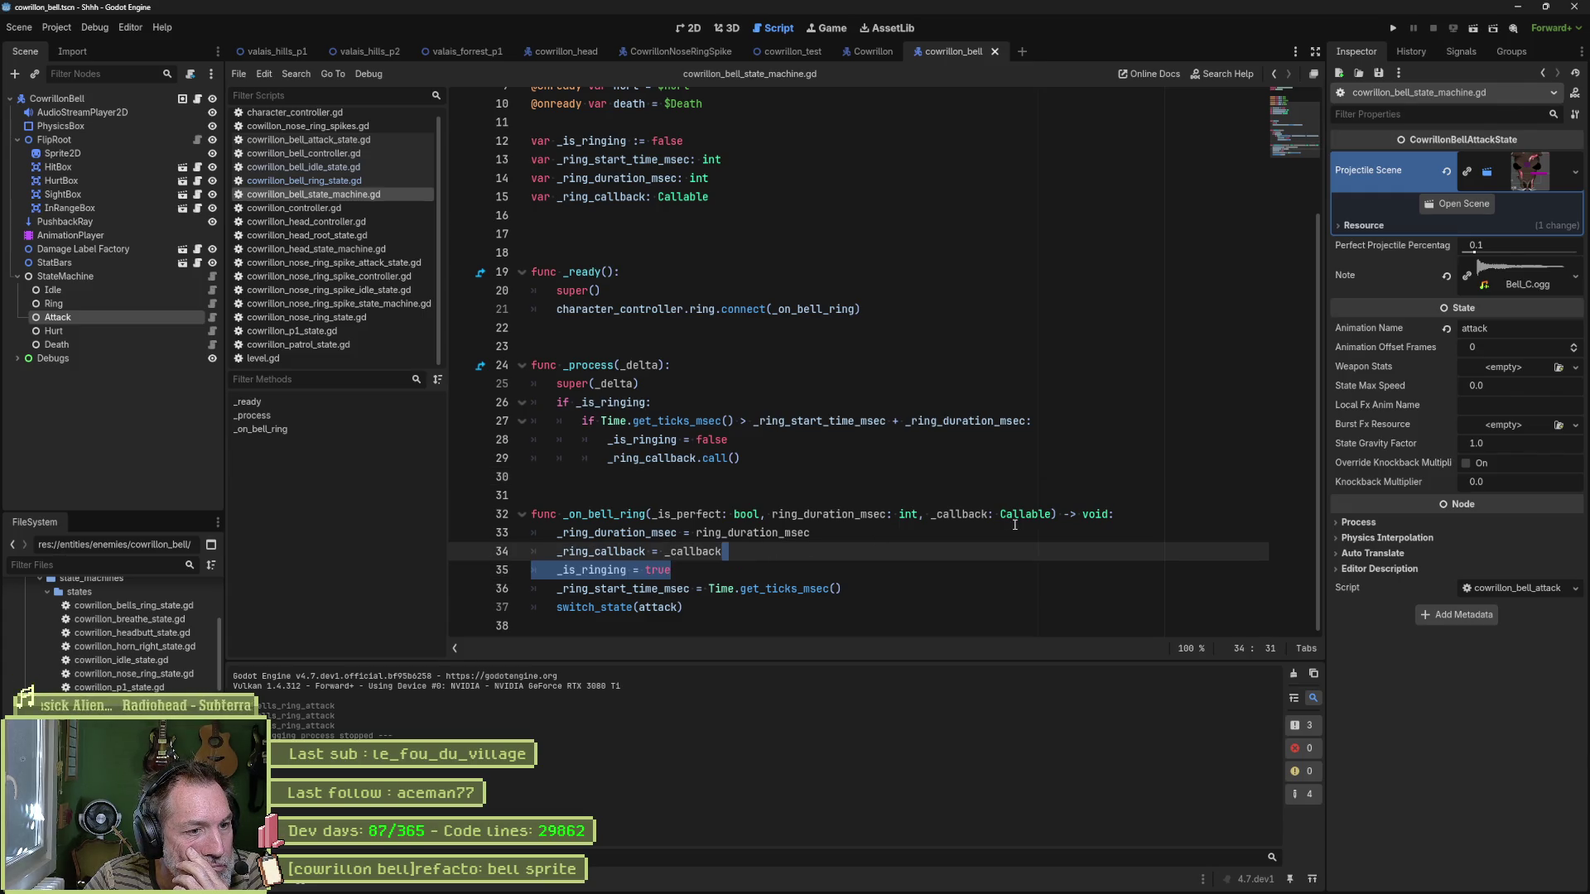
pyautogui.doubleClick(612, 571)
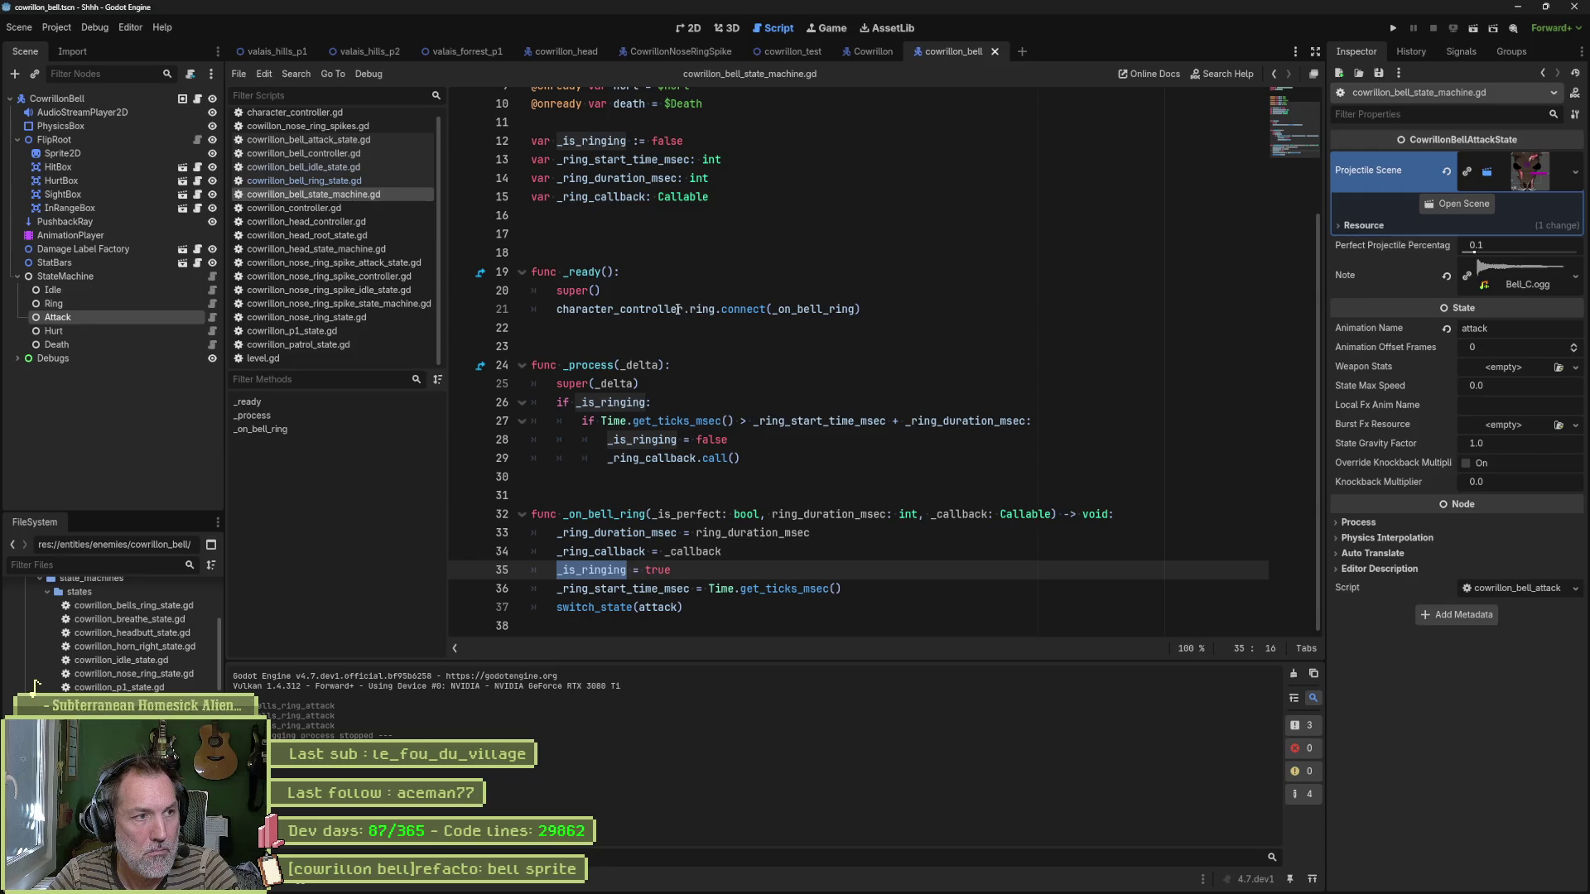
pyautogui.click(198, 101)
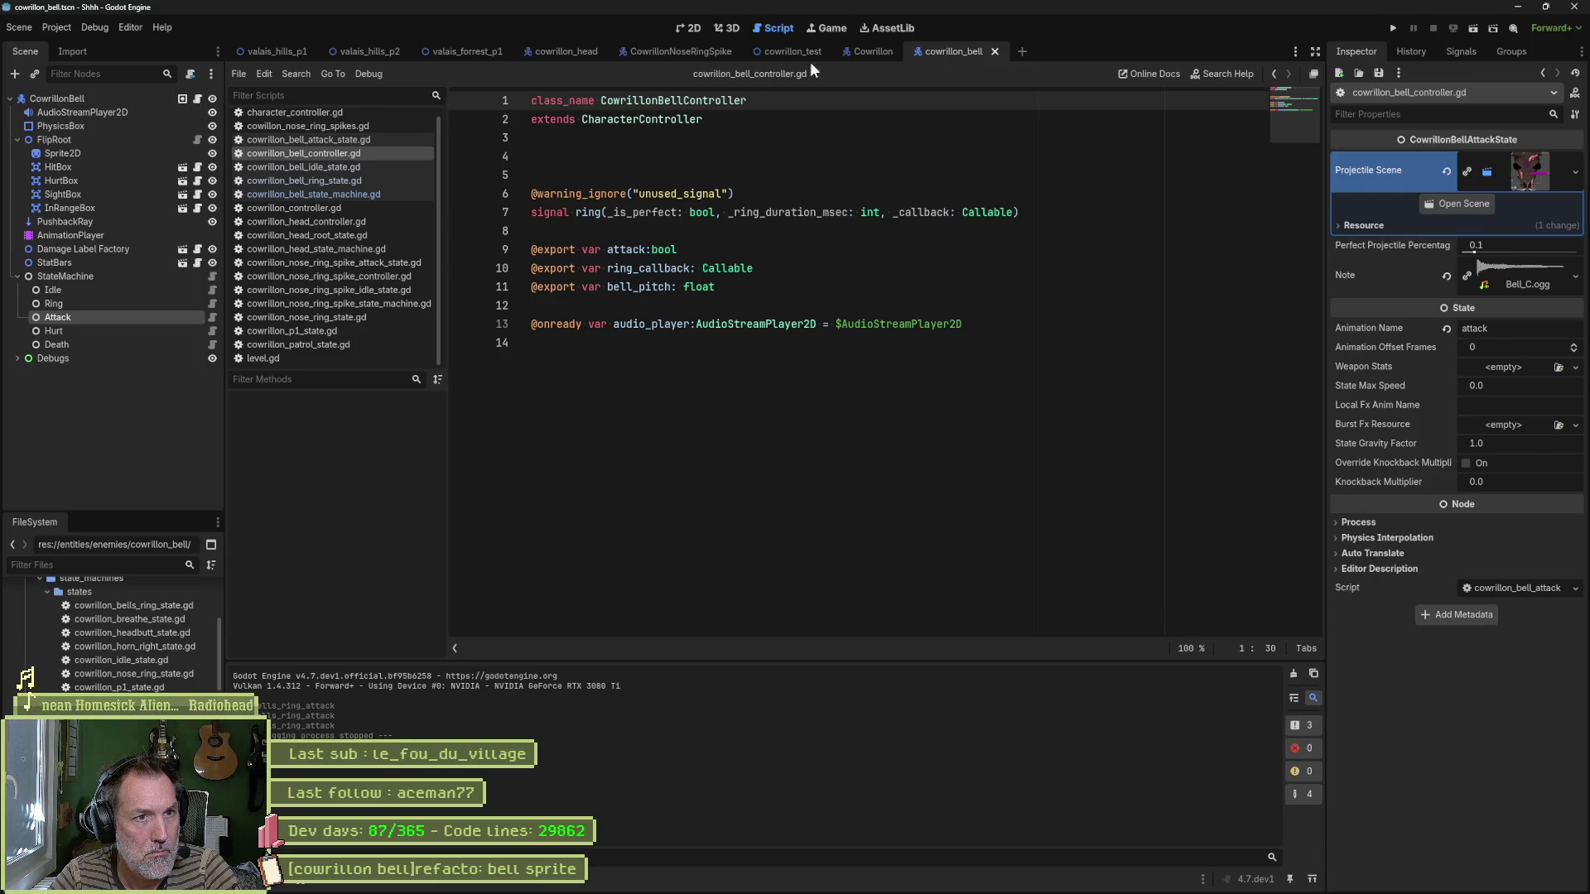
# - Check the Cowrillon controller script, then move to the cowrillon_head scene
pyautogui.click(867, 52)
pyautogui.click(197, 96)
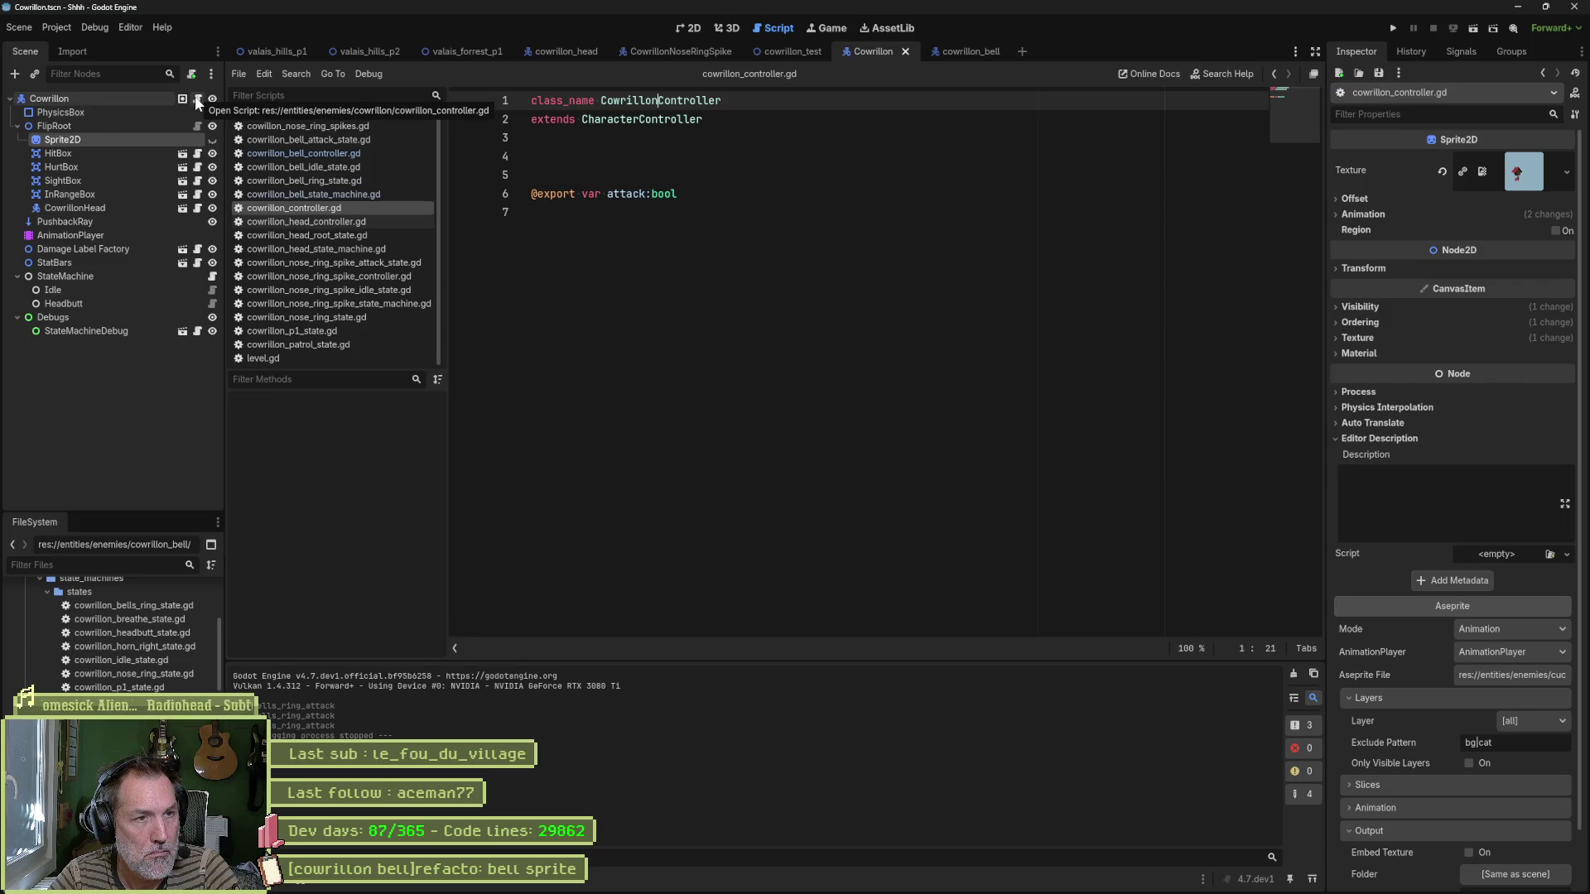
pyautogui.click(571, 52)
# - Review the patrol state's bells_ring attack branch and the bells ring state script, then run the project
pyautogui.scroll(-5, 166, 207)
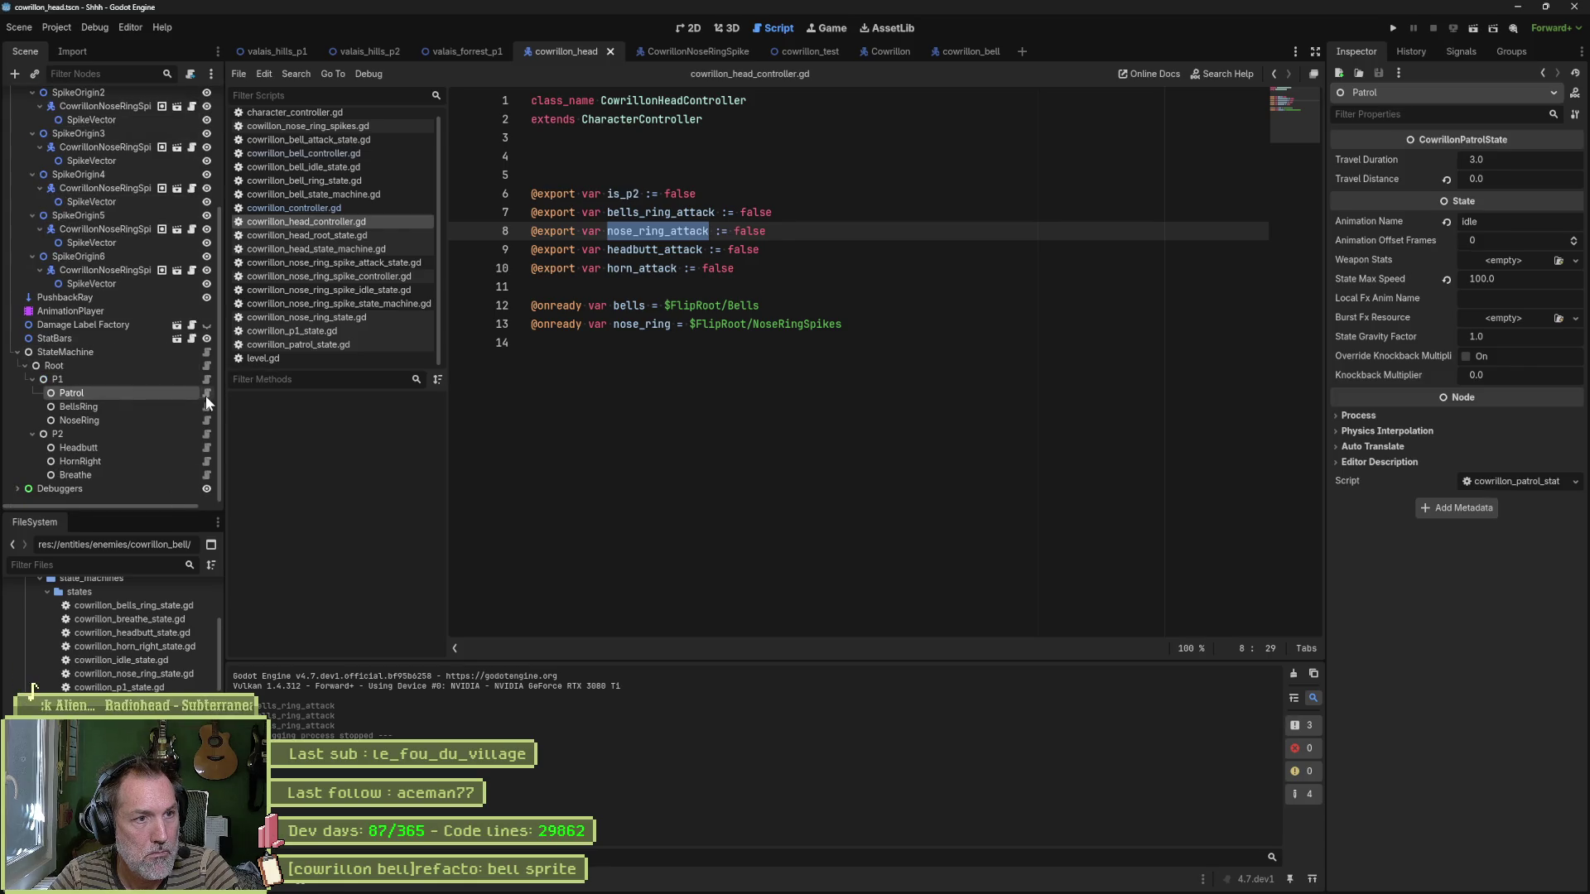
pyautogui.click(205, 396)
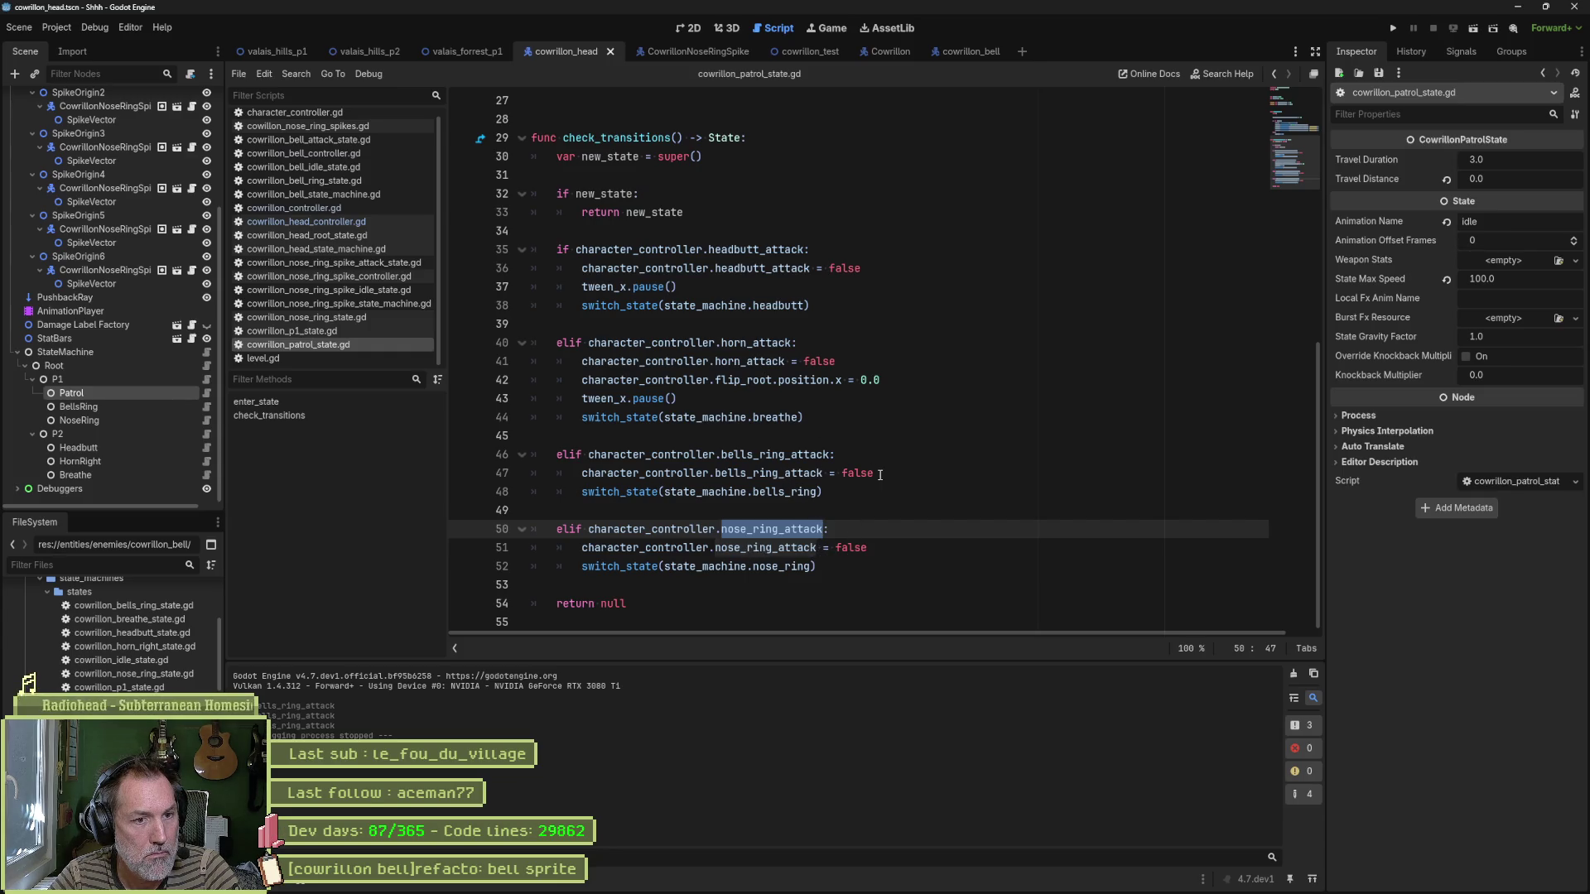
pyautogui.moveTo(879, 474); pyautogui.dragTo(877, 454)
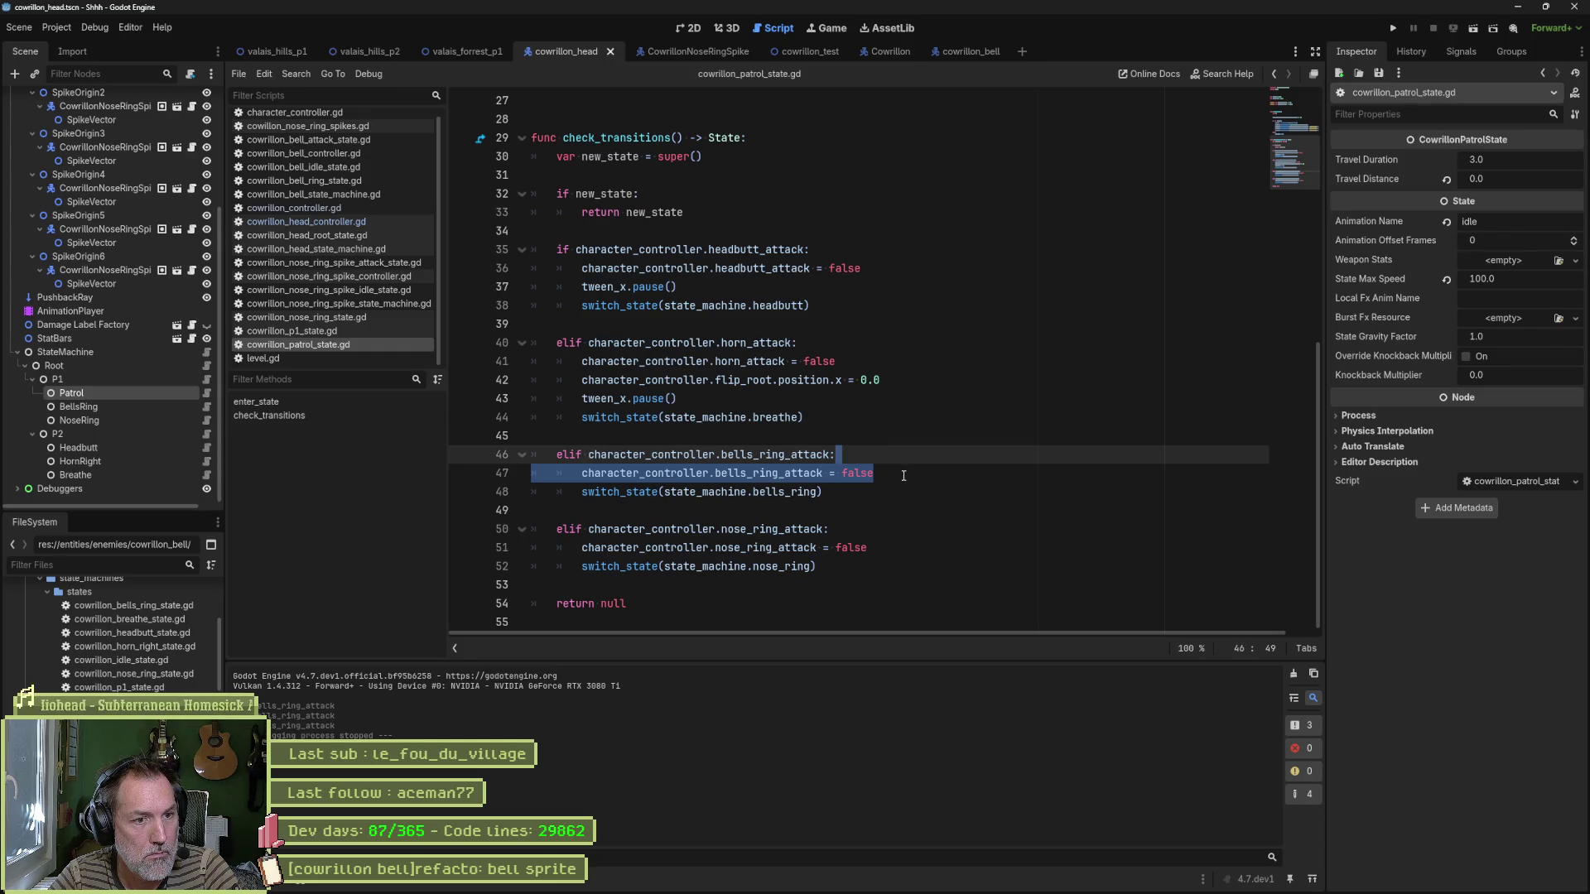
pyautogui.doubleClick(799, 493)
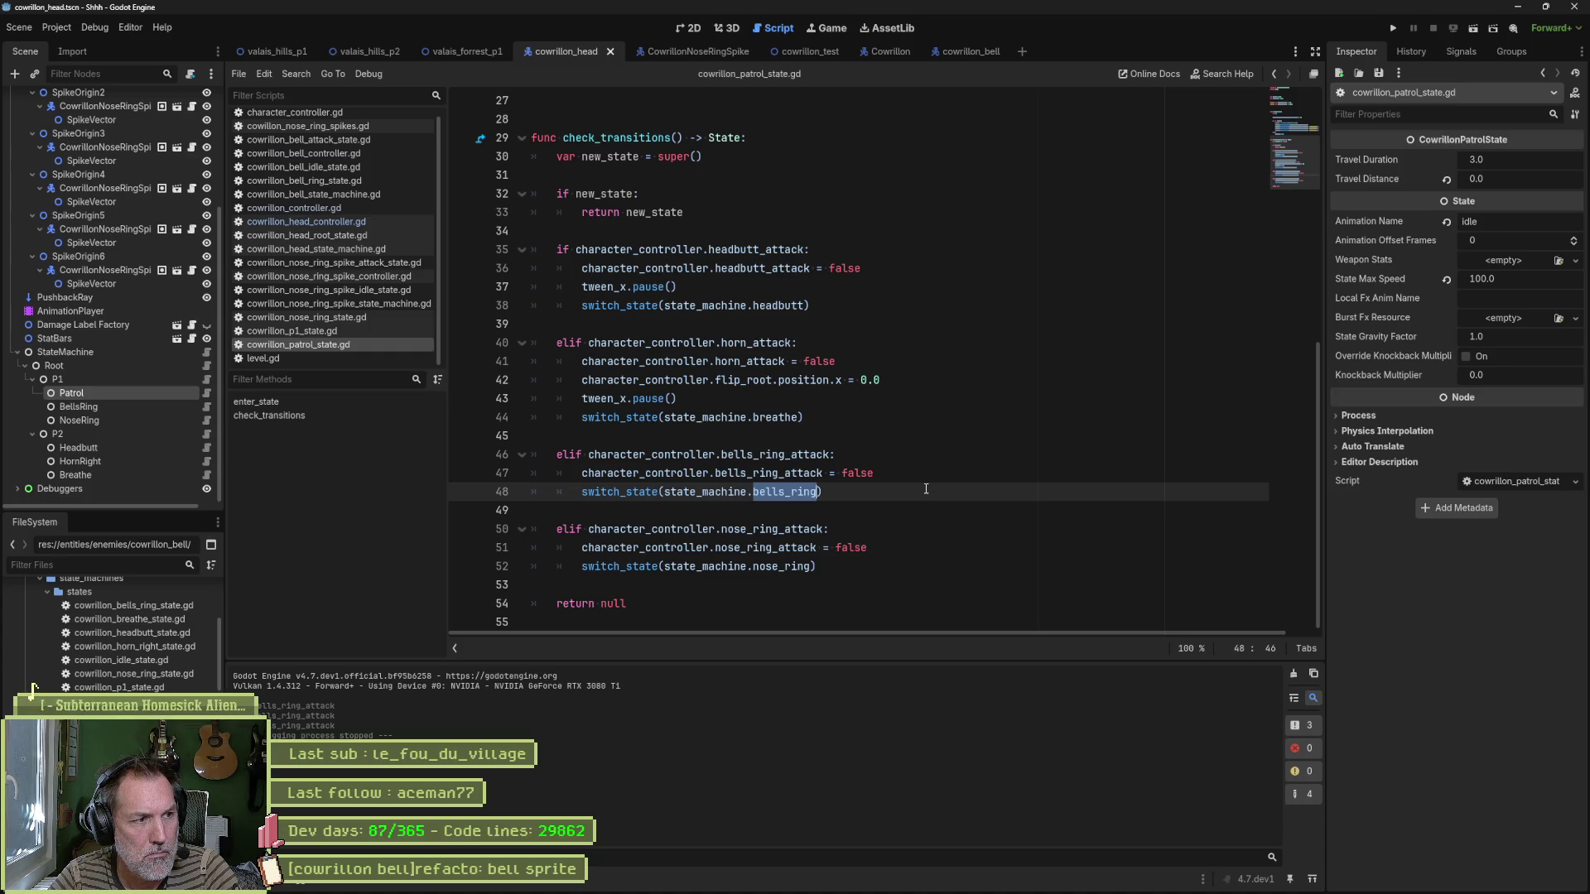
pyautogui.click(207, 413)
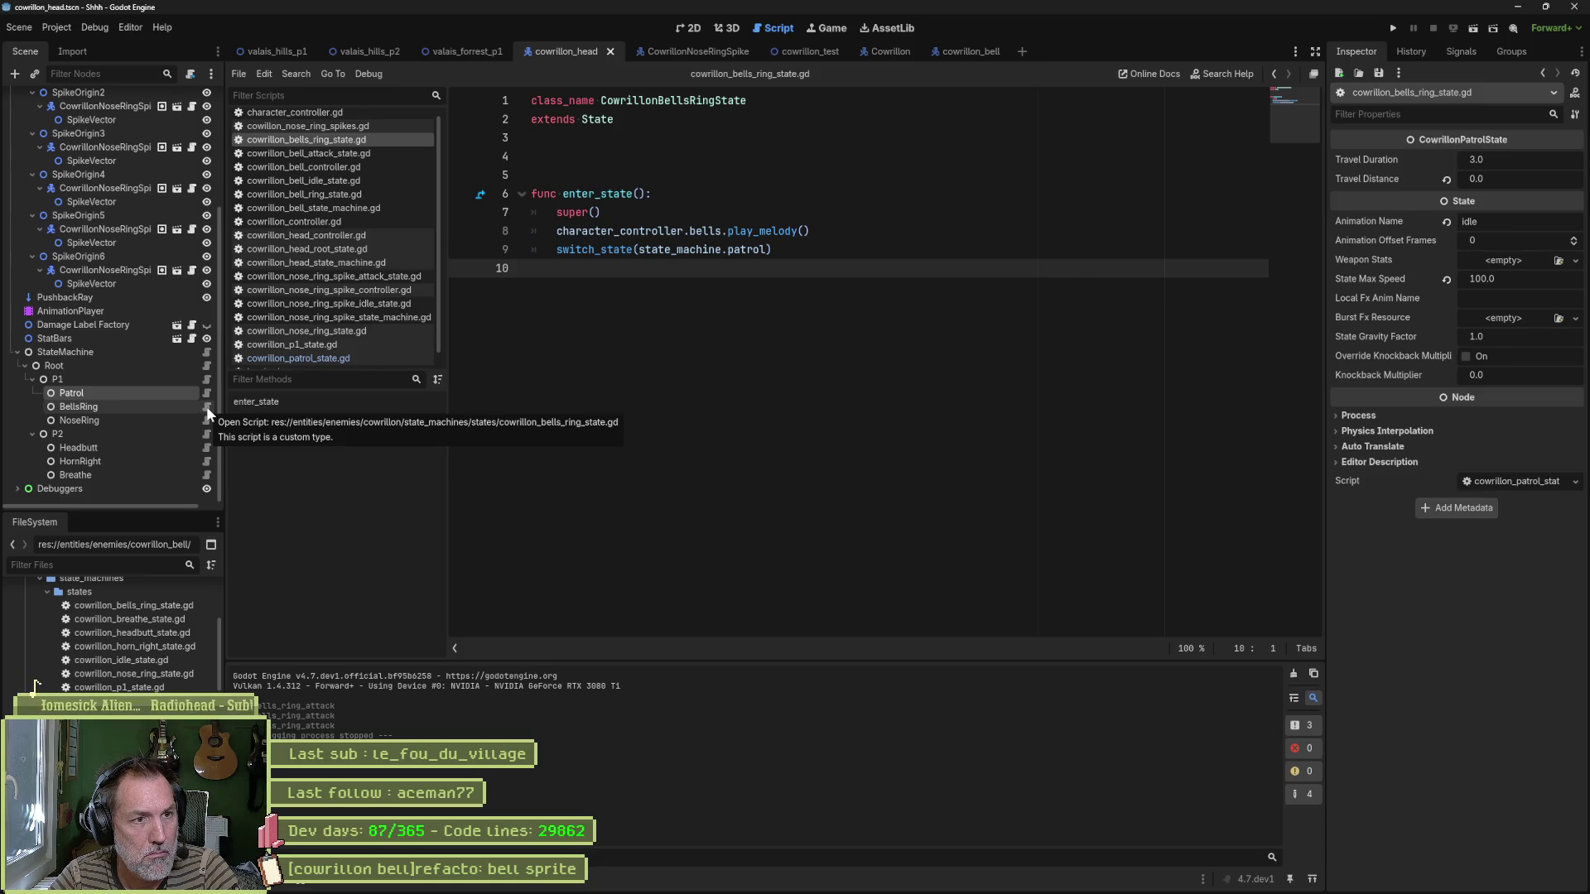
pyautogui.press('F5')
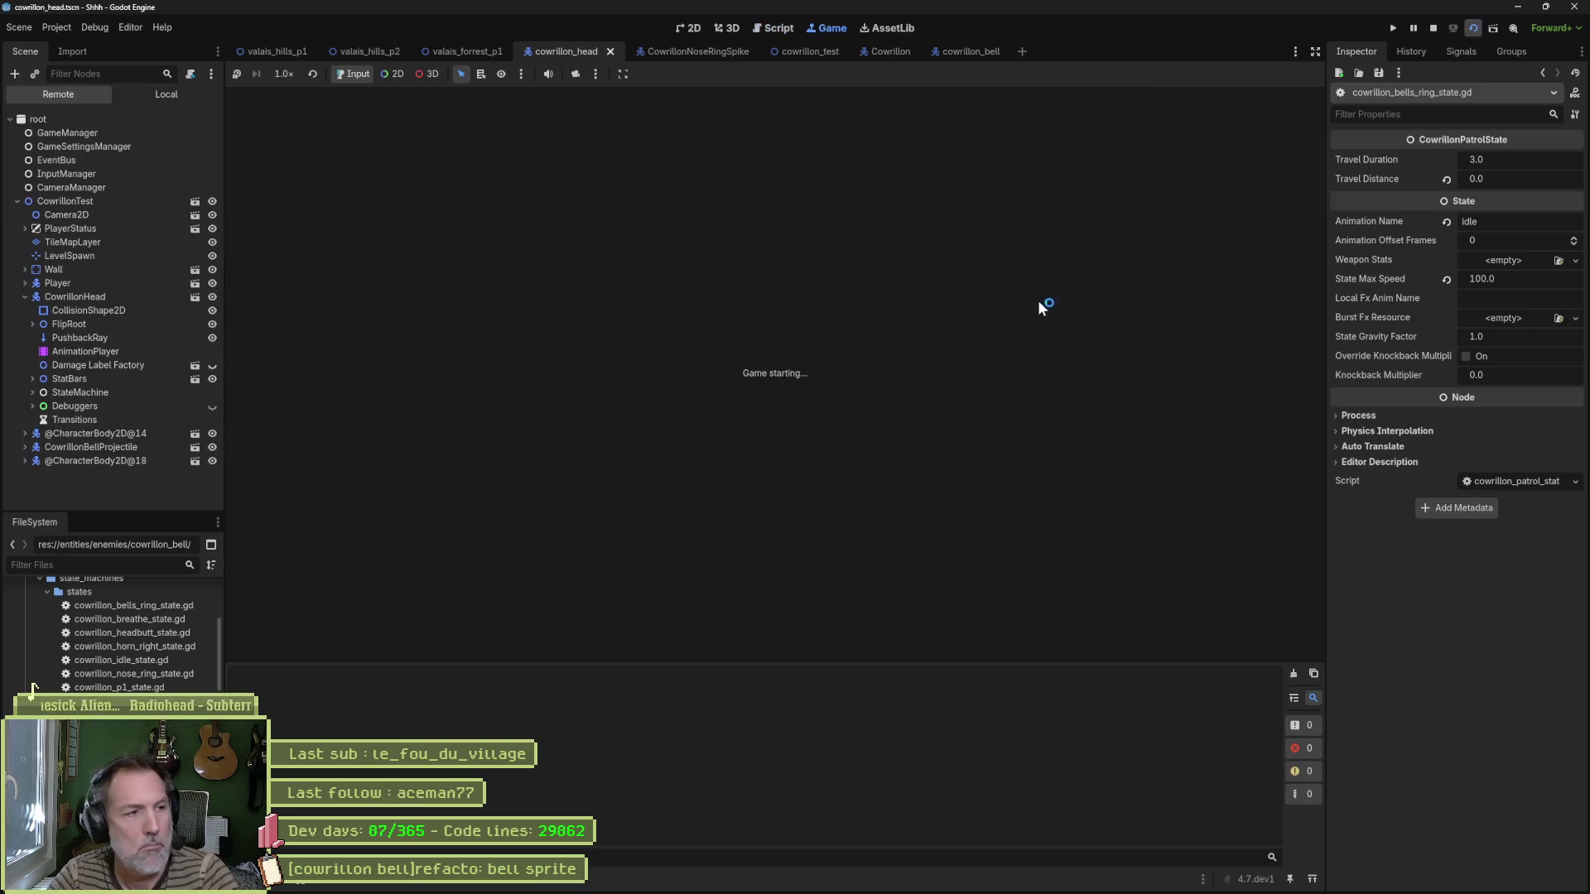
# - Run cowrillon_test, then turn off Bells Ring Attack on the cowrillon head and rerun the scene
pyautogui.press('F8')
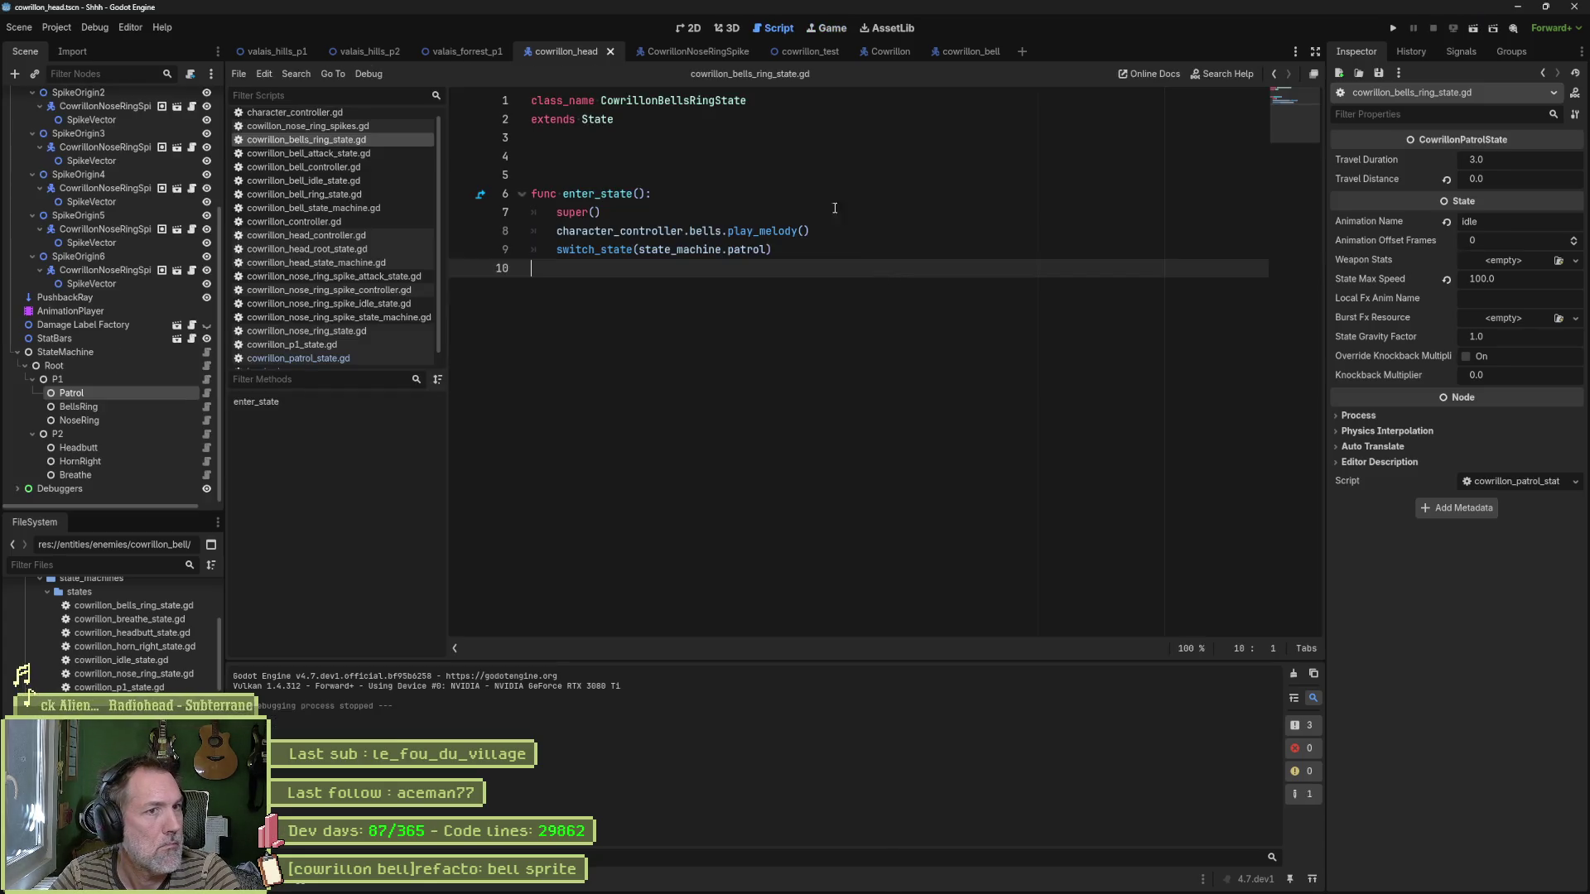
pyautogui.click(811, 51)
pyautogui.press('F6')
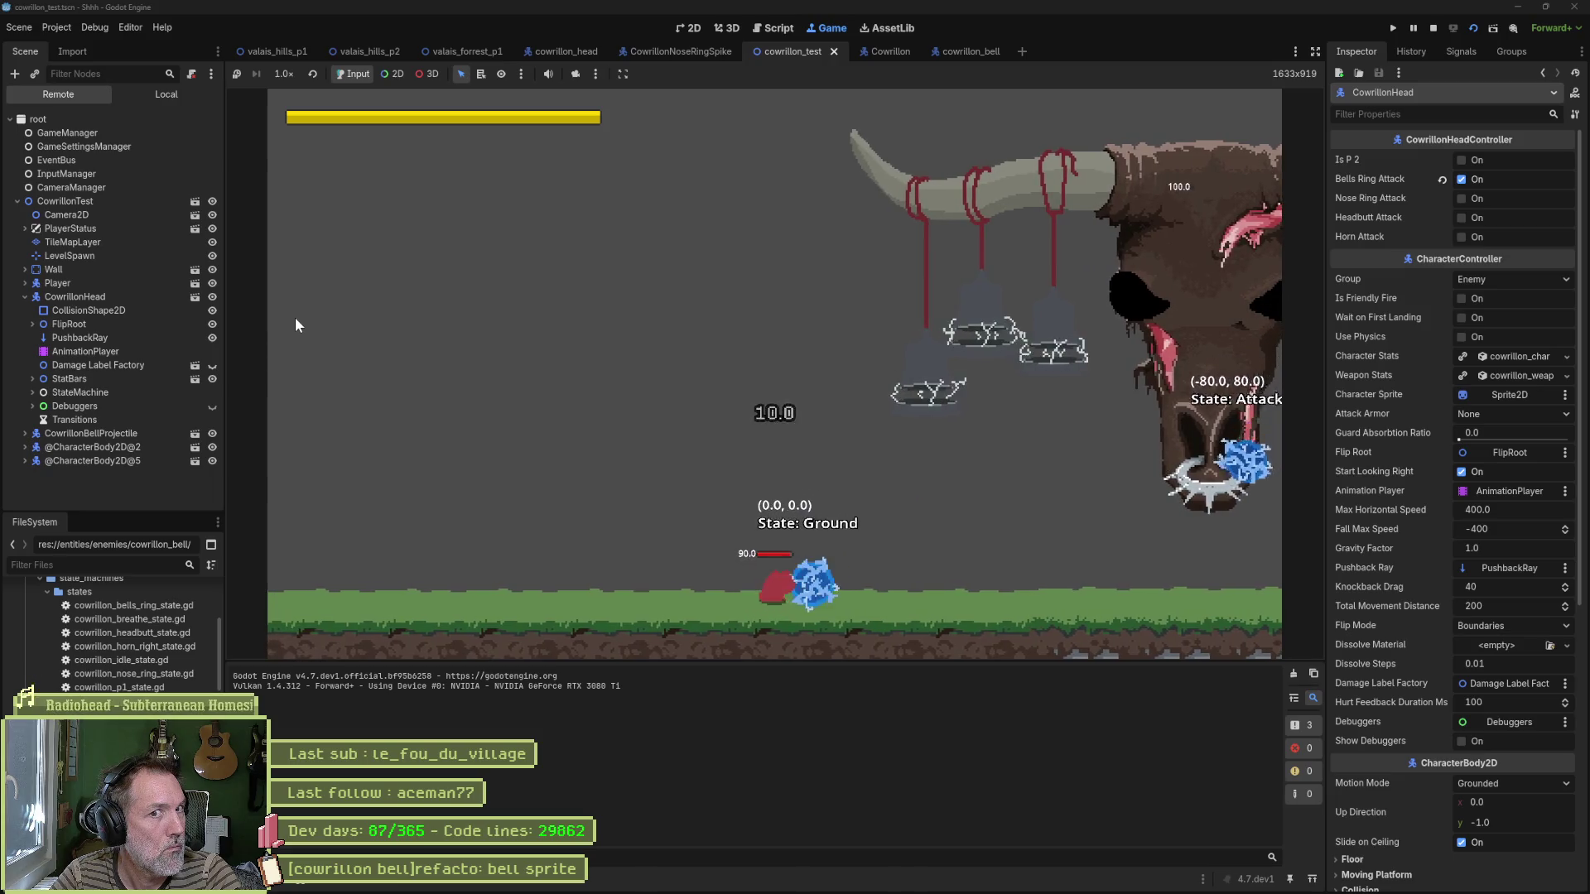
pyautogui.press('F8')
pyautogui.click(1457, 181)
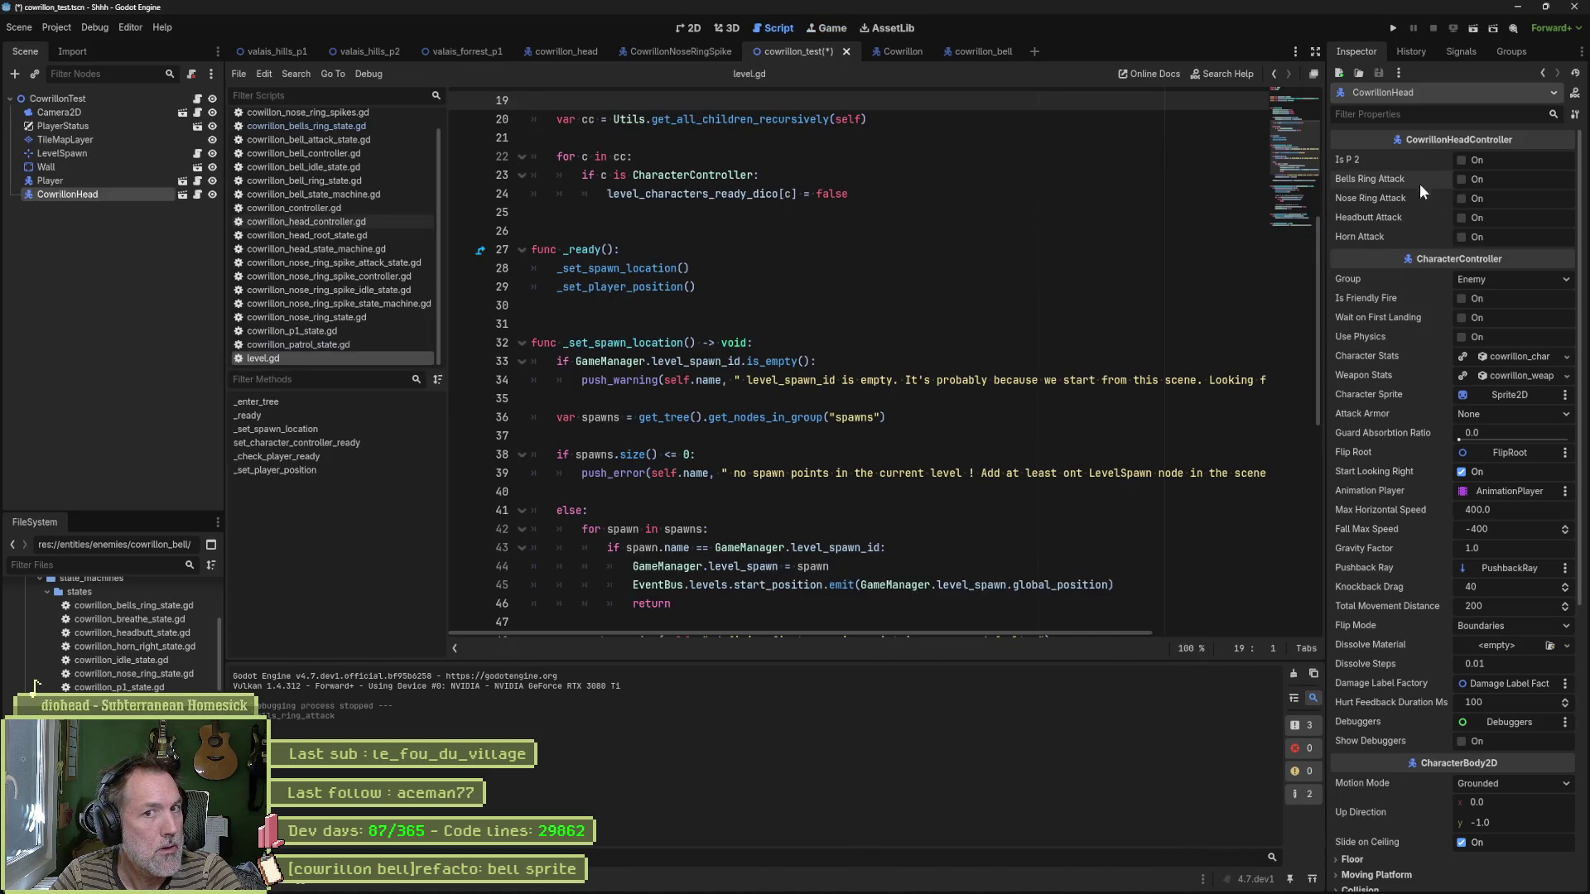
pyautogui.press('F6')
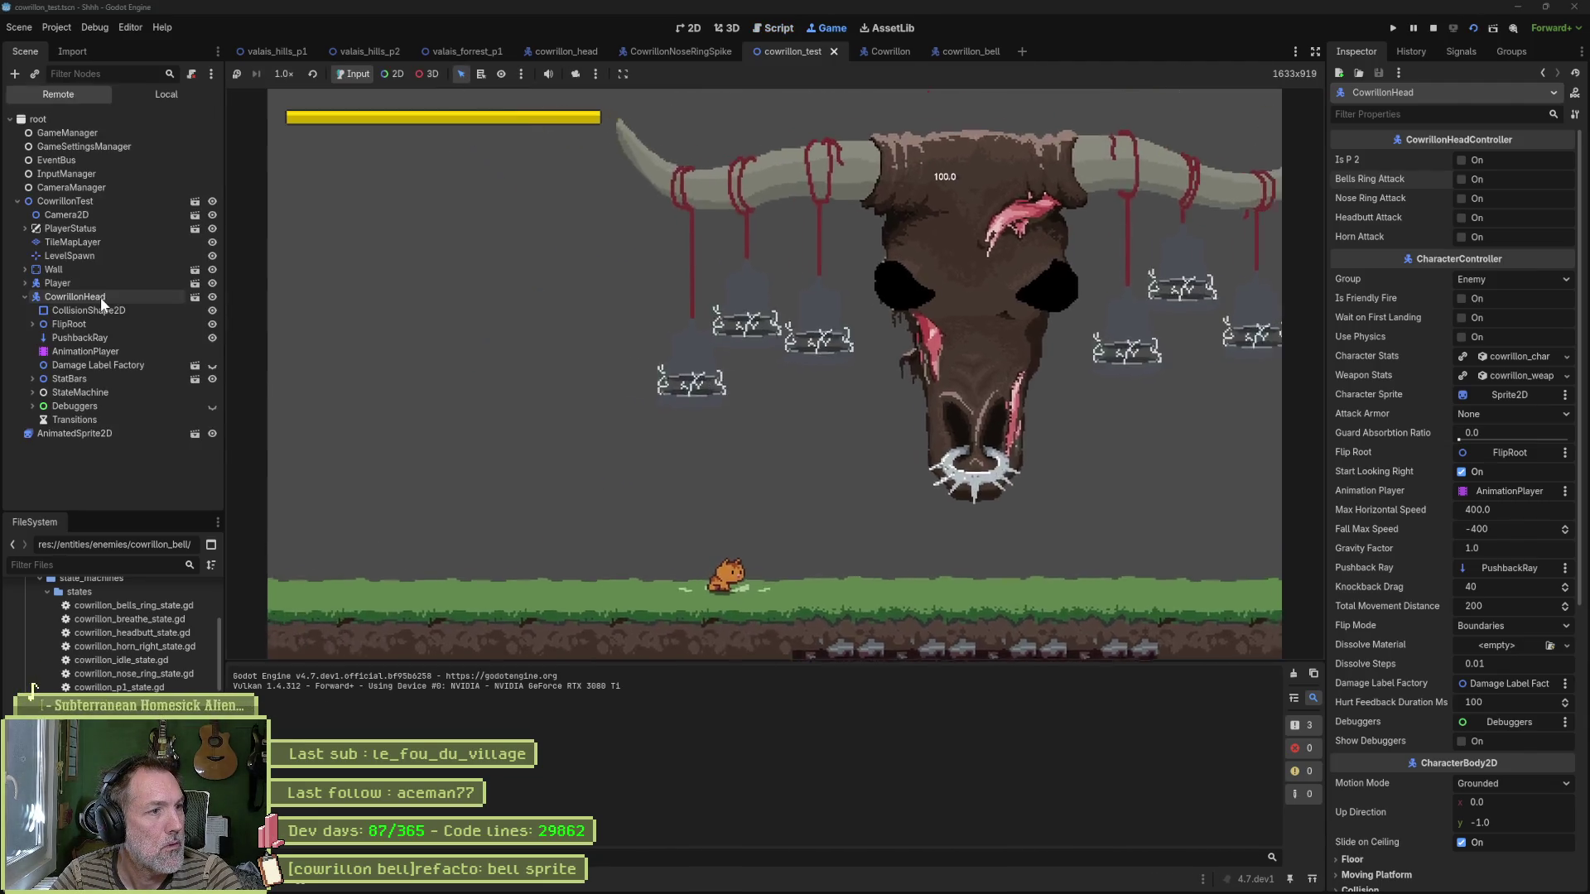
# - Trigger Bells Ring Attack from the running head's remote Inspector, watch the bells fire, then stop
pyautogui.click(121, 296)
pyautogui.scroll(-6, 1433, 421)
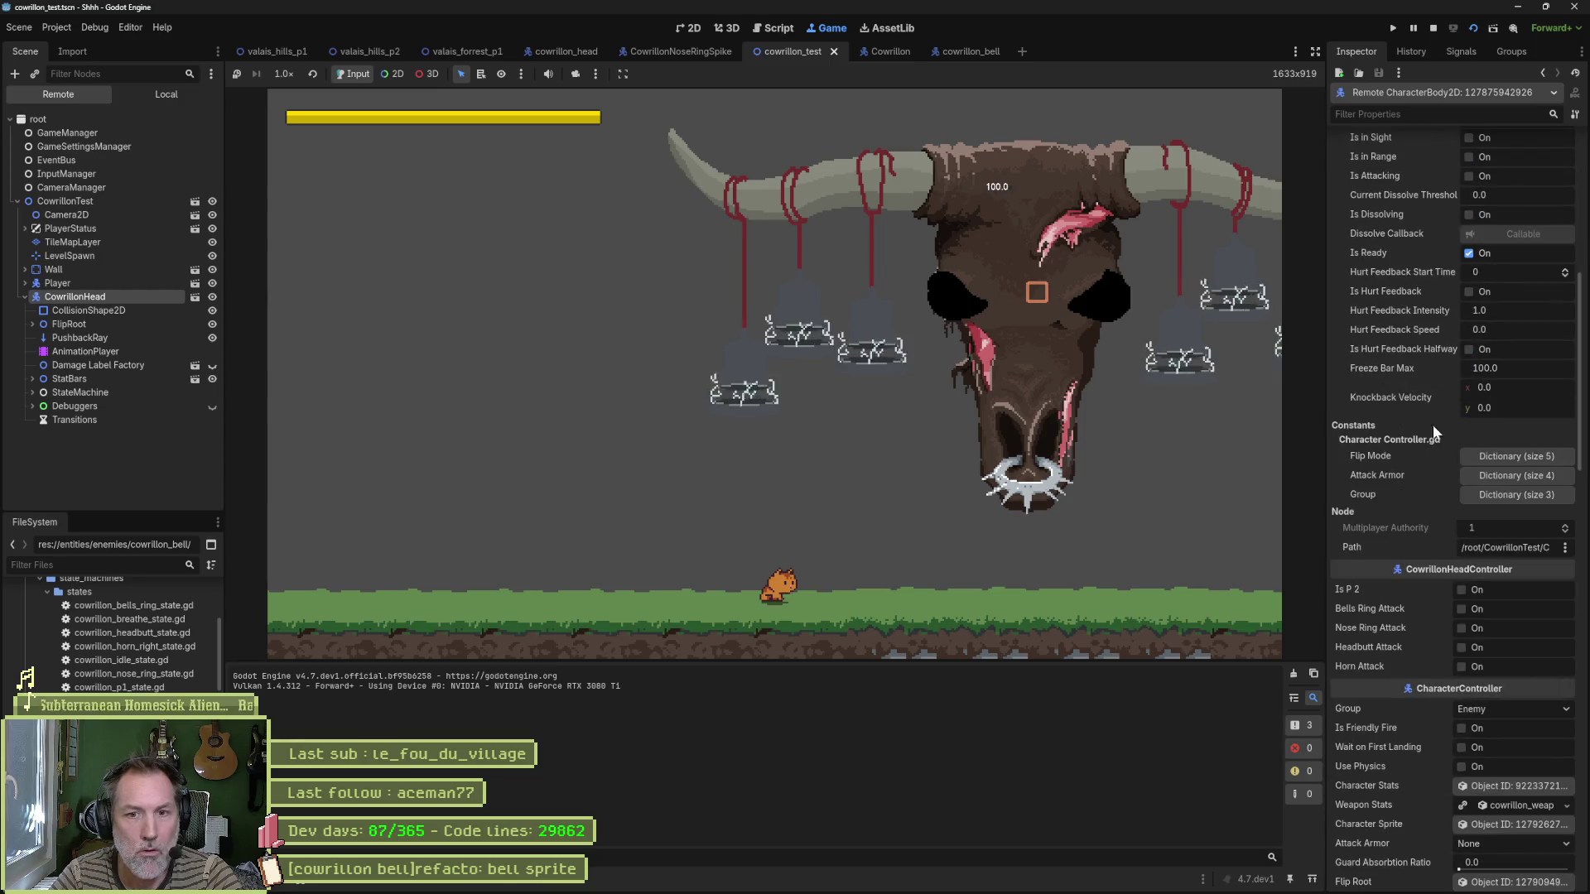
pyautogui.click(1461, 609)
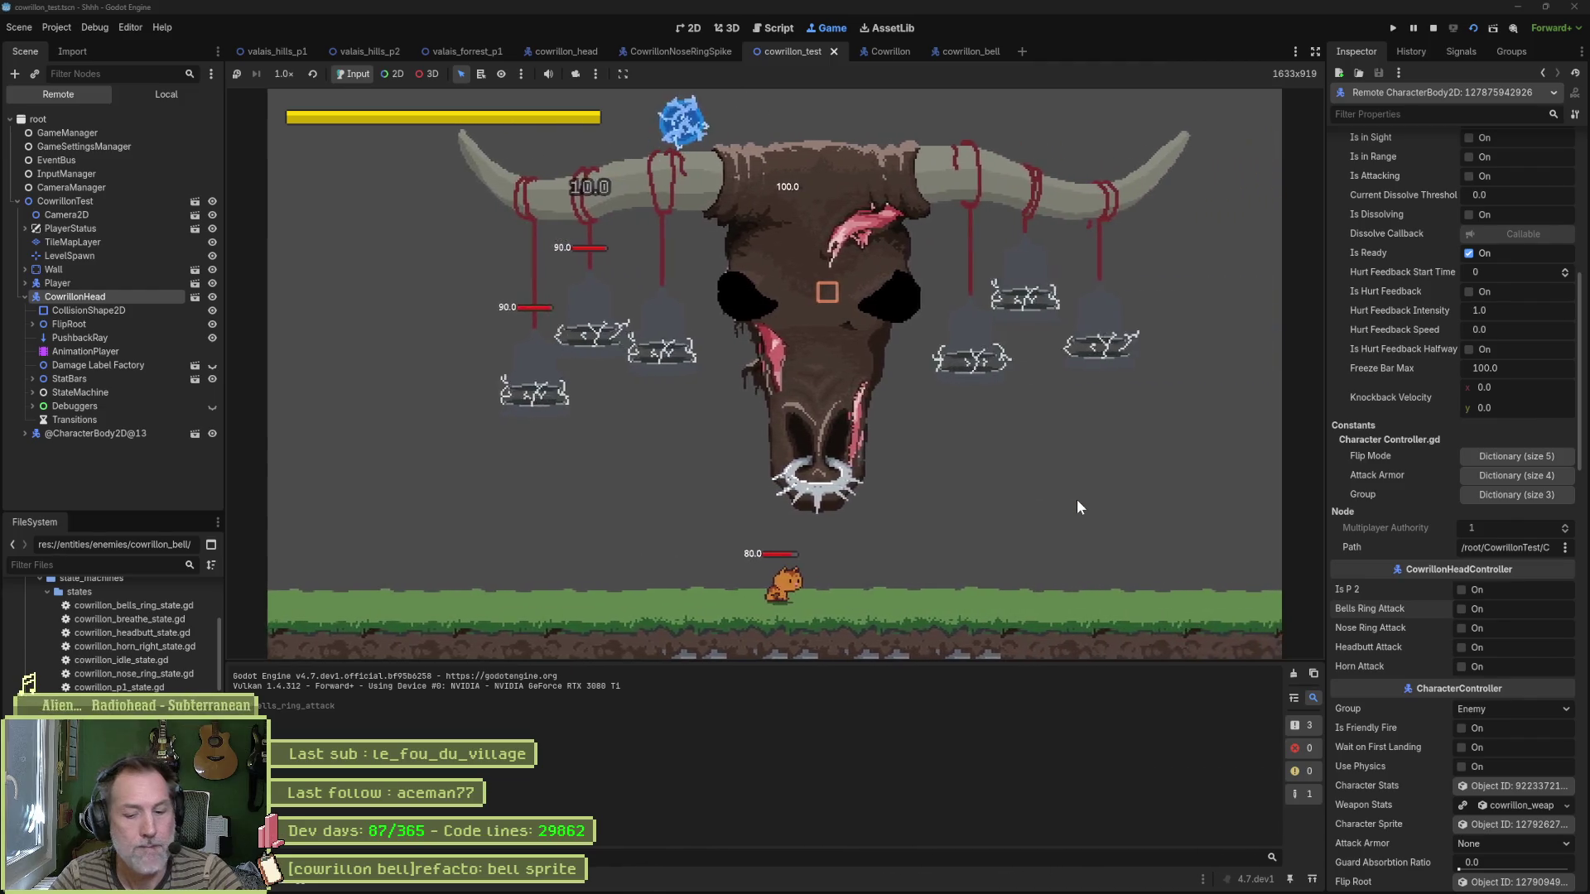
pyautogui.press('F8')
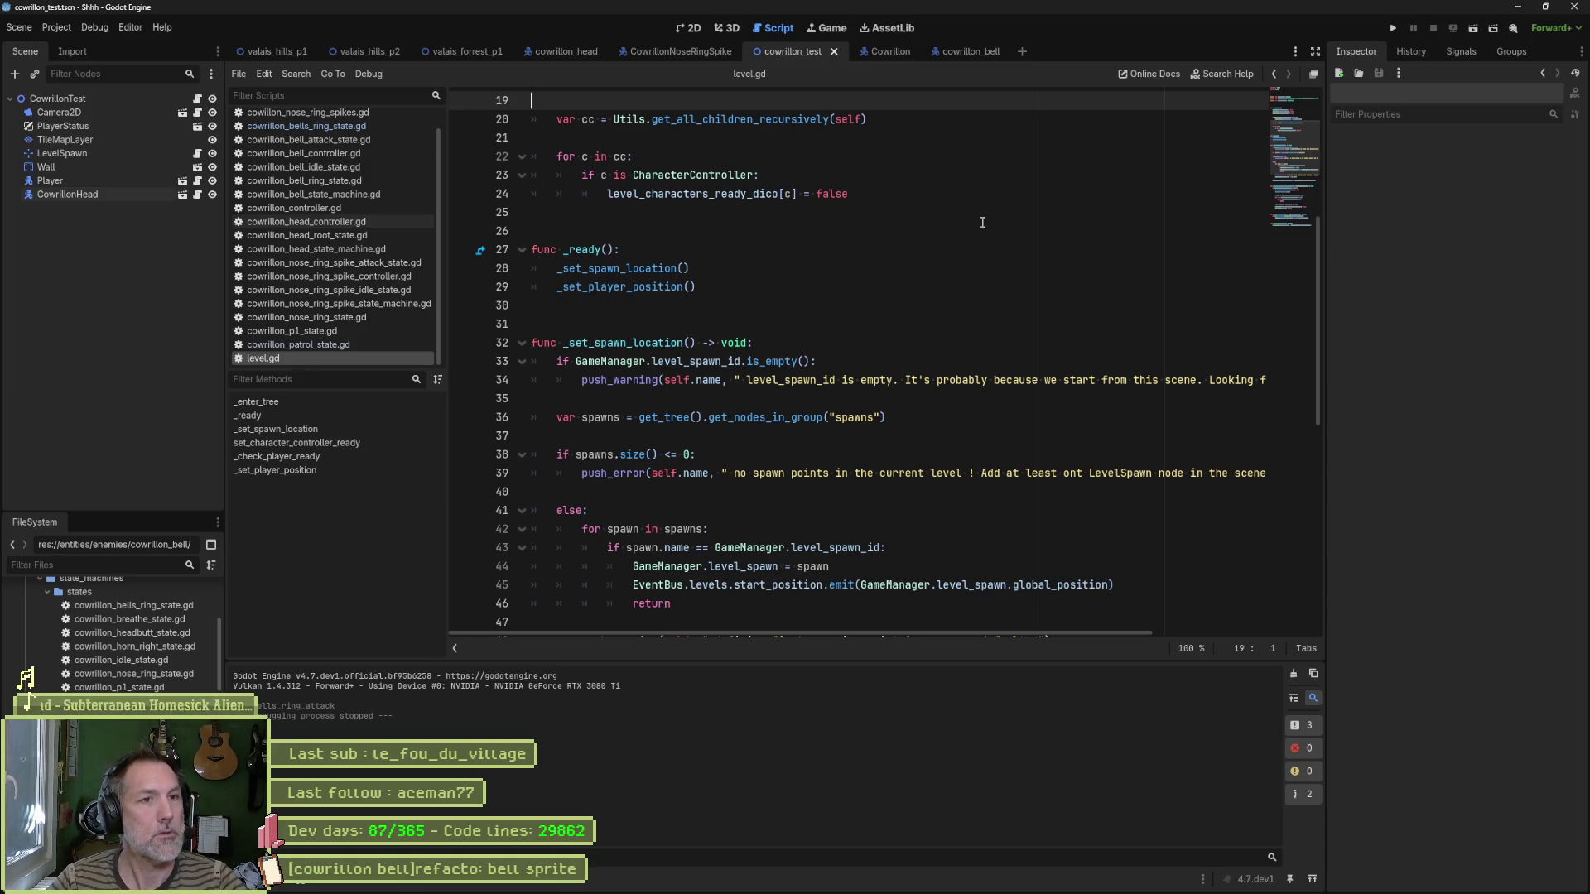
pyautogui.click(966, 51)
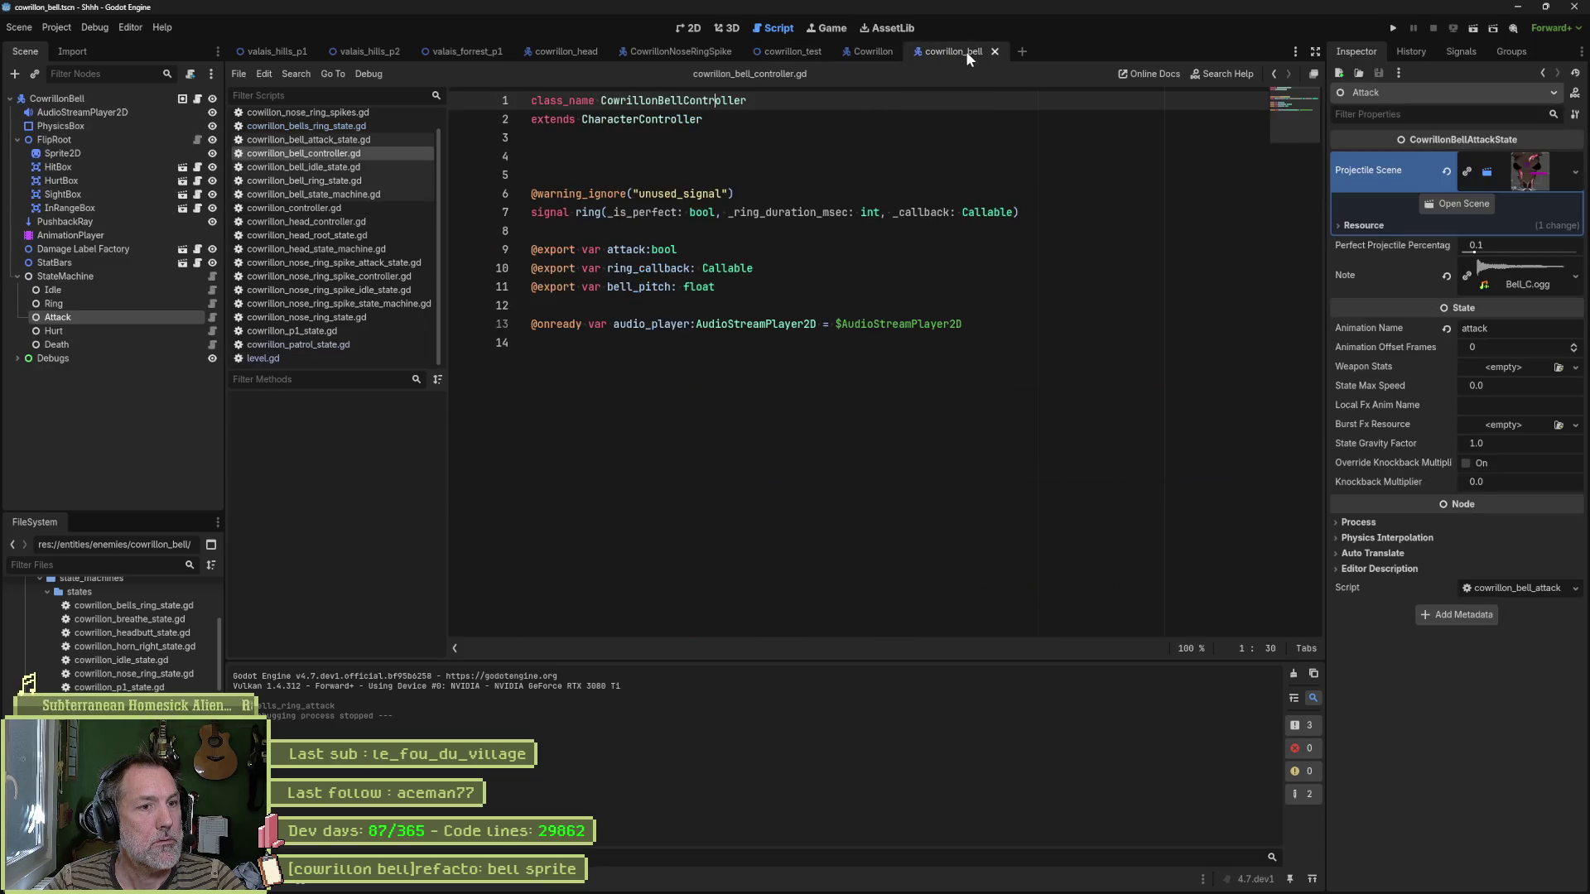
# - Open cowrillon_bell_attack_state.gd and inspect the projectile position assignment on line 21
pyautogui.click(695, 29)
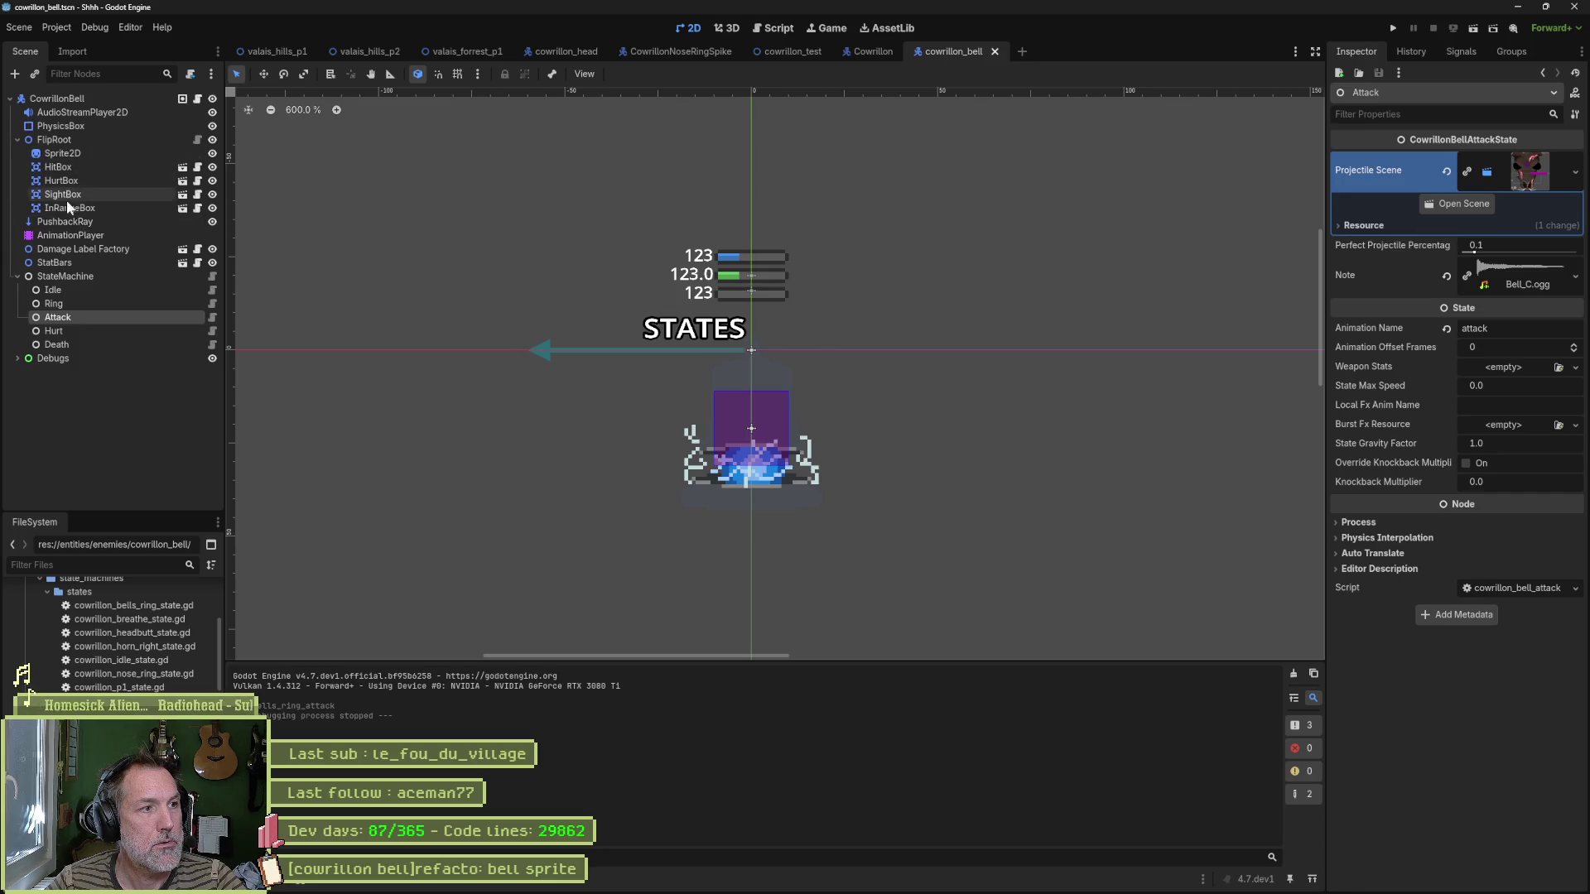
pyautogui.click(212, 317)
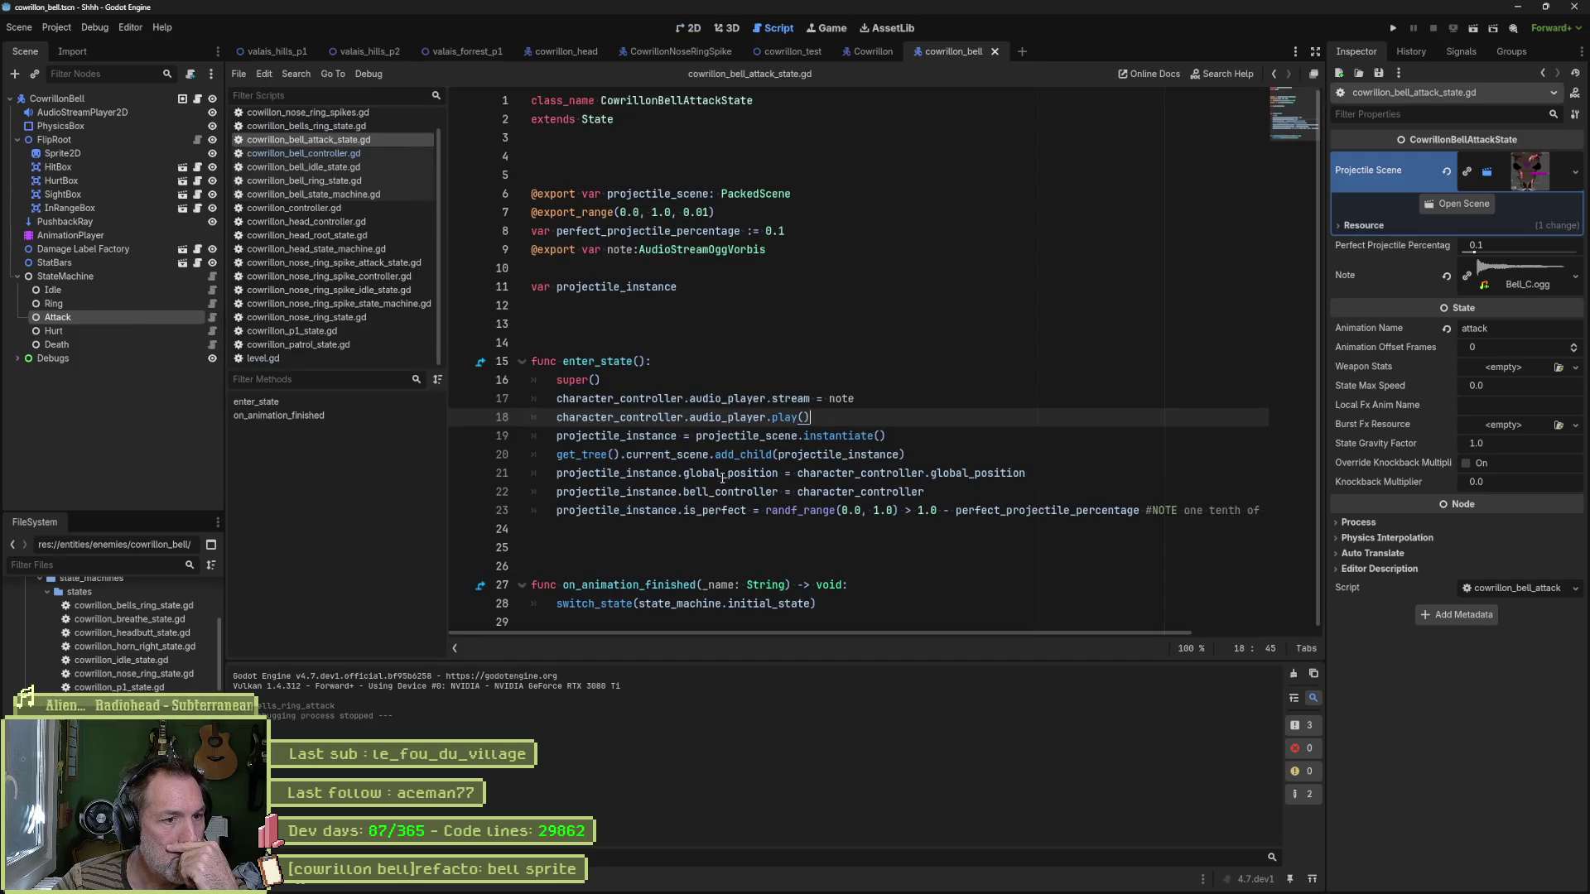
pyautogui.moveTo(672, 474); pyautogui.dragTo(1046, 481)
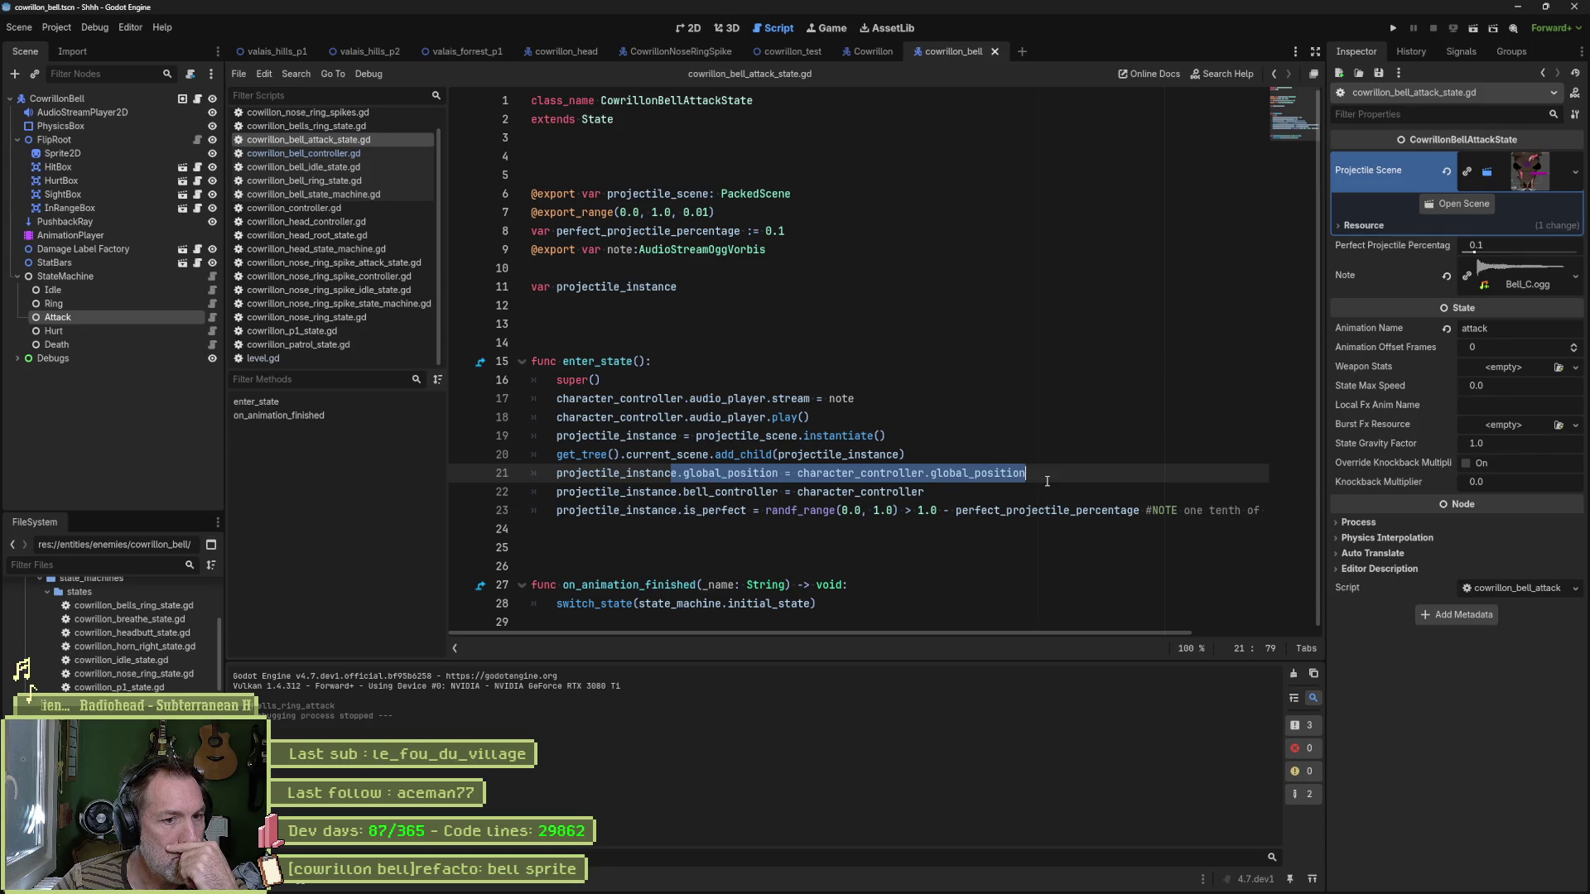
pyautogui.click(888, 474)
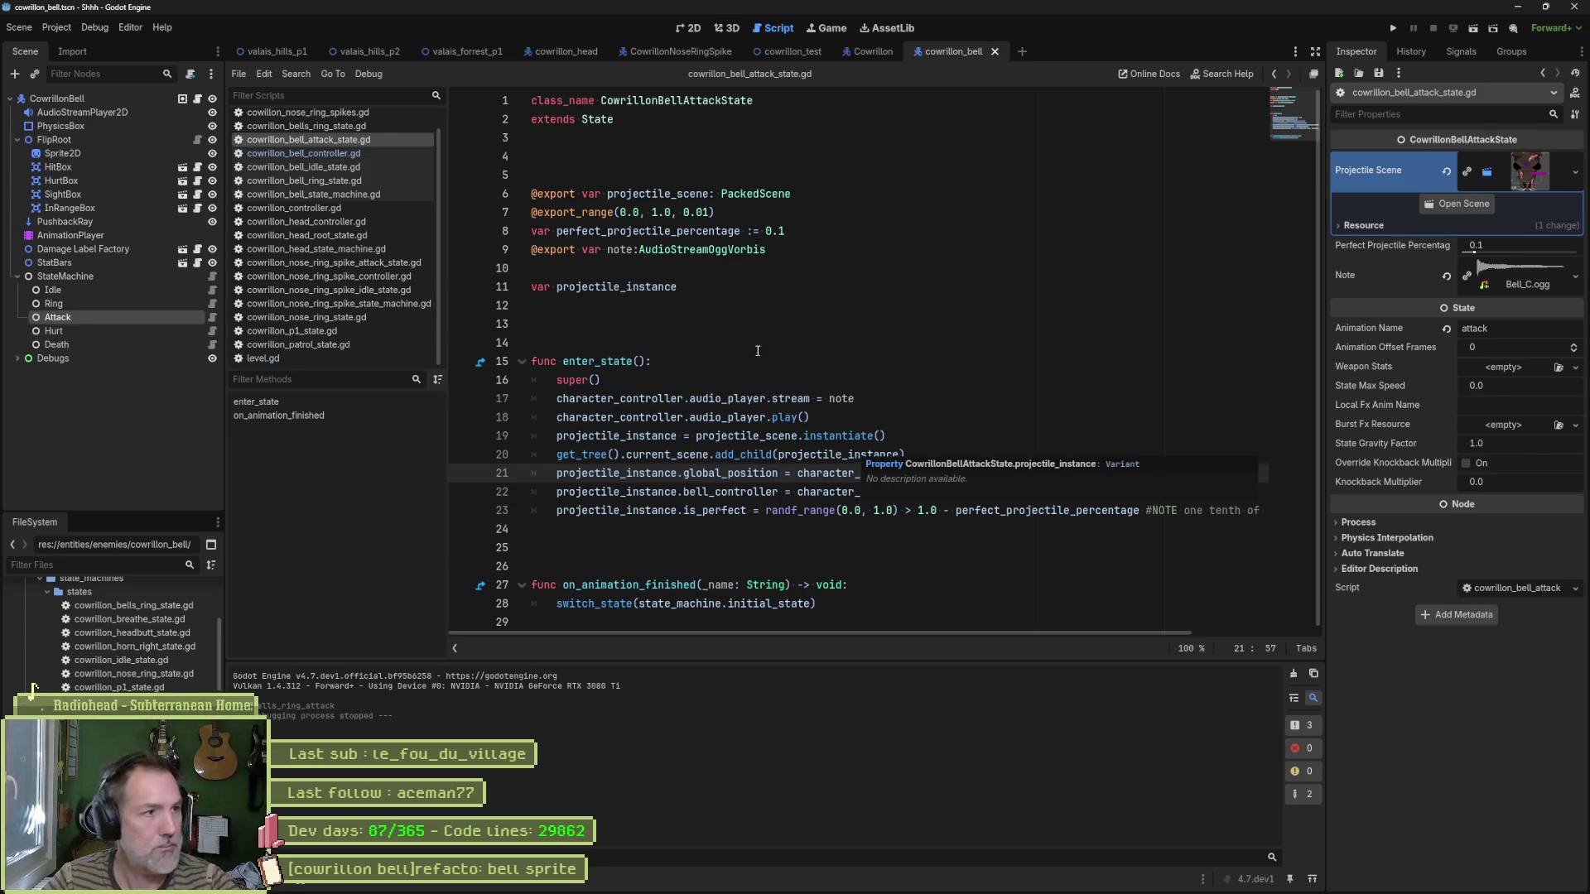
# - Add a Node2D named ProjectileSpawn under FlipRoot and move it 9 px down on the bell
pyautogui.click(71, 139)
pyautogui.hotkey('ctrl', 'a')
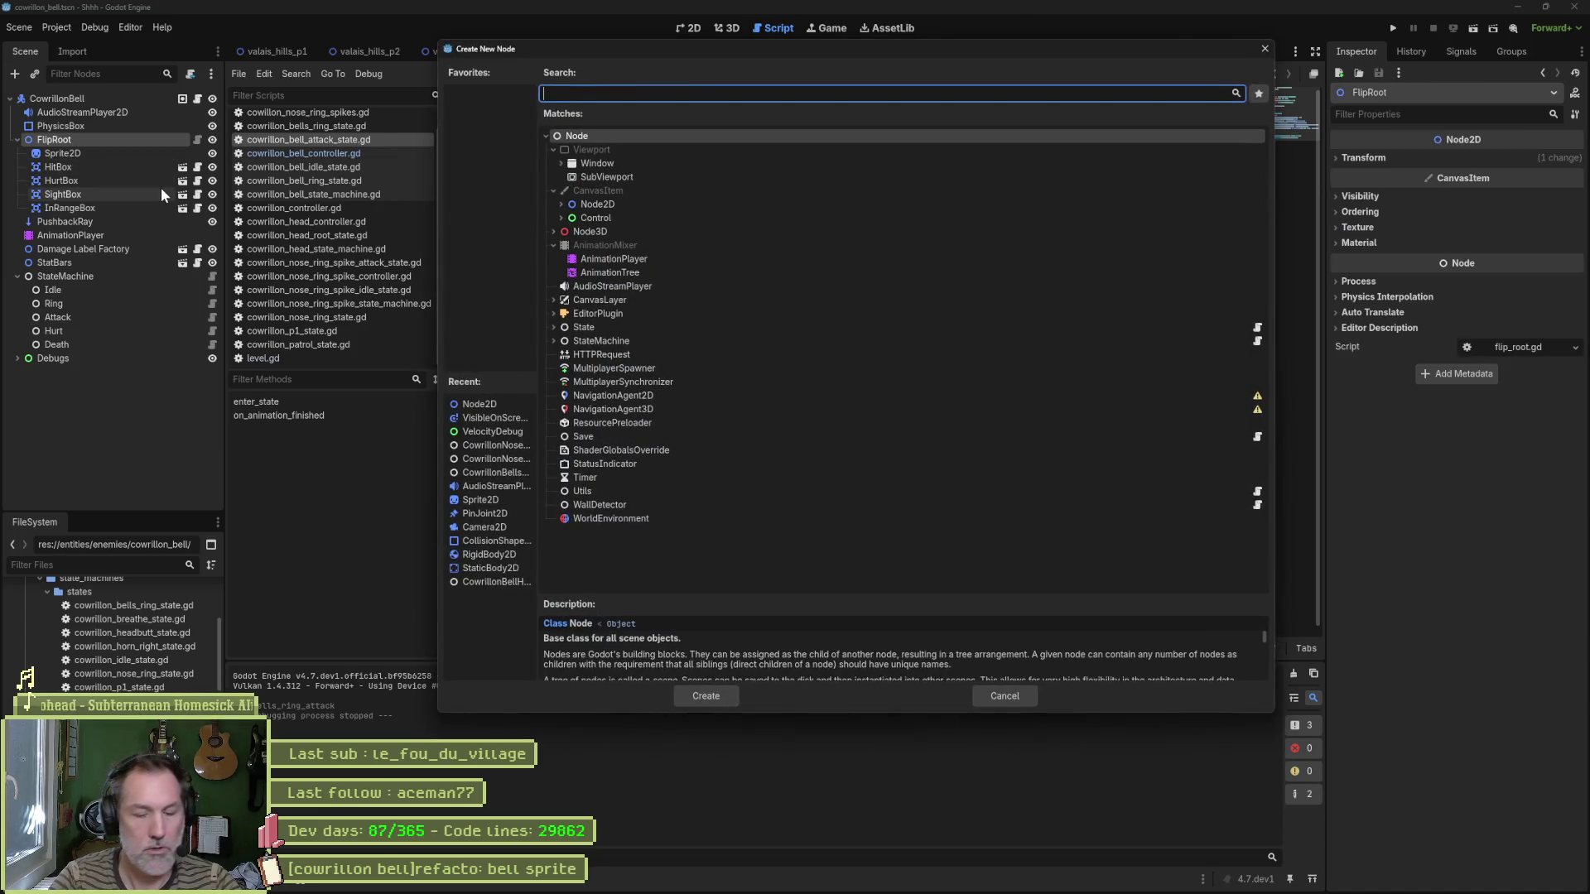
pyautogui.write('node2d')
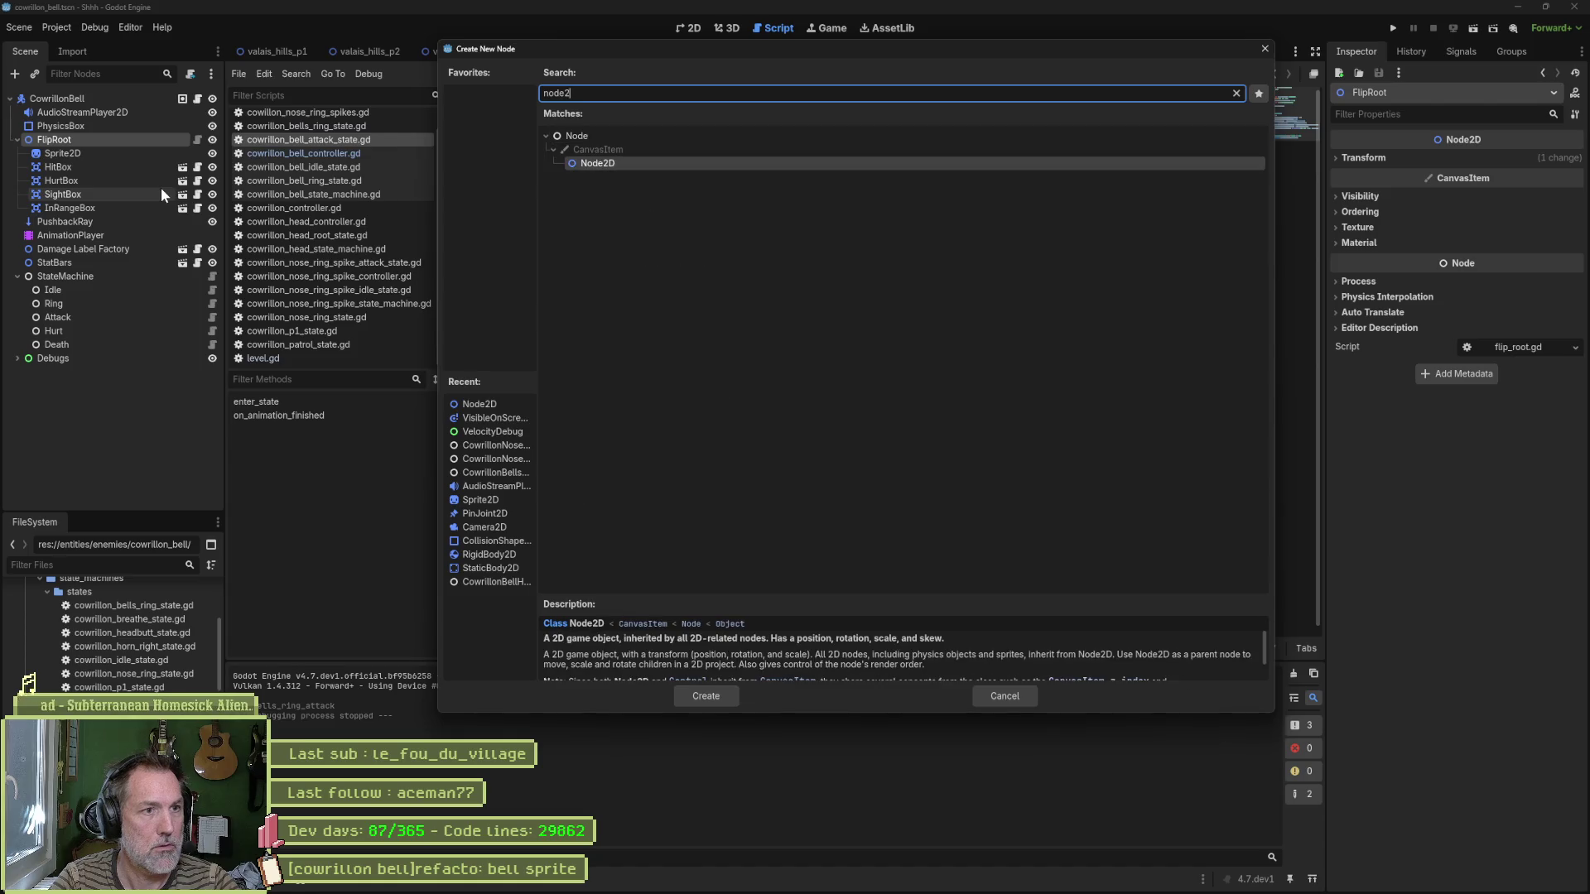
pyautogui.press('Return')
pyautogui.press('F2')
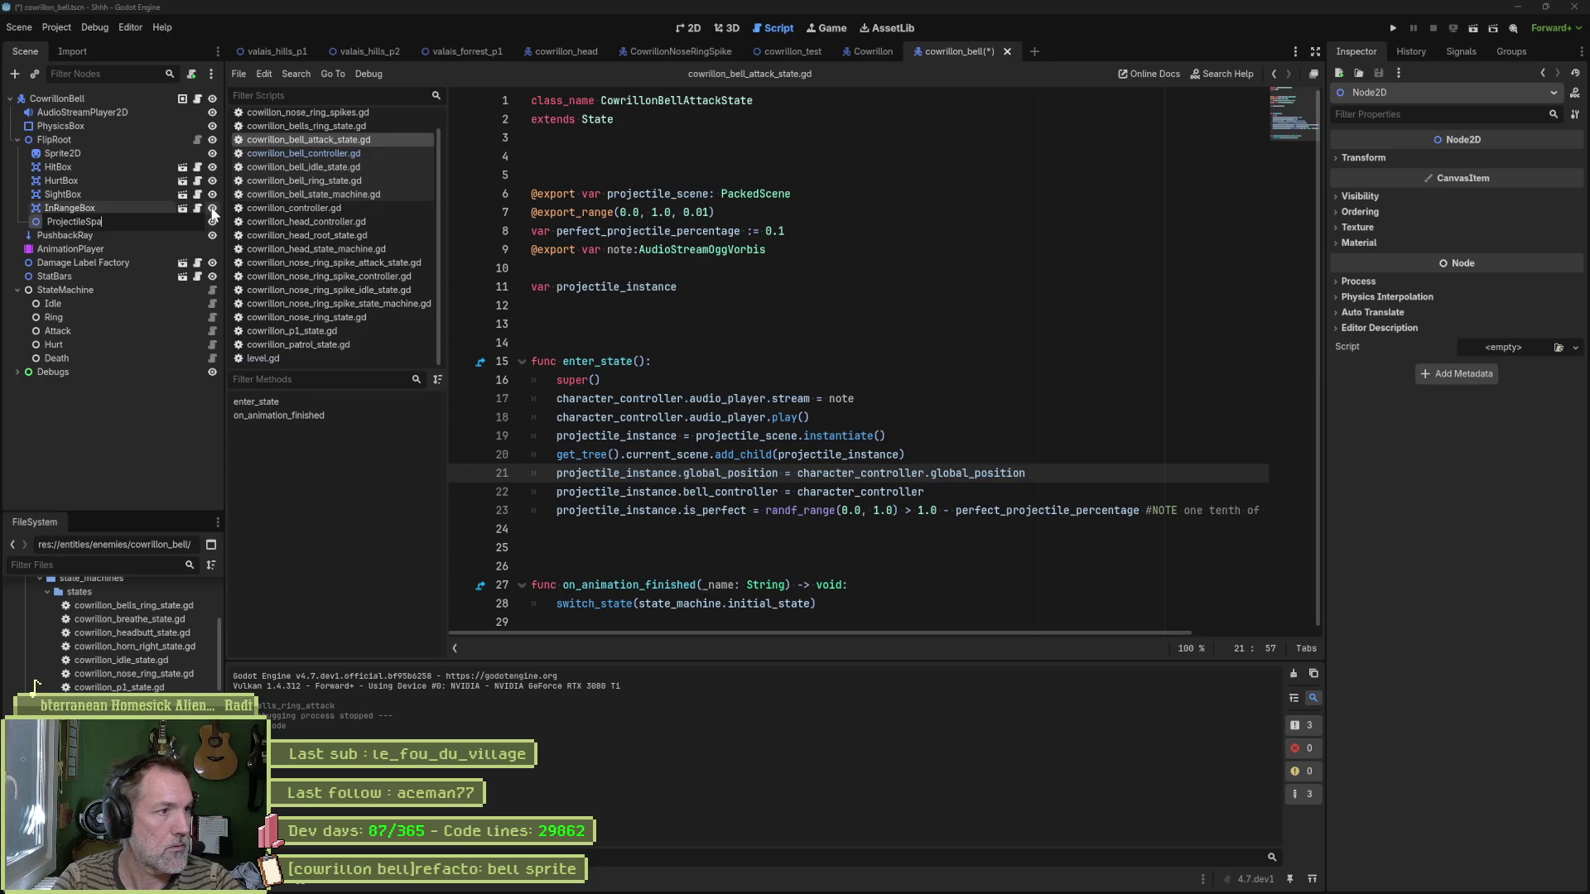
pyautogui.write('wn')
pyautogui.press('Return')
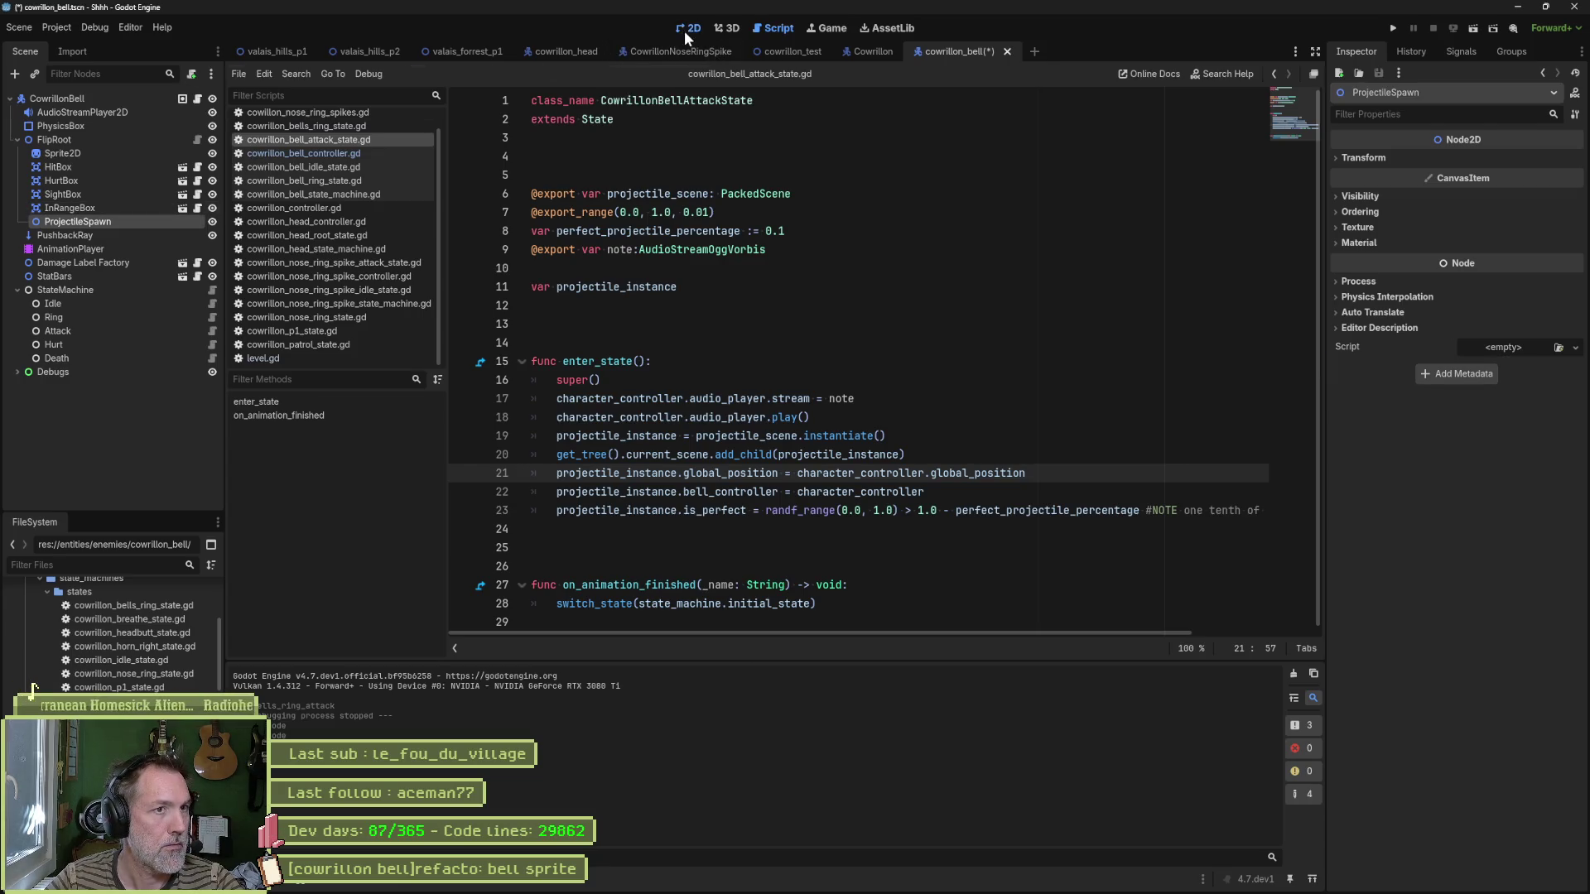
pyautogui.click(687, 28)
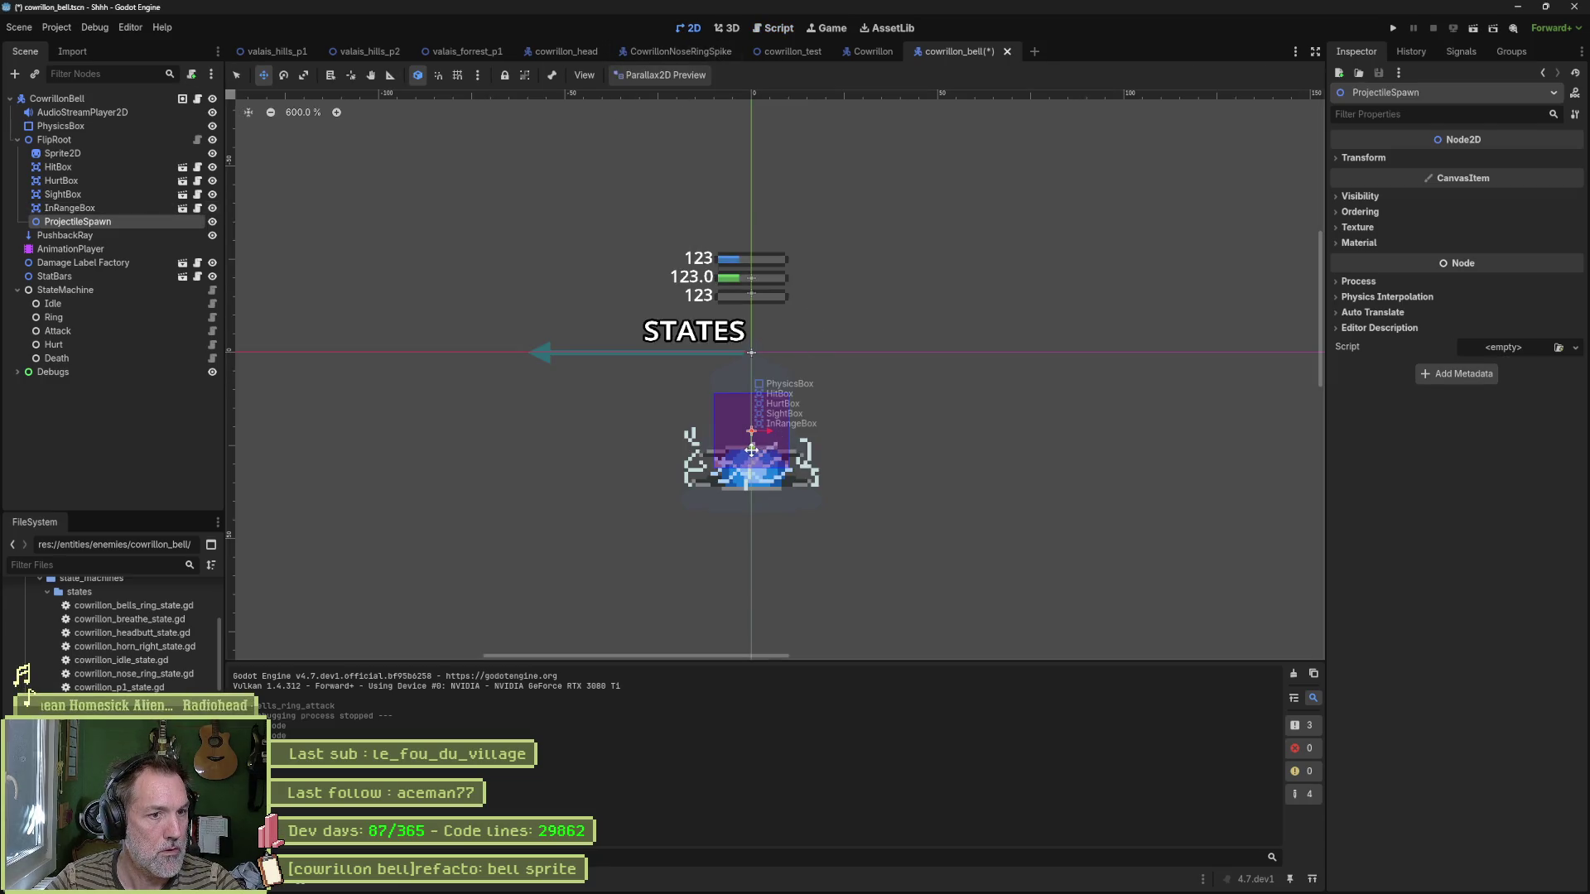
pyautogui.moveTo(751, 451); pyautogui.dragTo(753, 490)
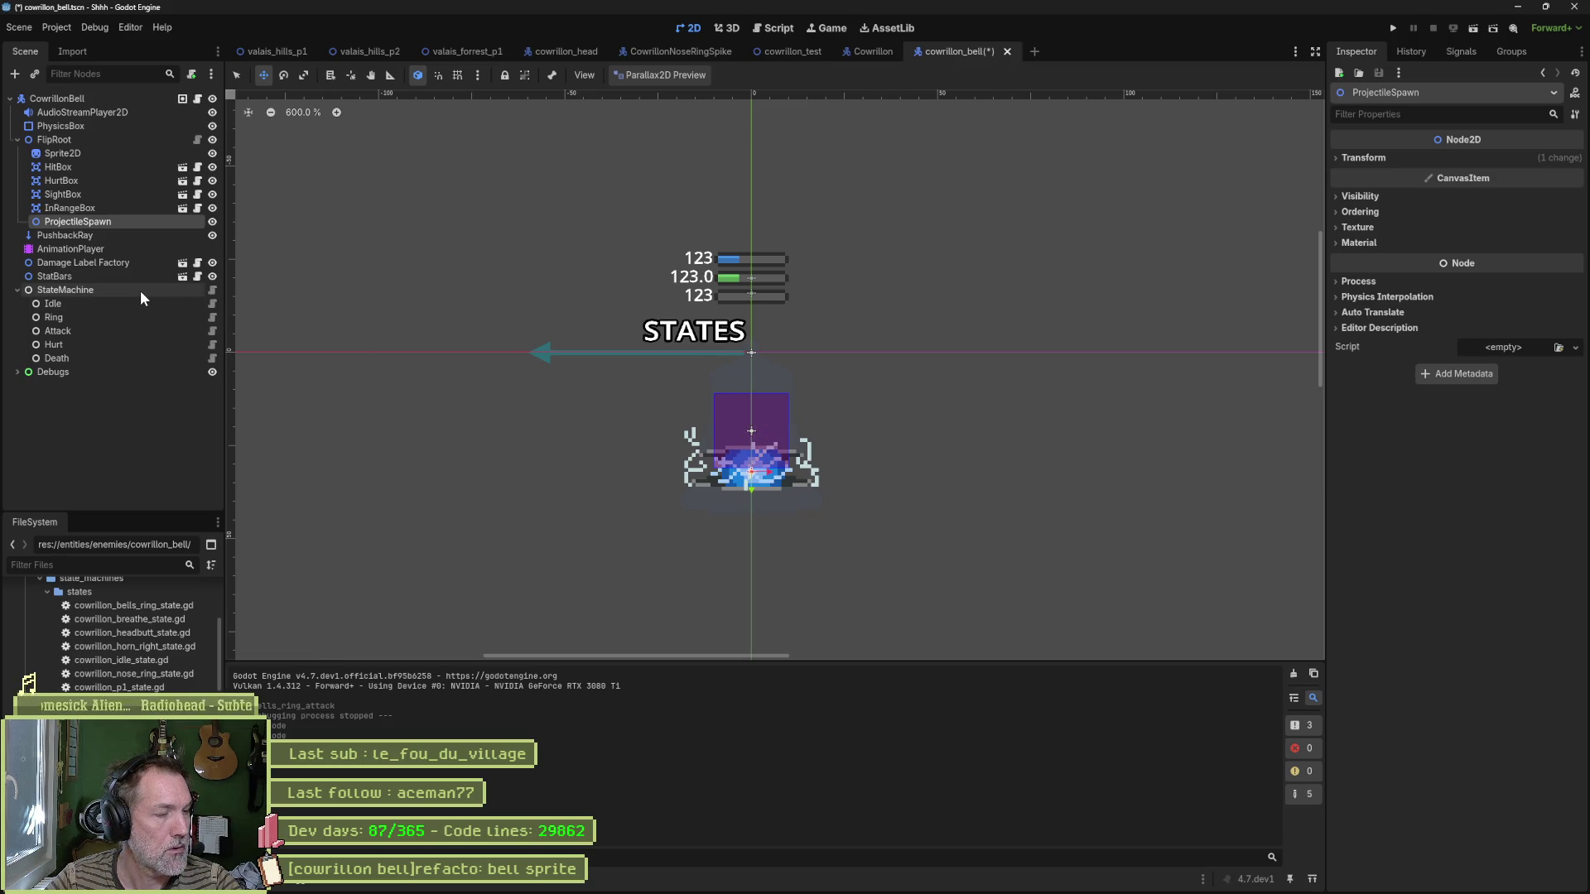
# - Add a projectile_spawn reference to the ProjectileSpawn node in the attack state script
pyautogui.click(212, 330)
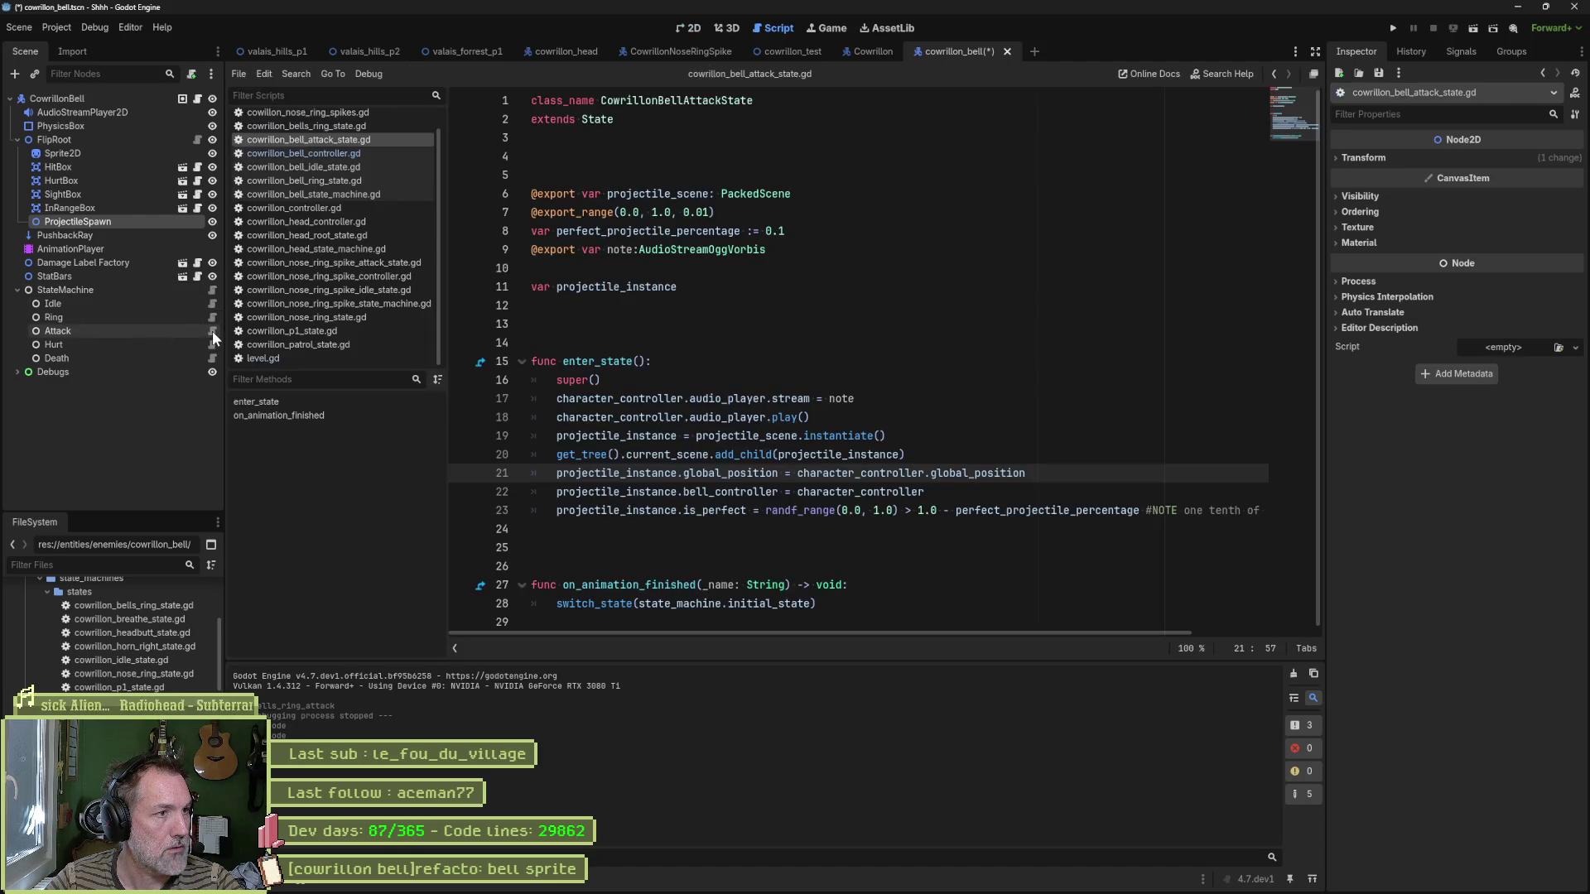
pyautogui.moveTo(81, 225); pyautogui.dragTo(542, 270)
pyautogui.click(821, 249)
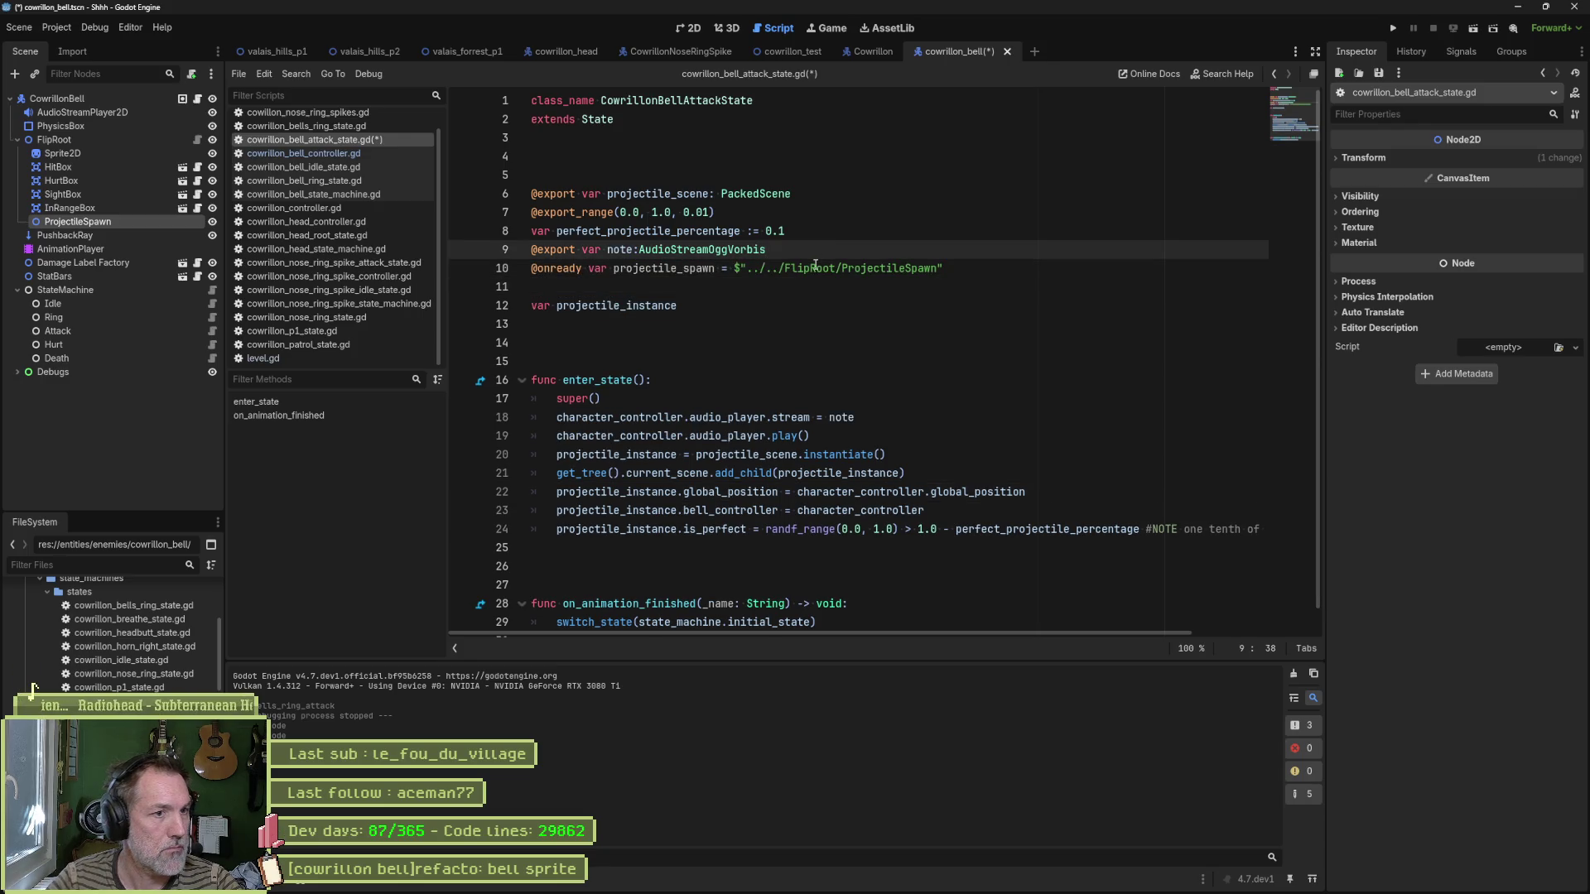
pyautogui.press('Return')
pyautogui.doubleClick(698, 287)
pyautogui.hotkey('ctrl', 'c')
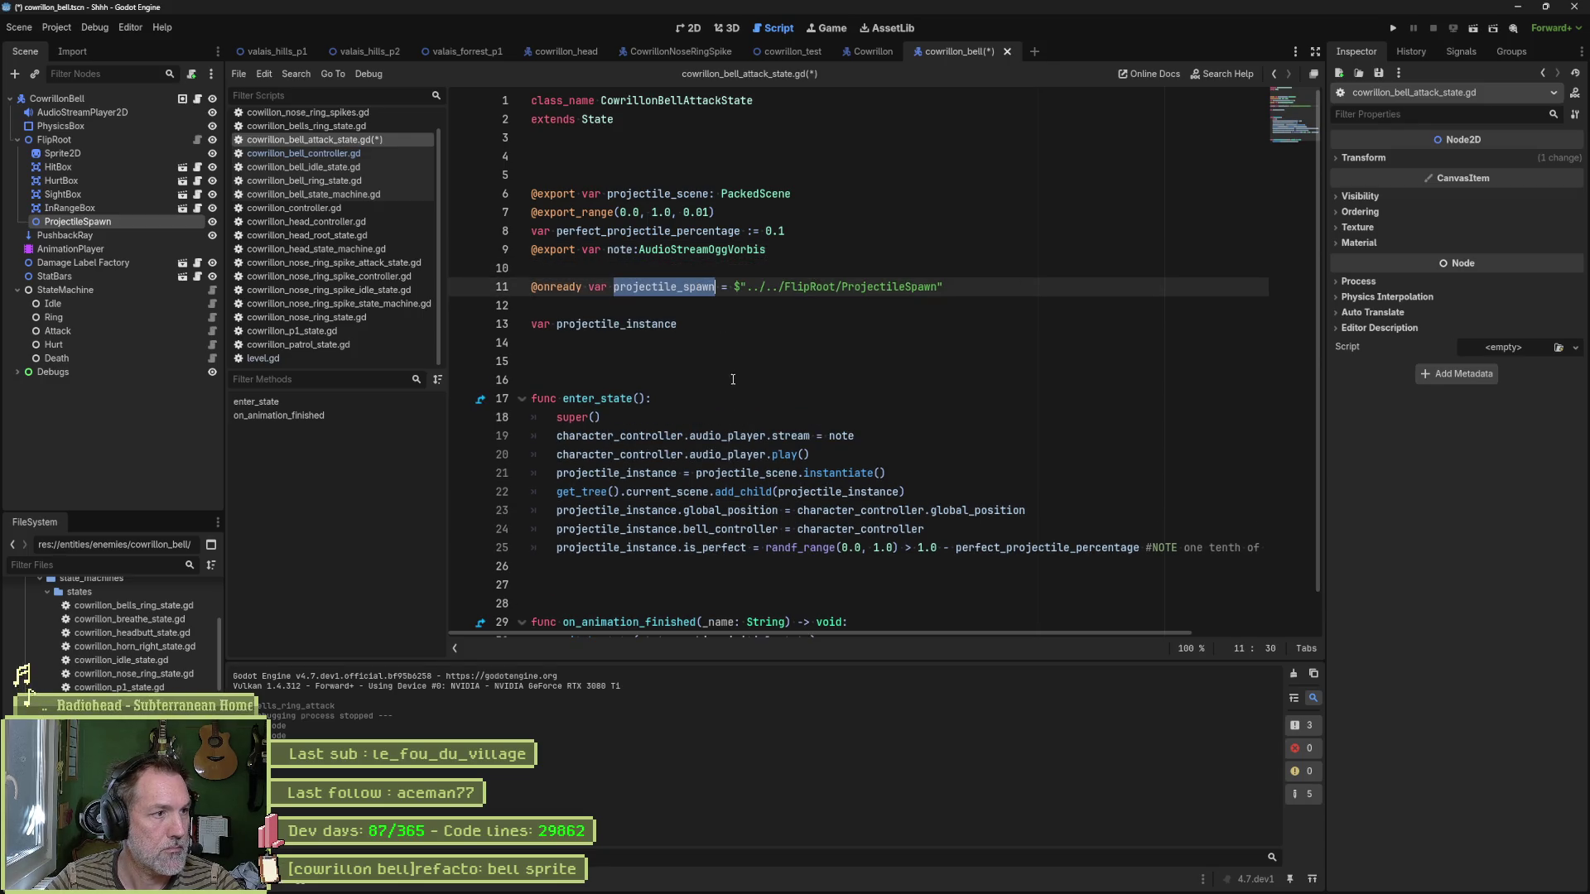
pyautogui.scroll(-1, 748, 383)
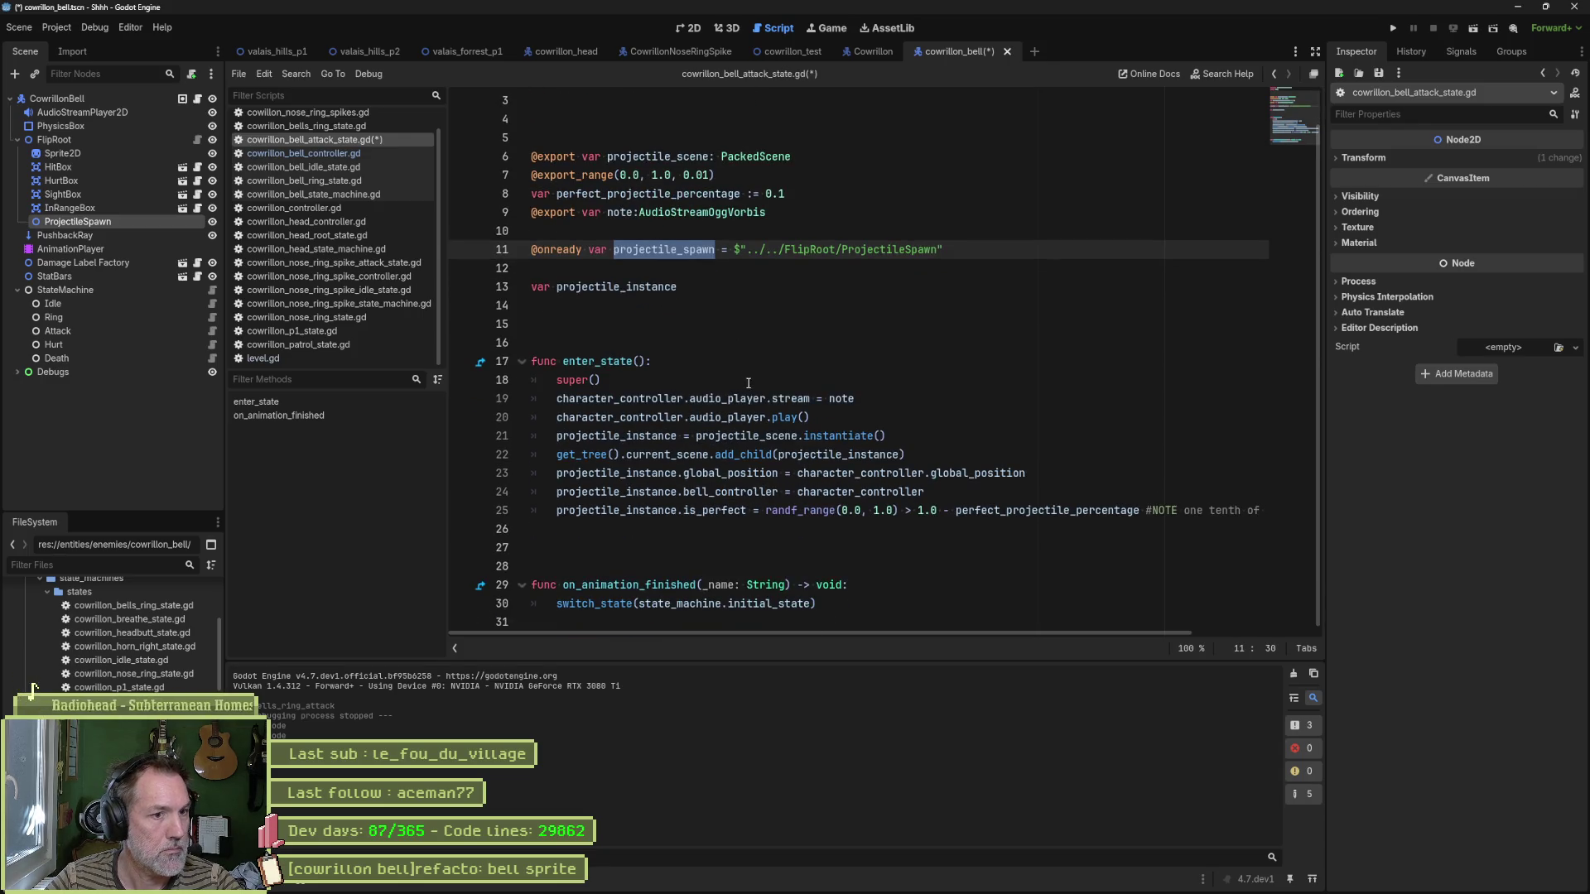
# - On line 23, replace character_controller with projectile_spawn for the projectile's global_position and save
pyautogui.doubleClick(646, 475)
pyautogui.doubleClick(904, 473)
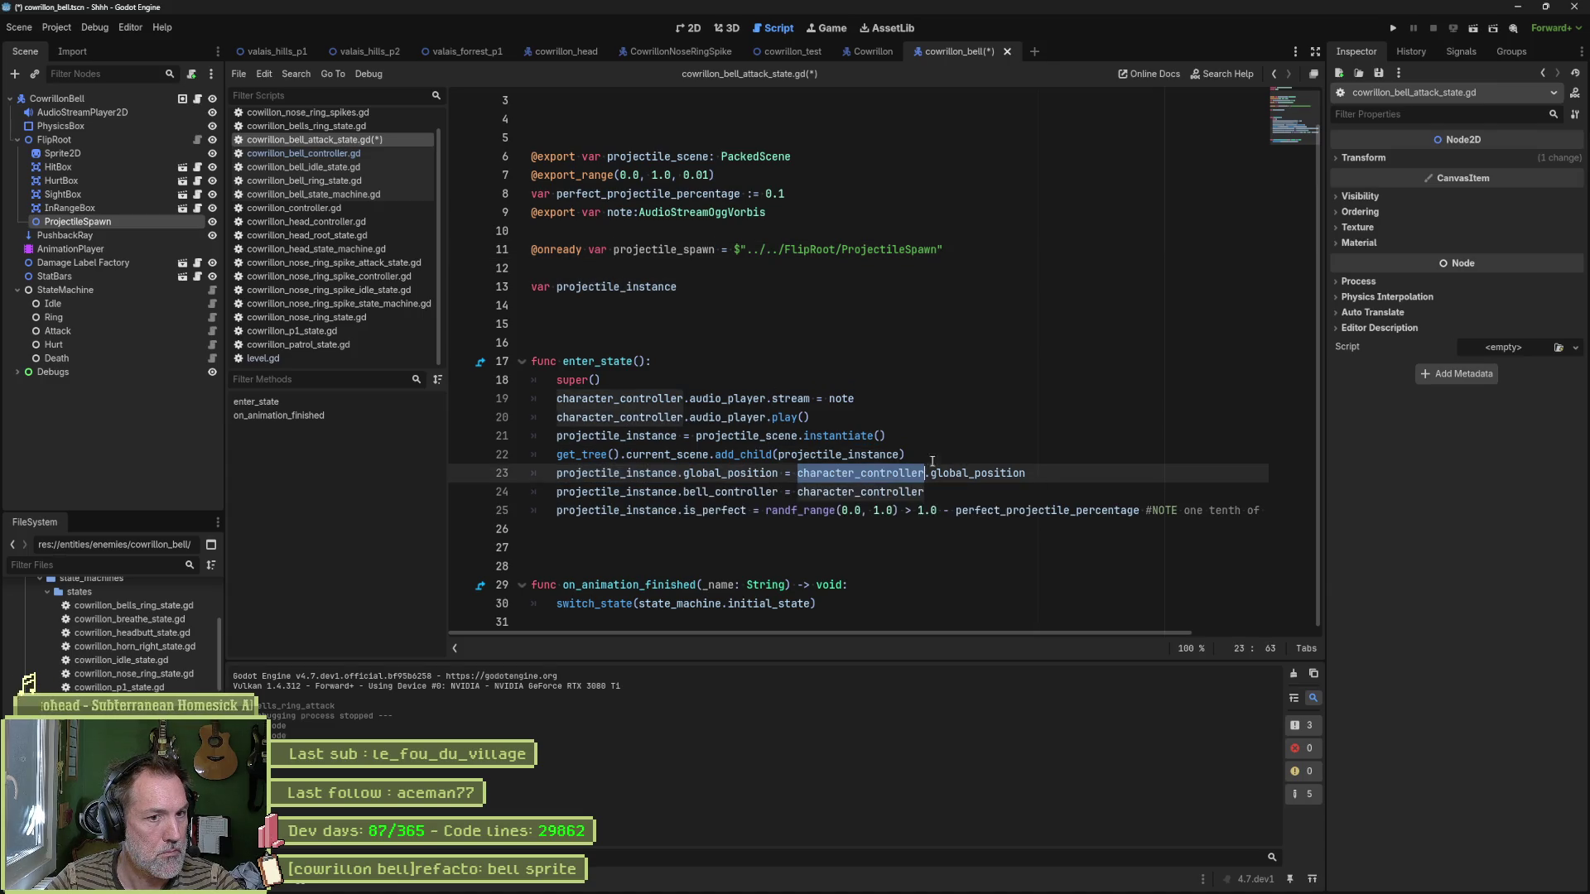
pyautogui.hotkey('ctrl', 'v')
pyautogui.hotkey('ctrl', 's')
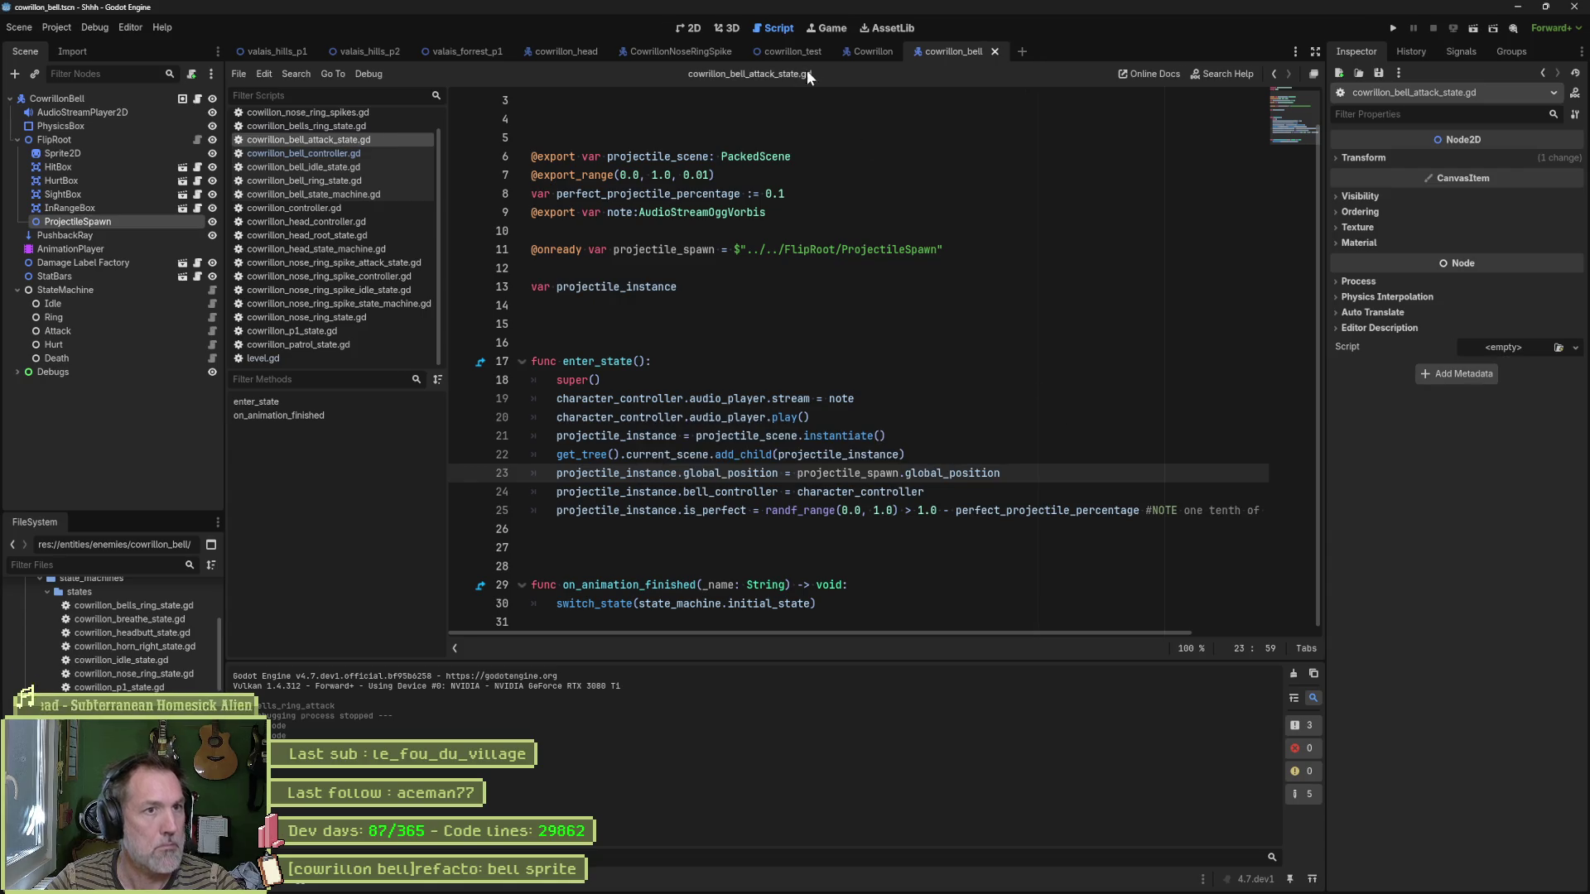
pyautogui.click(803, 53)
pyautogui.press('F6')
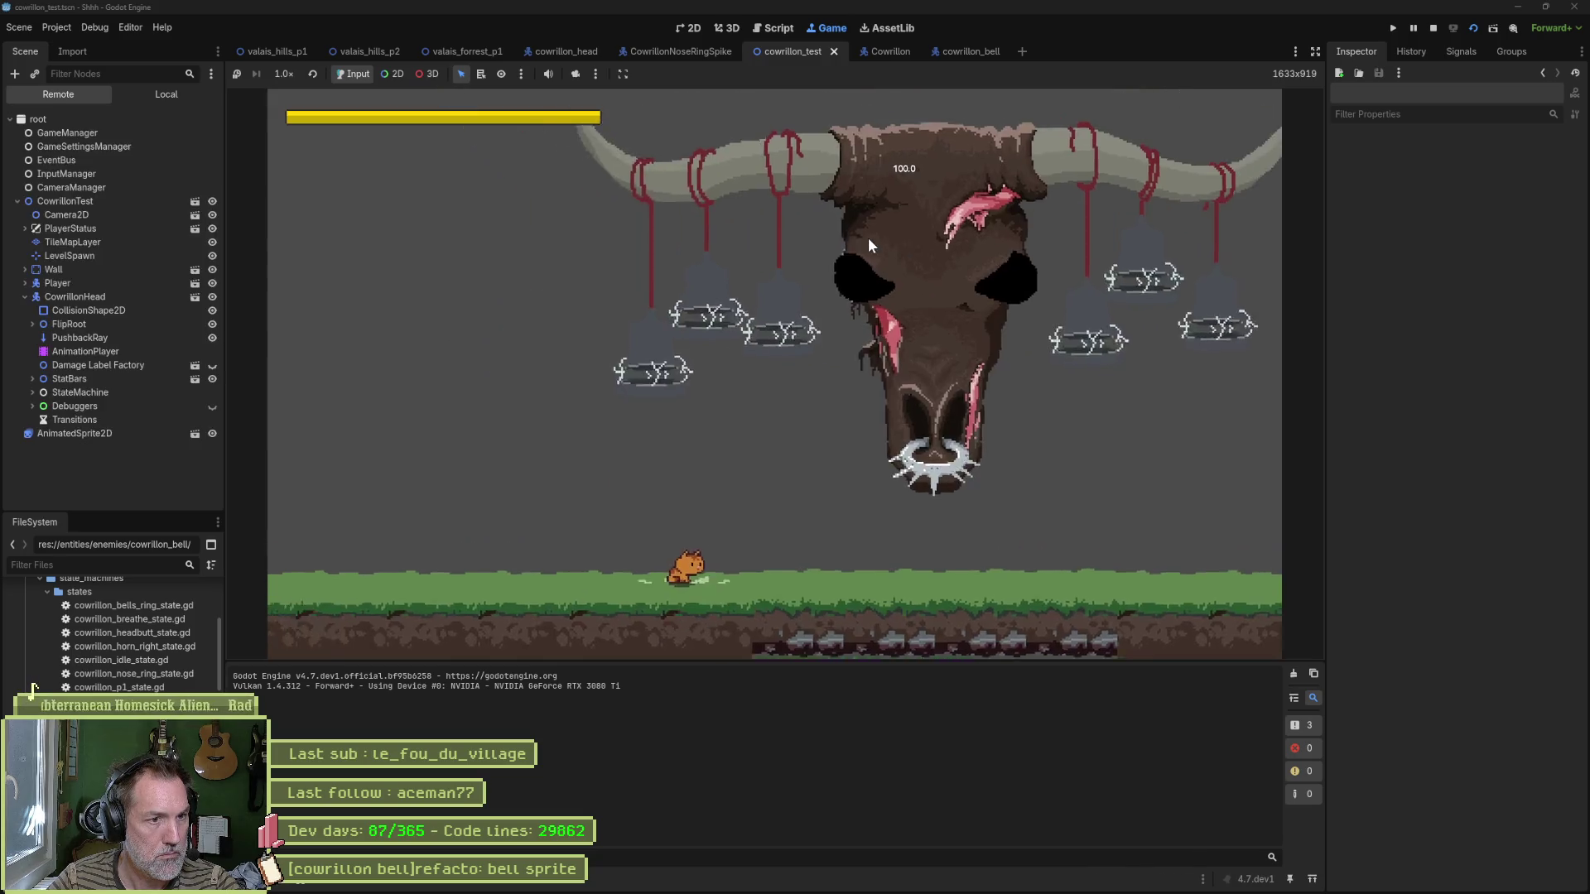
# - Tick Bells Ring Attack on the running CowrillonHead in the Remote tree, then stop the game
pyautogui.click(149, 310)
pyautogui.click(165, 296)
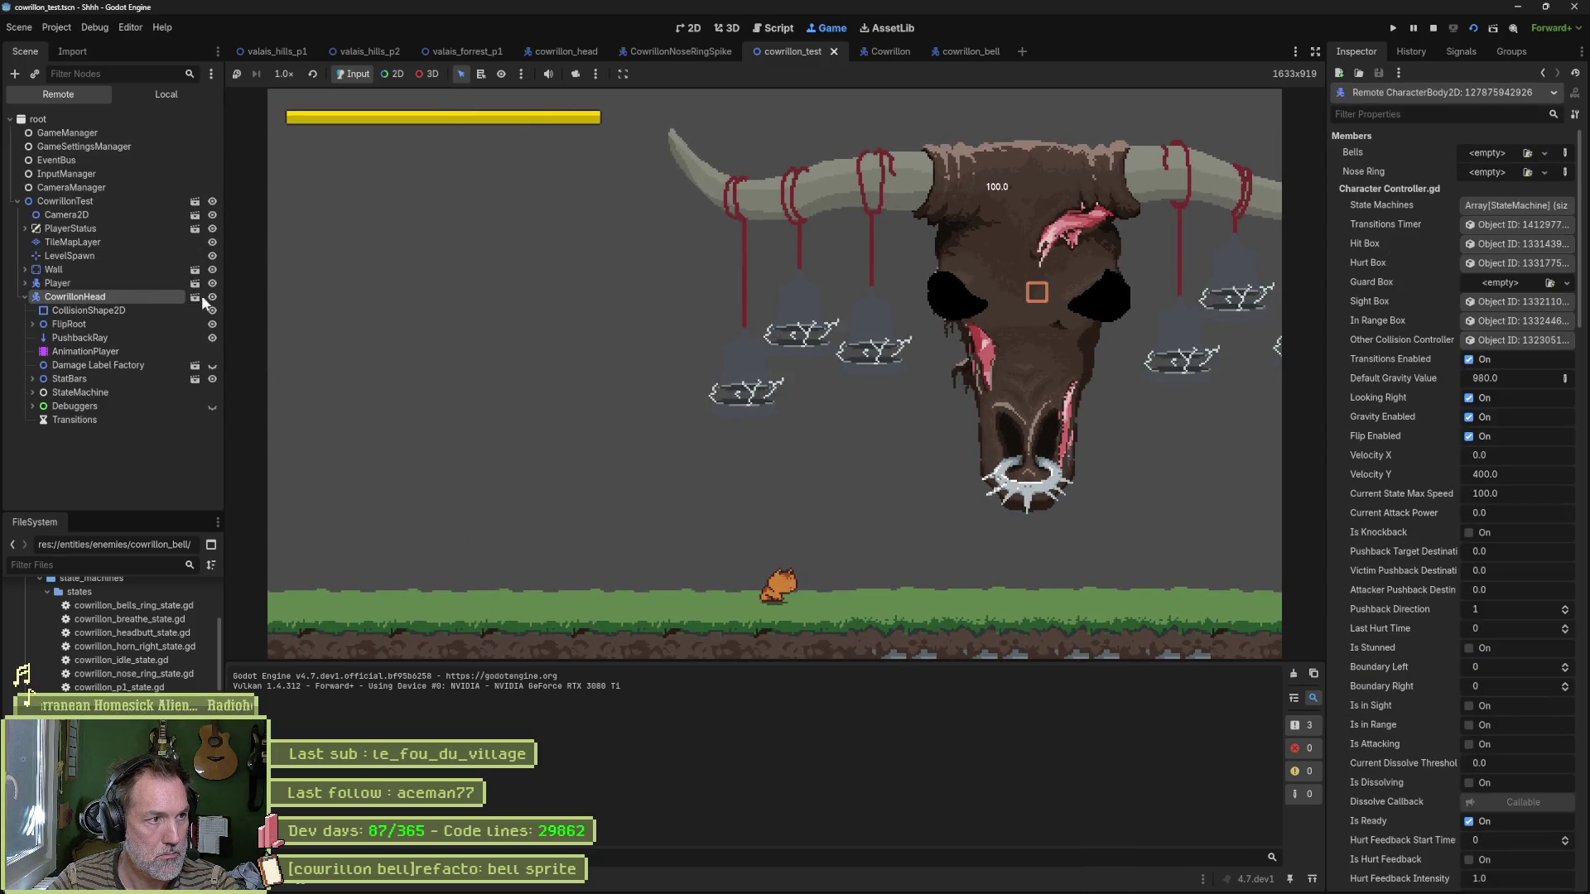
pyautogui.scroll(-10, 1408, 449)
pyautogui.click(1460, 703)
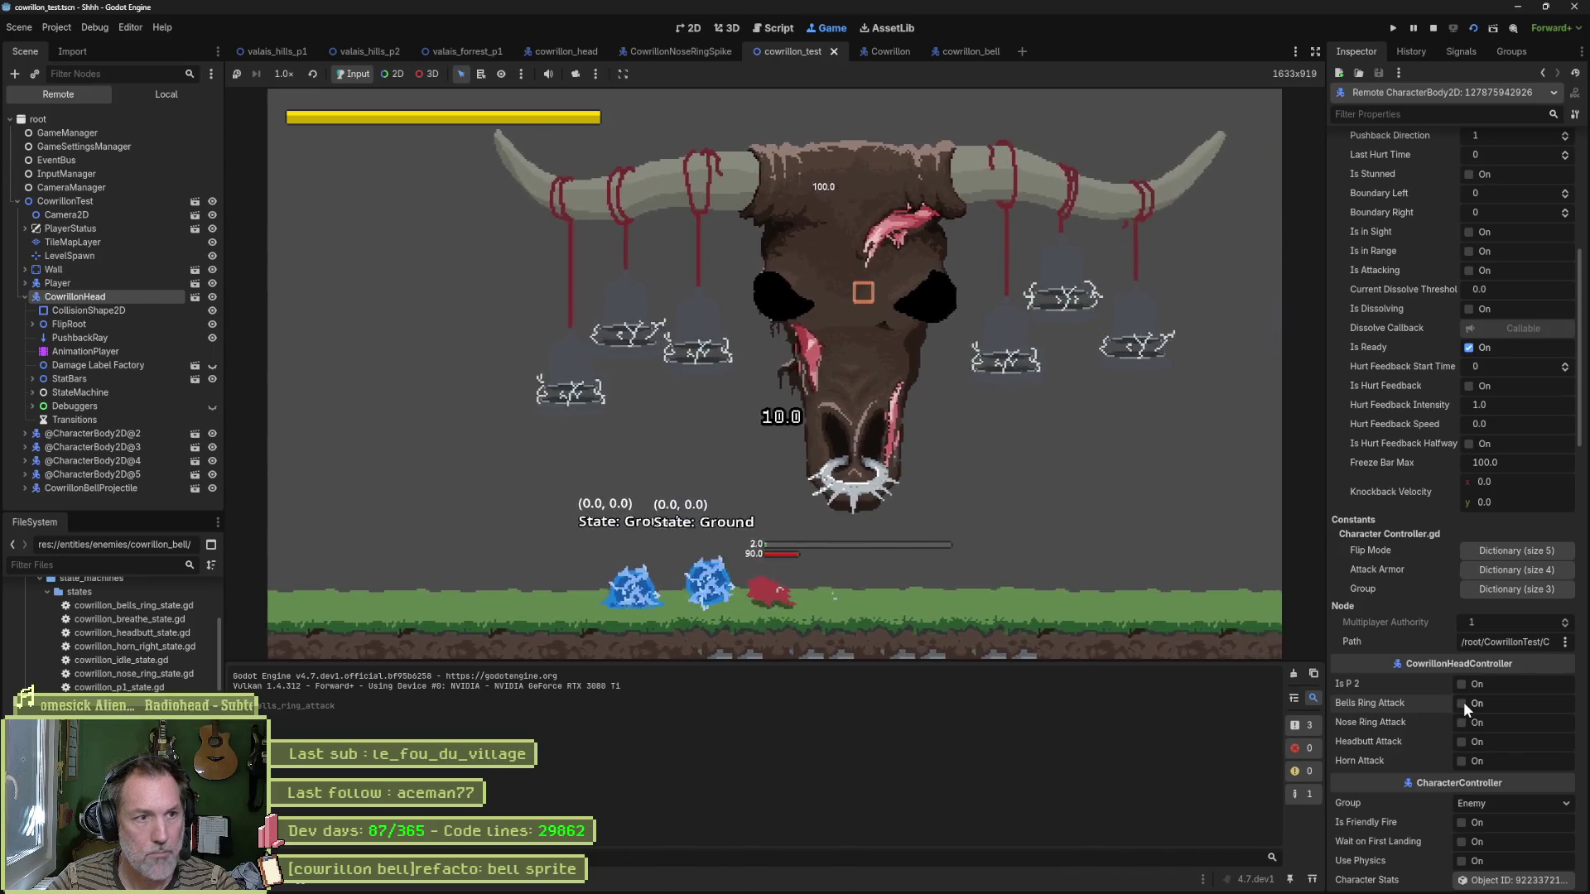
pyautogui.press('F8')
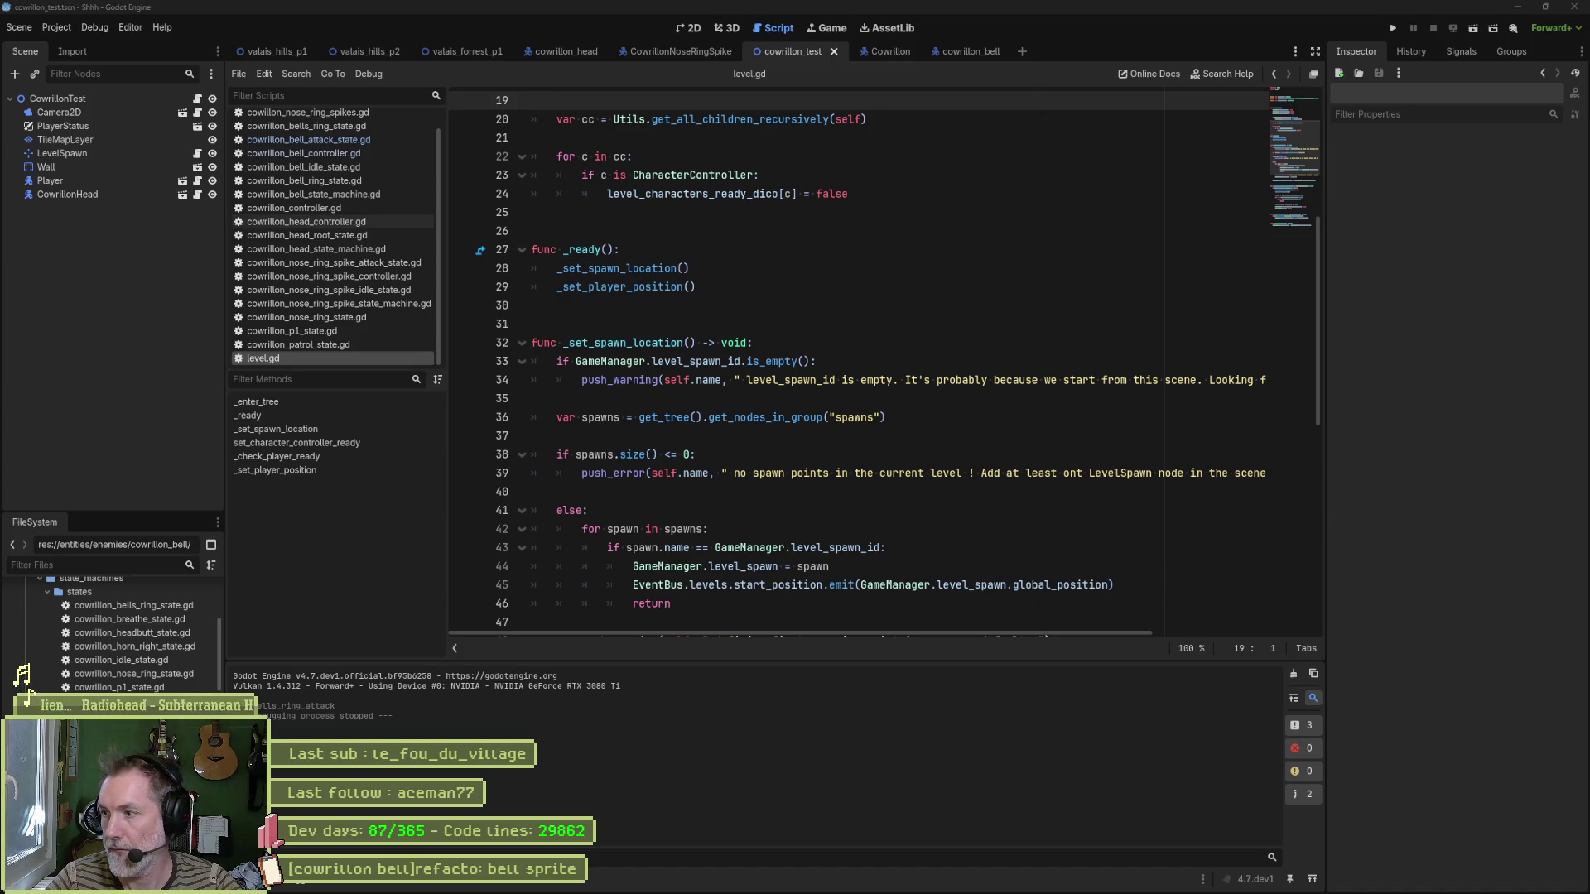
# - Rerun the test, then drag LevelSpawn right and down in the 2D view and relaunch
pyautogui.click(991, 410)
pyautogui.press('F6')
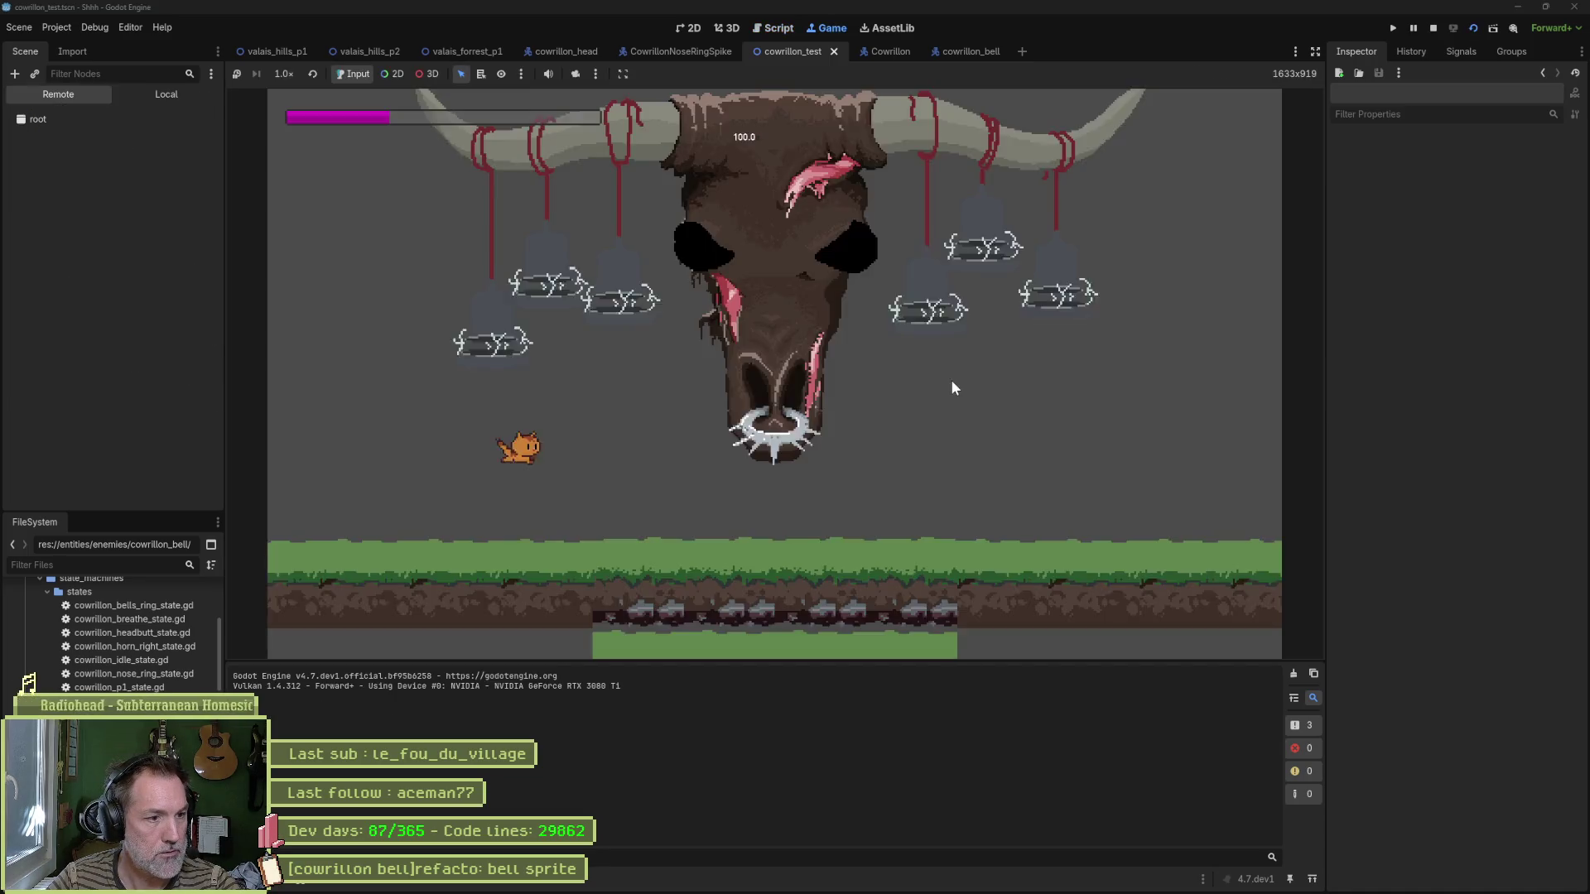
pyautogui.press('F8')
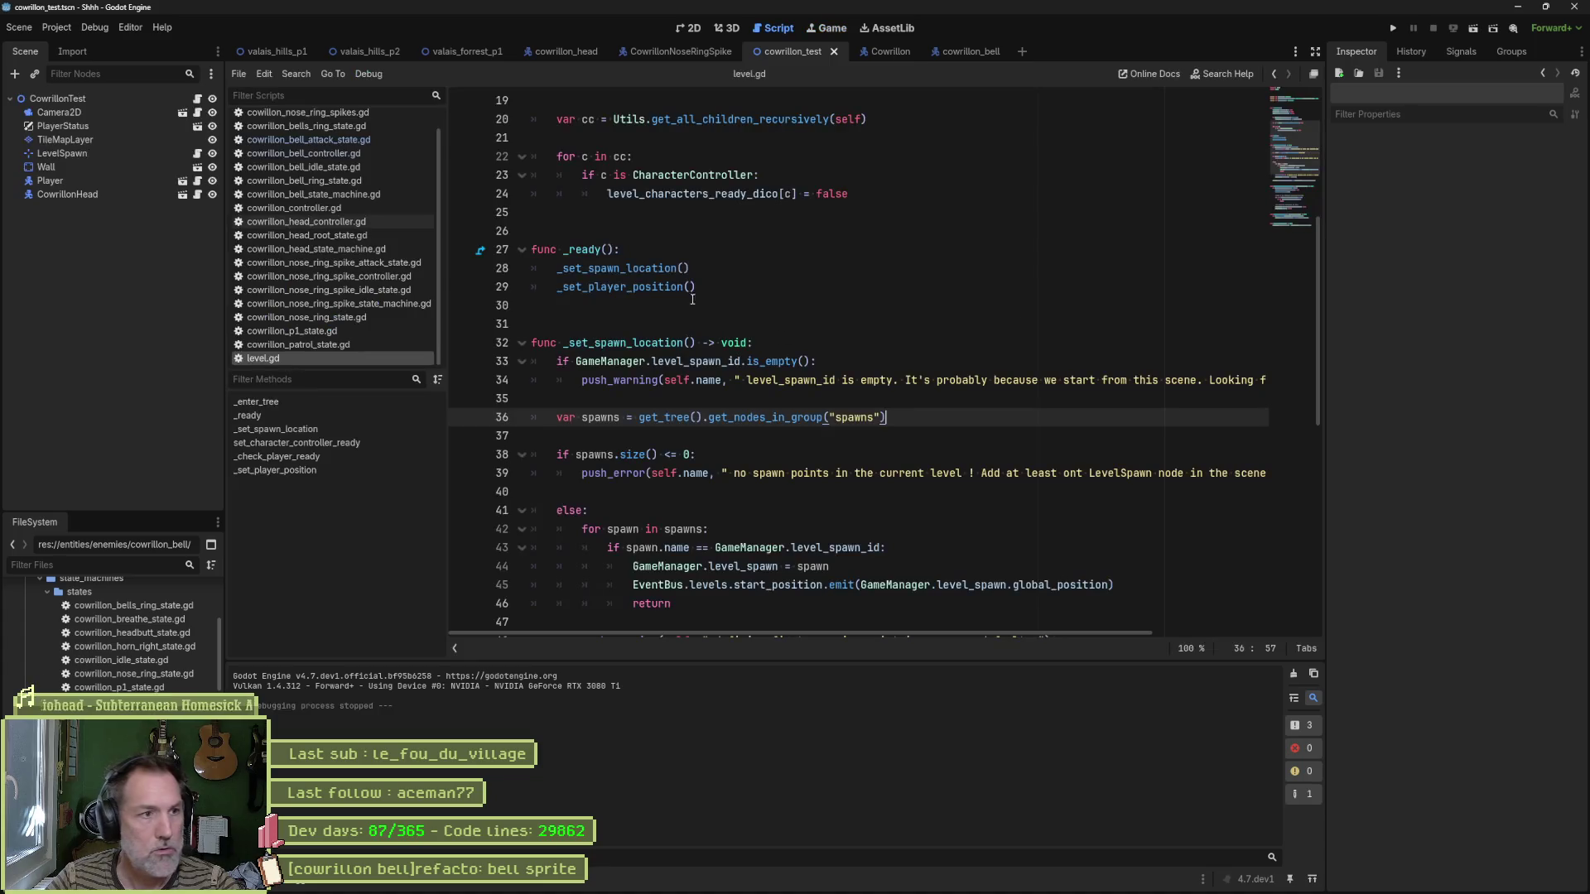
pyautogui.click(669, 30)
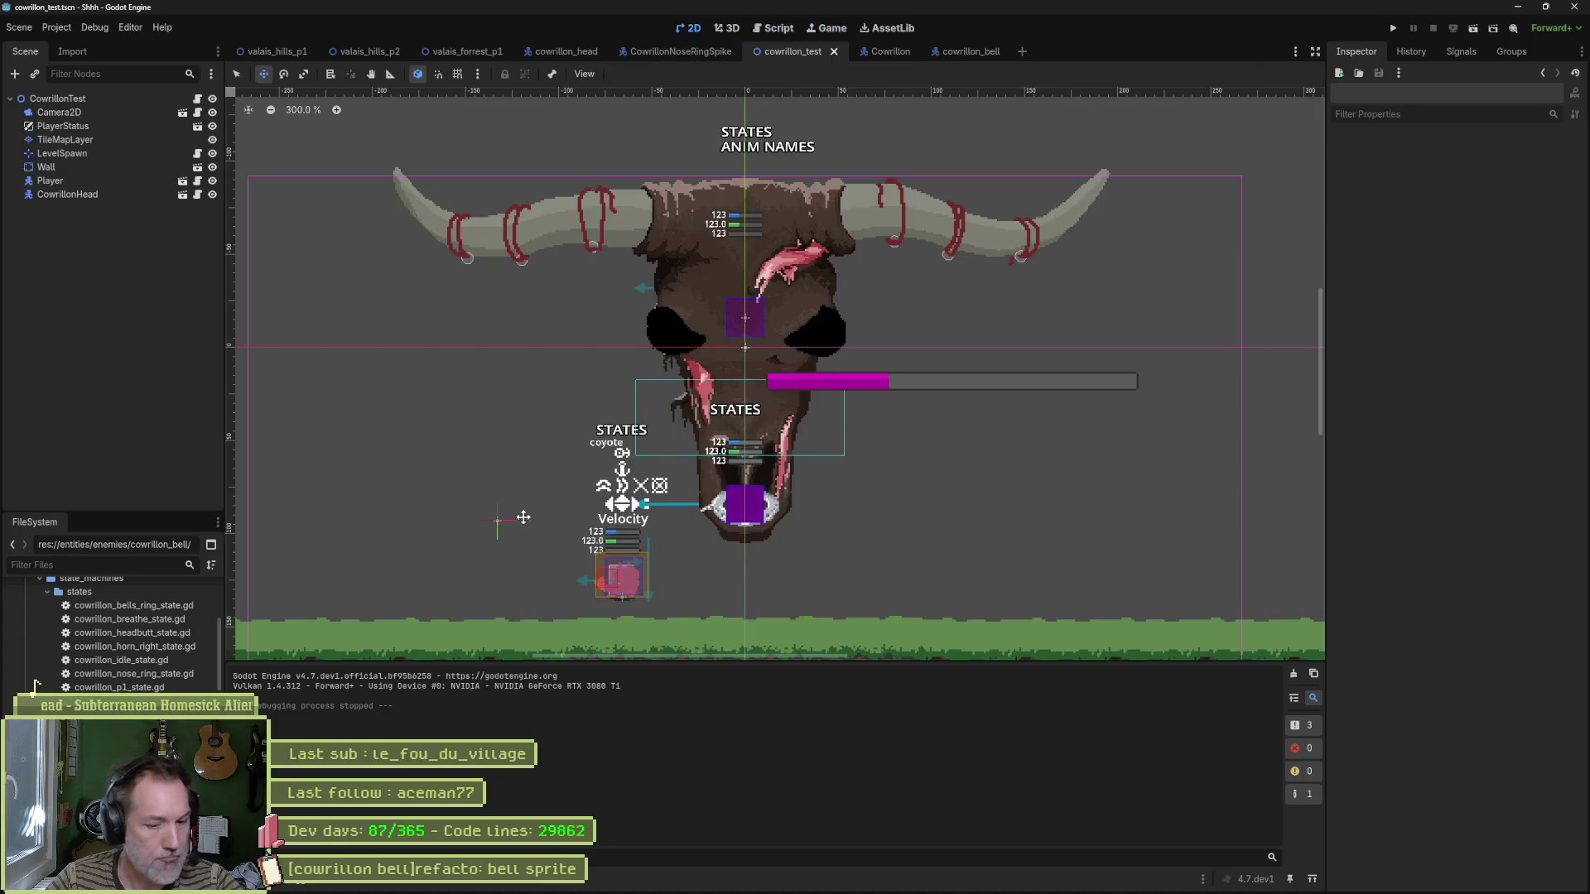
pyautogui.moveTo(499, 521)
pyautogui.mouseDown()
pyautogui.moveTo(1049, 620)
pyautogui.moveTo(1025, 632)
pyautogui.mouseUp()
pyautogui.press('F6')
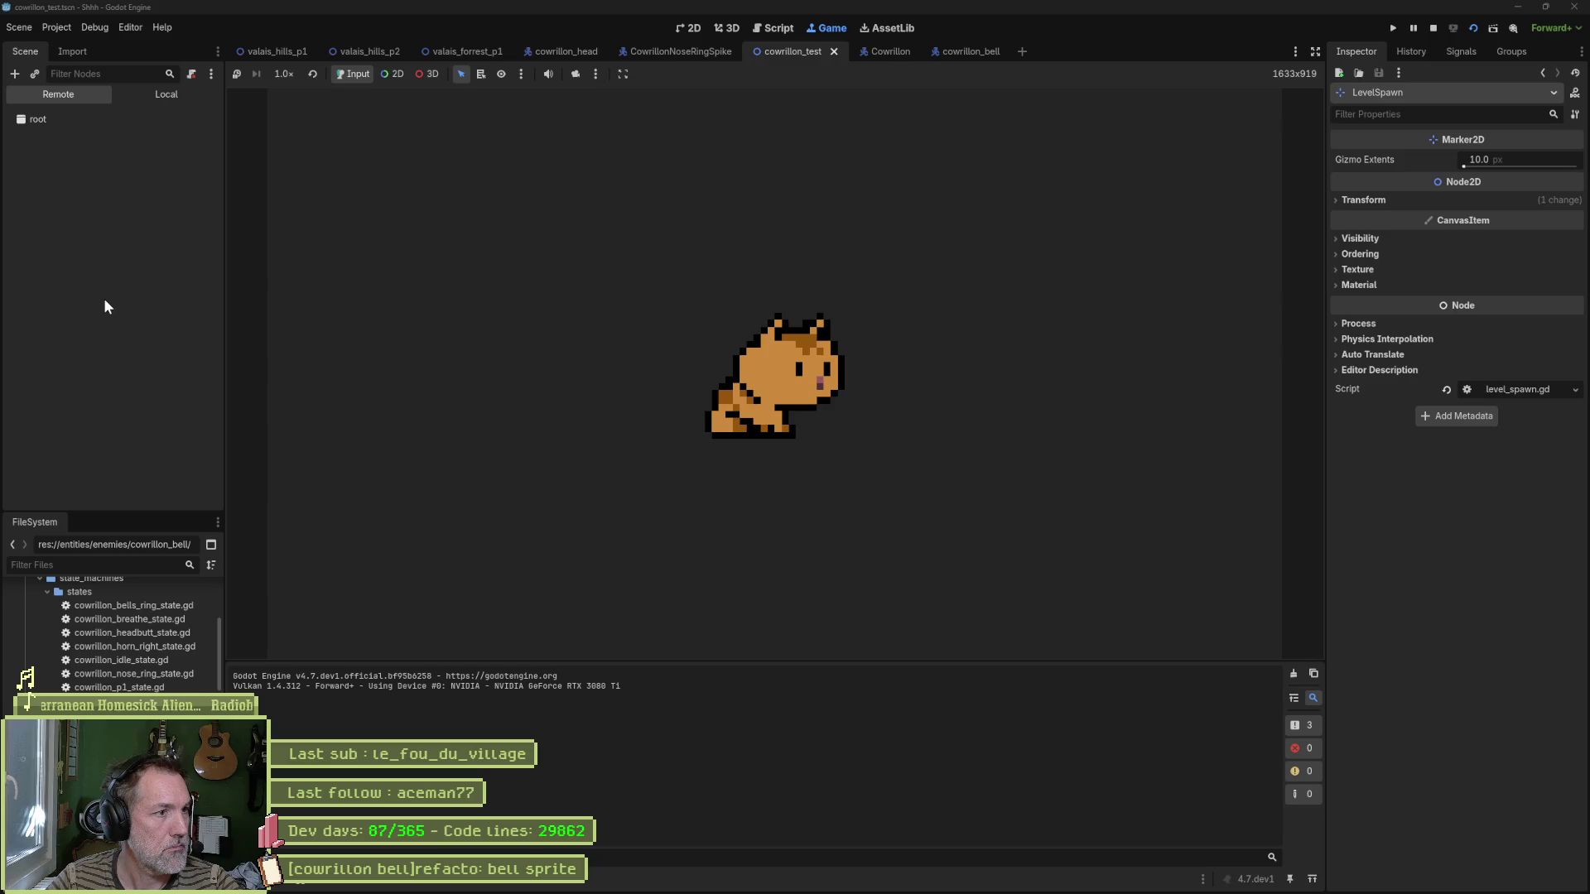
pyautogui.click(102, 296)
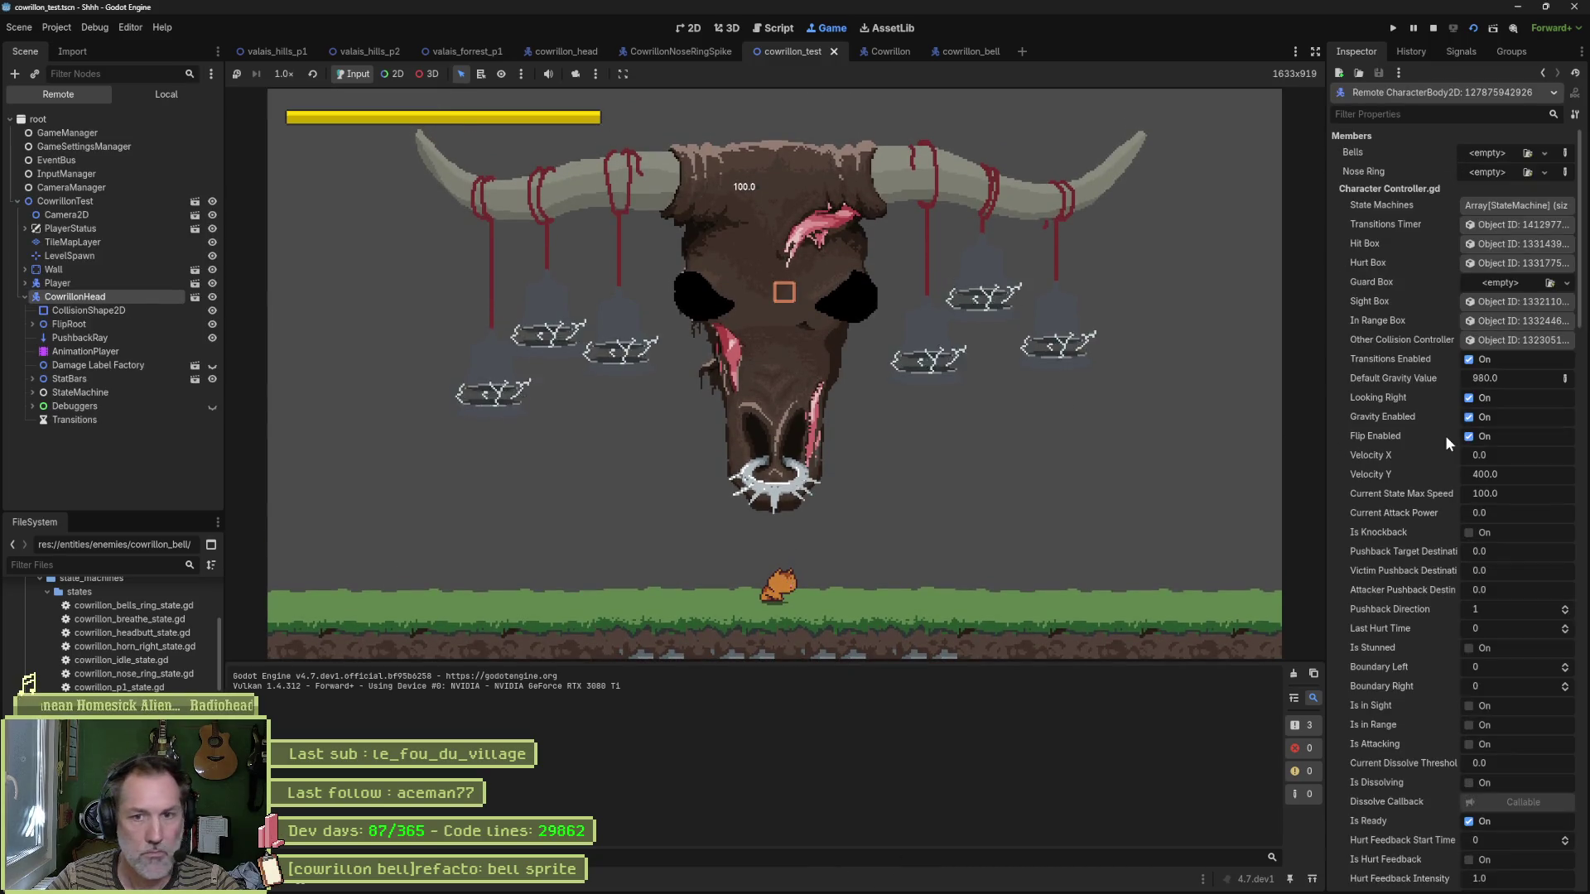
# - Tick Bells Ring Attack on the remote CowrillonHead once more, then stop the game
pyautogui.scroll(-10, 1436, 601)
pyautogui.click(1462, 515)
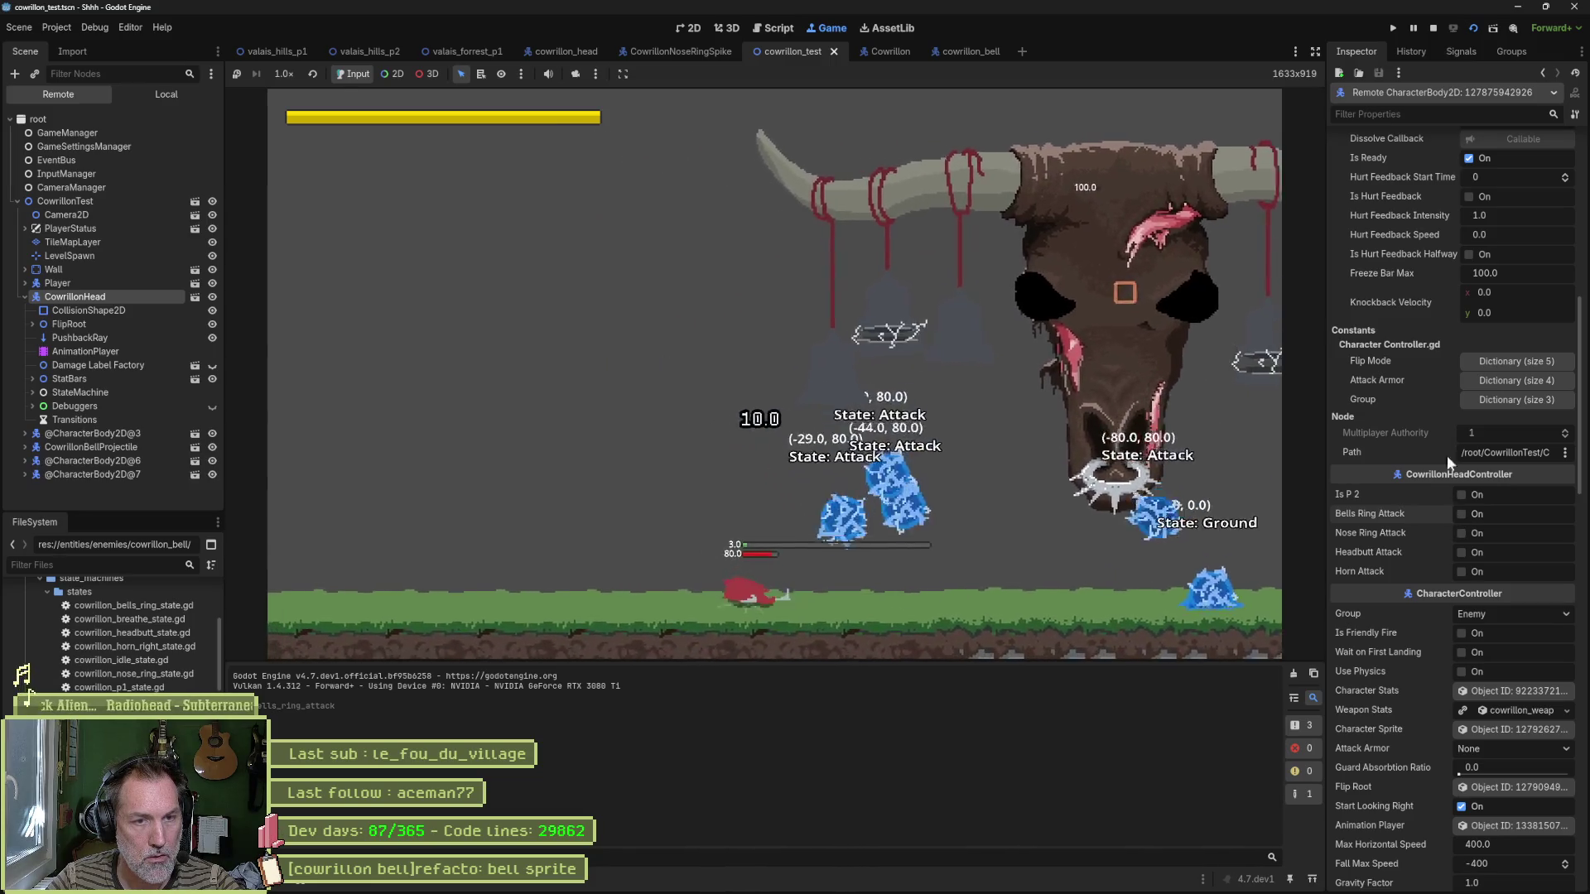
pyautogui.press('F8')
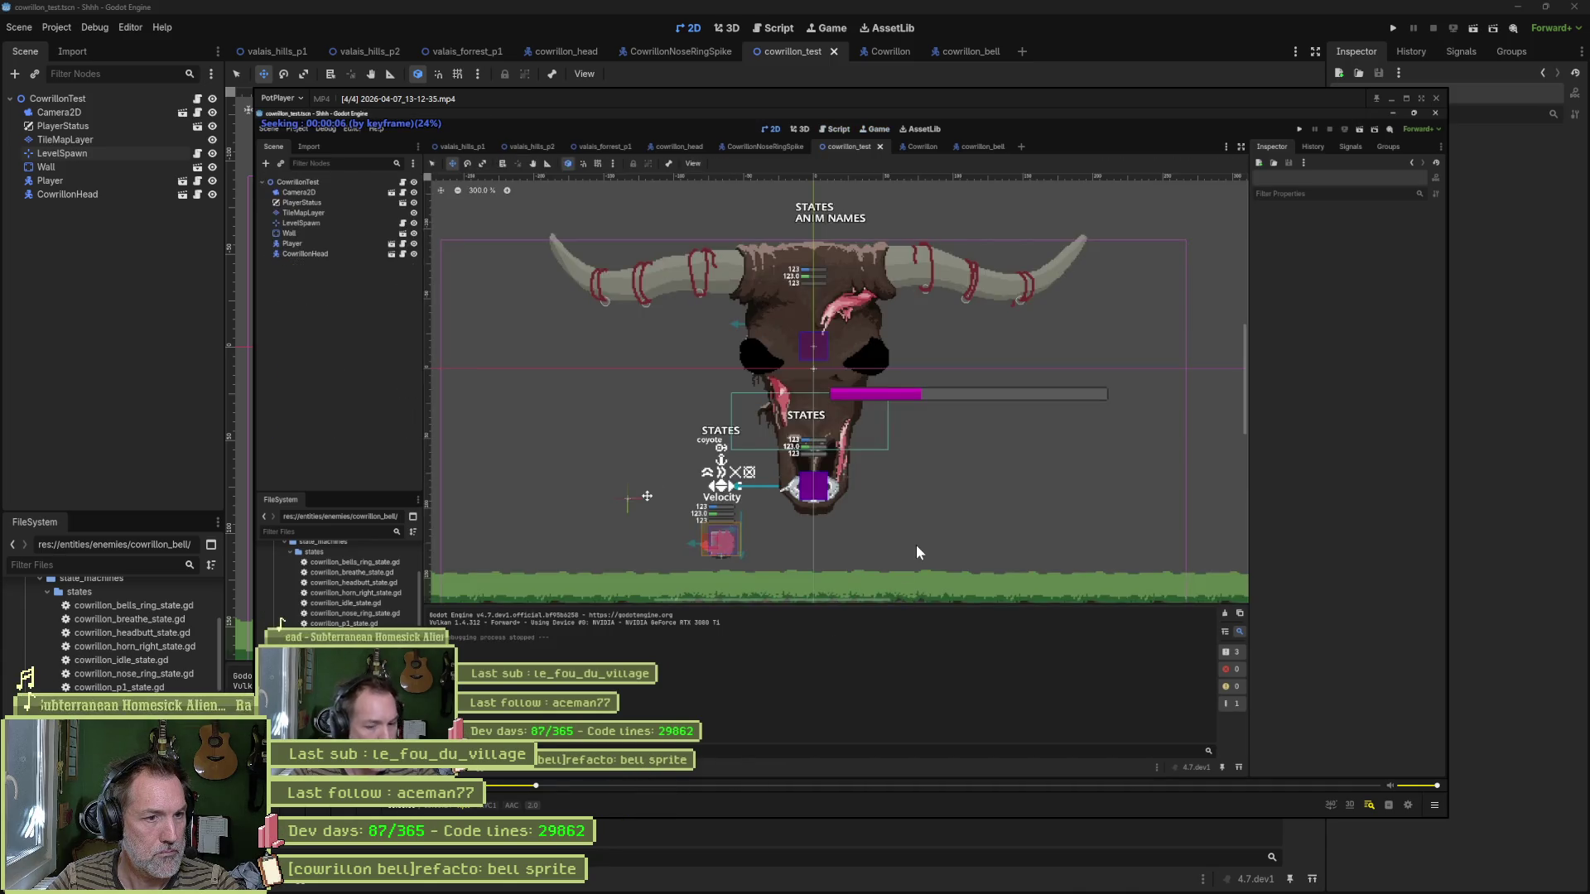
# - Seek to around 18 seconds, step through the bells attack frame by frame, then close PotPlayer
pyautogui.click(698, 784)
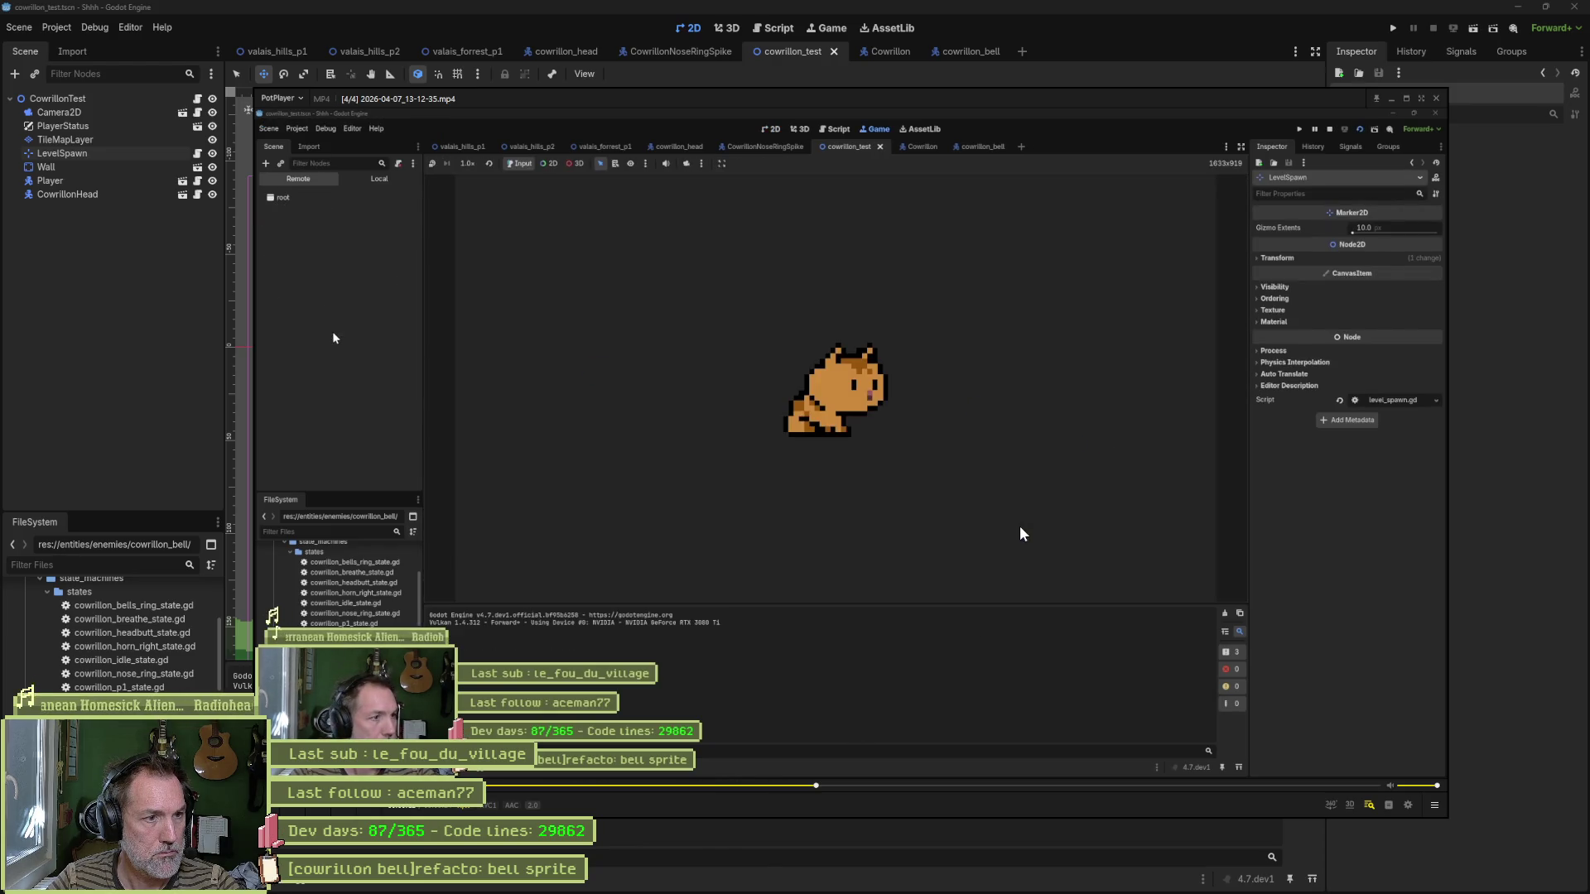
pyautogui.click(1339, 439)
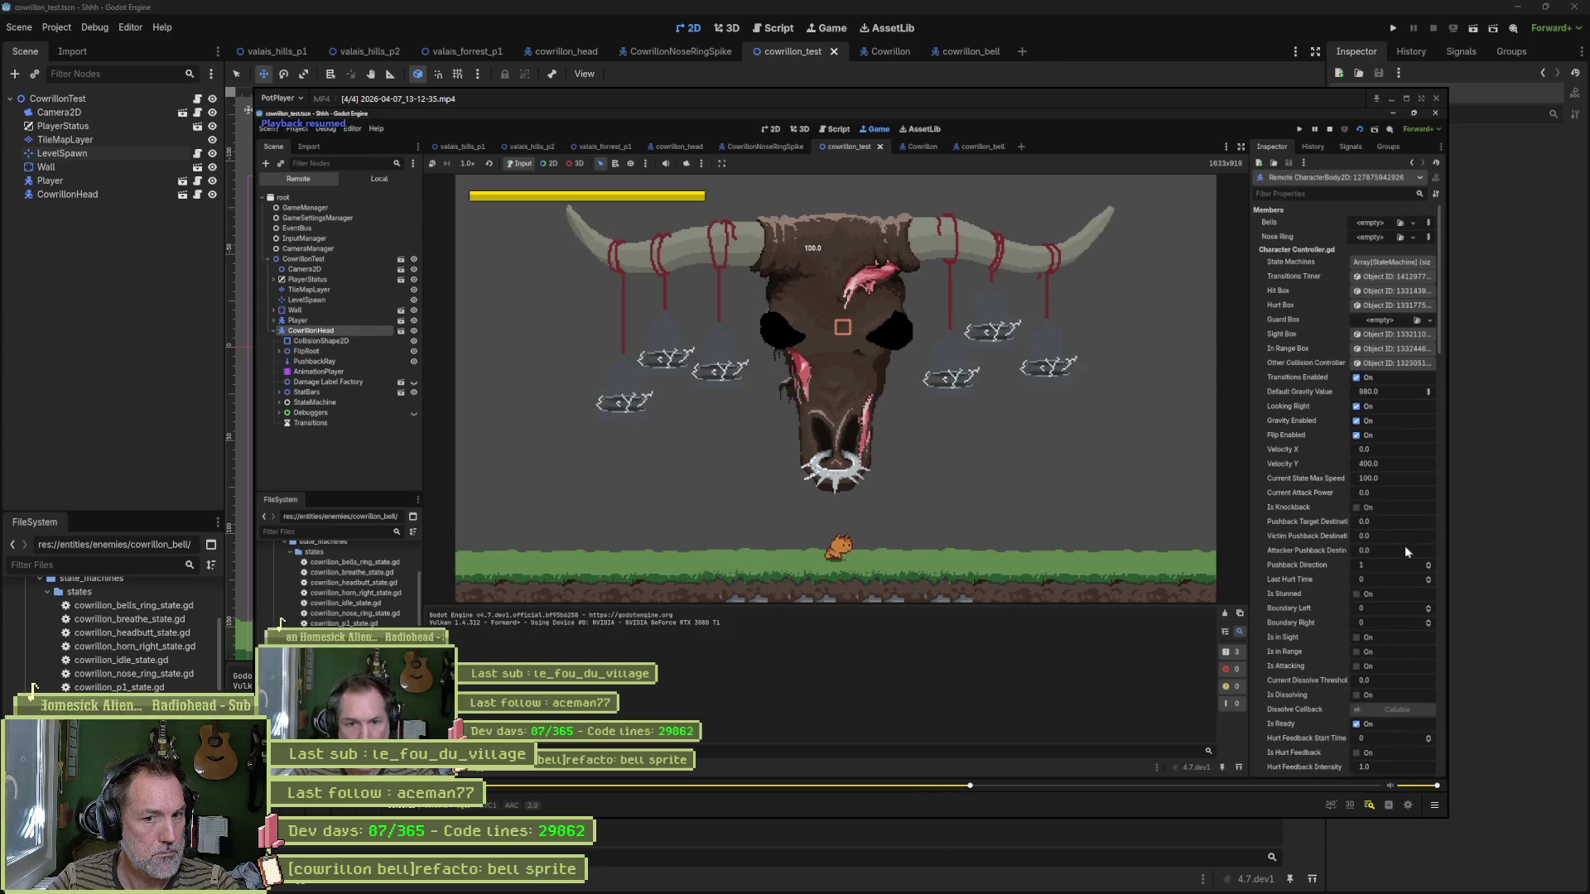
pyautogui.press('f')
pyautogui.press('f')
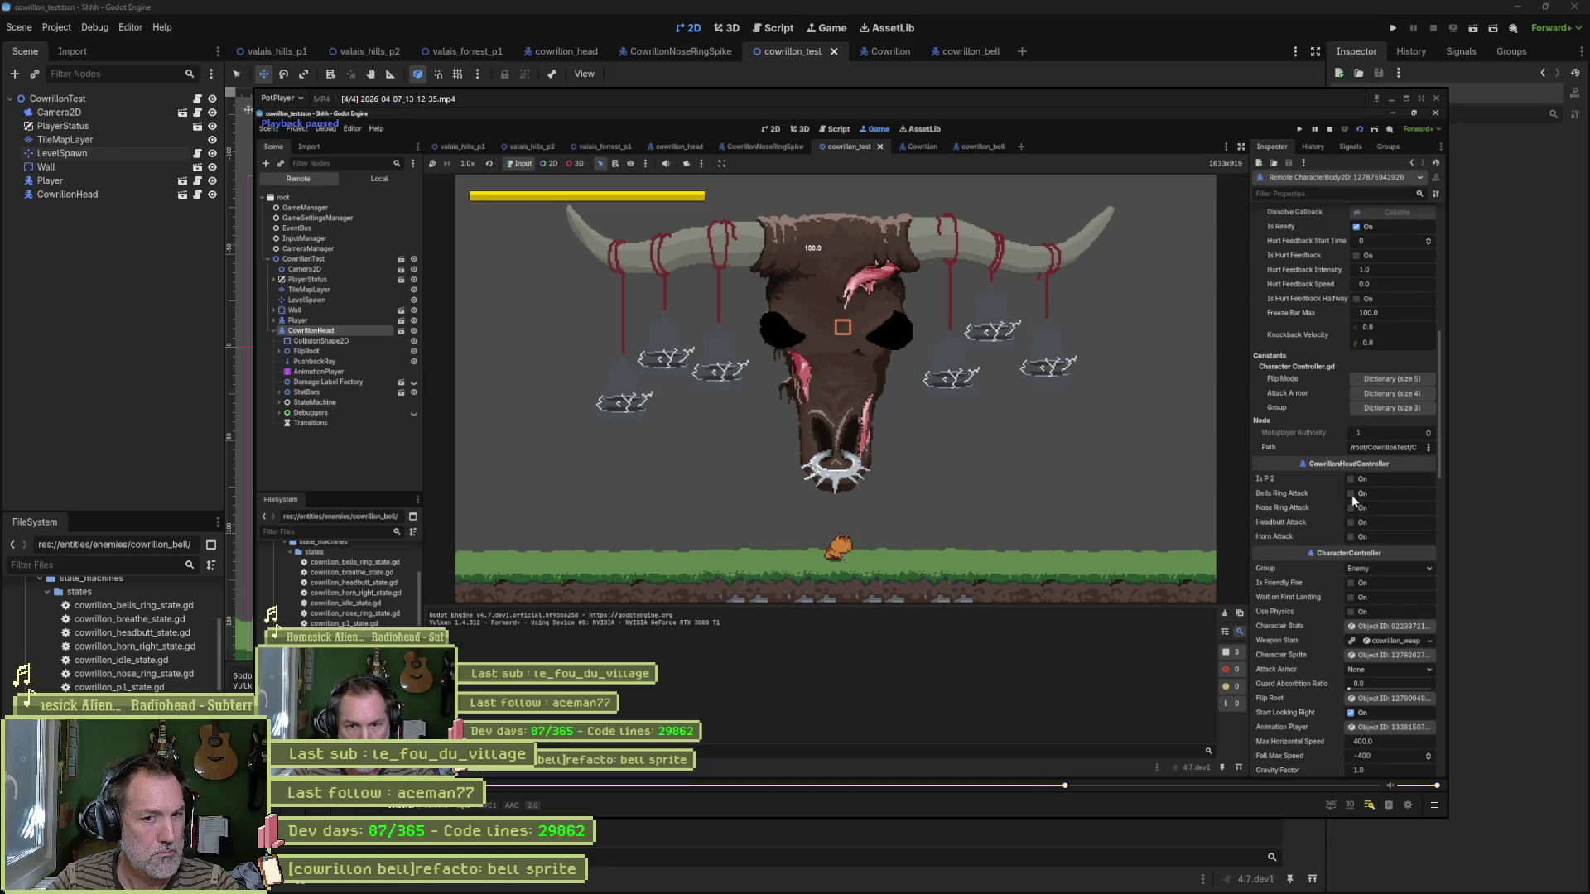
pyautogui.press('f')
pyautogui.press('f')
pyautogui.press('f')
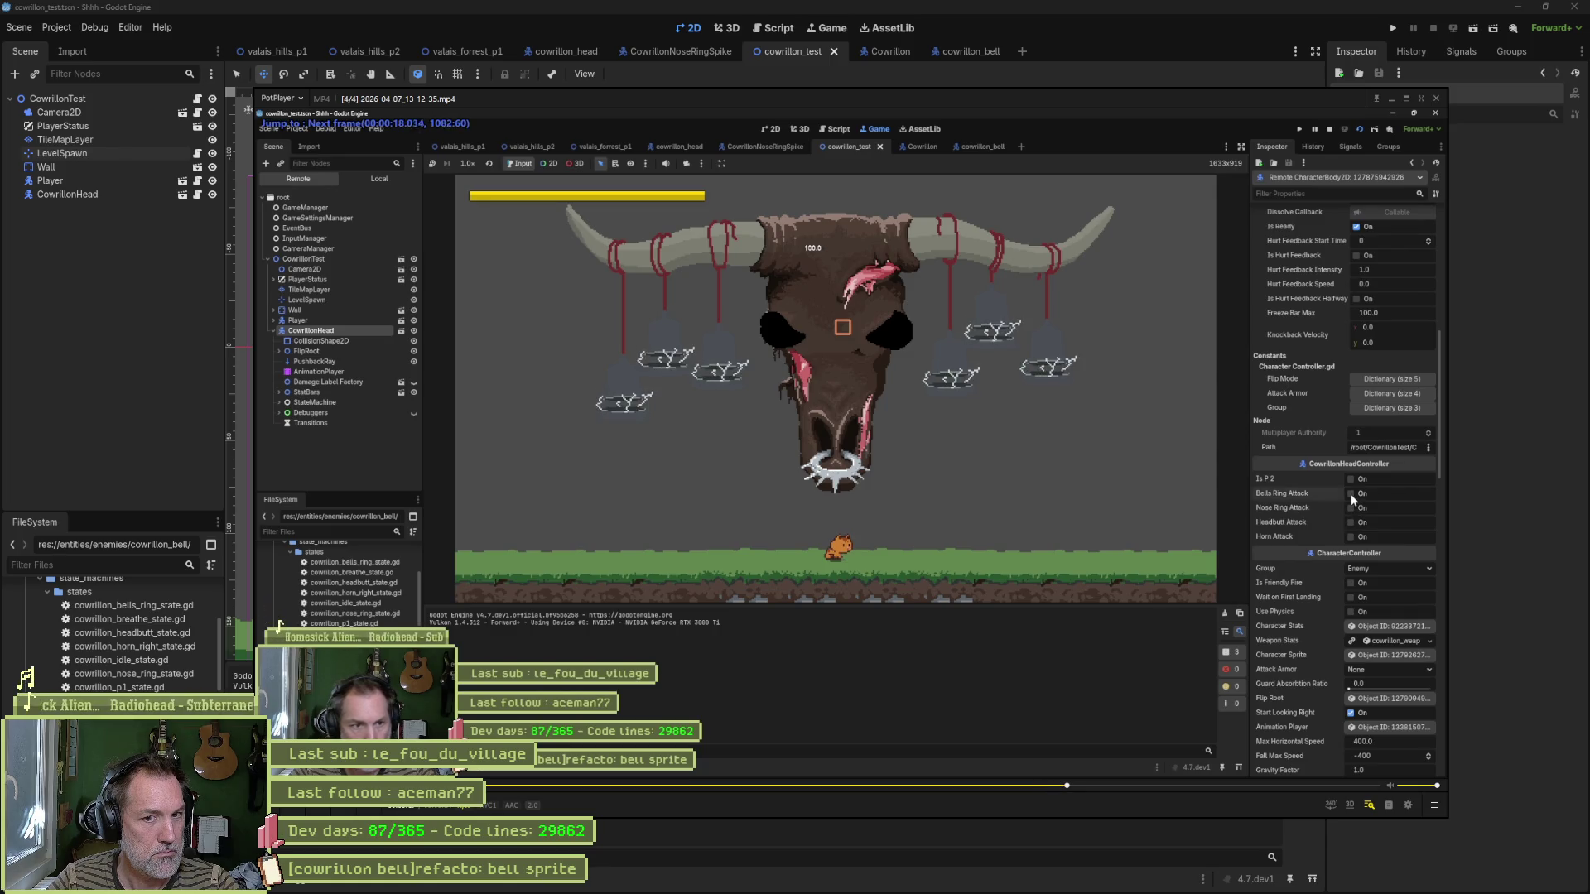
pyautogui.press('d')
pyautogui.press('d')
pyautogui.press('d')
pyautogui.press('d')
pyautogui.press('f')
pyautogui.press('f')
pyautogui.press('f')
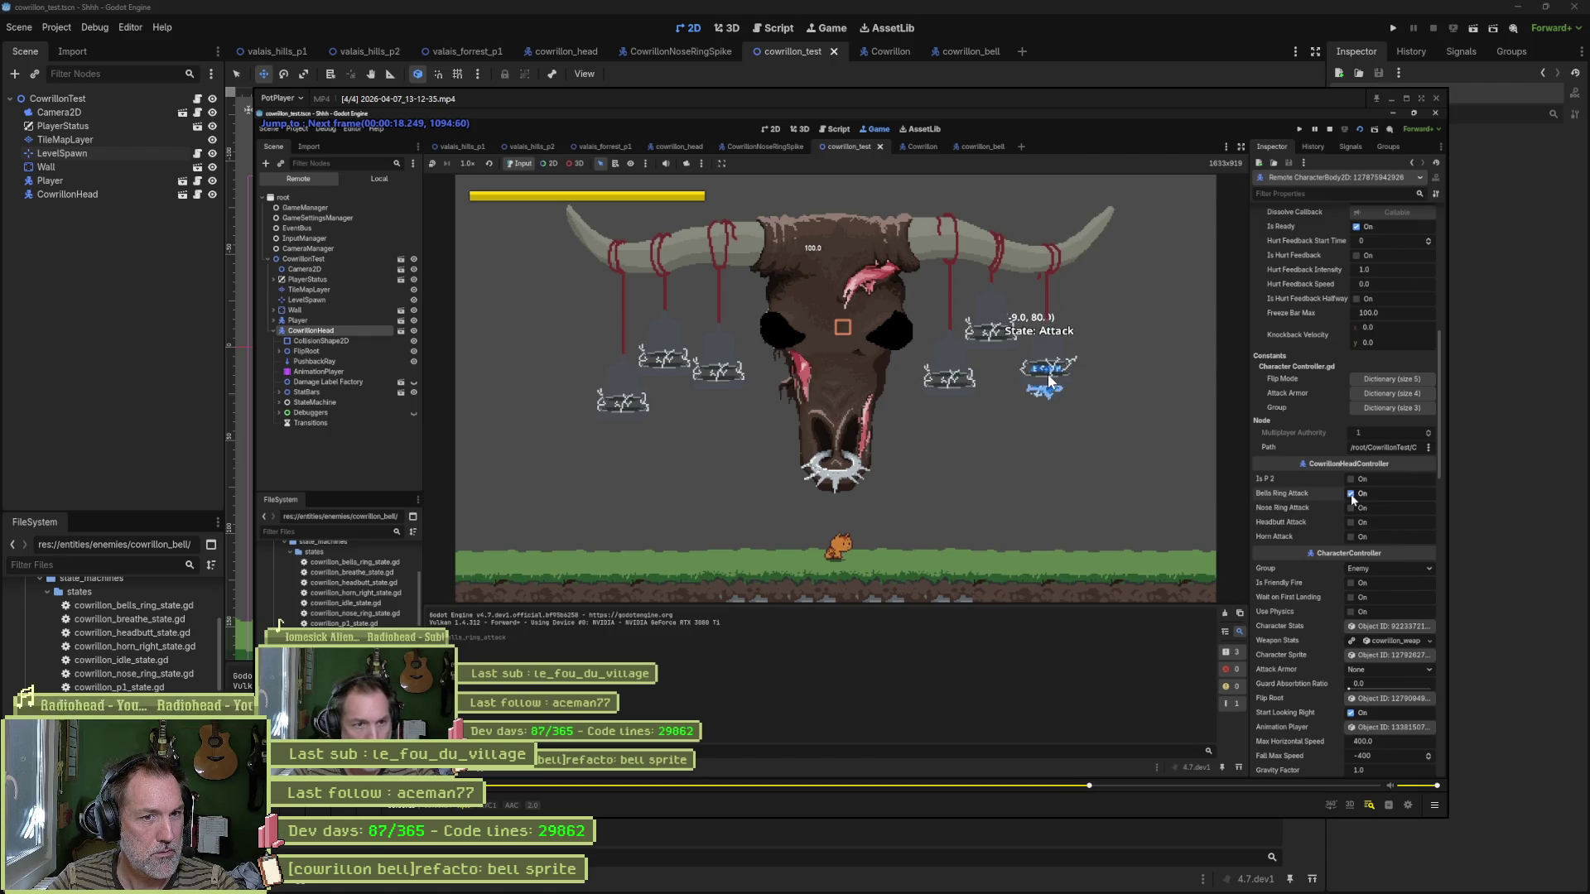
pyautogui.press('f')
pyautogui.press('f')
pyautogui.press('f')
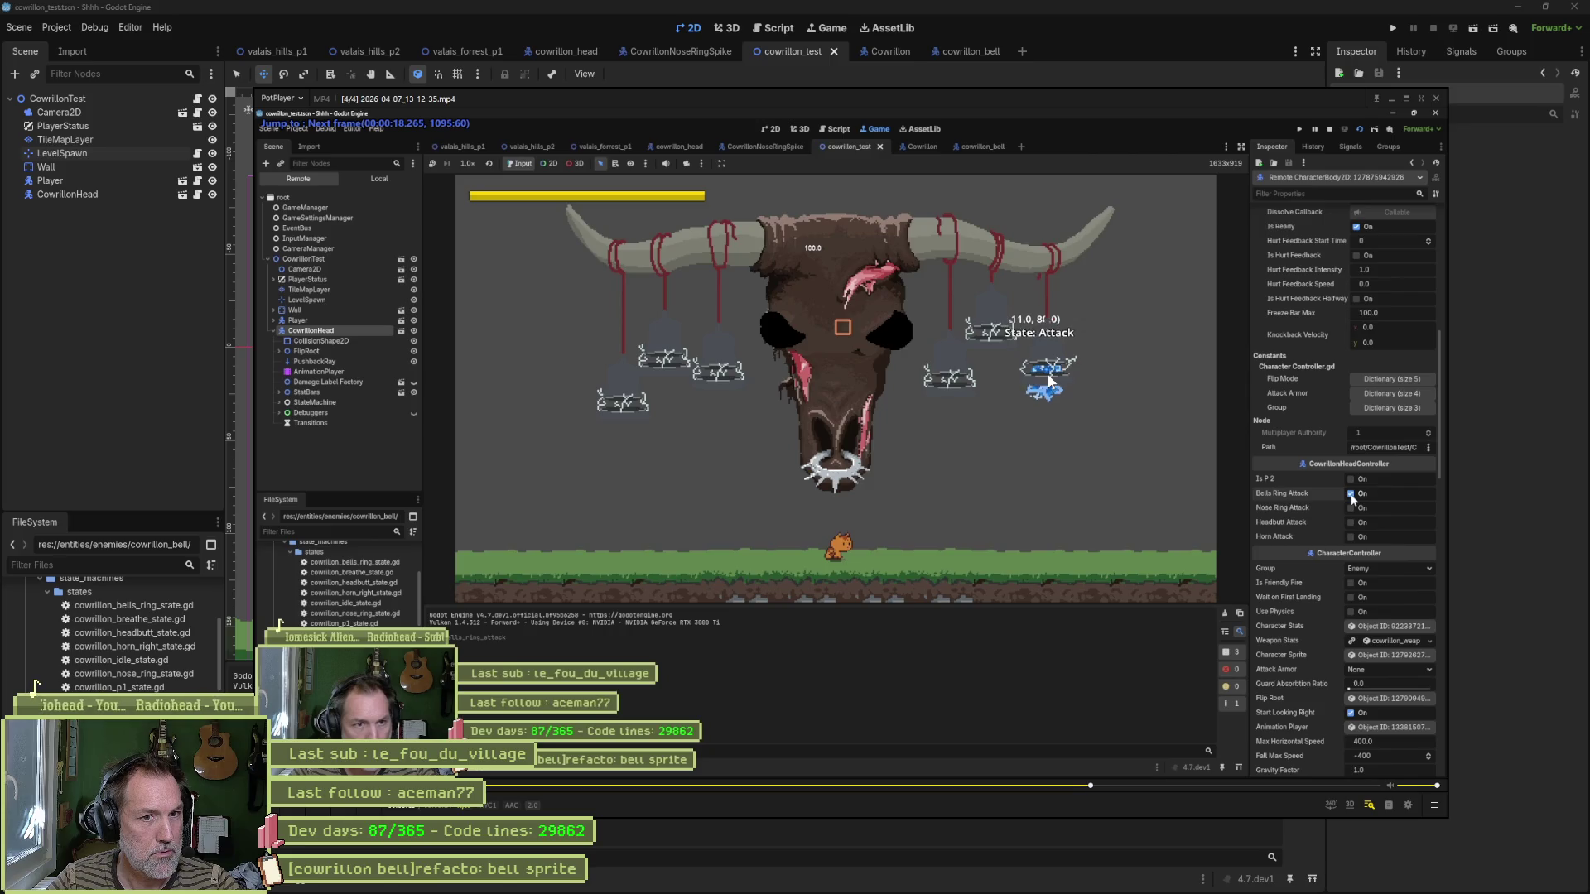
pyautogui.press('f')
pyautogui.press('f')
pyautogui.press('f')
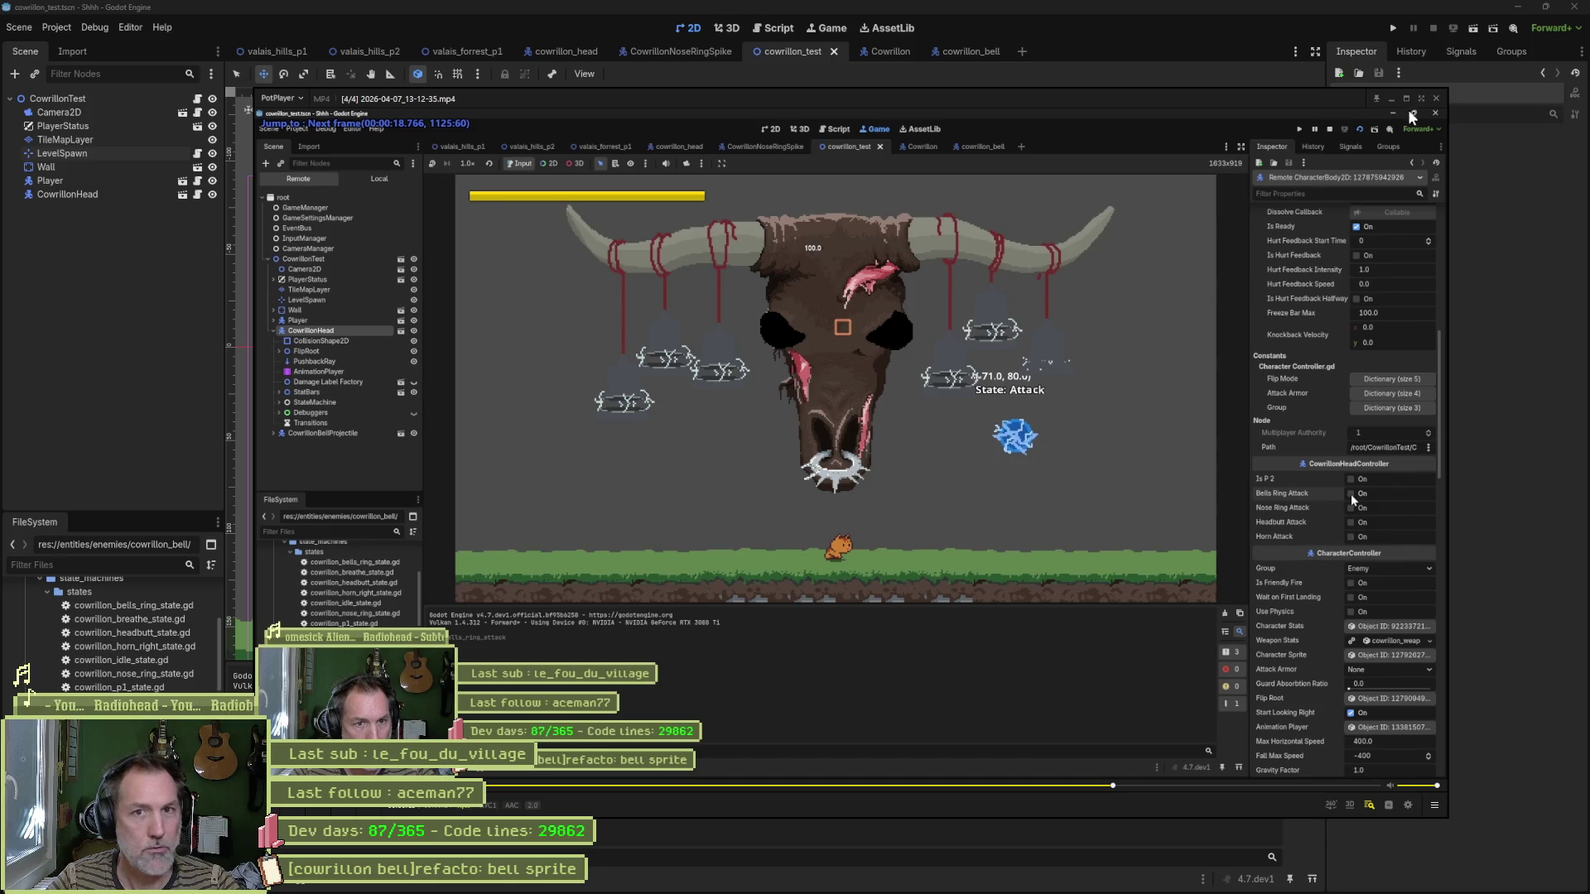
pyautogui.press('f')
pyautogui.press('f')
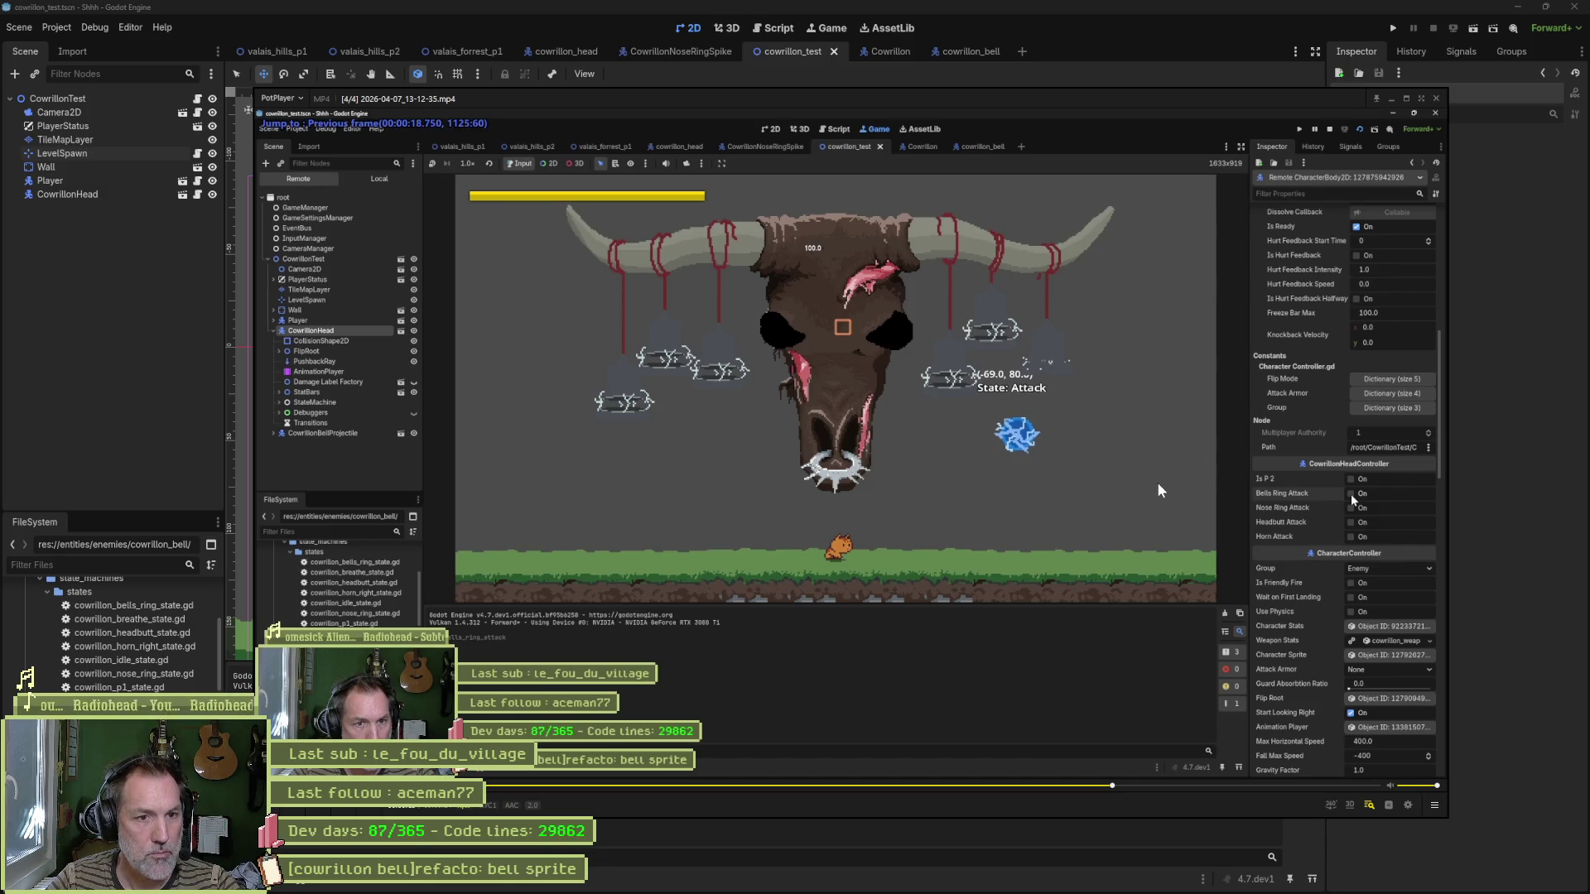
pyautogui.click(1482, 406)
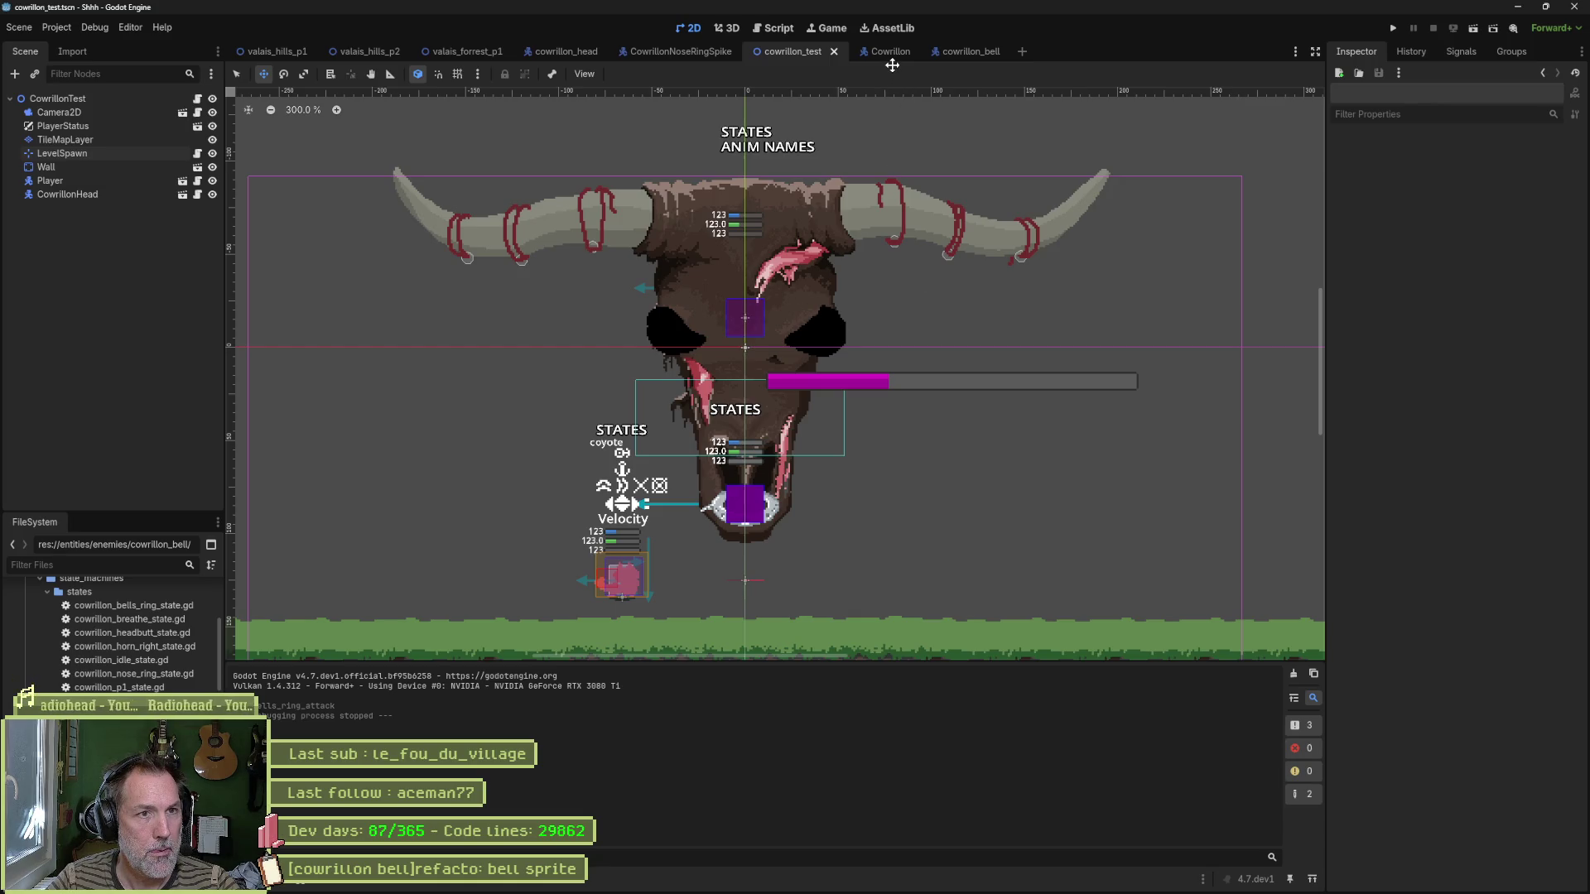
# - Reopen cowrillon_bell_attack_state.gd in the script editor with the caret at the end of line 9
pyautogui.click(773, 27)
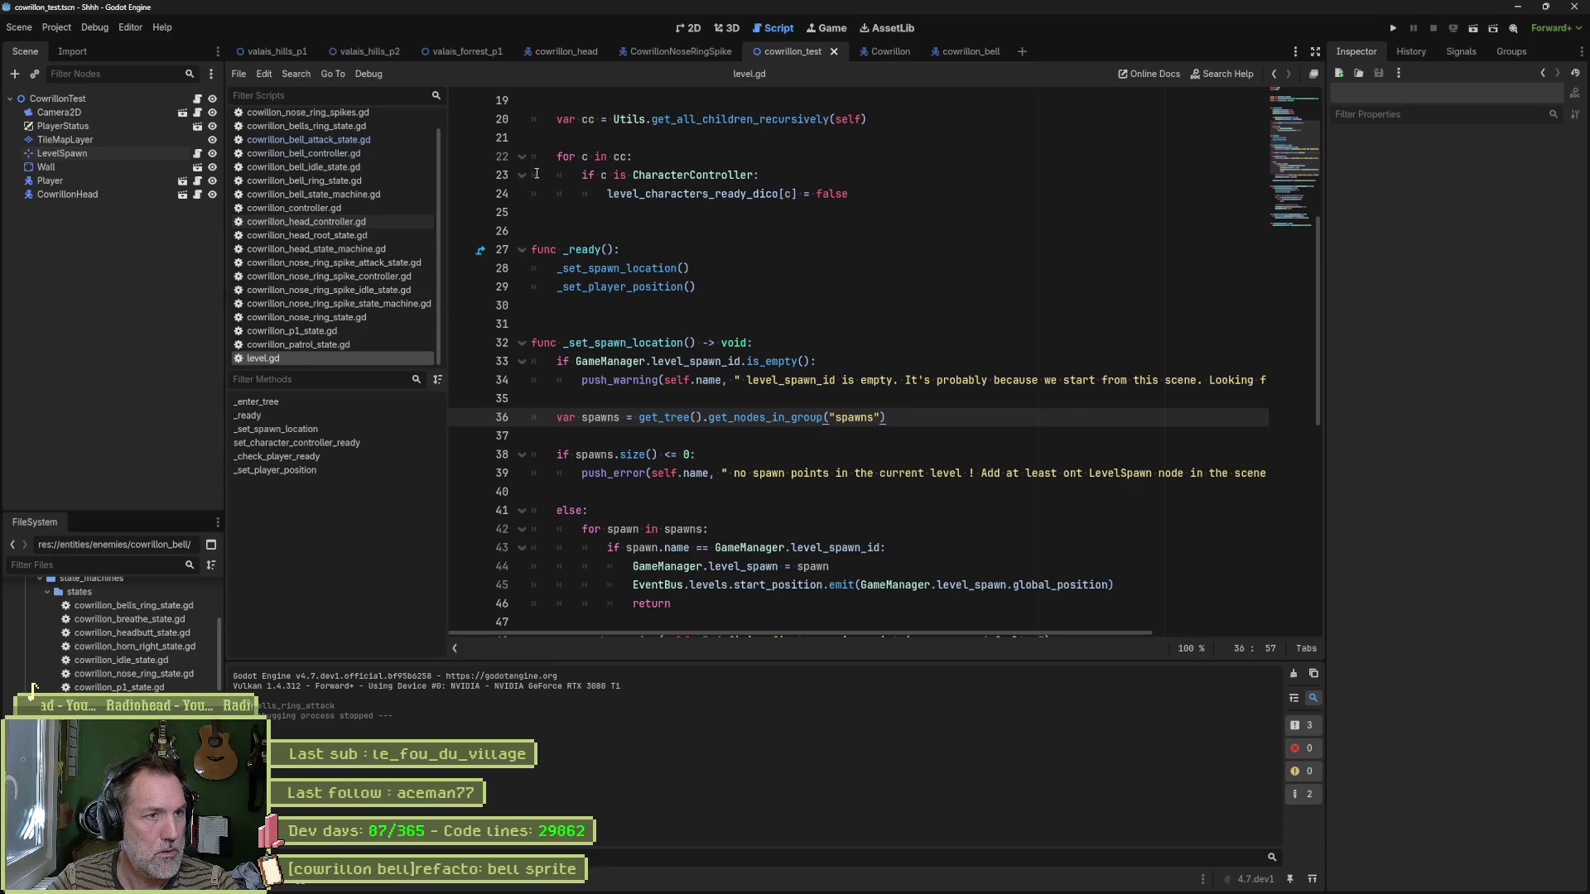
pyautogui.click(959, 52)
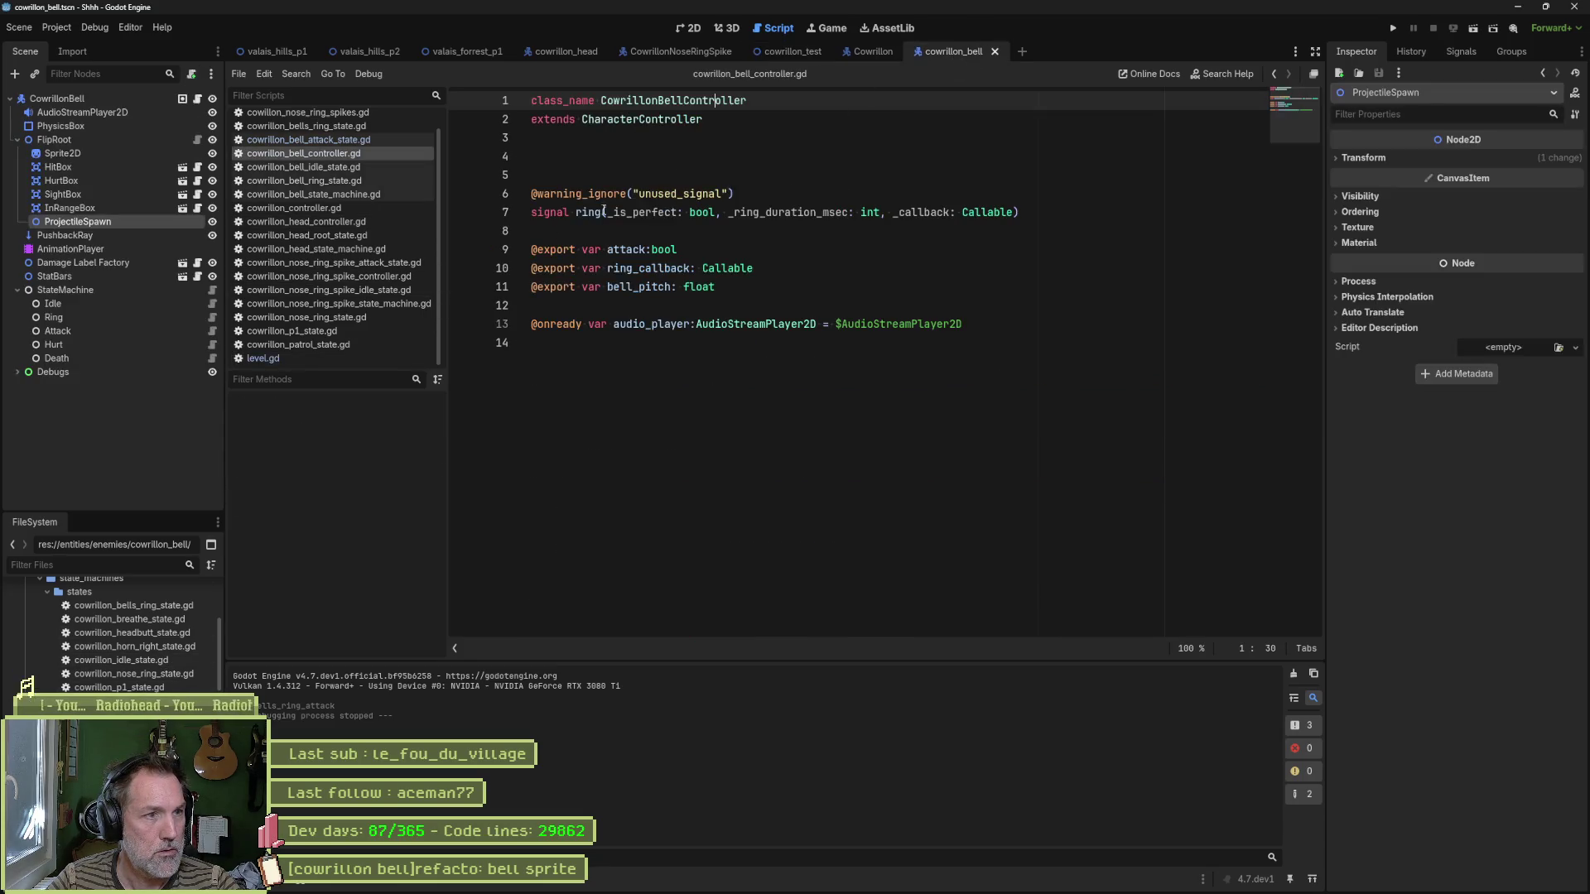
pyautogui.click(212, 331)
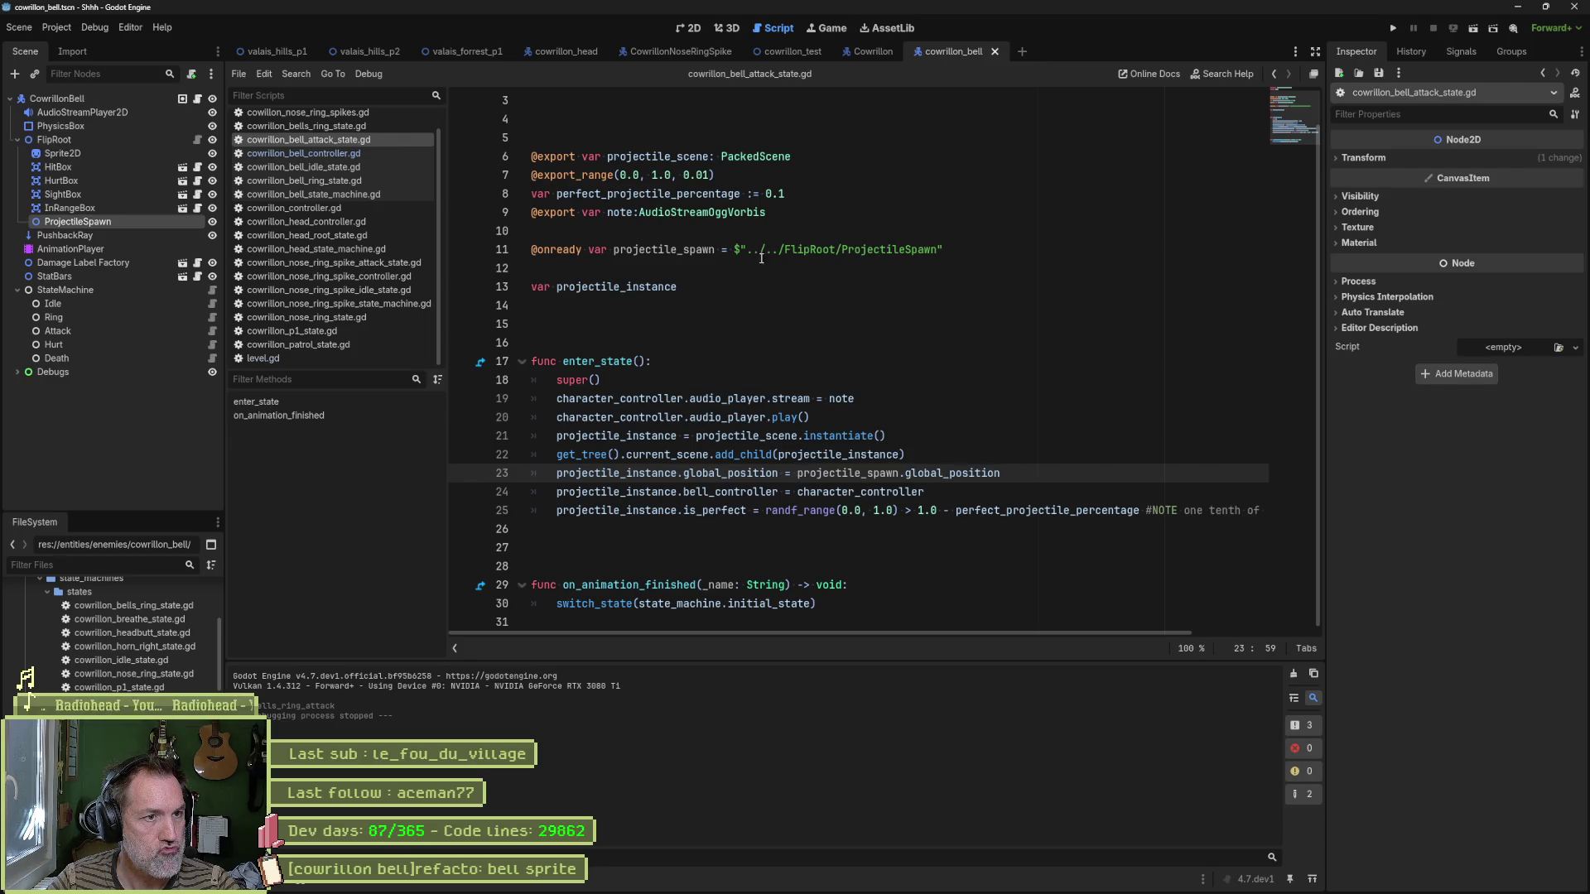
pyautogui.click(789, 212)
pyautogui.press('Return')
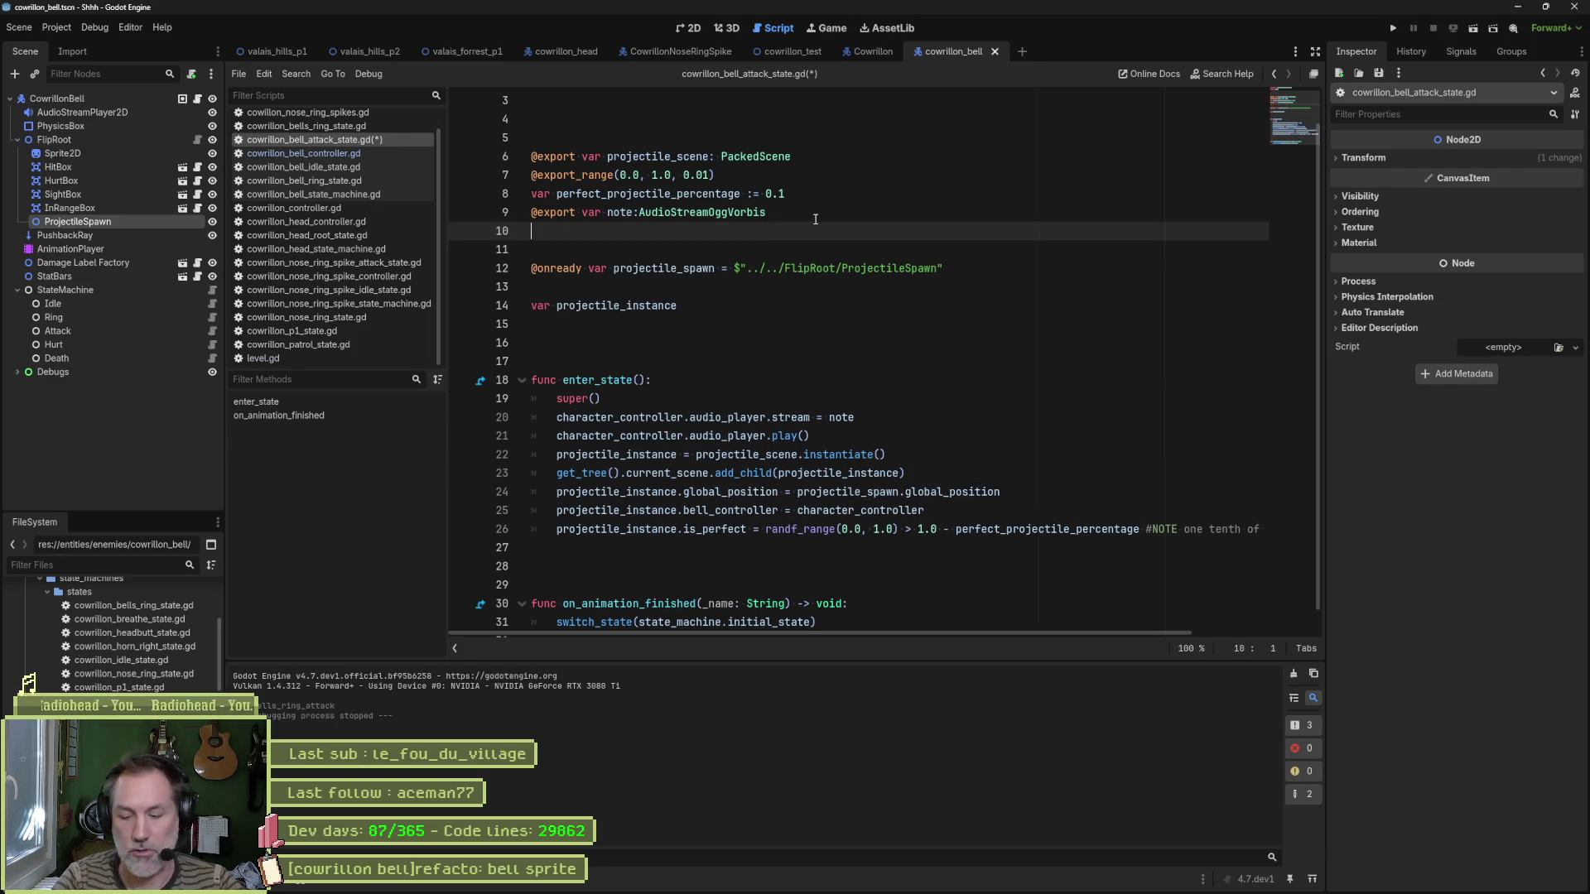
pyautogui.write('@export var ')
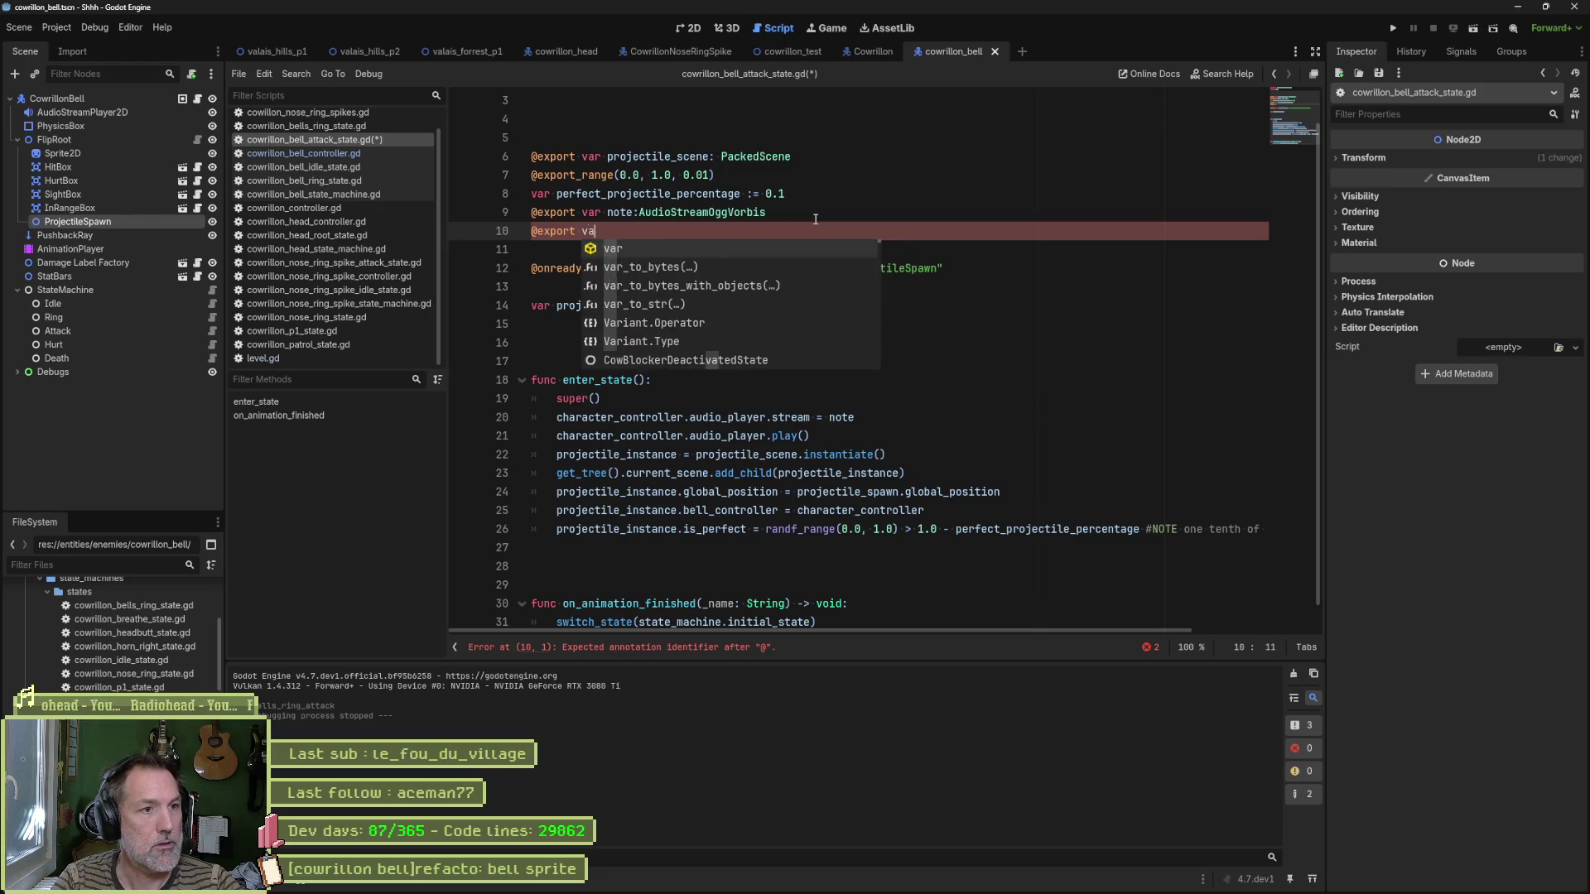
pyautogui.write('instantia')
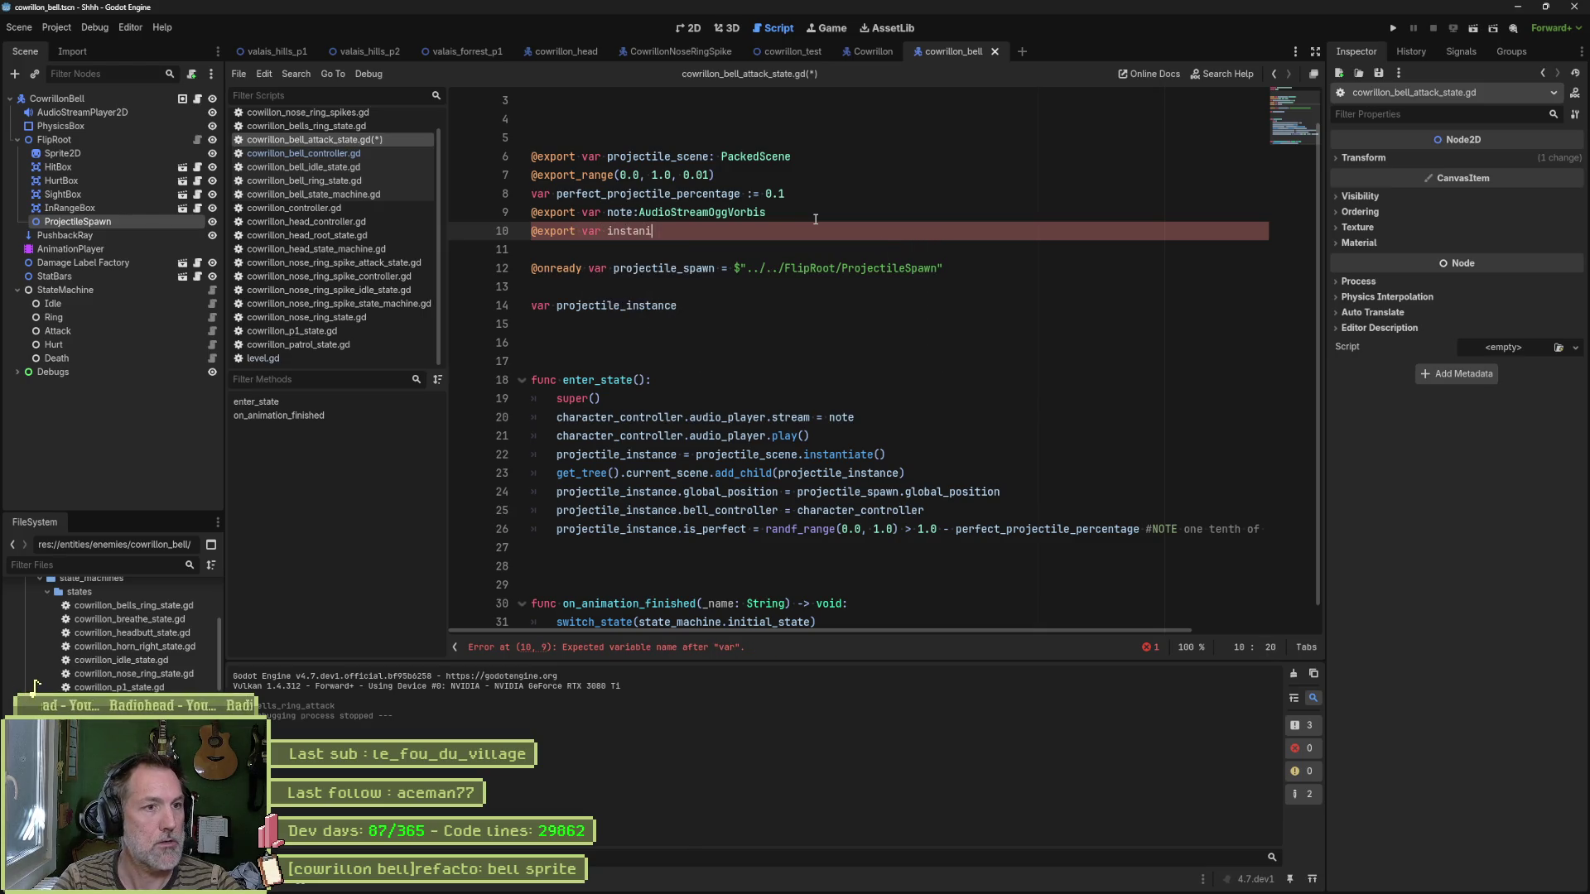
pyautogui.write('te_delay')
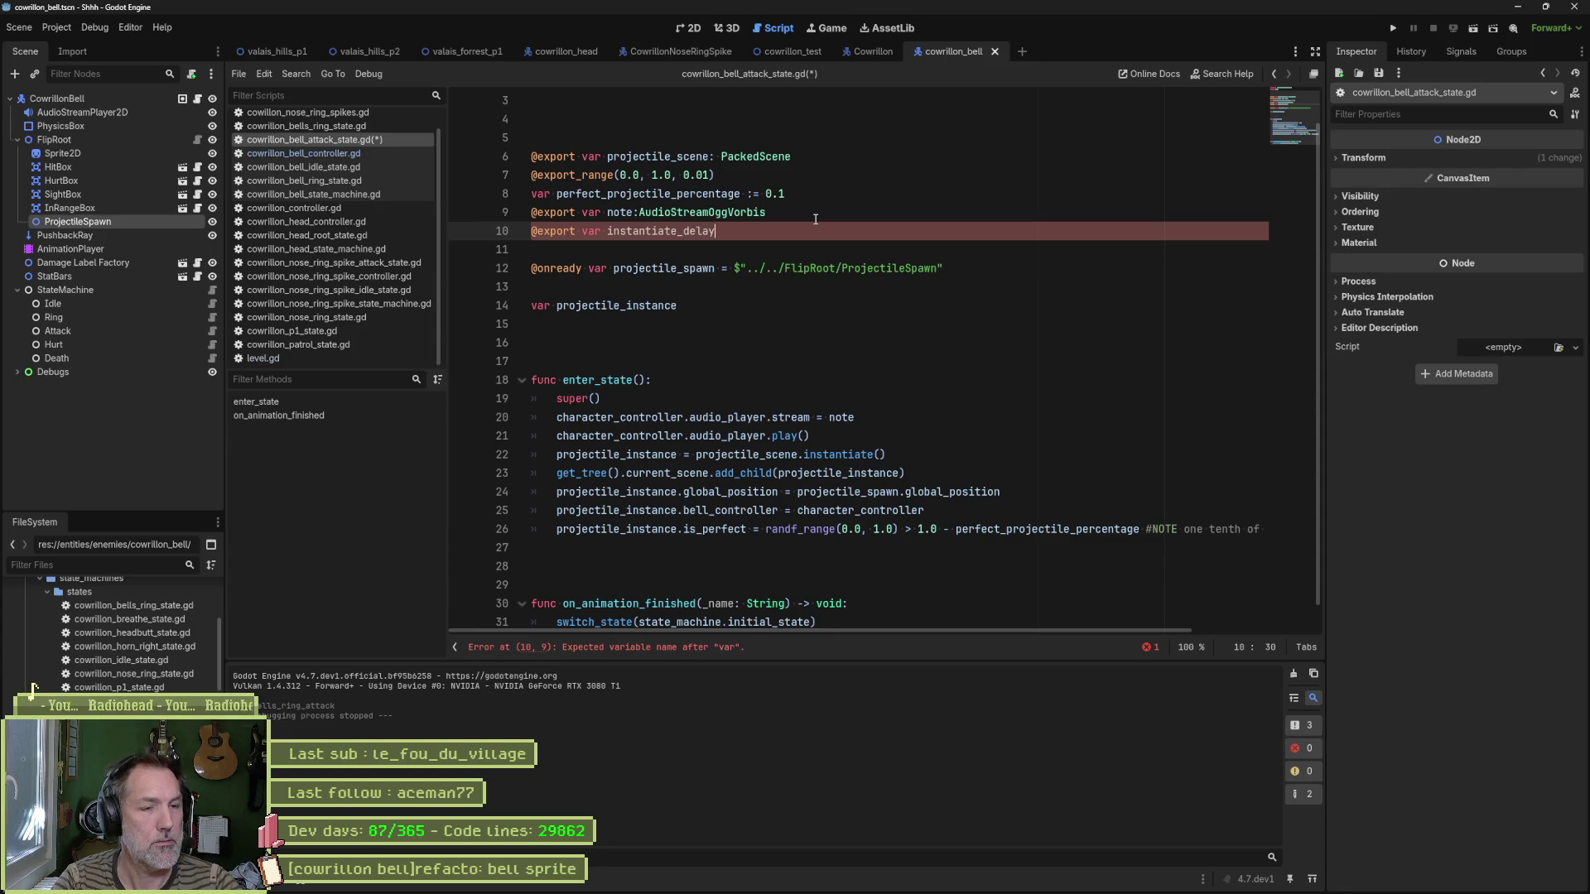
pyautogui.write(' := ')
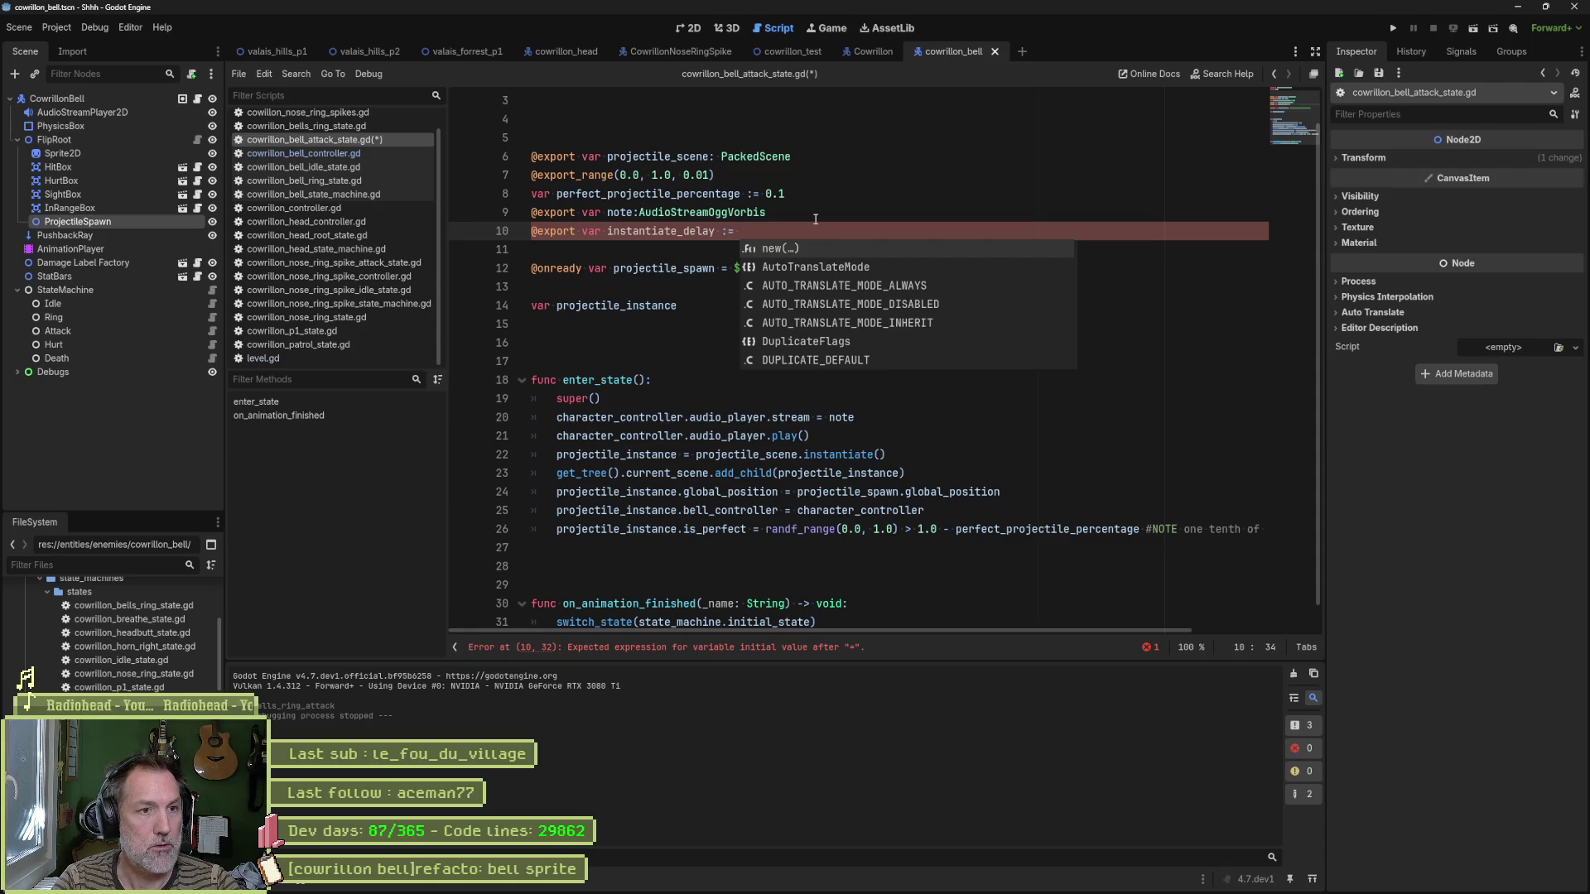
pyautogui.write('15')
pyautogui.hotkey('ctrl', 's')
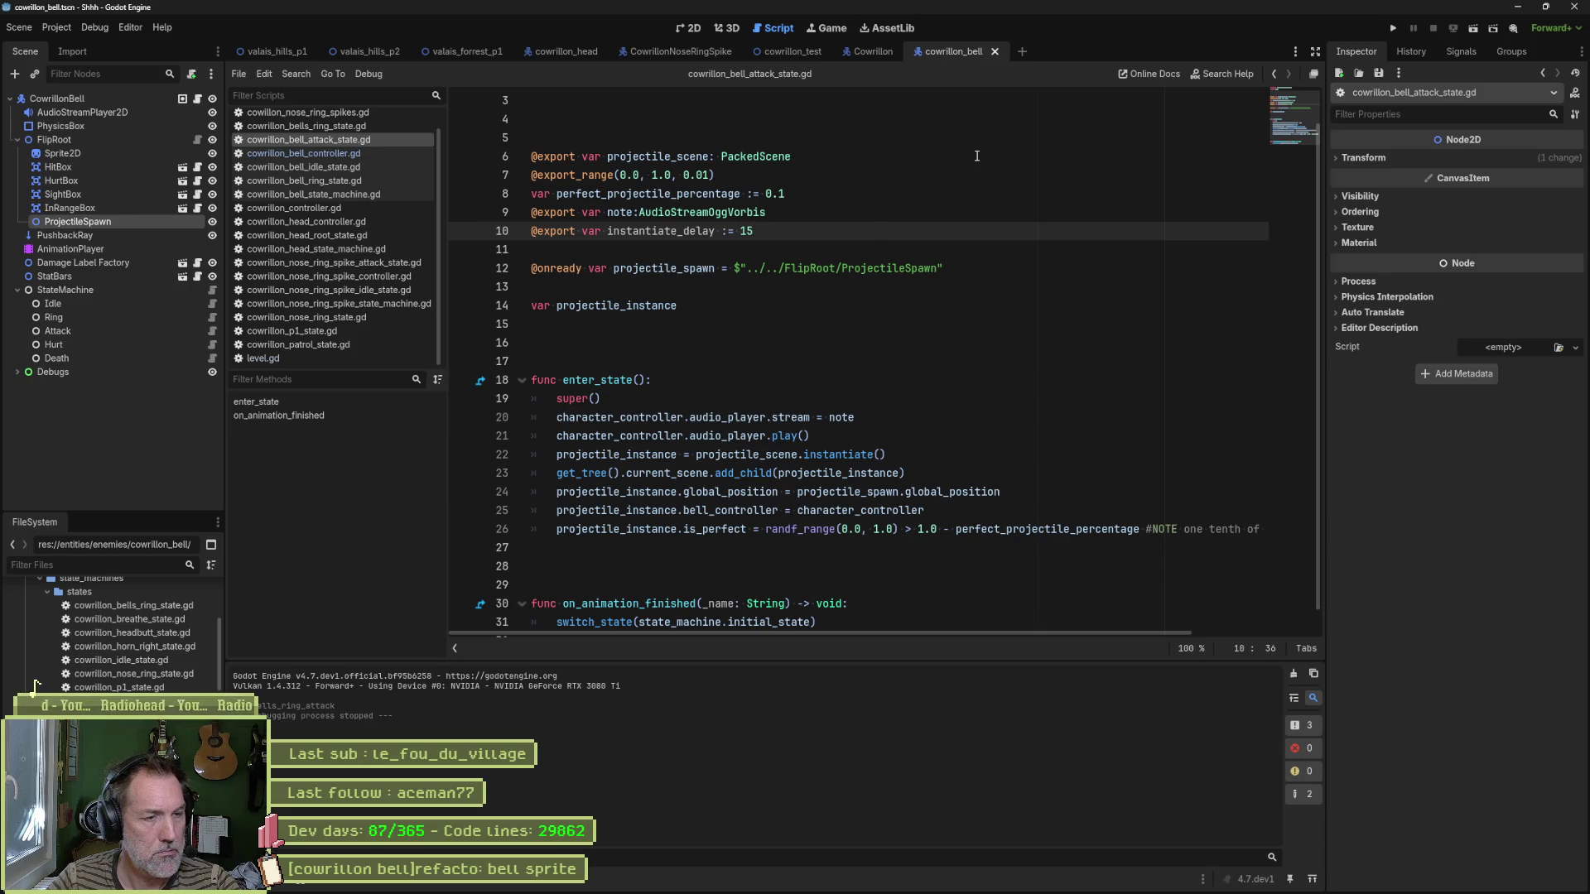
# - Declare 'var instantiate_delay_current_time := 0' below the projectile_instance declaration
pyautogui.press('Down')
pyautogui.press('Down')
pyautogui.press('Down')
pyautogui.press('Return')
pyautogui.write('var instn')
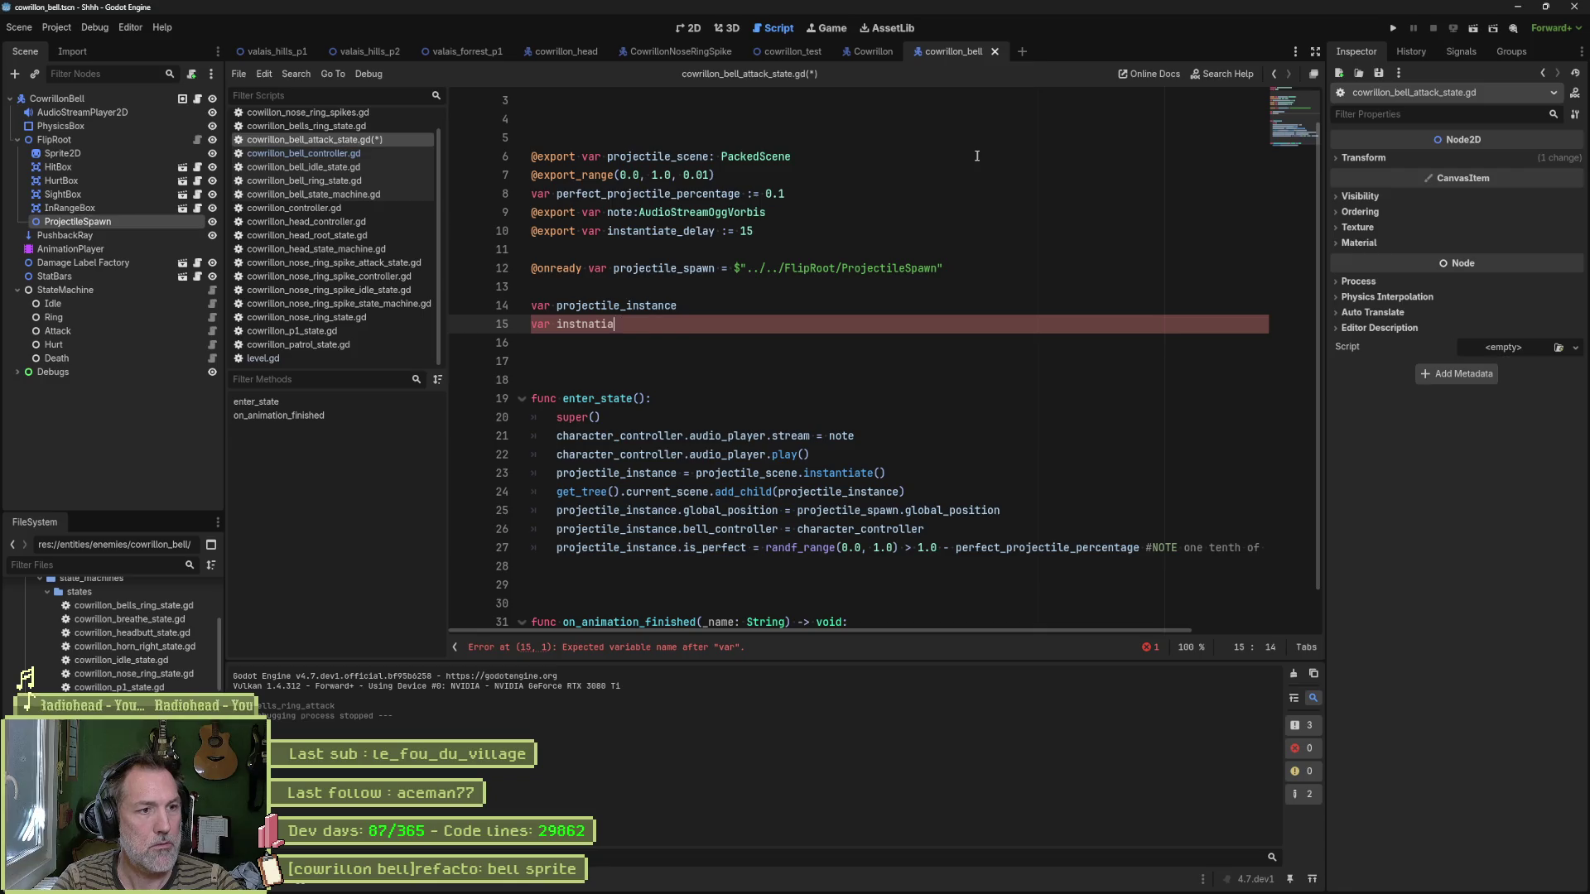
pyautogui.press('BackSpace')
pyautogui.write('antiate_delay_cu')
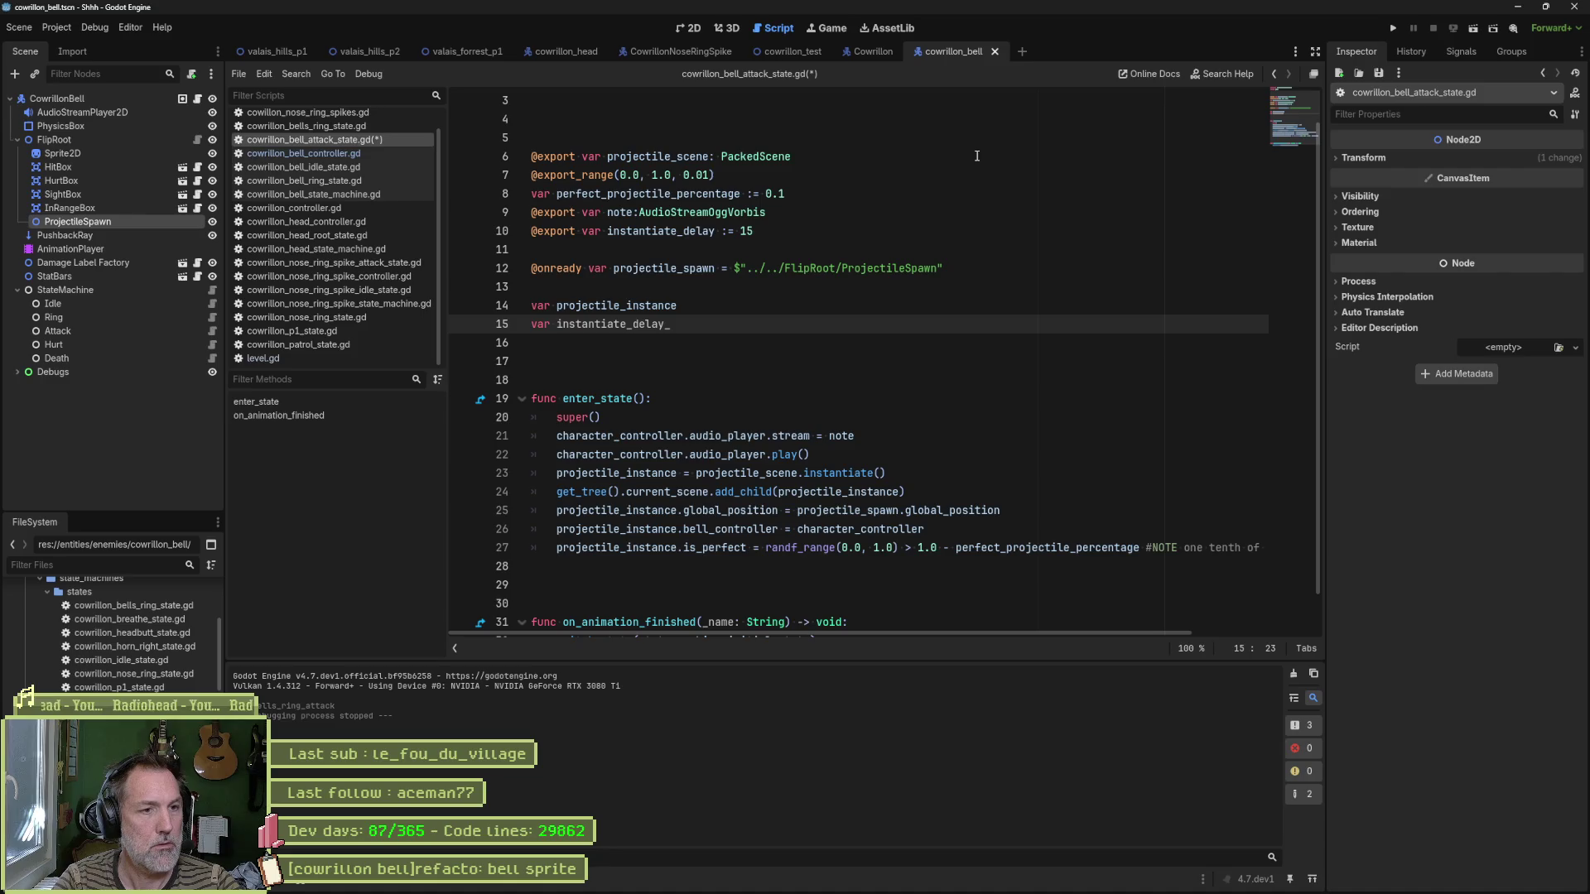
pyautogui.write('rrent_time := 0')
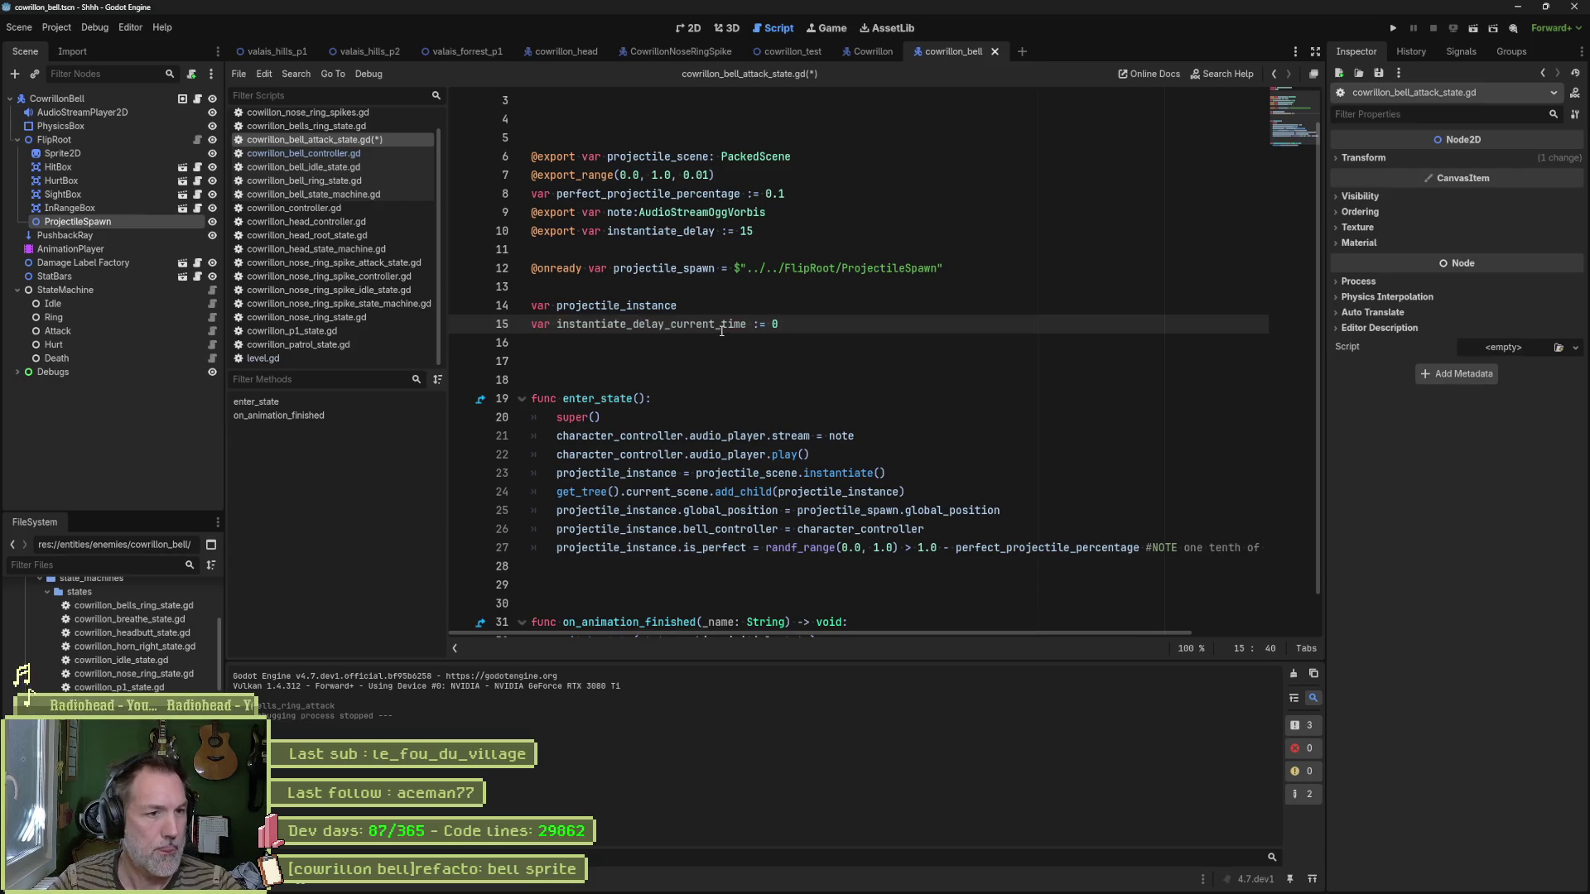
# - Reset instantiate_delay_current_time to 0 on a new line after super() in enter_state
pyautogui.doubleClick(720, 326)
pyautogui.hotkey('ctrl', 'c')
pyautogui.click(692, 420)
pyautogui.press('Return')
pyautogui.hotkey('ctrl', 'v')
pyautogui.write('= 0')
# - Rename the timer to instantiate_delay_current_time_msec and assign it Time.get_ticks_msec() in enter_state
pyautogui.doubleClick(717, 436)
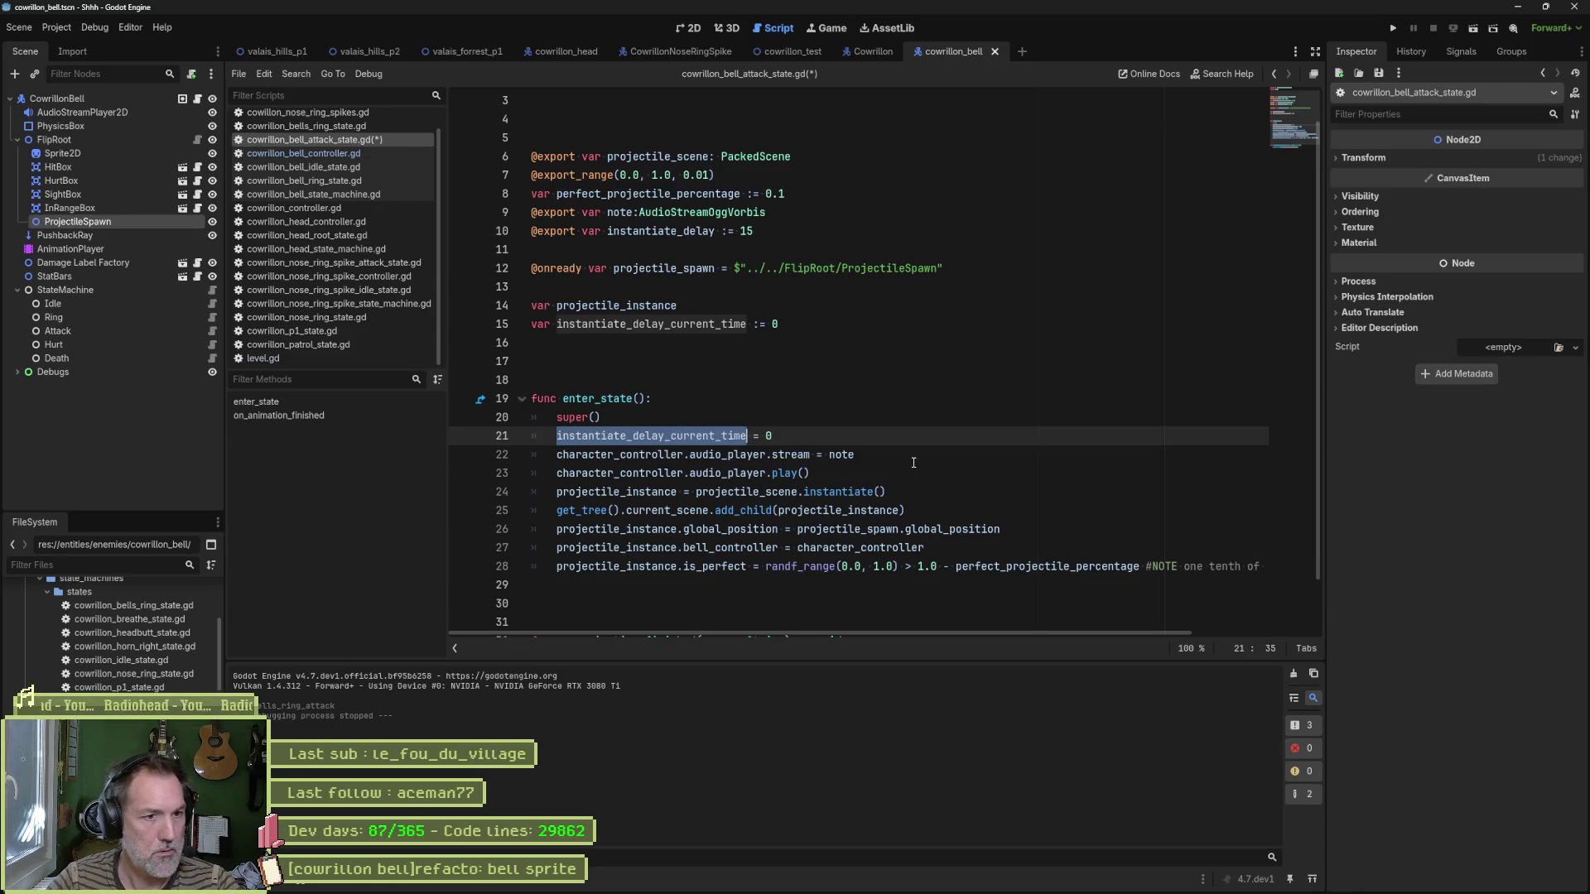
pyautogui.click(818, 435)
pyautogui.press('BackSpace')
pyautogui.write('Time.mse')
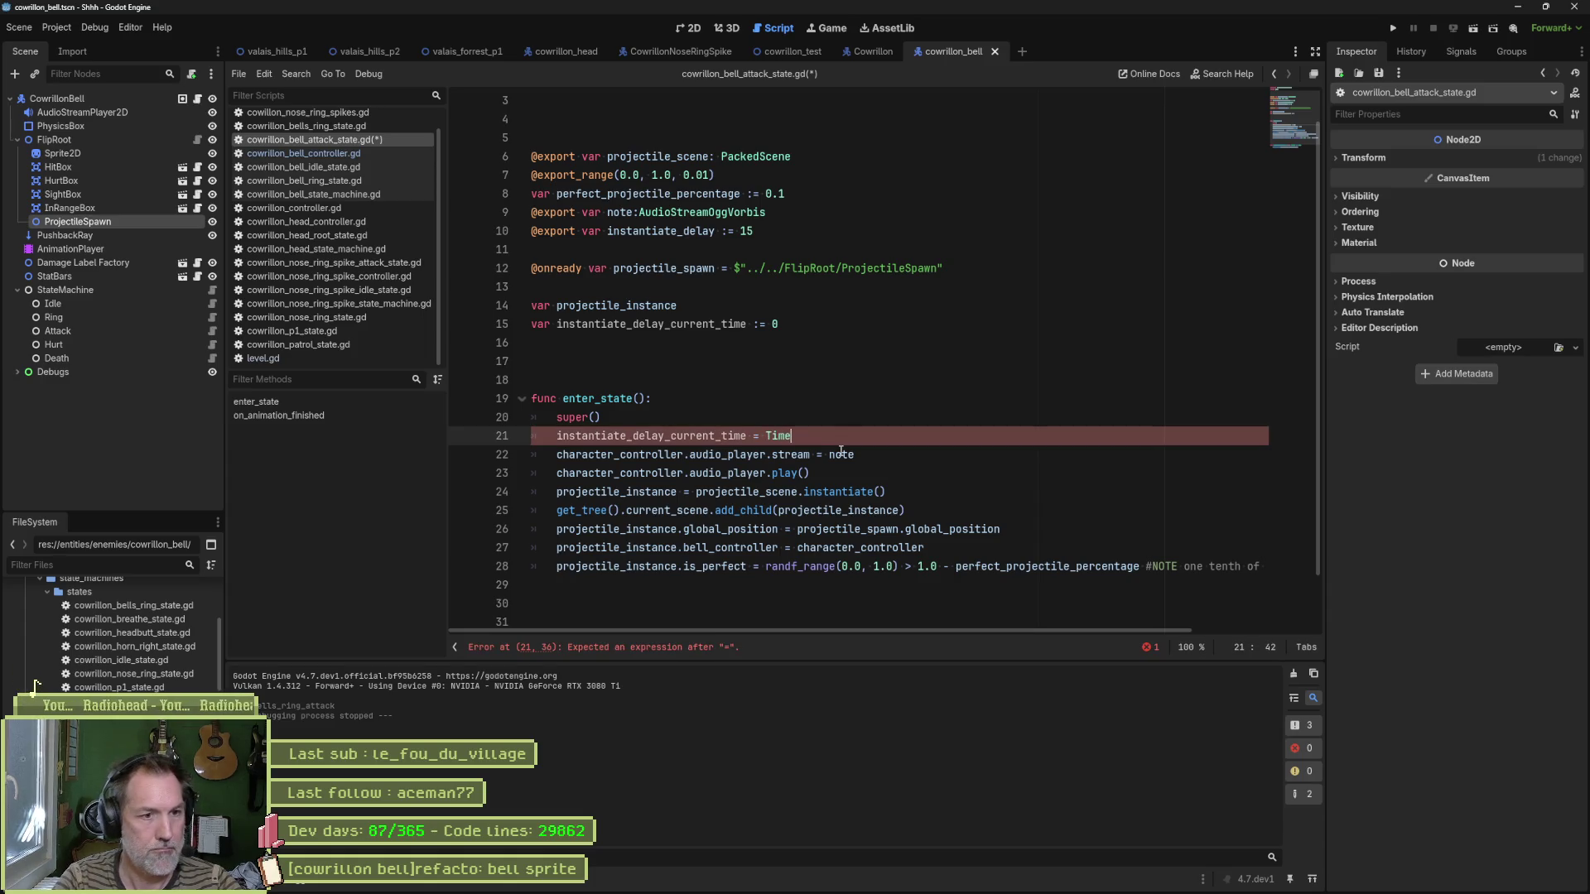
pyautogui.write('.entered_time')
pyautogui.press('Return')
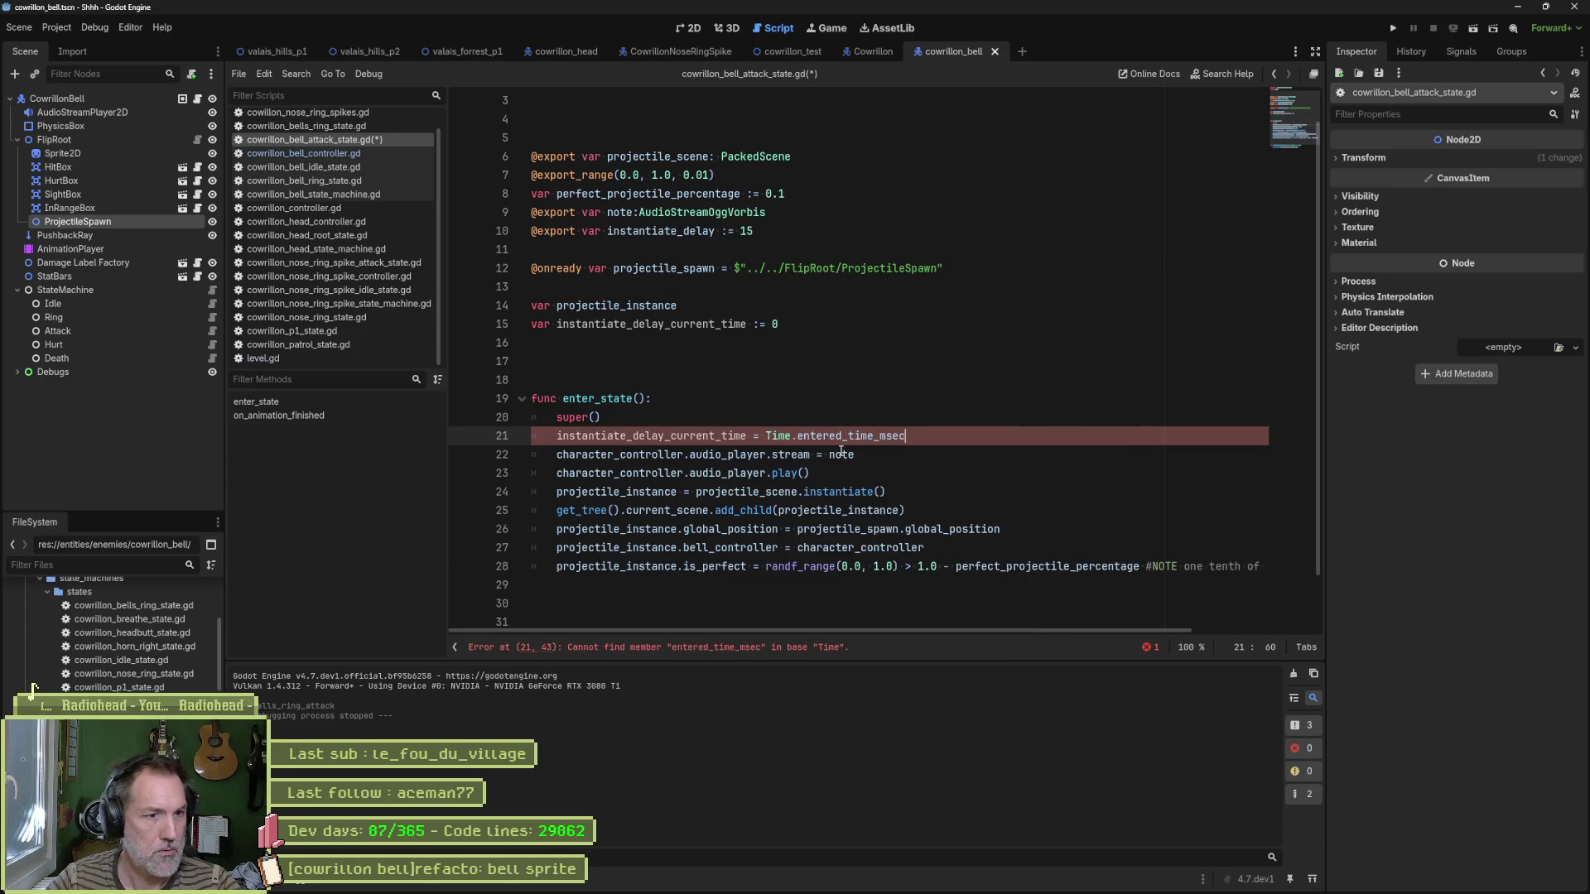
pyautogui.write('_msec')
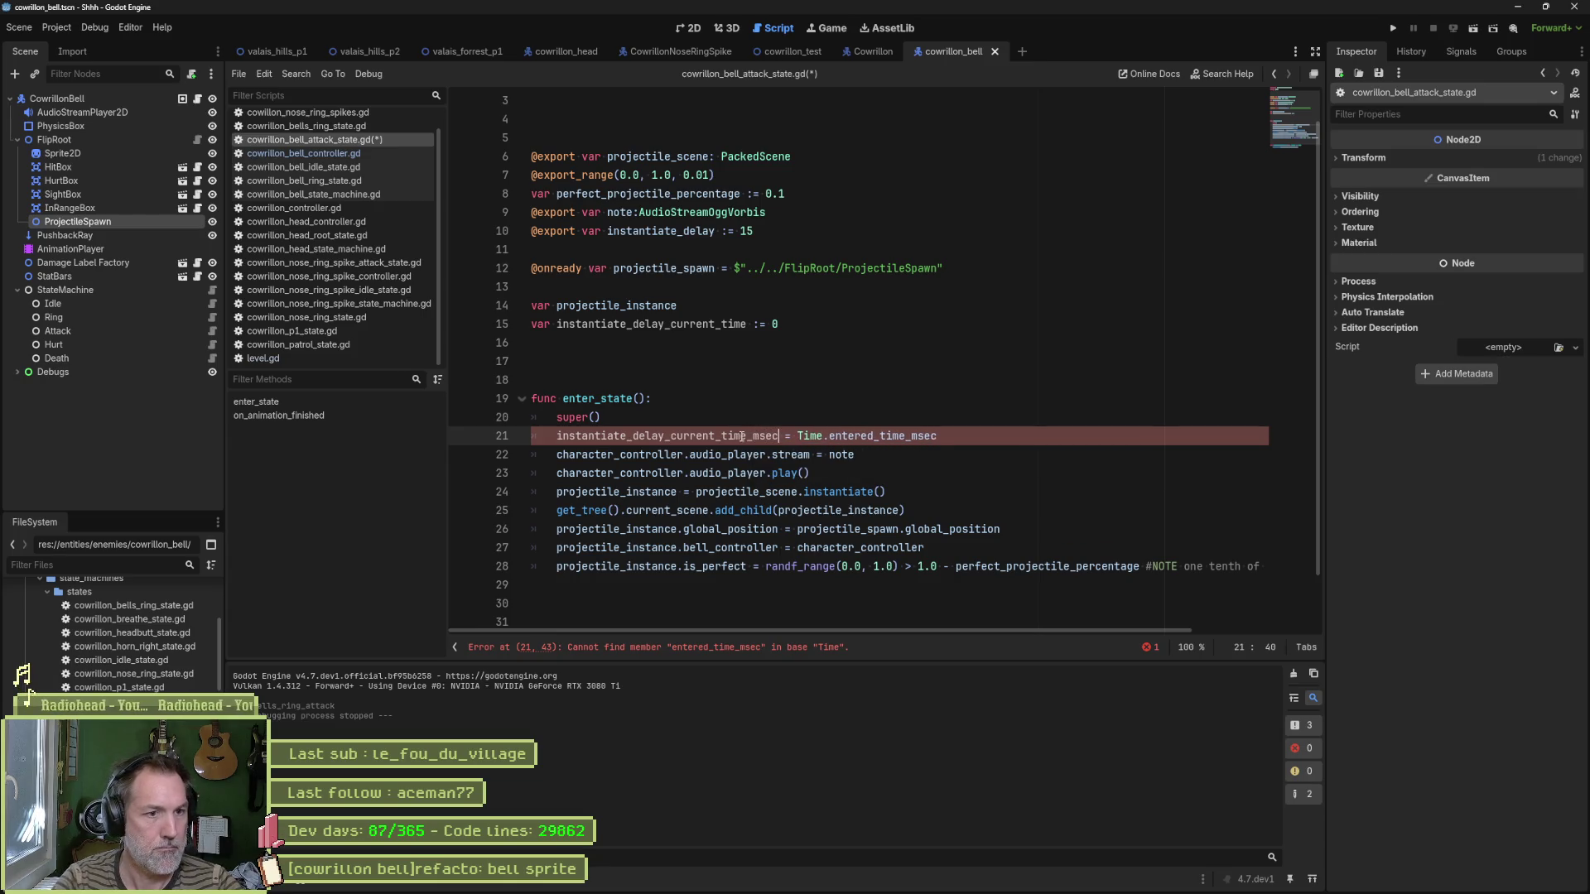
pyautogui.click(746, 324)
pyautogui.write('_msec')
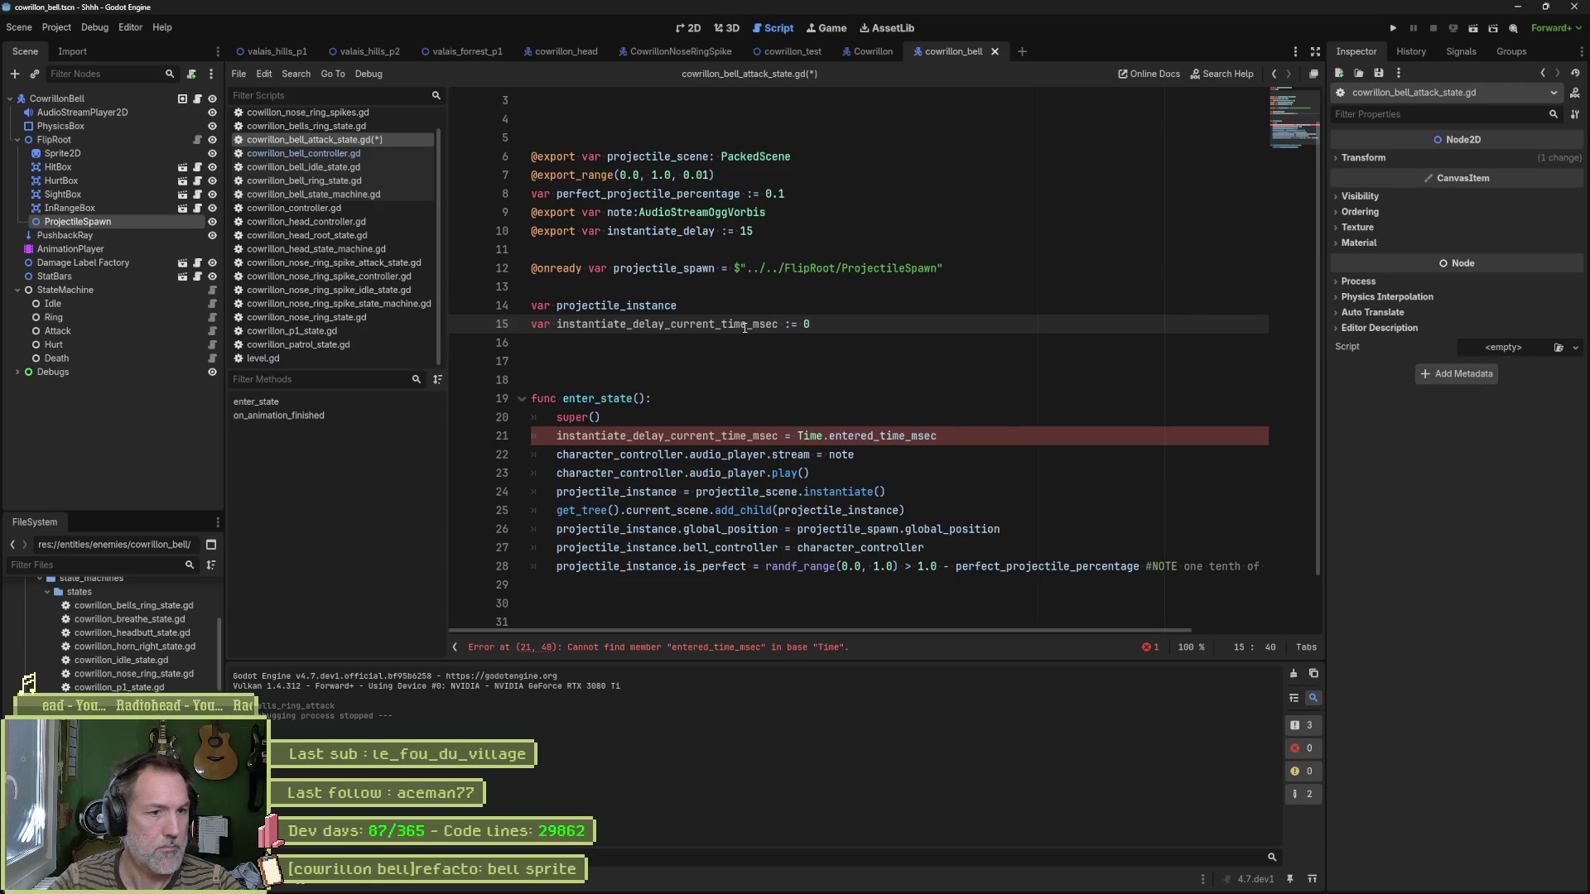
pyautogui.doubleClick(929, 437)
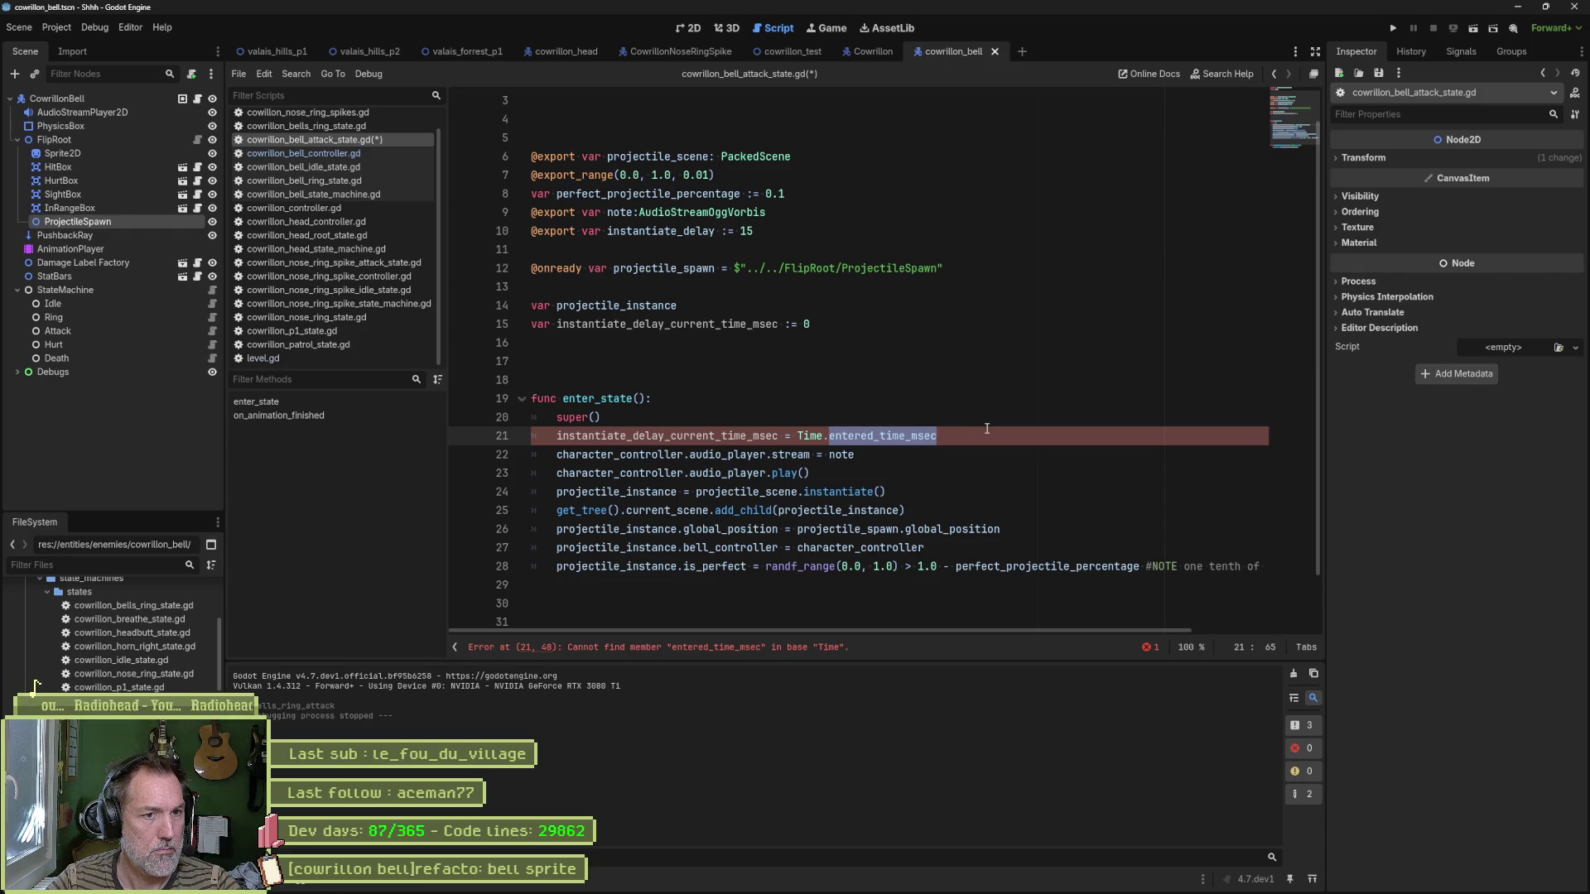
pyautogui.write('mse')
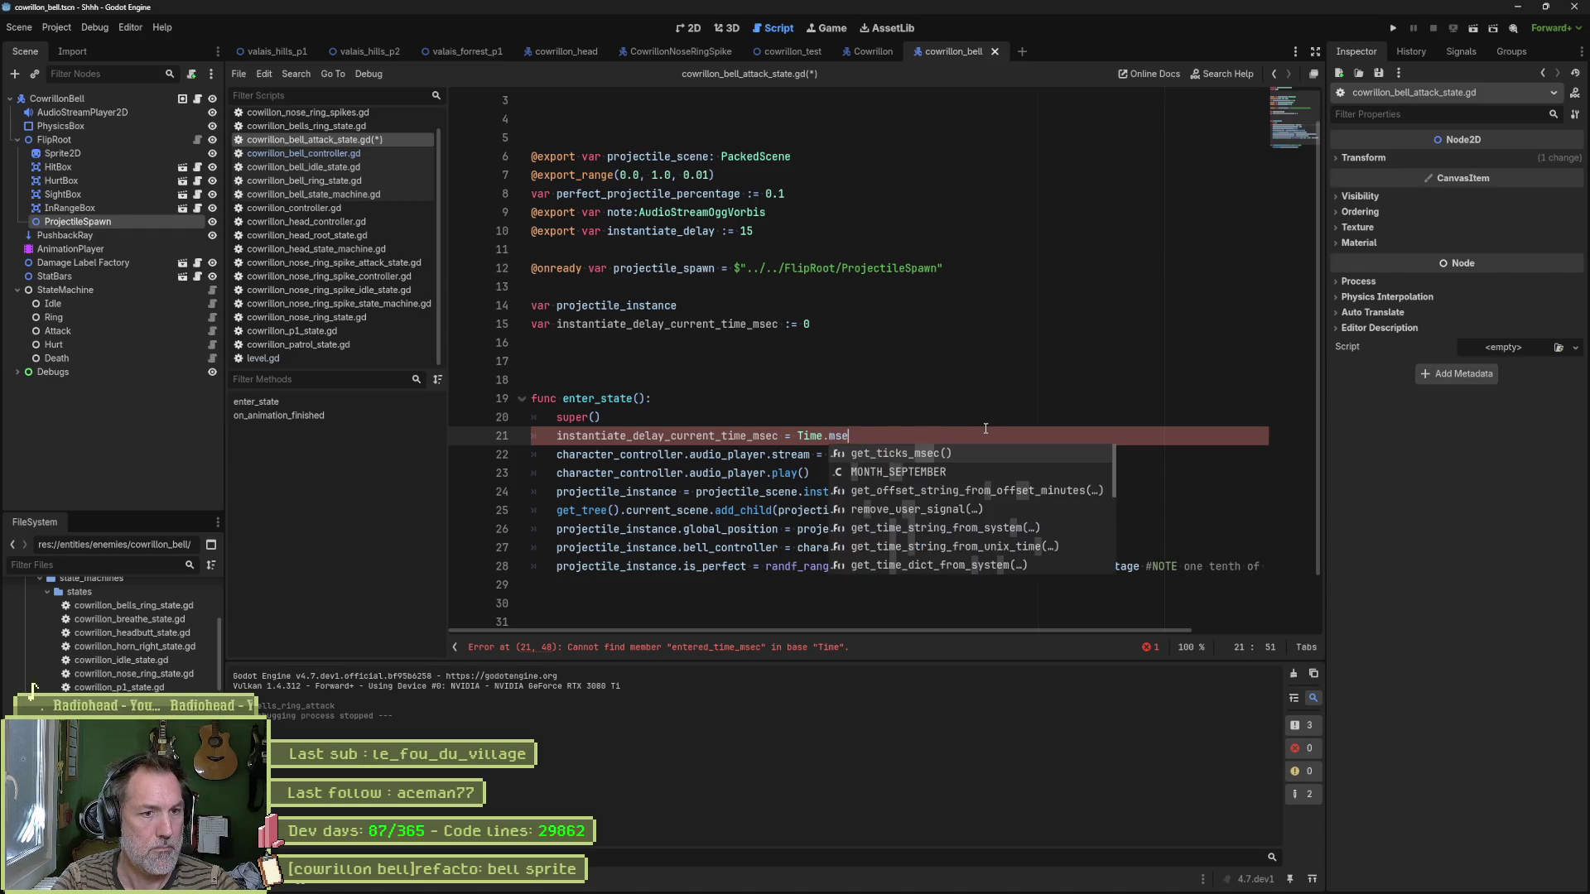
pyautogui.press('Return')
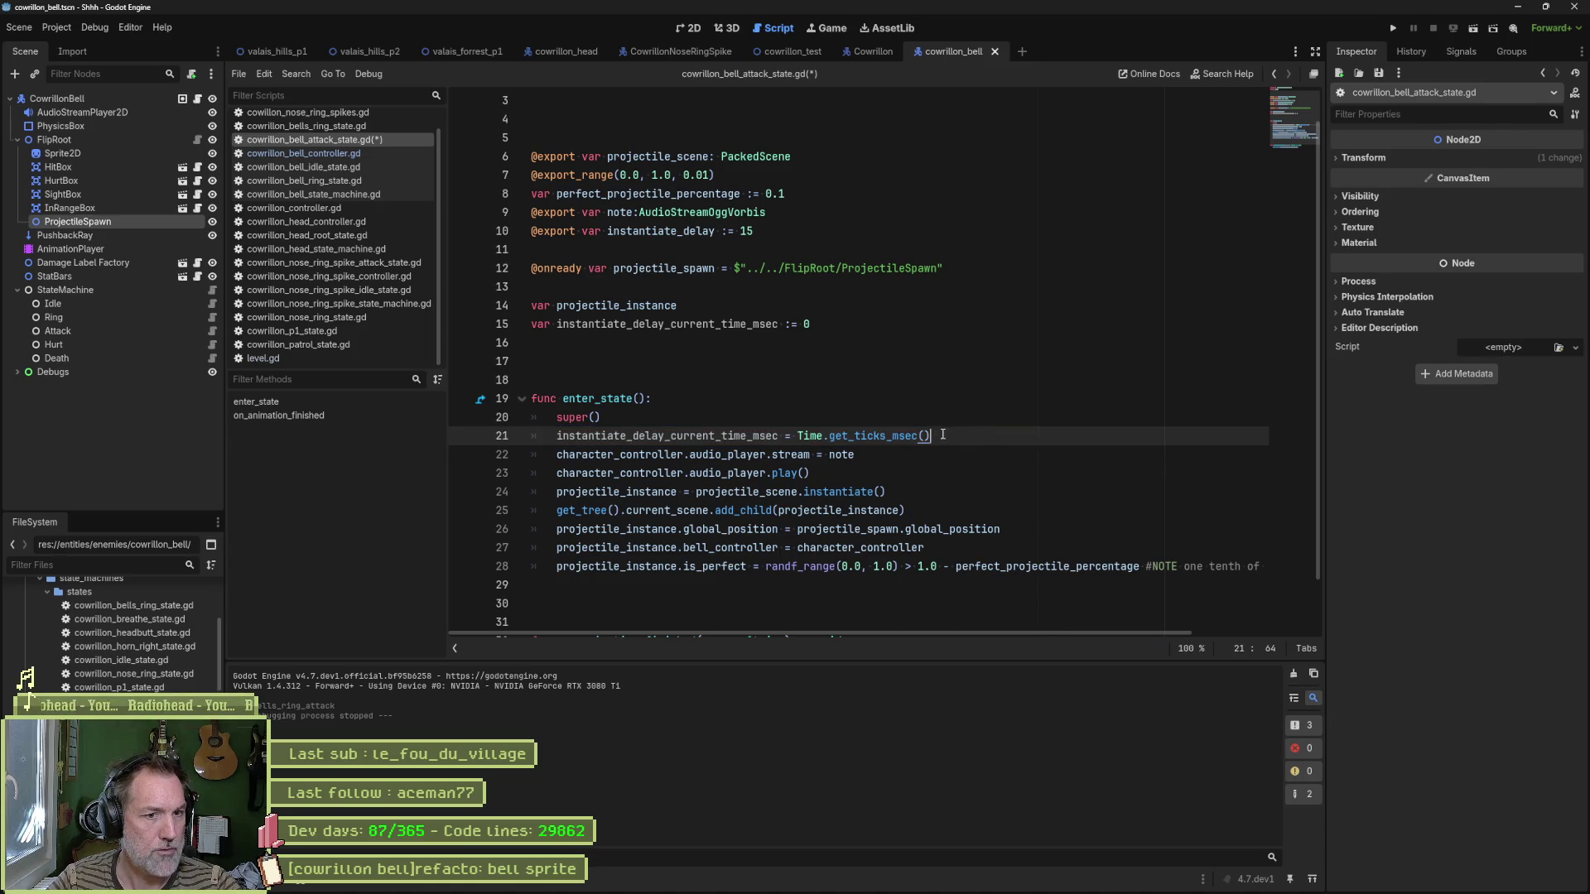
# - Delete the timer variable declaration and its get_ticks_msec assignment line
pyautogui.click(817, 325)
pyautogui.hotkey('ctrl', 'shift', 'k')
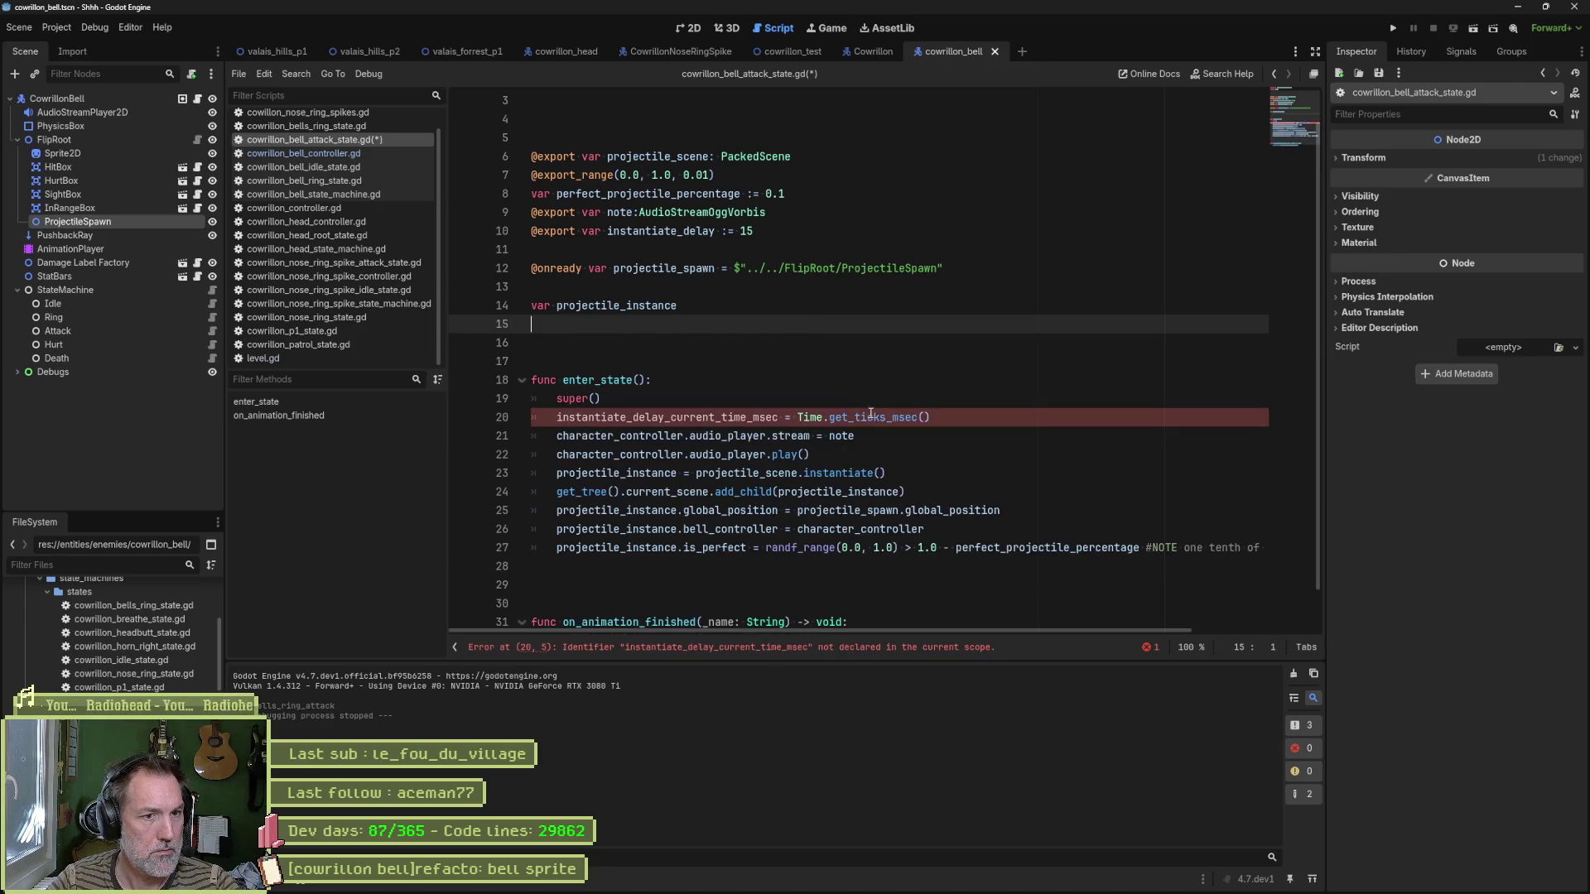
pyautogui.click(992, 417)
pyautogui.hotkey('ctrl', 'shift', 'k')
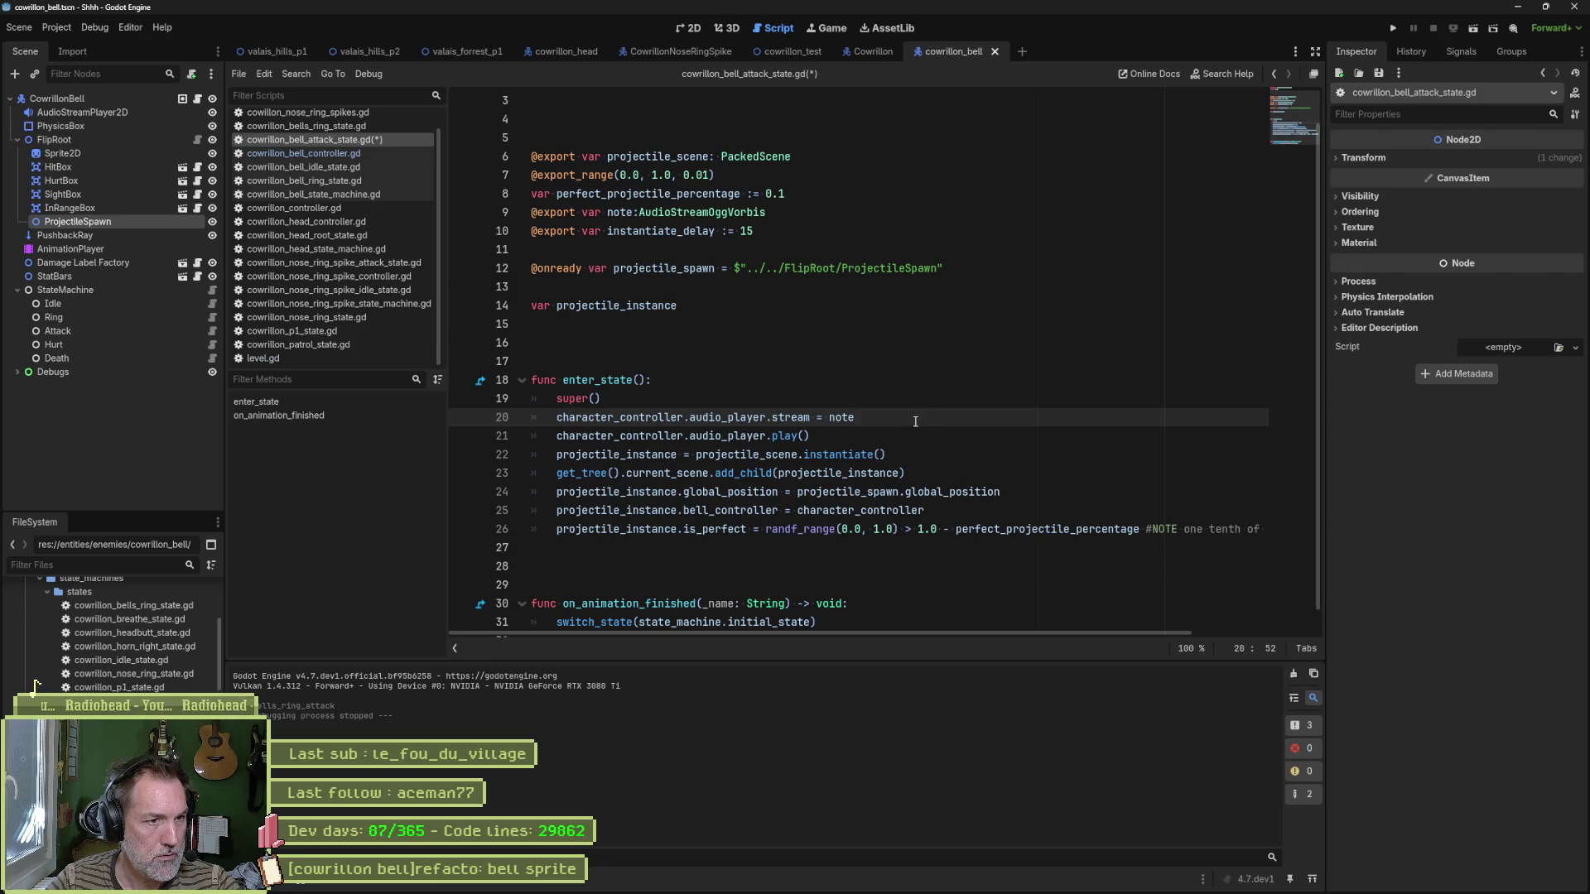
# - Add blank lines after enter_state and begin typing an update function
pyautogui.scroll(-1, 916, 426)
pyautogui.click(785, 549)
pyautogui.press('Return')
pyautogui.press('Return')
pyautogui.press('Return')
pyautogui.press('Up')
pyautogui.press('Up')
pyautogui.press('Return')
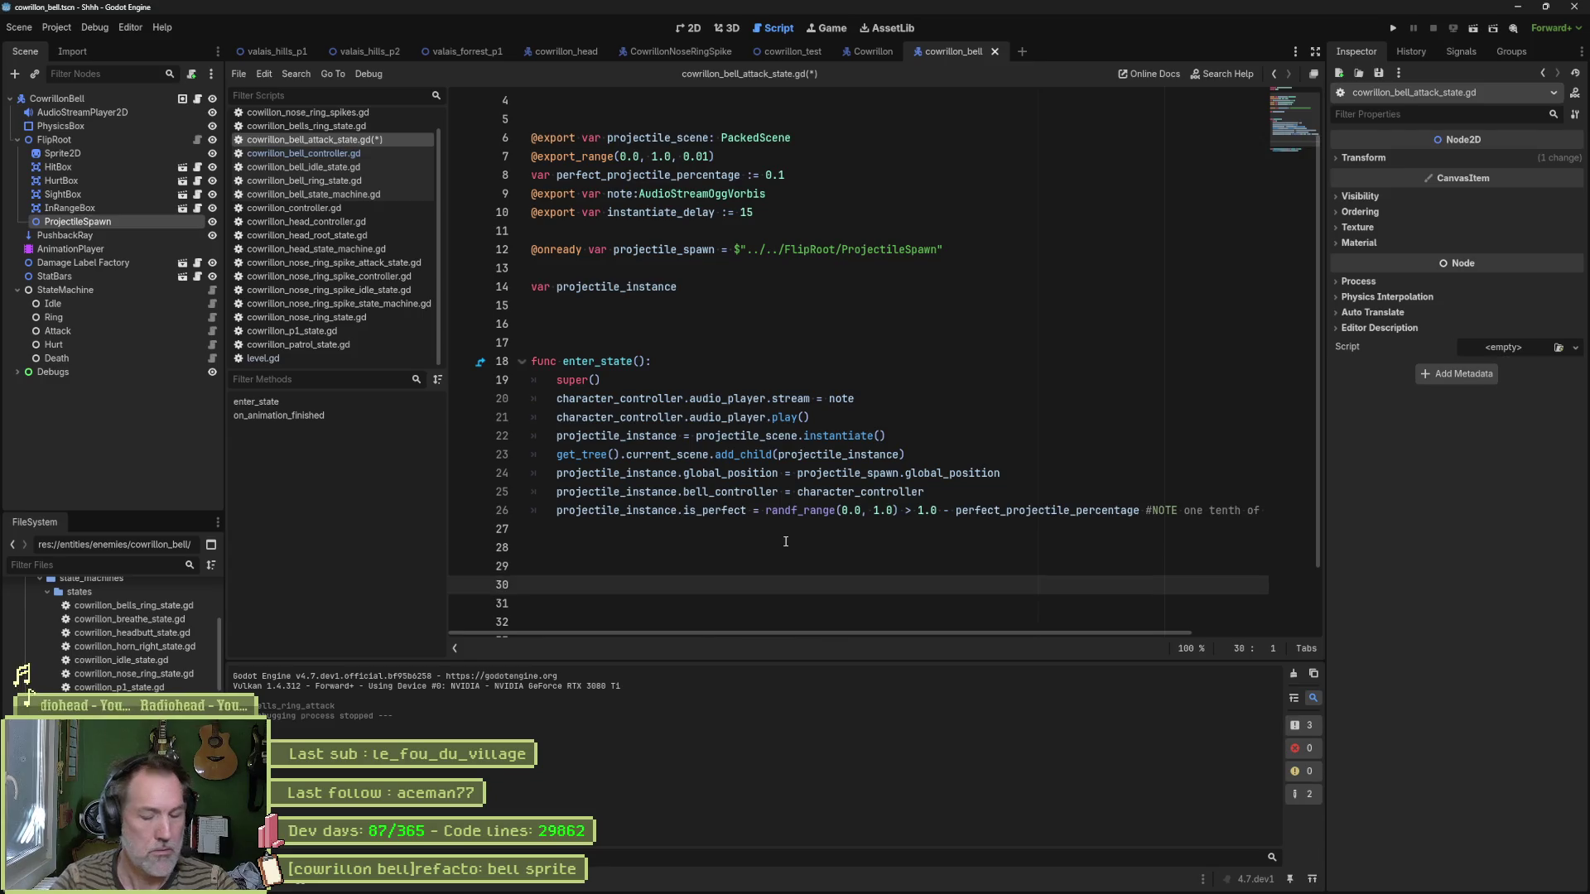
pyautogui.write('func ')
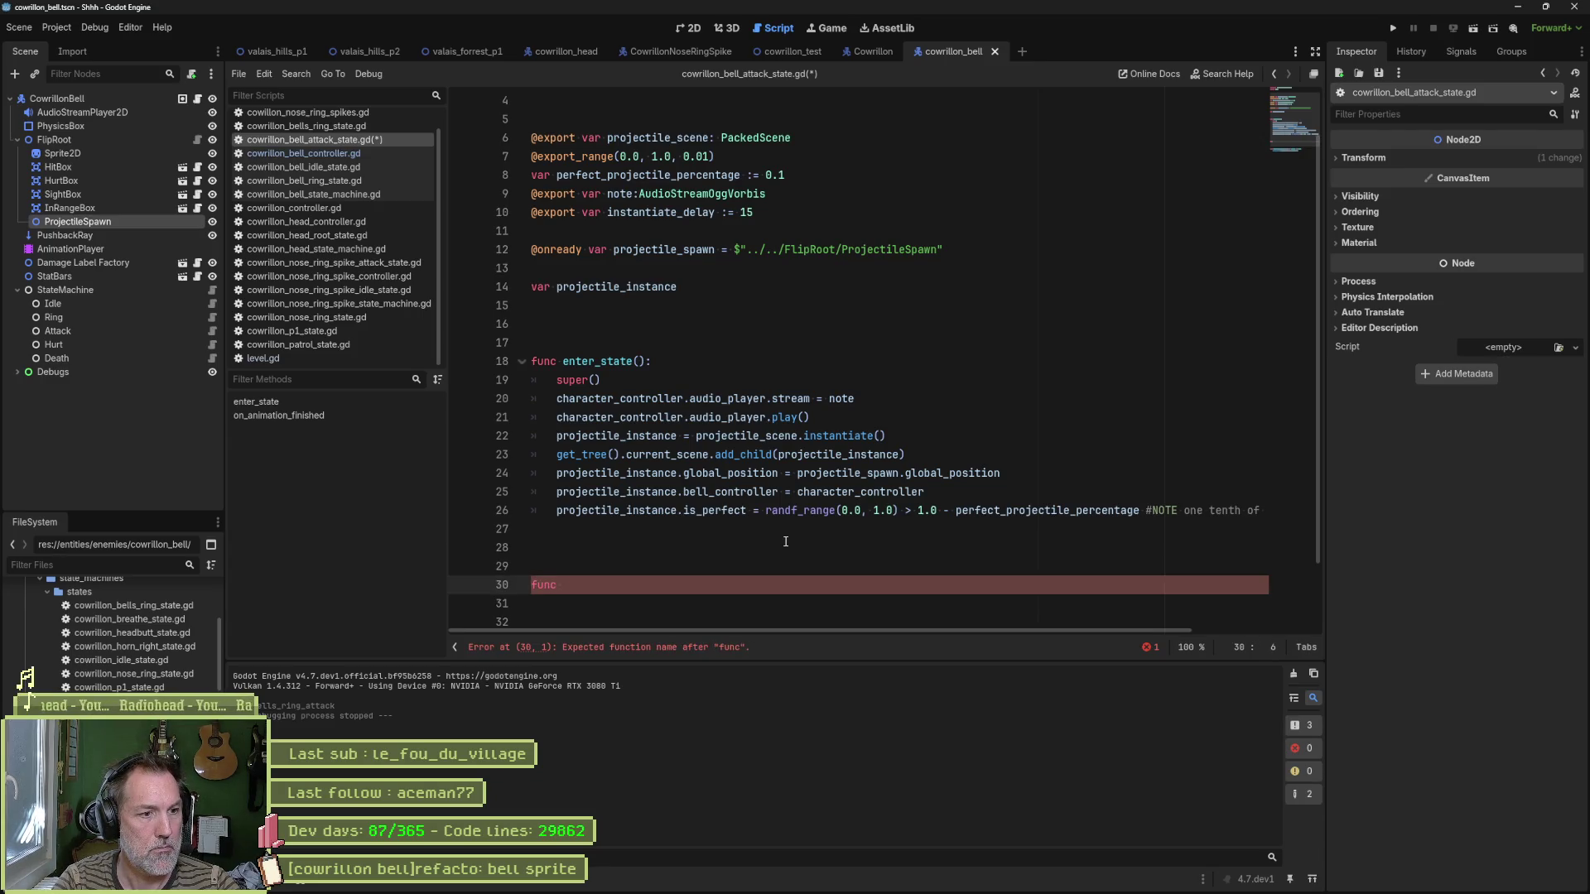
pyautogui.write('update_st')
# - Give update_state the check 'if Time.get_ticks_msec() - entered_time_msec > instantiate_delay:'
pyautogui.press('Return')
pyautogui.press('Return')
pyautogui.write('if ')
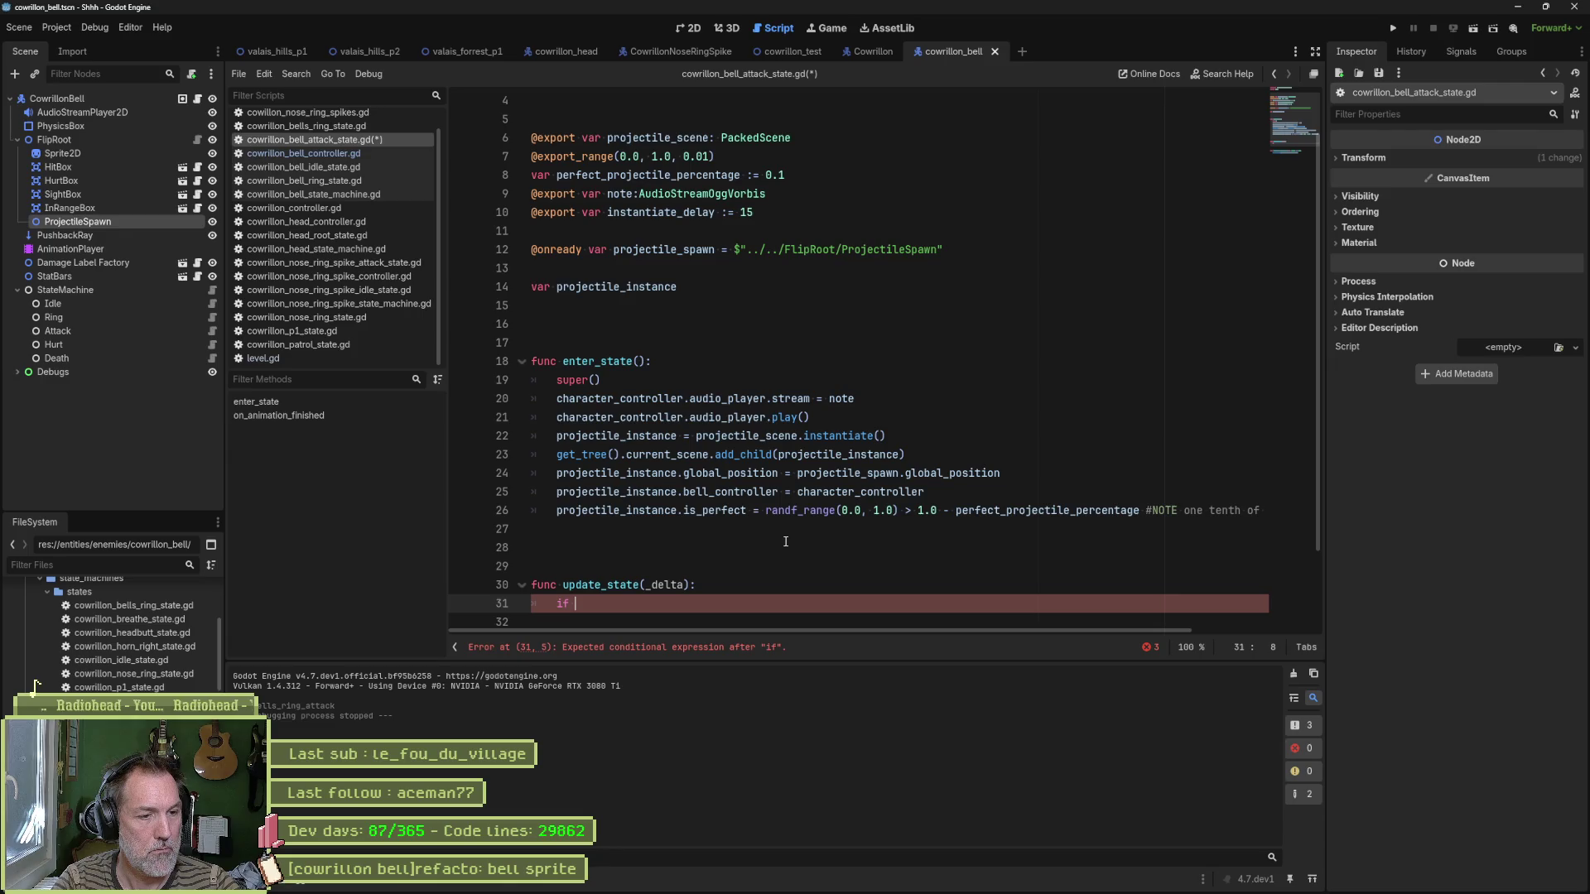
pyautogui.write('Time.')
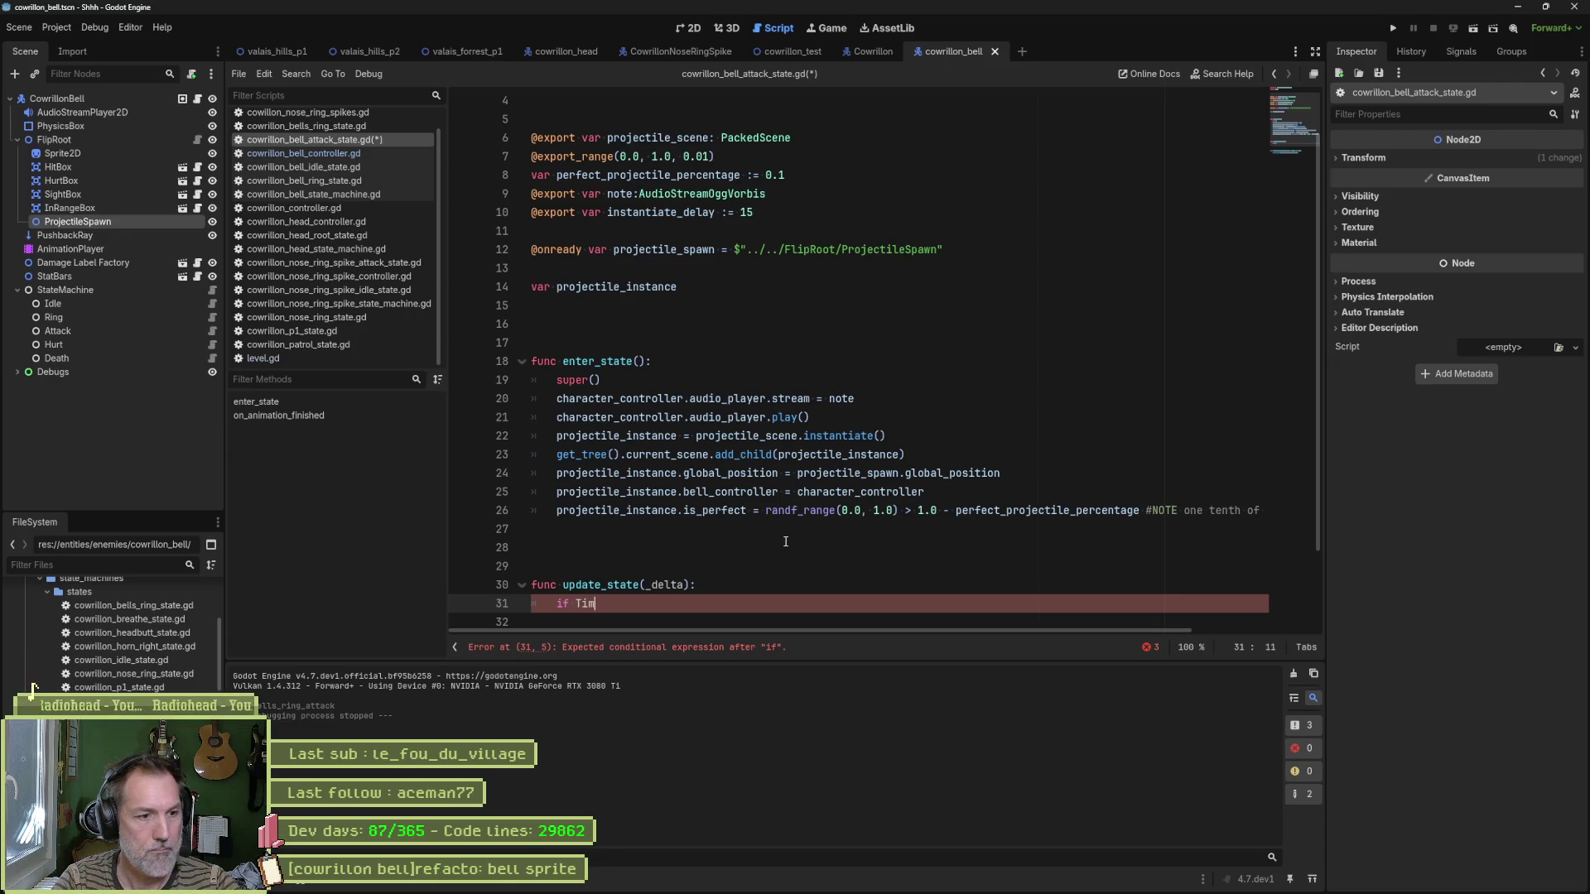
pyautogui.write('get_t')
pyautogui.press('Return')
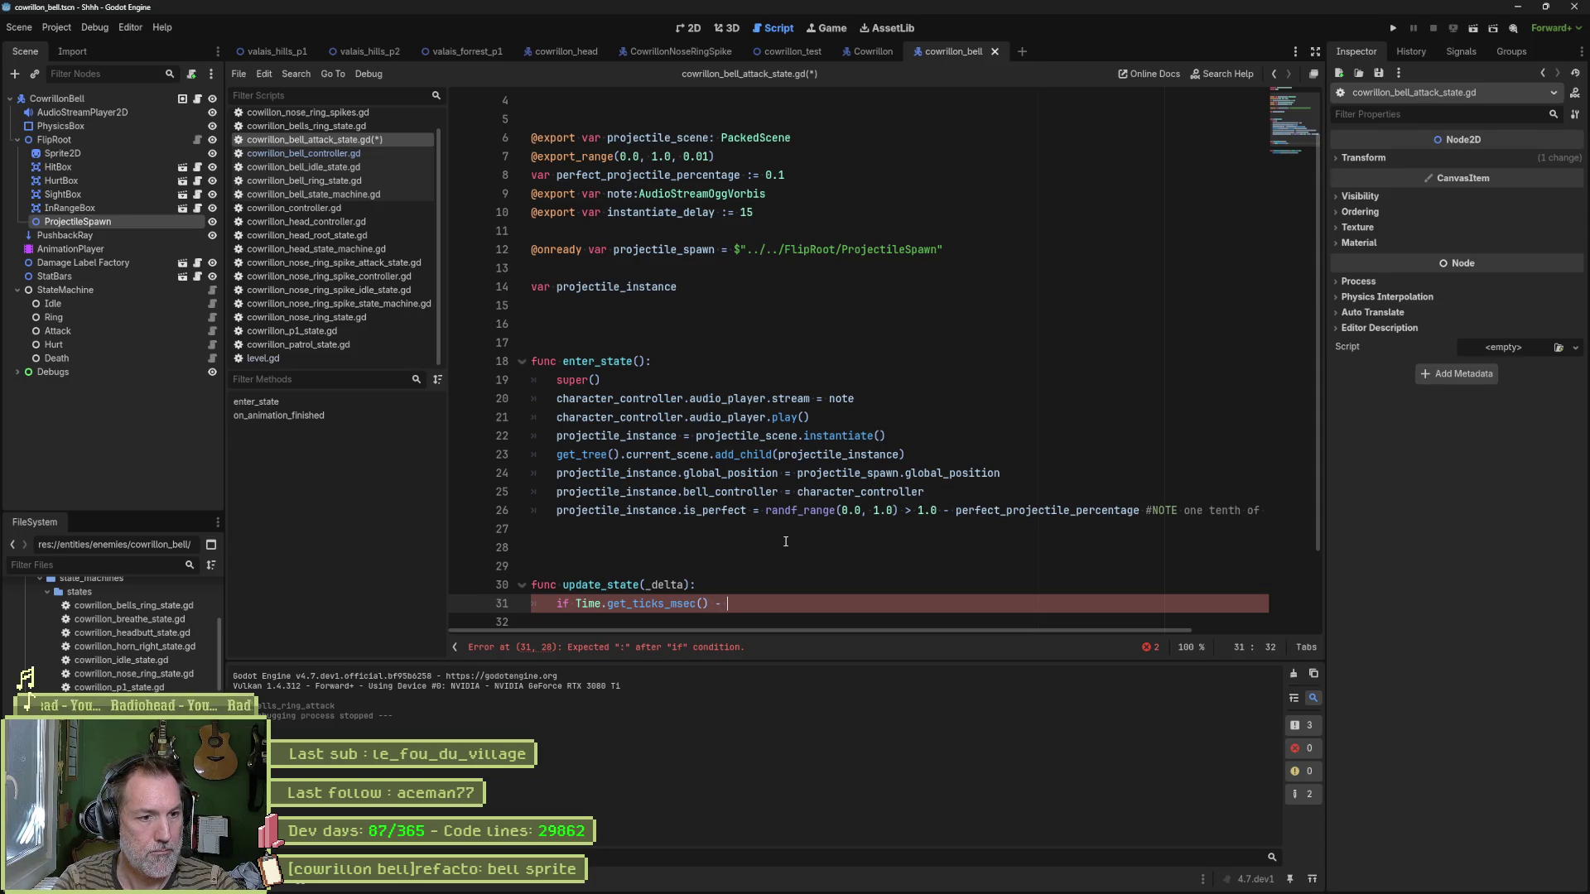
pyautogui.write('er')
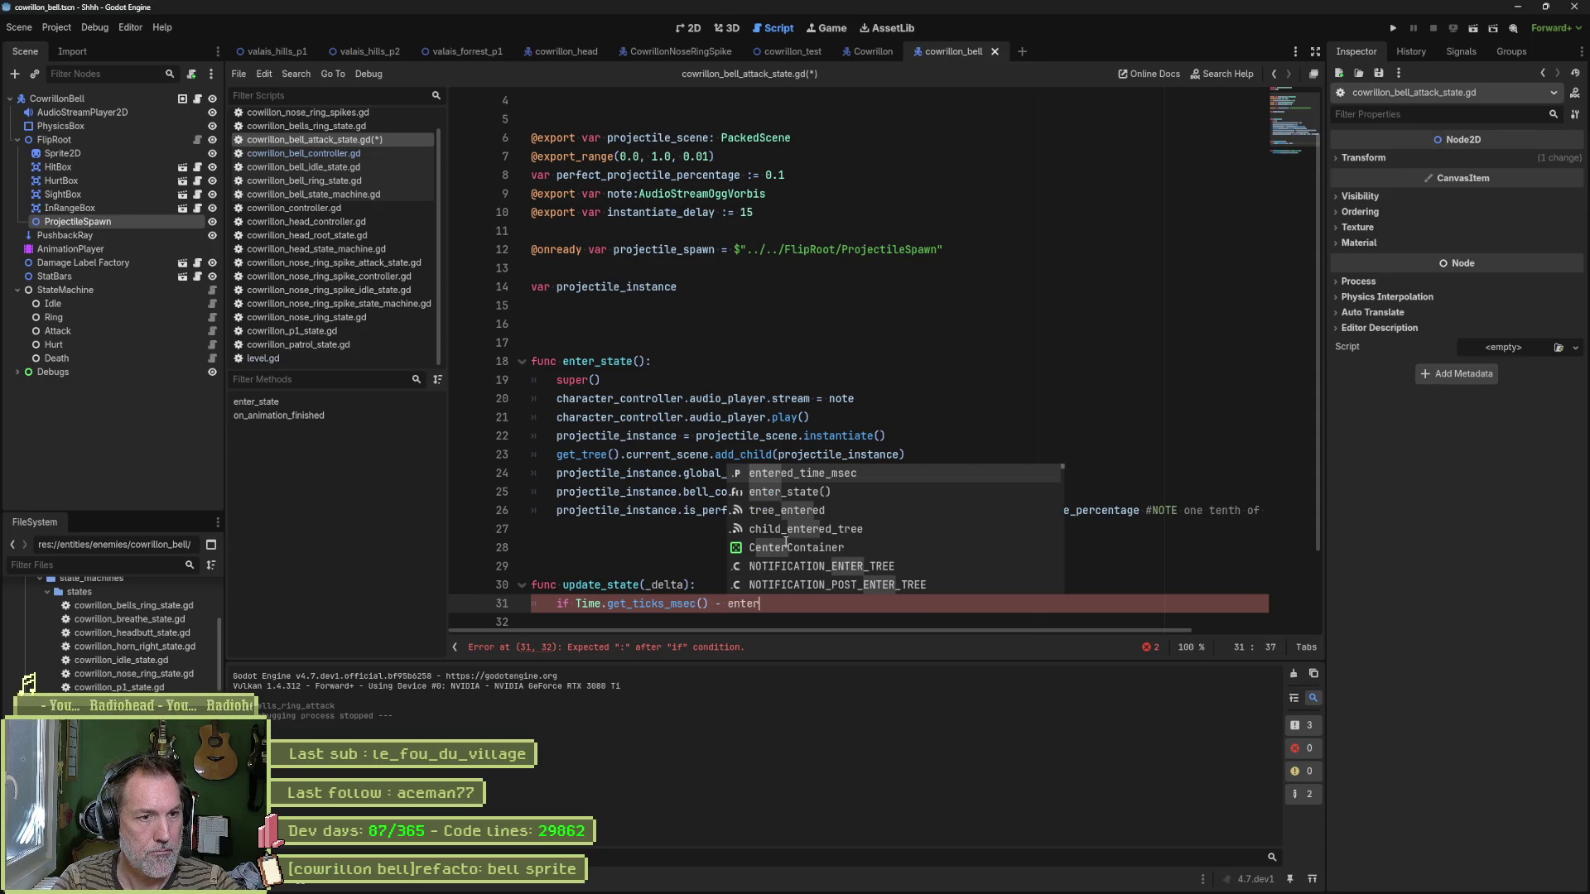
pyautogui.press('Return')
pyautogui.write('> del')
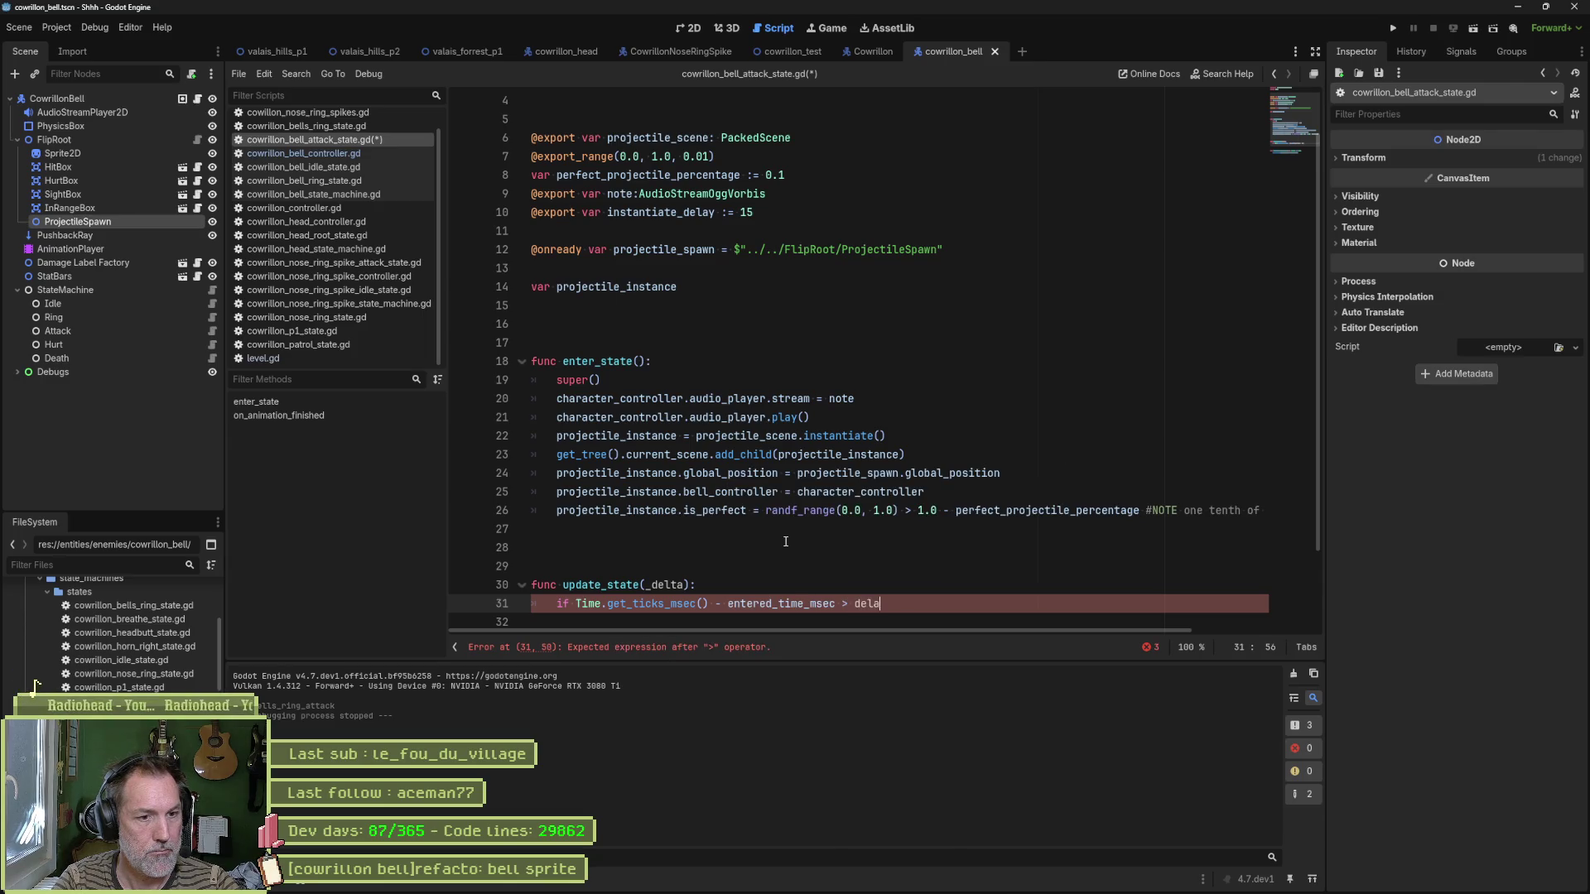
pyautogui.write('a')
pyautogui.press('Return')
pyautogui.write(':')
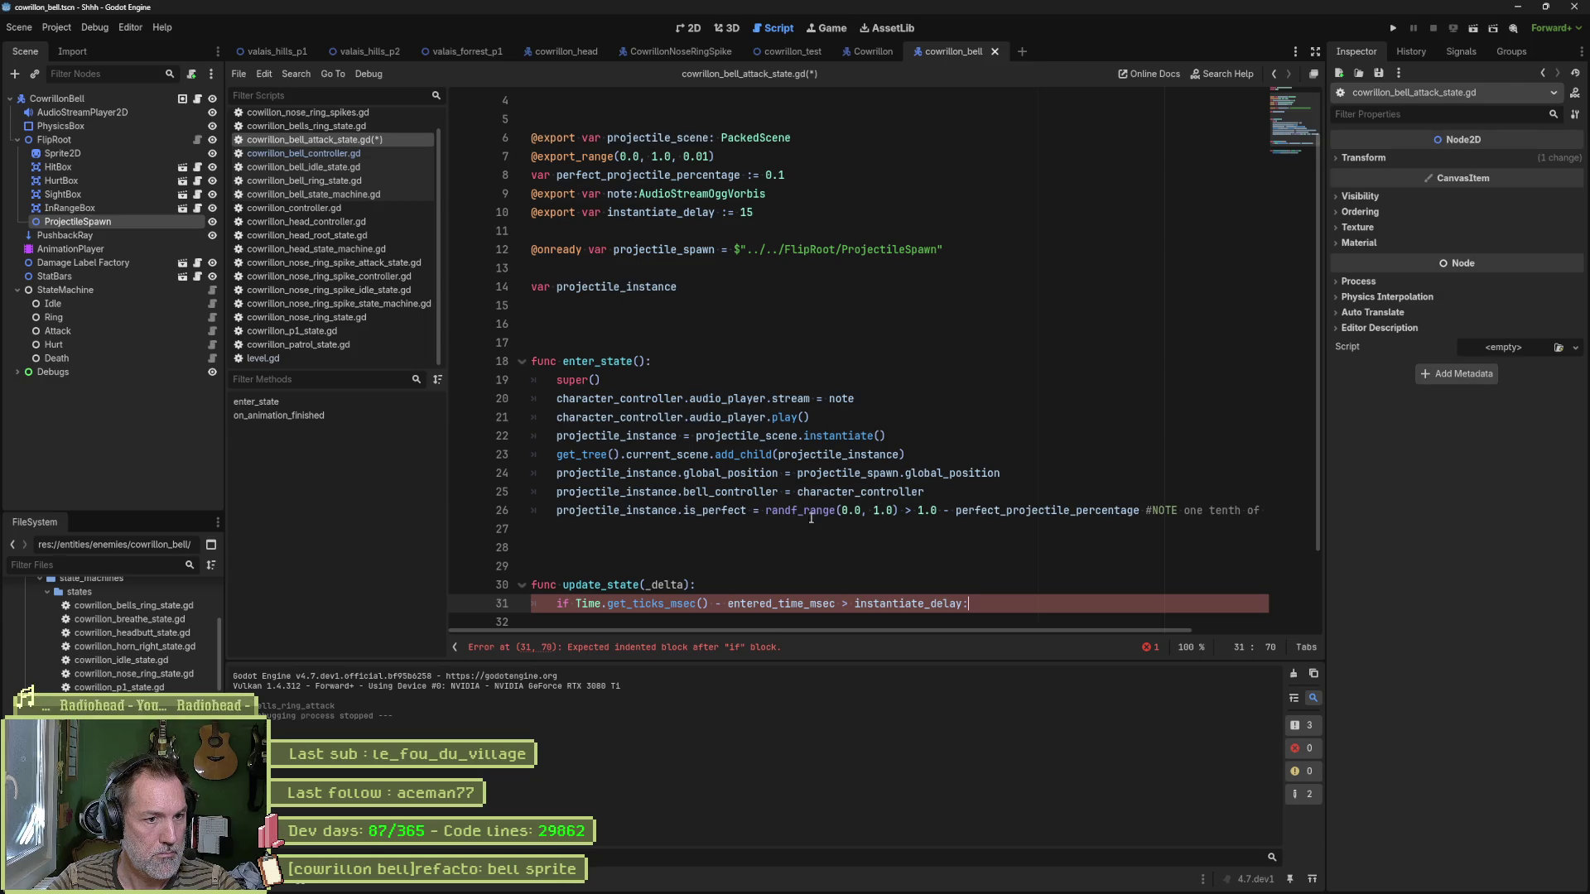
# - Cut the projectile spawning lines out of enter_state
pyautogui.moveTo(797, 527); pyautogui.dragTo(828, 414)
pyautogui.press('BackSpace')
pyautogui.scroll(-1, 799, 464)
pyautogui.click(763, 506)
# - Create 'func _instantiate_projectile() -> void:' holding the pasted projectile spawning lines
pyautogui.press('Return')
pyautogui.press('Return')
pyautogui.press('Return')
pyautogui.press('Up')
pyautogui.press('Up')
pyautogui.press('Return')
pyautogui.write('func _instan')
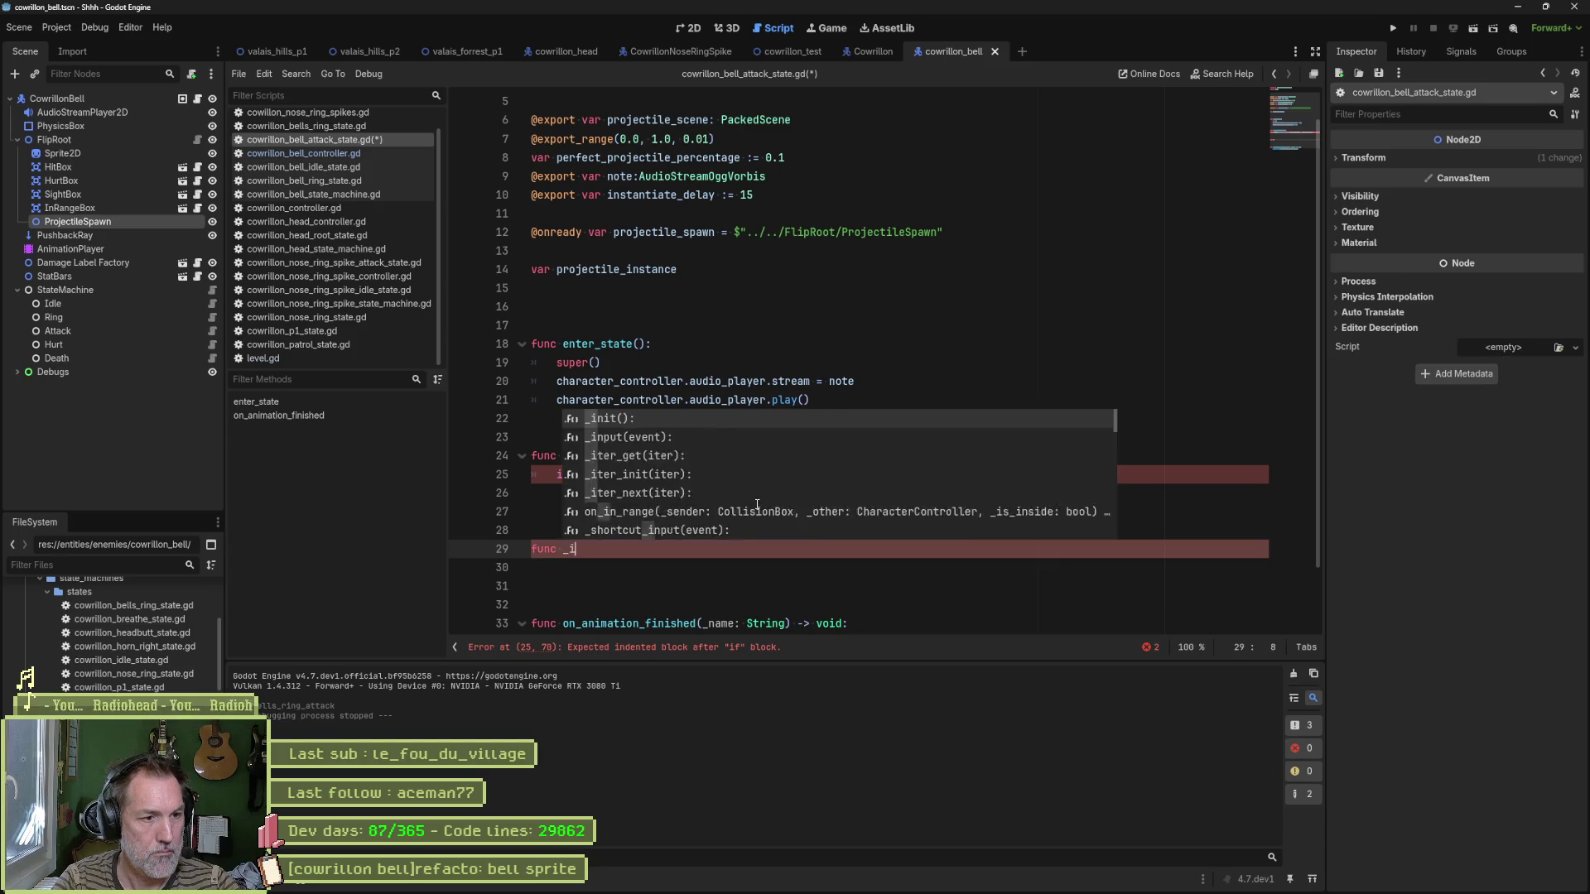
pyautogui.write('tiate_p')
pyautogui.press('BackSpace')
pyautogui.press('BackSpace')
pyautogui.write('jectile()')
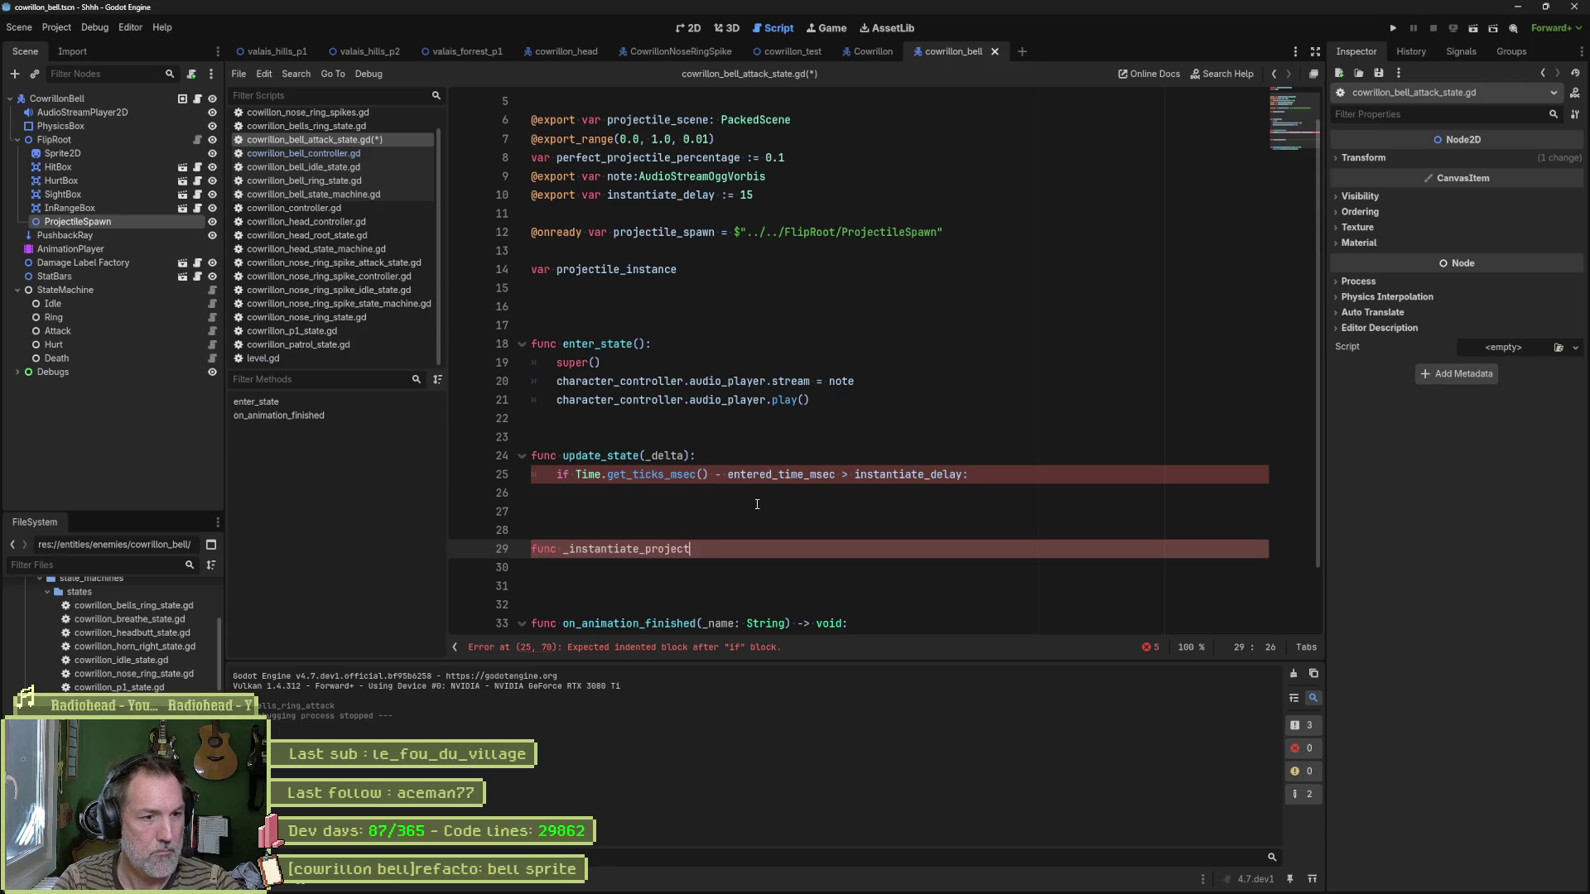
pyautogui.write(' -> void:')
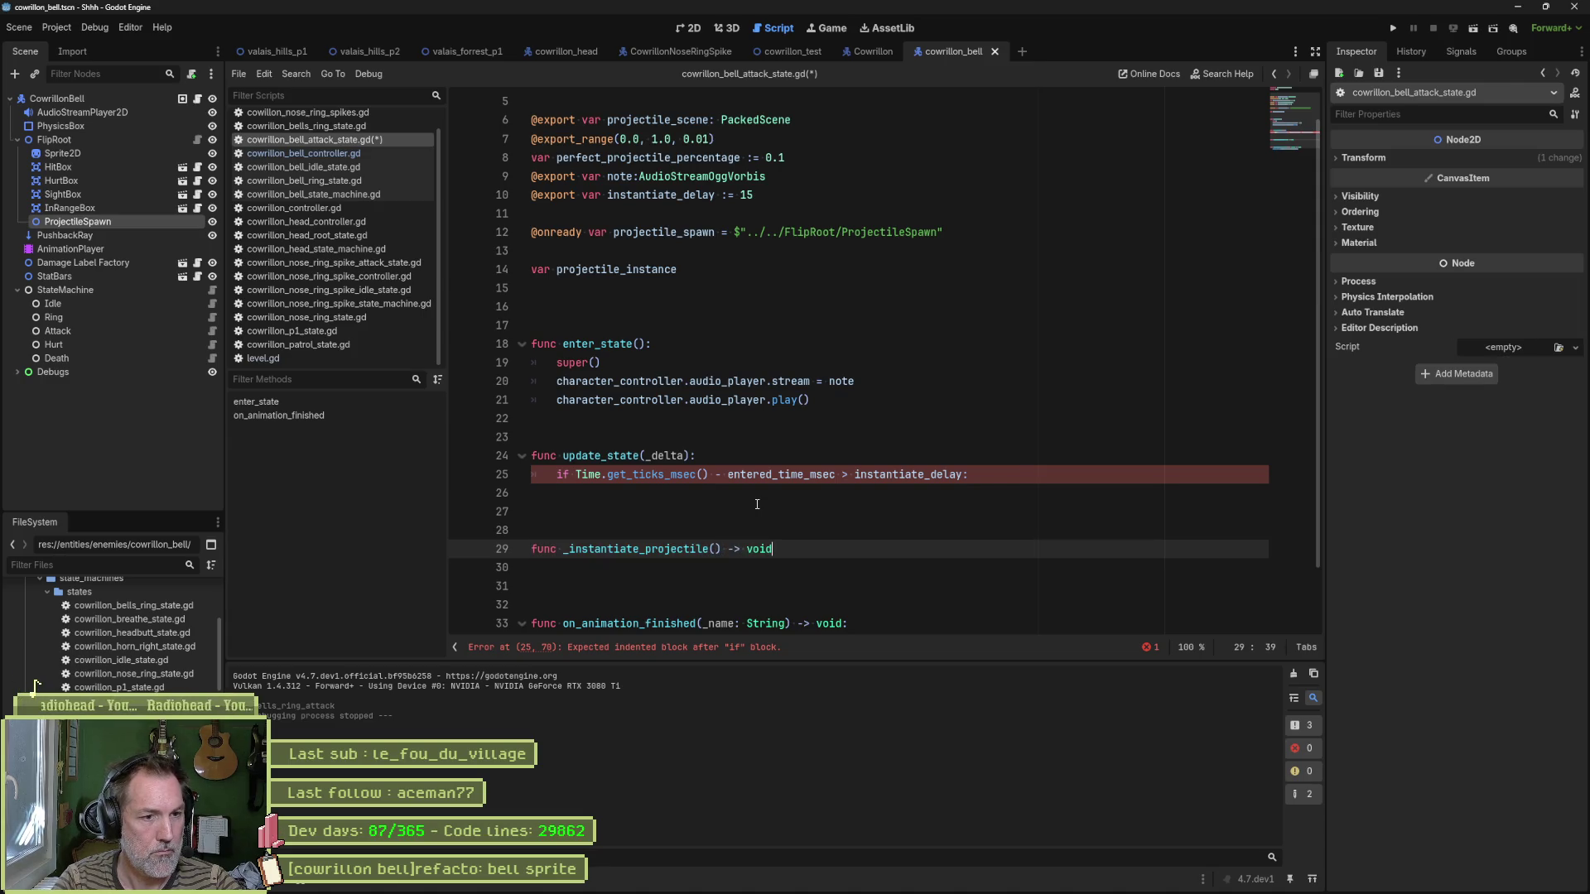
pyautogui.press('Return')
pyautogui.hotkey('ctrl', 'v')
pyautogui.click(757, 504)
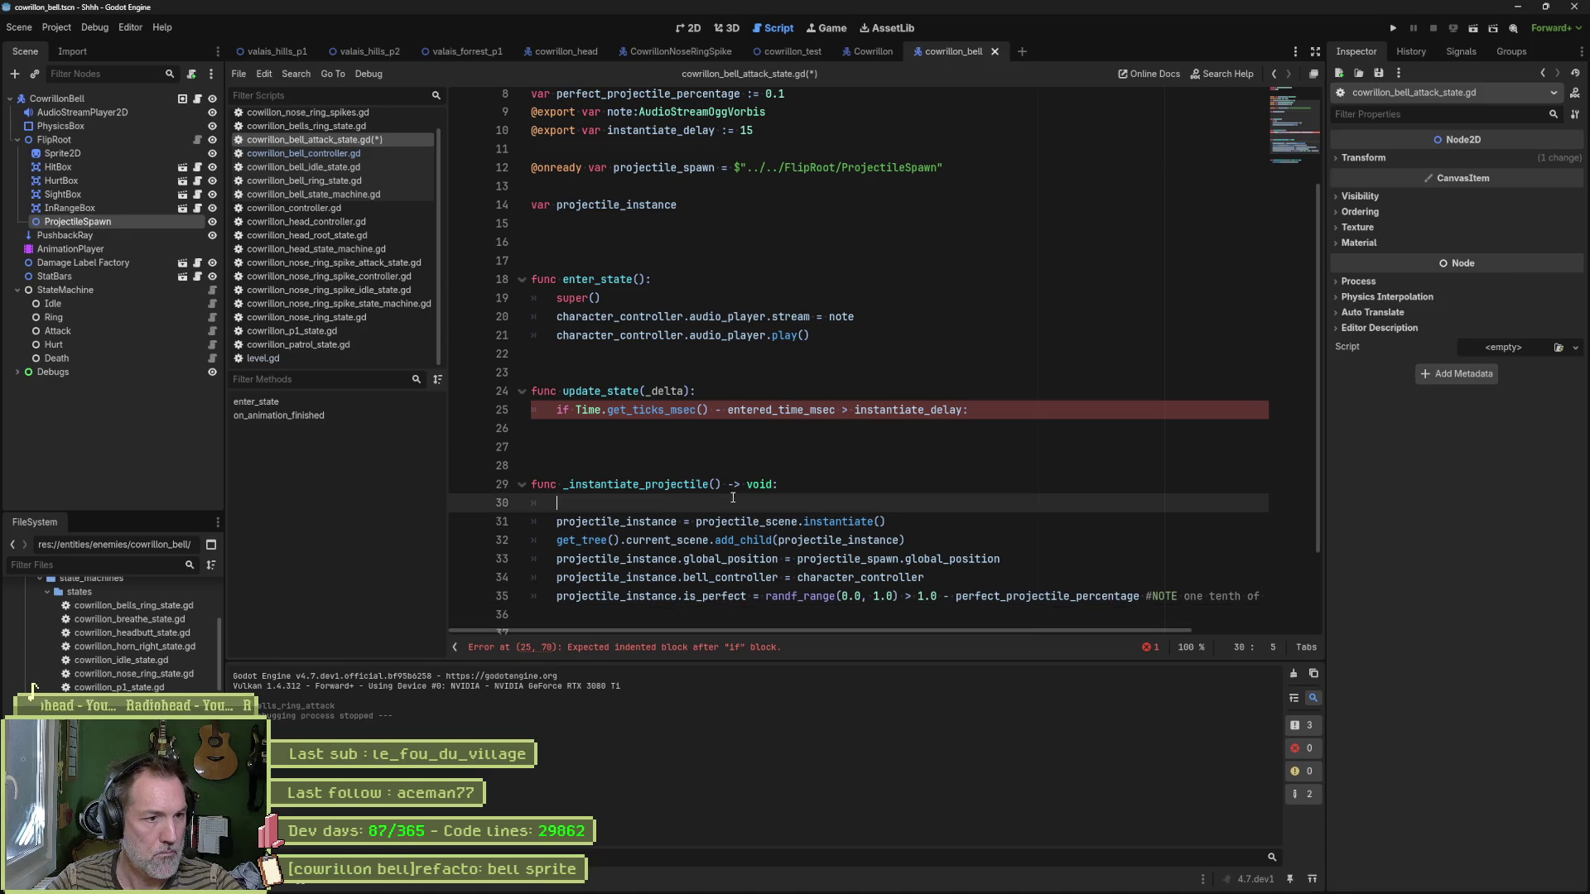
pyautogui.press('BackSpace')
pyautogui.press('BackSpace')
# - Call _instantiate_projectile() inside the update_state delay check
pyautogui.click(667, 485)
pyautogui.doubleClick(668, 485)
pyautogui.hotkey('ctrl', 'c')
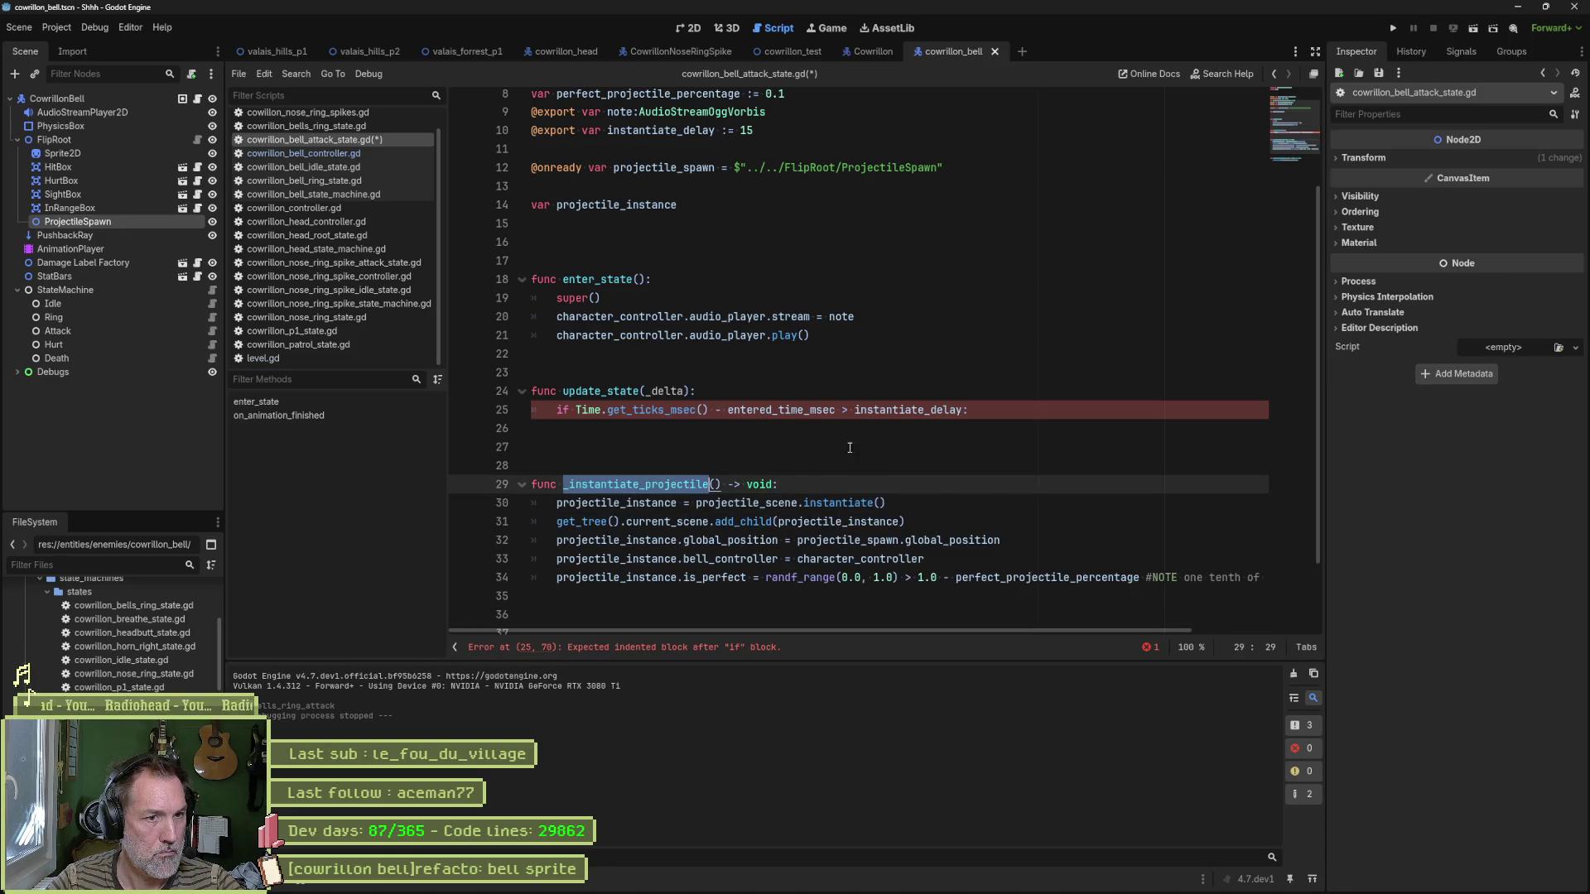
pyautogui.click(1016, 414)
pyautogui.press('Return')
pyautogui.hotkey('ctrl', 'v')
pyautogui.write('()')
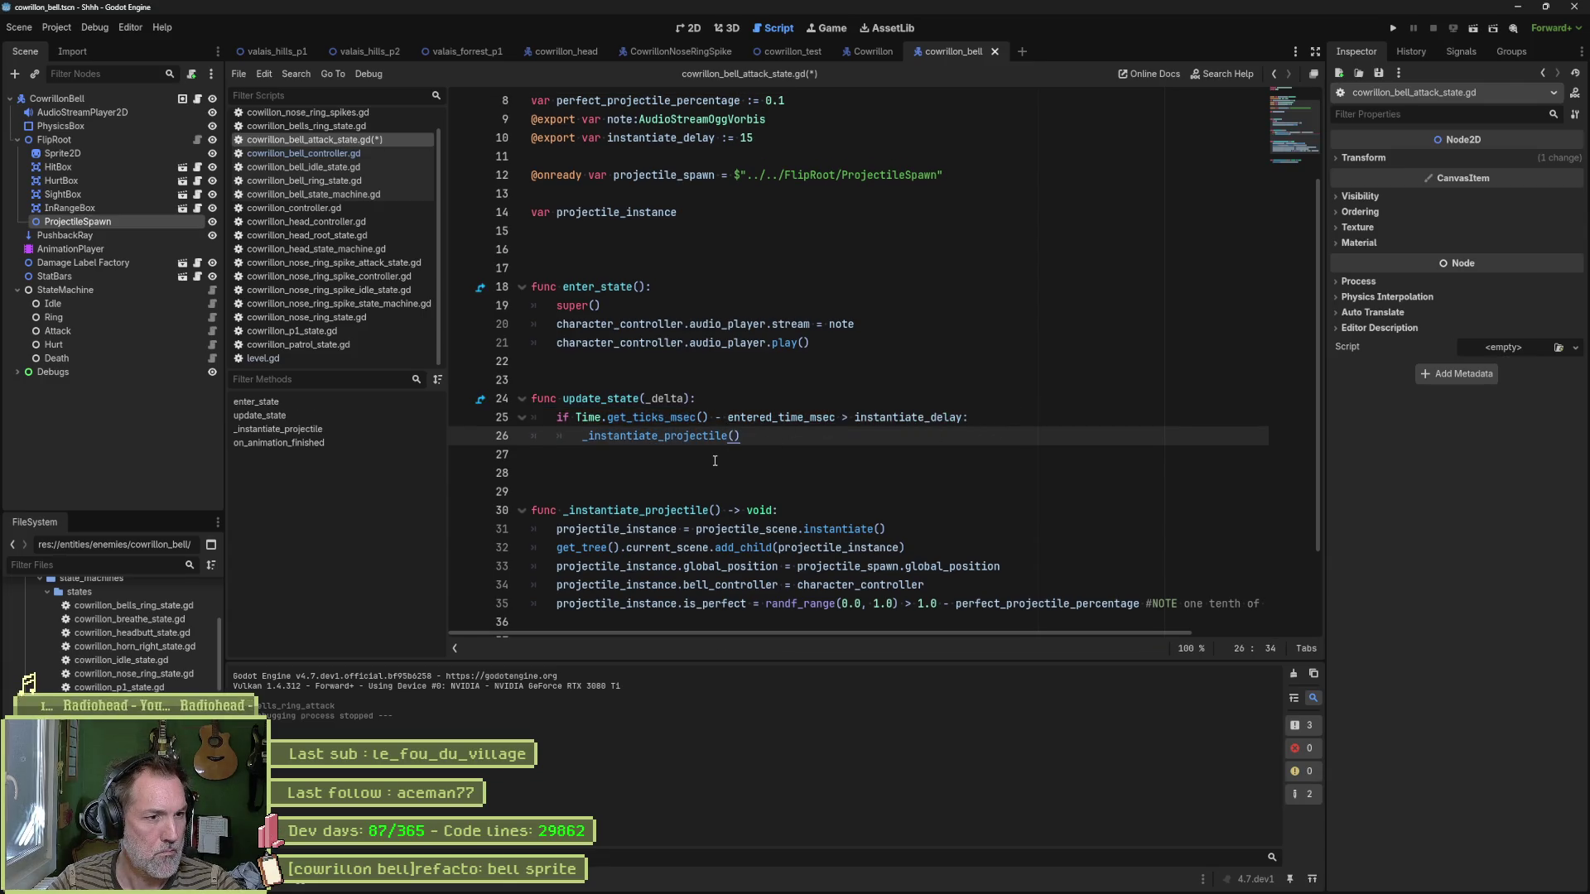
pyautogui.click(961, 478)
pyautogui.press('BackSpace')
# - Save the script and run the cowrillon_test scene with F6
pyautogui.hotkey('ctrl', 's')
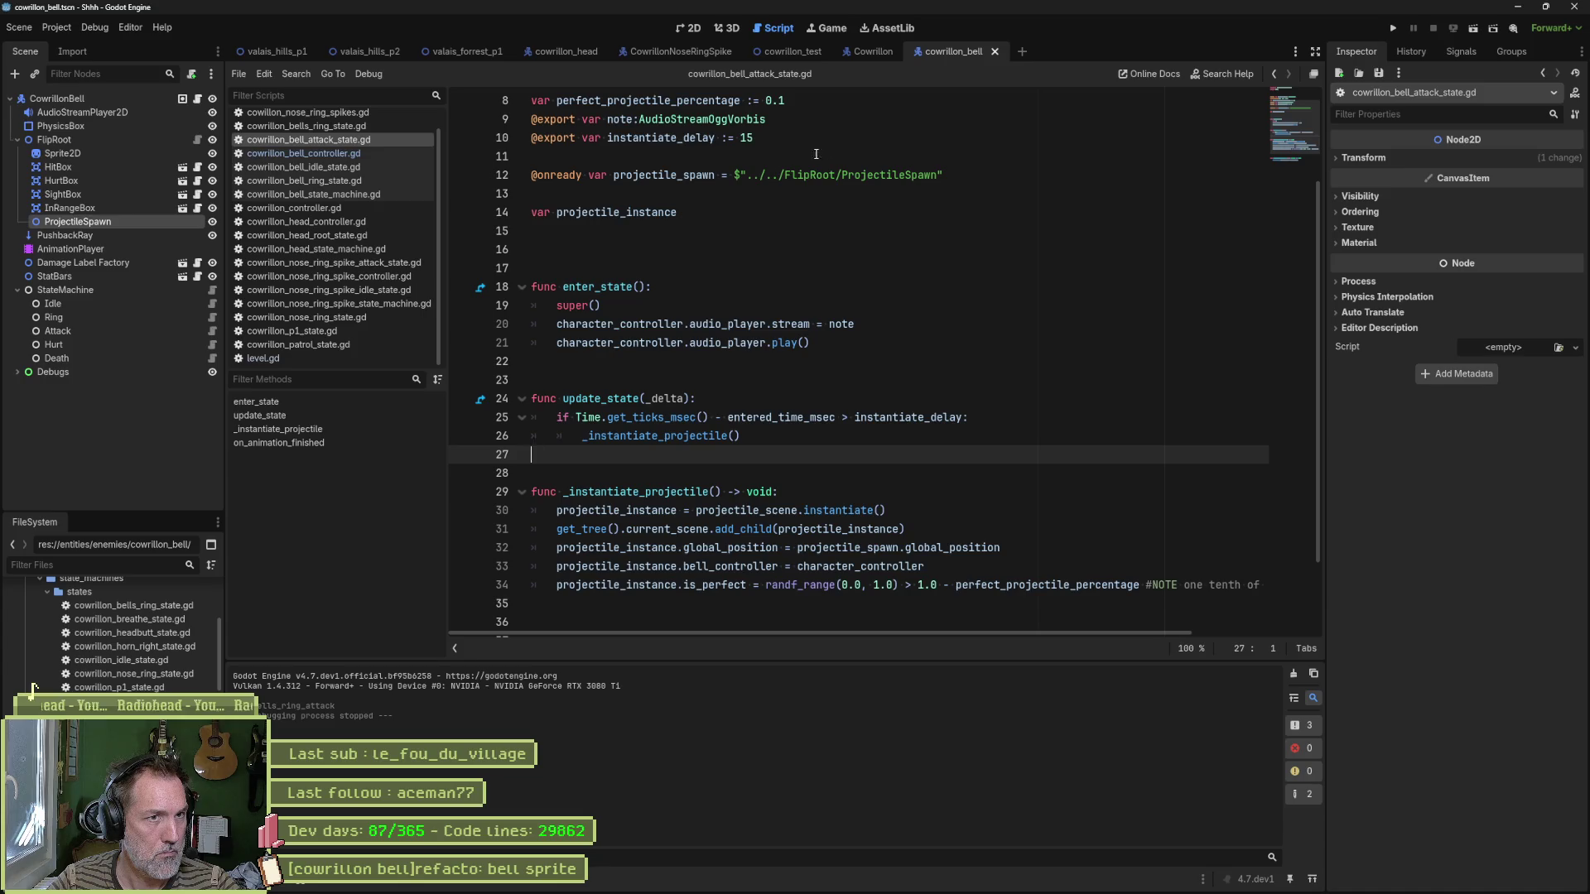
pyautogui.click(795, 51)
pyautogui.press('F6')
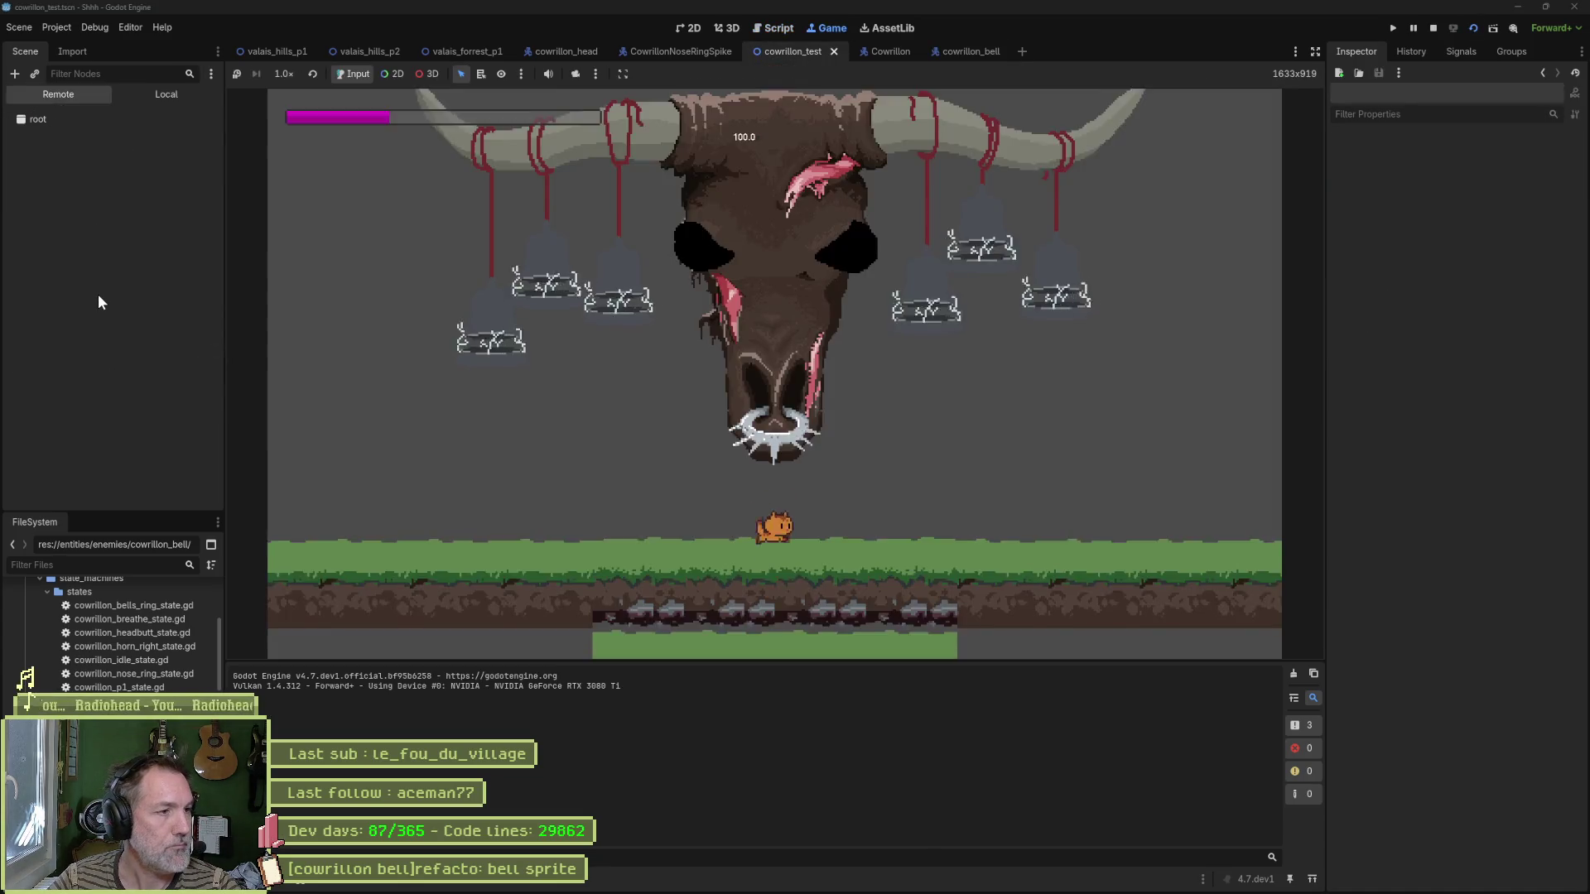
# - Enable Bells Ring Attack on the running CowrillonHead, then close the other open scripts
pyautogui.click(97, 295)
pyautogui.scroll(-6, 1482, 497)
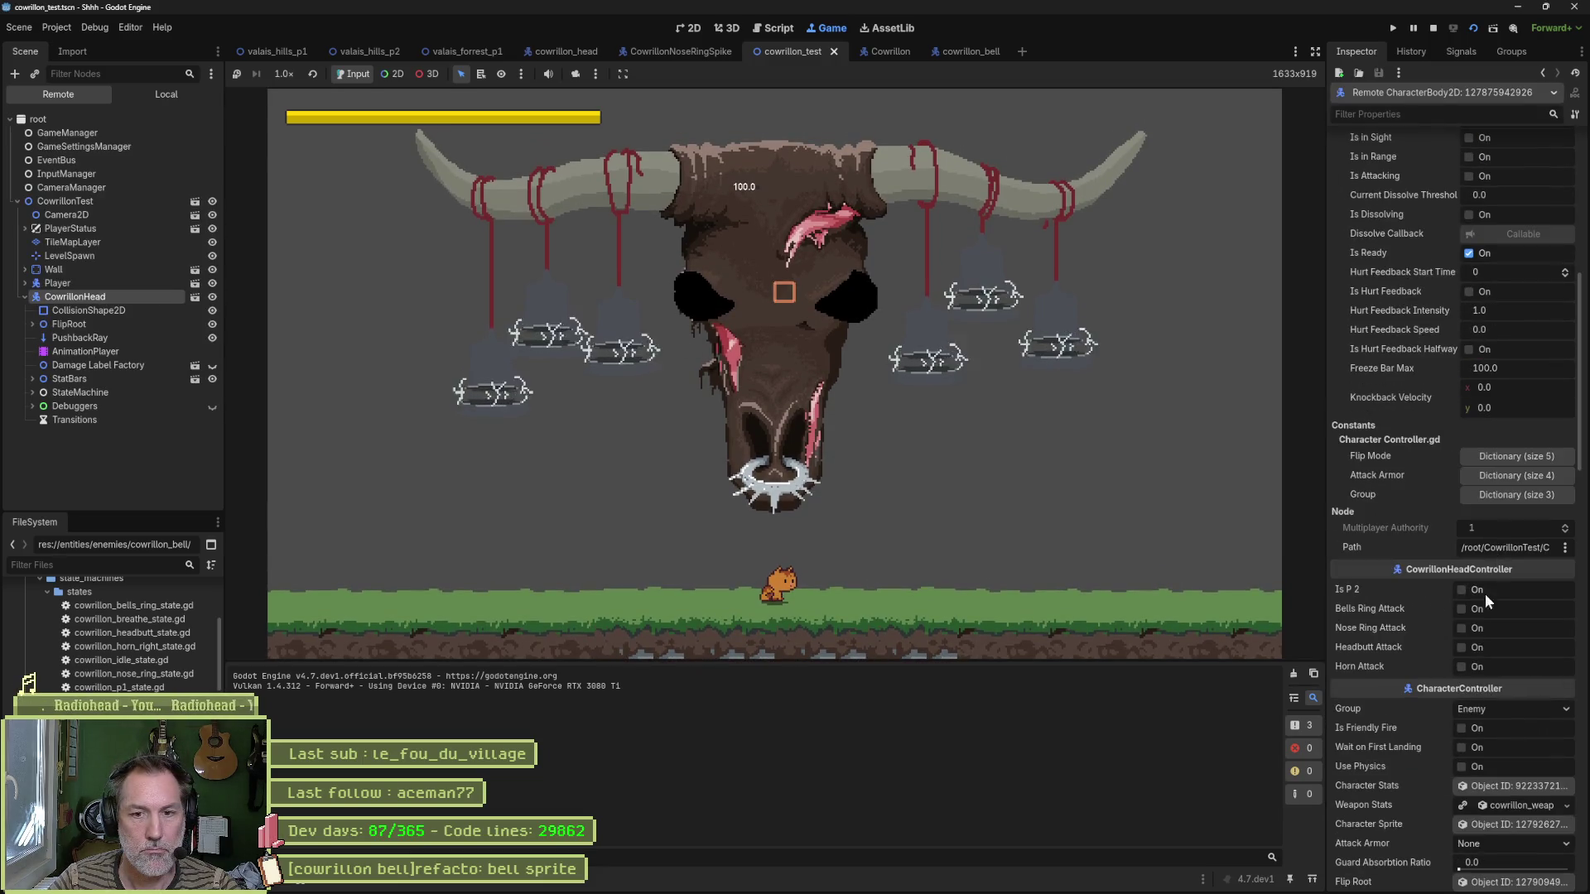
pyautogui.click(1468, 608)
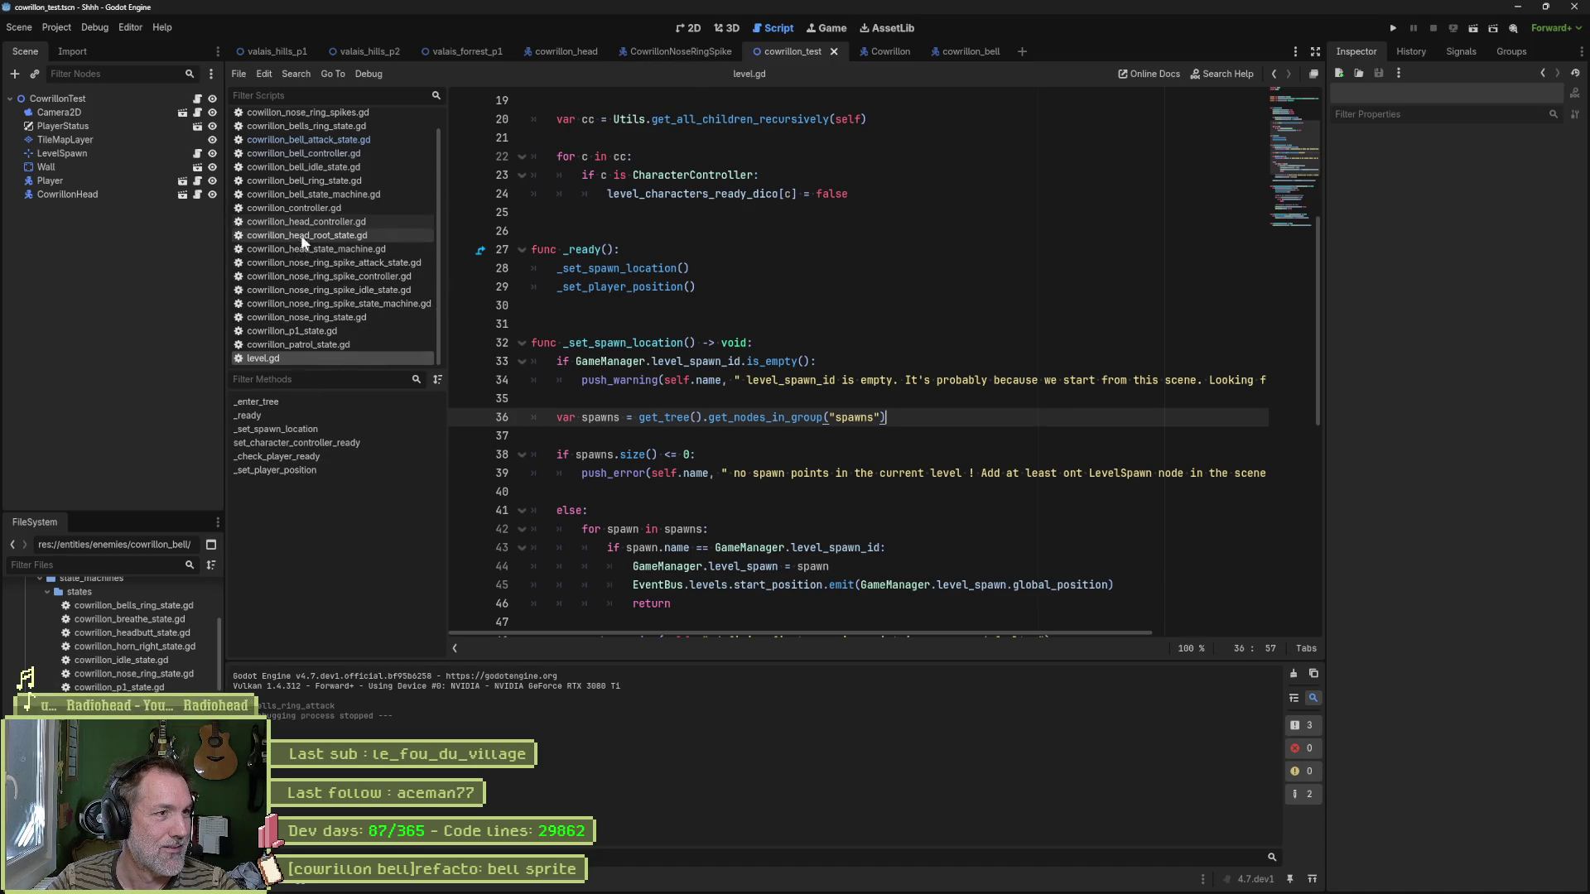
pyautogui.rightClick(316, 140)
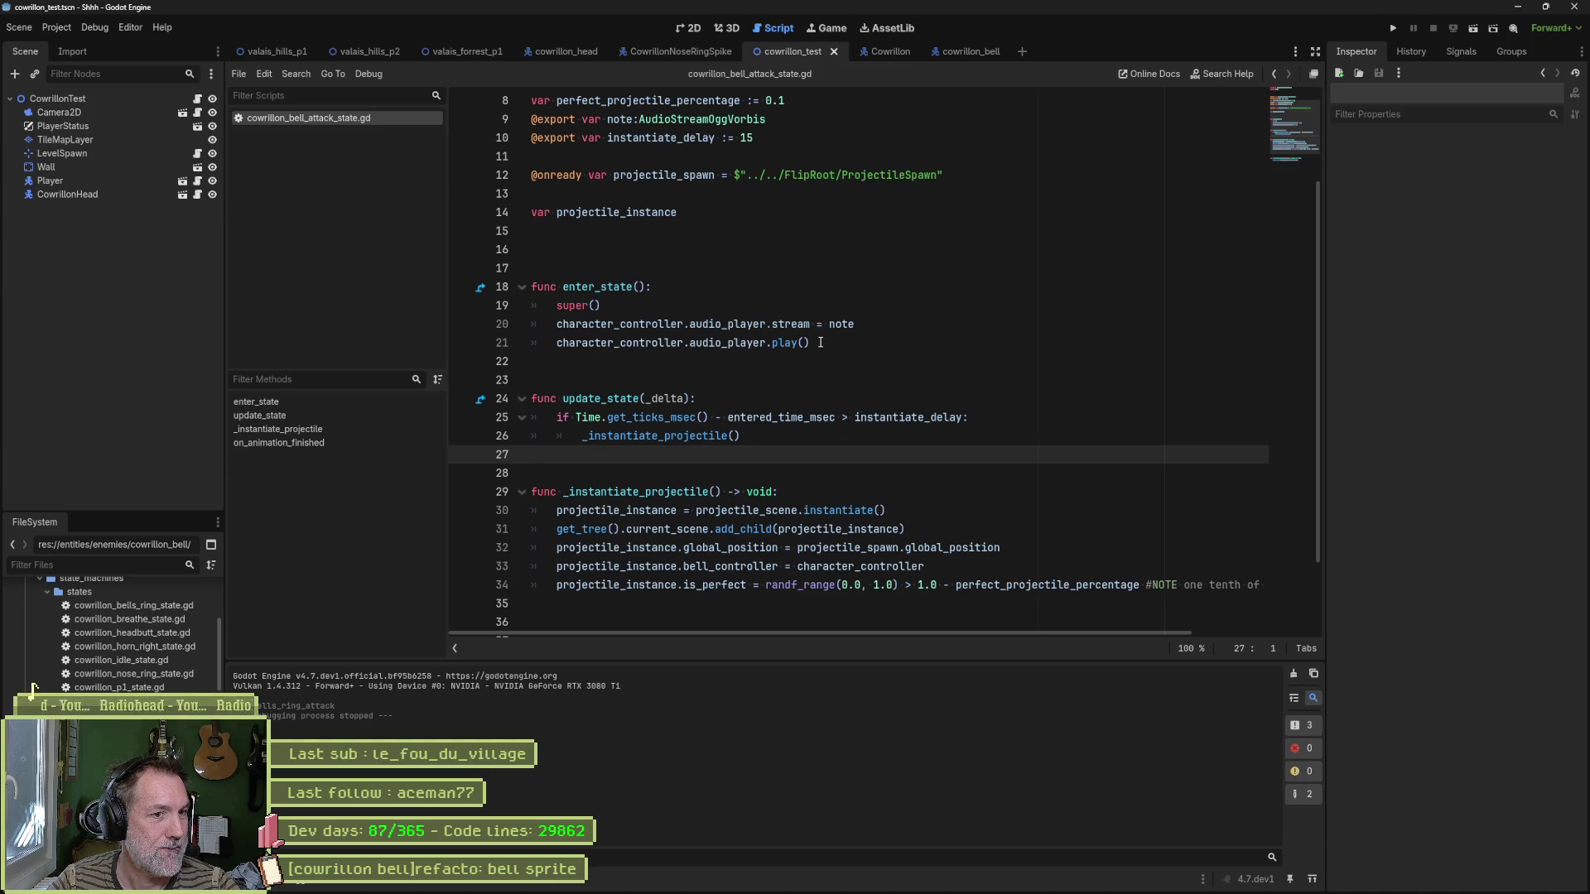
pyautogui.click(709, 212)
# - Declare 'var is_projectie_instantiated := false' and set it to false after super() in enter_state
pyautogui.press('Return')
pyautogui.write('var in')
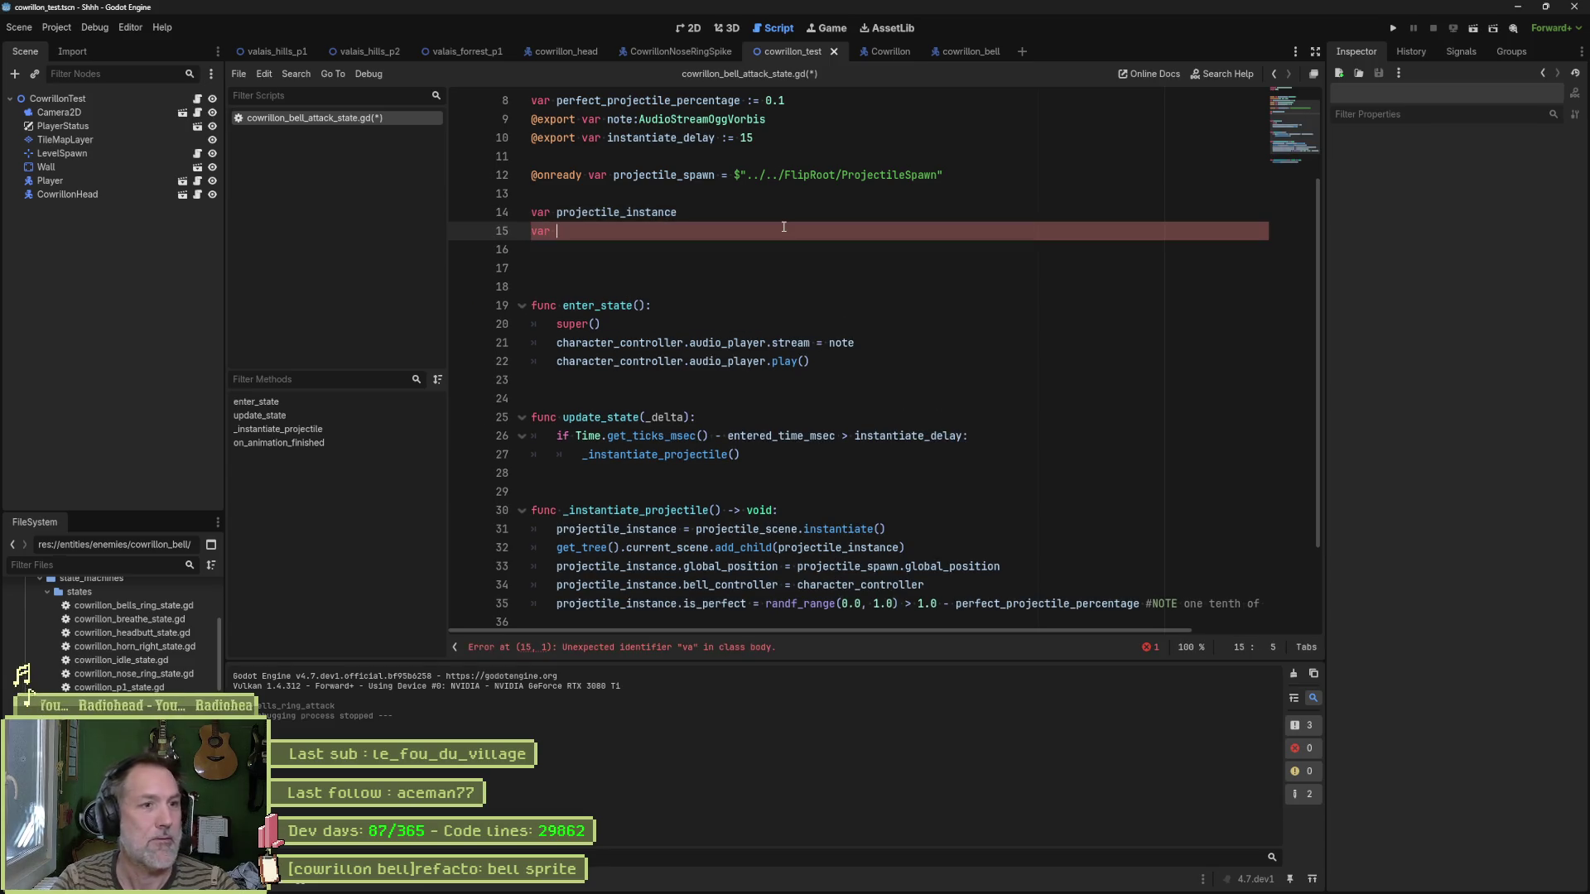
pyautogui.write('sta')
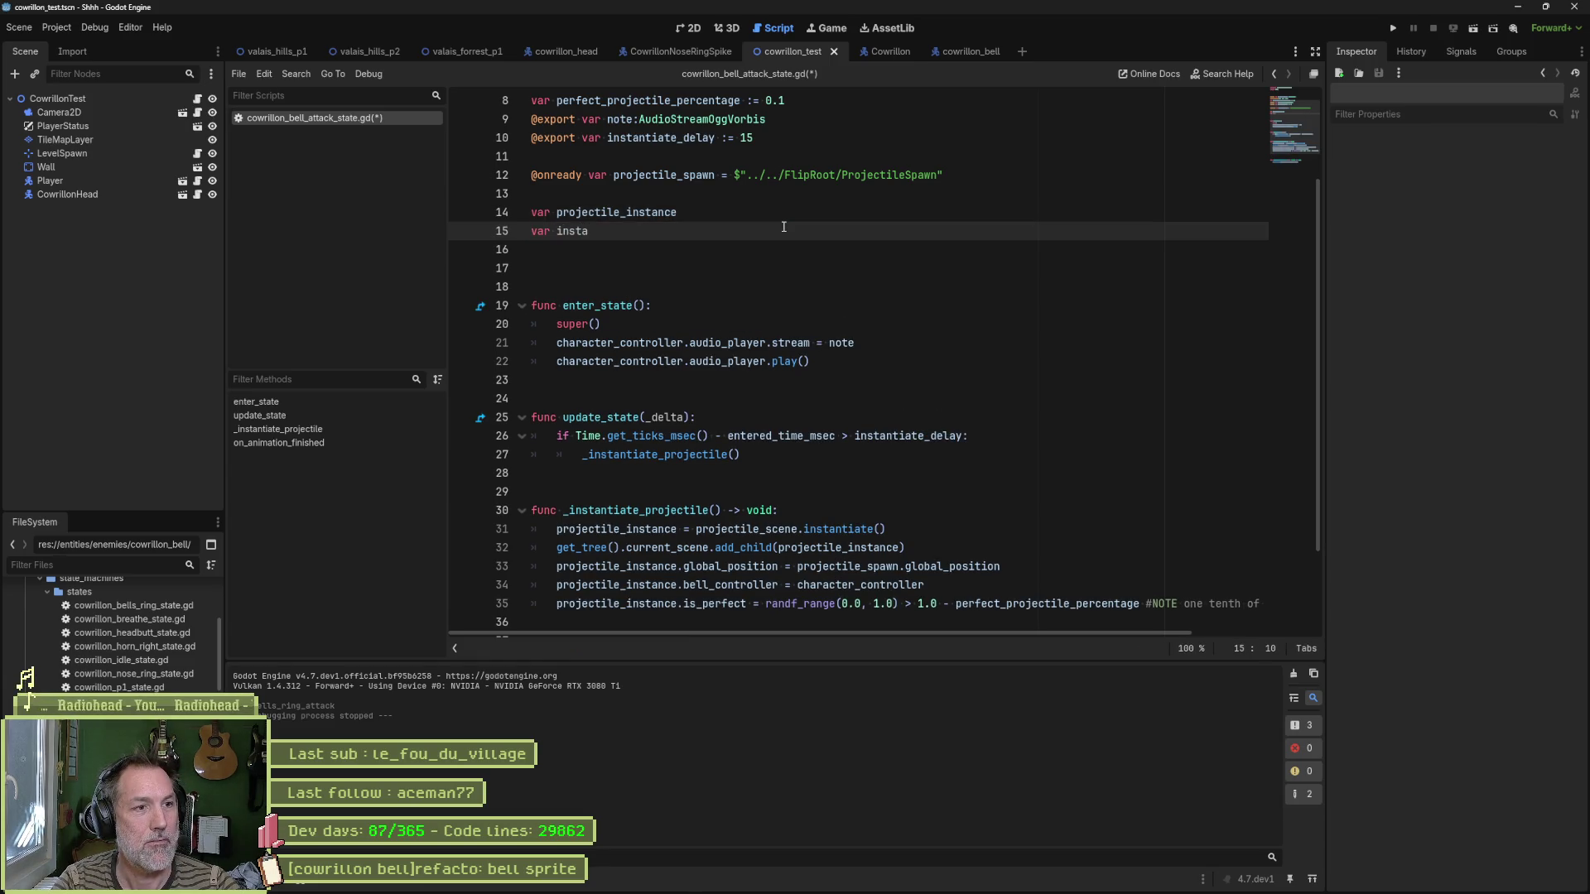
pyautogui.hotkey('ctrl', 'BackSpace')
pyautogui.write('is-')
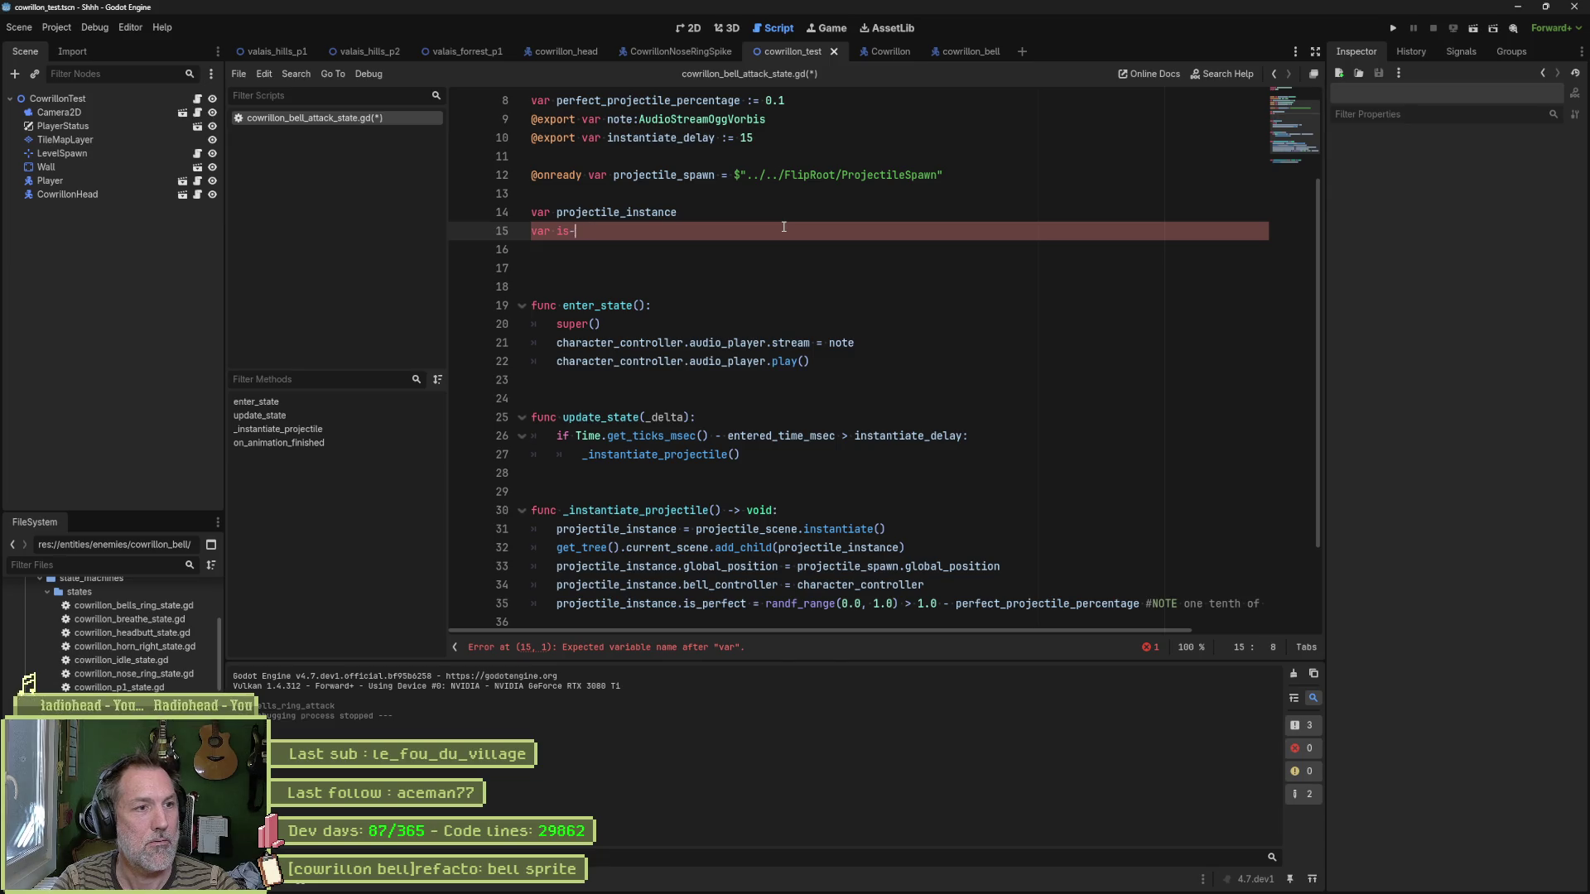
pyautogui.write('ojectie')
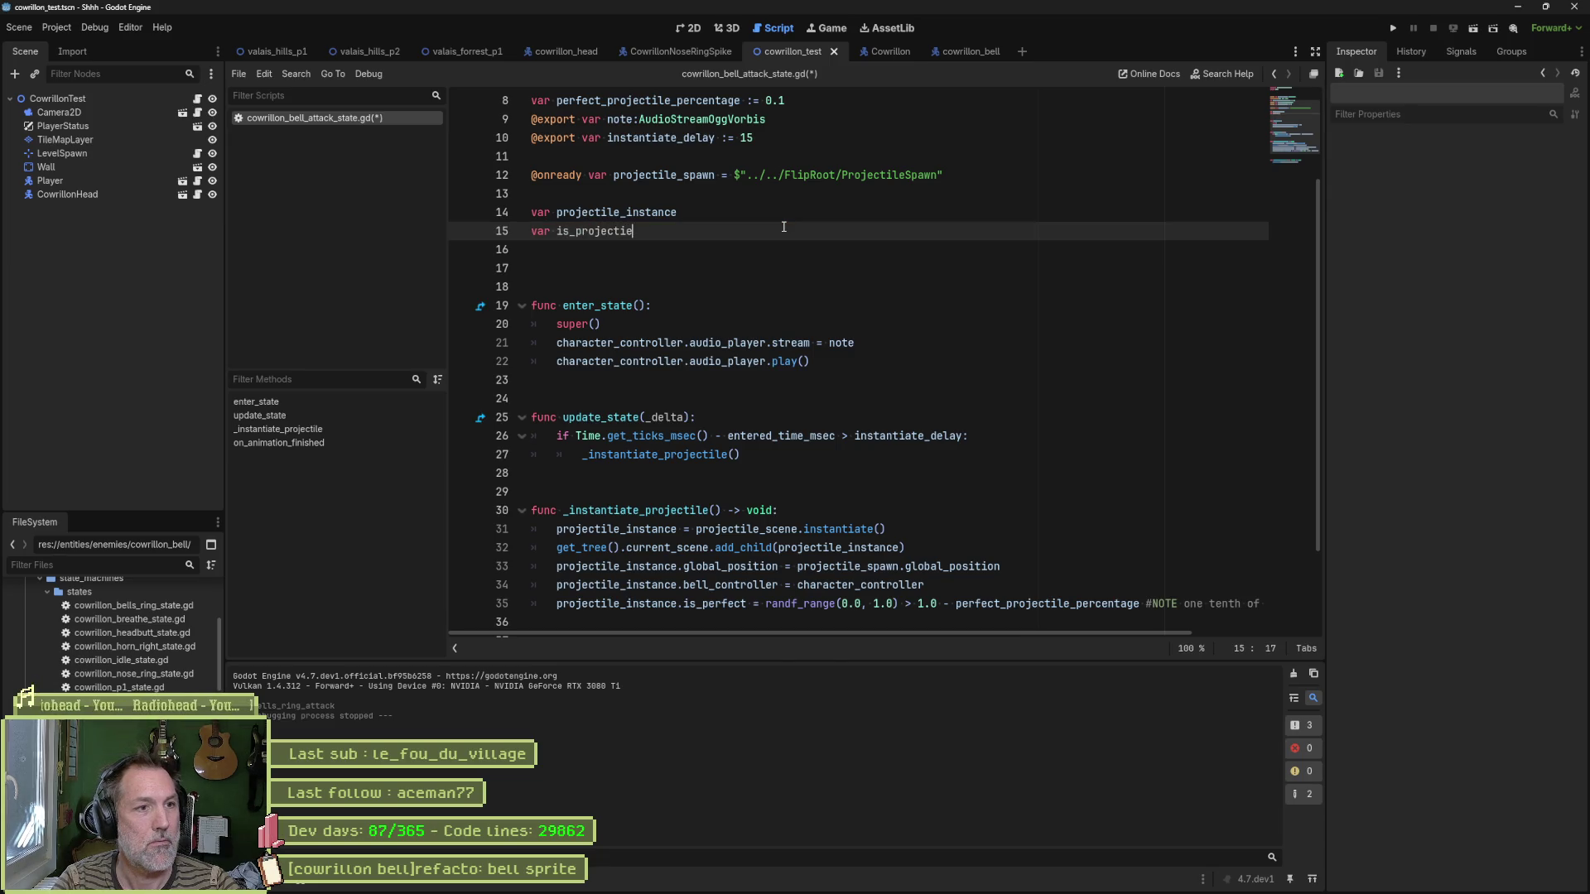
pyautogui.write('nstantia')
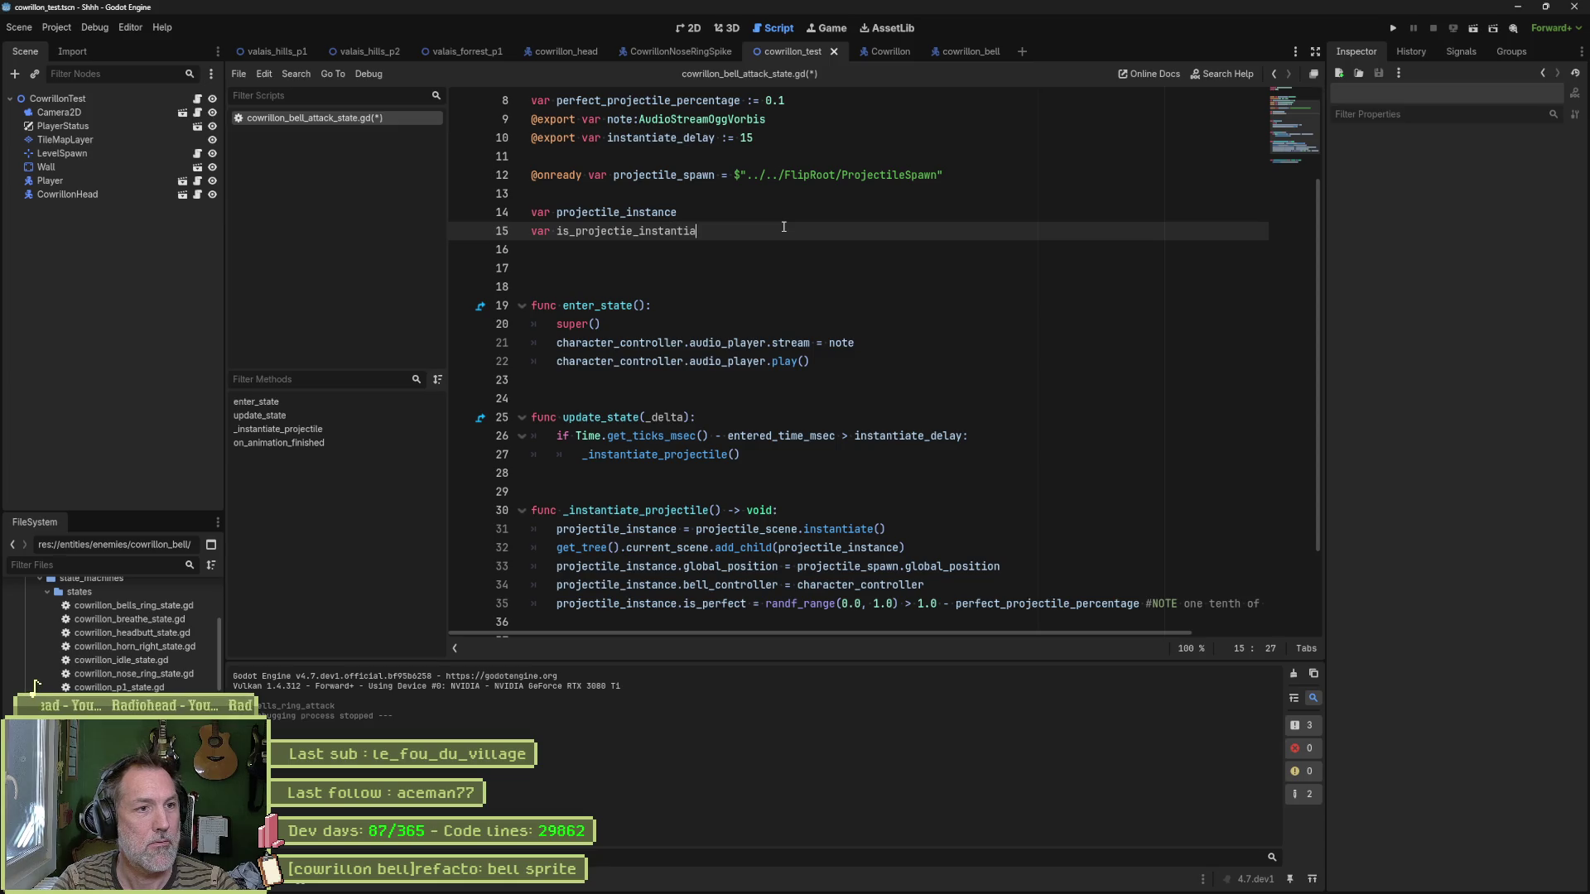
pyautogui.write(' := fals')
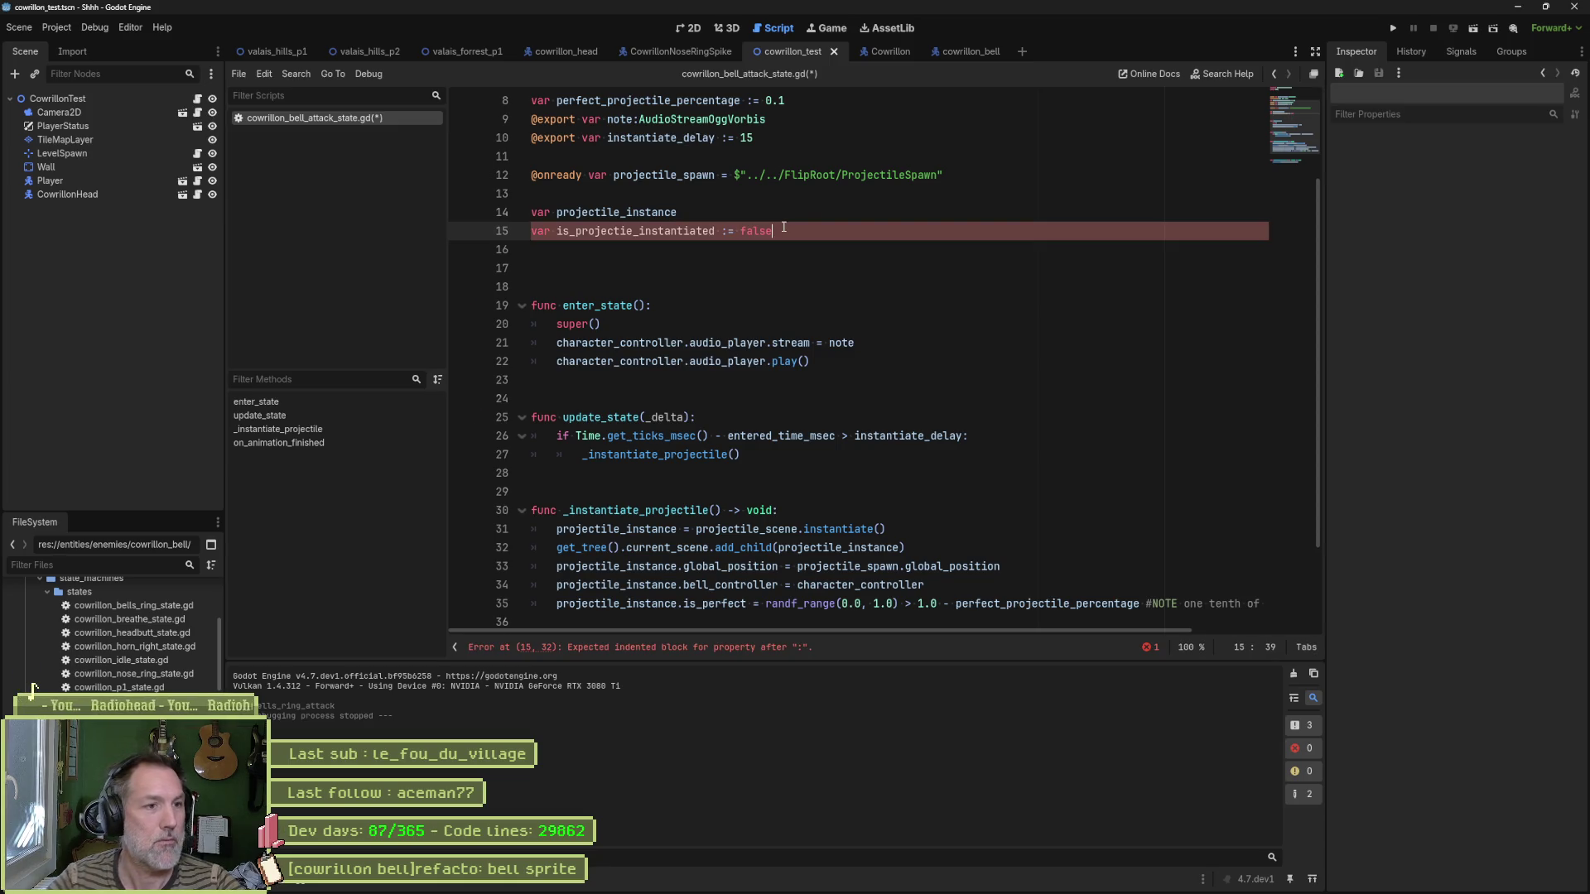
pyautogui.write('e')
pyautogui.click(680, 322)
pyautogui.press('Return')
pyautogui.write('is_projectie_instantiated = false')
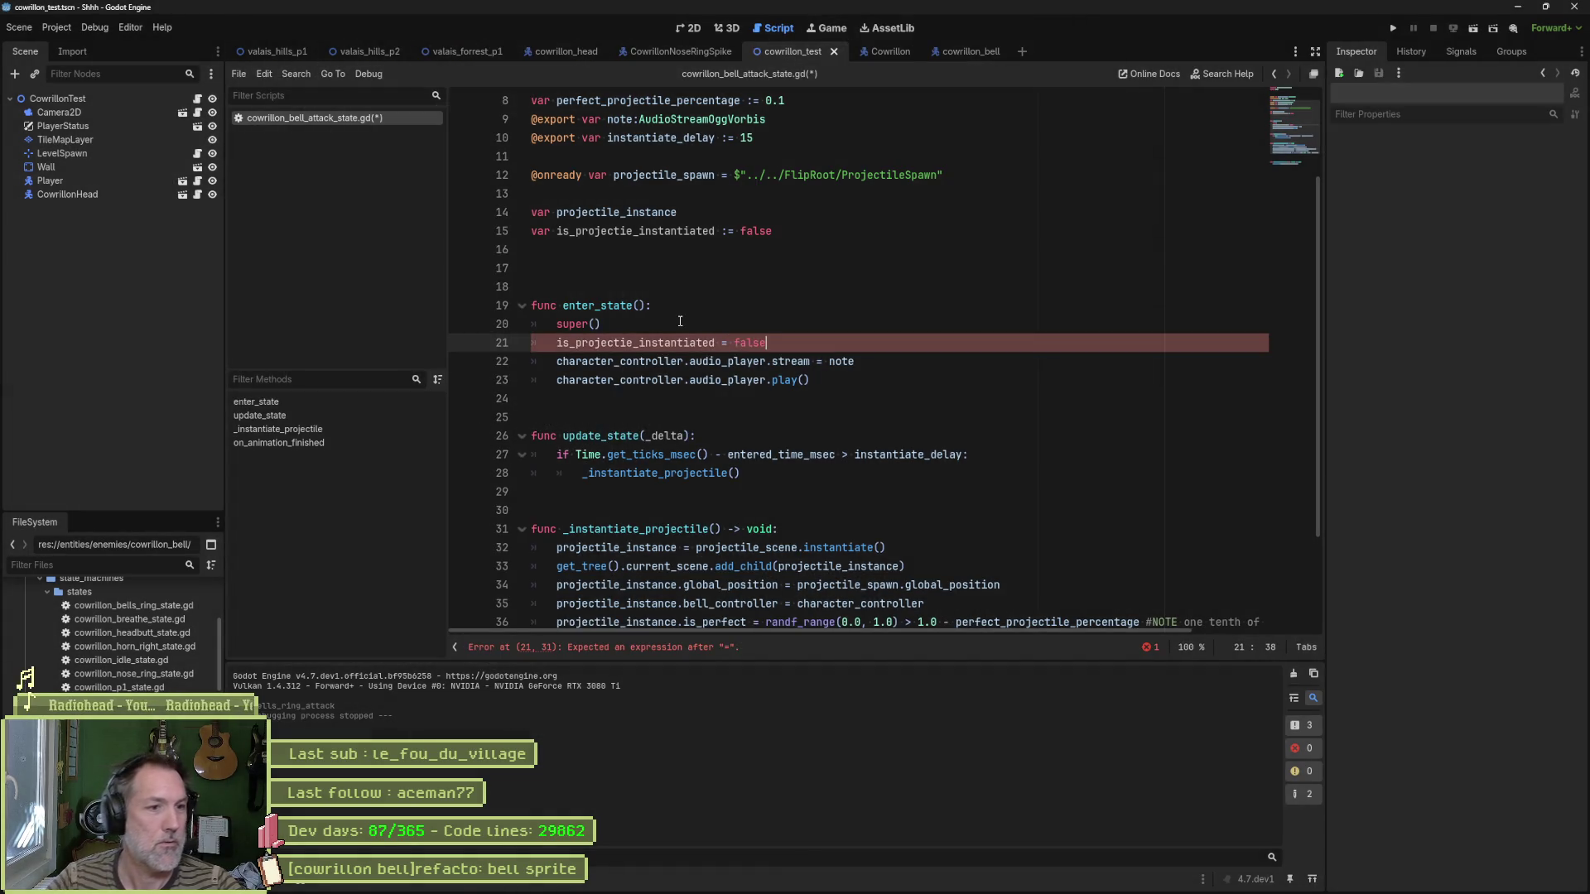
# - Set is_projectie_instantiated = true inside the update_state delay check
pyautogui.doubleClick(690, 347)
pyautogui.click(994, 461)
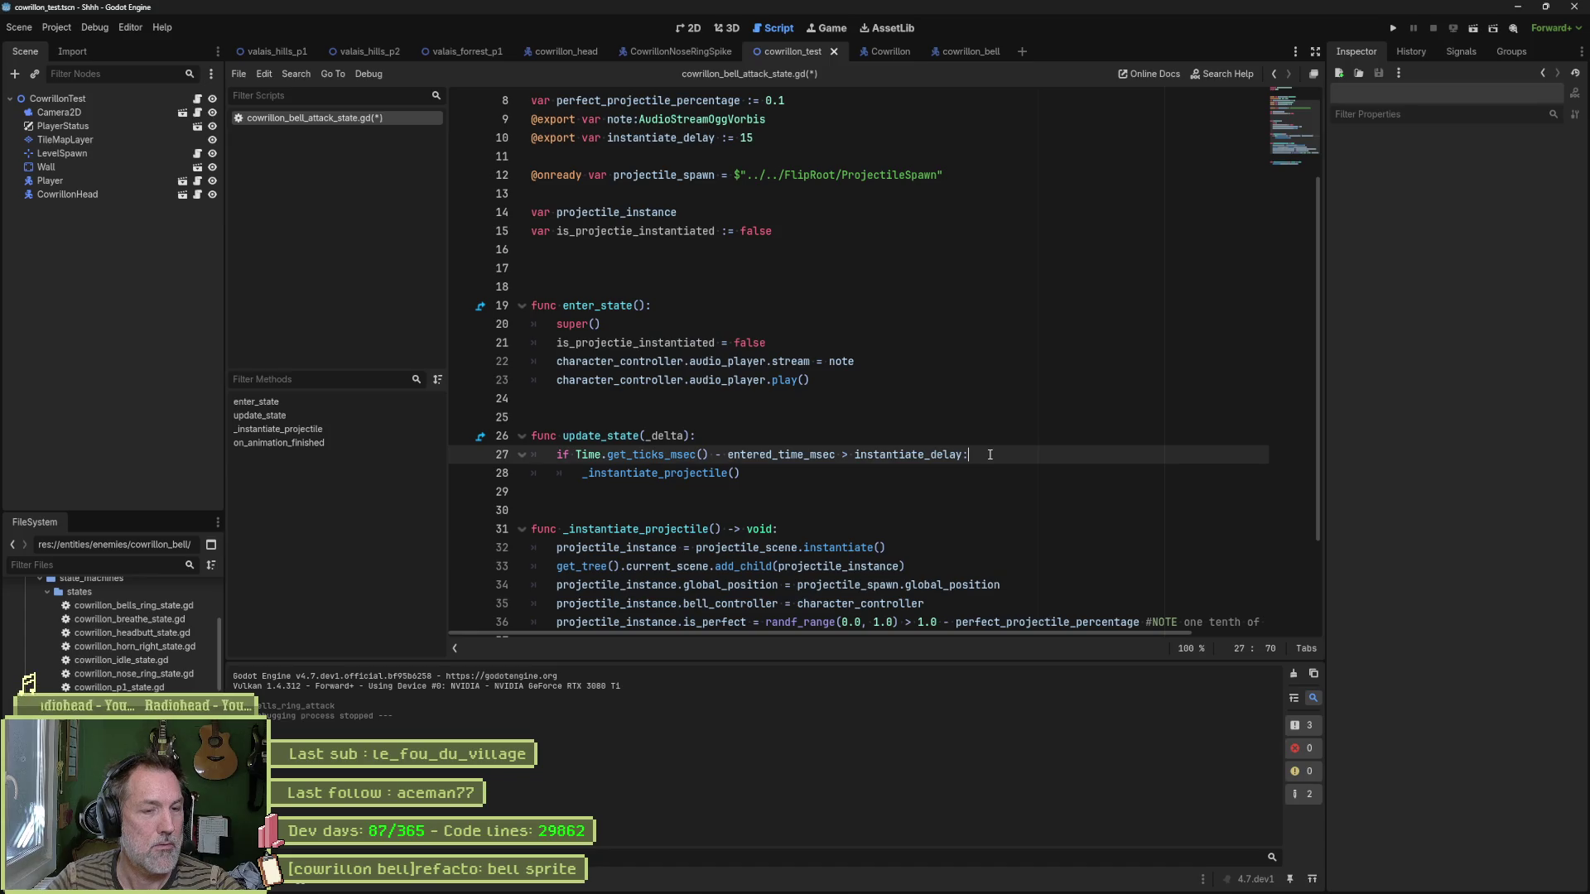
pyautogui.press('Return')
pyautogui.write('is_projectie_instantiated')
pyautogui.write('= true')
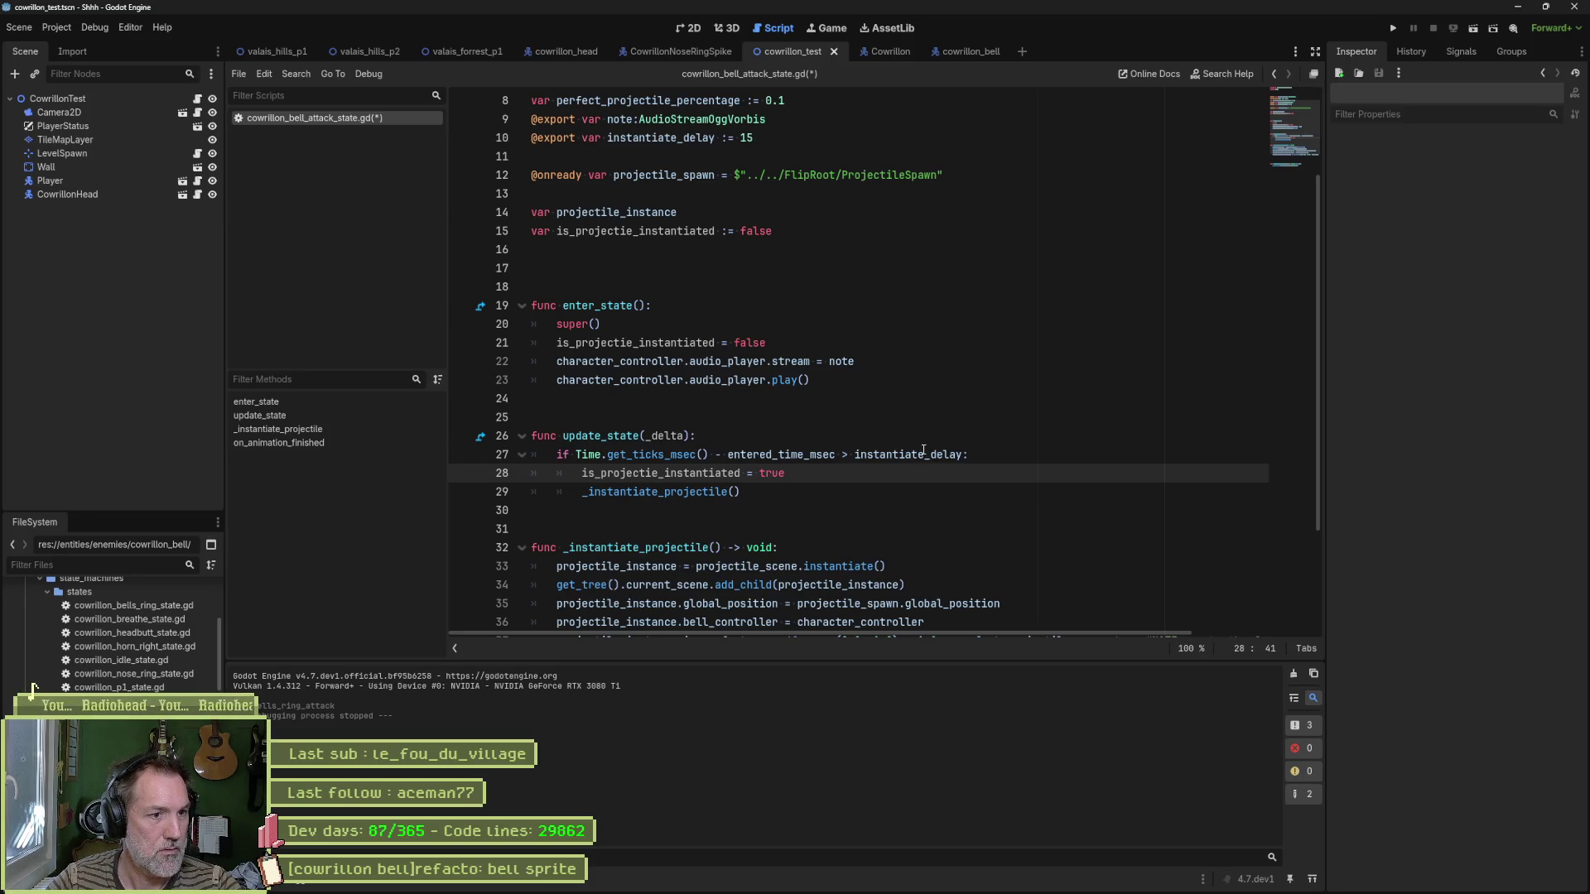
pyautogui.scroll(-2, 919, 454)
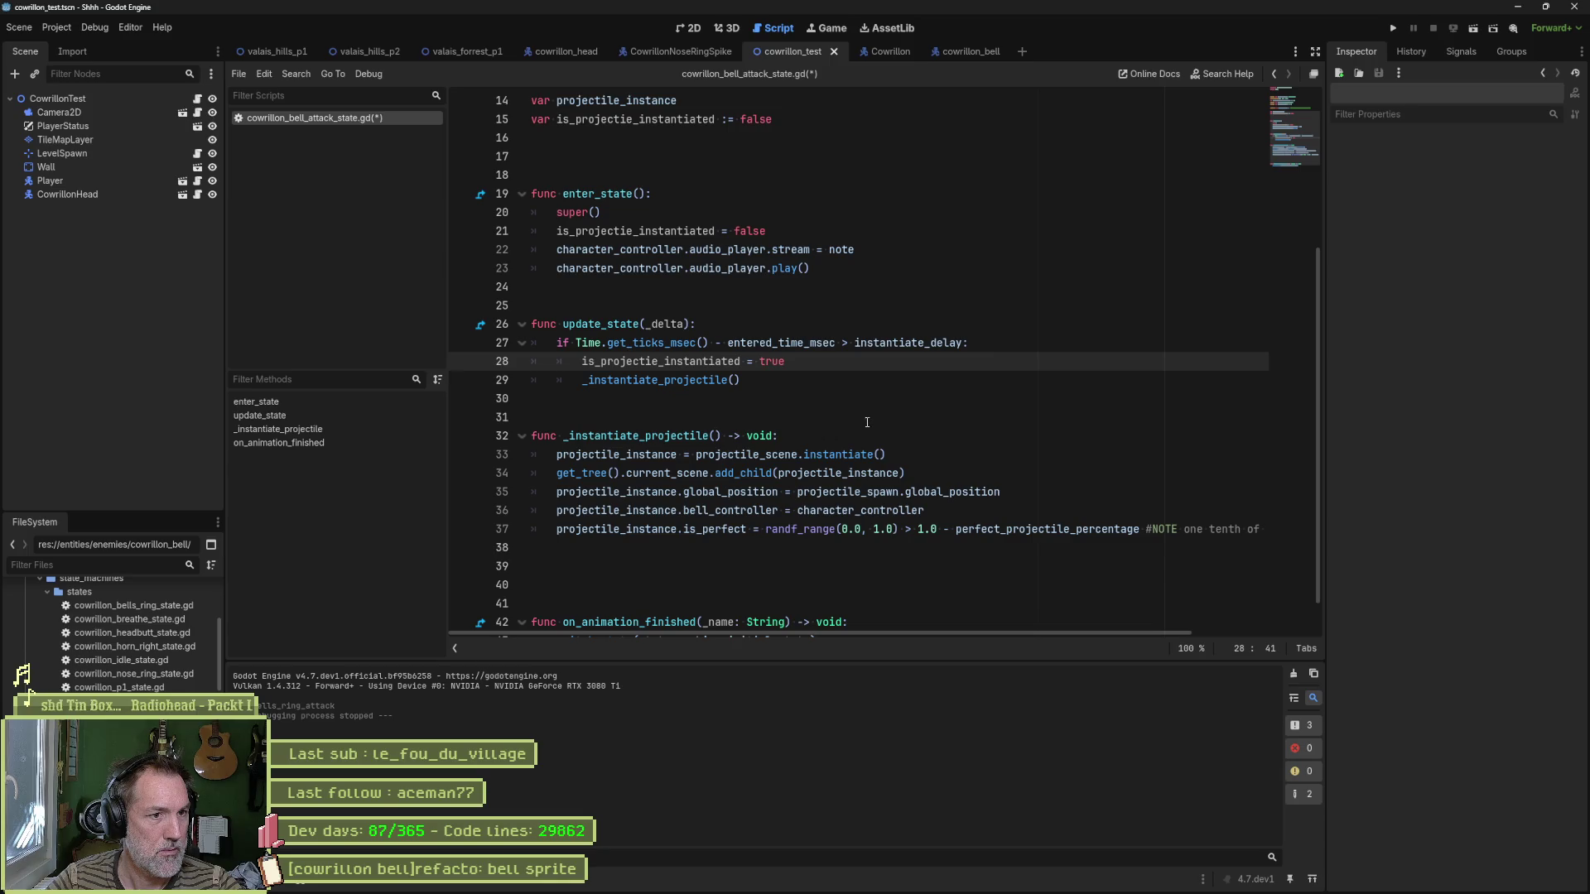
pyautogui.doubleClick(596, 361)
pyautogui.click(577, 342)
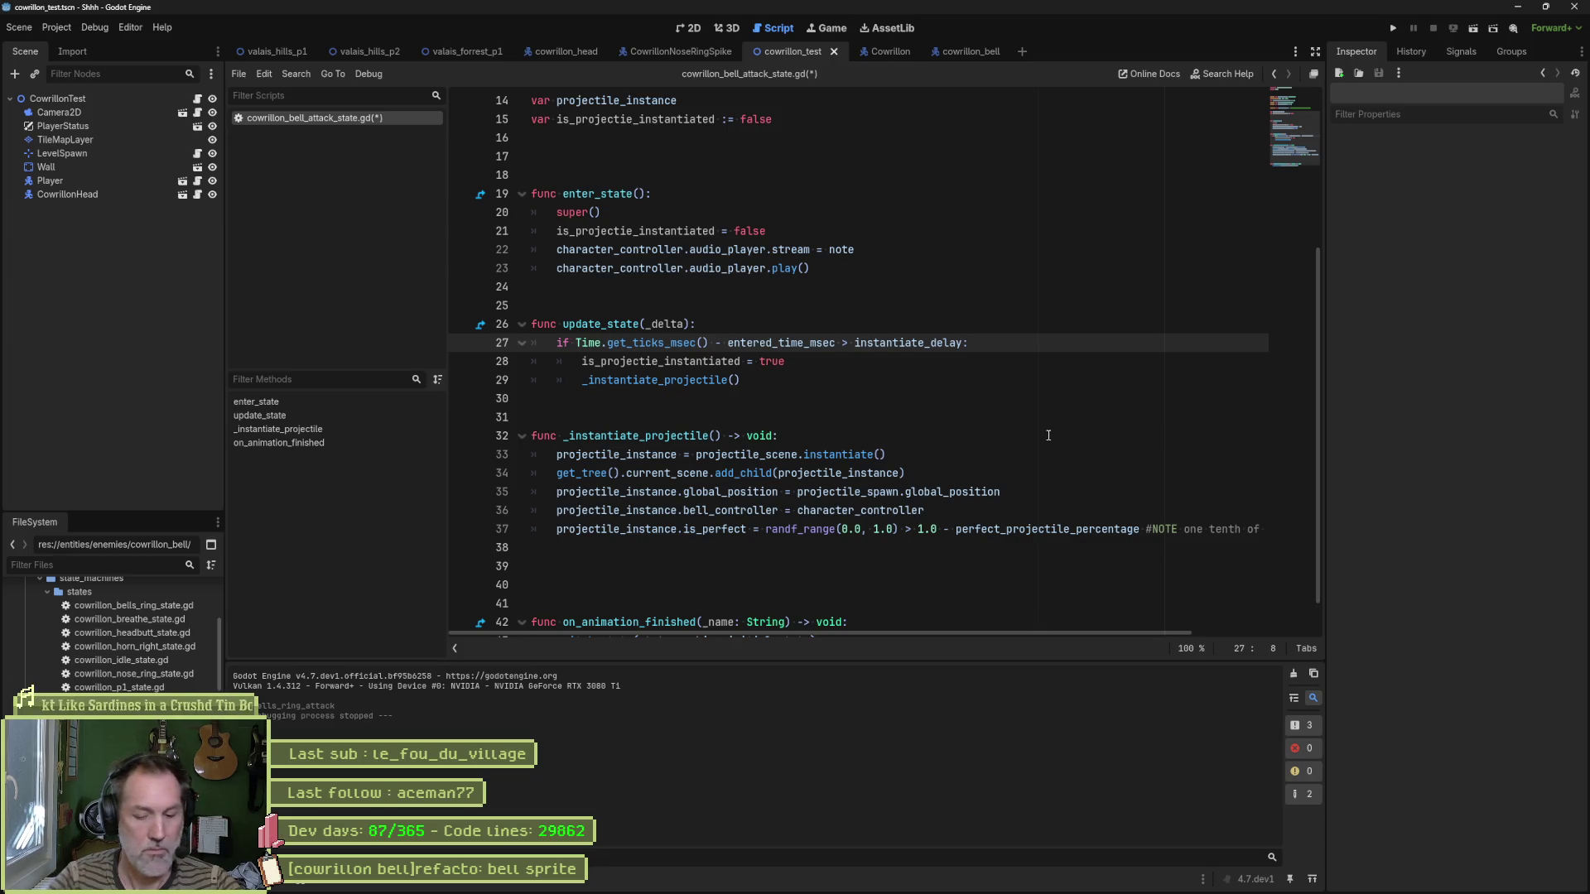
# - Prefix the delay condition with 'not is_projectie_instantiated &&' and save the script
pyautogui.write('not is_projectie_instantiated &&')
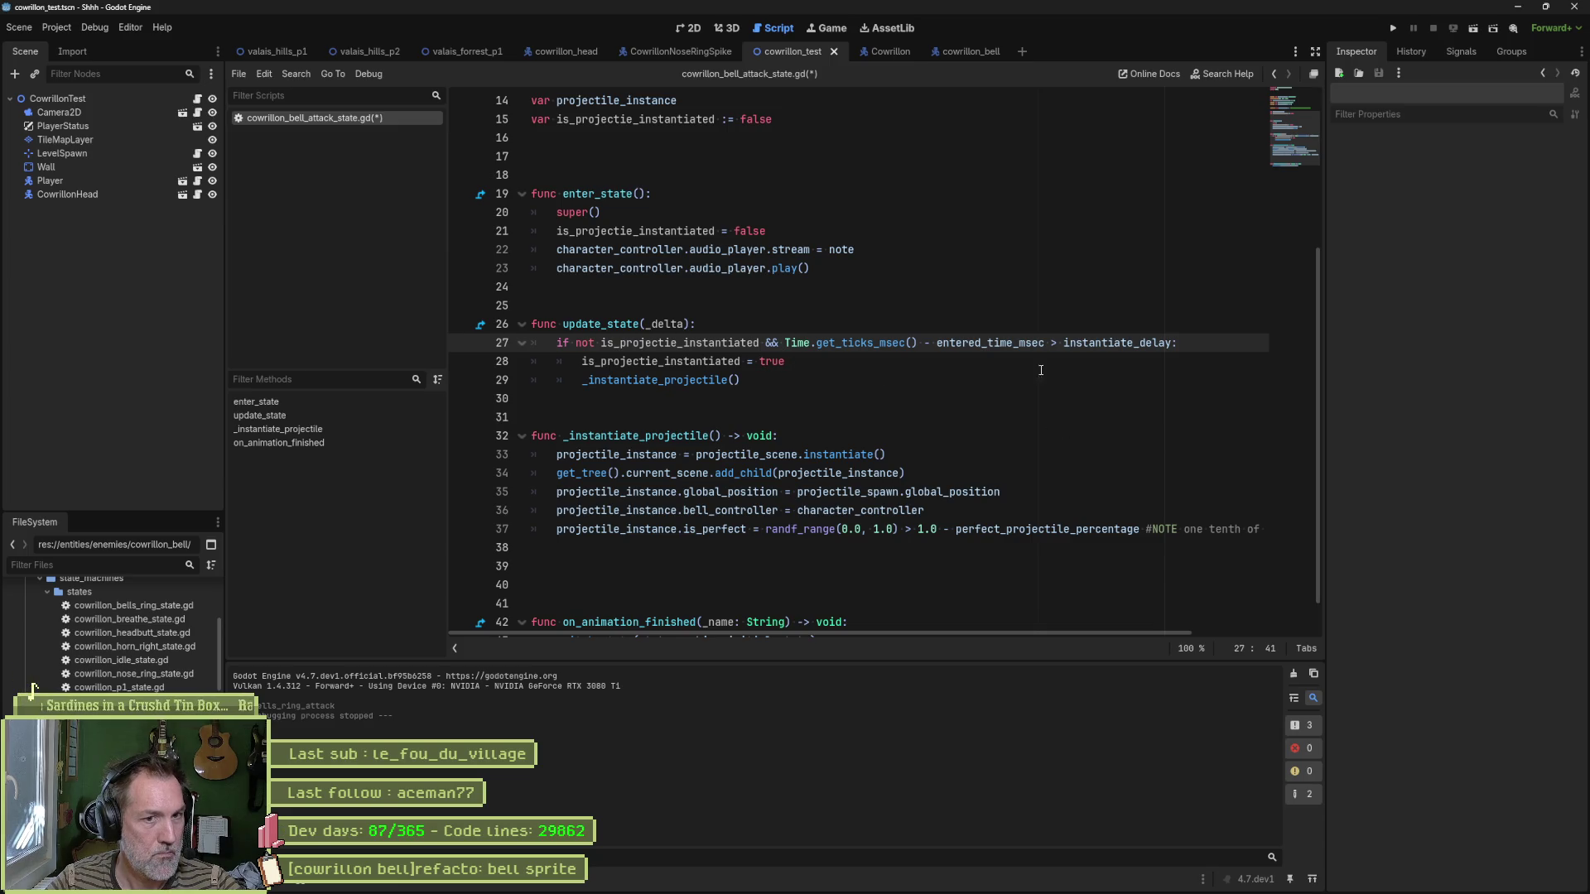
pyautogui.click(1178, 364)
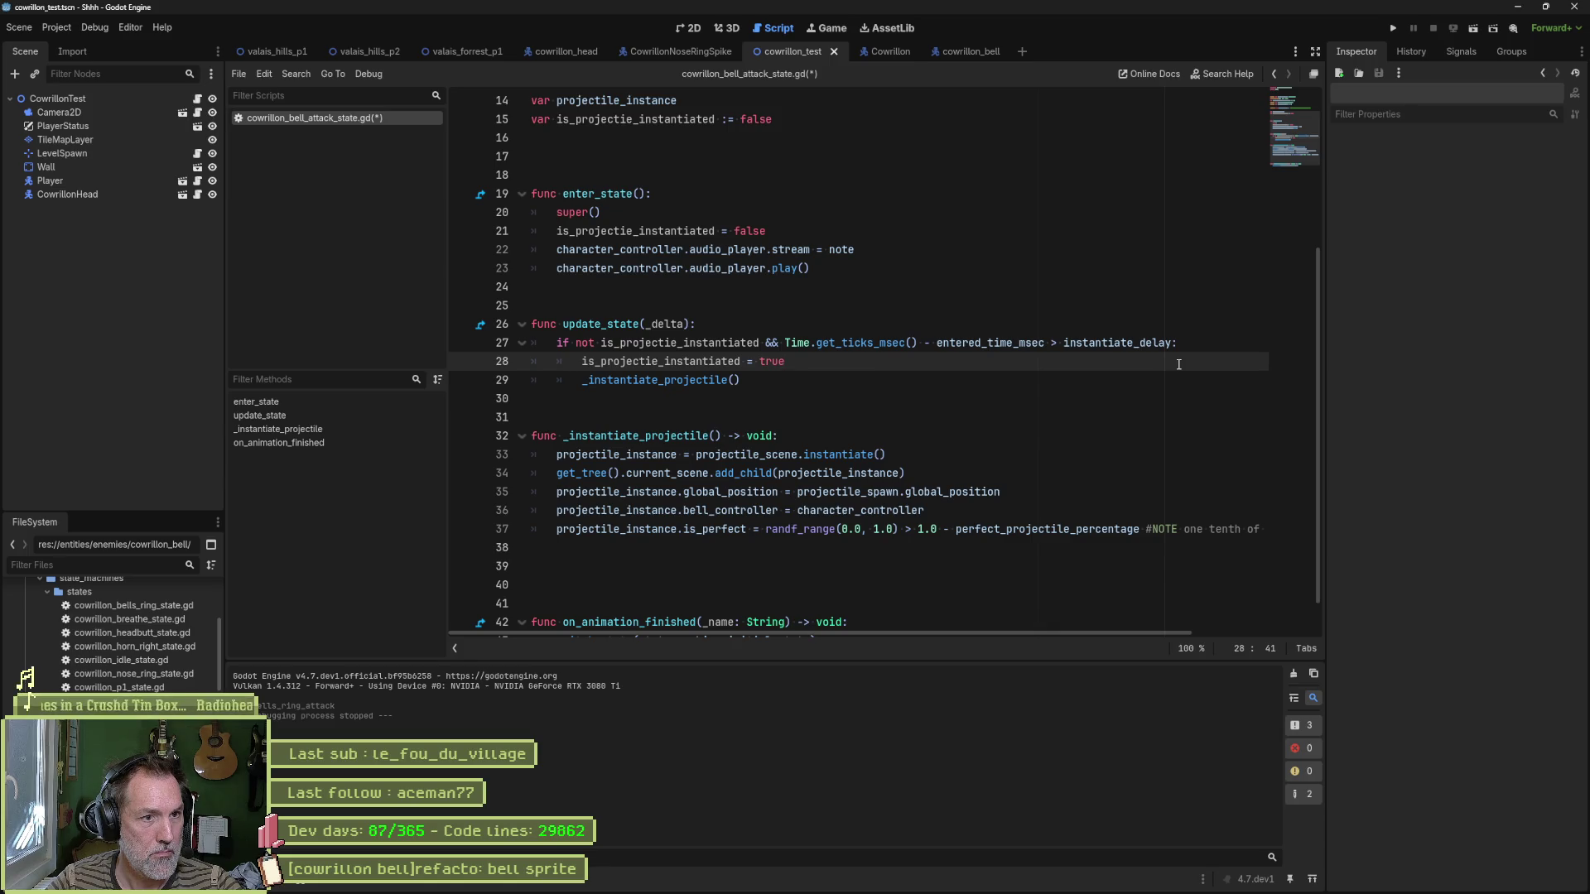
pyautogui.moveTo(1184, 353); pyautogui.dragTo(1184, 351)
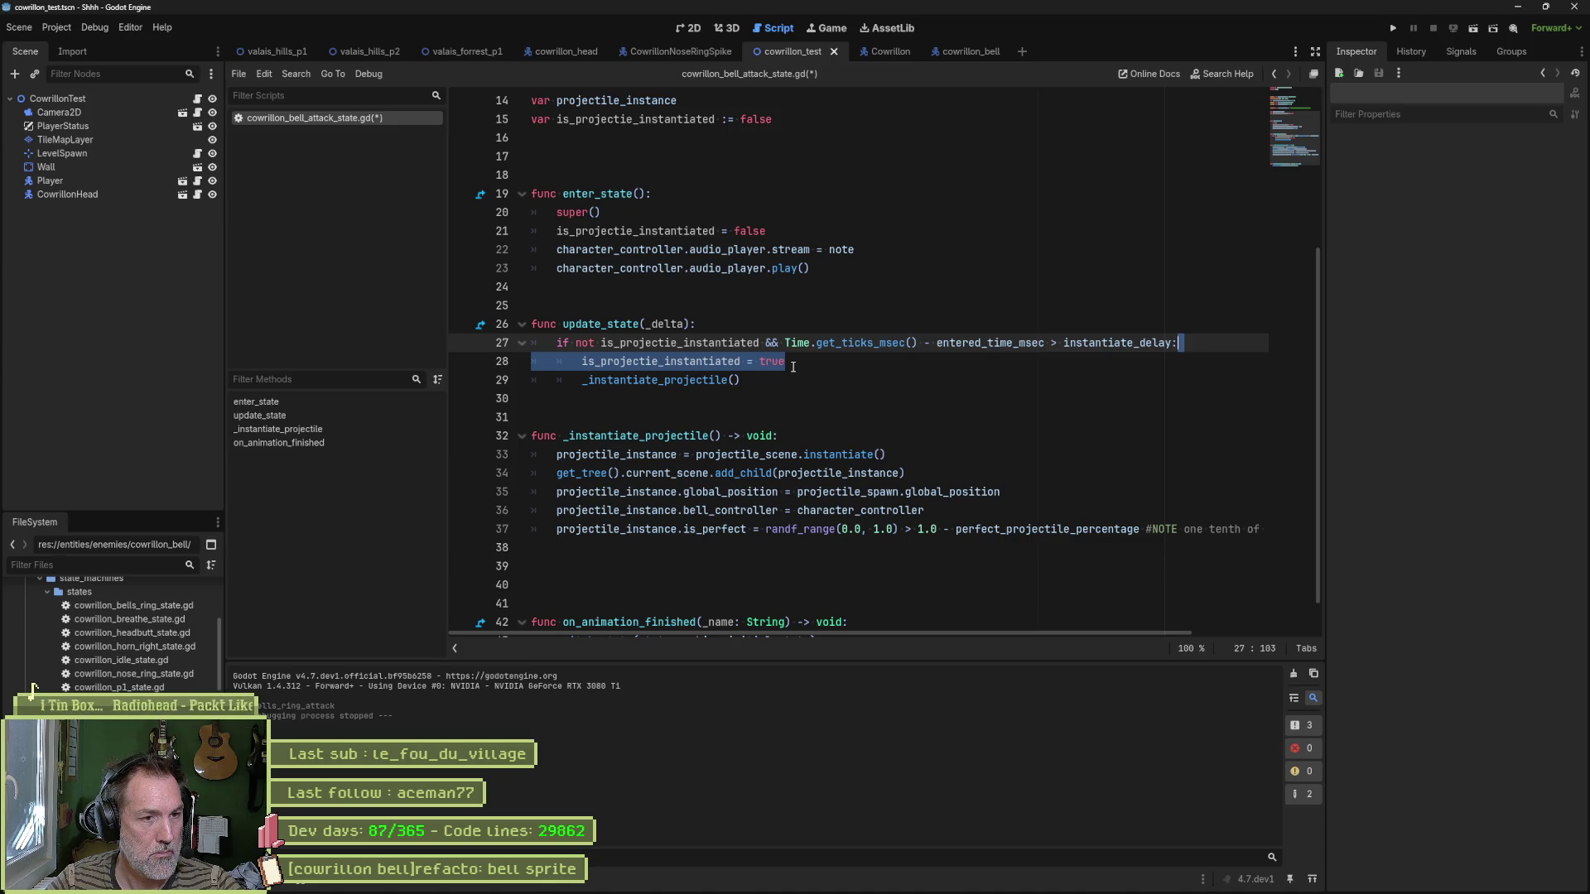
pyautogui.moveTo(576, 342); pyautogui.dragTo(769, 342)
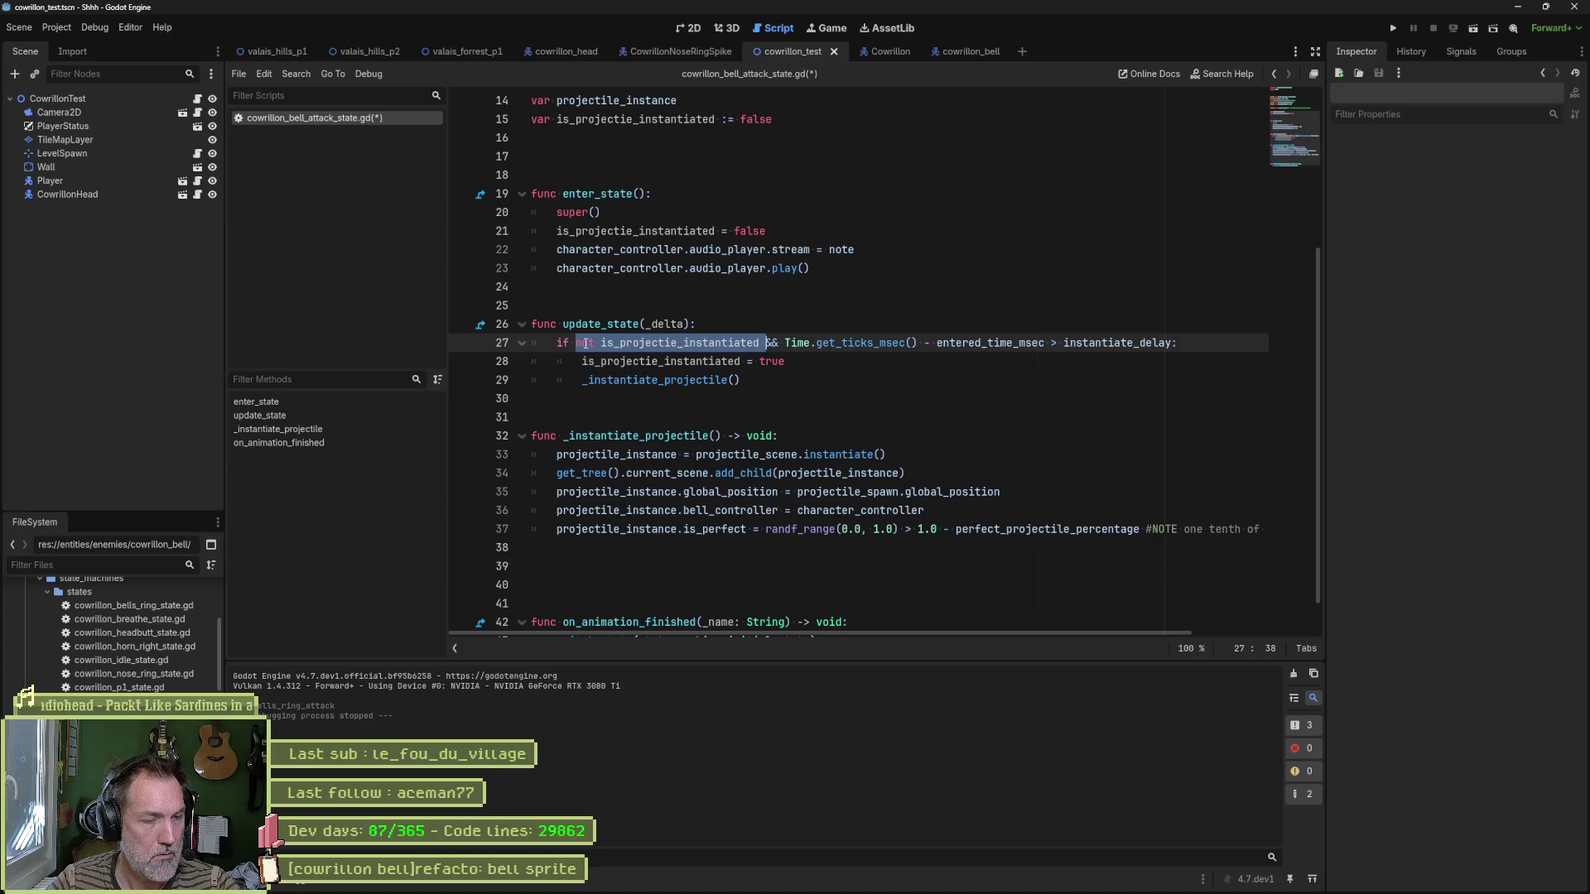
pyautogui.doubleClick(585, 343)
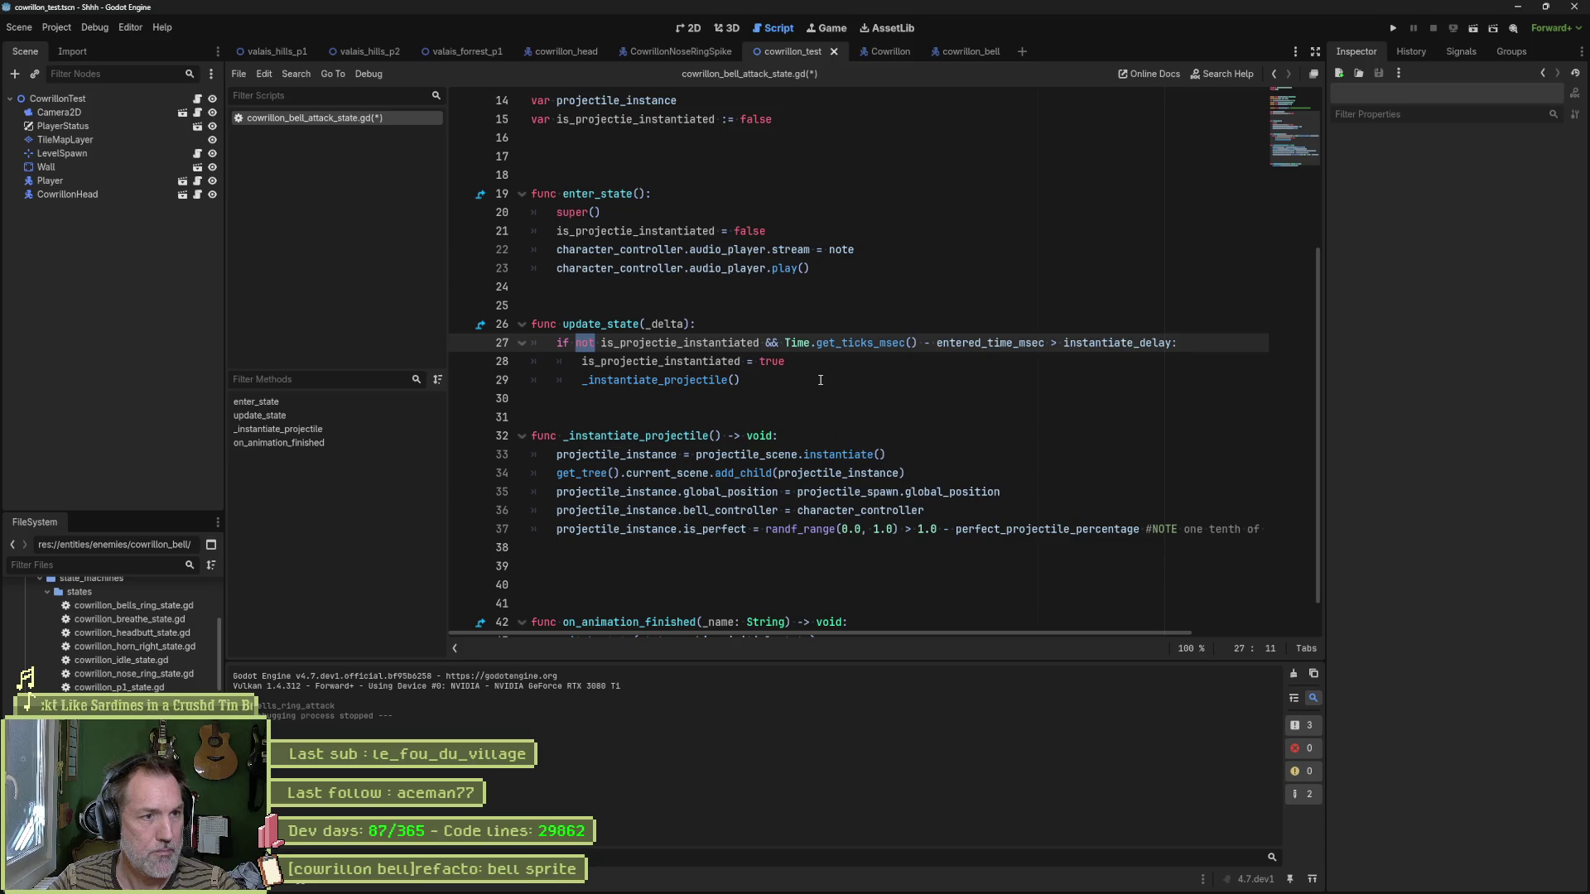
pyautogui.hotkey('ctrl', 's')
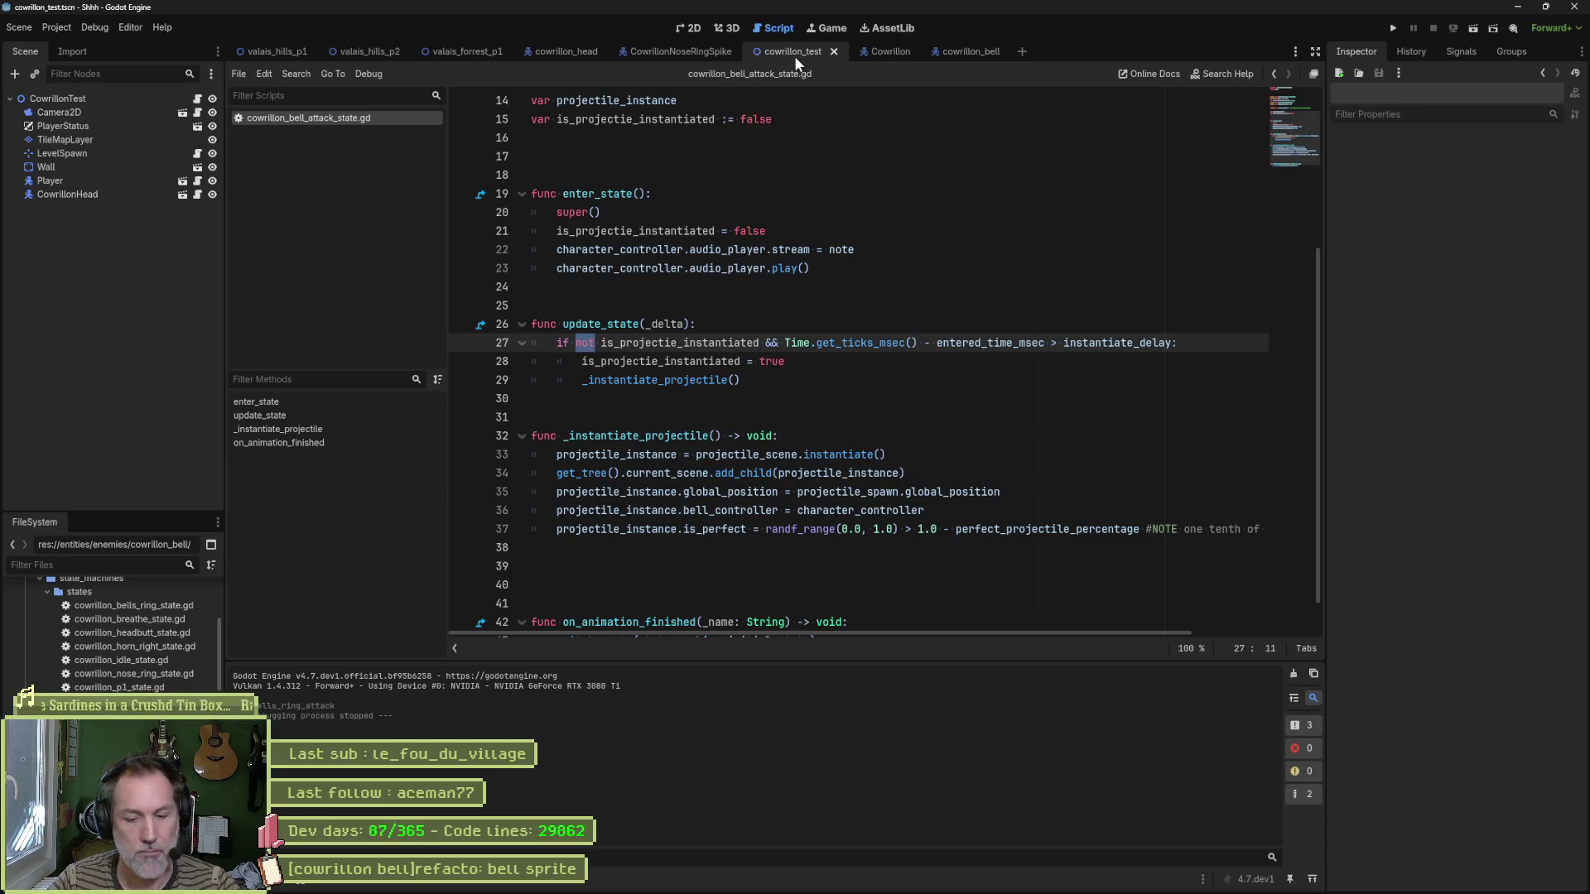
# - Run the test scene and enable Bells Ring Attack on CowrillonHead in the remote Inspector
pyautogui.press('F6')
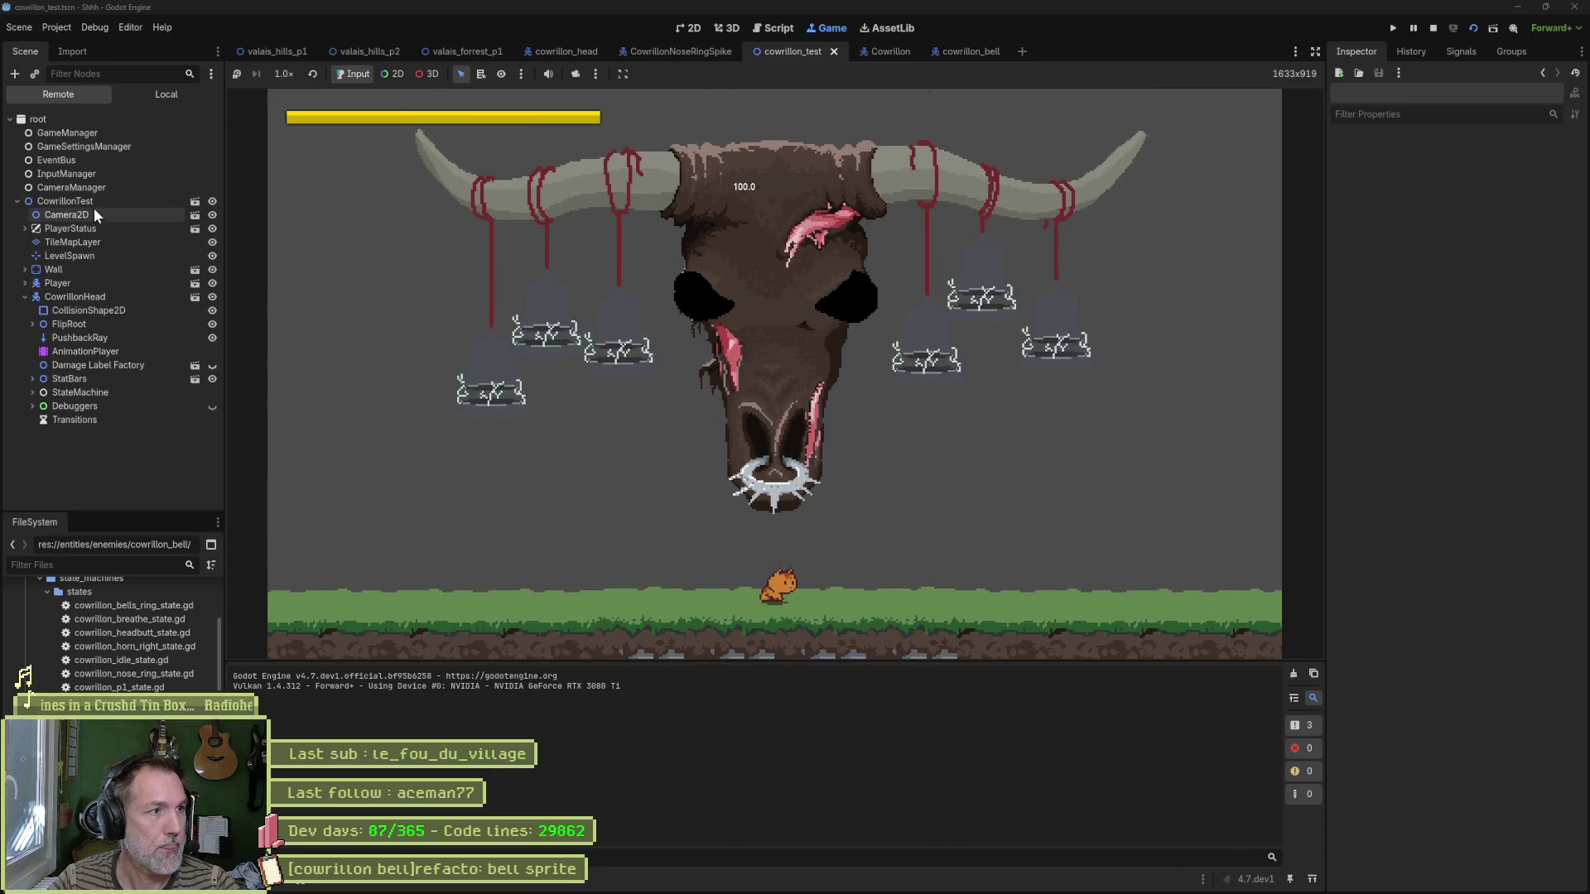
pyautogui.click(91, 201)
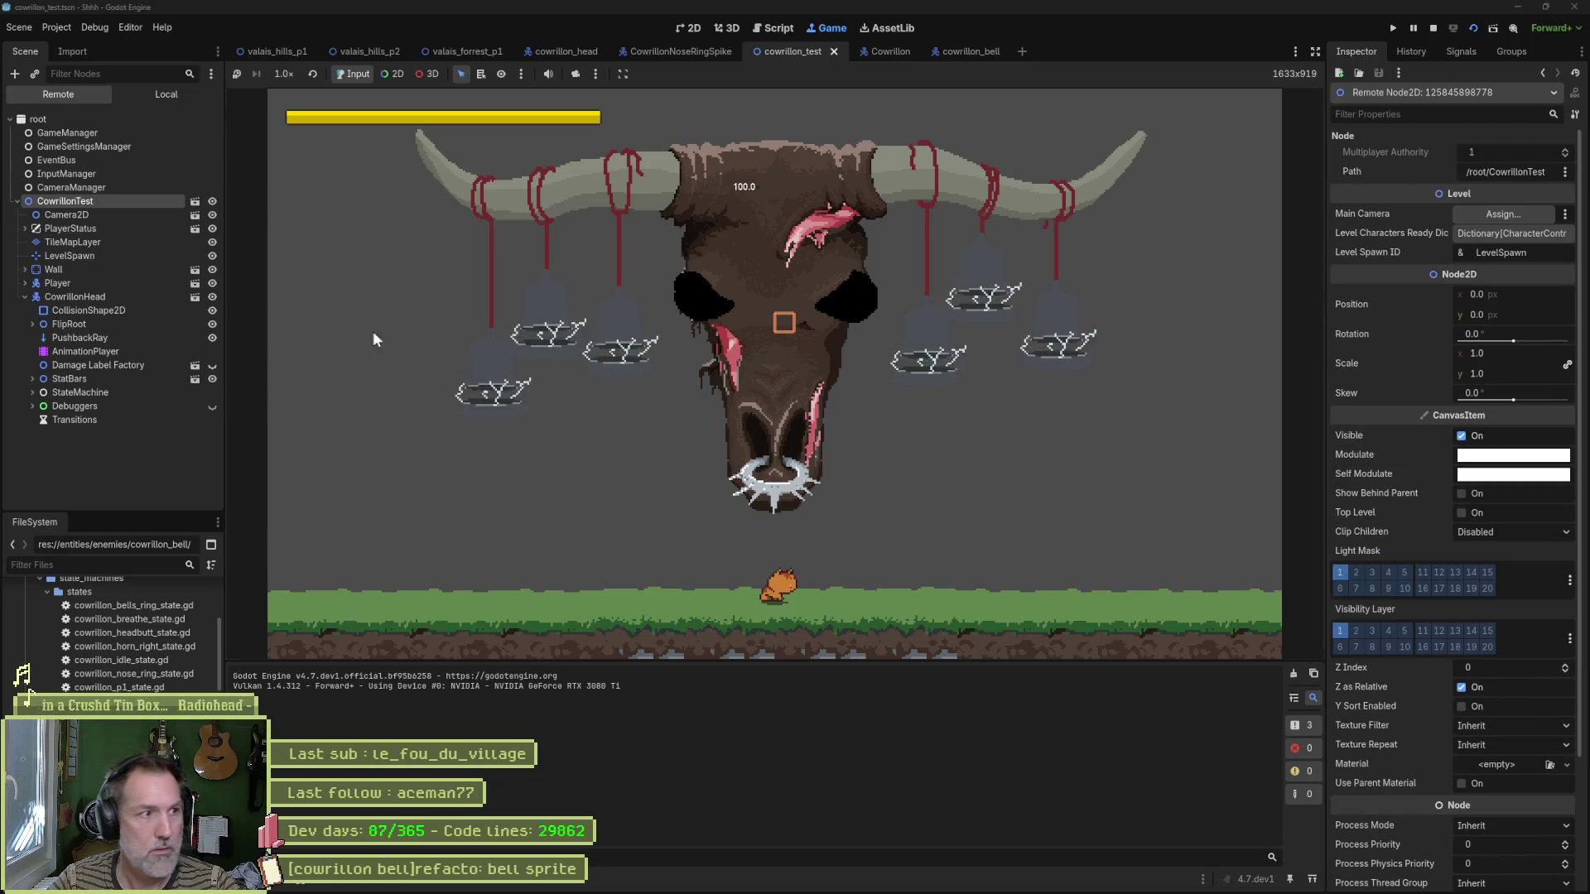
pyautogui.click(82, 298)
pyautogui.scroll(-6, 1508, 478)
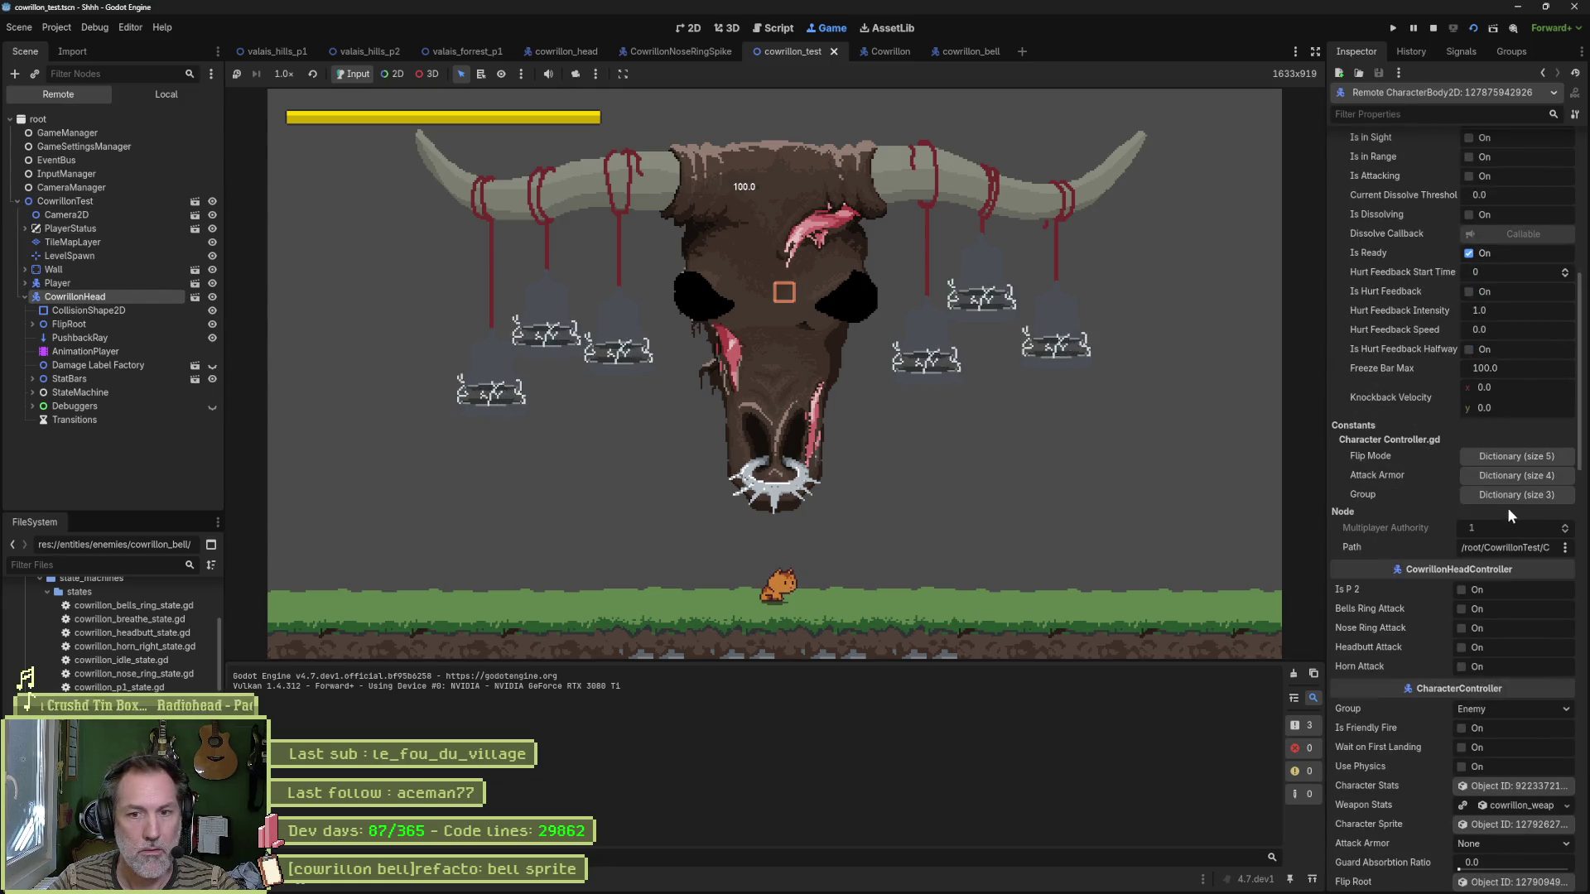
pyautogui.click(1458, 609)
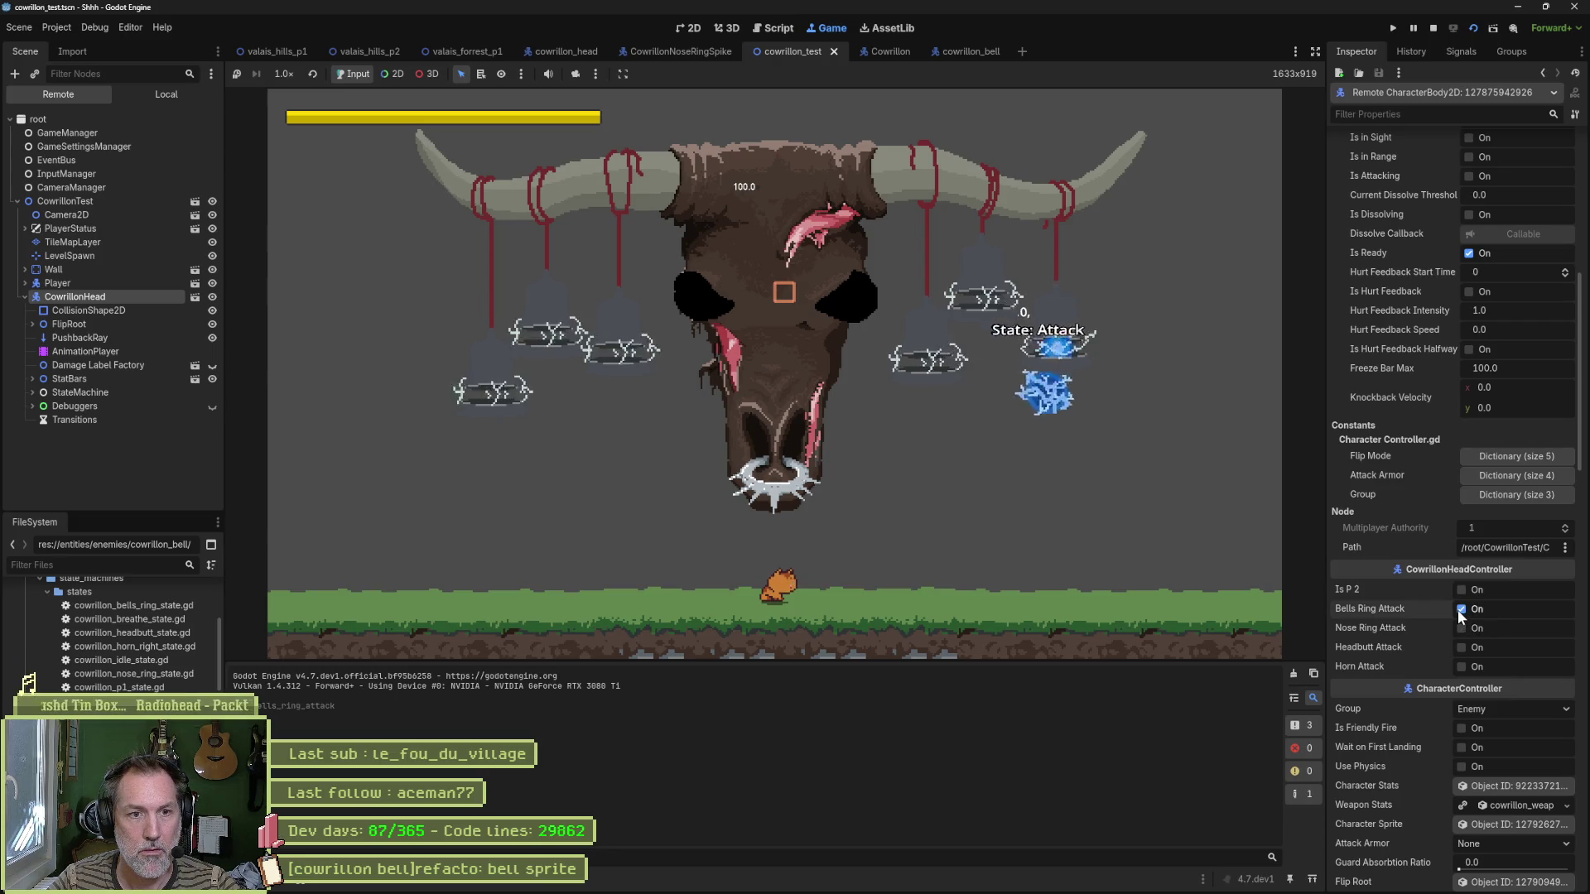